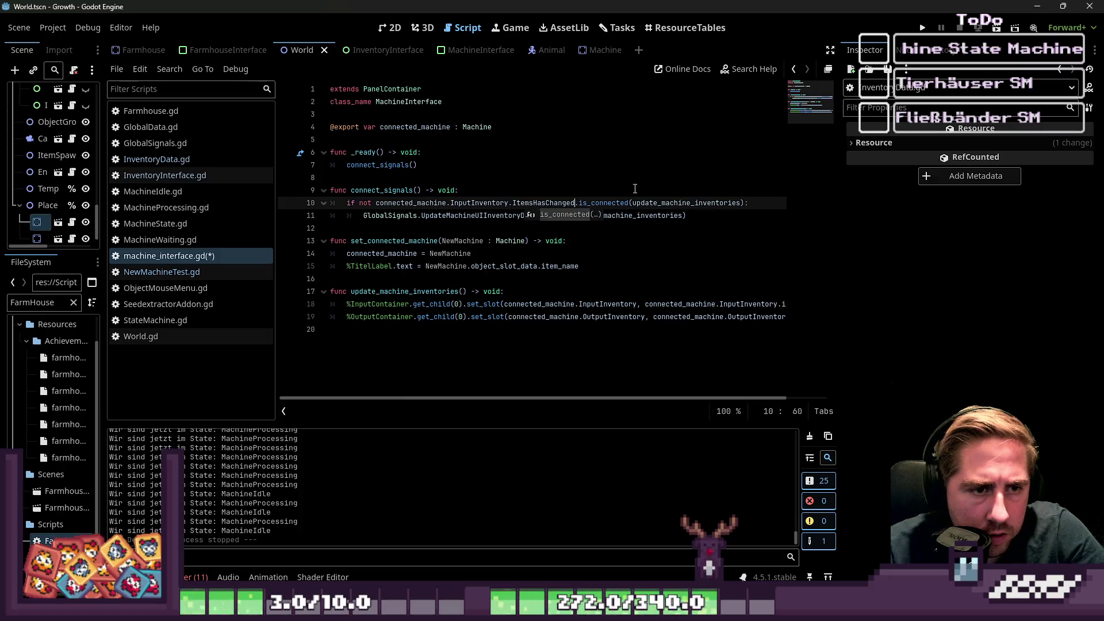
# On line 11, connect to InputInventory.ItemsHasChanged instead of the GlobalSignals signal.
pyautogui.hotkey('ctrl', 'shift', 'Left')
pyautogui.hotkey('ctrl', 'shift', 'Left')
pyautogui.hotkey('ctrl', 'shift', 'Left')
pyautogui.hotkey('ctrl', 'c')
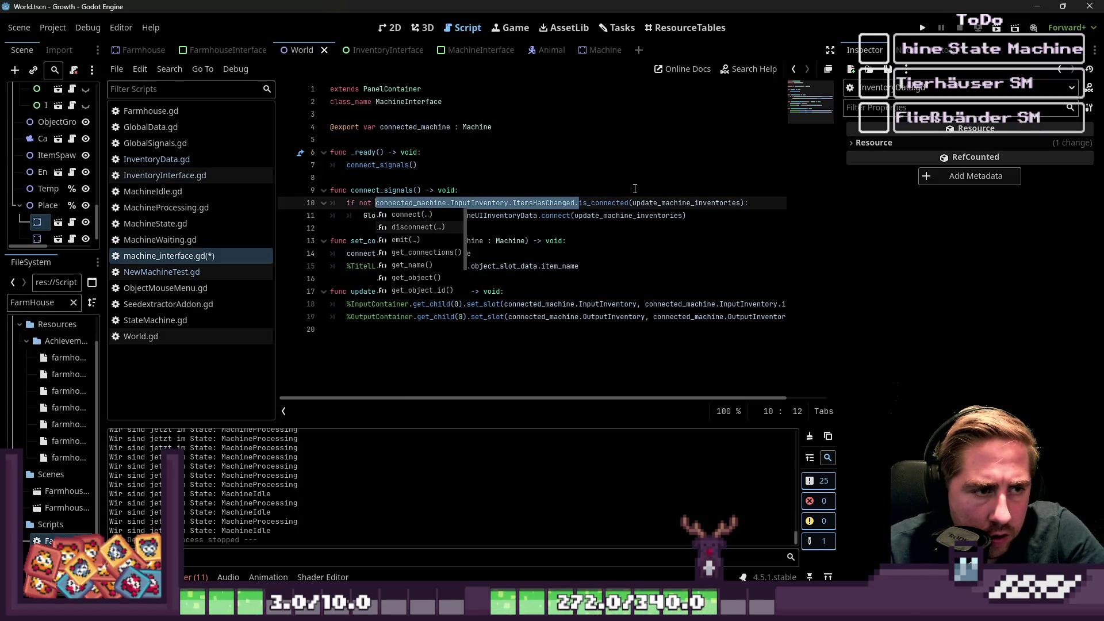
pyautogui.press('Escape')
pyautogui.press('Down')
pyautogui.hotkey('ctrl', 'Left')
pyautogui.hotkey('ctrl', 'shift', 'Right')
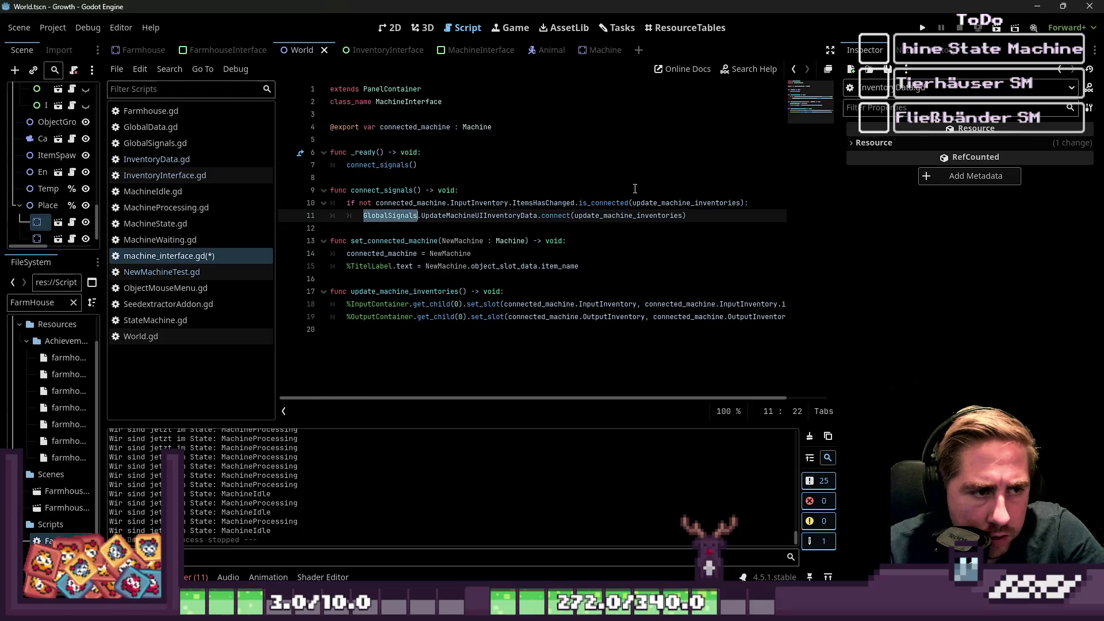
pyautogui.hotkey('ctrl', 'shift', 'Right')
pyautogui.hotkey('ctrl', 'shift', 'Right')
pyautogui.hotkey('ctrl', 'v')
pyautogui.press('Delete')
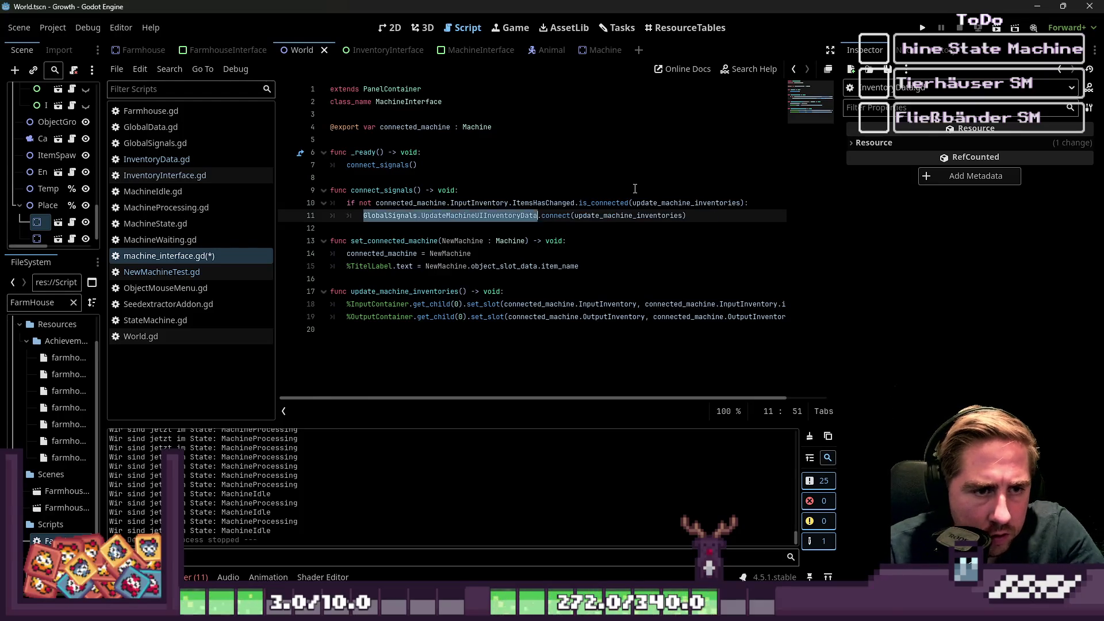
# Duplicate the input is_connected check and connect lines directly below.
pyautogui.press('Up')
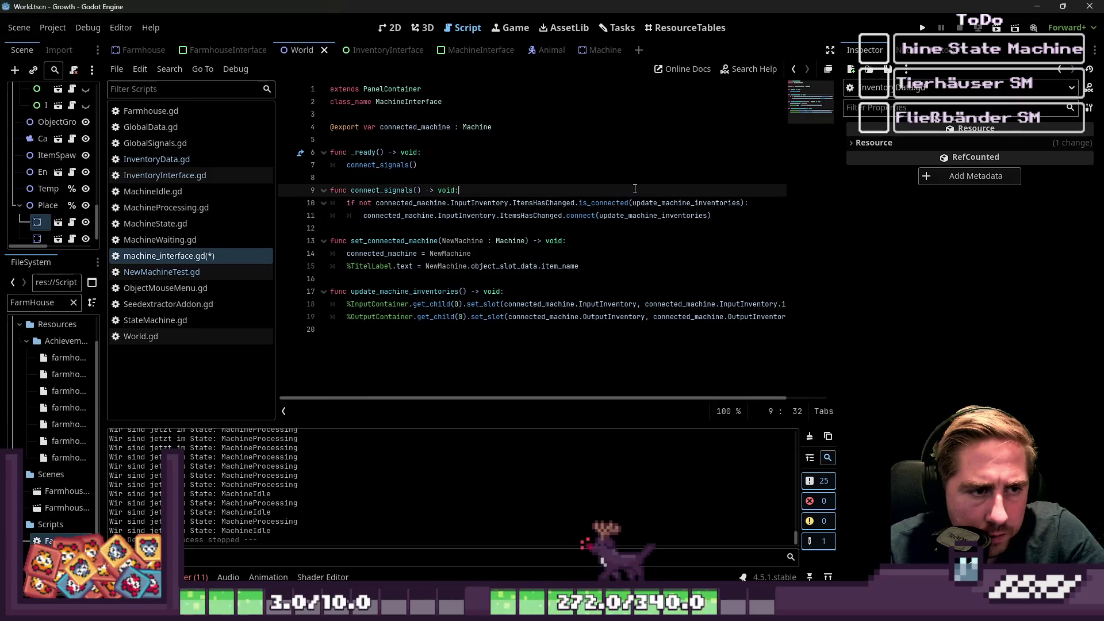
pyautogui.press('Home')
pyautogui.hotkey('shift', 'Down')
pyautogui.hotkey('shift', 'End')
pyautogui.hotkey('ctrl', 'c')
pyautogui.press('Down')
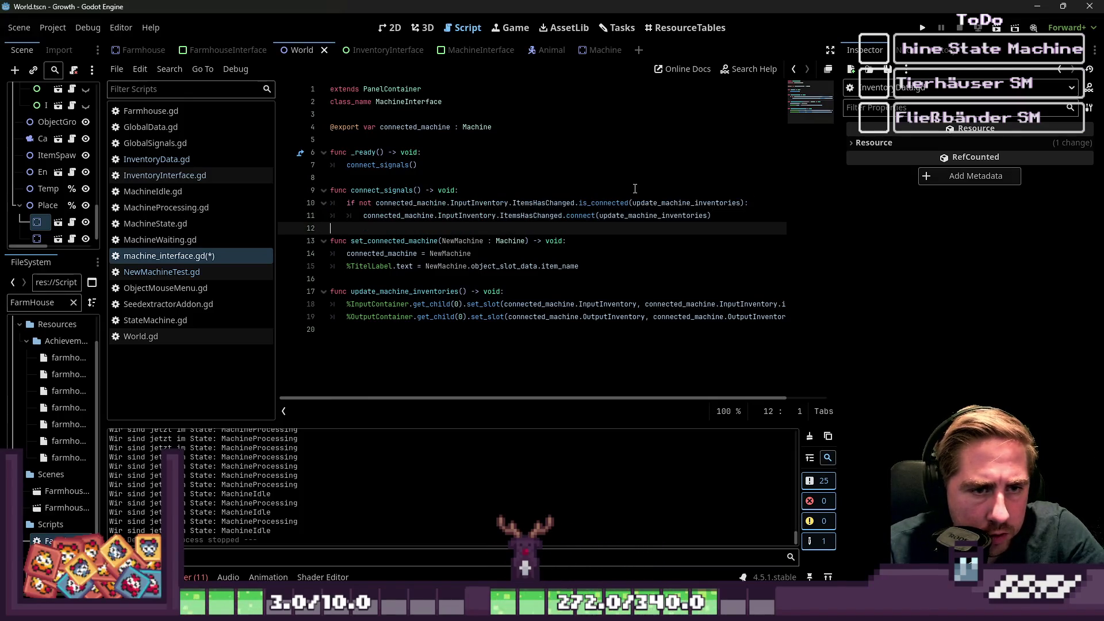
pyautogui.hotkey('ctrl', 'v')
pyautogui.press('Return')
pyautogui.press('Up')
pyautogui.press('Up')
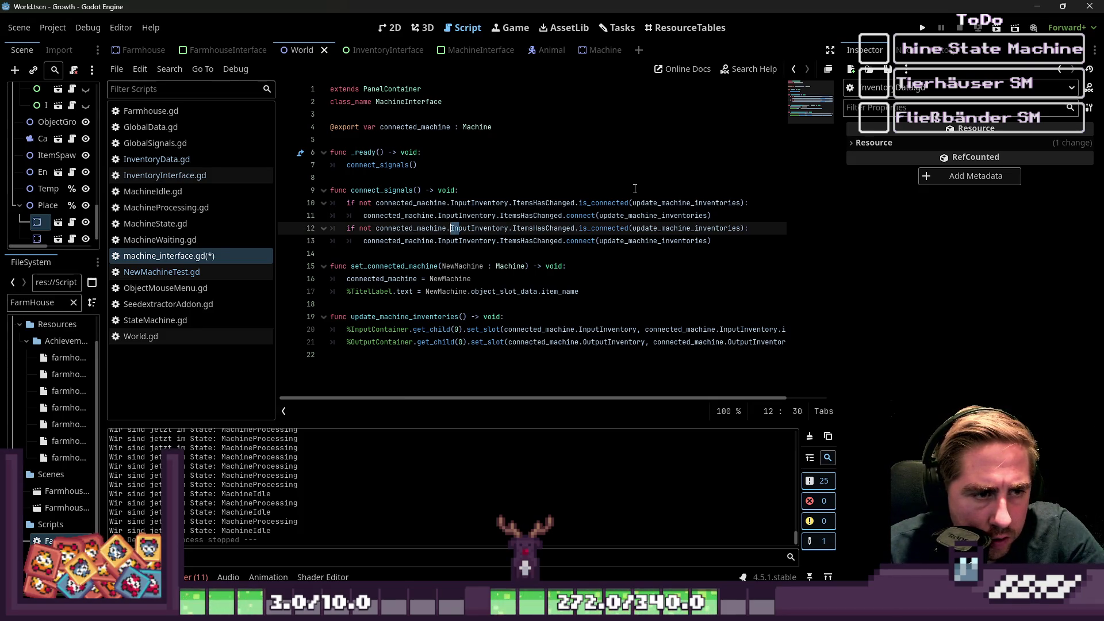
# Change Input to Output in the copied check and connect lines, then run the game.
pyautogui.press('Delete')
pyautogui.press('Delete')
pyautogui.press('Delete')
pyautogui.write('Output')
pyautogui.press('Down')
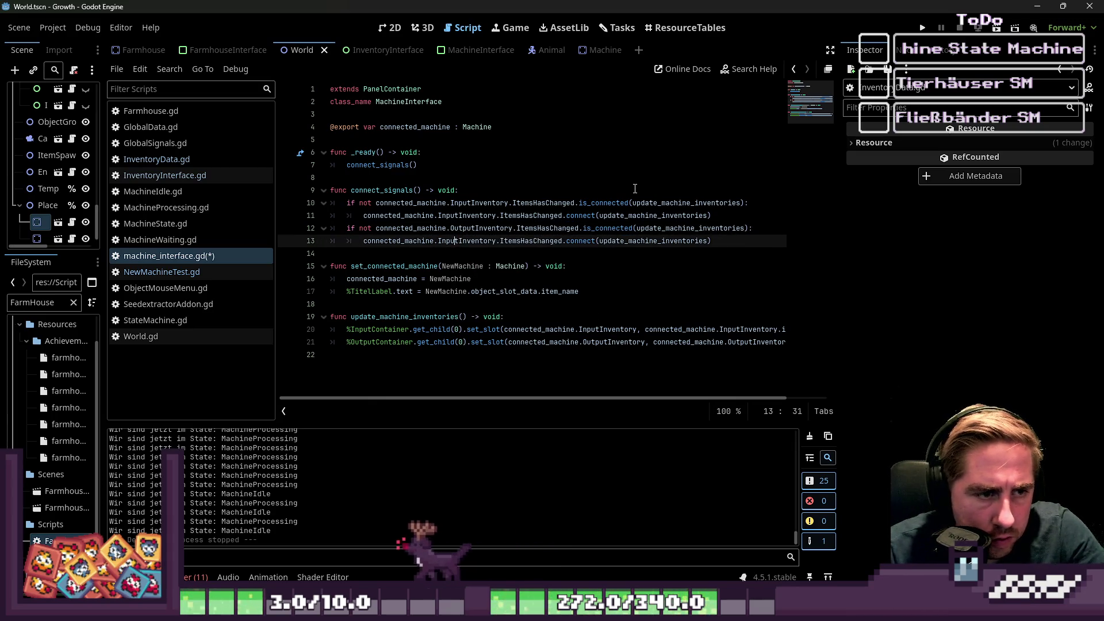
pyautogui.press('BackSpace')
pyautogui.press('BackSpace')
pyautogui.press('BackSpace')
pyautogui.press('Delete')
pyautogui.write('Output')
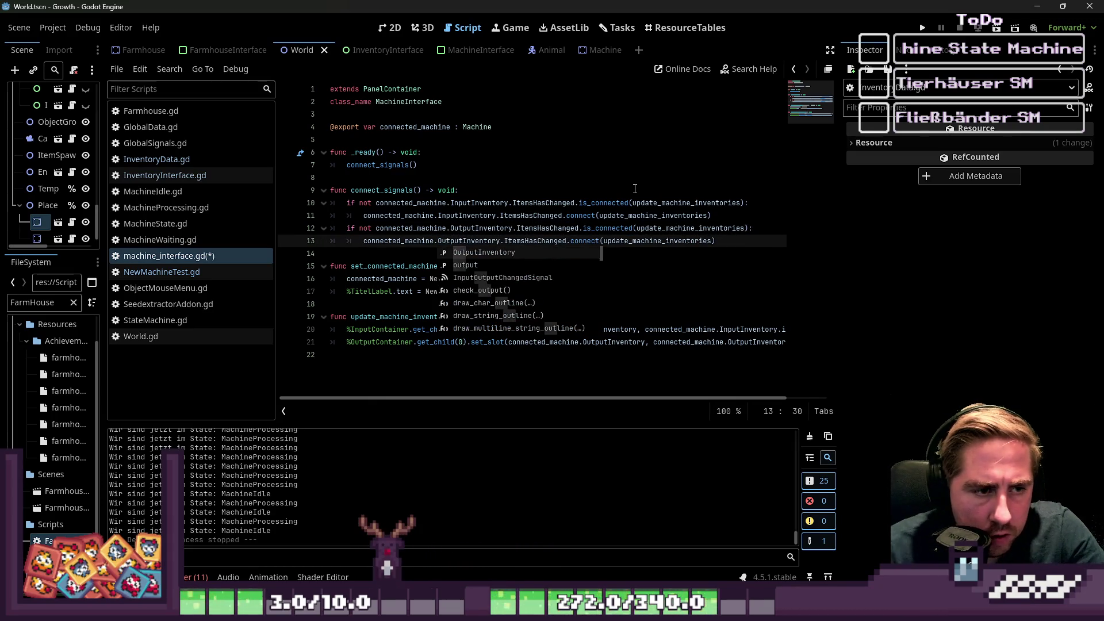
pyautogui.press('Escape')
pyautogui.click(632, 266)
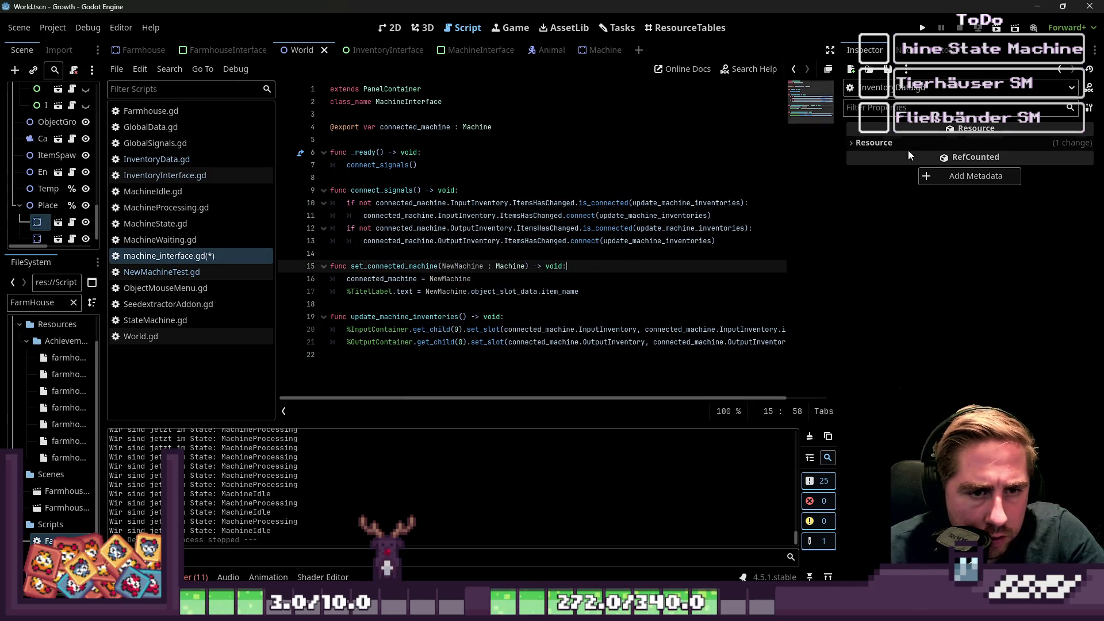
pyautogui.press('F5')
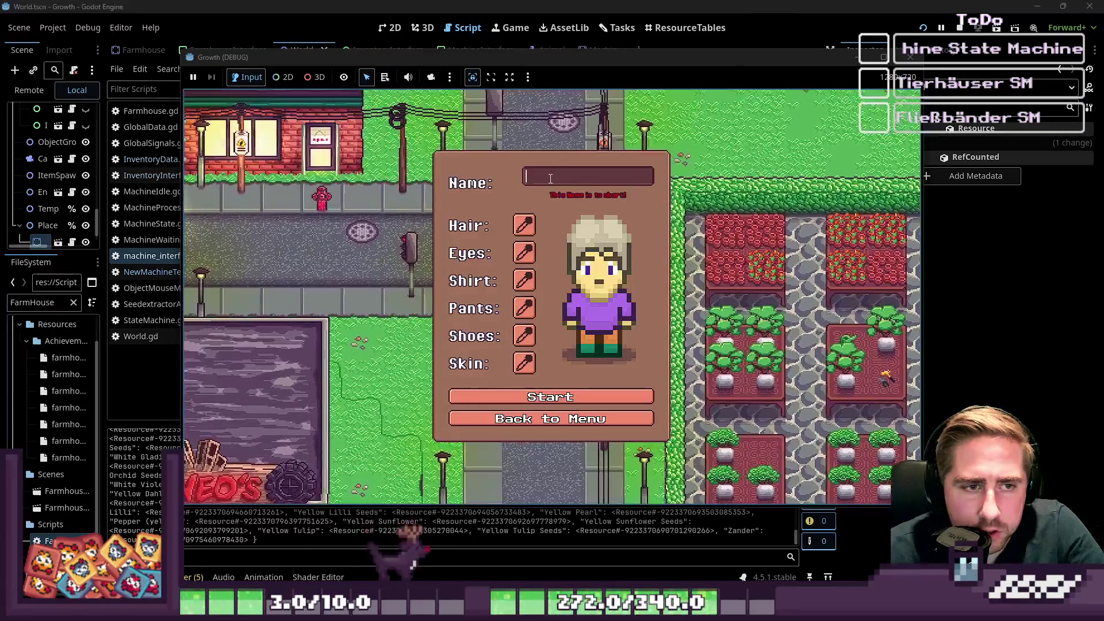
# Start the game with a character name, inspect connect_signals line 10, and enlarge the code area.
pyautogui.write('das')
pyautogui.click(551, 397)
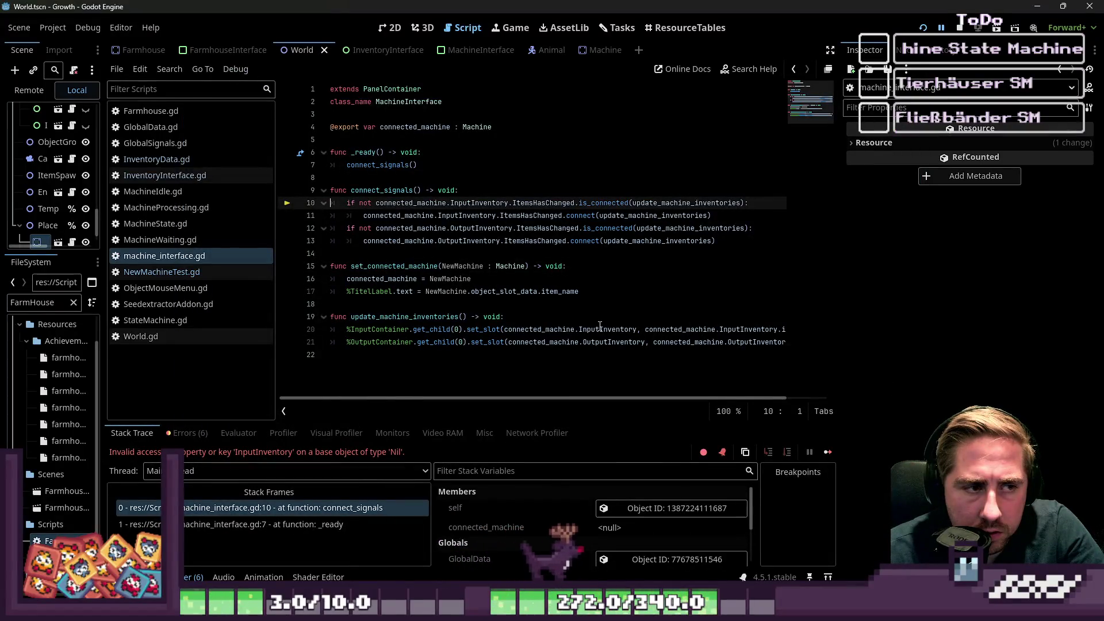
pyautogui.moveTo(600, 326)
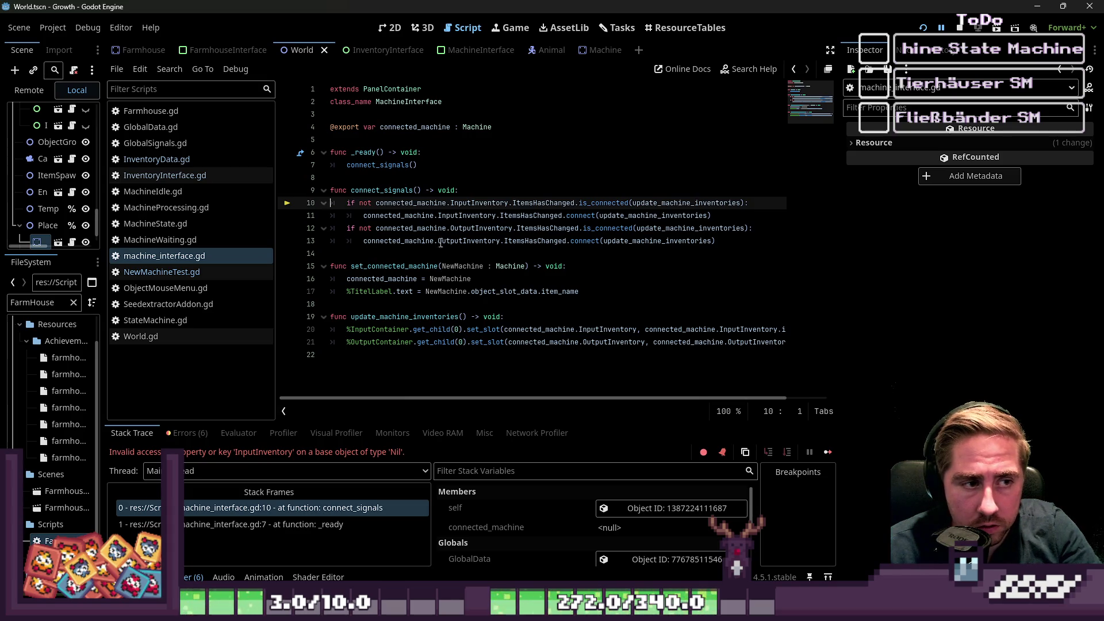
pyautogui.moveTo(447, 224)
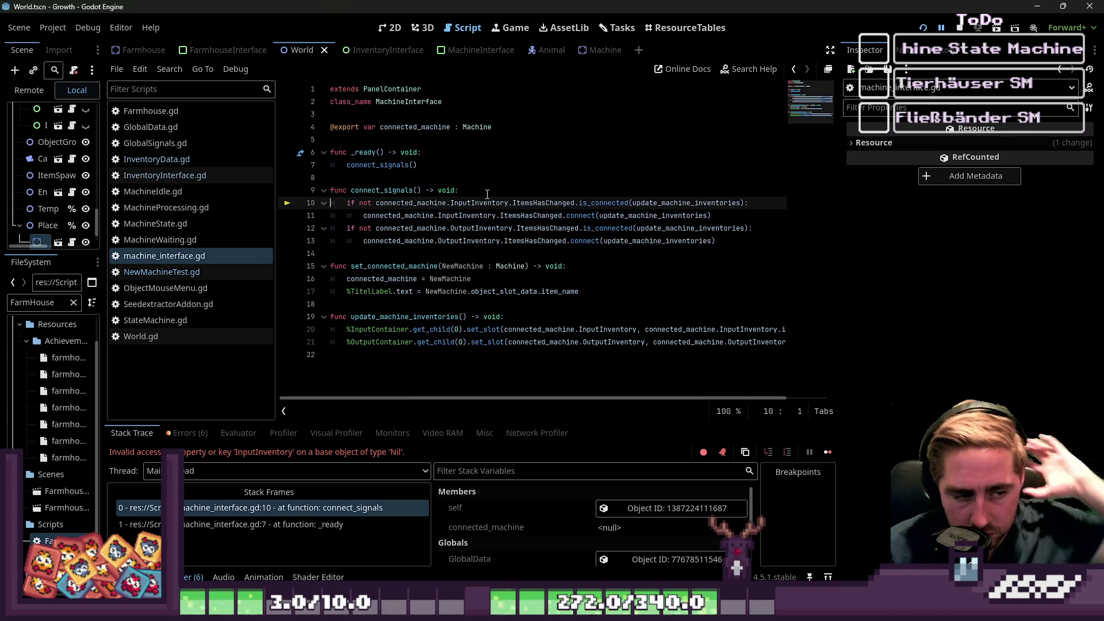
pyautogui.click(409, 193)
pyautogui.click(389, 203)
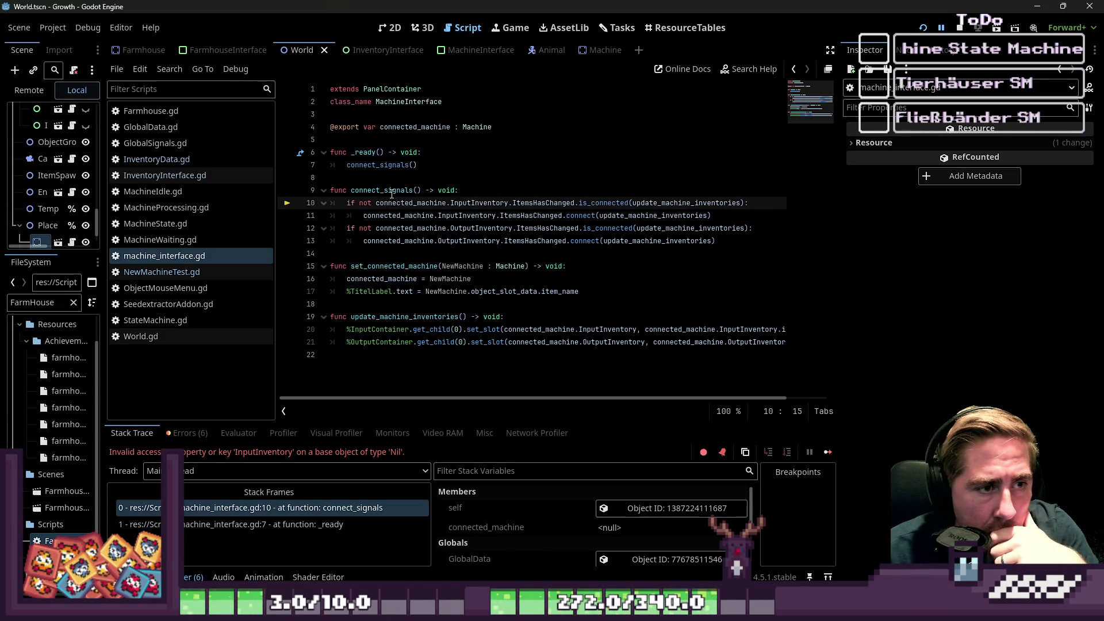
pyautogui.doubleClick(392, 191)
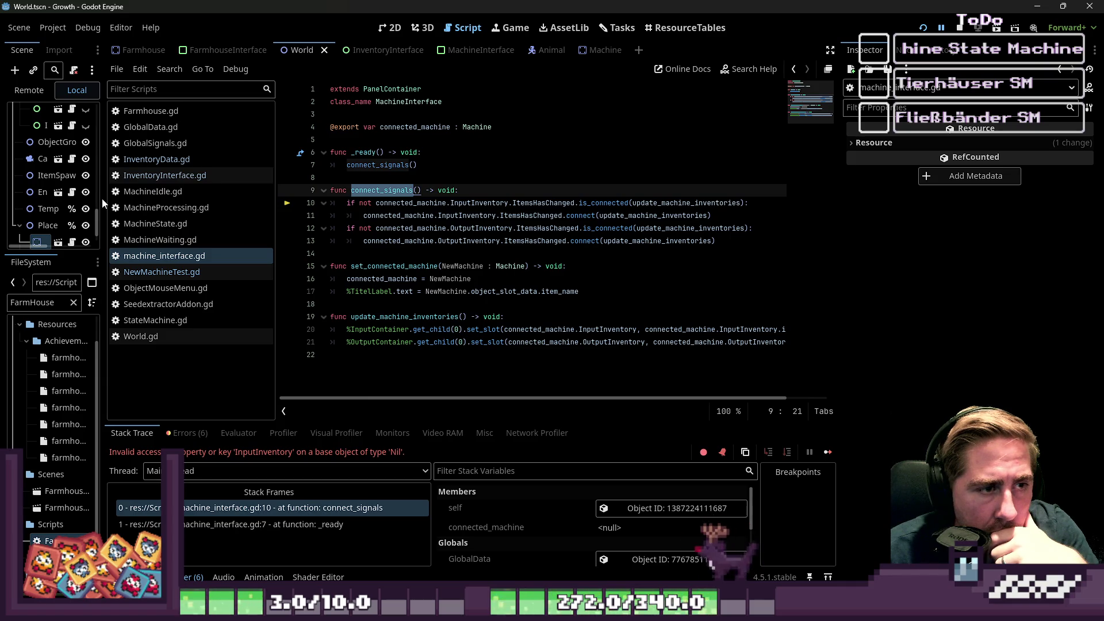
pyautogui.moveTo(102, 198); pyautogui.dragTo(167, 205)
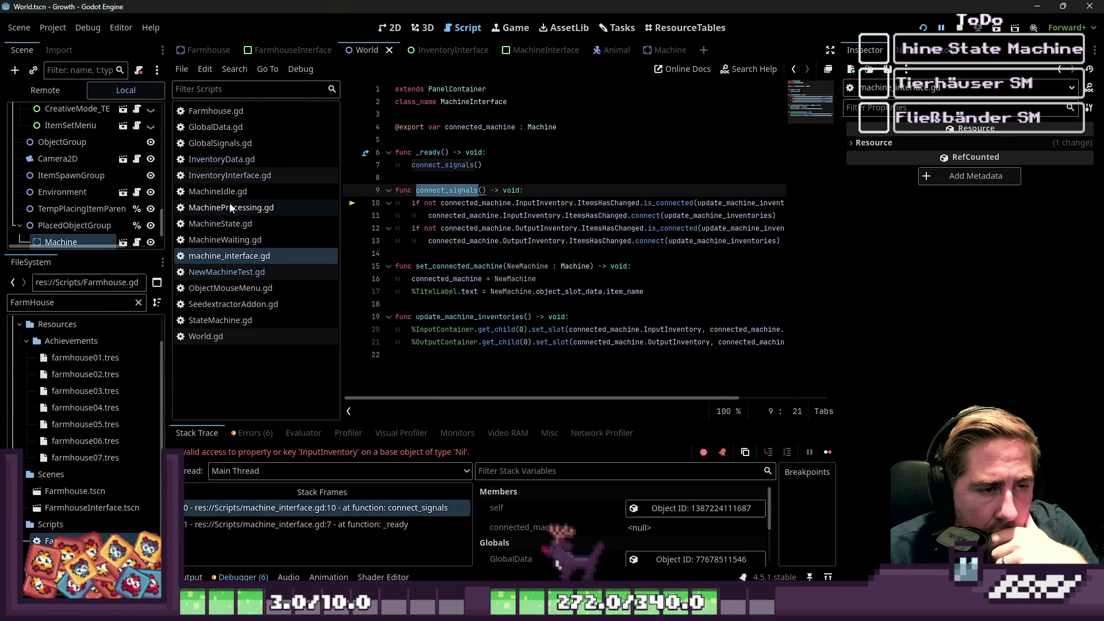
pyautogui.moveTo(342, 244); pyautogui.dragTo(242, 249)
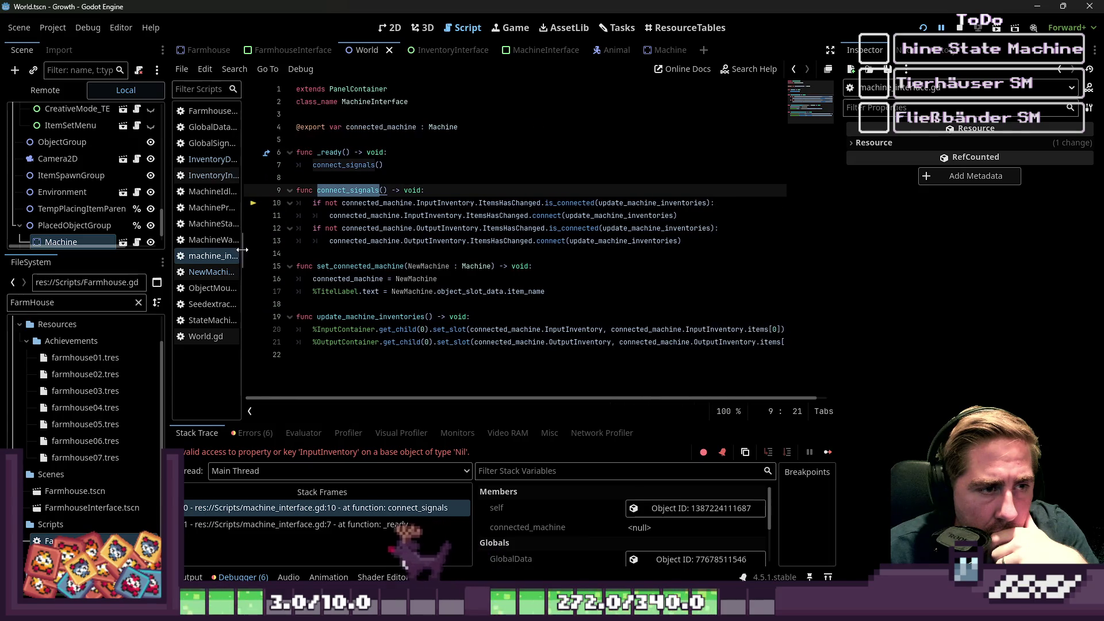
pyautogui.click(440, 189)
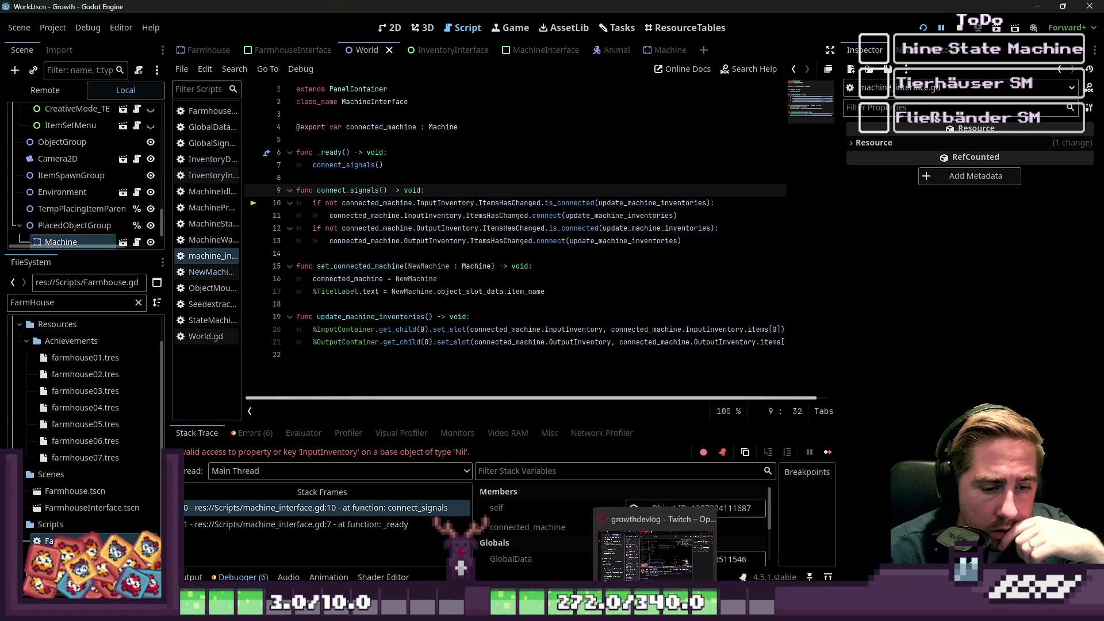
pyautogui.click(807, 611)
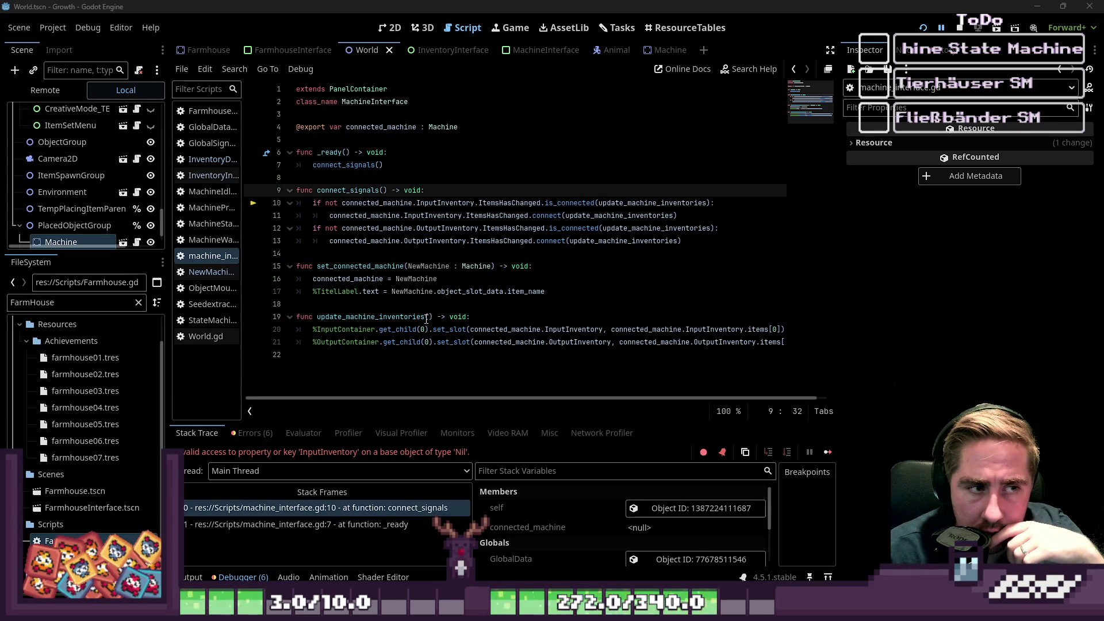
pyautogui.click(419, 255)
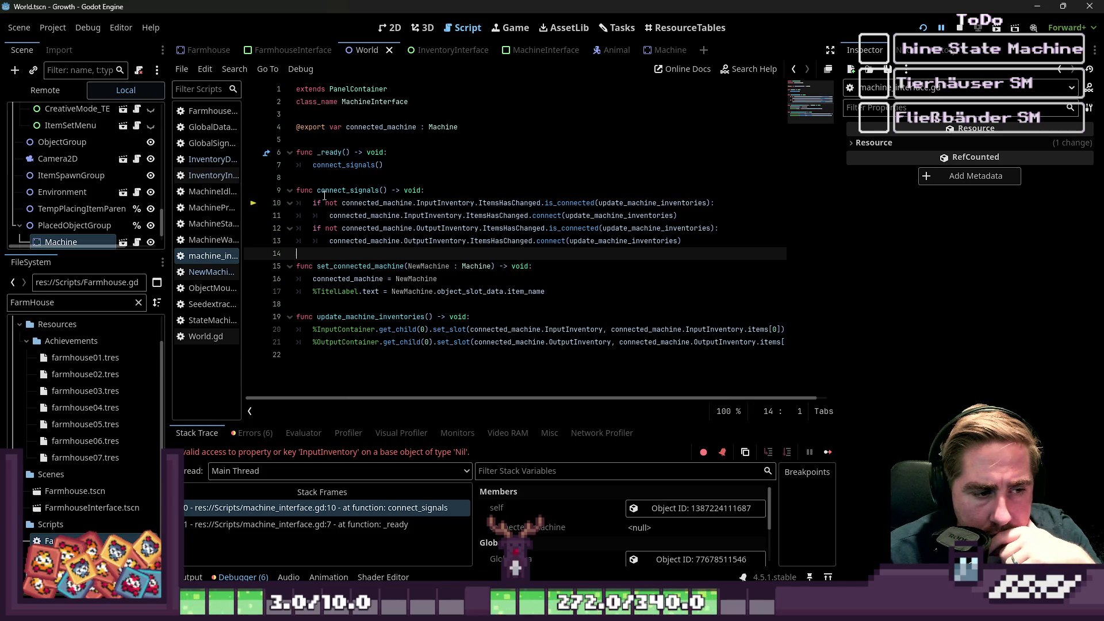
pyautogui.doubleClick(345, 202)
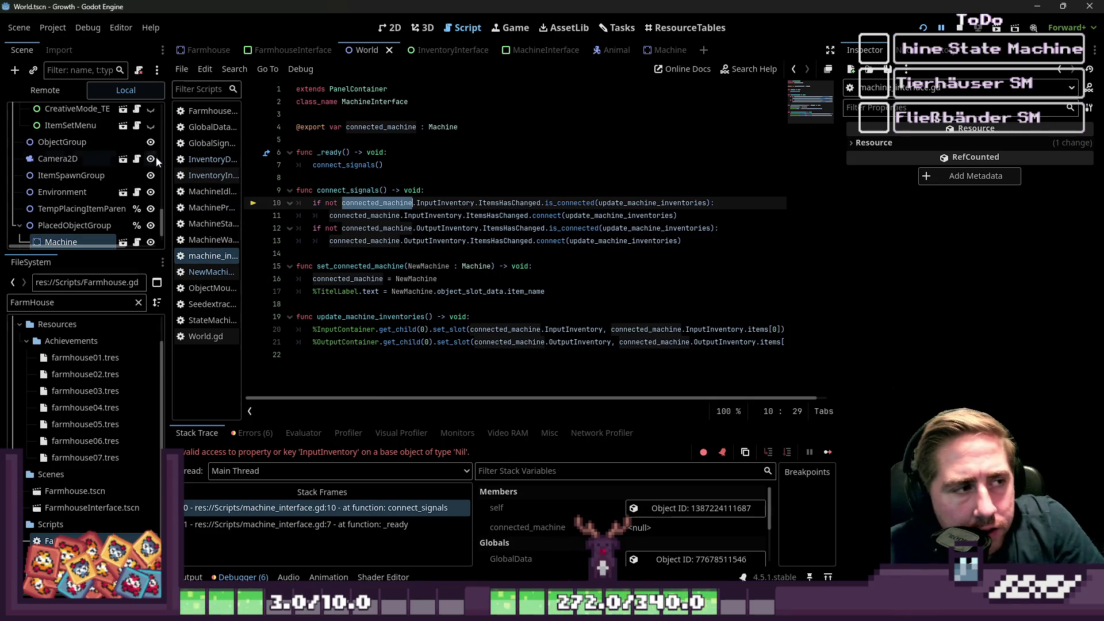
pyautogui.doubleClick(348, 165)
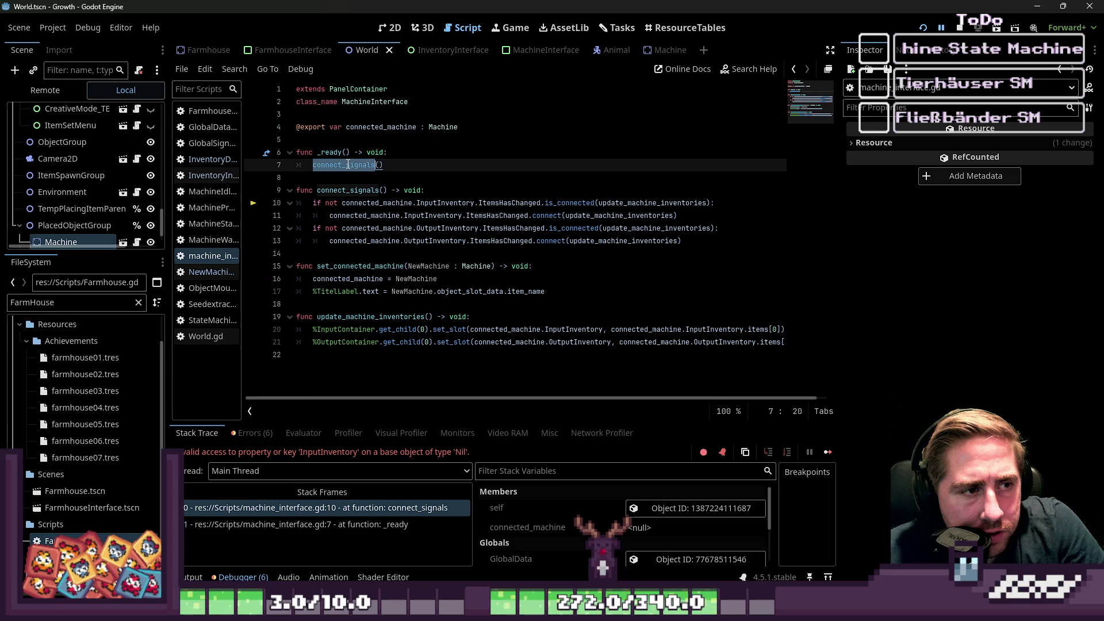
pyautogui.doubleClick(371, 129)
pyautogui.moveTo(371, 131)
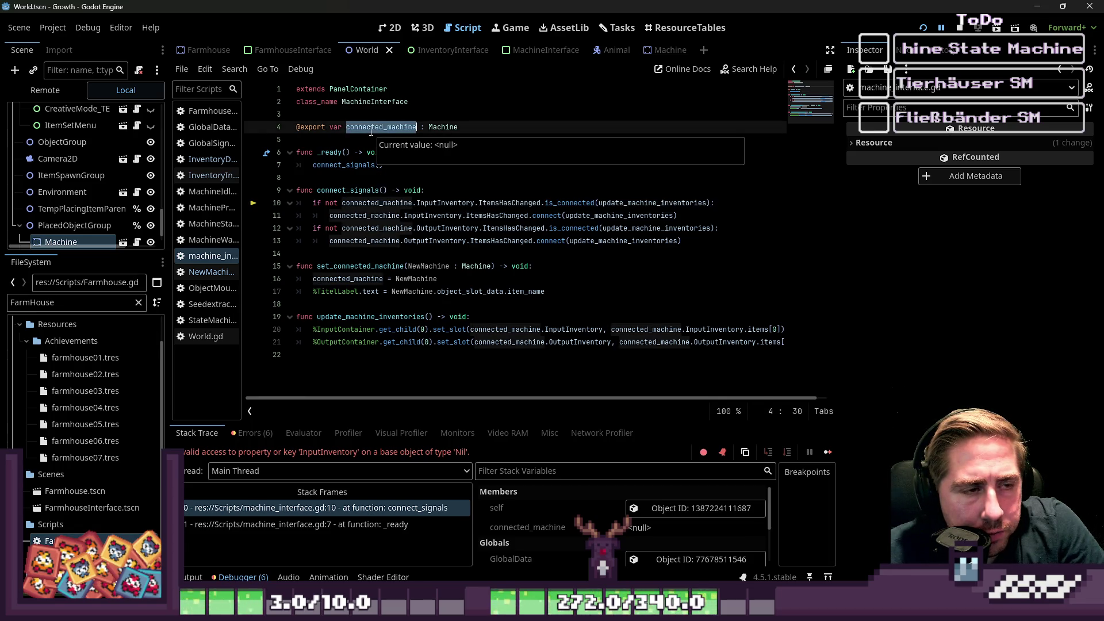
pyautogui.click(367, 214)
pyautogui.click(430, 190)
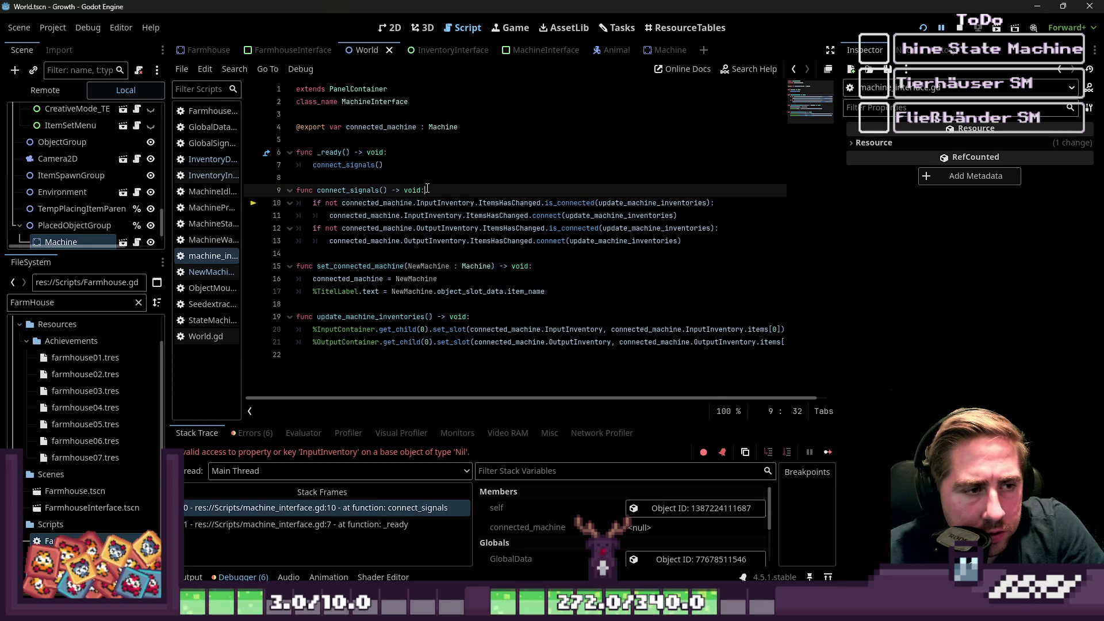
pyautogui.doubleClick(353, 166)
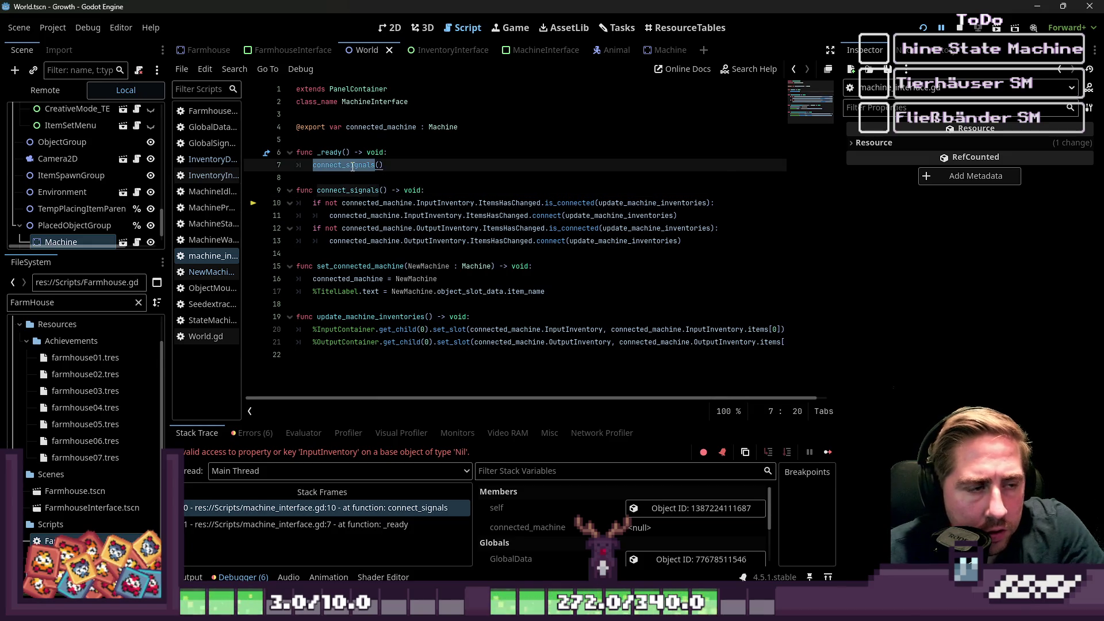
pyautogui.click(509, 242)
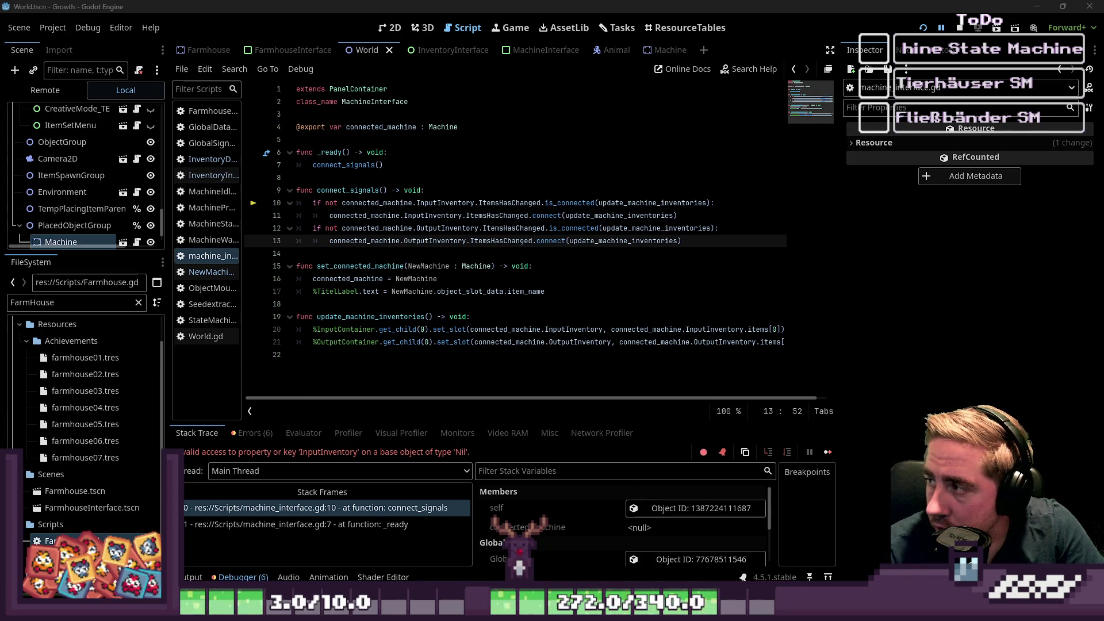
pyautogui.click(470, 203)
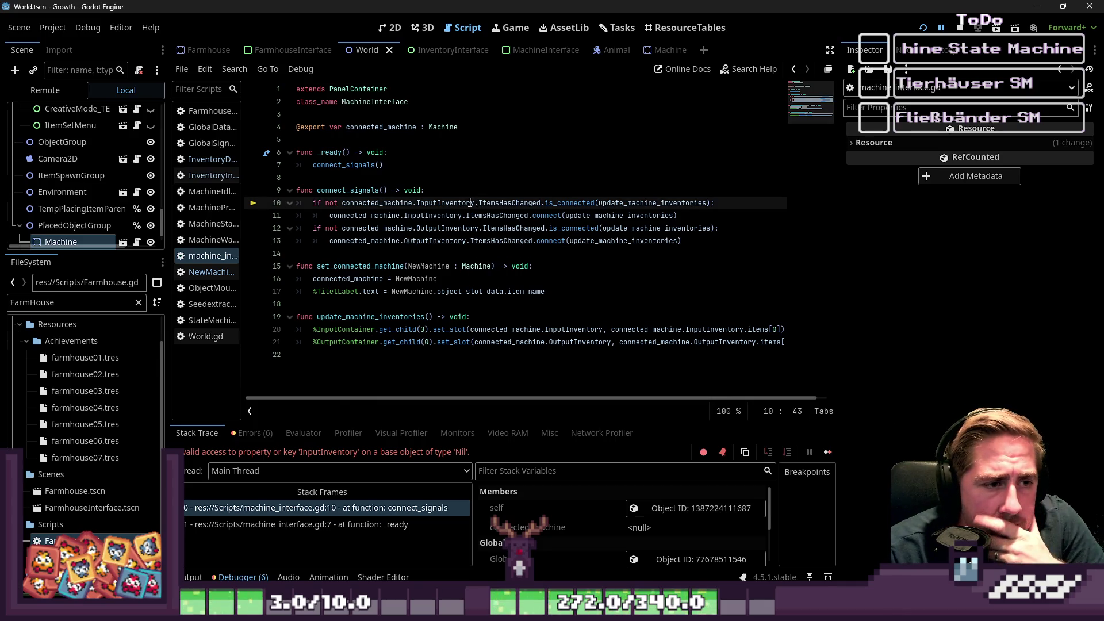
pyautogui.click(443, 216)
pyautogui.click(445, 228)
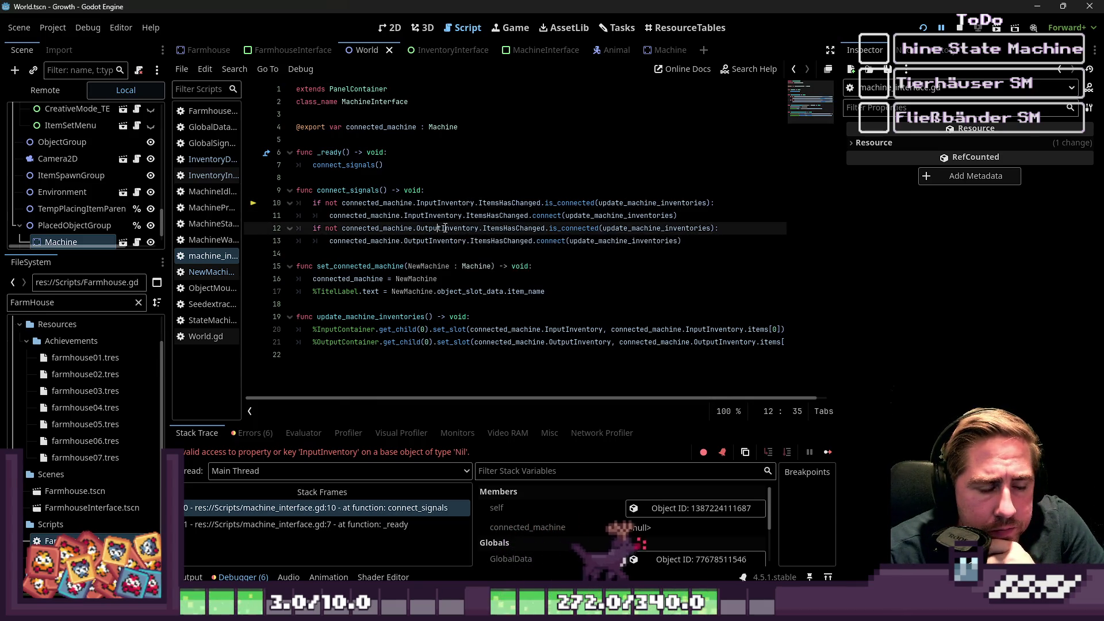
# Delete the _ready function that called connect_signals from machine_interface.gd.
pyautogui.doubleClick(334, 190)
pyautogui.click(365, 174)
pyautogui.hotkey('shift', 'Up')
pyautogui.hotkey('shift', 'Up')
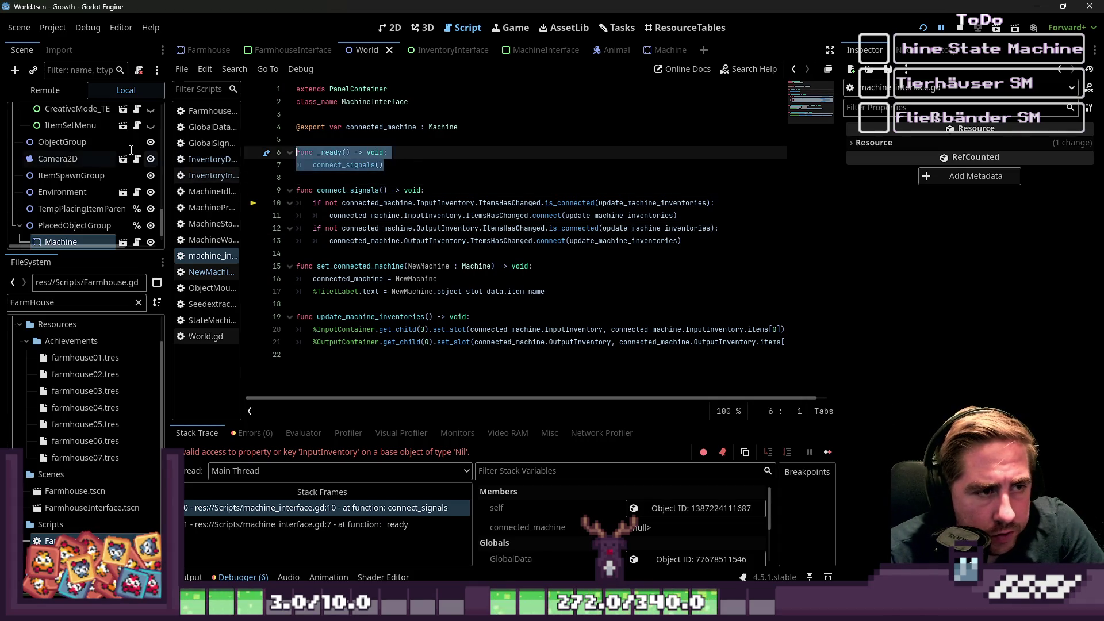
pyautogui.press('BackSpace')
pyautogui.press('BackSpace')
pyautogui.press('Up')
pyautogui.press('End')
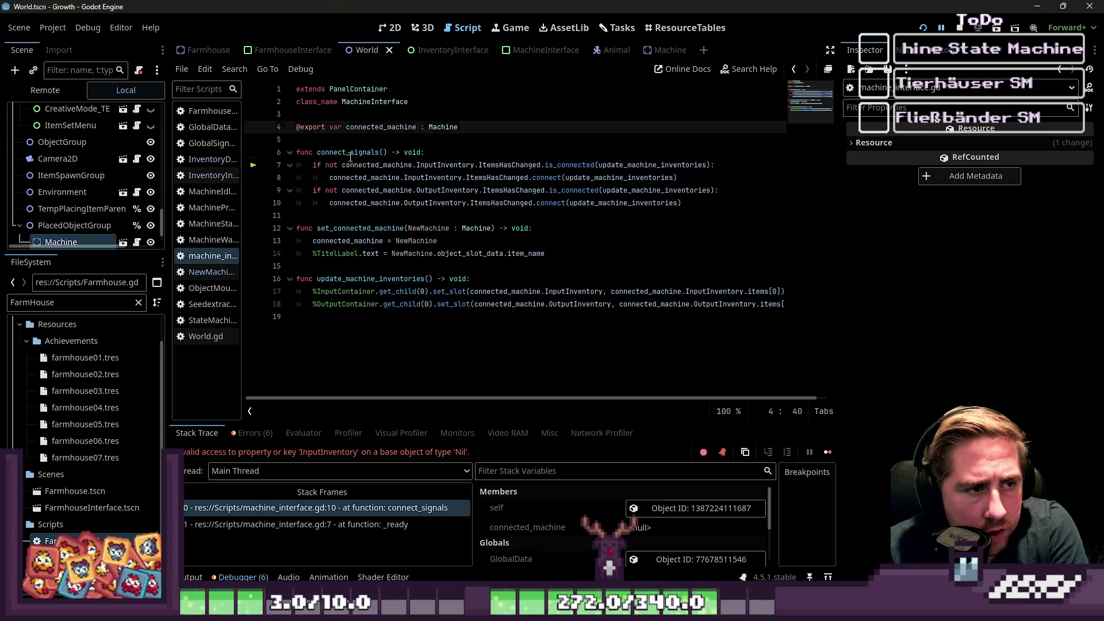
pyautogui.doubleClick(350, 152)
pyautogui.click(357, 190)
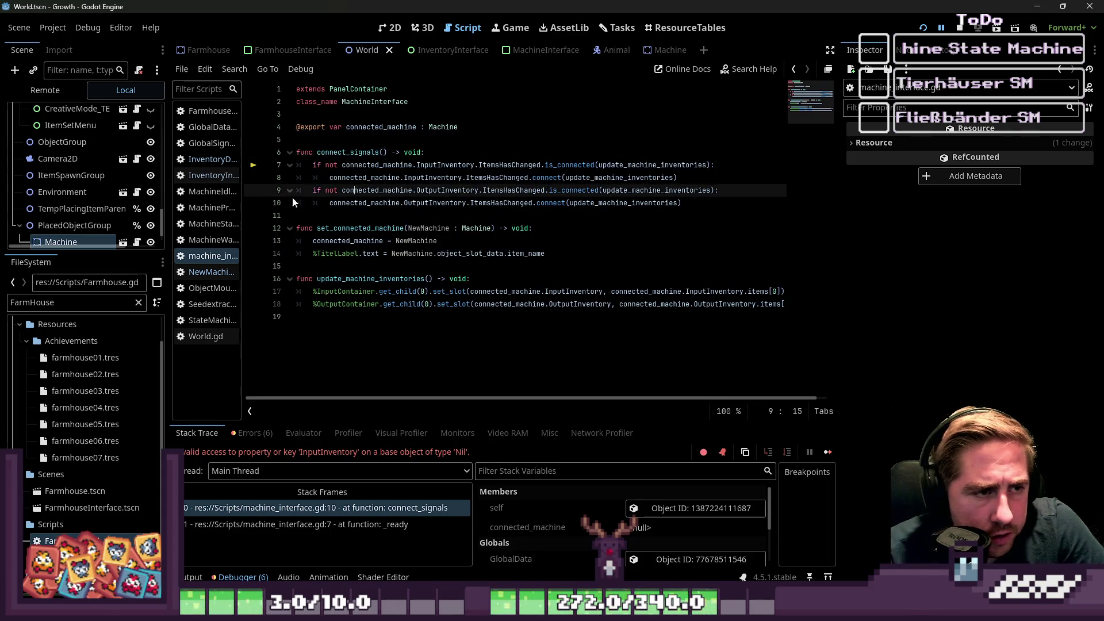
# Widen the script list, glance at NewMachineTest.gd, and return to machine_interface.gd.
pyautogui.moveTo(242, 190); pyautogui.dragTo(302, 189)
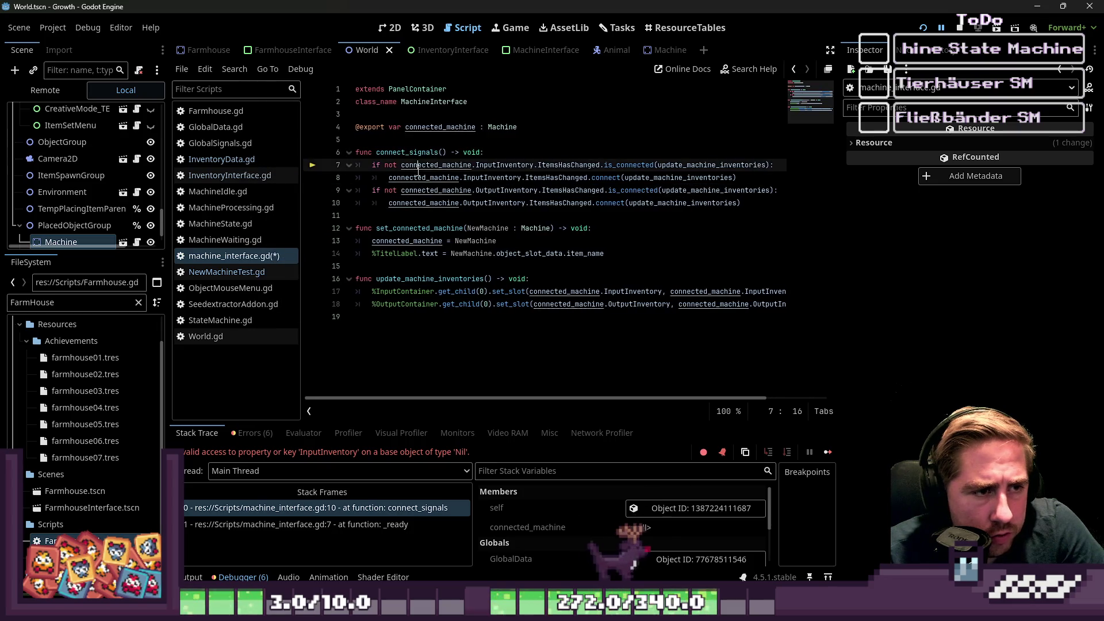
pyautogui.click(242, 269)
pyautogui.click(242, 256)
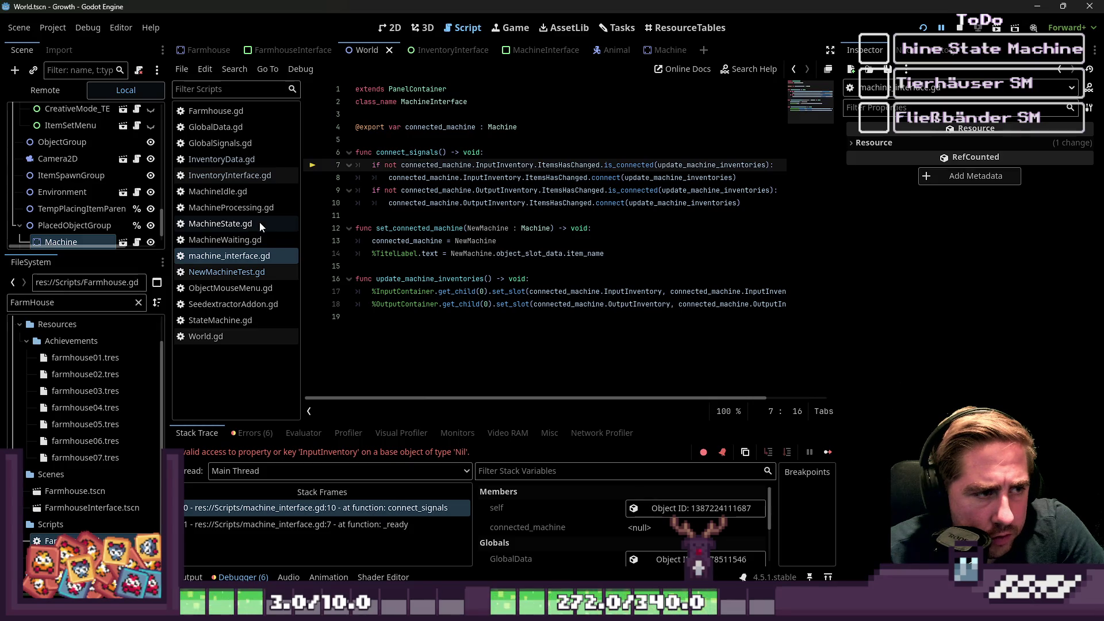
pyautogui.scroll(2, 127, 192)
pyautogui.scroll(1, 127, 190)
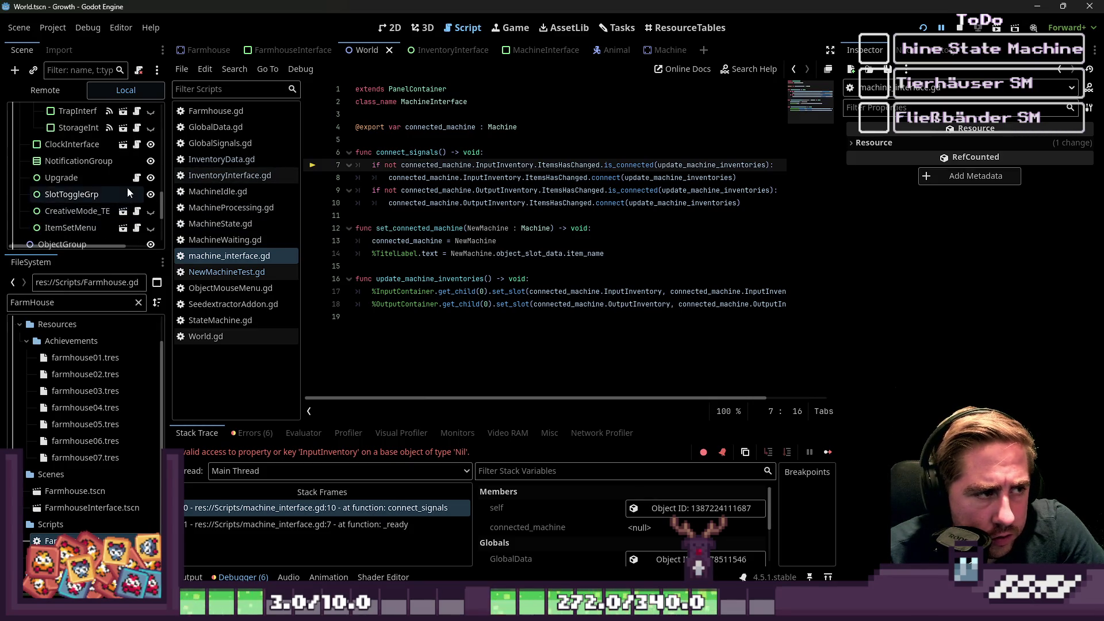
# Browse MachineState, MachineWaiting, MachineIdle and NewMachineTest.gd, checking the MachineStateHasChanged connection on line 48.
pyautogui.click(246, 224)
pyautogui.click(248, 240)
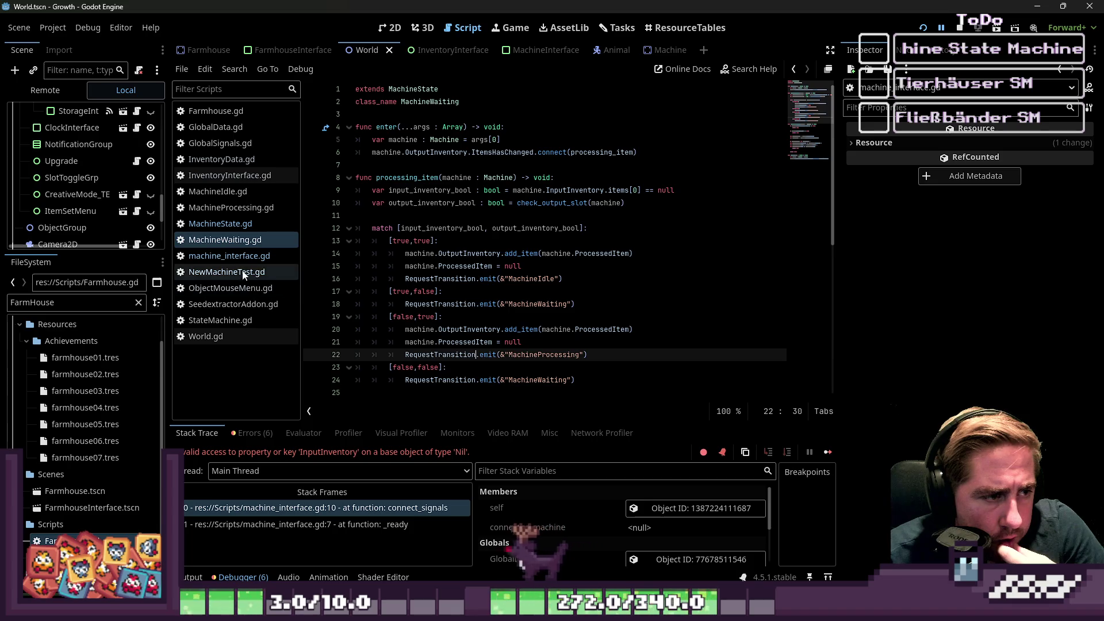
pyautogui.click(217, 192)
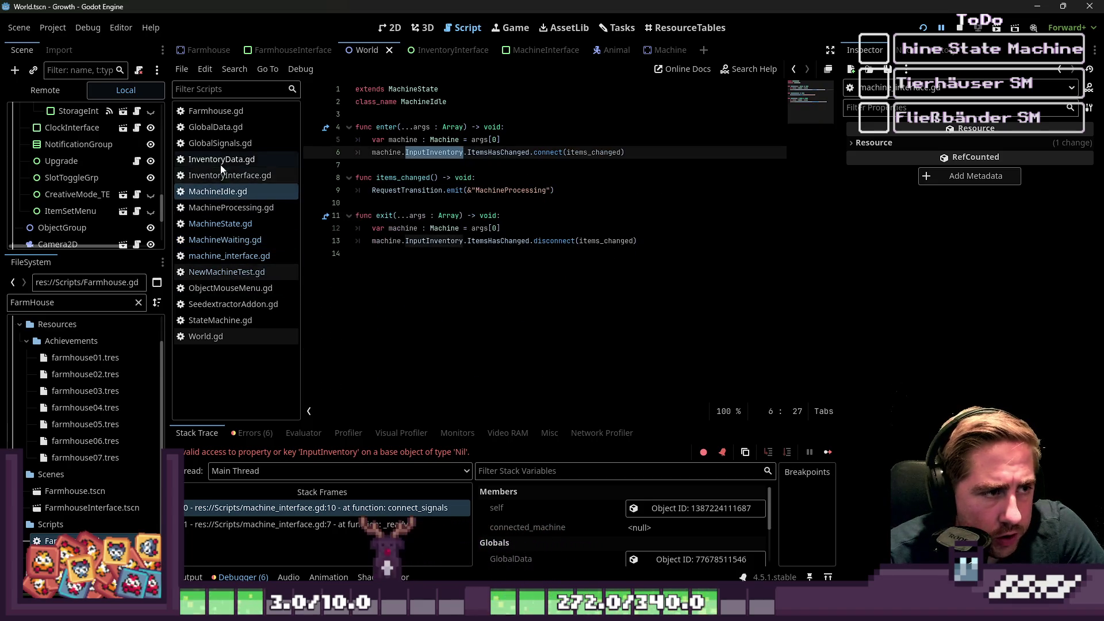
pyautogui.click(221, 277)
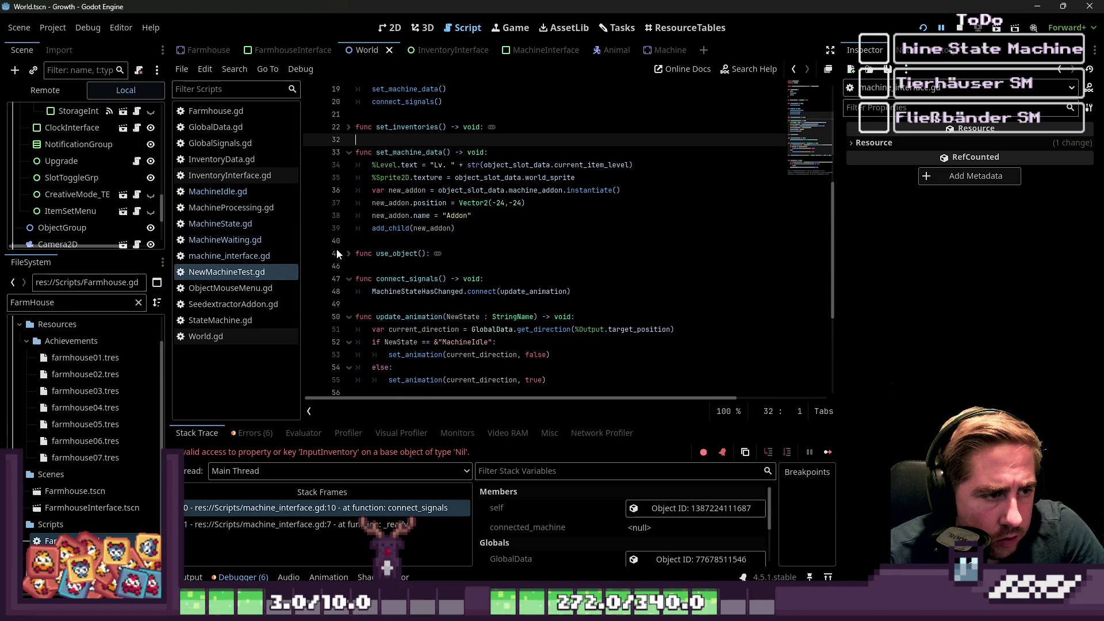
pyautogui.scroll(-2, 340, 253)
pyautogui.click(405, 216)
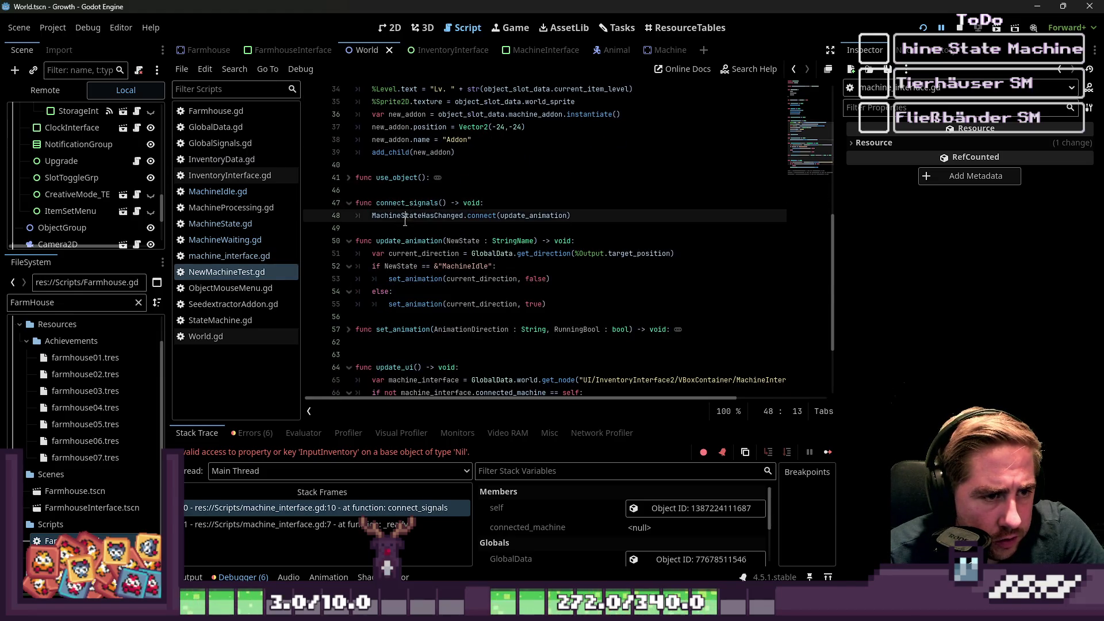
pyautogui.doubleClick(404, 217)
pyautogui.doubleClick(515, 216)
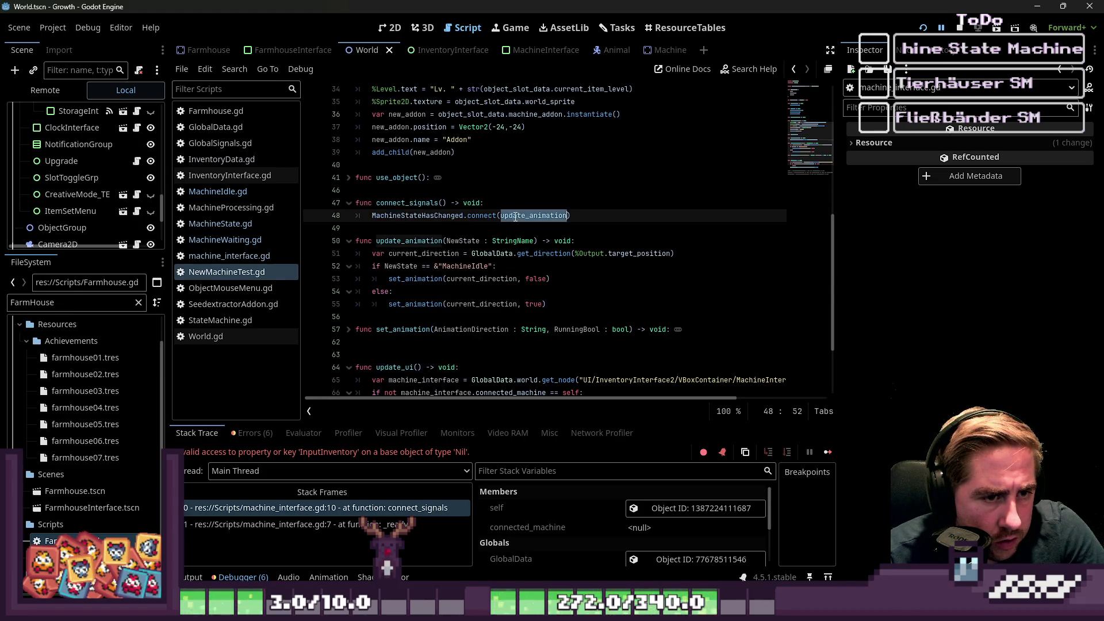
pyautogui.doubleClick(416, 217)
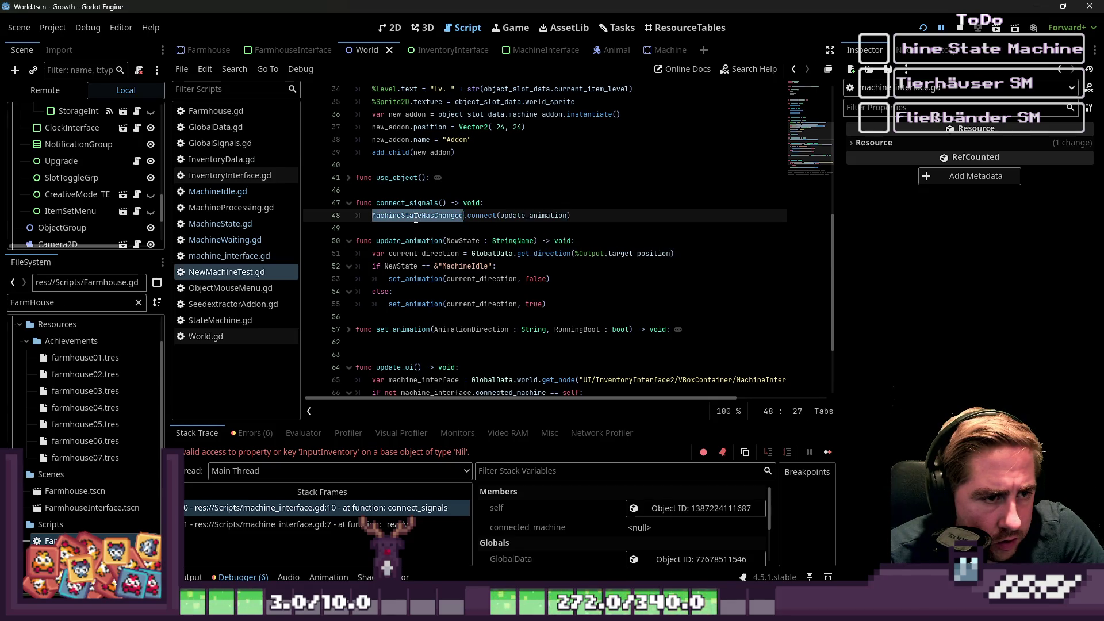
# Cut the MachineStateHasChanged signal declaration on line 4 and tidy the leftover gap.
pyautogui.scroll(10, 417, 226)
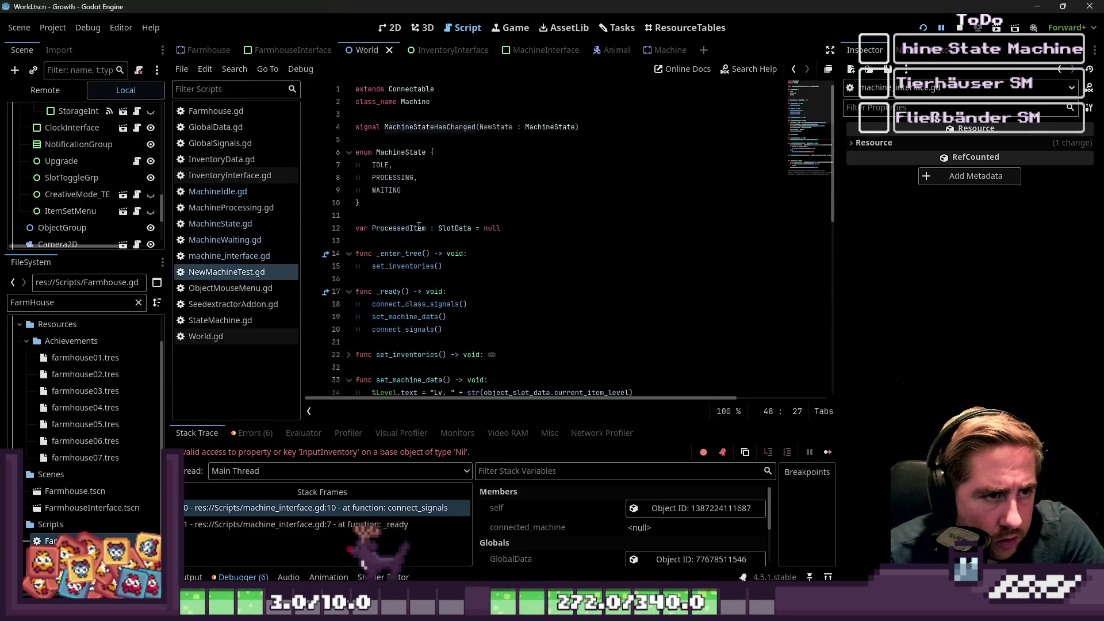
pyautogui.moveTo(582, 127); pyautogui.dragTo(360, 126)
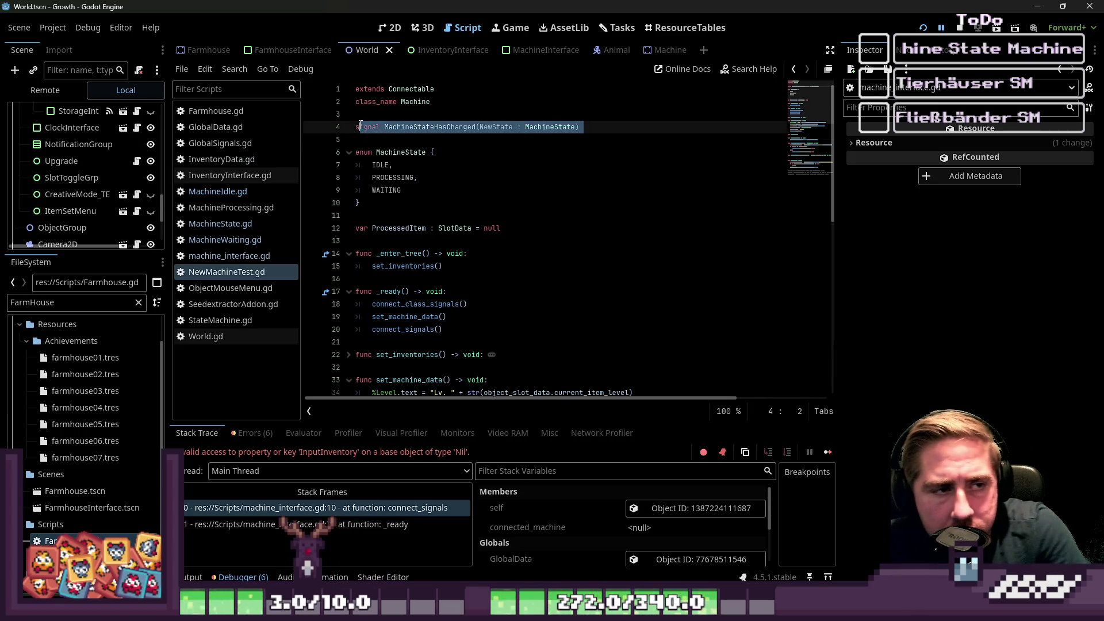
pyautogui.hotkey('ctrl', 'x')
pyautogui.press('BackSpace')
pyautogui.press('Delete')
# Select NewMachineTest.gd's connect_signals function including its trailing blank line.
pyautogui.scroll(-1, 464, 198)
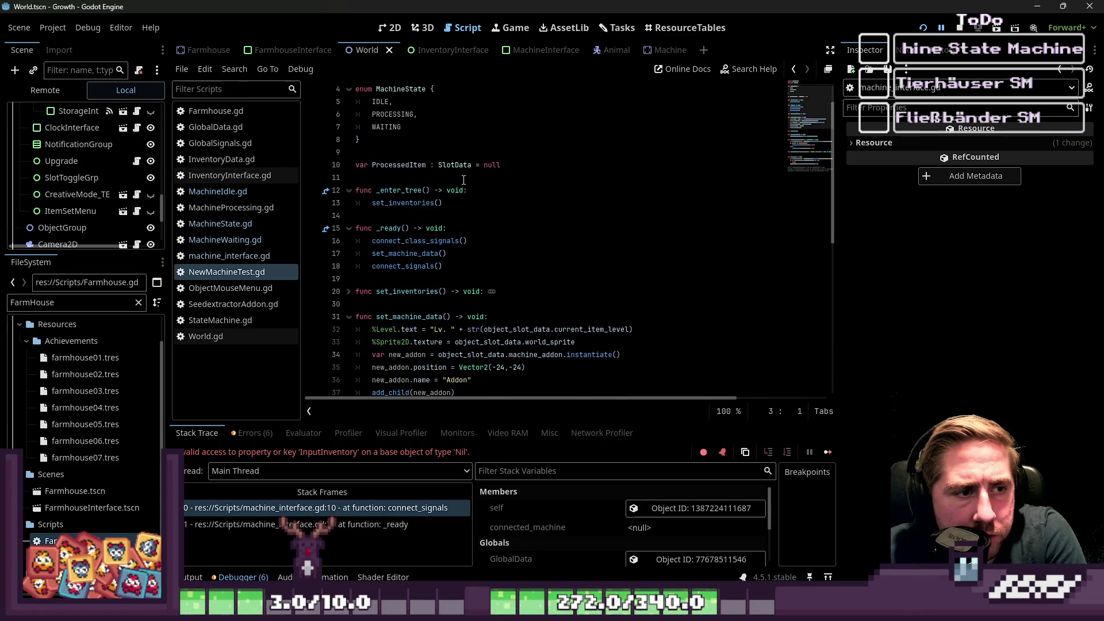
pyautogui.click(464, 202)
pyautogui.click(402, 228)
pyautogui.scroll(-3, 400, 260)
pyautogui.scroll(-2, 400, 260)
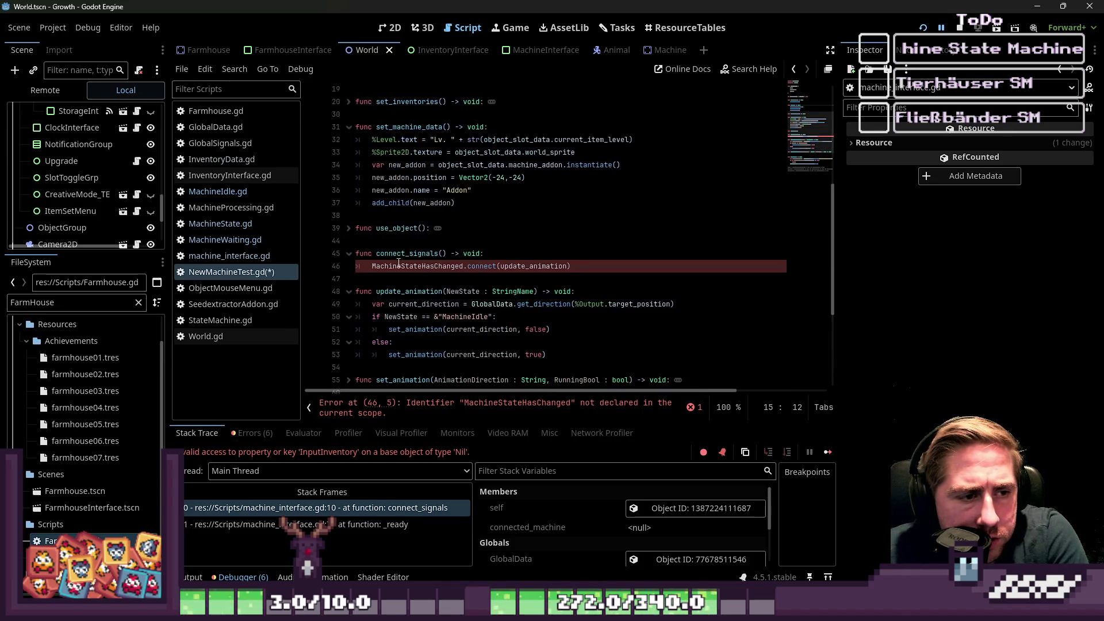
pyautogui.moveTo(384, 284); pyautogui.dragTo(347, 258)
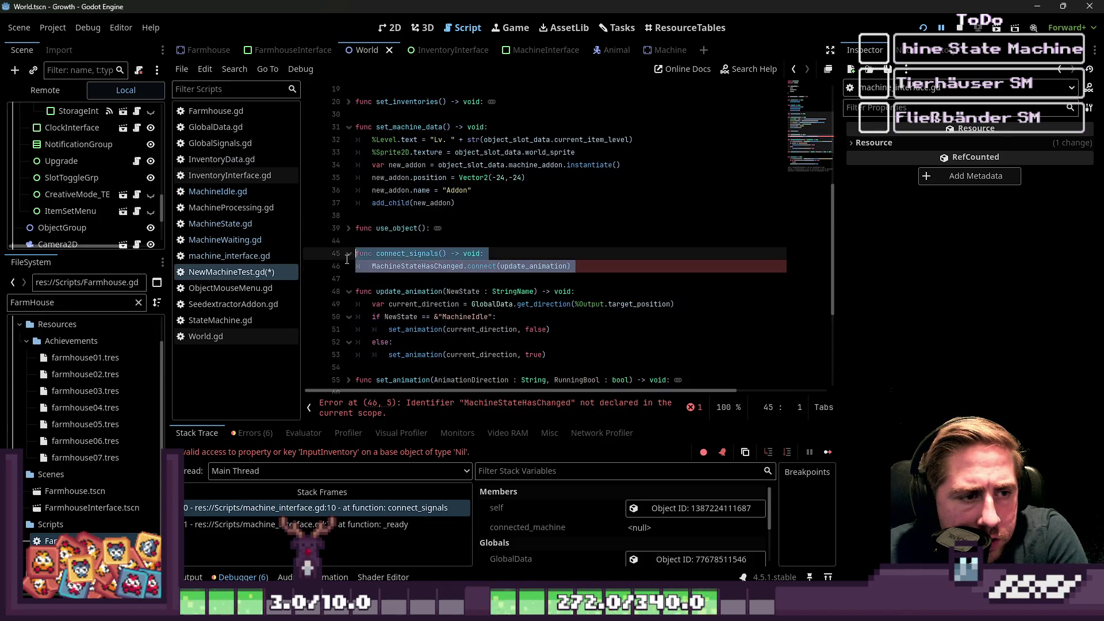
pyautogui.moveTo(494, 253); pyautogui.dragTo(395, 278)
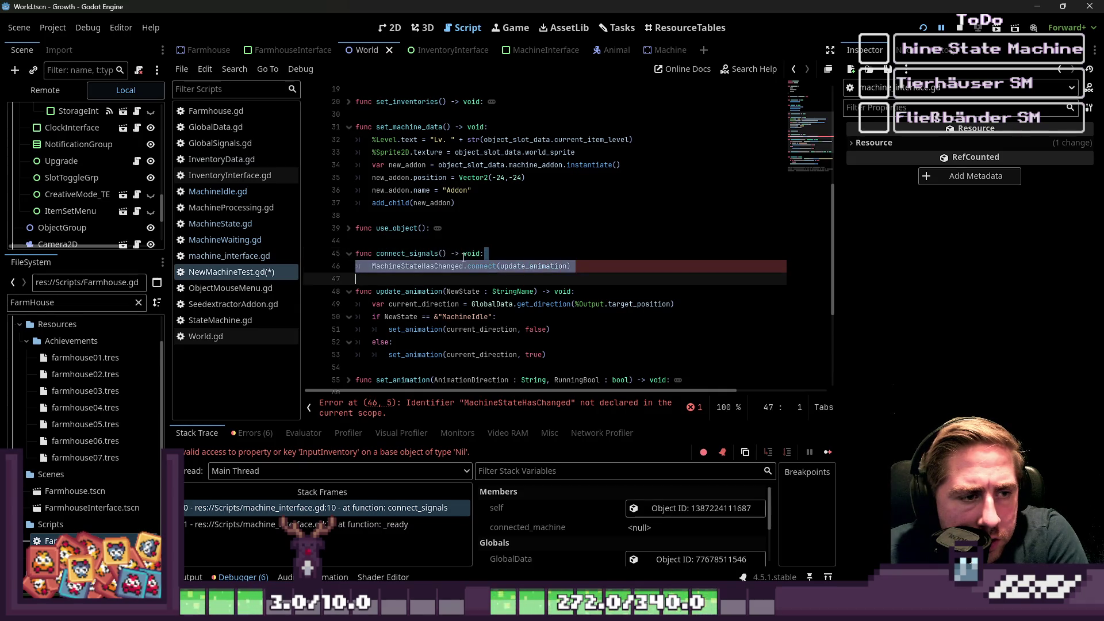
# Delete the connect_signals function from NewMachineTest.gd.
pyautogui.moveTo(464, 278); pyautogui.dragTo(459, 240)
pyautogui.press('BackSpace')
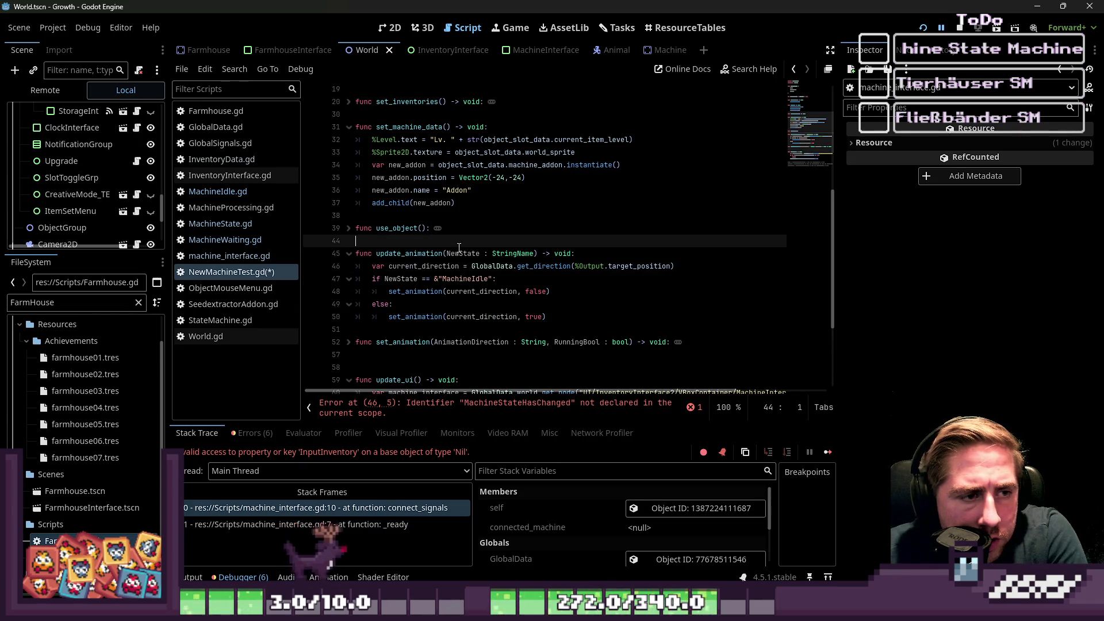
pyautogui.scroll(-2, 458, 247)
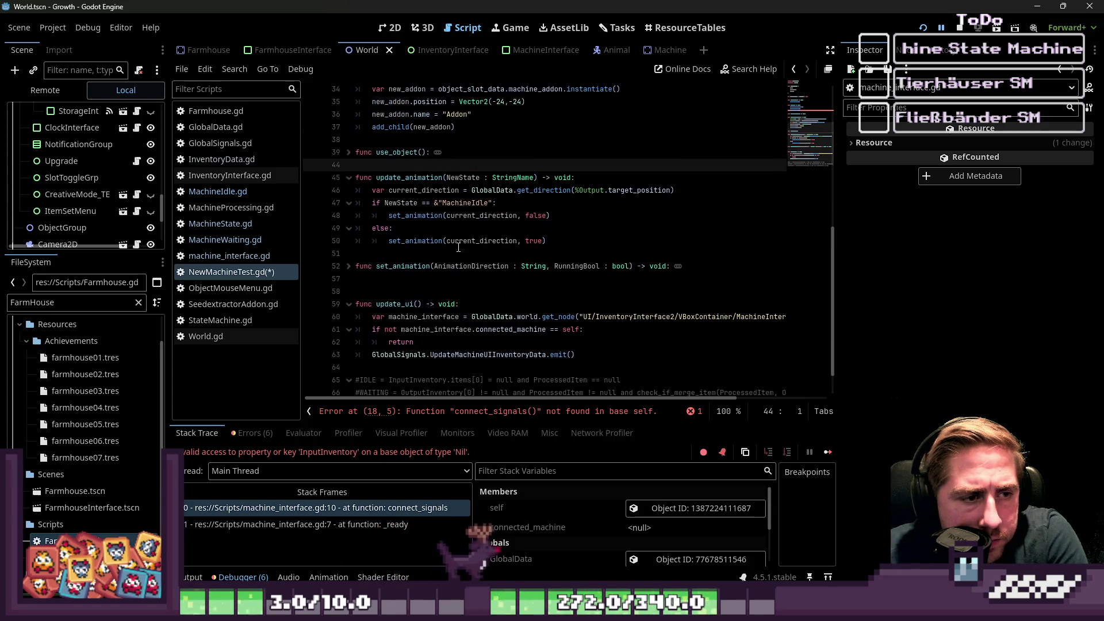
pyautogui.click(349, 152)
pyautogui.click(596, 203)
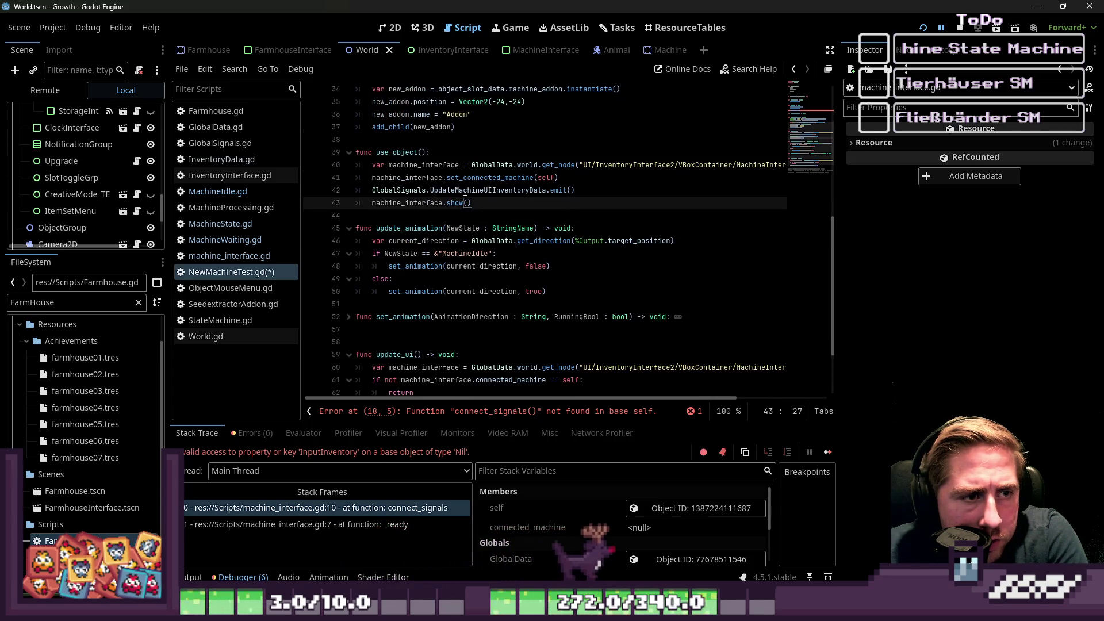
pyautogui.click(598, 168)
# Replace line 42's emit with machine_interface.connect_signals() and save the script.
pyautogui.doubleClick(519, 189)
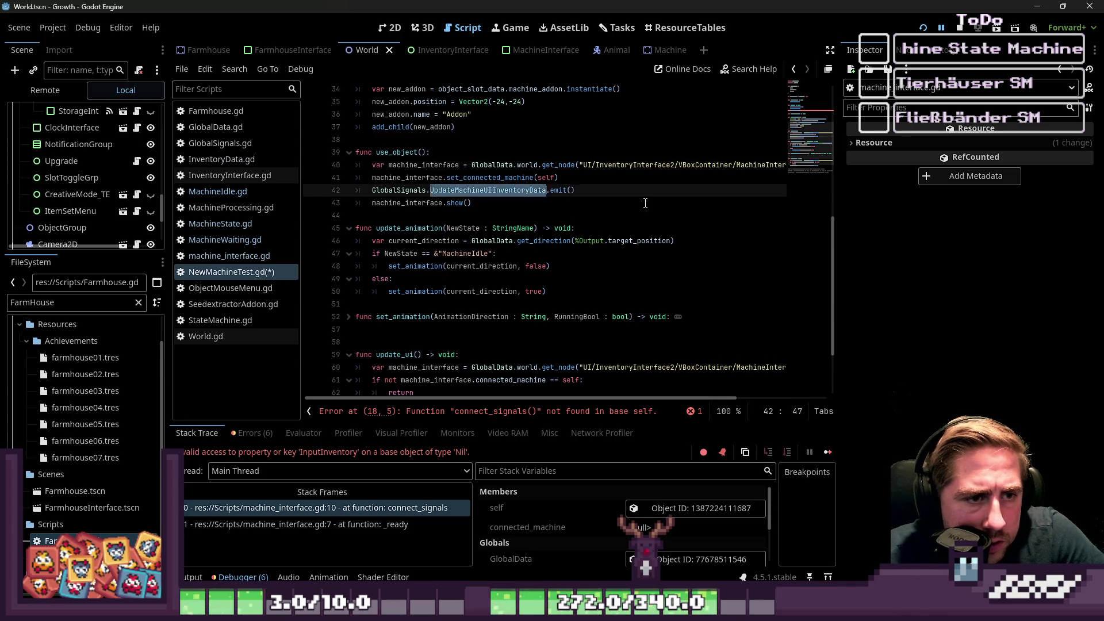
pyautogui.write('connect_signals')
pyautogui.hotkey('ctrl', 'z')
pyautogui.hotkey('ctrl', 'z')
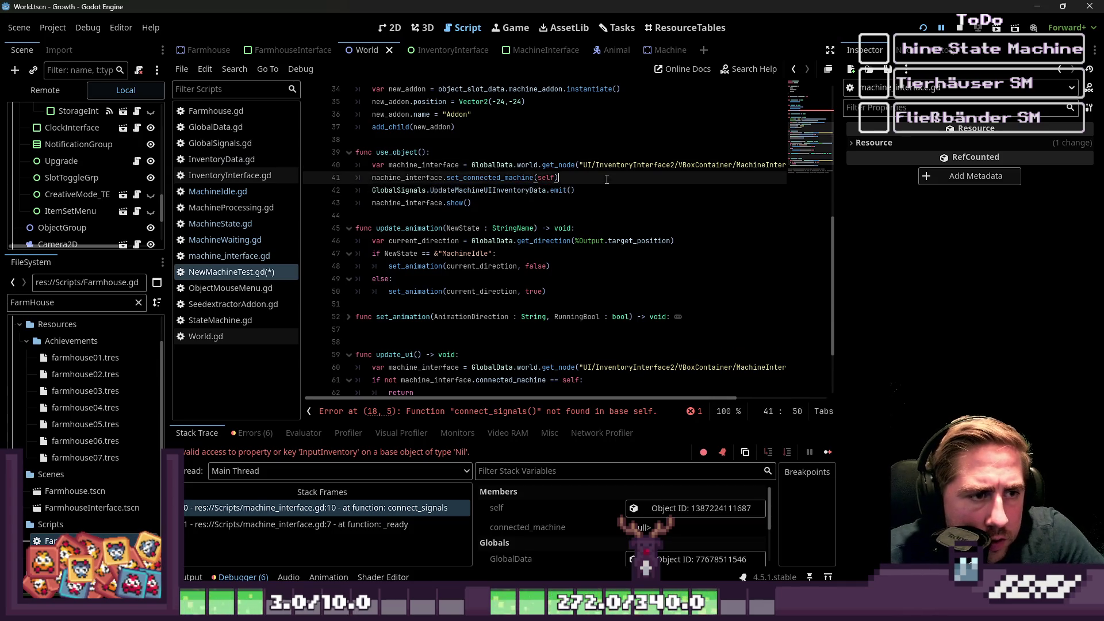
pyautogui.moveTo(638, 190)
pyautogui.mouseDown()
pyautogui.moveTo(374, 202)
pyautogui.moveTo(363, 192)
pyautogui.moveTo(374, 190)
pyautogui.mouseUp()
pyautogui.hotkey('ctrl', 'c')
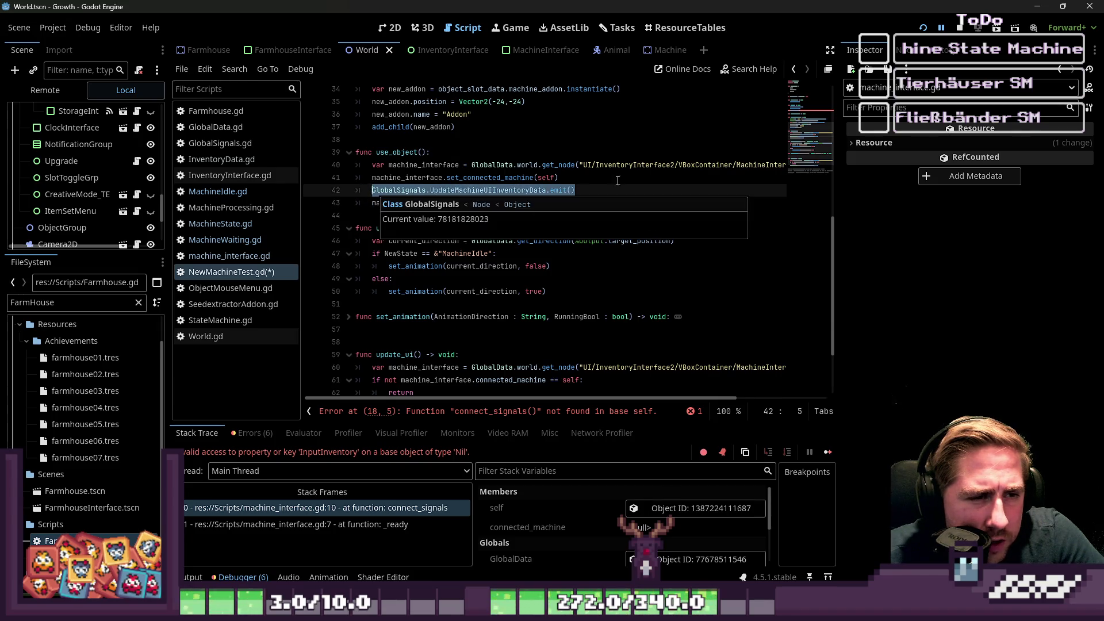
pyautogui.write('machine_interface')
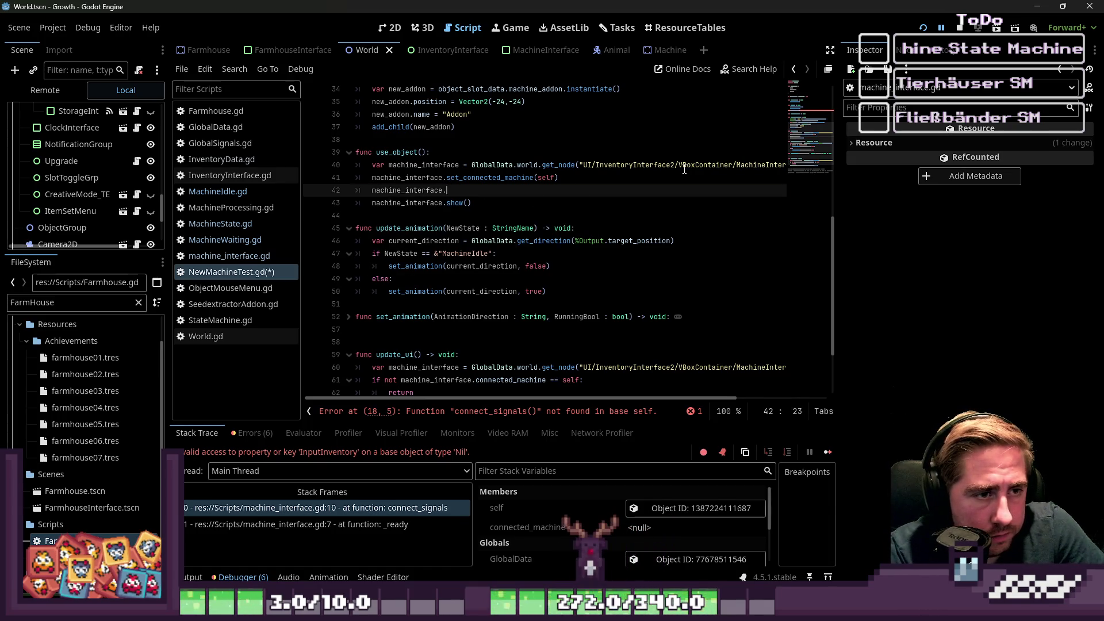
pyautogui.write('.connect_signals(')
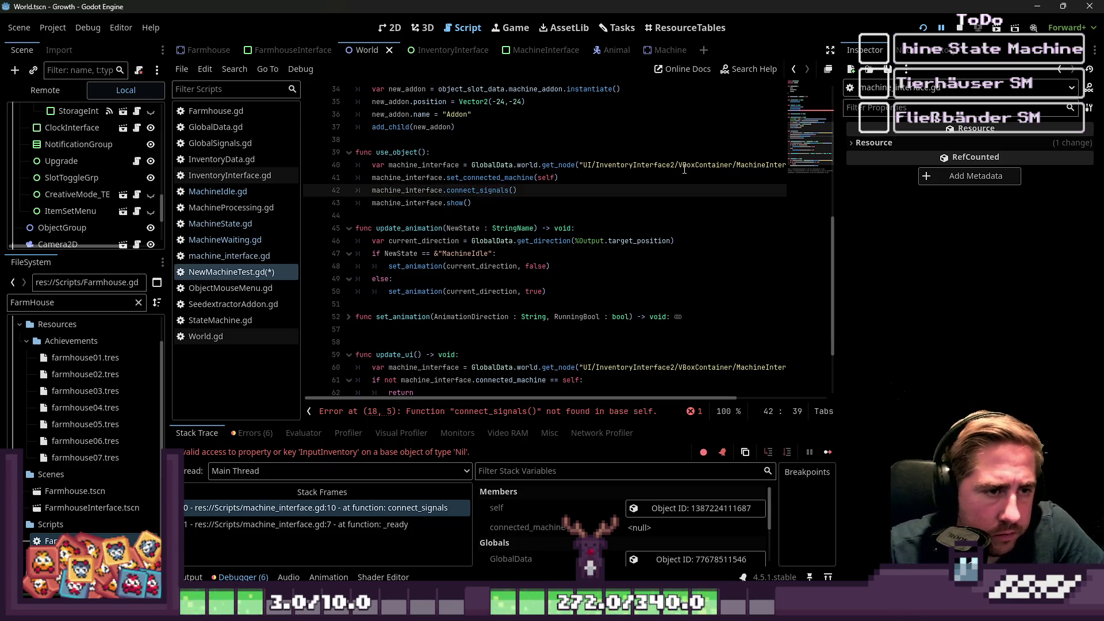
pyautogui.hotkey('ctrl', 's')
# Check the set_connected_machine call and stop the running game.
pyautogui.click(474, 176)
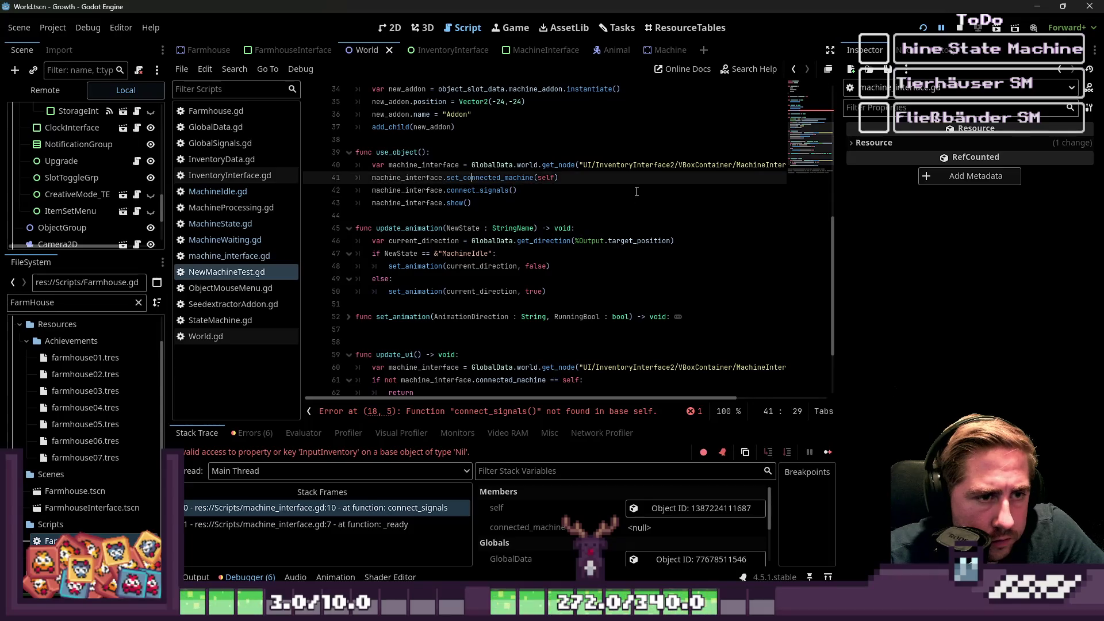
pyautogui.doubleClick(515, 178)
pyautogui.click(957, 29)
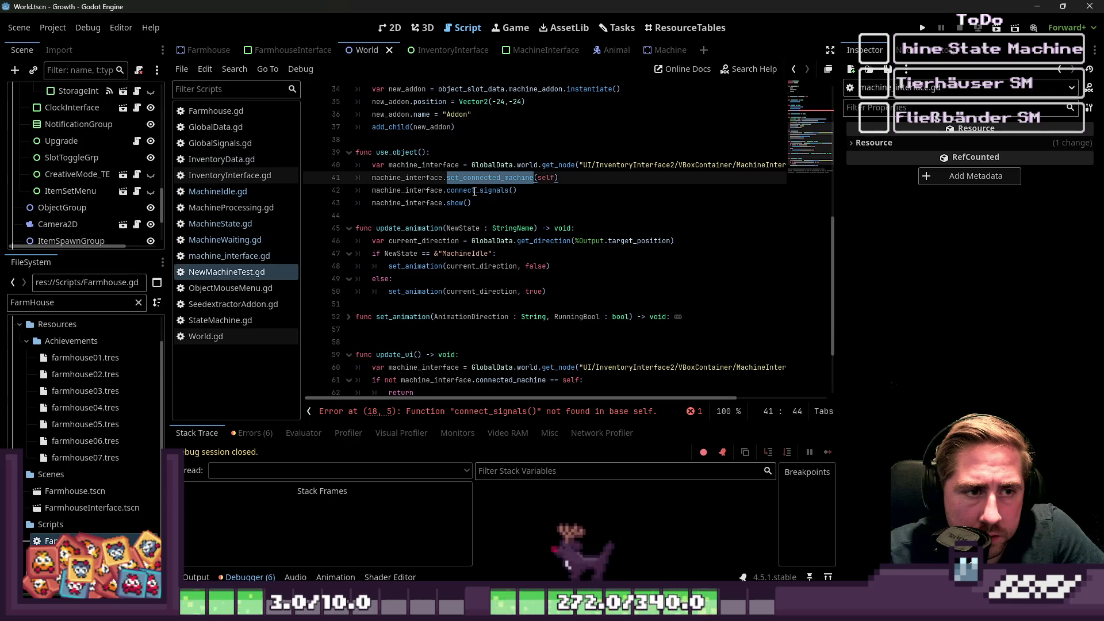
# Restore the UpdateMachineUIInventoryData emit on line 42 in place of the connect_signals call.
pyautogui.moveTo(517, 190); pyautogui.dragTo(450, 190)
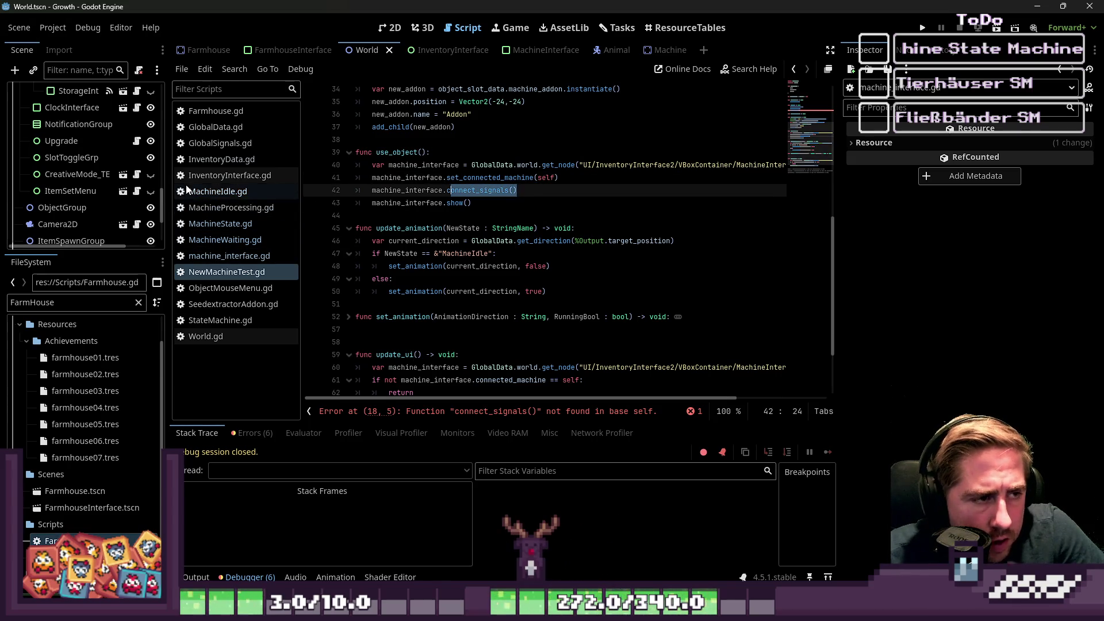
pyautogui.click(509, 197)
pyautogui.click(519, 191)
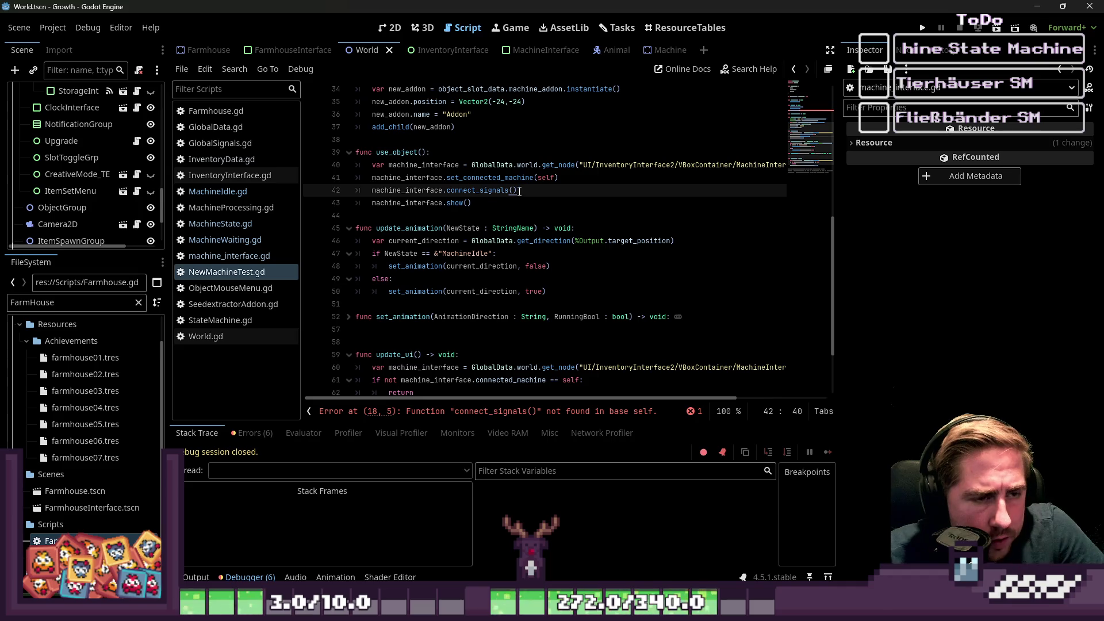
pyautogui.hotkey('ctrl', 'v')
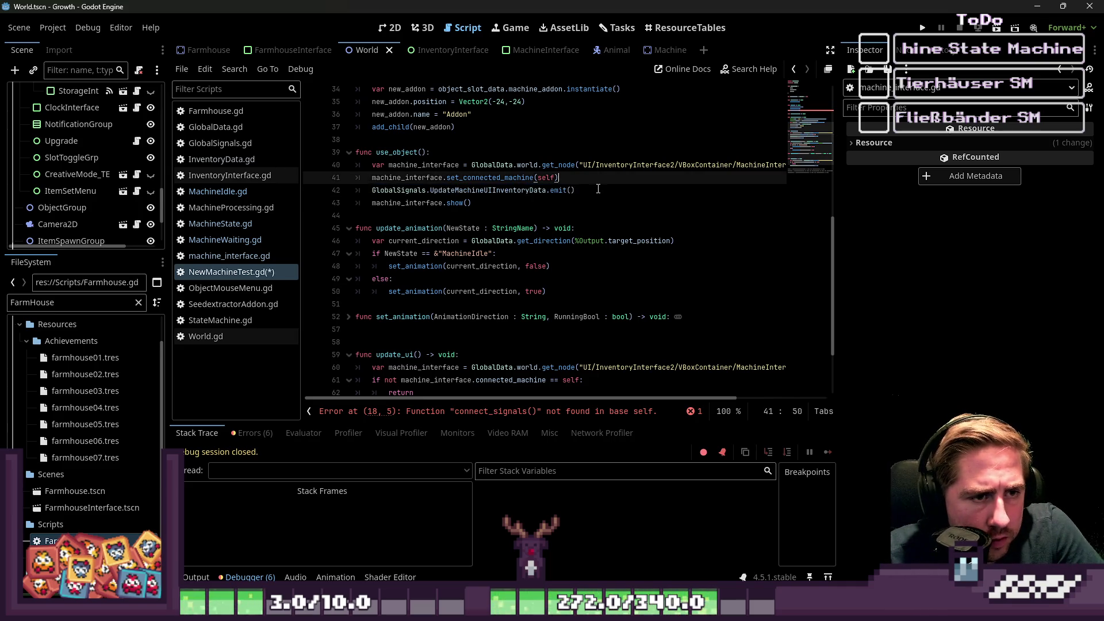
pyautogui.moveTo(557, 190); pyautogui.dragTo(331, 192)
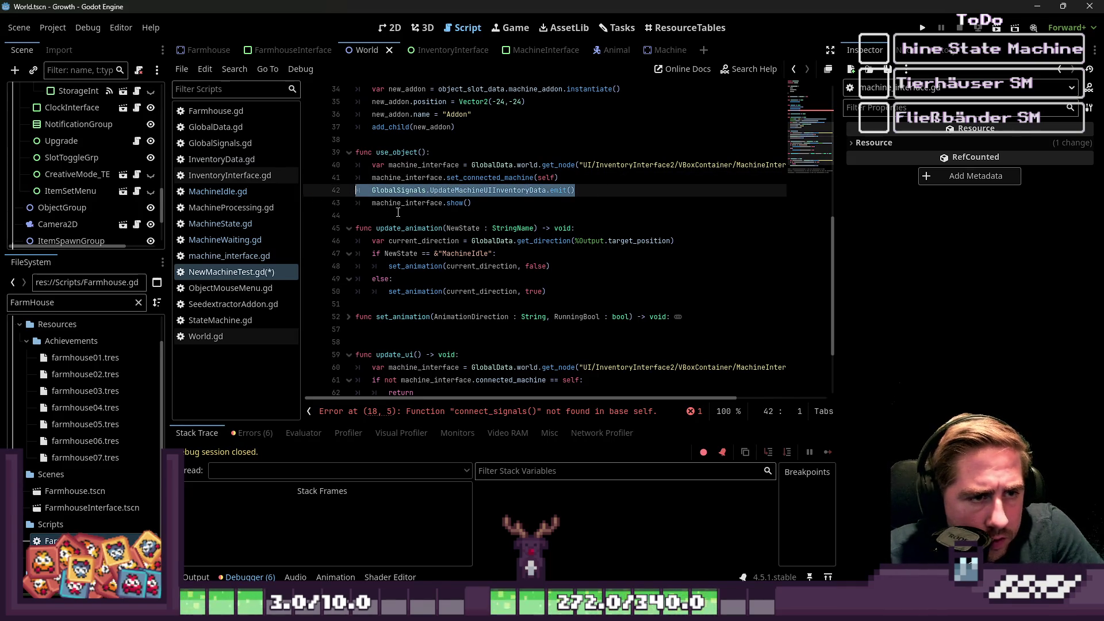
pyautogui.press('BackSpace')
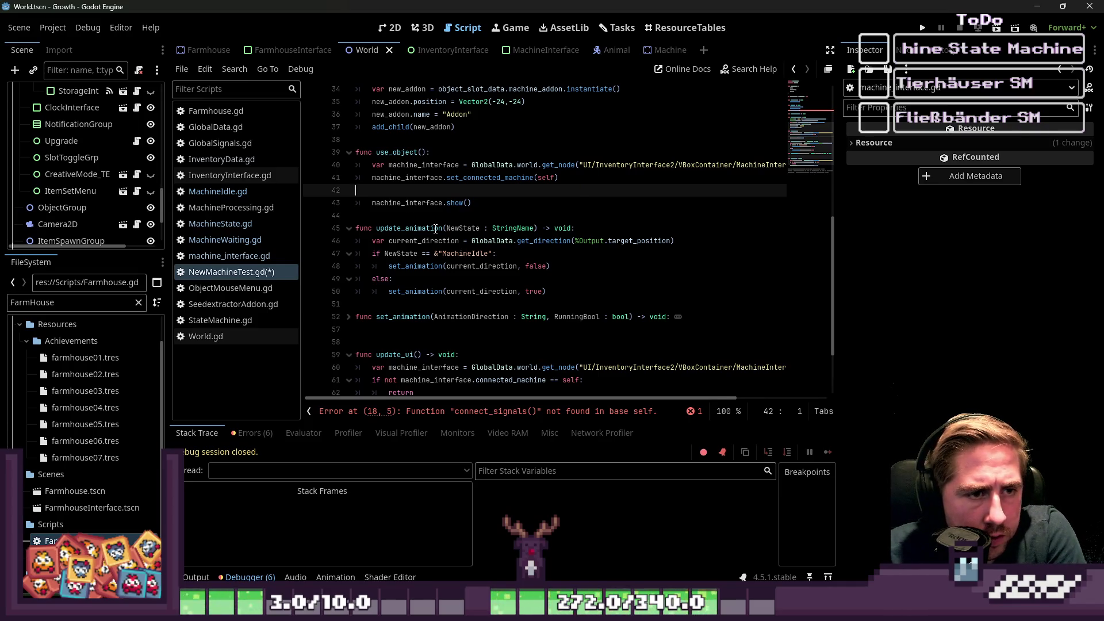
pyautogui.hotkey('ctrl', 'z')
# Delete the UpdateMachineUIInventoryData emit line from use_object.
pyautogui.click(556, 229)
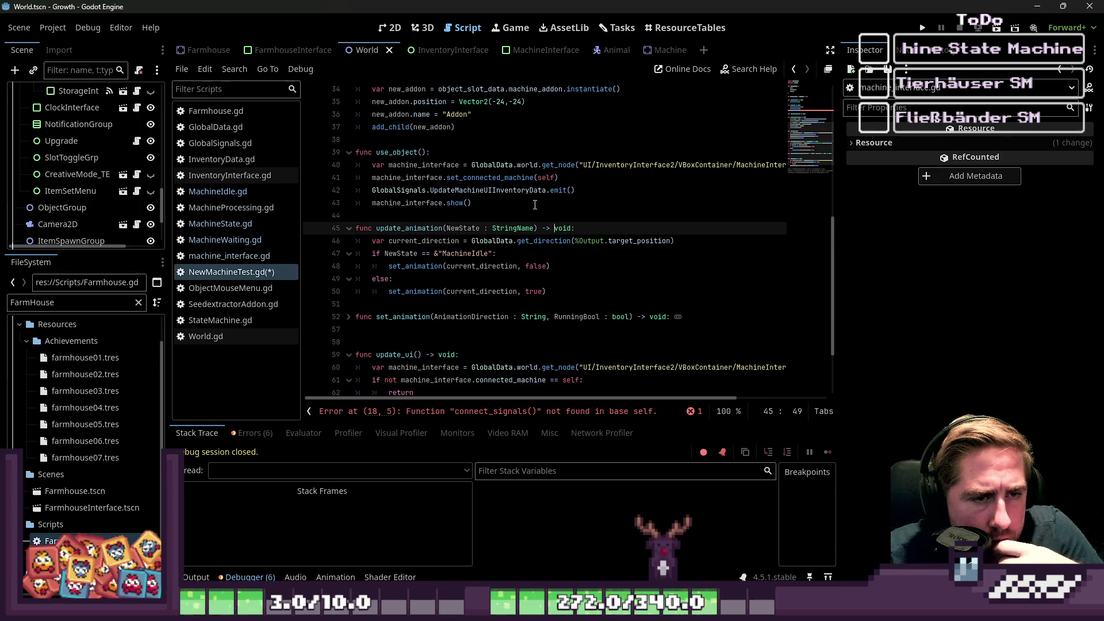
pyautogui.moveTo(356, 203); pyautogui.dragTo(257, 191)
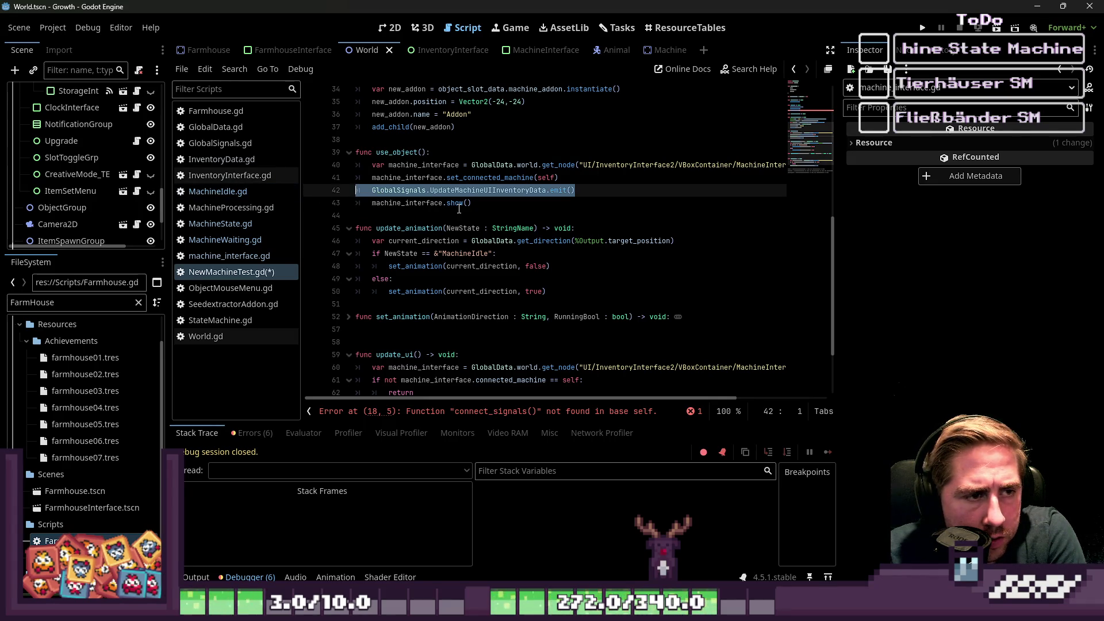
pyautogui.press('Delete')
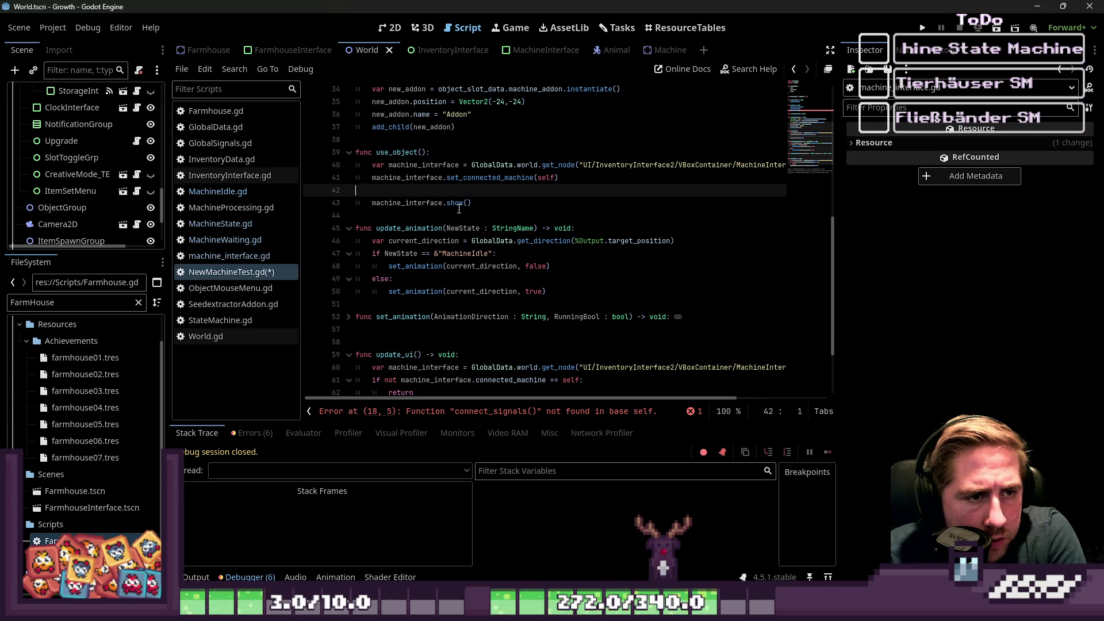
pyautogui.press('BackSpace')
pyautogui.doubleClick(487, 179)
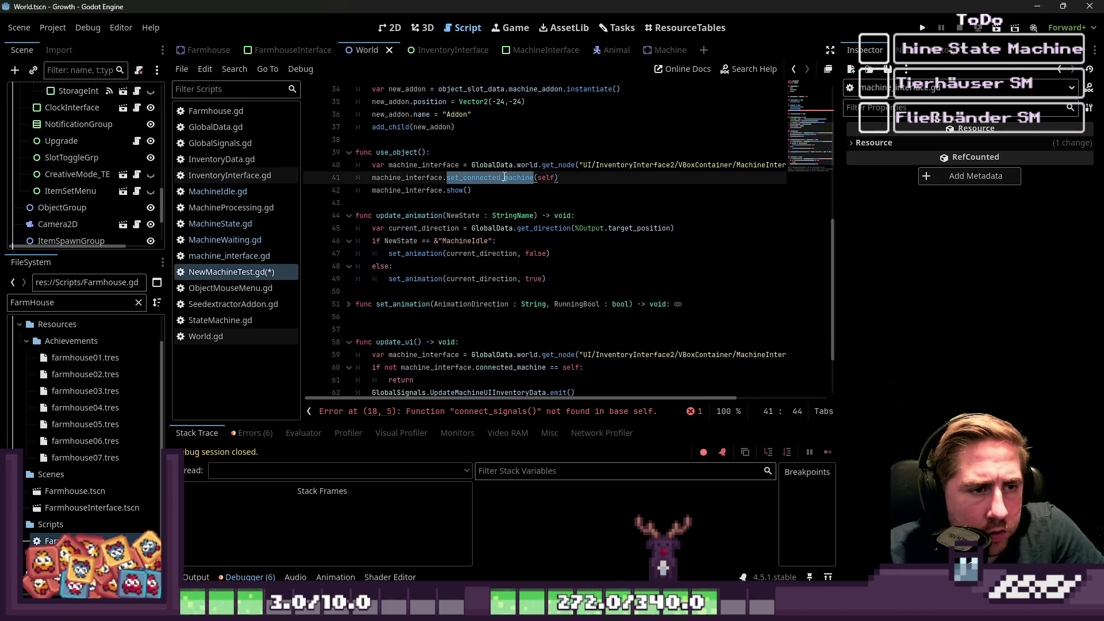
# Add a connect_signals() call at the end of set_connected_machine in machine_interface.gd and run.
pyautogui.click(239, 255)
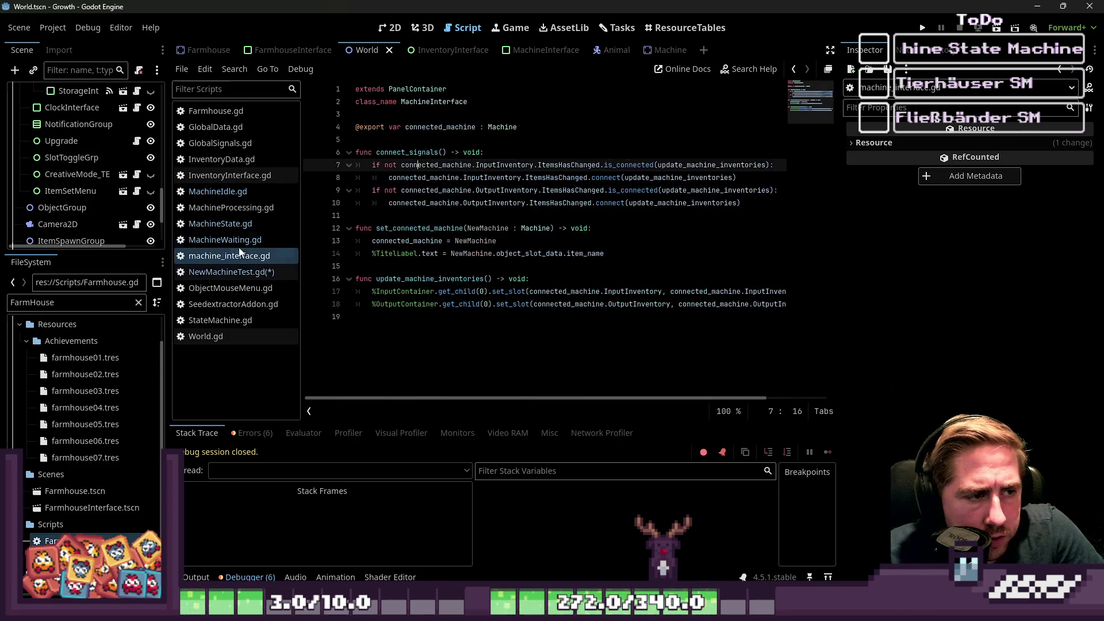
pyautogui.click(398, 271)
pyautogui.click(546, 228)
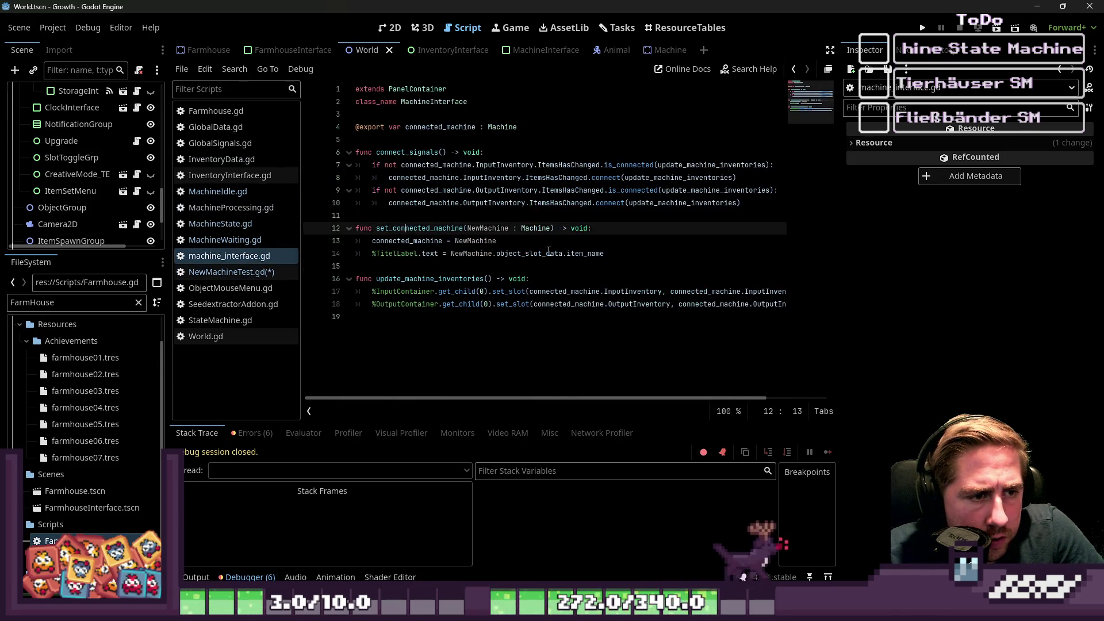
pyautogui.press('Down')
pyautogui.press('Down')
pyautogui.moveTo(448, 153); pyautogui.dragTo(377, 153)
pyautogui.hotkey('ctrl', 'c')
pyautogui.click(610, 253)
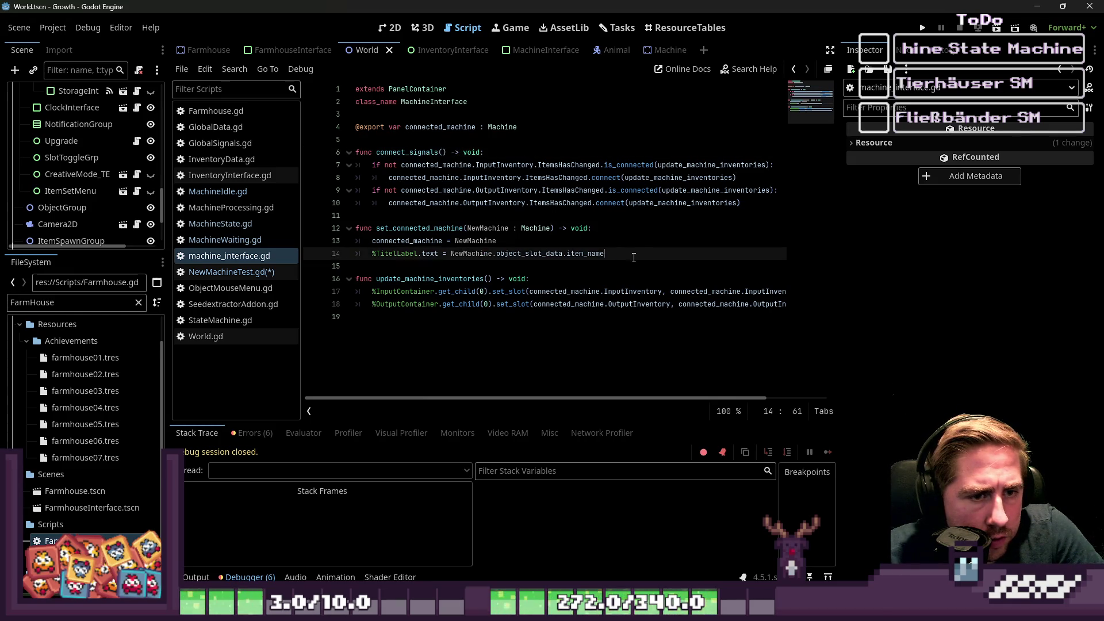
pyautogui.press('Return')
pyautogui.hotkey('ctrl', 'v')
pyautogui.click(925, 32)
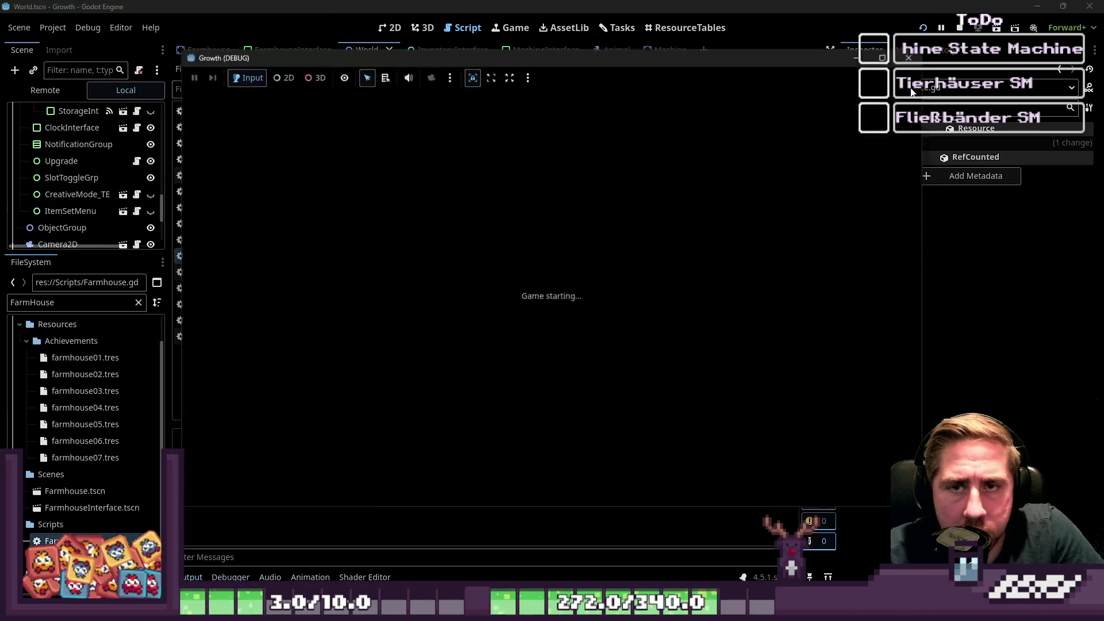
# Delete the invalid connect_signals() call on line 18 of _ready.
pyautogui.click(488, 233)
pyautogui.moveTo(444, 241); pyautogui.dragTo(357, 241)
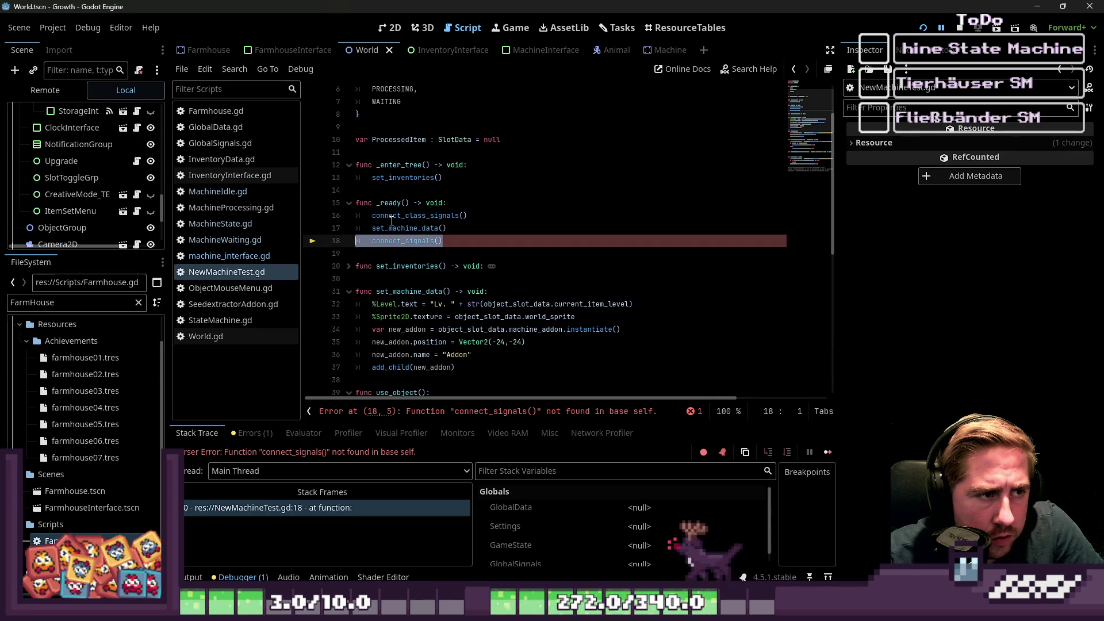
pyautogui.scroll(2, 406, 199)
pyautogui.scroll(-4, 408, 193)
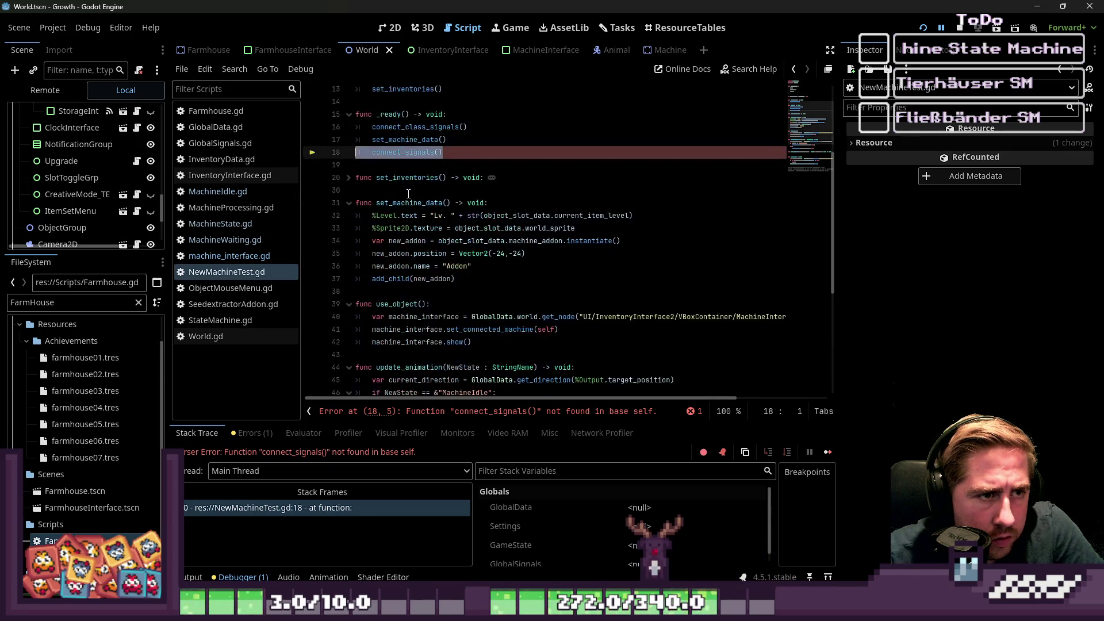
pyautogui.click(401, 127)
pyautogui.click(401, 153)
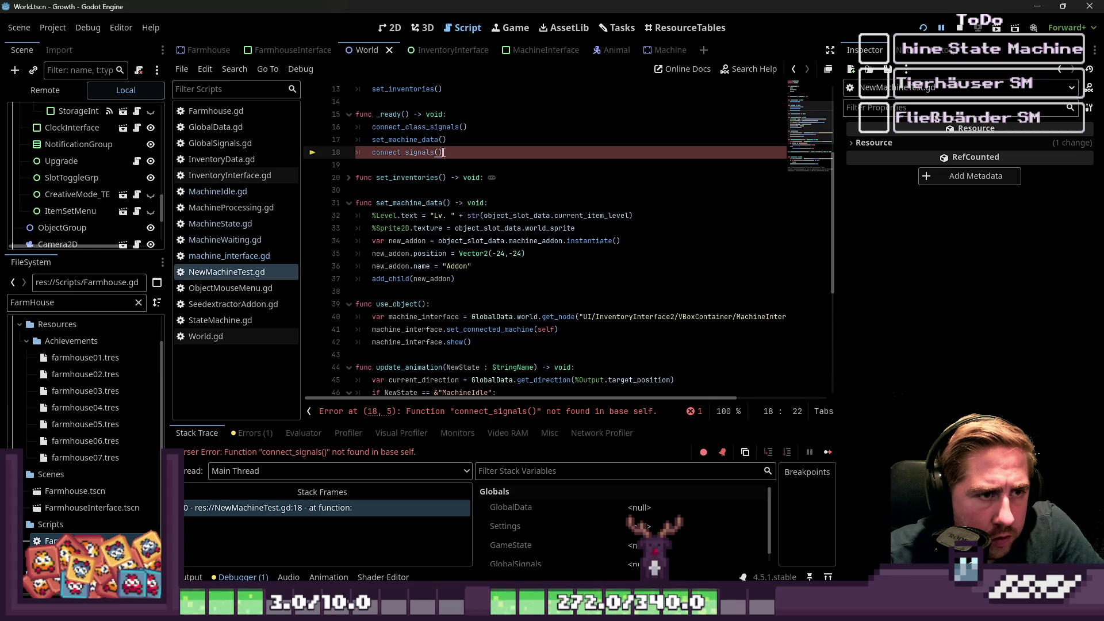
pyautogui.hotkey('shift', 'Home')
pyautogui.press('BackSpace')
pyautogui.press('BackSpace')
pyautogui.press('BackSpace')
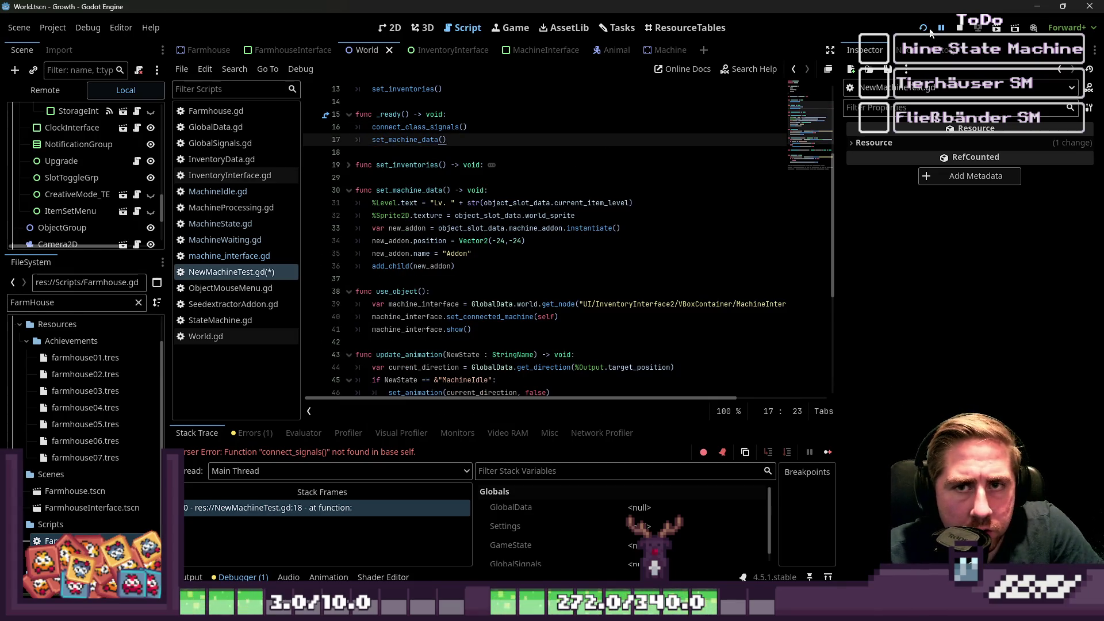
# Relaunch with a new character and drop the x12 seed stack into the Seed Extractor.
pyautogui.click(931, 31)
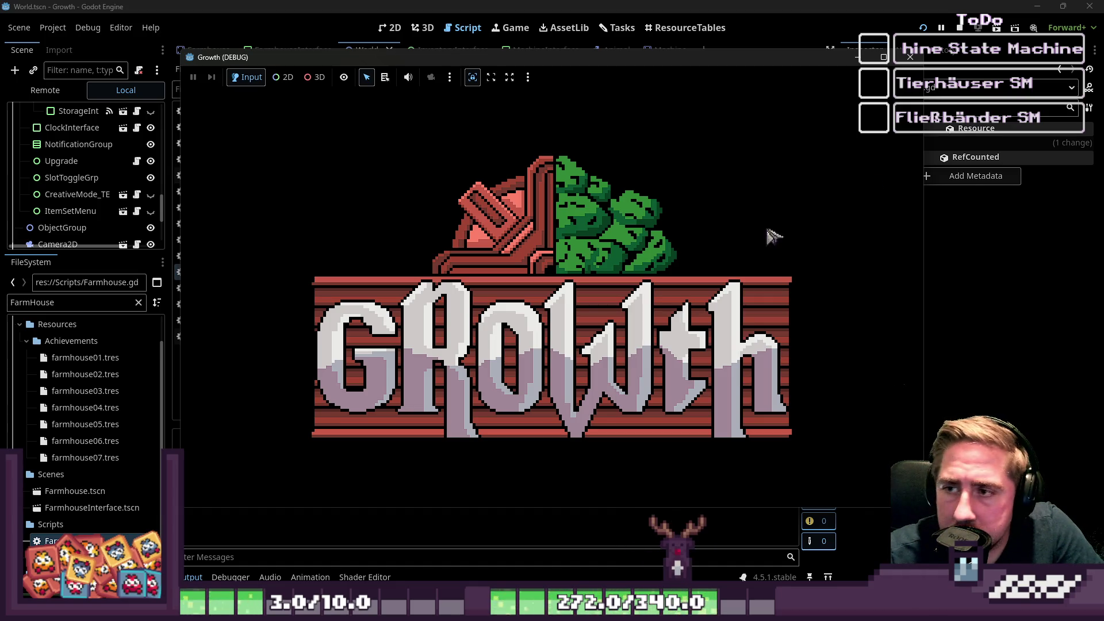
pyautogui.click(599, 263)
pyautogui.write('yxcv')
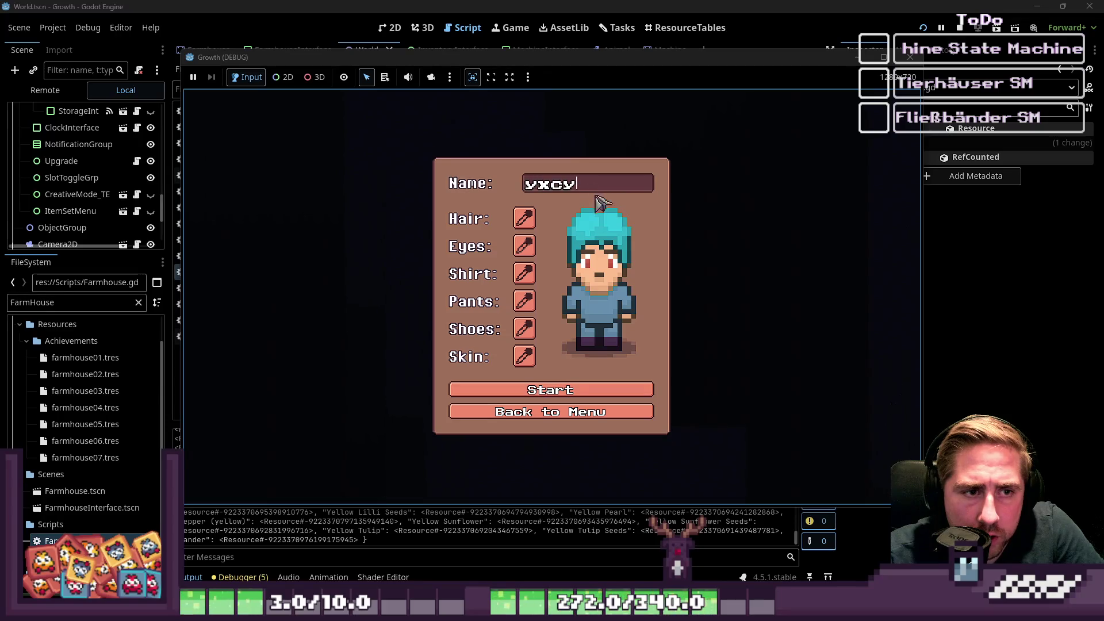
pyautogui.click(569, 389)
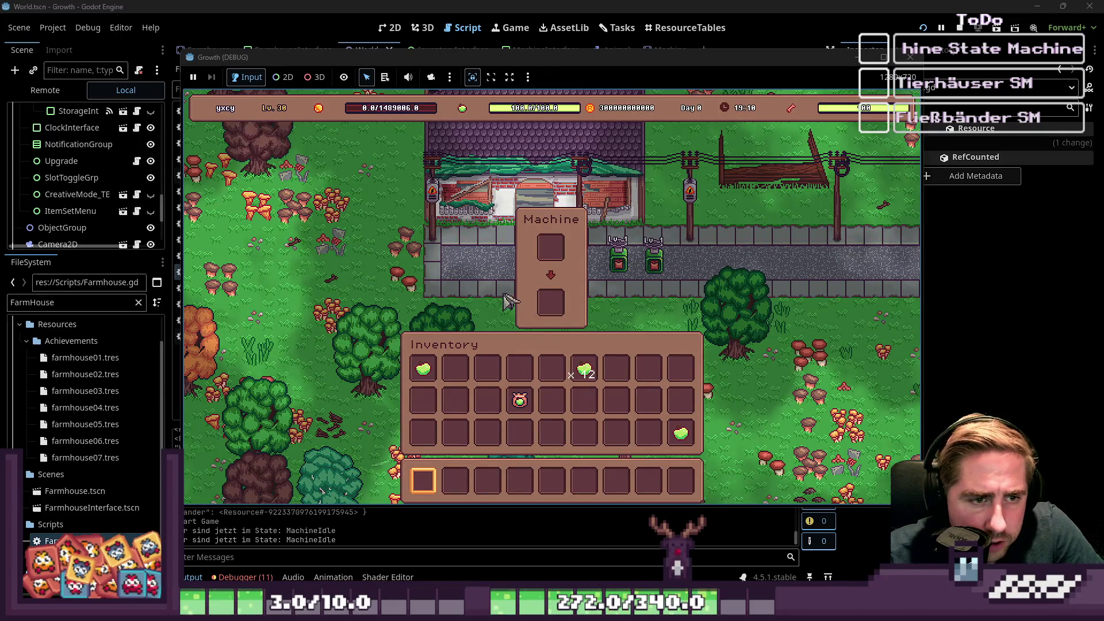
pyautogui.press('w')
pyautogui.press('d')
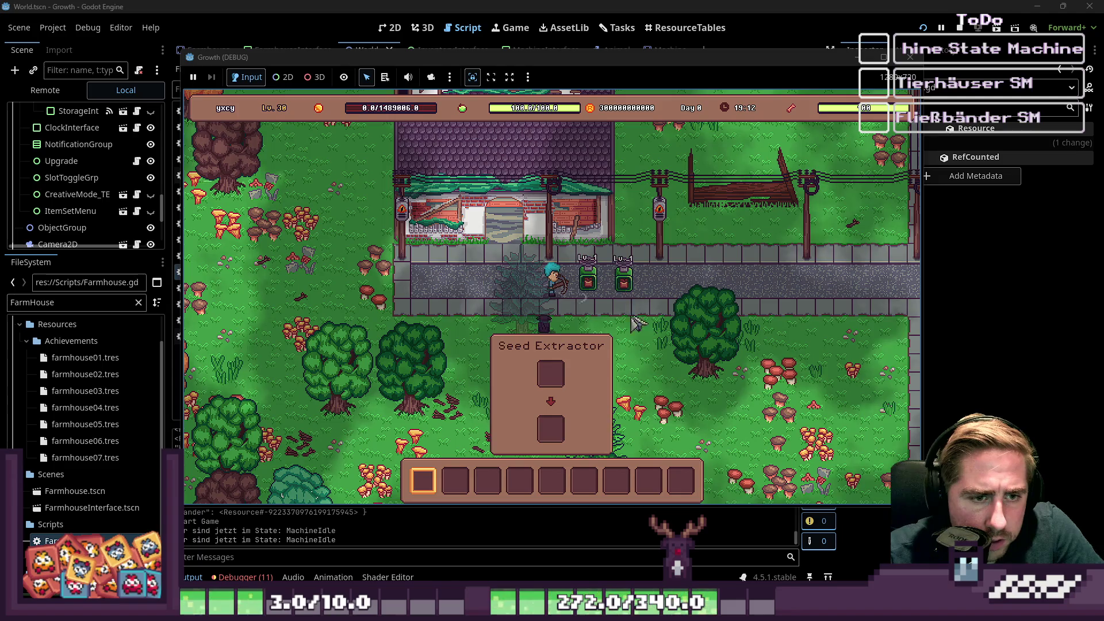
pyautogui.press('i')
pyautogui.click(584, 371)
pyautogui.click(553, 253)
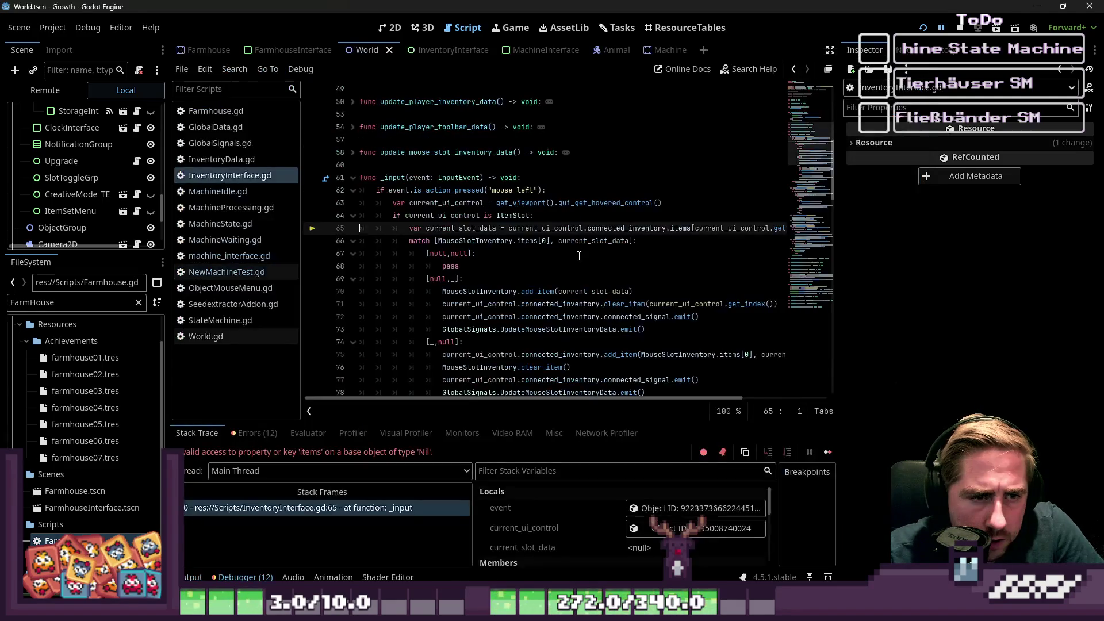
# Check the values of current_slot_data, current_ui_control and connected_inventory on line 65.
pyautogui.moveTo(301, 264); pyautogui.dragTo(230, 270)
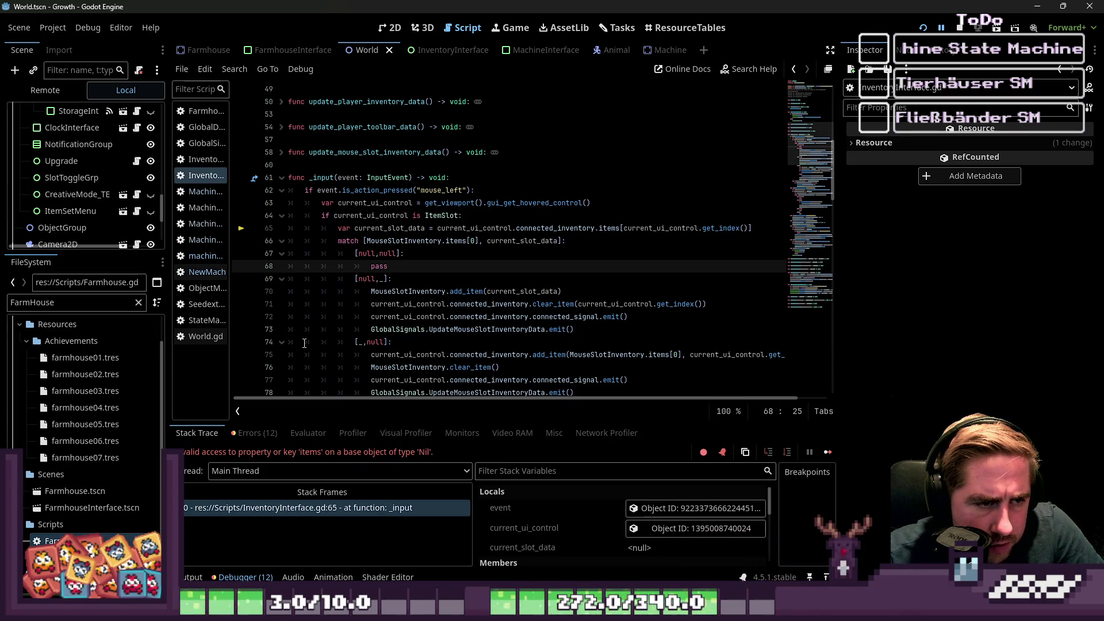
pyautogui.doubleClick(374, 231)
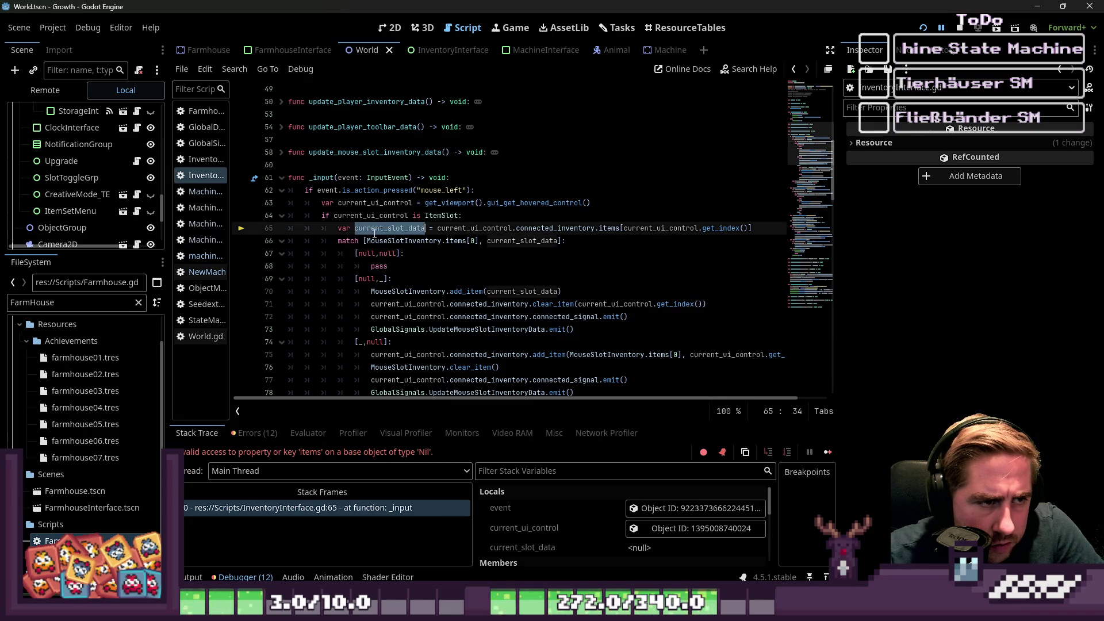
pyautogui.scroll(15, 371, 248)
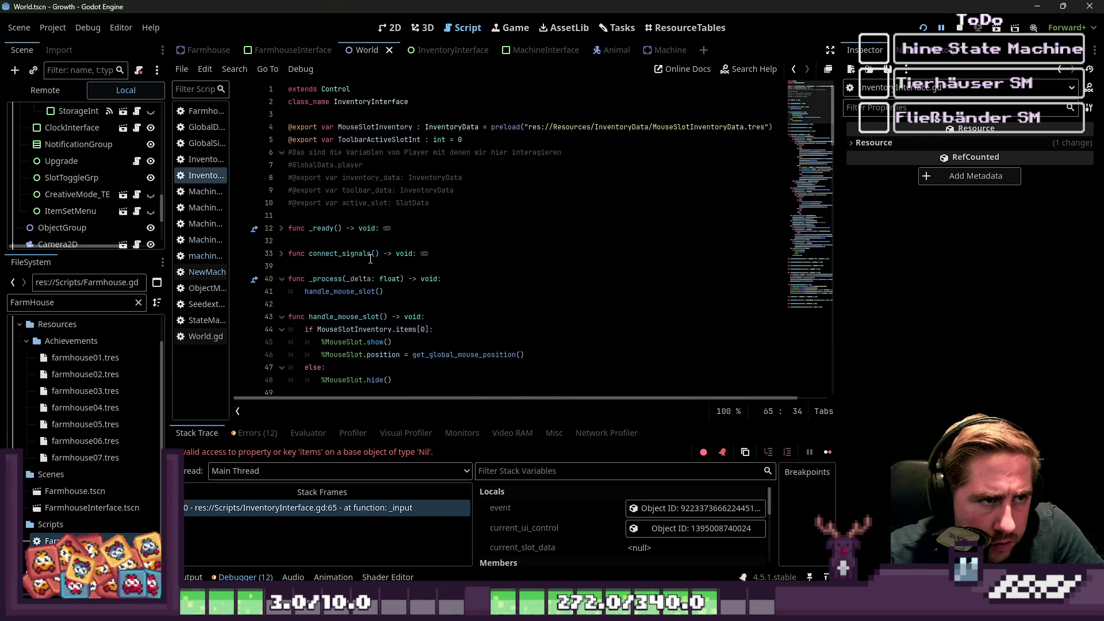
pyautogui.scroll(-7, 371, 259)
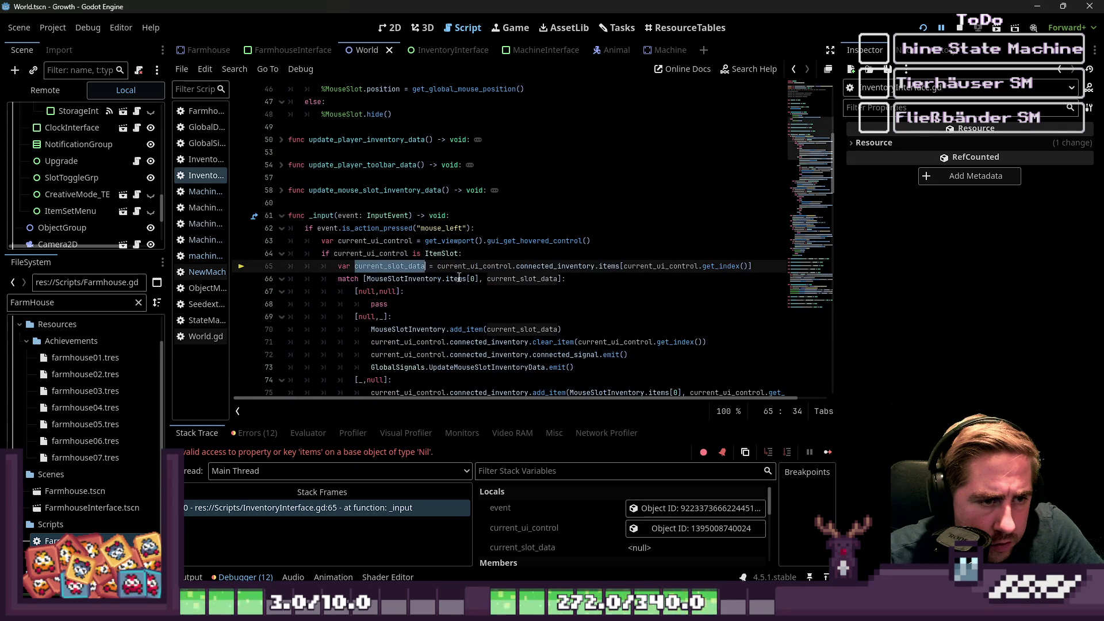
pyautogui.doubleClick(472, 266)
pyautogui.moveTo(472, 268)
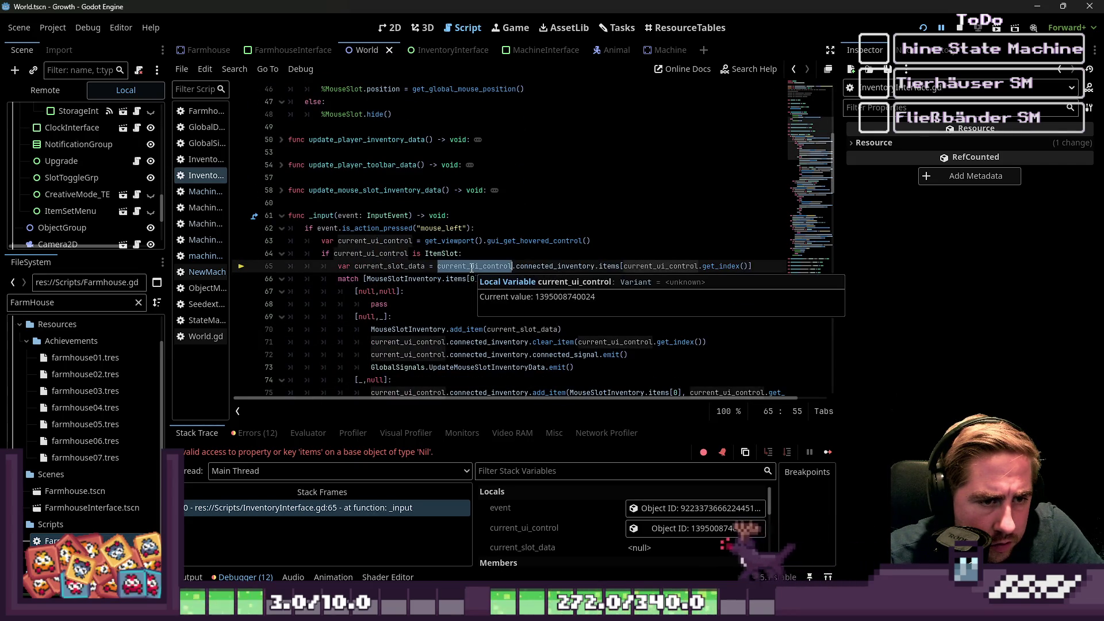
pyautogui.doubleClick(575, 266)
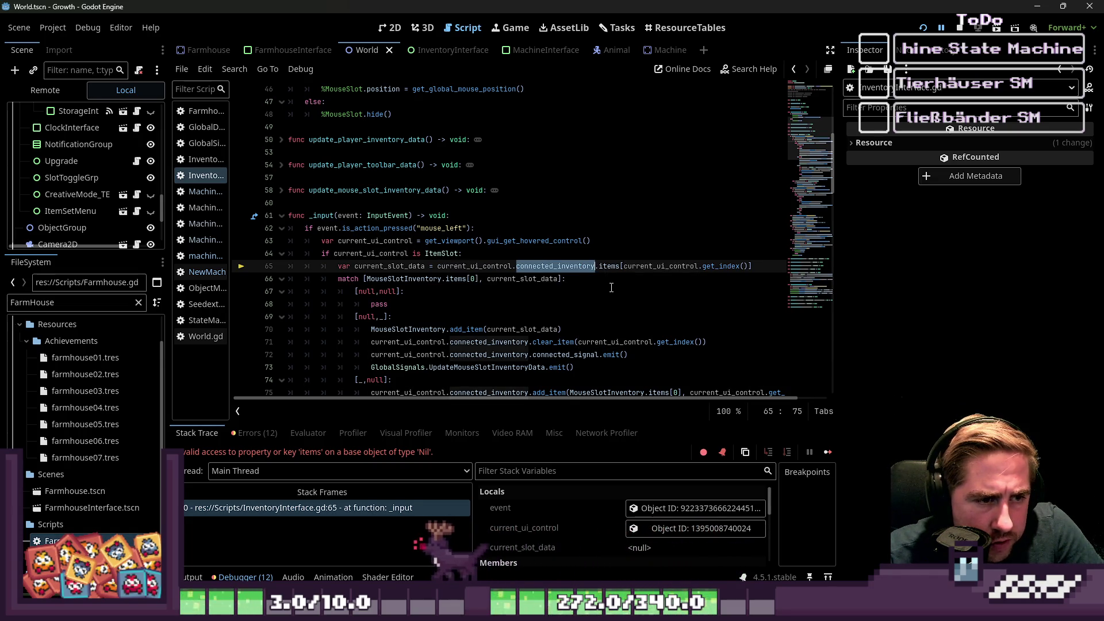
pyautogui.doubleClick(503, 267)
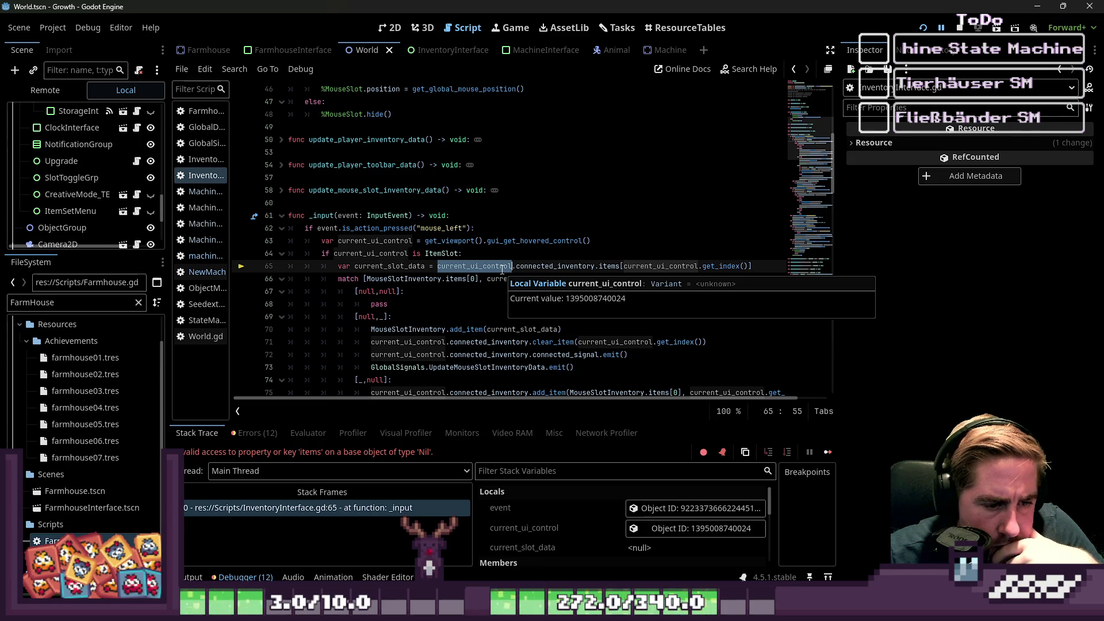
# Show current_ui_control's remote properties in the Inspector and widen the script list.
pyautogui.moveTo(229, 216)
pyautogui.mouseDown()
pyautogui.moveTo(299, 229)
pyautogui.moveTo(231, 229)
pyautogui.mouseUp()
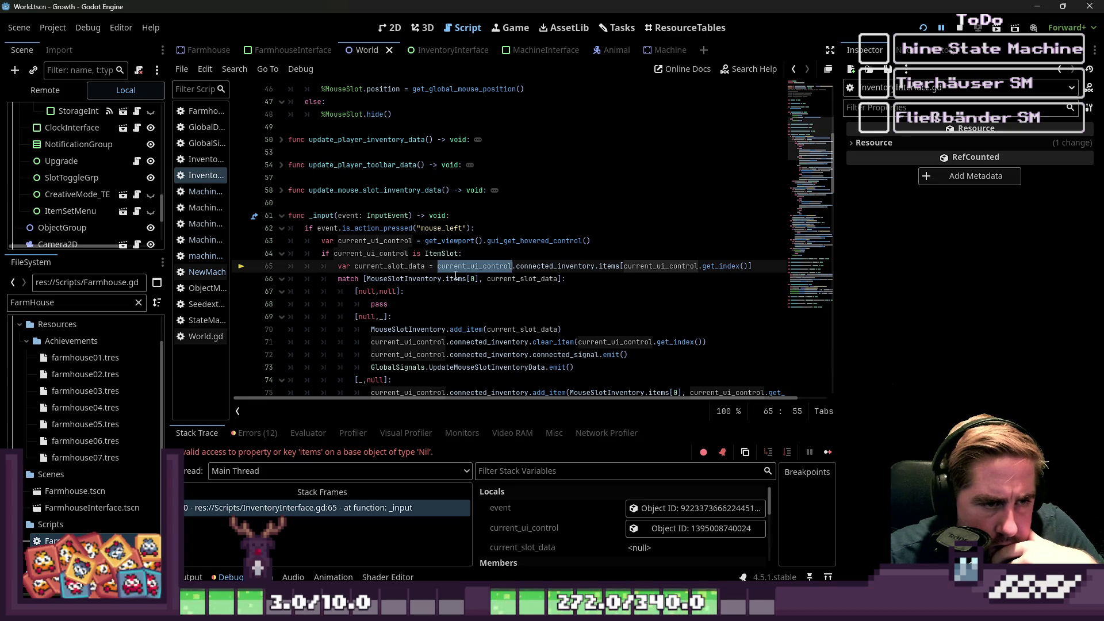
pyautogui.scroll(-1, 571, 547)
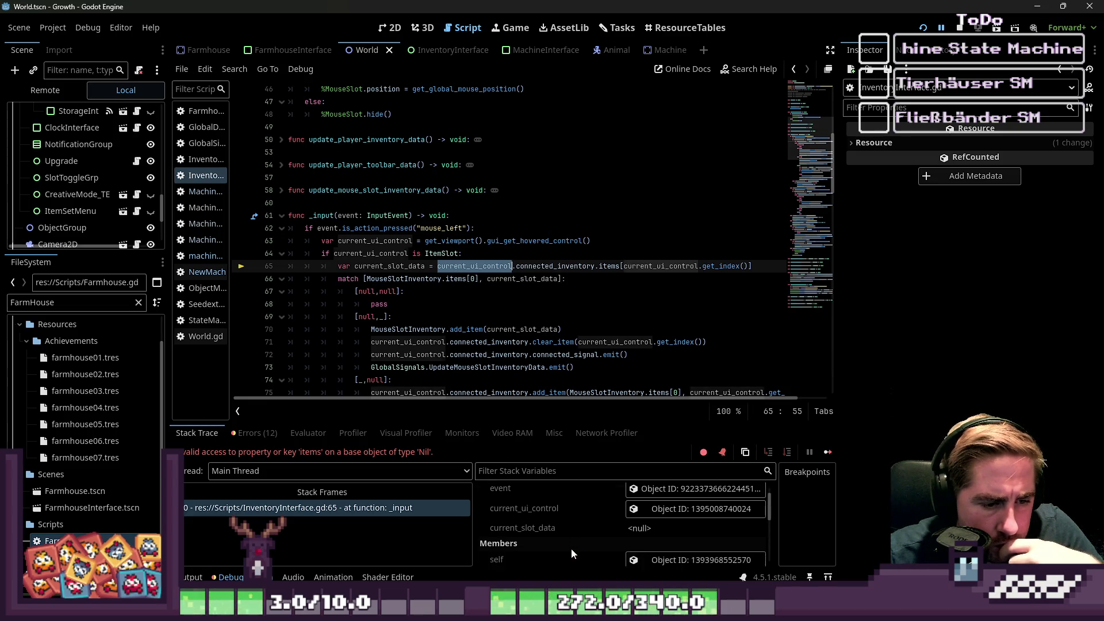
pyautogui.click(686, 510)
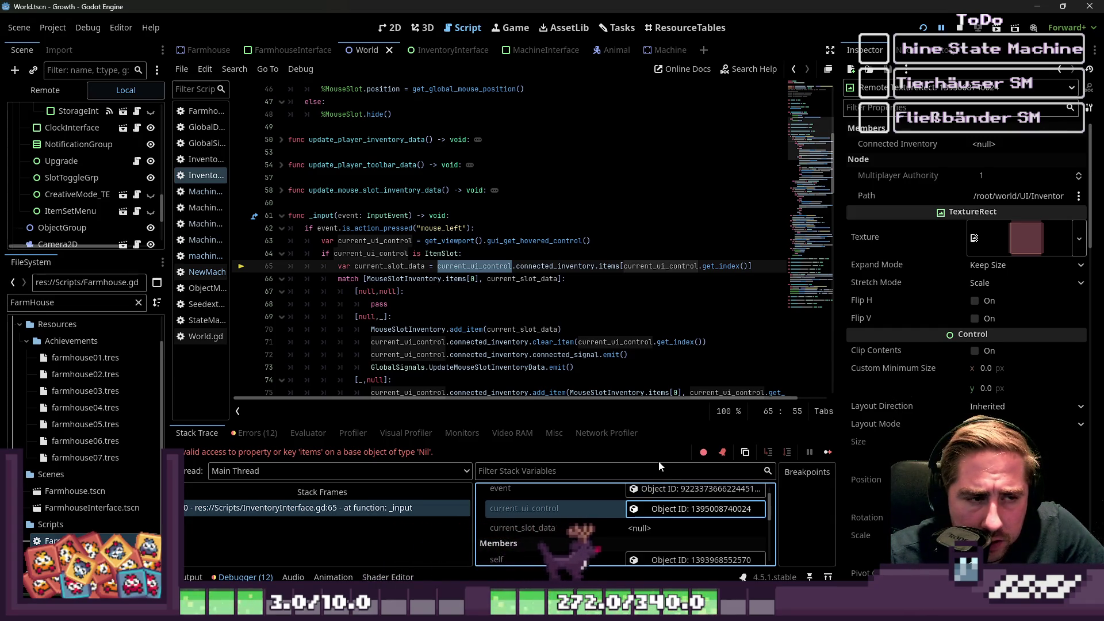
pyautogui.moveTo(229, 224); pyautogui.dragTo(288, 224)
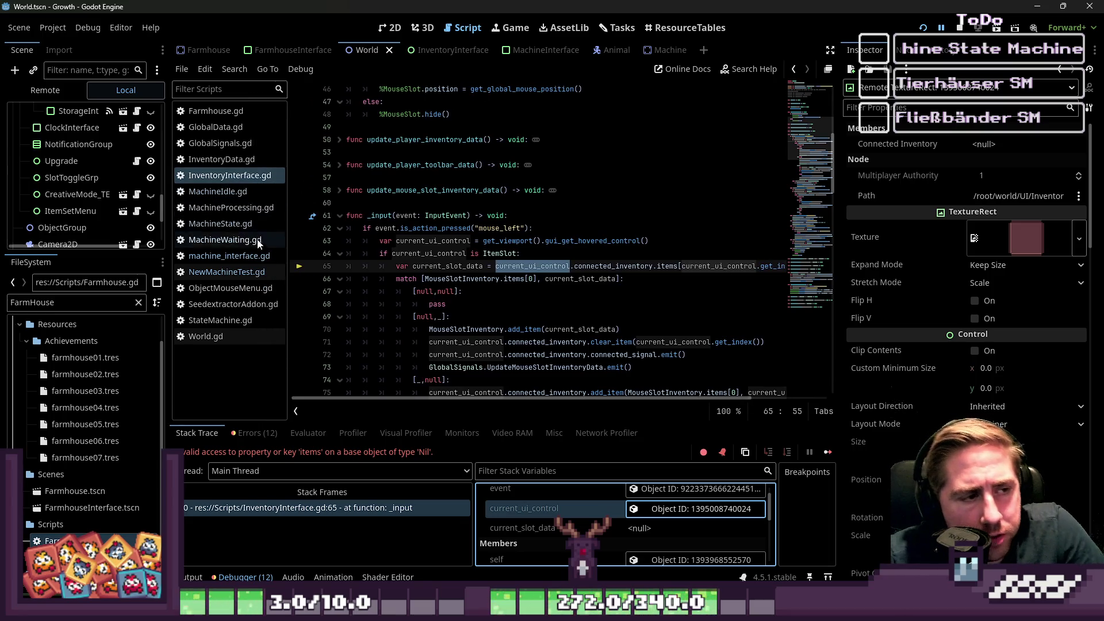
# Review update_machine_inventories in machine_interface.gd and the set_connected_machine call in NewMachineTest.gd.
pyautogui.click(229, 255)
pyautogui.click(464, 313)
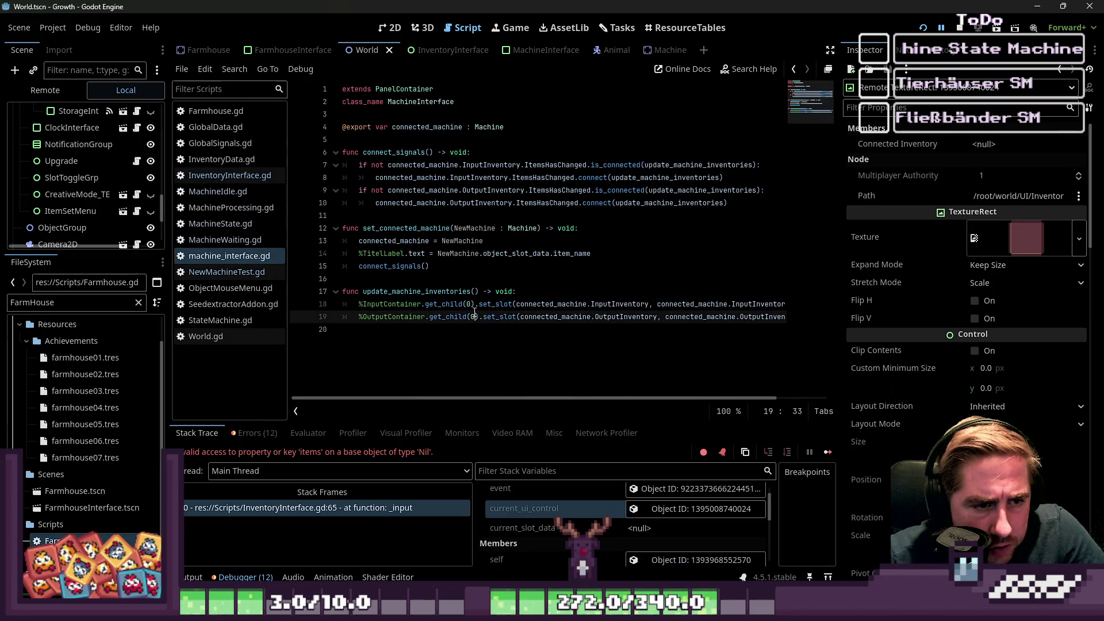
pyautogui.doubleClick(498, 305)
pyautogui.doubleClick(432, 291)
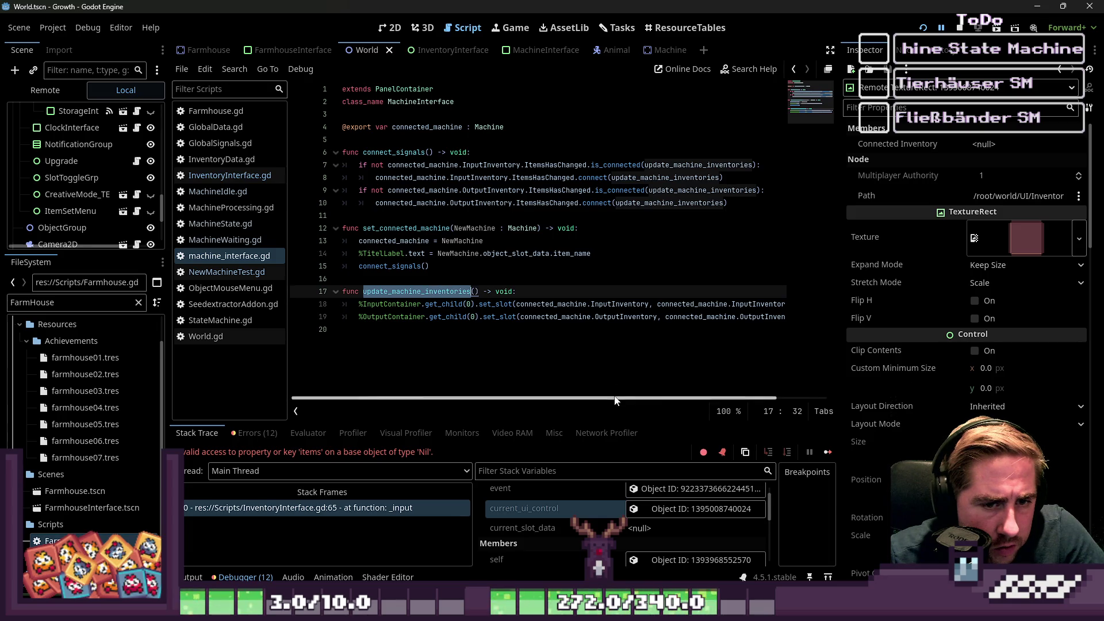
pyautogui.moveTo(610, 397)
pyautogui.mouseDown()
pyautogui.moveTo(692, 415)
pyautogui.moveTo(531, 406)
pyautogui.mouseUp()
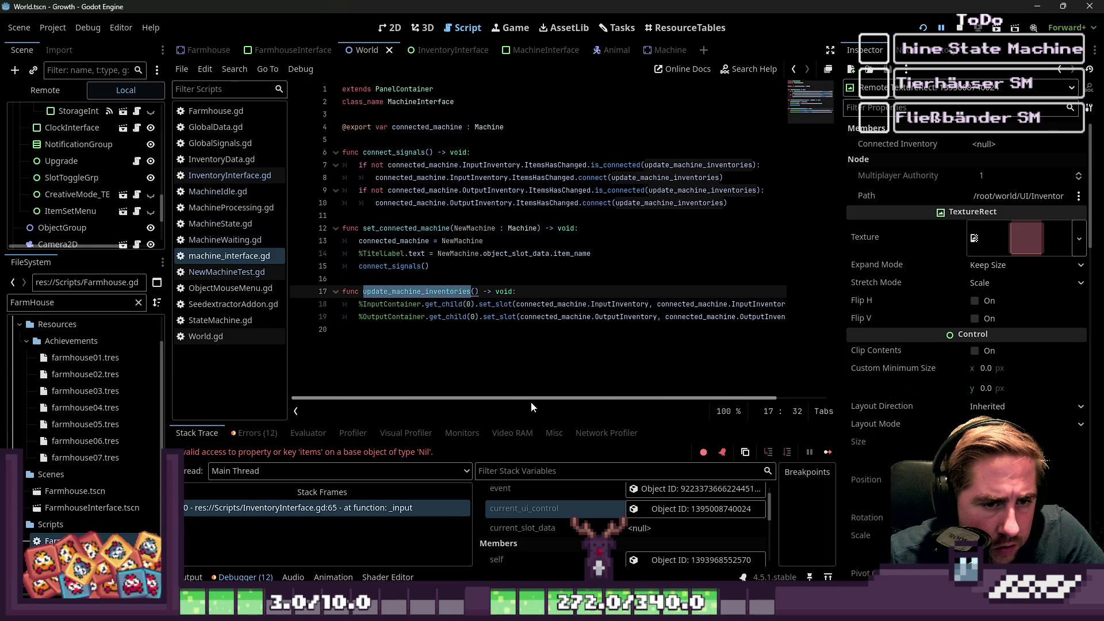
pyautogui.click(401, 292)
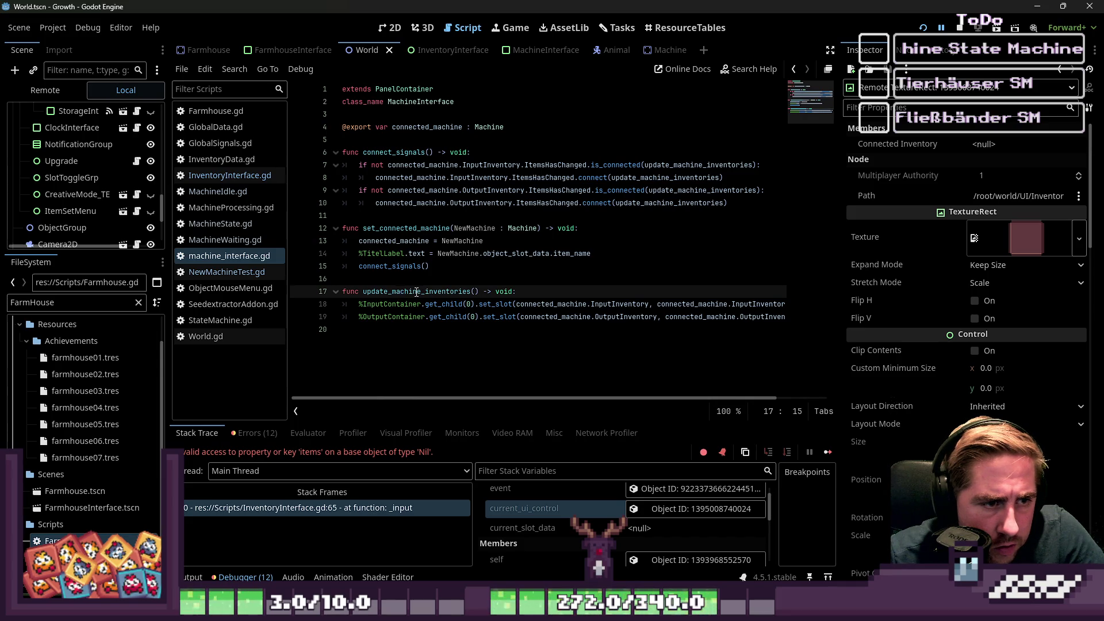
pyautogui.doubleClick(417, 292)
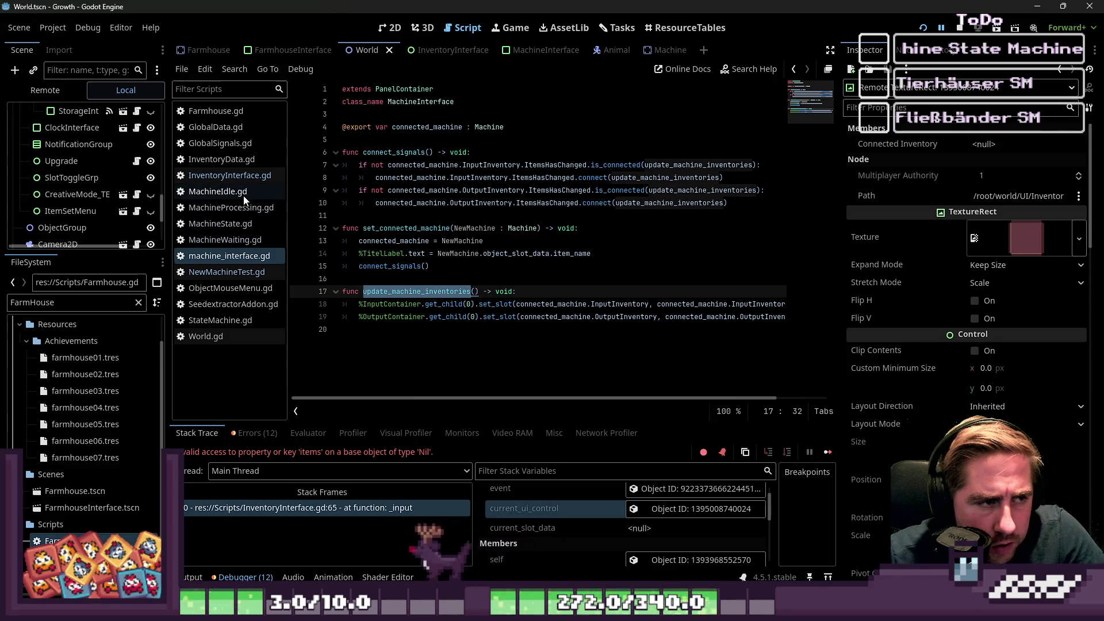
pyautogui.click(253, 272)
pyautogui.click(401, 253)
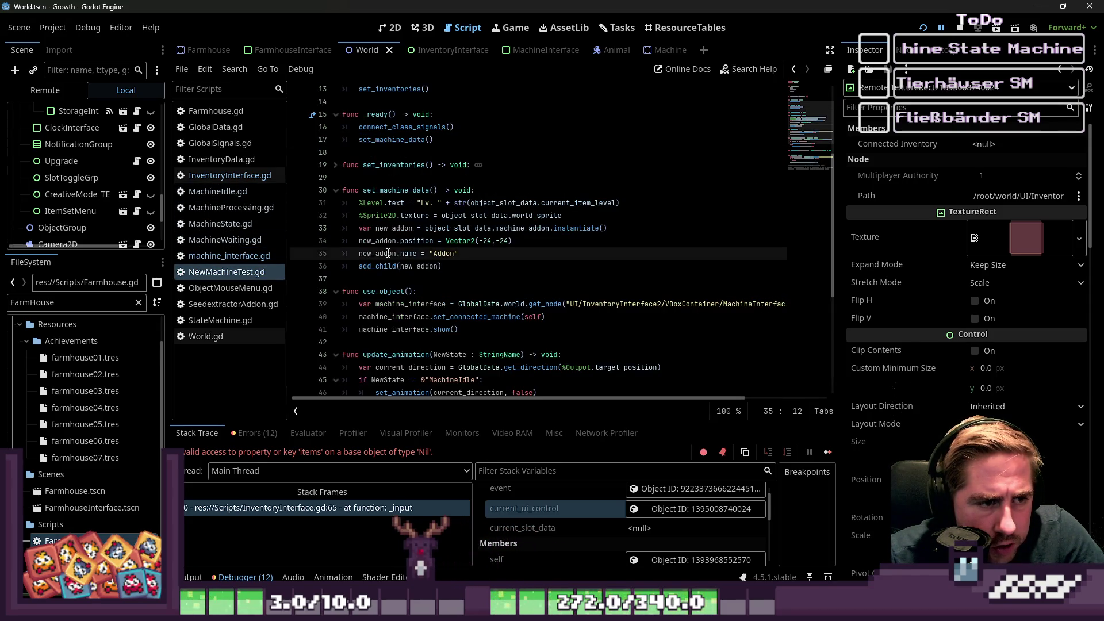
pyautogui.scroll(-2, 437, 293)
pyautogui.doubleClick(476, 245)
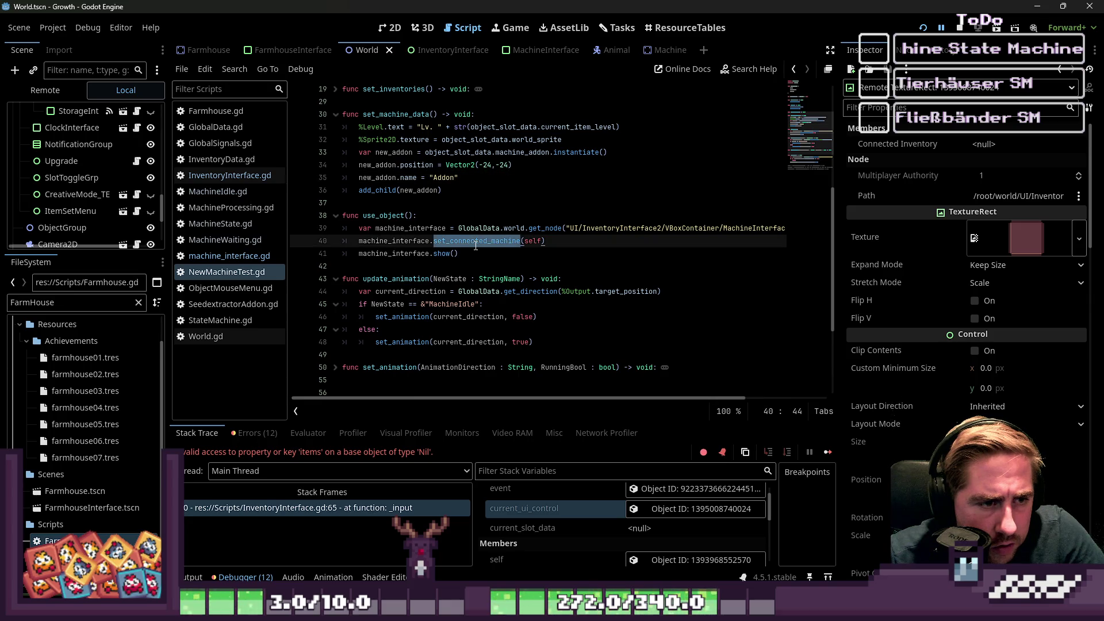
# Copy the update_machine_inventories() call to a new line after the TitelLabel assignment, then run the game.
pyautogui.click(197, 260)
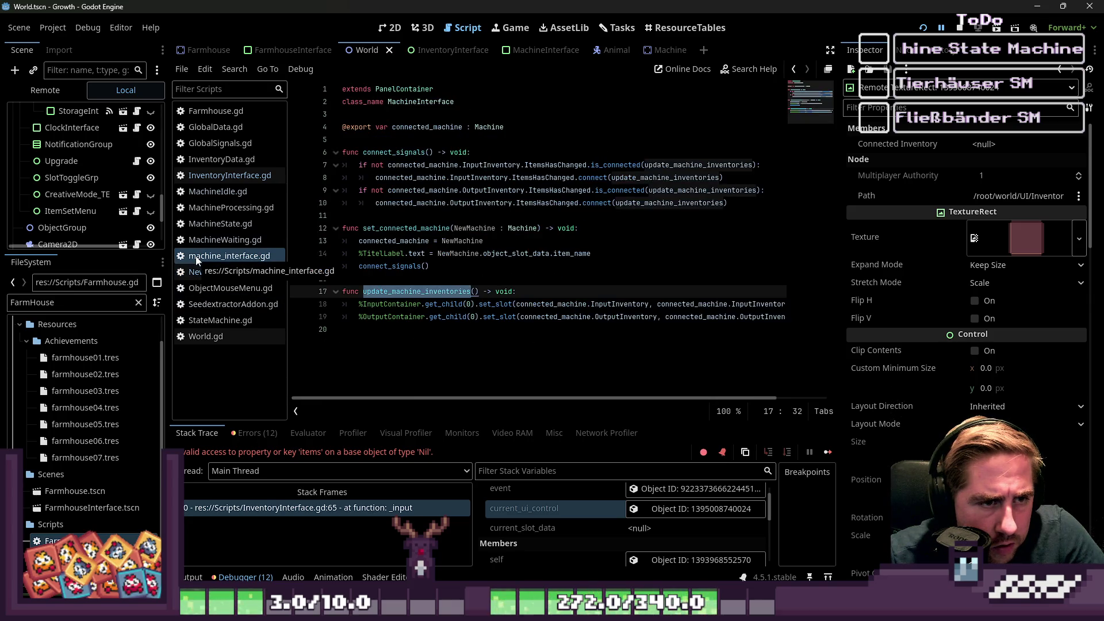
pyautogui.click(458, 228)
pyautogui.click(444, 292)
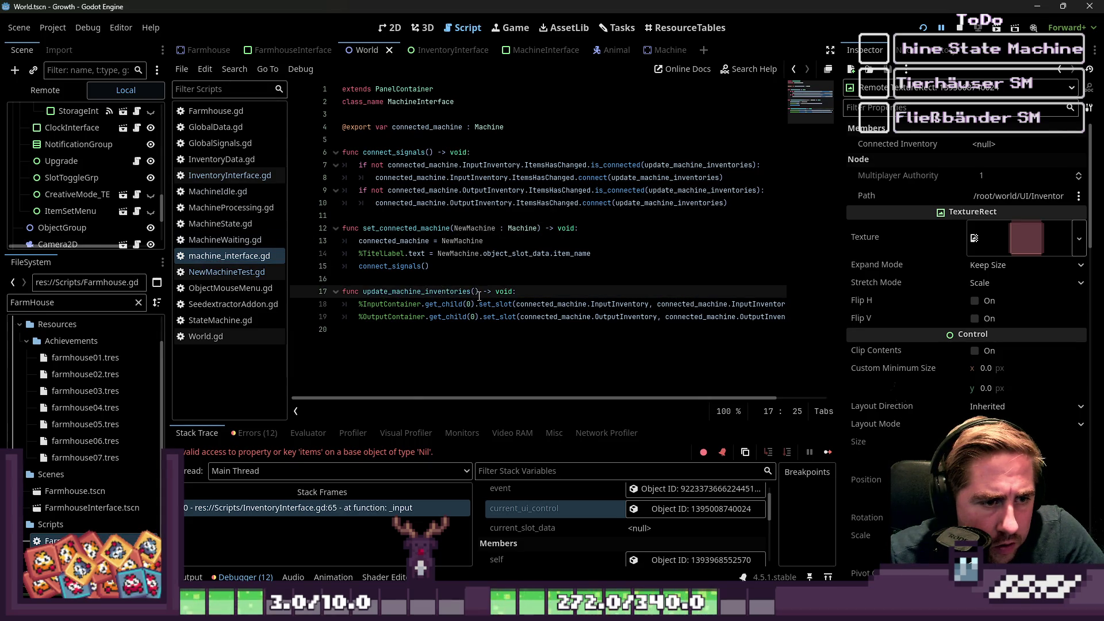
pyautogui.moveTo(479, 291); pyautogui.dragTo(364, 292)
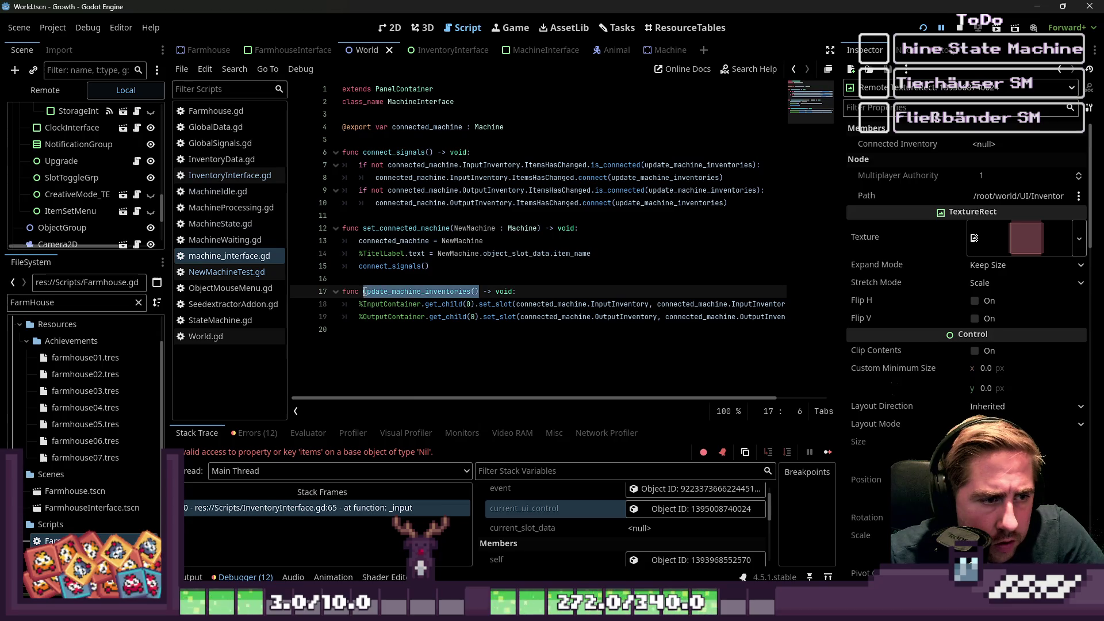
pyautogui.hotkey('ctrl', 'c')
pyautogui.click(614, 254)
pyautogui.press('Return')
pyautogui.hotkey('ctrl', 'v')
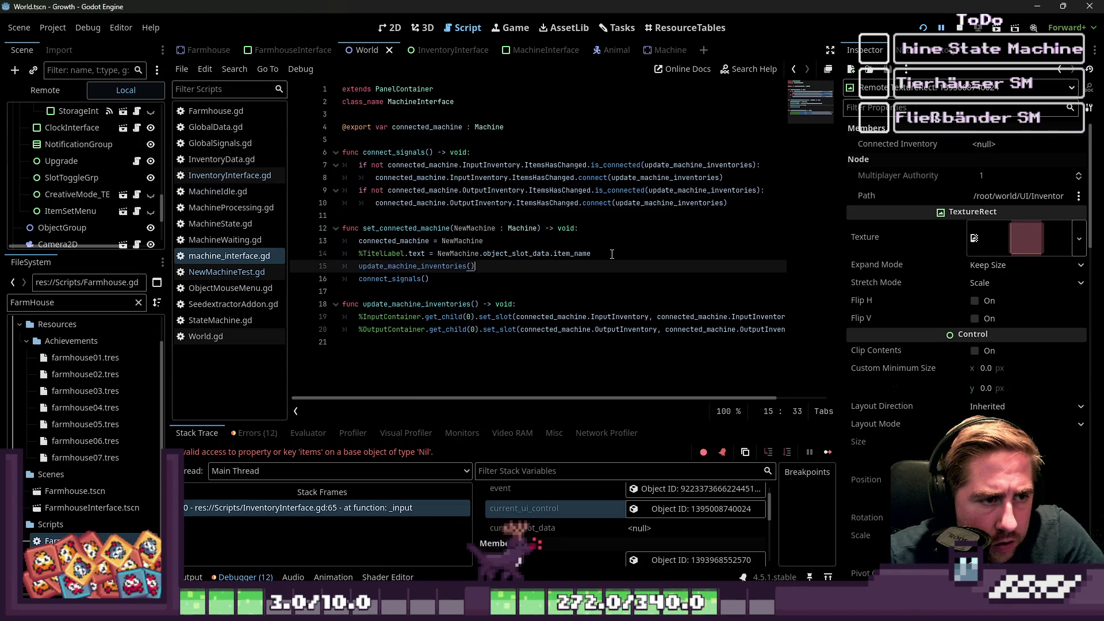
pyautogui.click(610, 240)
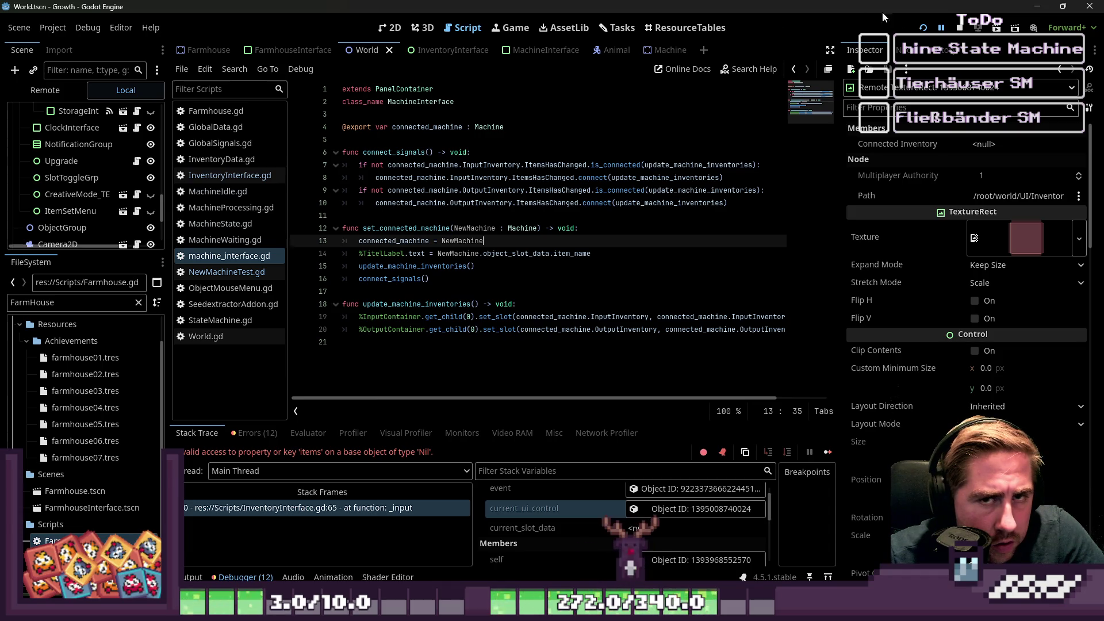
pyautogui.click(925, 29)
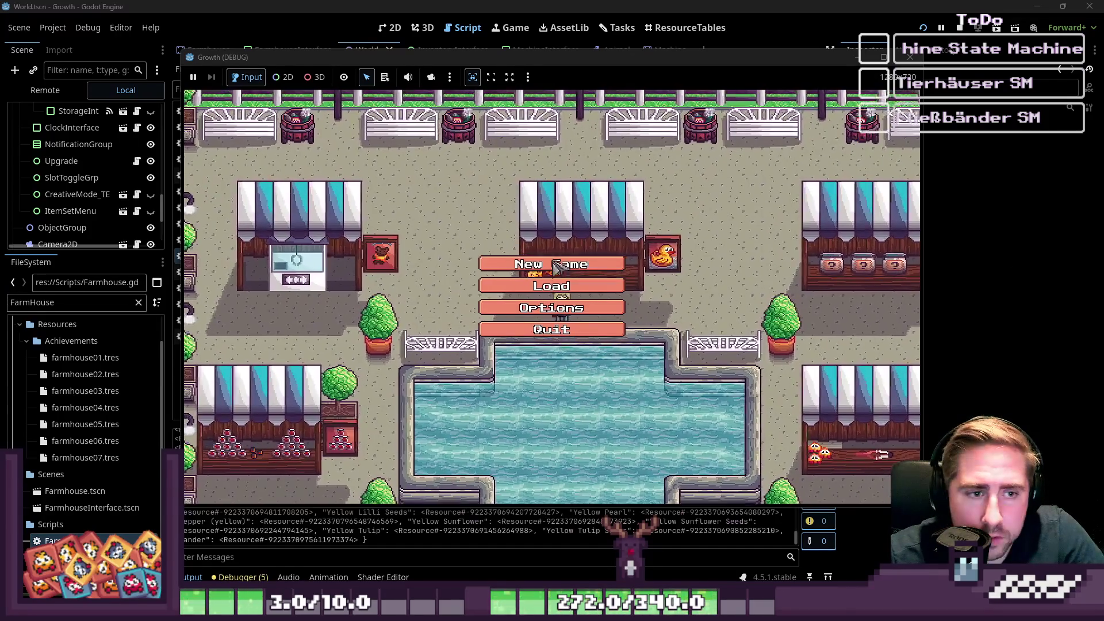
# Start a new game with a new character and drop the apple stack into the machine slot.
pyautogui.click(562, 264)
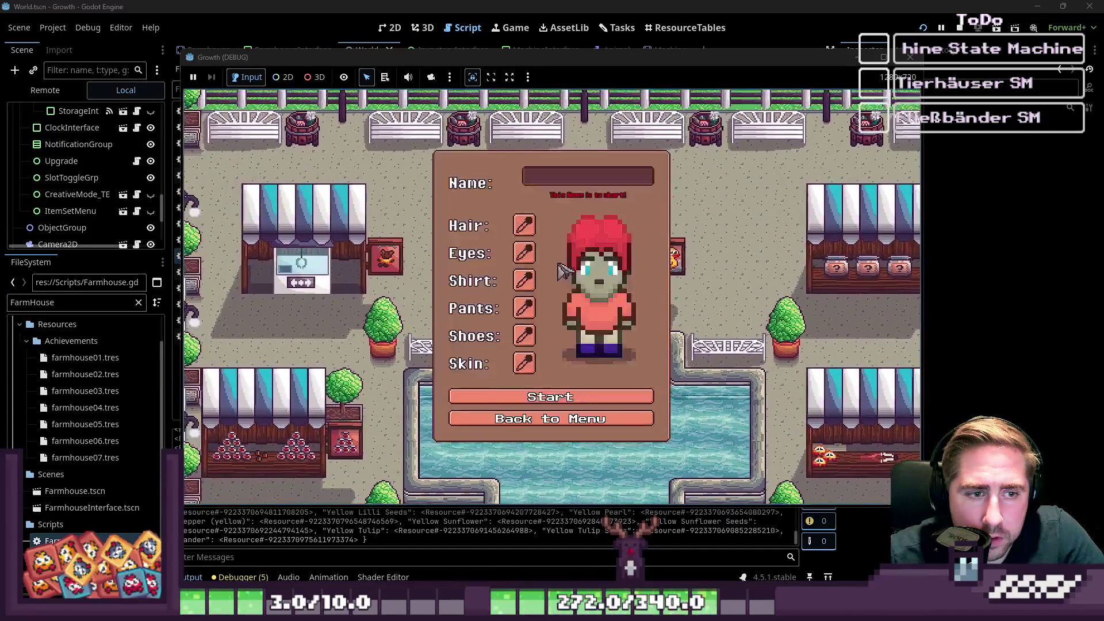
pyautogui.write('cx')
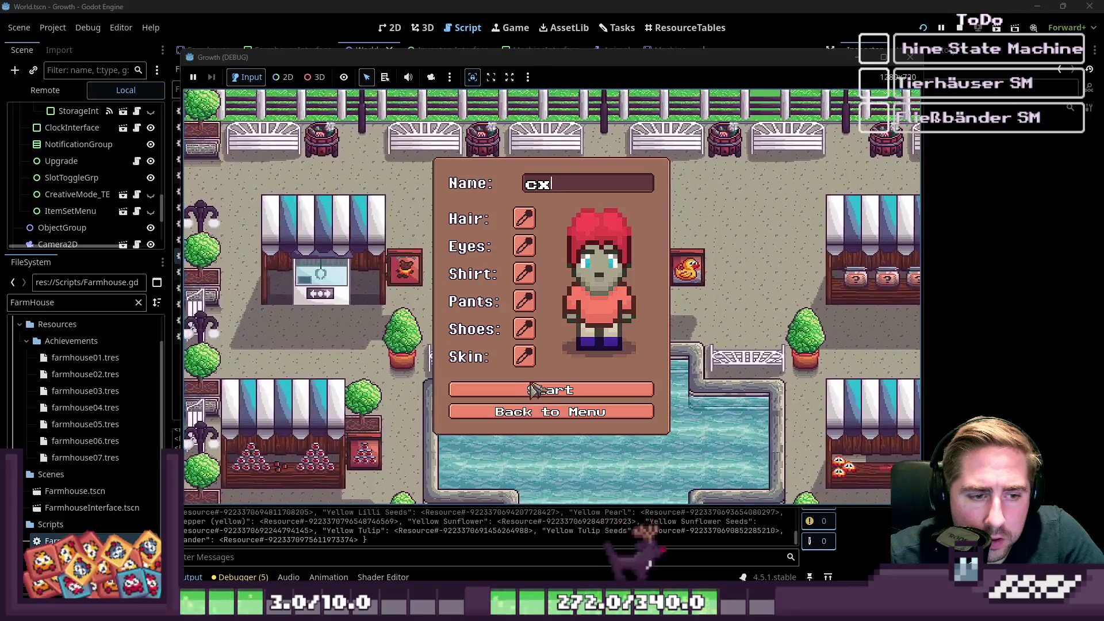
pyautogui.click(530, 391)
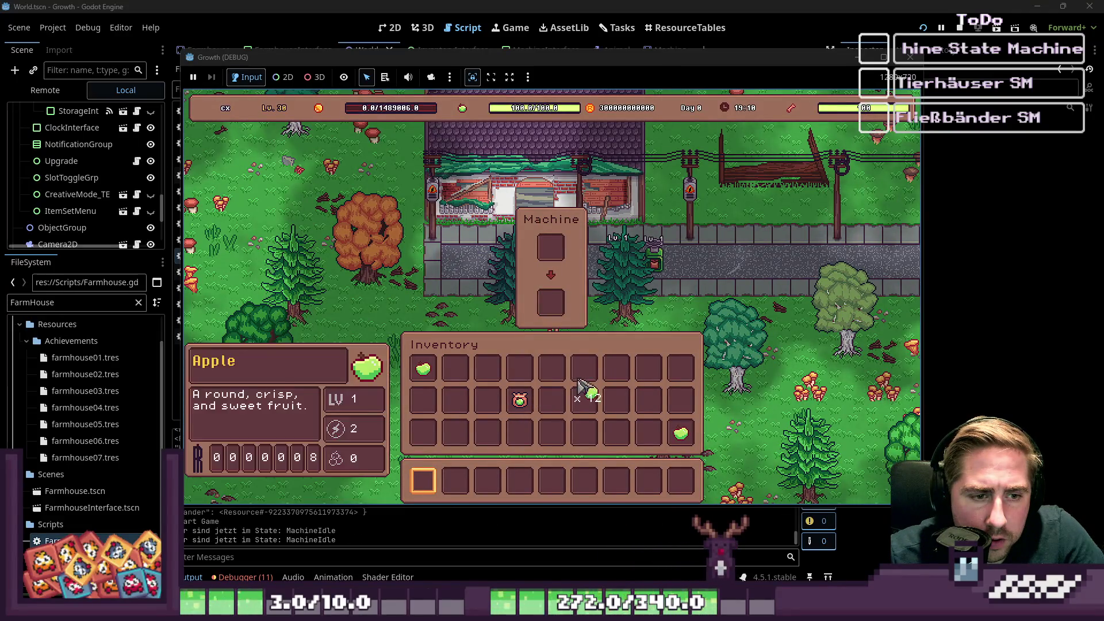
pyautogui.moveTo(585, 368); pyautogui.dragTo(549, 259)
pyautogui.click(550, 258)
# Inspect the match block and current_ui_control at the InventoryInterface.gd line 65 error.
pyautogui.click(470, 264)
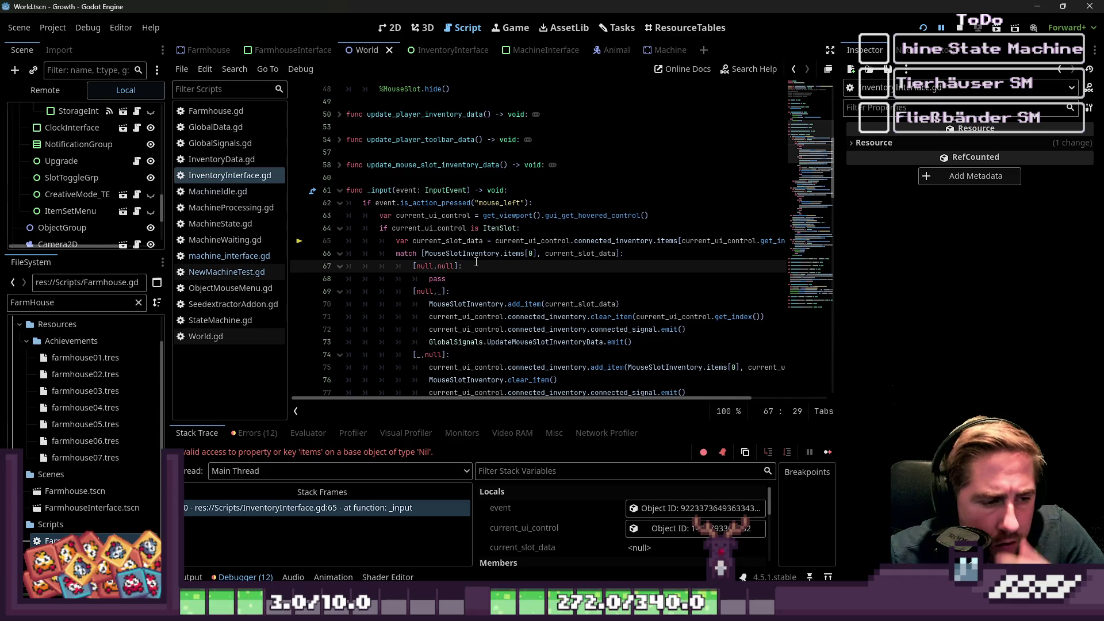
pyautogui.scroll(-1, 598, 519)
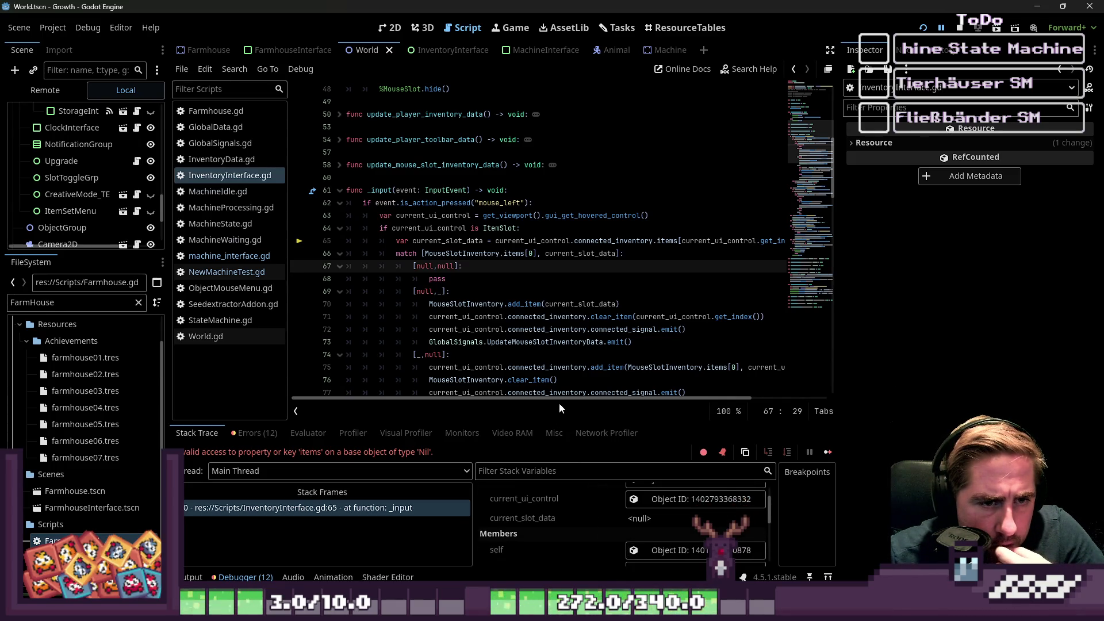
pyautogui.hscroll(2, 586, 397)
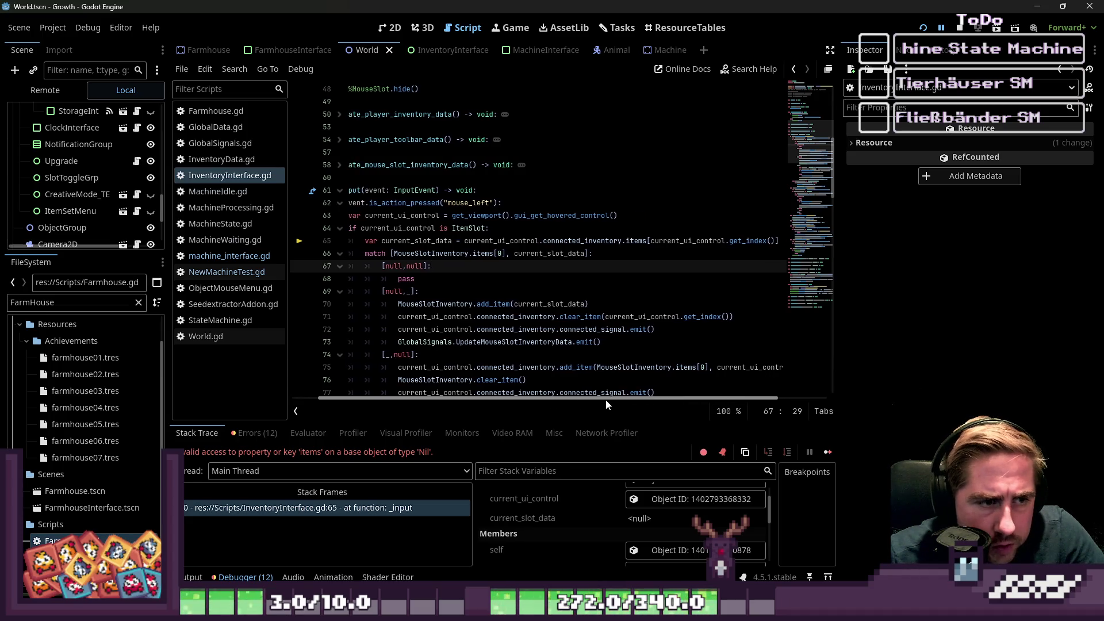
pyautogui.scroll(-3, 615, 514)
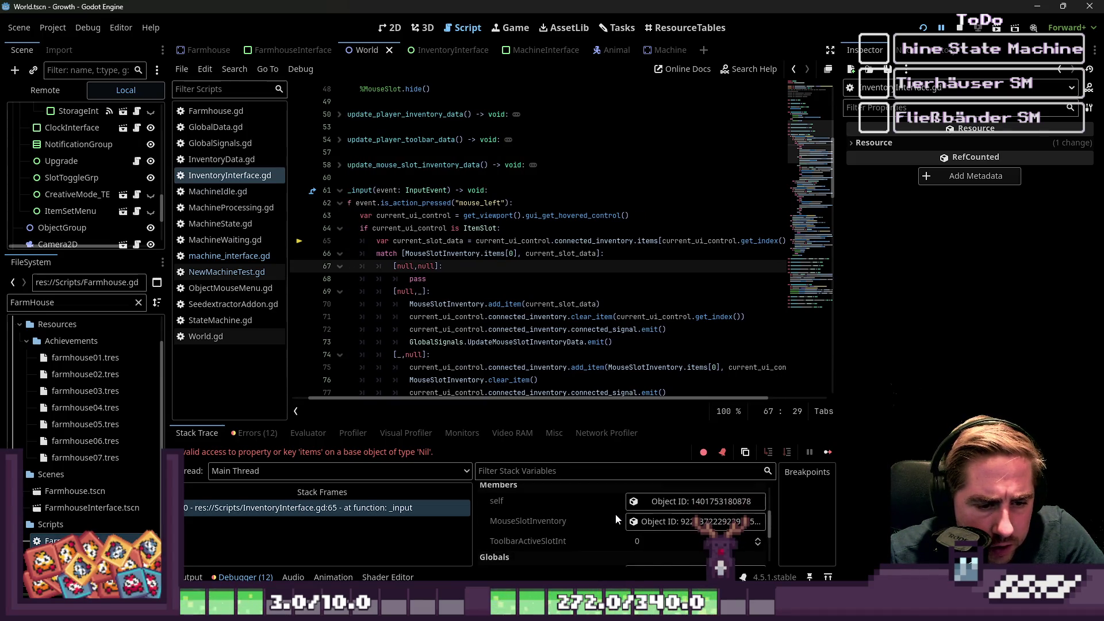
pyautogui.scroll(3, 615, 515)
pyautogui.click(638, 528)
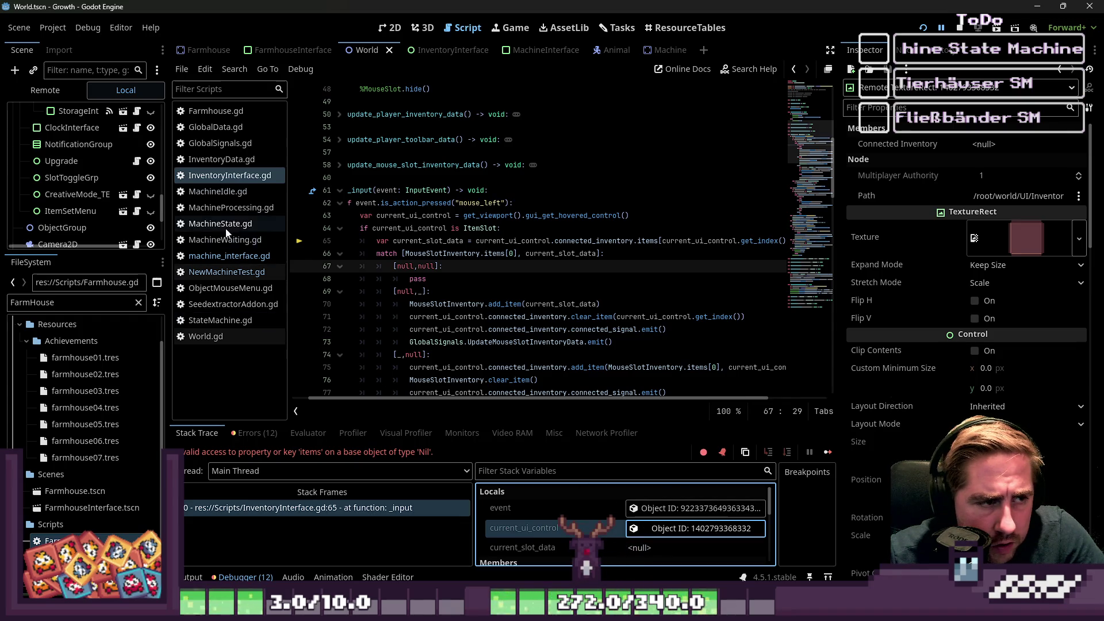
# Undo machine_interface.gd back to _ready calling connect_signals with GlobalSignals.UpdateMachineUIInventoryData.
pyautogui.click(229, 256)
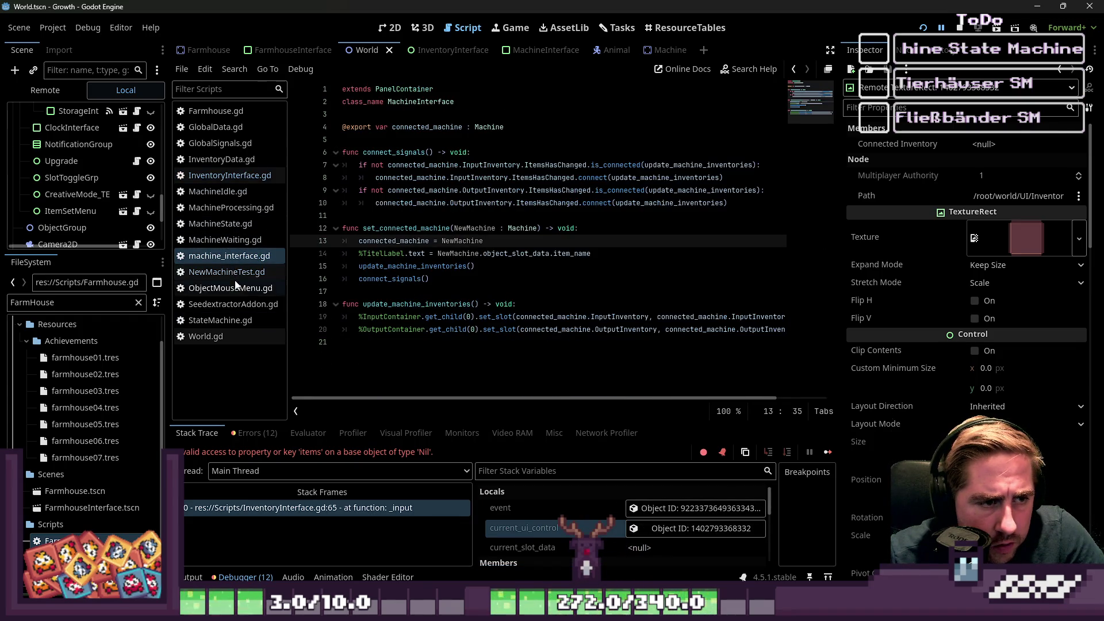
pyautogui.click(233, 275)
pyautogui.click(238, 258)
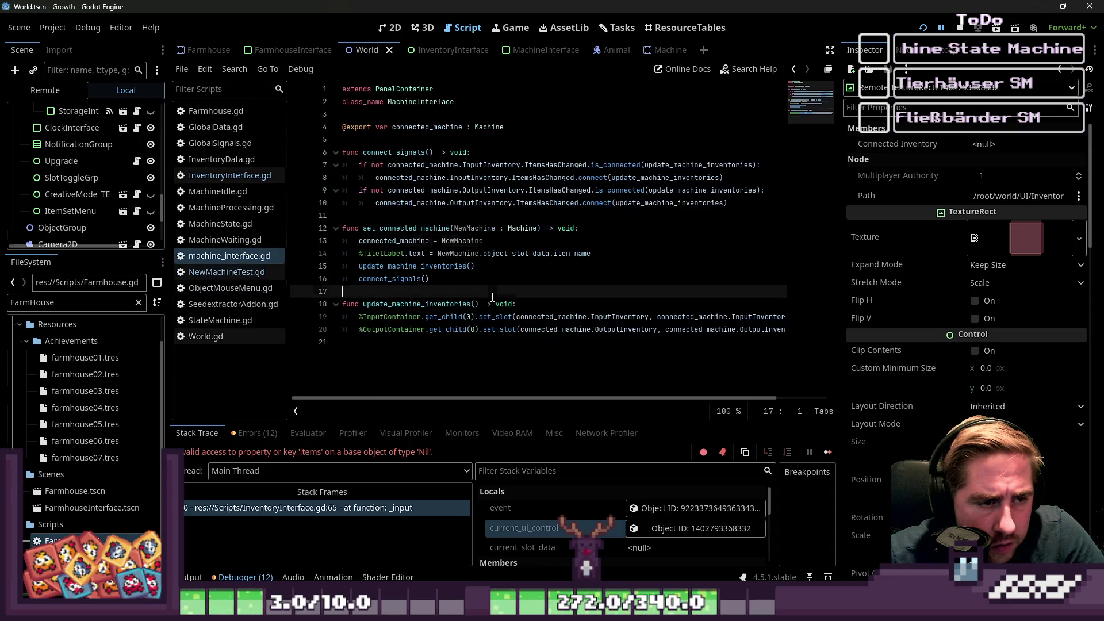
pyautogui.hotkey('ctrl', 'v')
pyautogui.hotkey('ctrl', 'z')
pyautogui.hotkey('ctrl', 'z')
pyautogui.hotkey('ctrl', 'z')
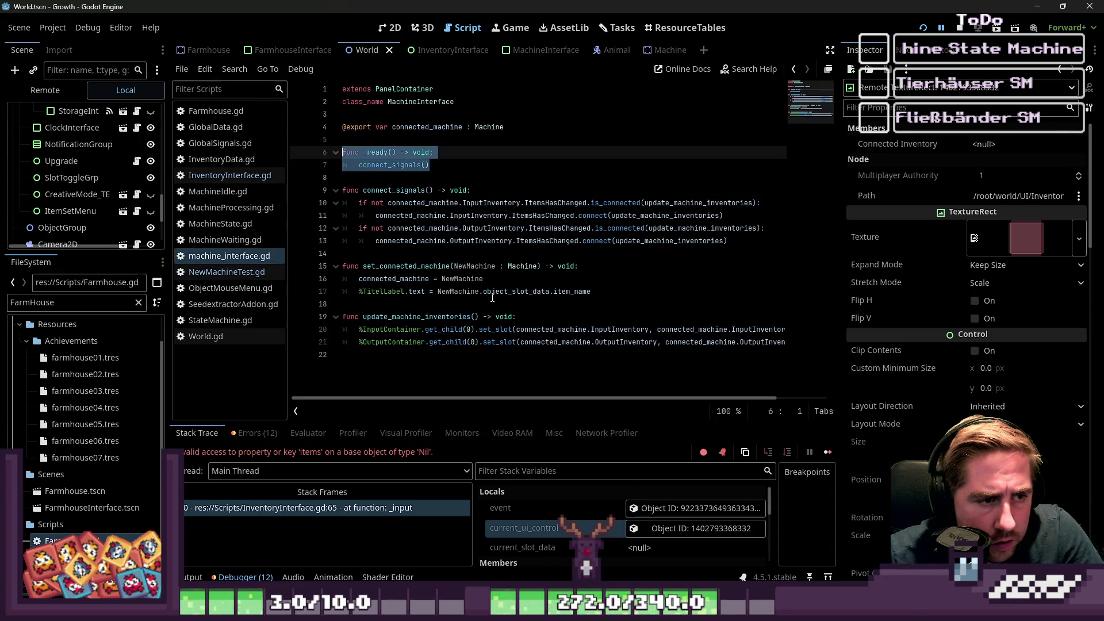
pyautogui.hotkey('ctrl', 'z')
pyautogui.hotkey('ctrl', 'z')
pyautogui.hotkey('ctrl', 'z')
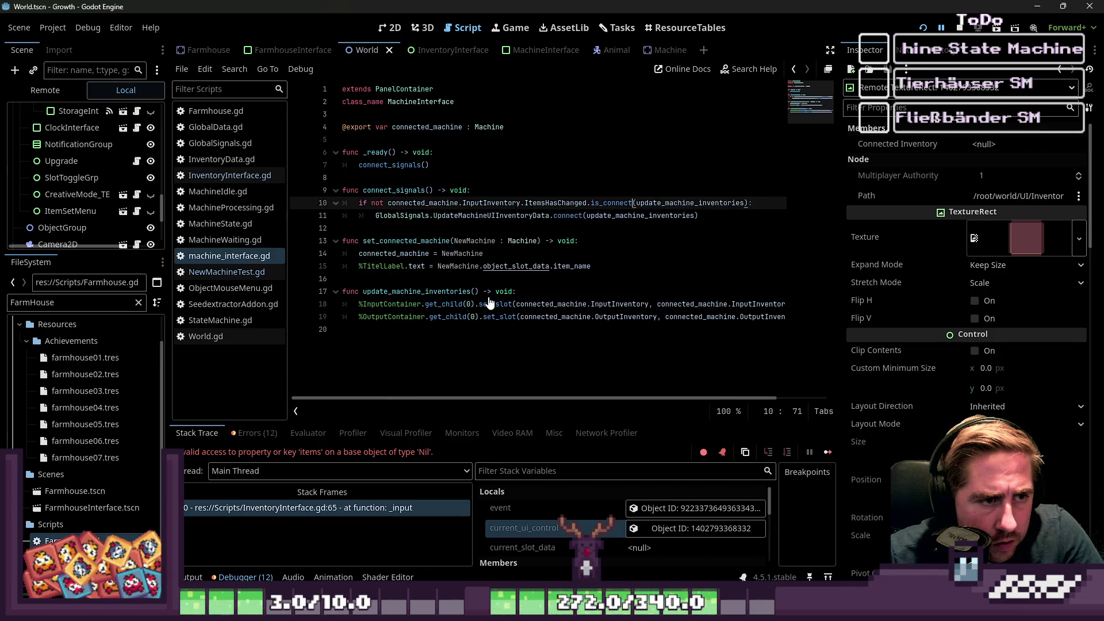
pyautogui.hotkey('ctrl', 'z')
pyautogui.hotkey('ctrl', 'z')
pyautogui.hotkey('ctrl', 'z')
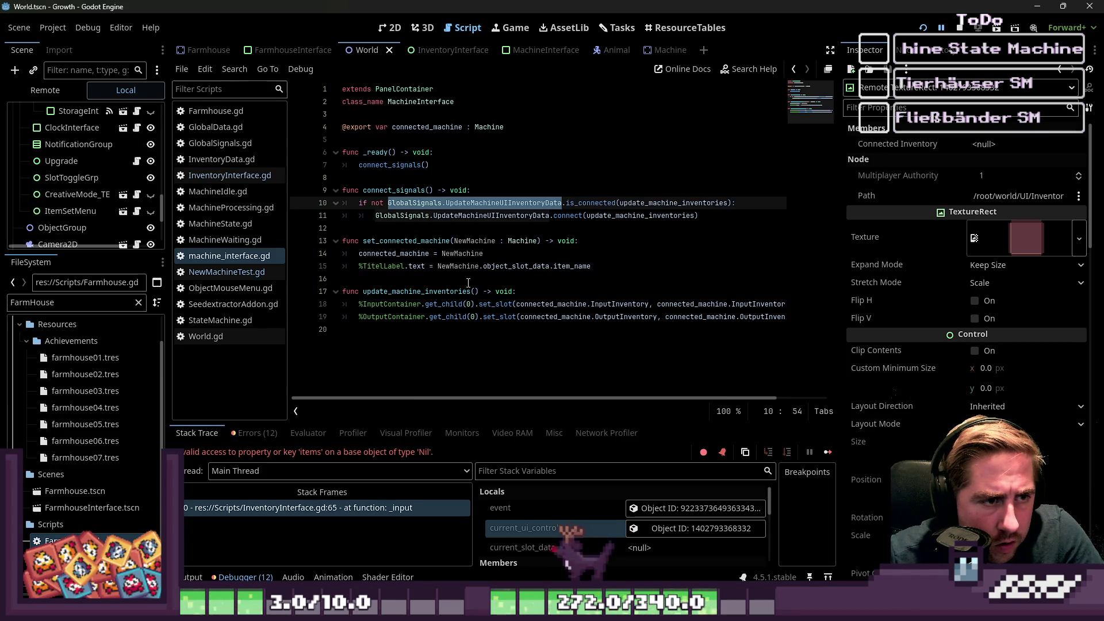
pyautogui.press('Down')
pyautogui.press('Down')
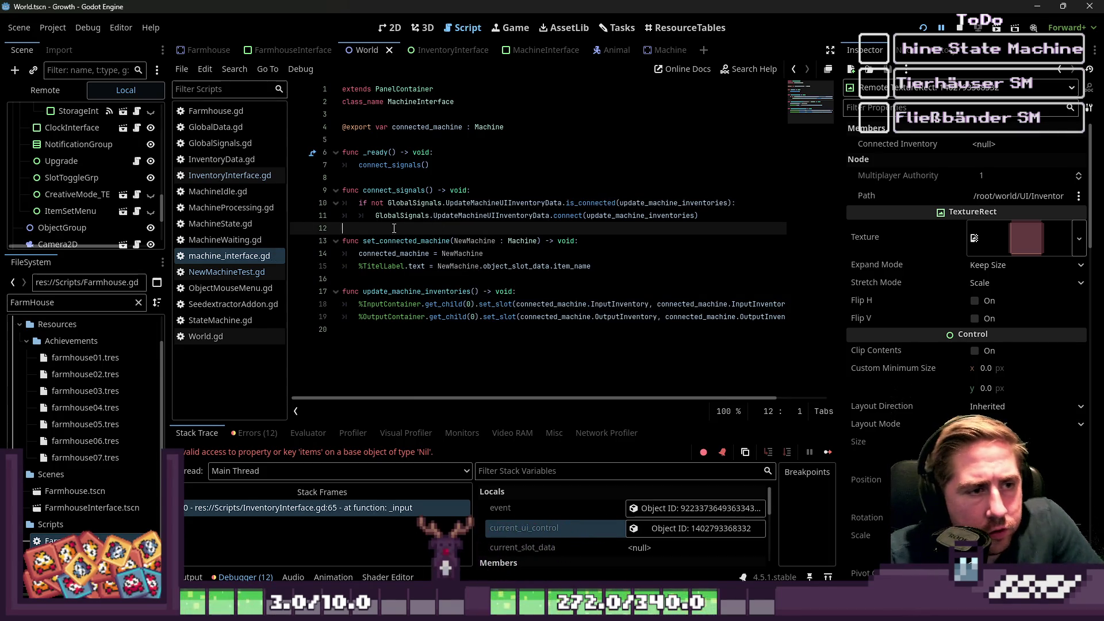
pyautogui.click(196, 273)
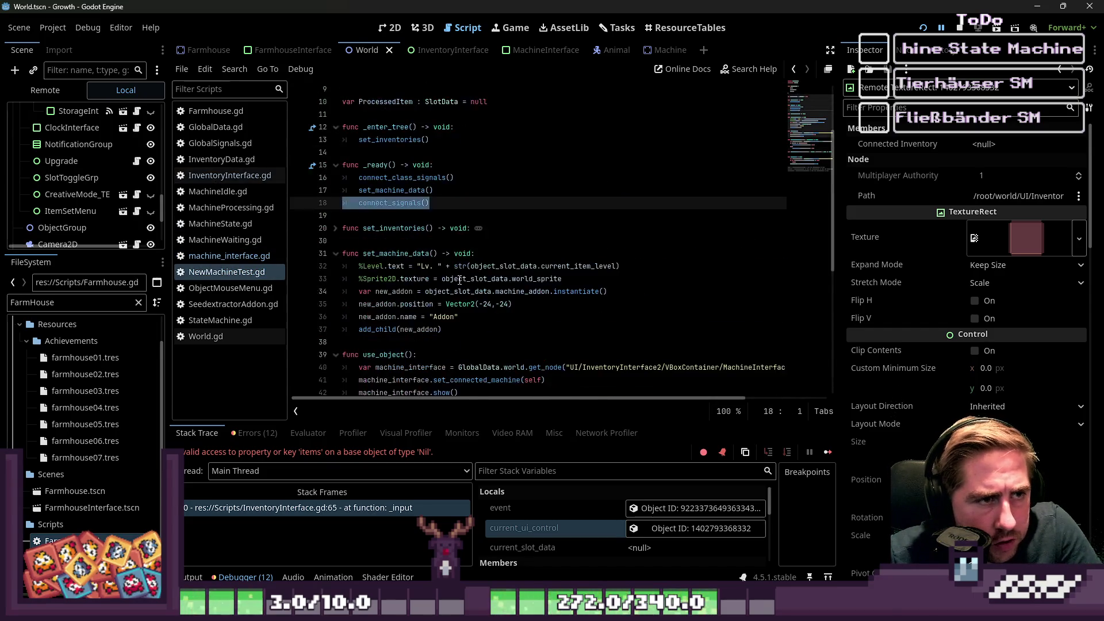
# Delete the connect_signals function from NewMachineTest.gd and save.
pyautogui.keyDown('ctrl'); pyautogui.click(394, 203); pyautogui.keyUp('ctrl')
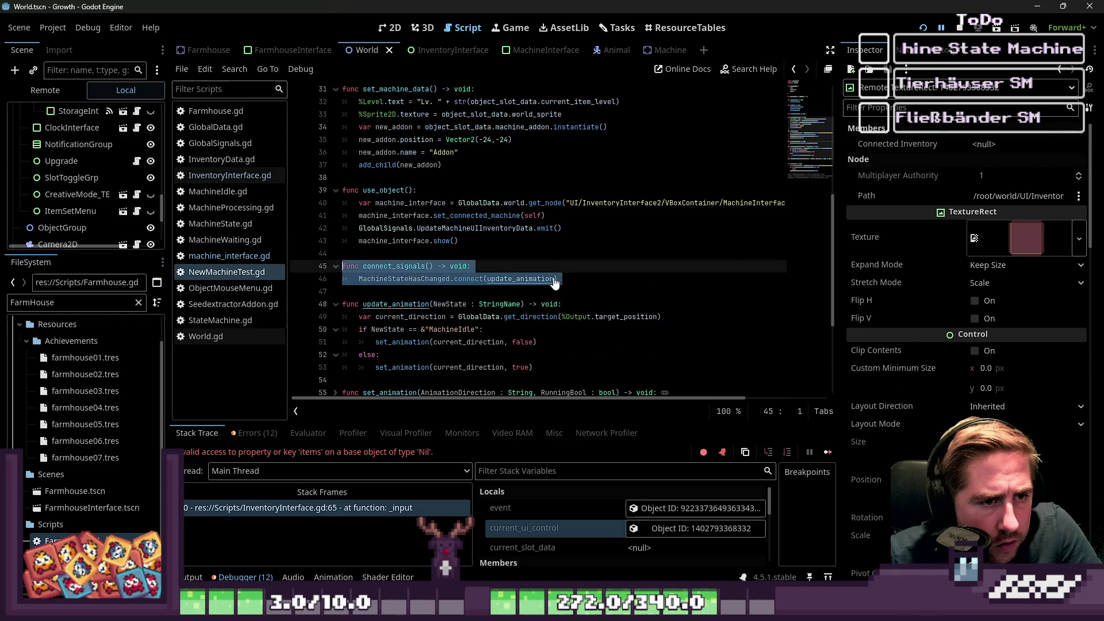
pyautogui.press('BackSpace')
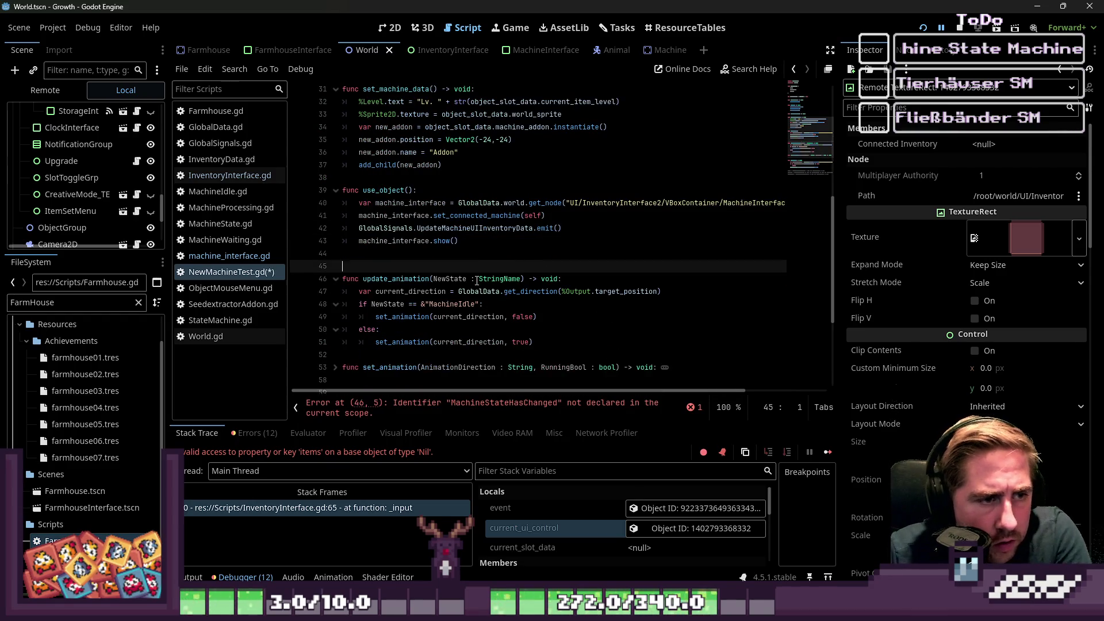
pyautogui.click(500, 257)
pyautogui.press('Delete')
pyautogui.press('Delete')
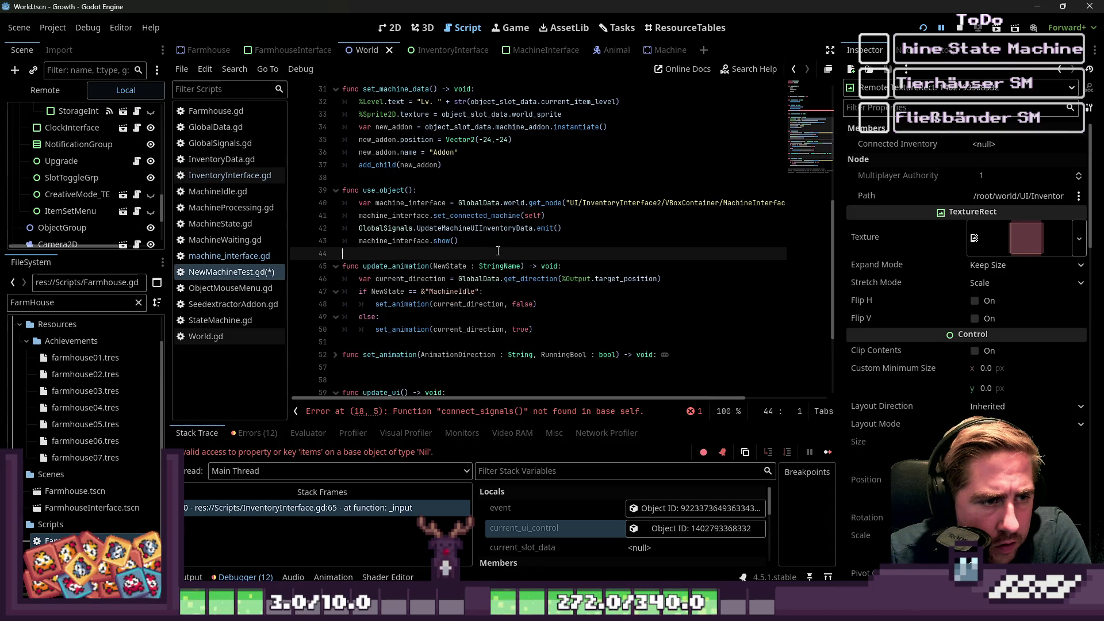
pyautogui.hotkey('ctrl', 's')
# Remove the leftover connect_signals() call from _ready and run the project with F5.
pyautogui.click(491, 244)
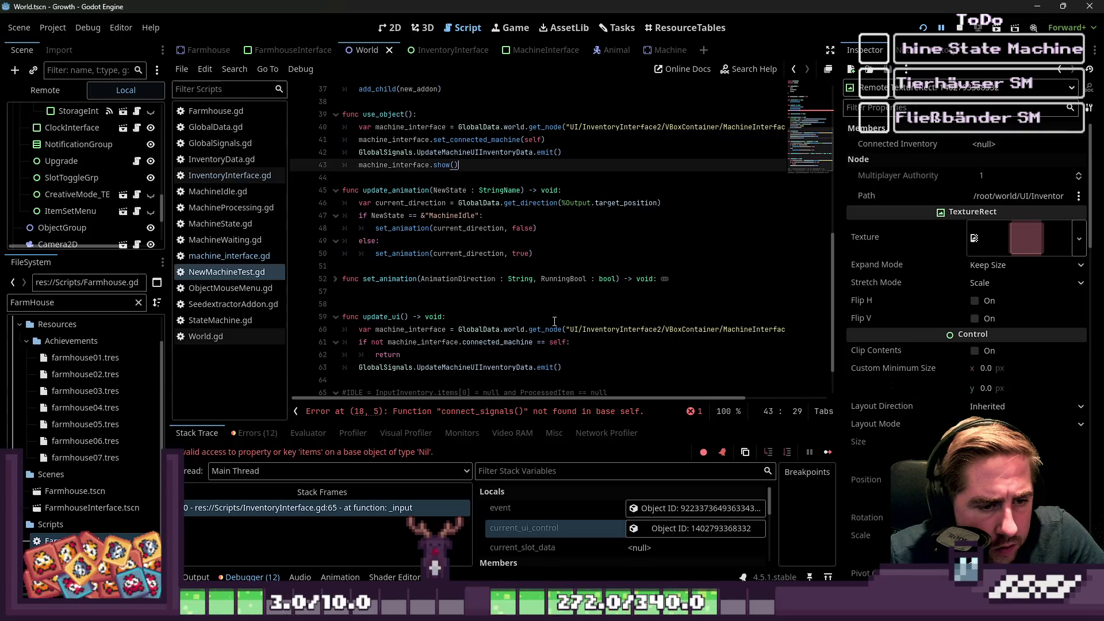
pyautogui.click(474, 410)
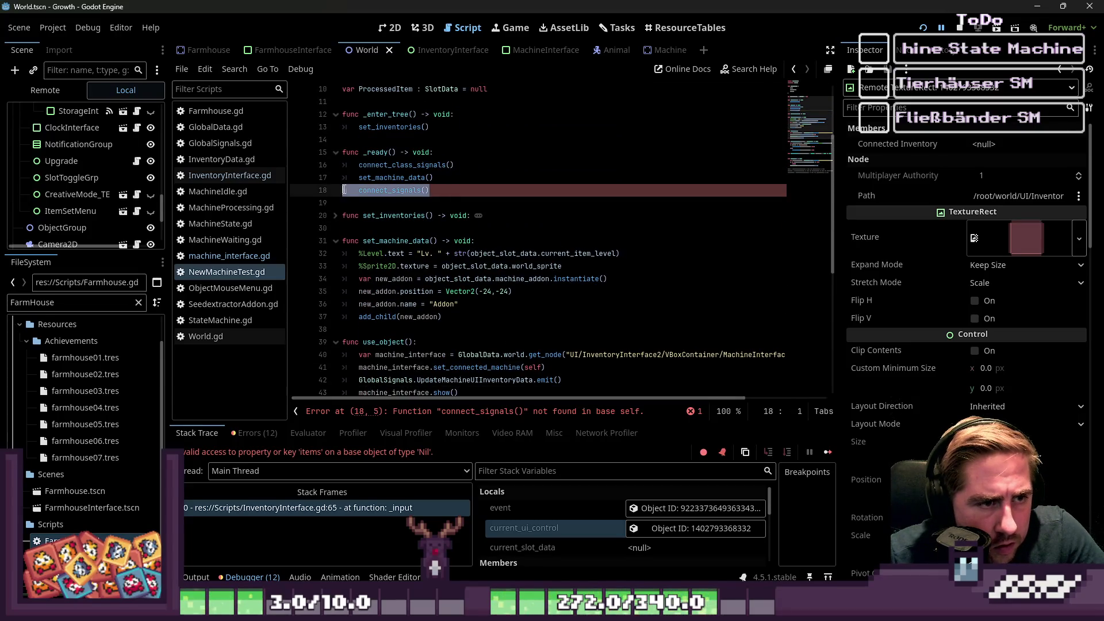
pyautogui.press('BackSpace')
pyautogui.press('BackSpace')
pyautogui.scroll(-1, 495, 294)
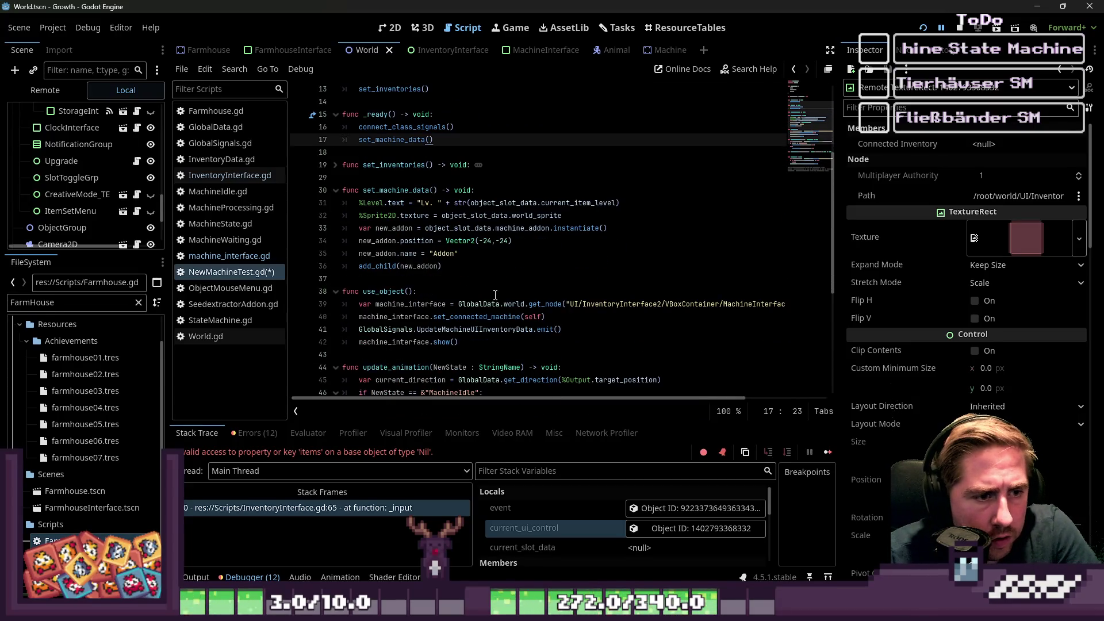
pyautogui.doubleClick(489, 329)
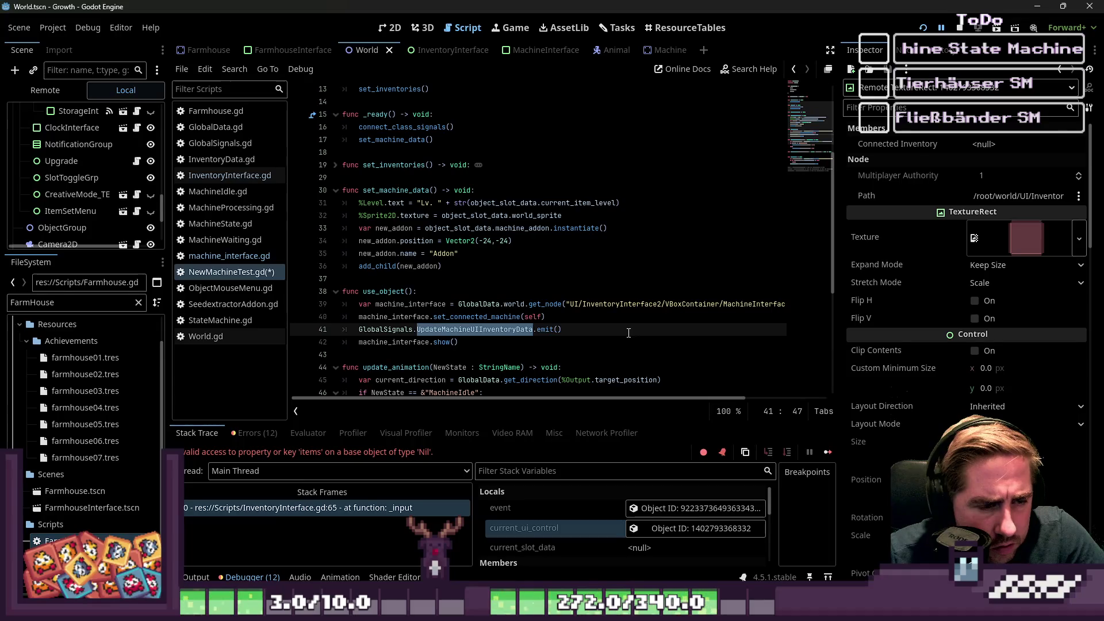
pyautogui.press('F5')
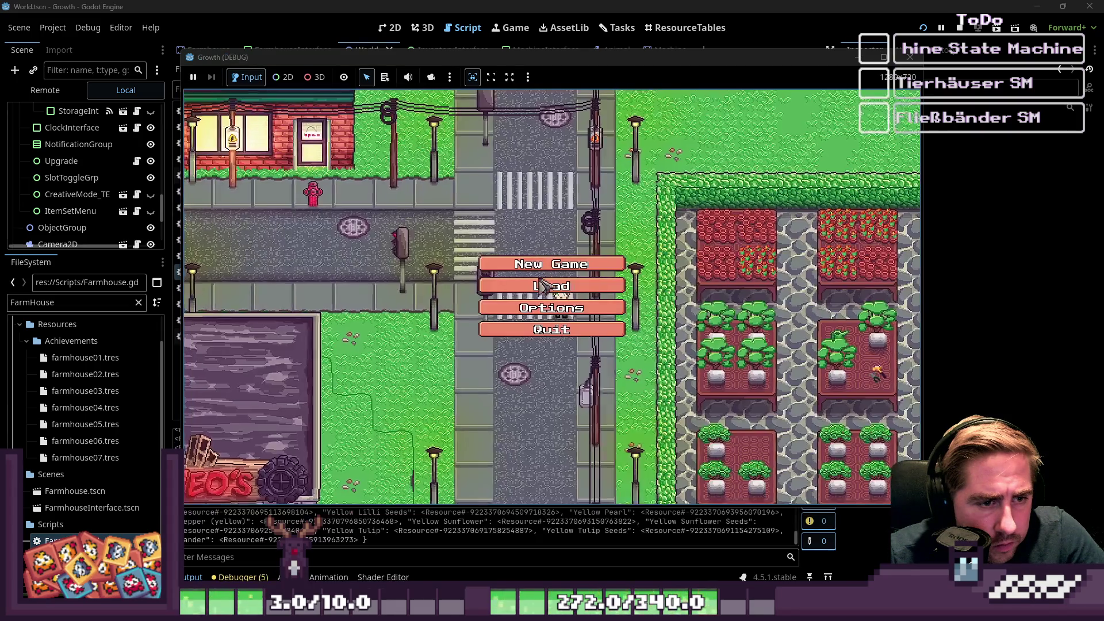
# Create a new character, open the inventory beside the Seed Extractor, then stop the game.
pyautogui.write('cxs')
pyautogui.click(575, 386)
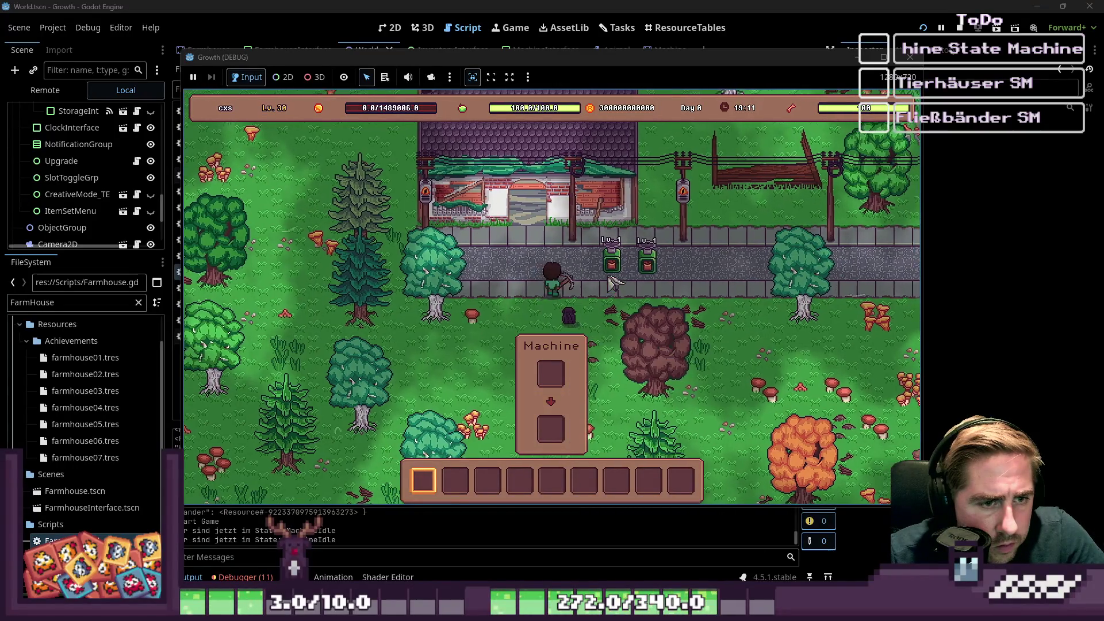
pyautogui.press('i')
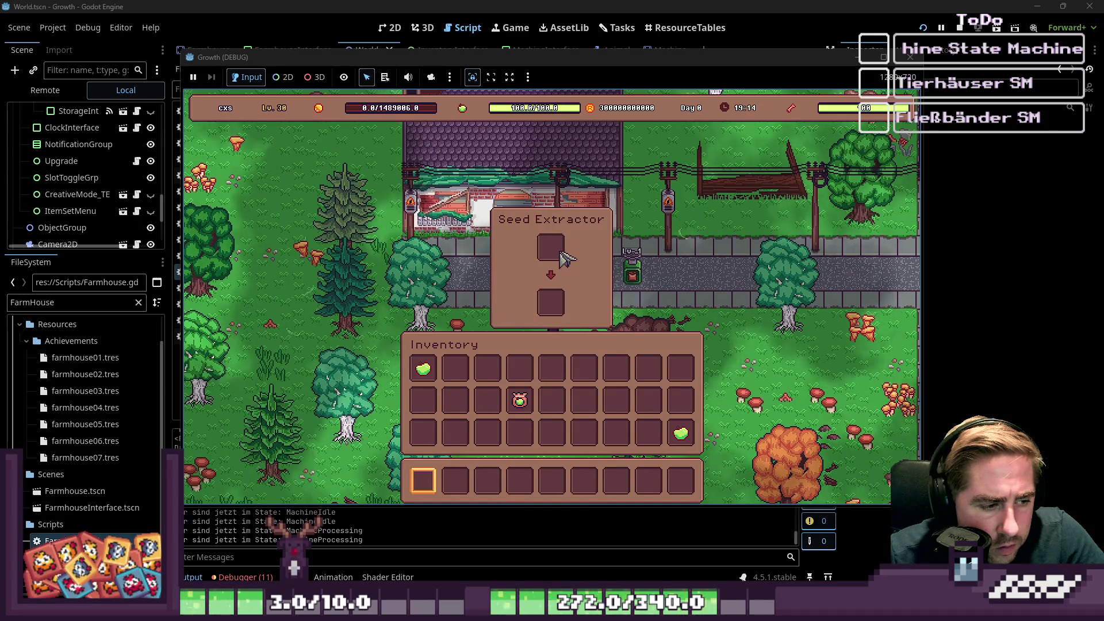
pyautogui.click(913, 59)
pyautogui.click(484, 240)
pyautogui.scroll(-1, 496, 330)
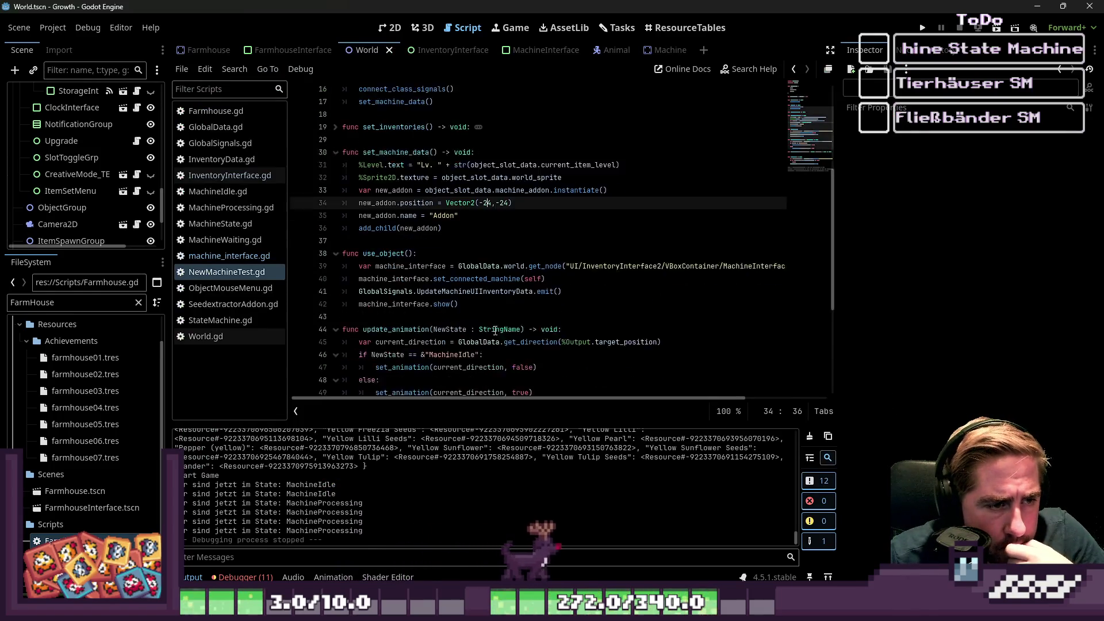
# Review the UpdateMachineUIInventoryData signal usage on line 41 of NewMachineTest.gd.
pyautogui.scroll(-1, 489, 327)
pyautogui.scroll(2, 480, 322)
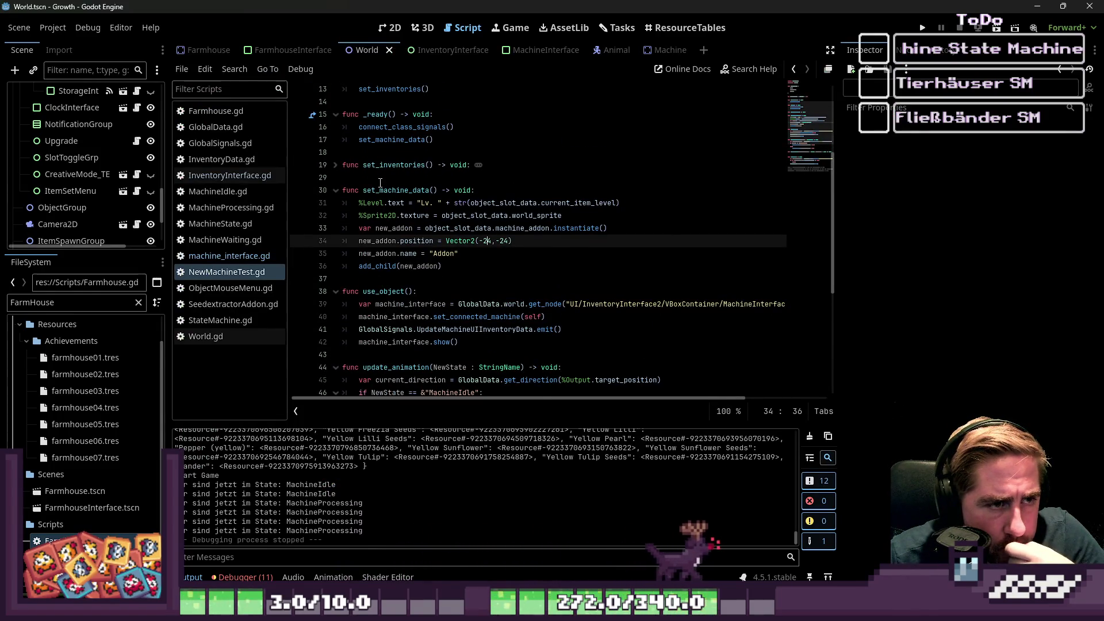
pyautogui.click(391, 127)
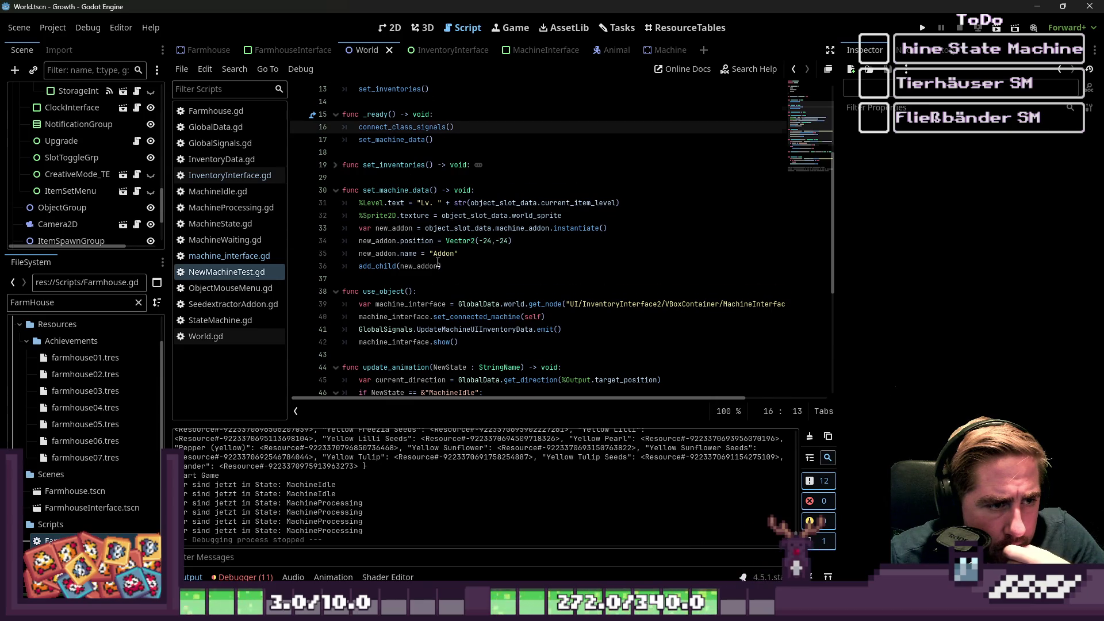
pyautogui.scroll(-2, 439, 263)
pyautogui.doubleClick(489, 254)
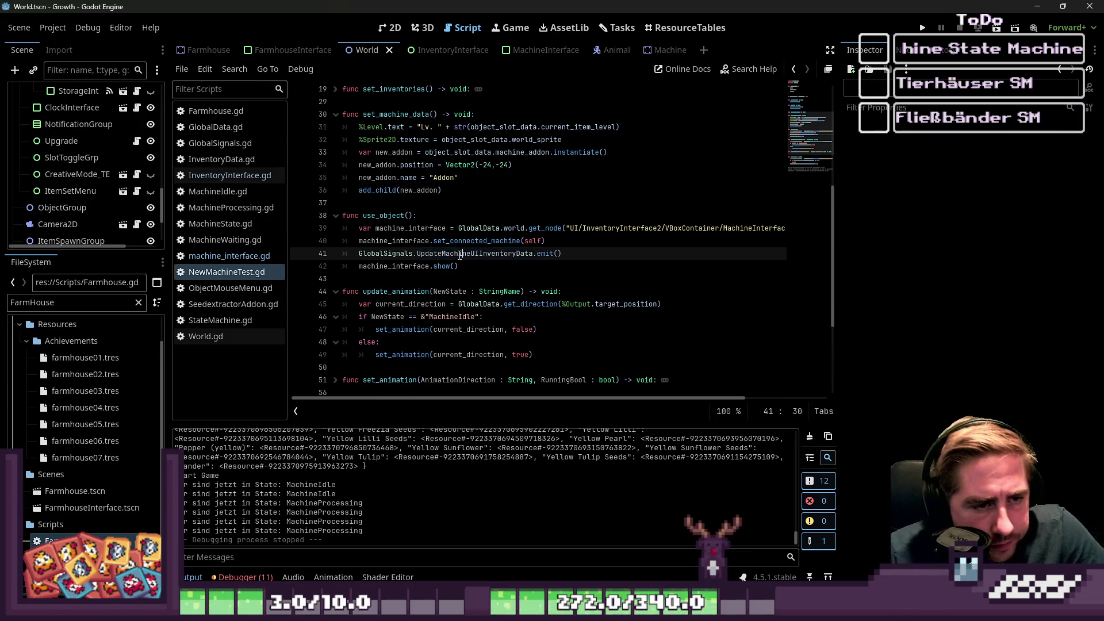
# Open machine_interface.gd and add a new line after the global signal connection in connect_signals.
pyautogui.click(233, 256)
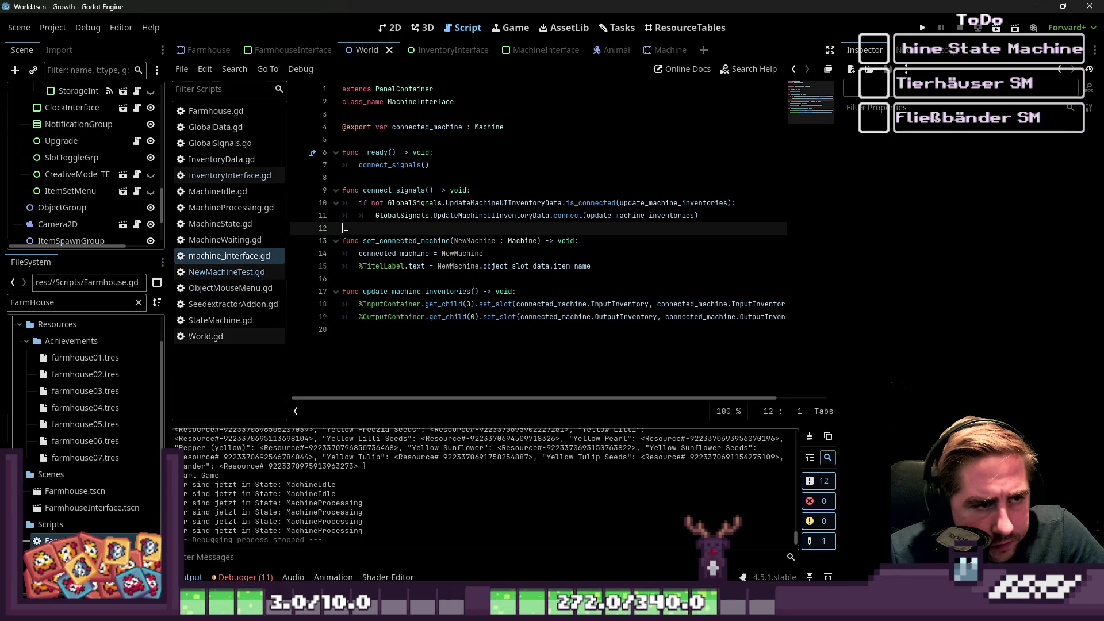
pyautogui.moveTo(405, 215)
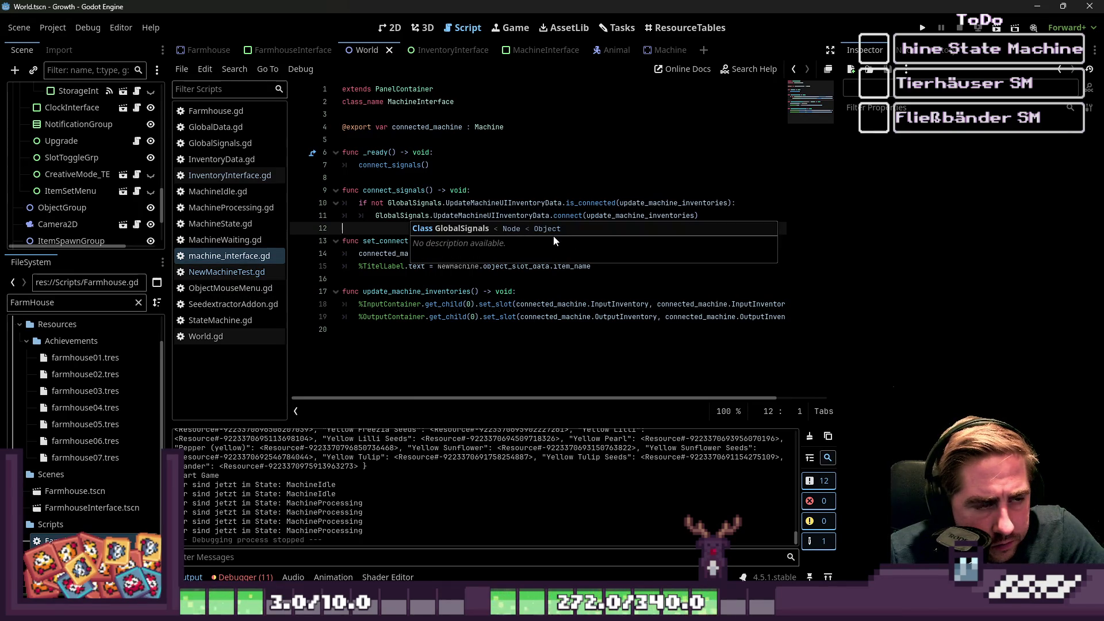
pyautogui.click(518, 200)
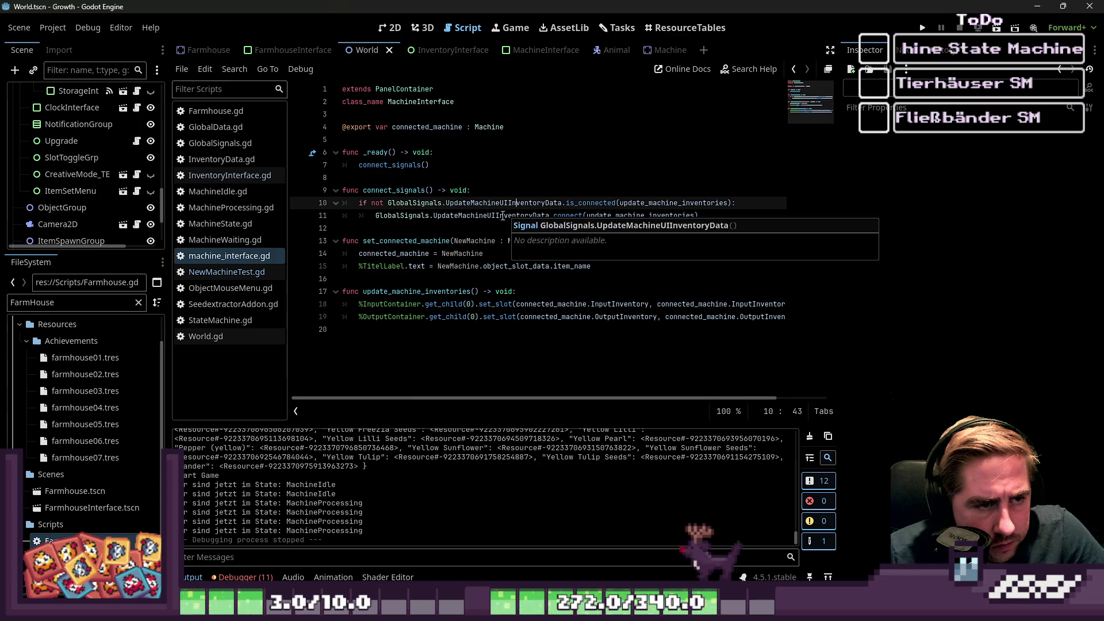
pyautogui.click(460, 227)
pyautogui.press('Return')
pyautogui.press('Return')
pyautogui.moveTo(457, 221)
pyautogui.press('Up')
pyautogui.press('Up')
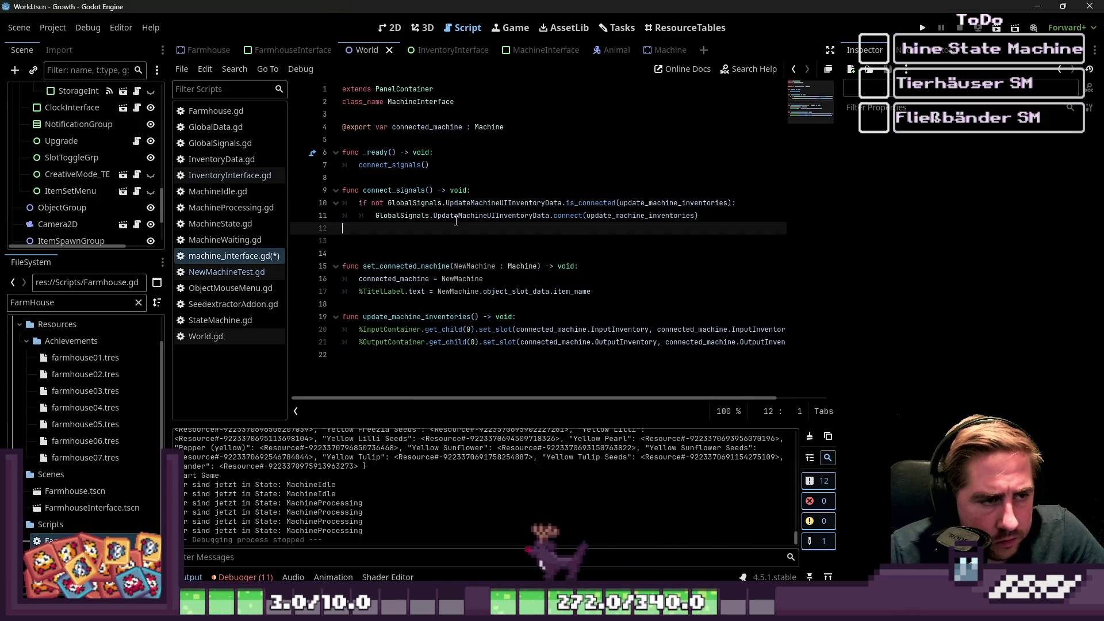
pyautogui.press('Up')
pyautogui.press('Up')
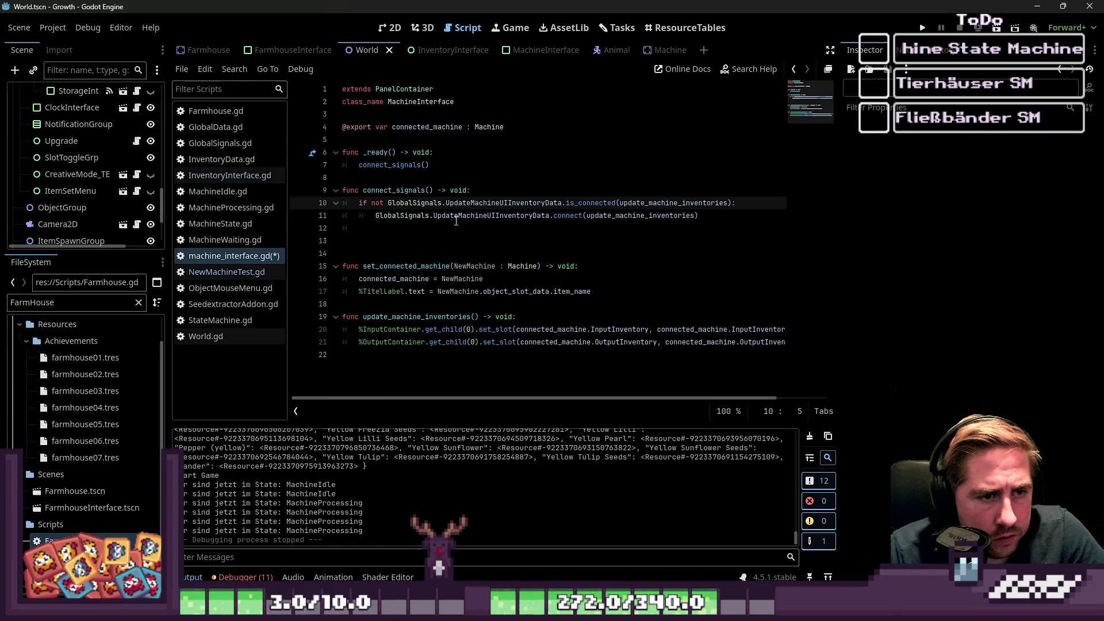
pyautogui.press('Down')
pyautogui.press('Down')
# Write 'if not connected_machine.InputInventory.ItemsHasChanged.is_connected(update_machine_inventories)' on line 12.
pyautogui.write('f ')
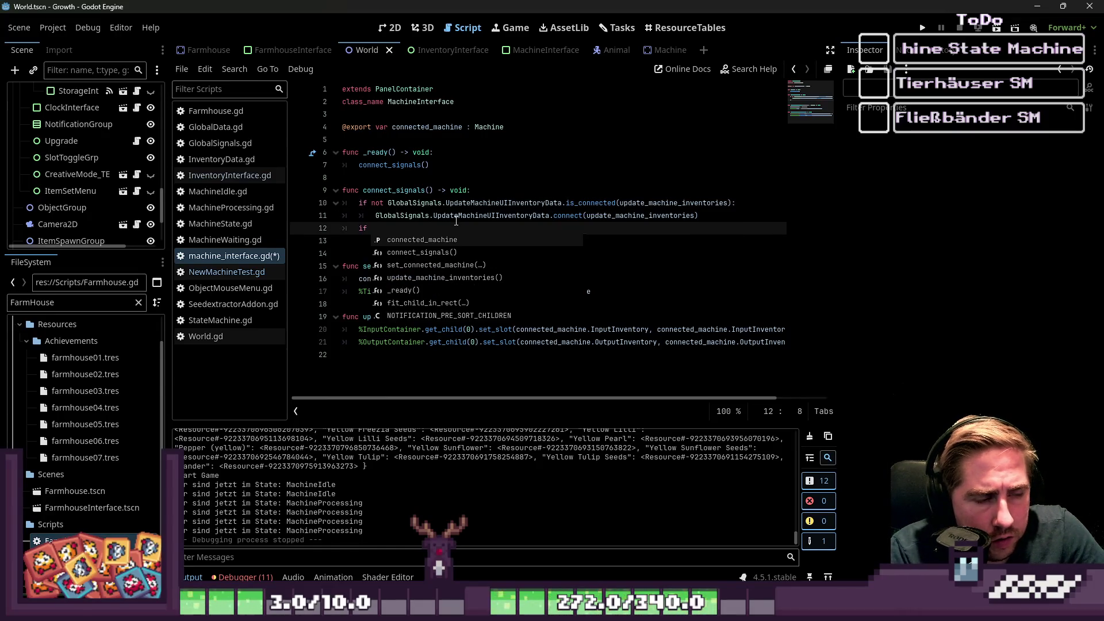
pyautogui.write('not Global')
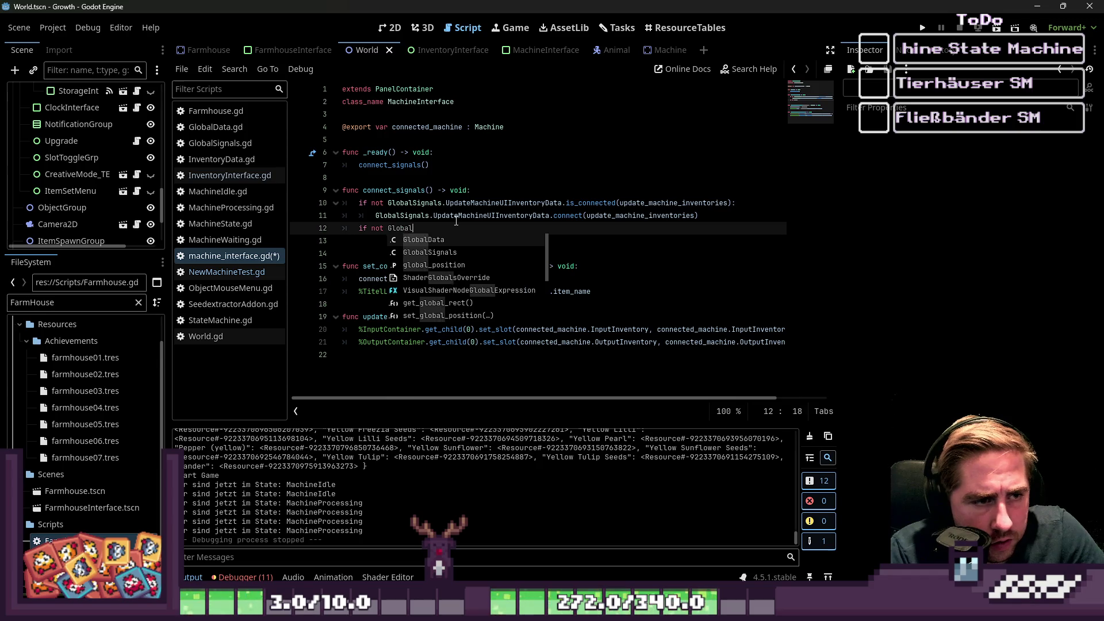
pyautogui.press('BackSpace')
pyautogui.press('BackSpace')
pyautogui.press('BackSpace')
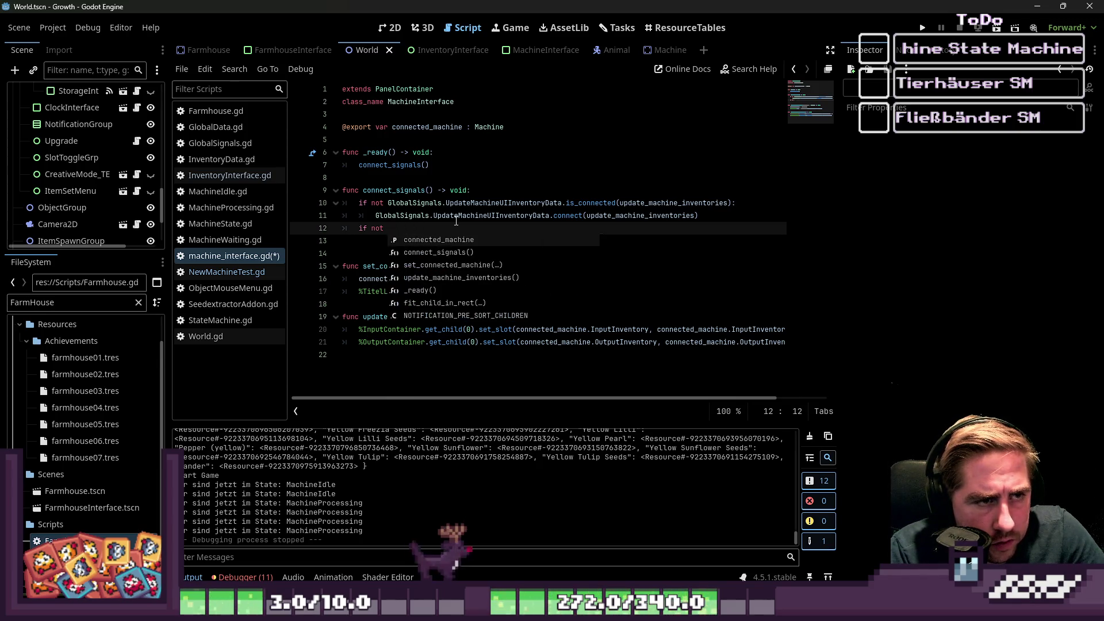
pyautogui.write('co')
pyautogui.press('Return')
pyautogui.write('.In')
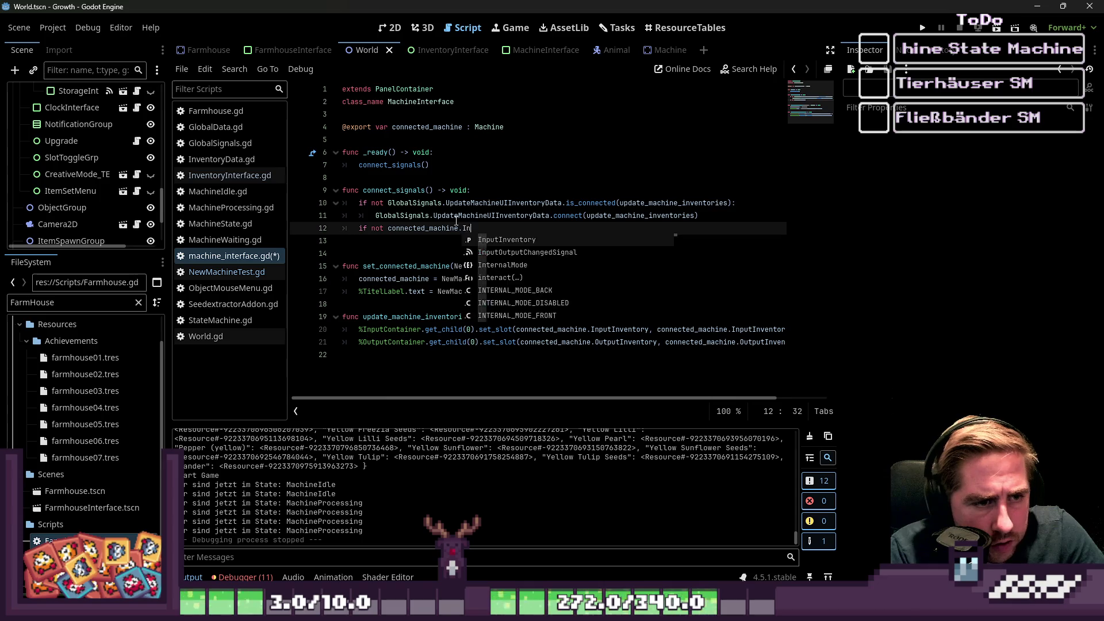
pyautogui.press('Return')
pyautogui.write('.')
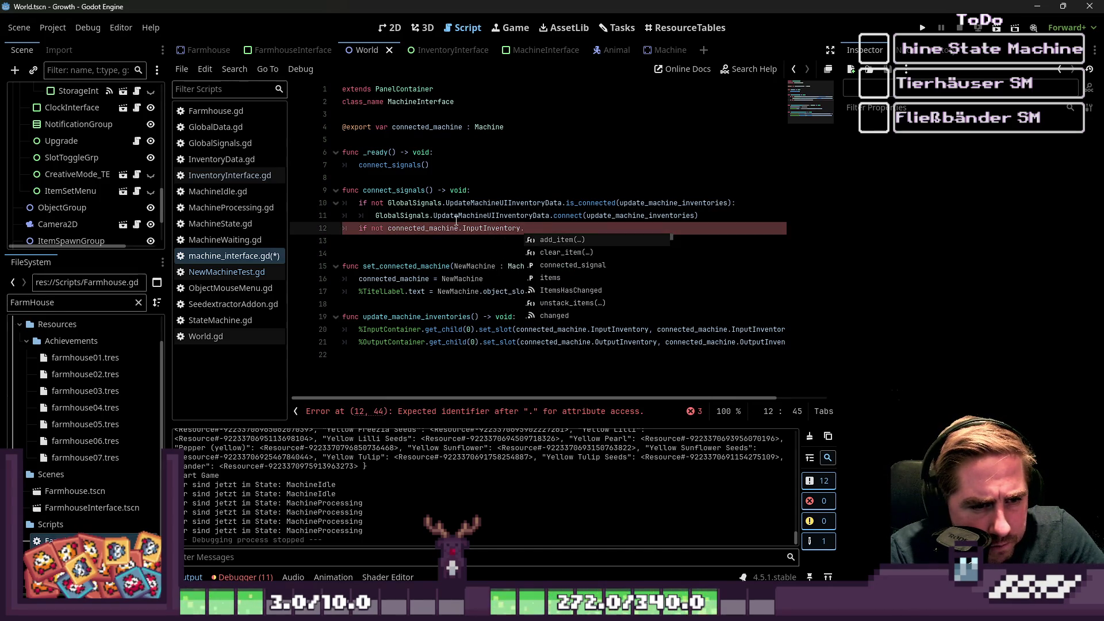
pyautogui.write('Item')
pyautogui.press('Return')
pyautogui.write('.')
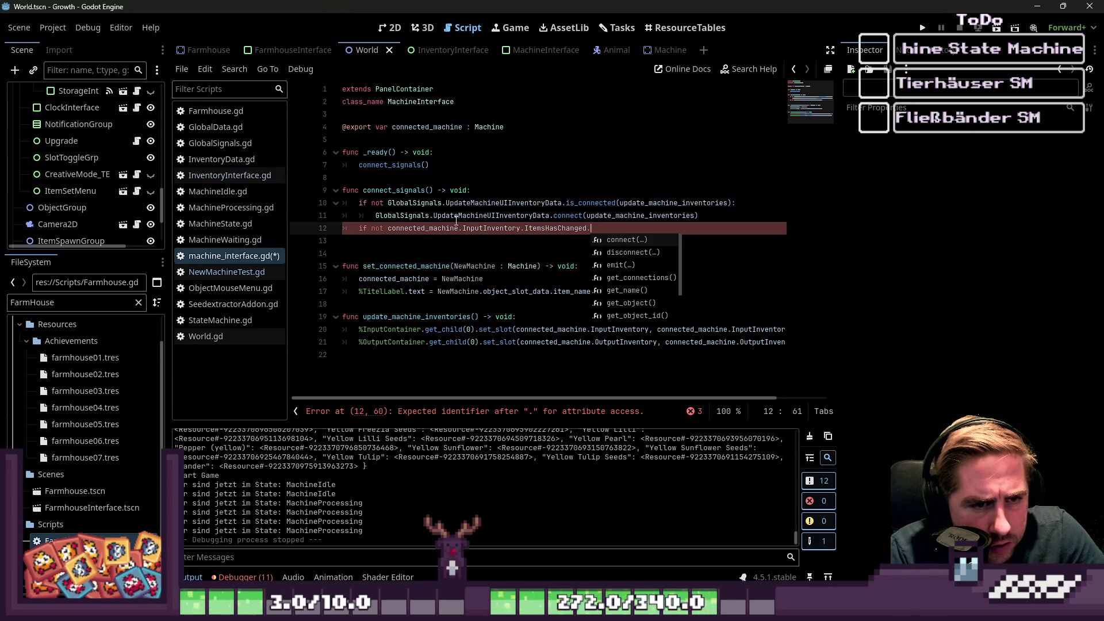
pyautogui.write('is')
pyautogui.press('Return')
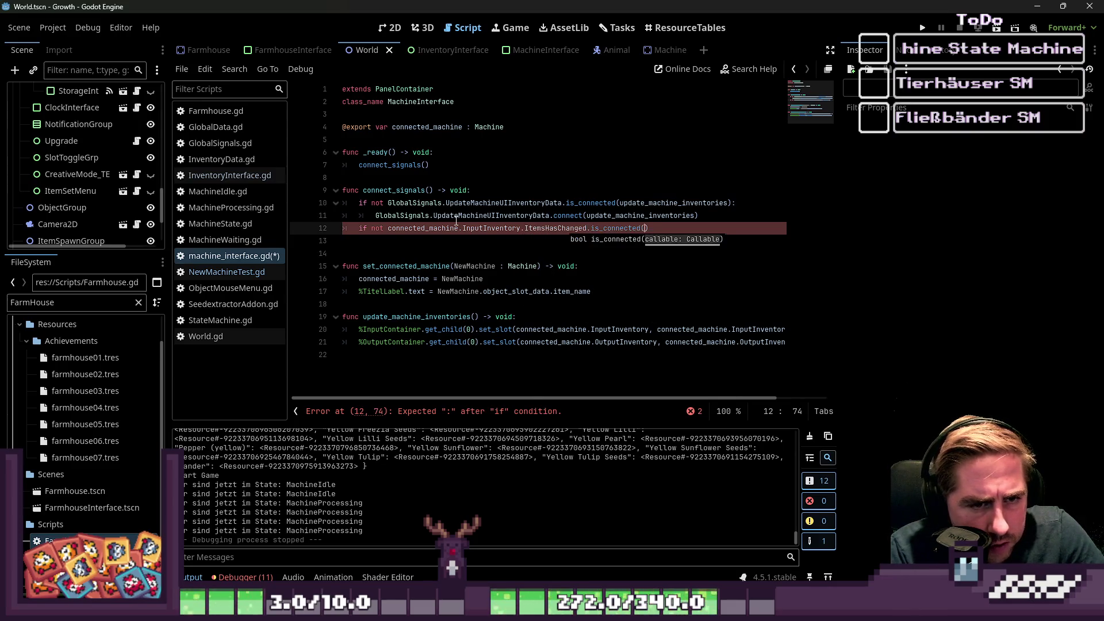
pyautogui.write('upda')
pyautogui.press('Return')
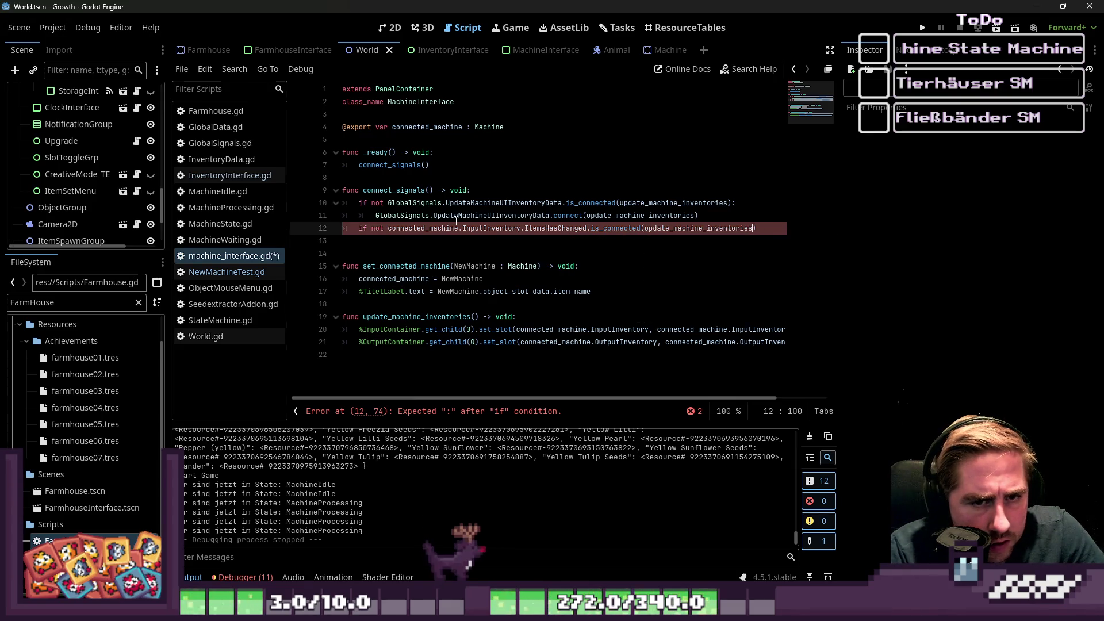
pyautogui.write('_ready()')
pyautogui.press('BackSpace')
pyautogui.press('BackSpace')
pyautogui.press('BackSpace')
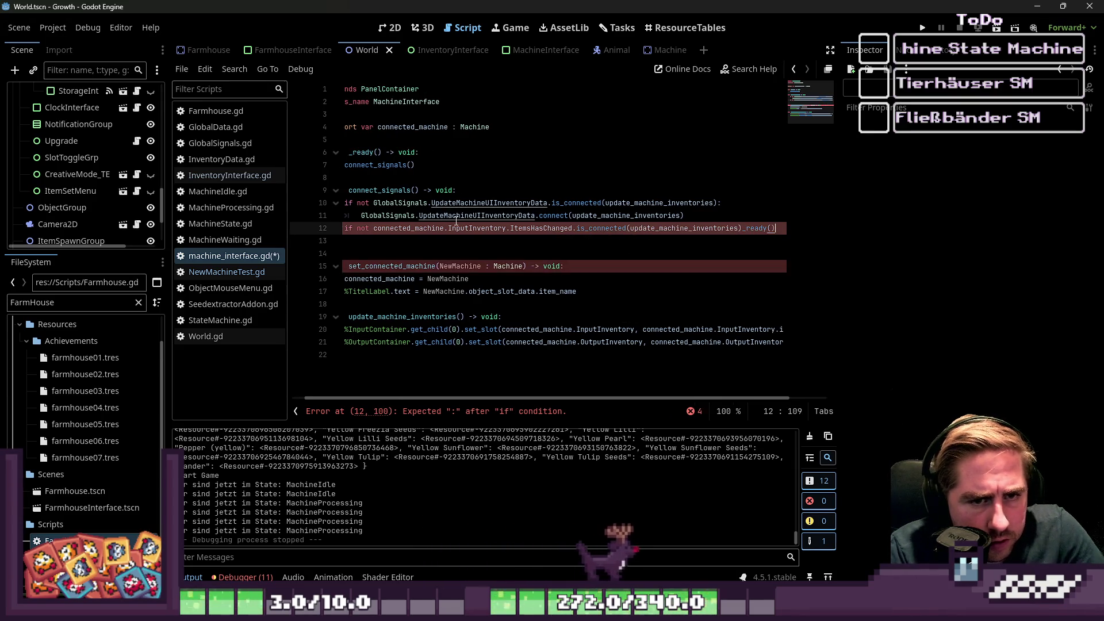
pyautogui.write(':')
# Add the colon and a body line connecting InputInventory.ItemsHasChanged to update_machine_inventories.
pyautogui.press('Return')
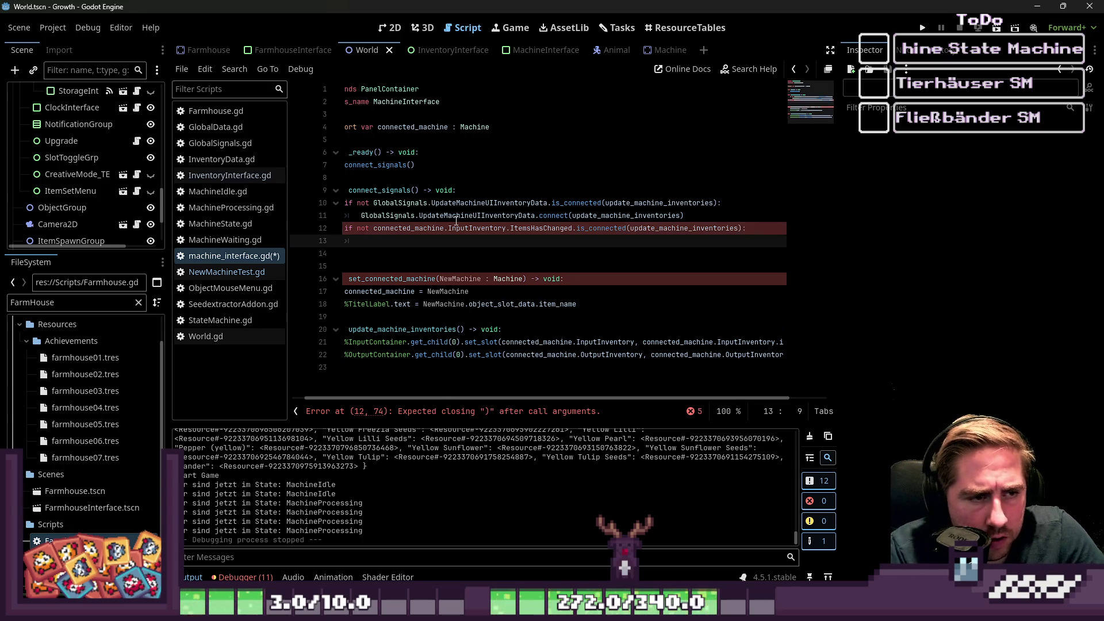
pyautogui.press('Up')
pyautogui.hotkey('ctrl', 'shift', 'Right')
pyautogui.hotkey('ctrl', 'shift', 'Right')
pyautogui.hotkey('ctrl', 'shift', 'Right')
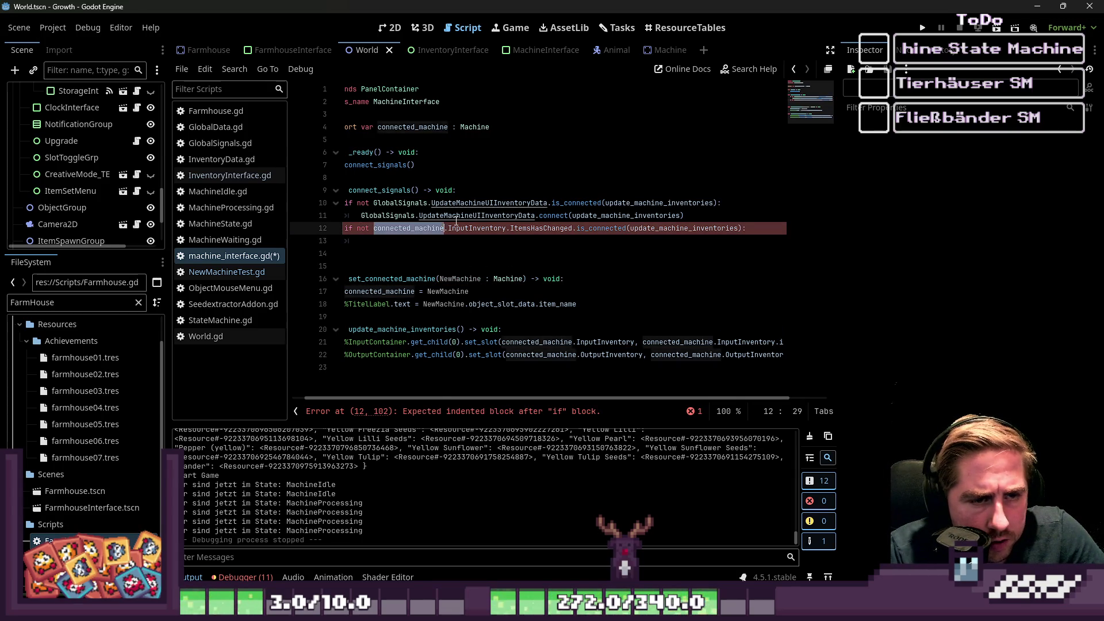
pyautogui.hotkey('shift', 'Left')
pyautogui.hotkey('shift', 'Left')
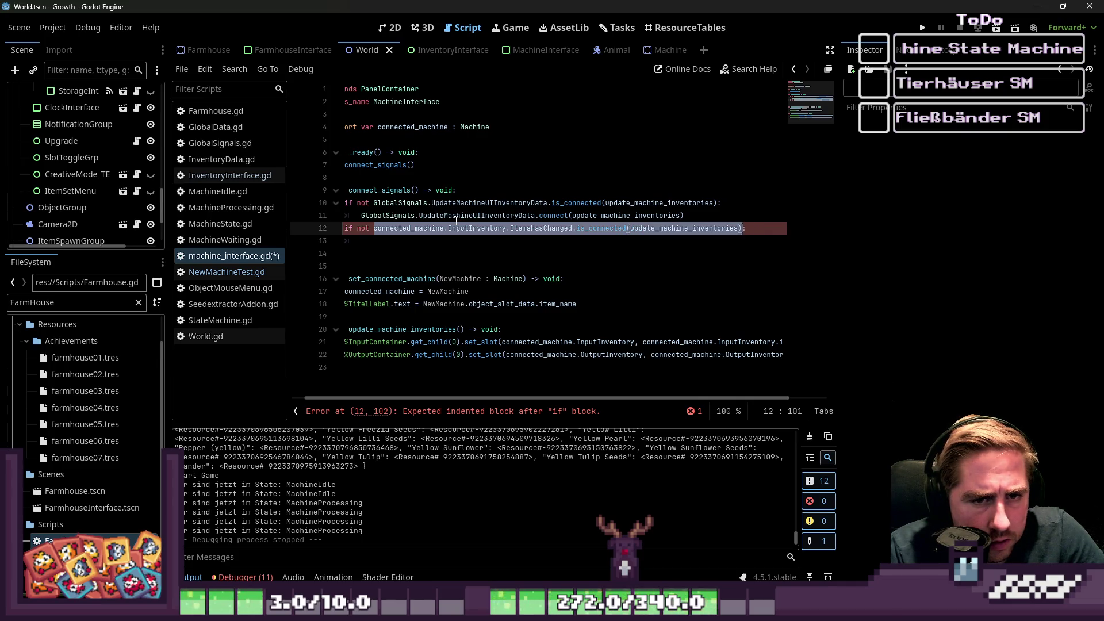
pyautogui.hotkey('ctrl', 'c')
pyautogui.press('Down')
pyautogui.hotkey('ctrl', 'v')
pyautogui.press('Up')
pyautogui.press('End')
pyautogui.write(':')
pyautogui.press('Down')
pyautogui.press('Home')
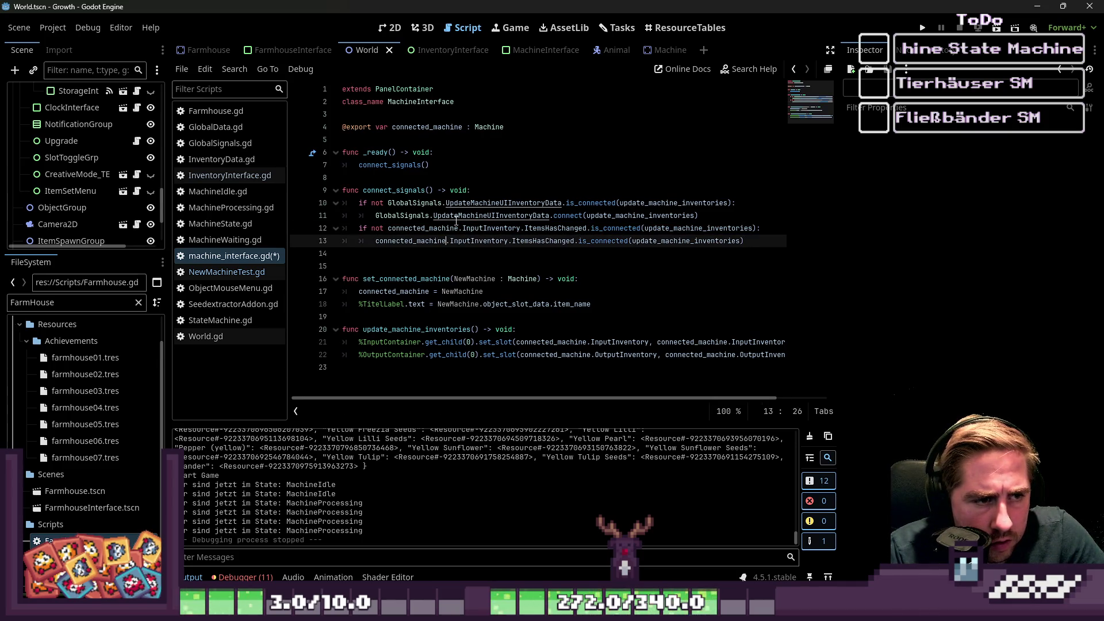
pyautogui.press('BackSpace')
pyautogui.press('BackSpace')
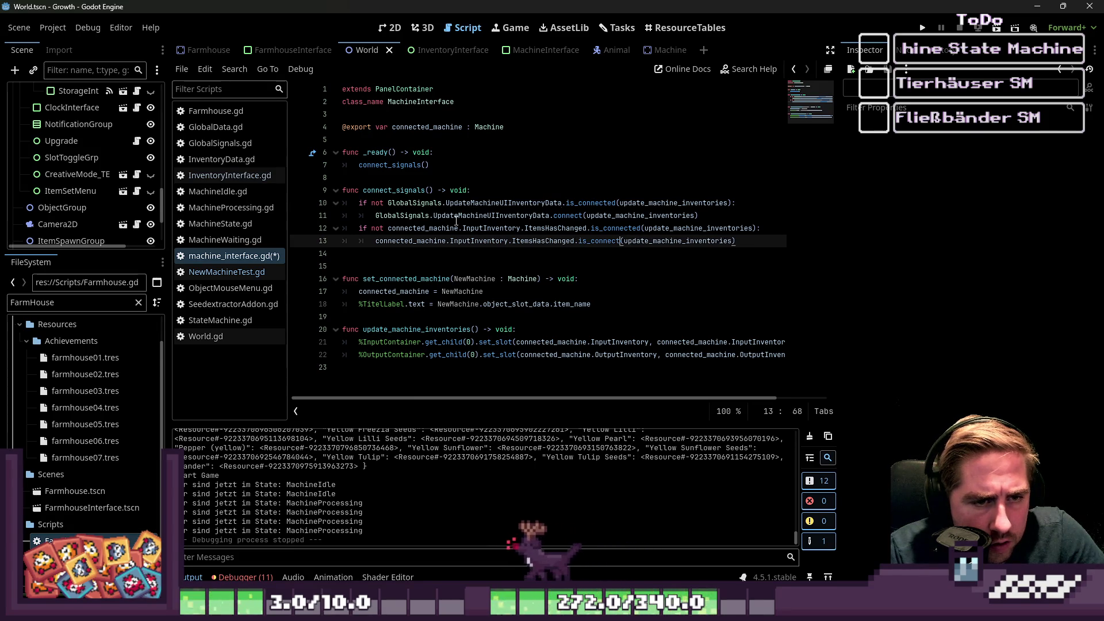
pyautogui.hotkey('ctrl', 'Left')
pyautogui.press('BackSpace')
pyautogui.press('BackSpace')
pyautogui.press('BackSpace')
pyautogui.press('Down')
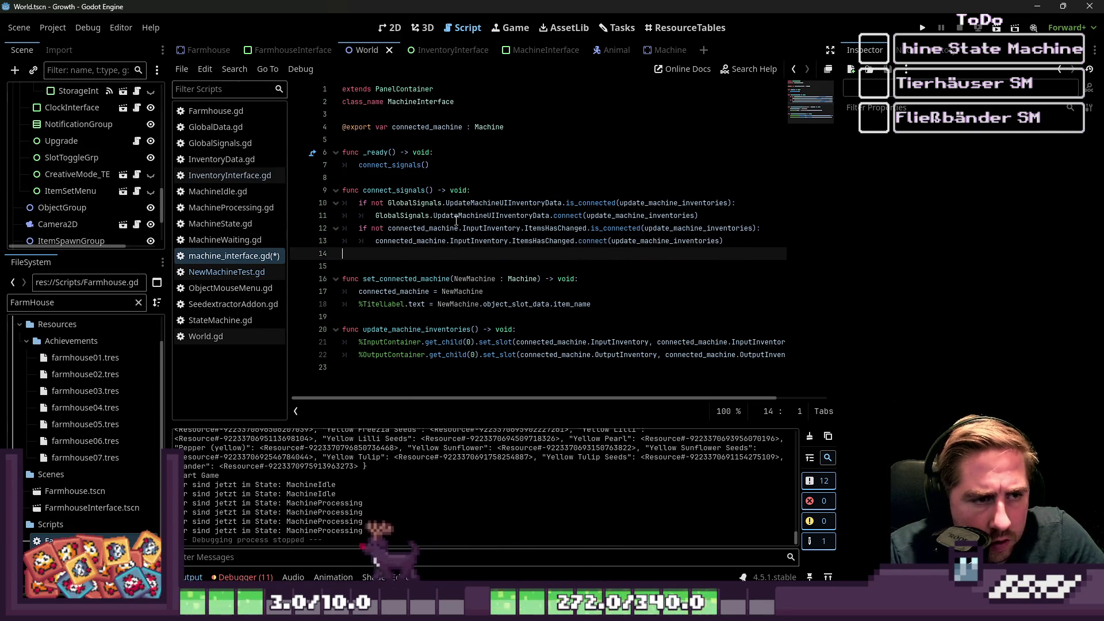
# Duplicate the check and connect lines for OutputInventory, then save the script.
pyautogui.press('Up')
pyautogui.press('Up')
pyautogui.press('Up')
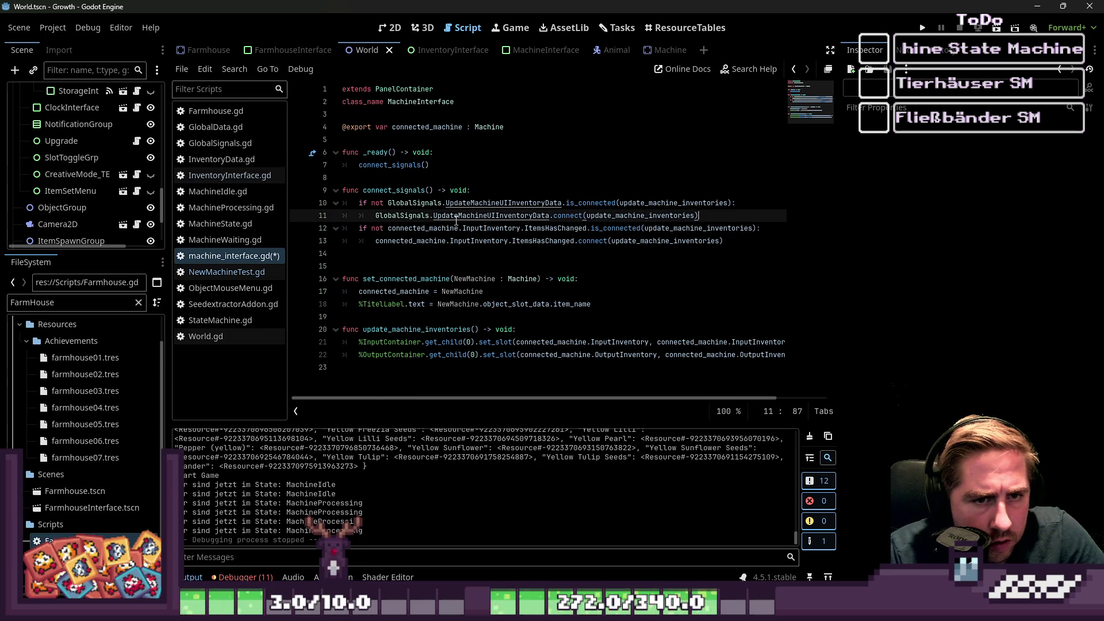
pyautogui.press('Down')
pyautogui.press('Down')
pyautogui.press('Down')
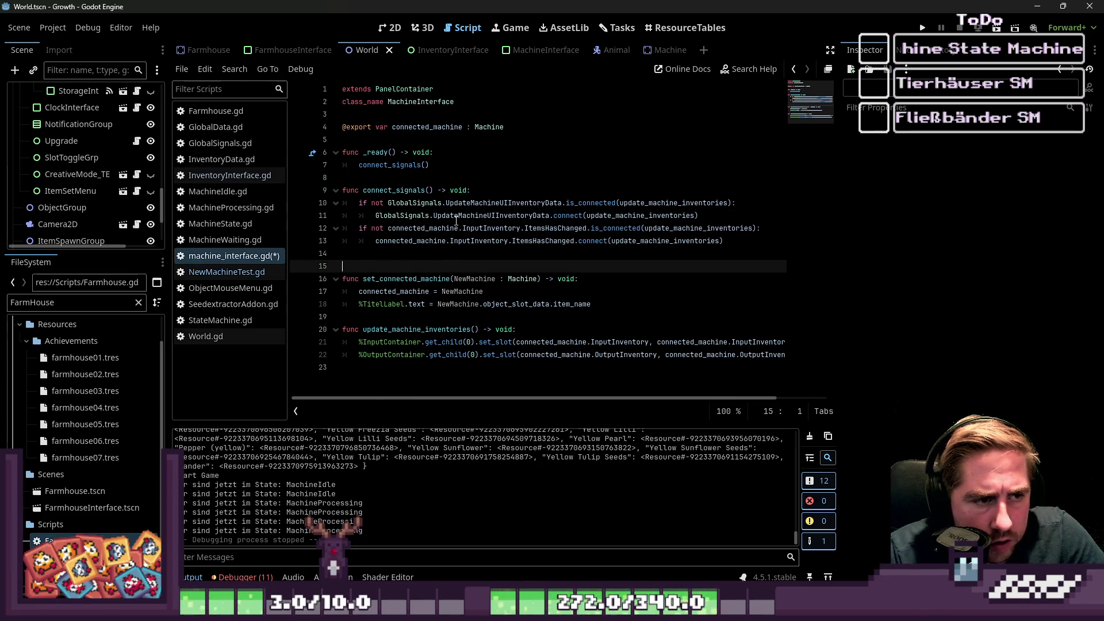
pyautogui.hotkey('ctrl', 'v')
pyautogui.press('Up')
pyautogui.press('Up')
pyautogui.press('Down')
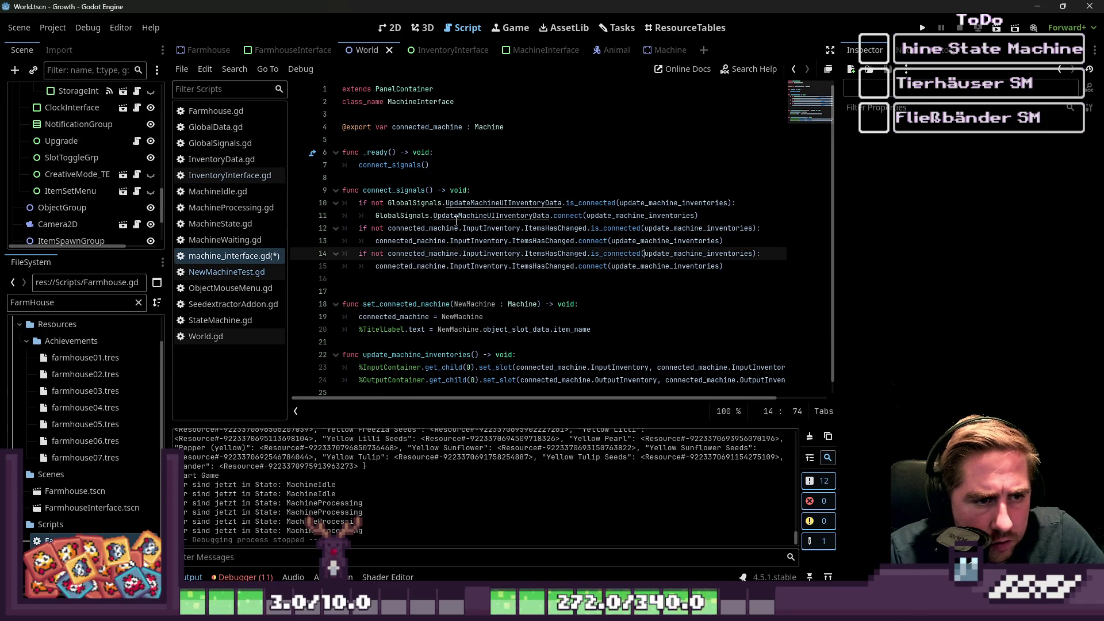
pyautogui.hotkey('ctrl', 'shift', 'Right')
pyautogui.hotkey('ctrl', 'shift', 'Left')
pyautogui.hotkey('ctrl', 'Left')
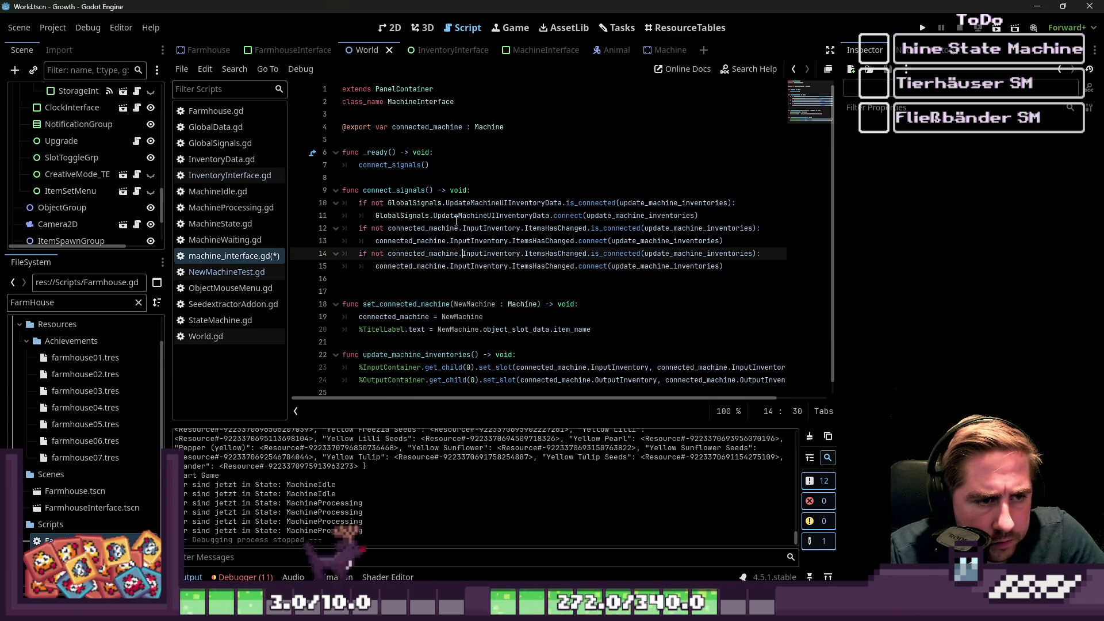
pyautogui.hotkey('shift', 'Right')
pyautogui.hotkey('shift', 'Right')
pyautogui.write('Out')
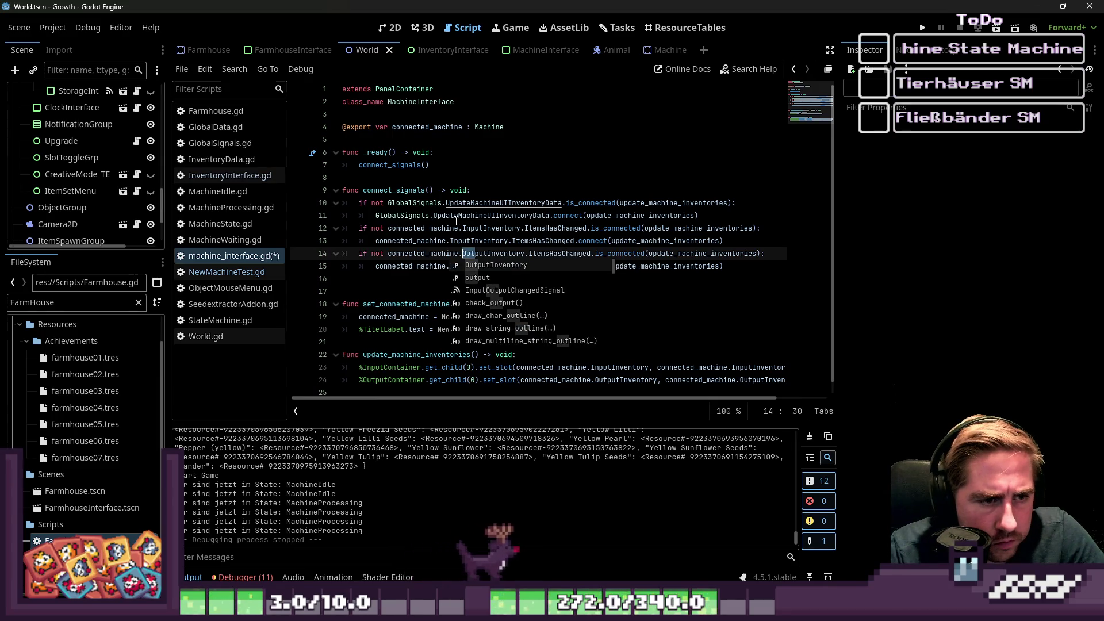
pyautogui.hotkey('shift', 'Left')
pyautogui.hotkey('shift', 'Left')
pyautogui.hotkey('shift', 'Left')
pyautogui.press('Down')
pyautogui.write('Out')
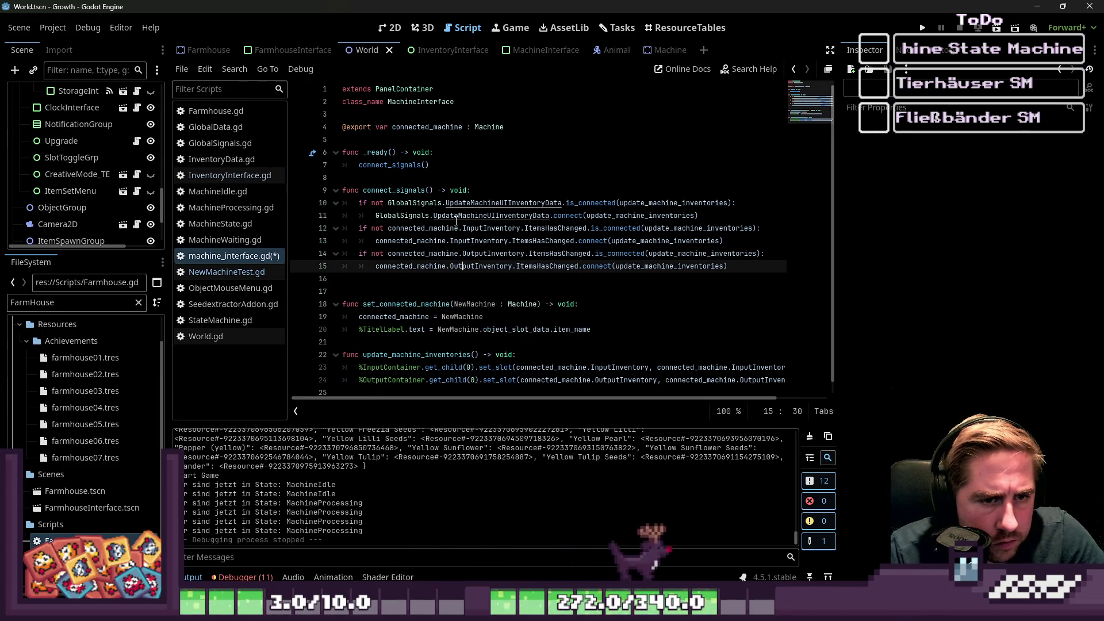
pyautogui.hotkey('ctrl', 's')
pyautogui.click(414, 215)
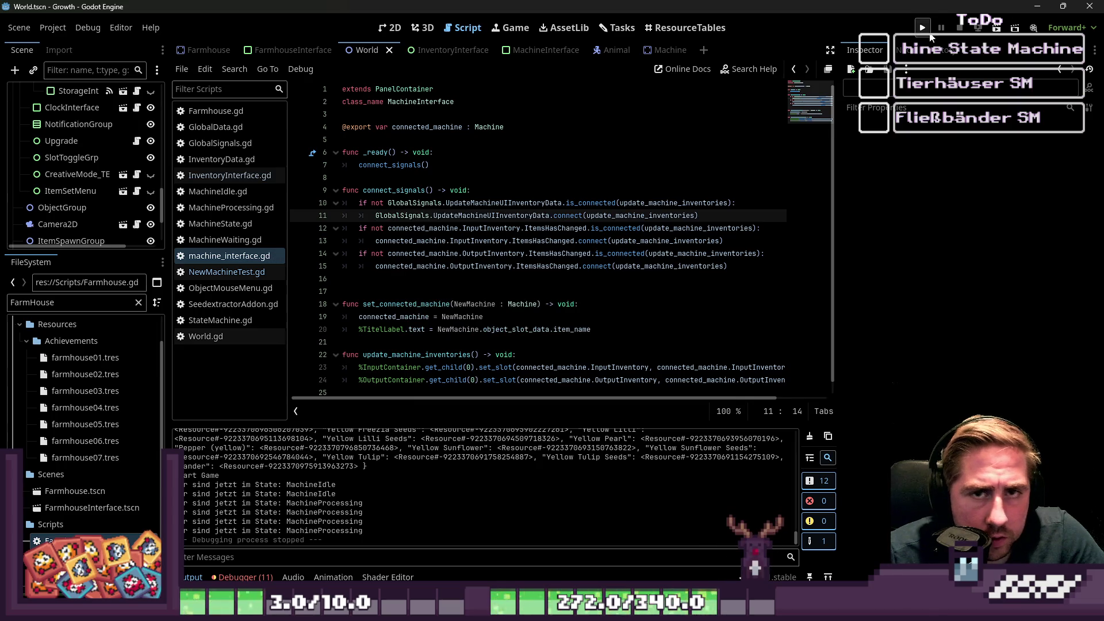
# Run the game and start a new game with a freshly named character.
pyautogui.click(924, 30)
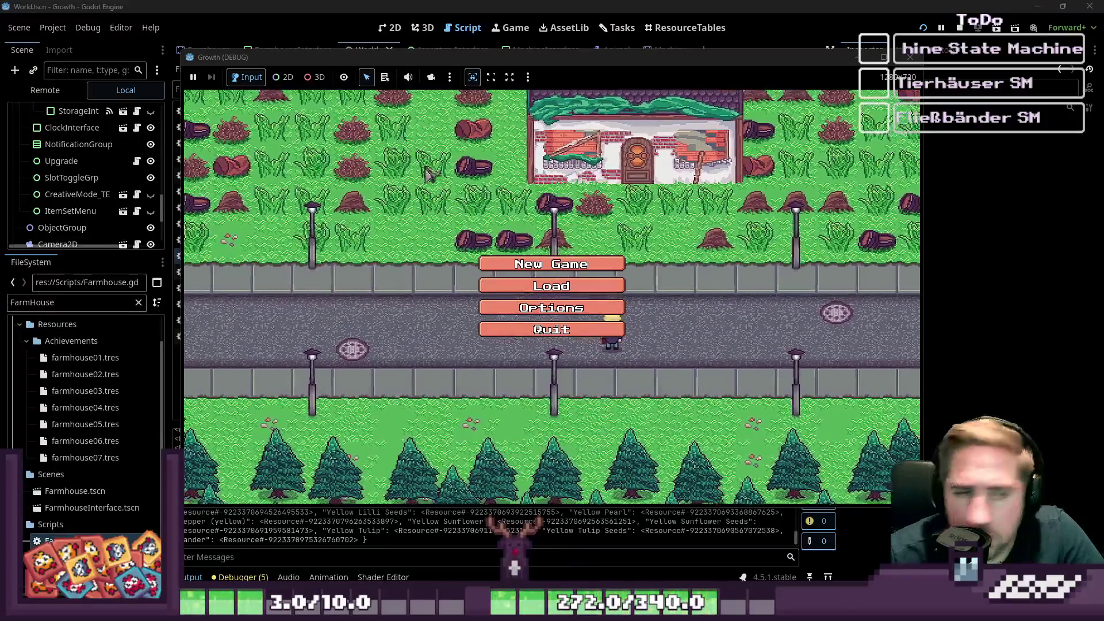
pyautogui.click(524, 265)
pyautogui.write('yxc')
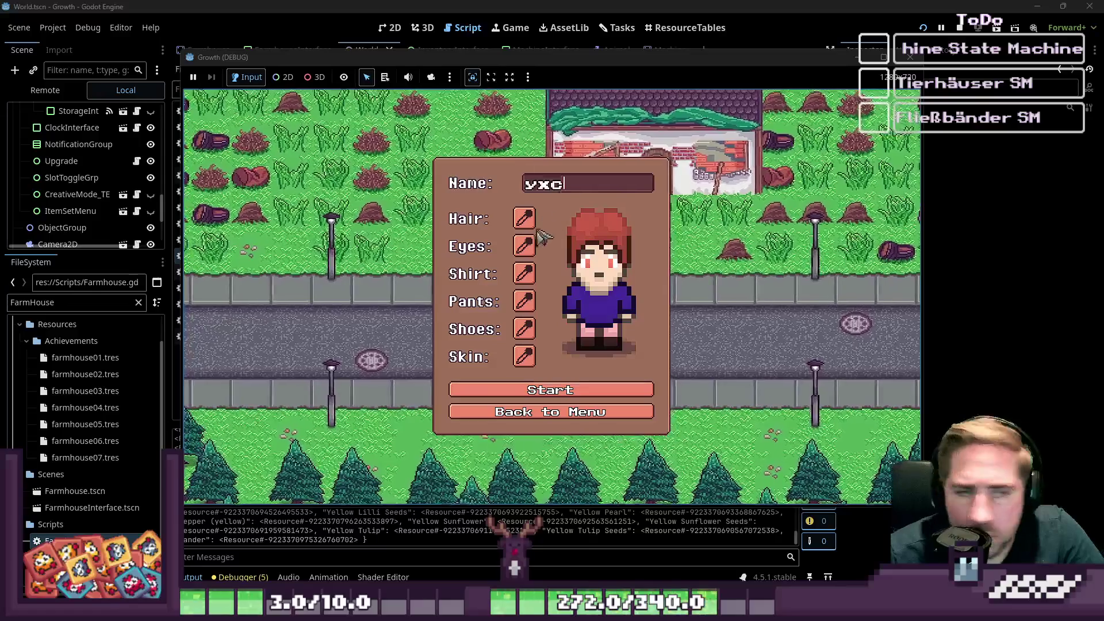
pyautogui.click(549, 397)
# Inspect the inventory connection checks on lines 12–15 where connect_signals fails.
pyautogui.click(451, 266)
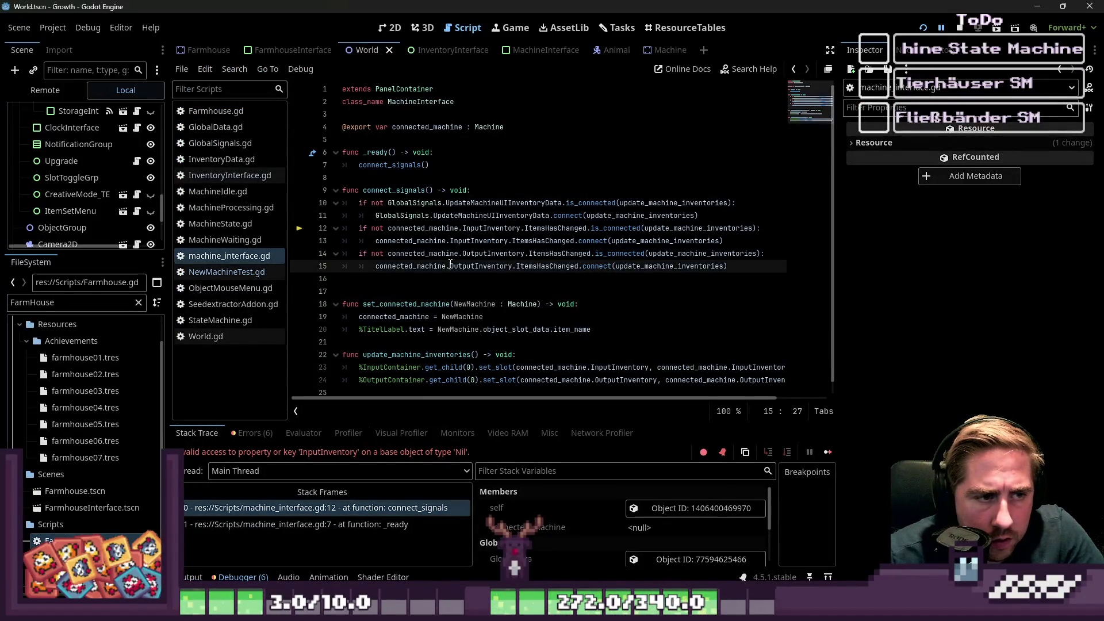
pyautogui.press('Up')
pyautogui.press('Up')
pyautogui.press('Up')
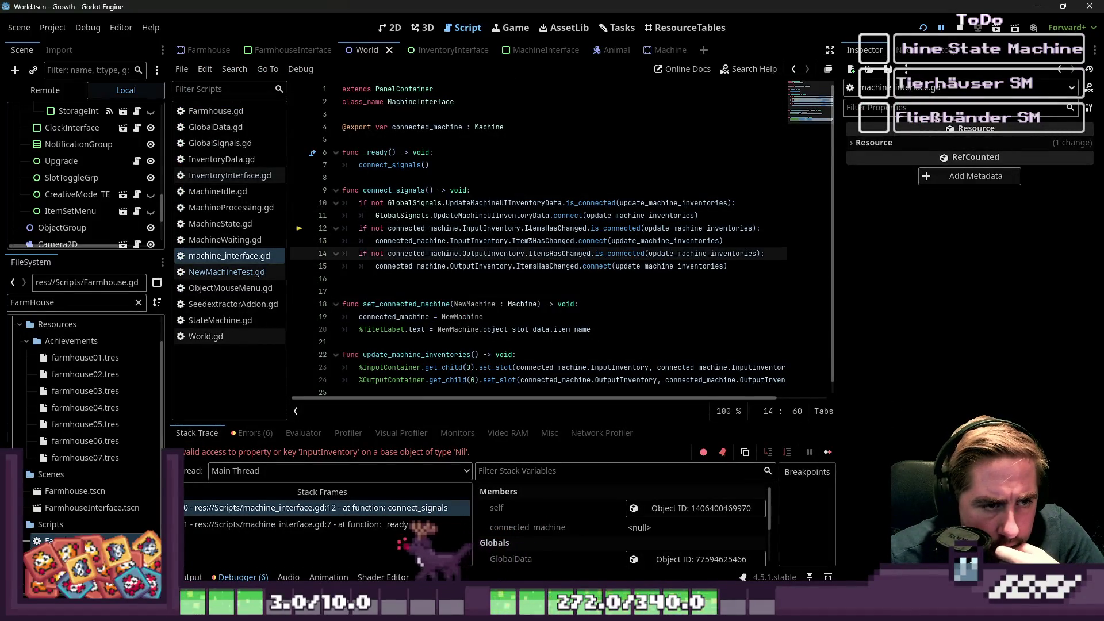
pyautogui.press('Down')
pyautogui.press('Down')
pyautogui.press('Down')
pyautogui.moveTo(722, 268)
pyautogui.mouseDown()
pyautogui.moveTo(368, 253)
pyautogui.moveTo(309, 234)
pyautogui.mouseUp()
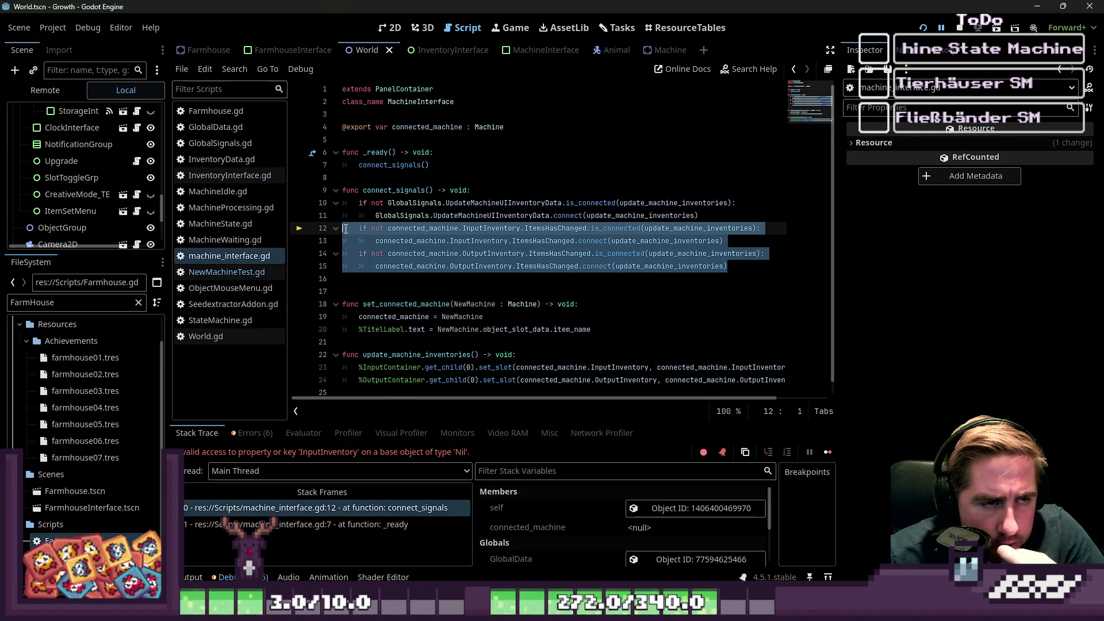
pyautogui.click(729, 218)
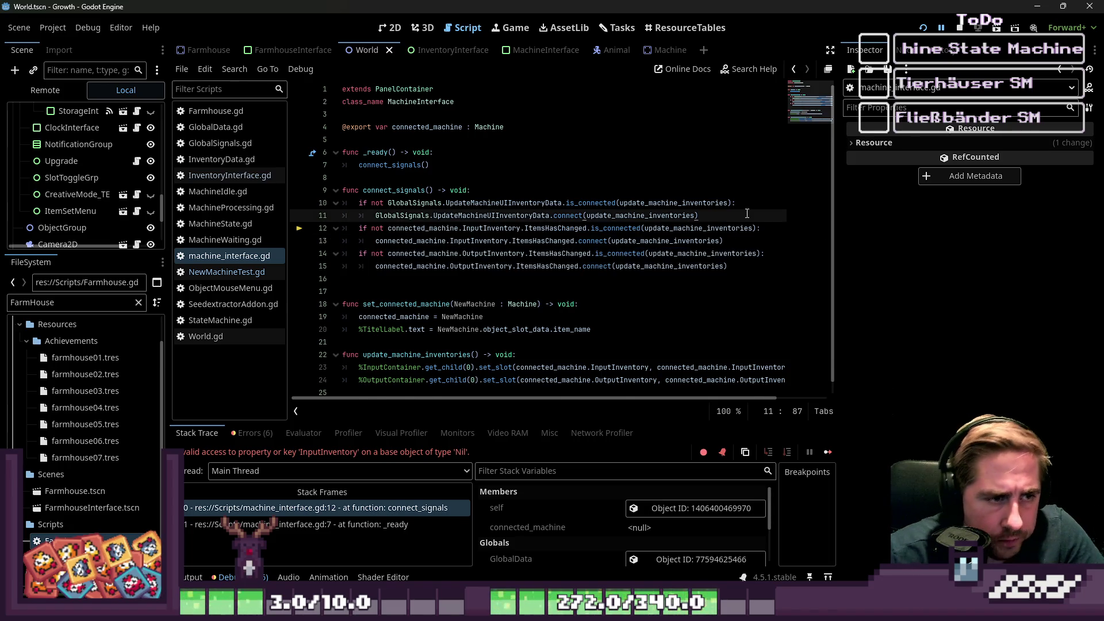
# Add a new func connect_machine_slots() -> void header above the inventory connections.
pyautogui.press('Return')
pyautogui.press('BackSpace')
pyautogui.press('BackSpace')
pyautogui.press('Return')
pyautogui.write('fu')
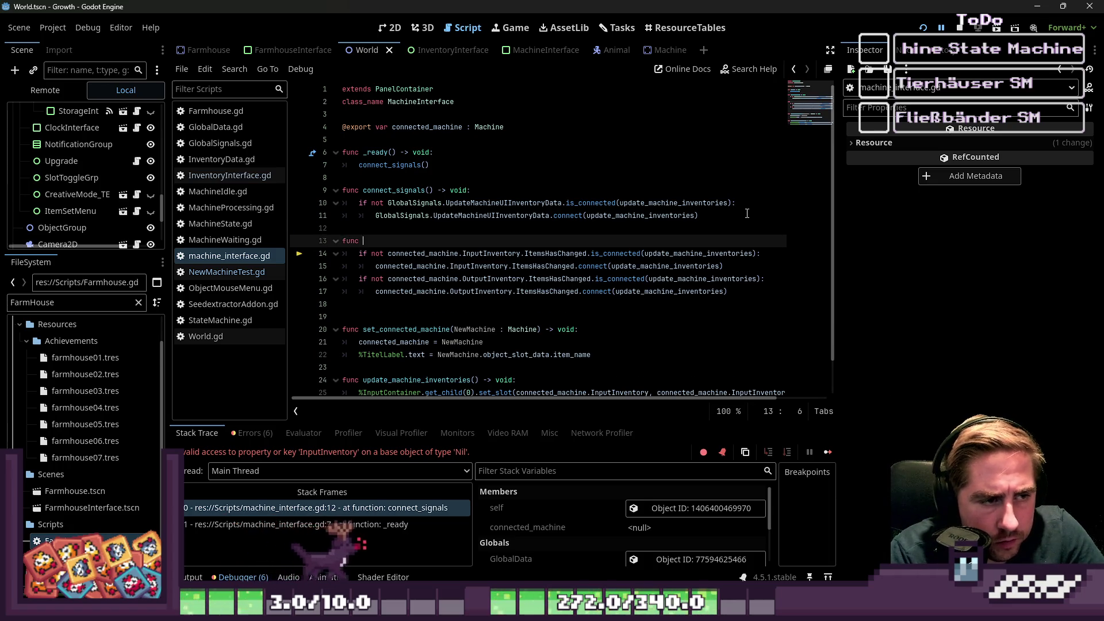
pyautogui.write('nc')
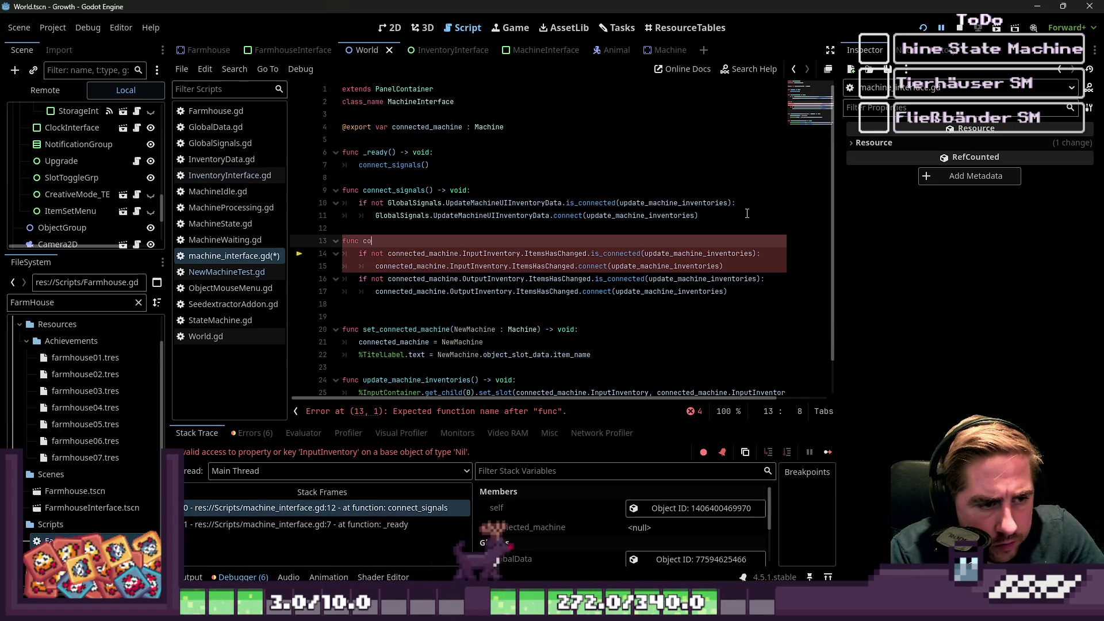
pyautogui.press('BackSpace')
pyautogui.press('BackSpace')
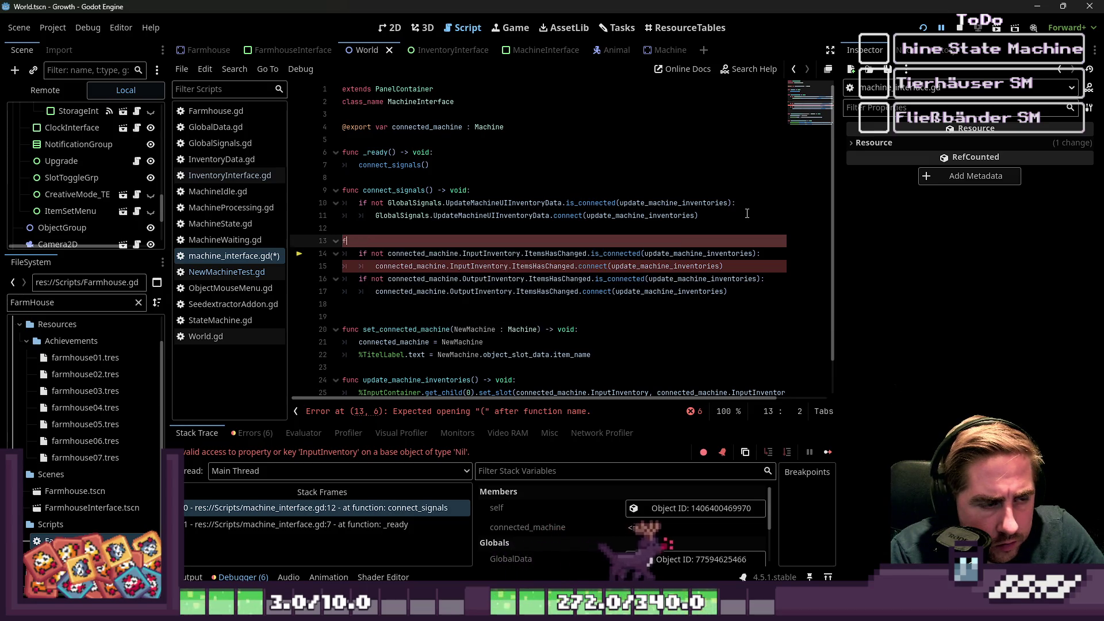
pyautogui.write('unc connect_machine_slots(')
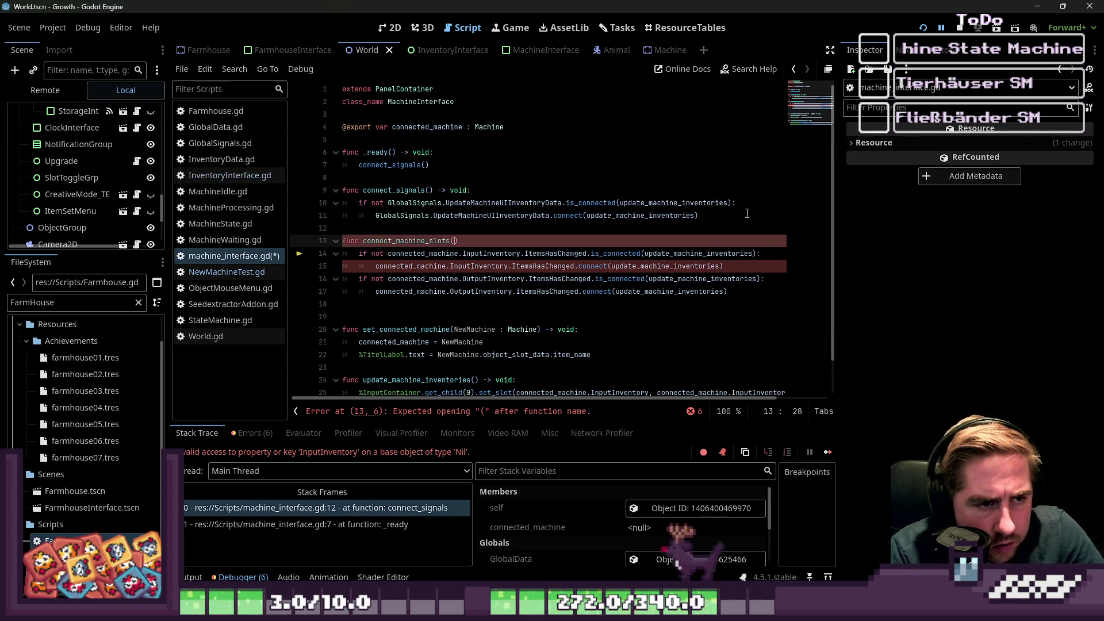
pyautogui.write(')')
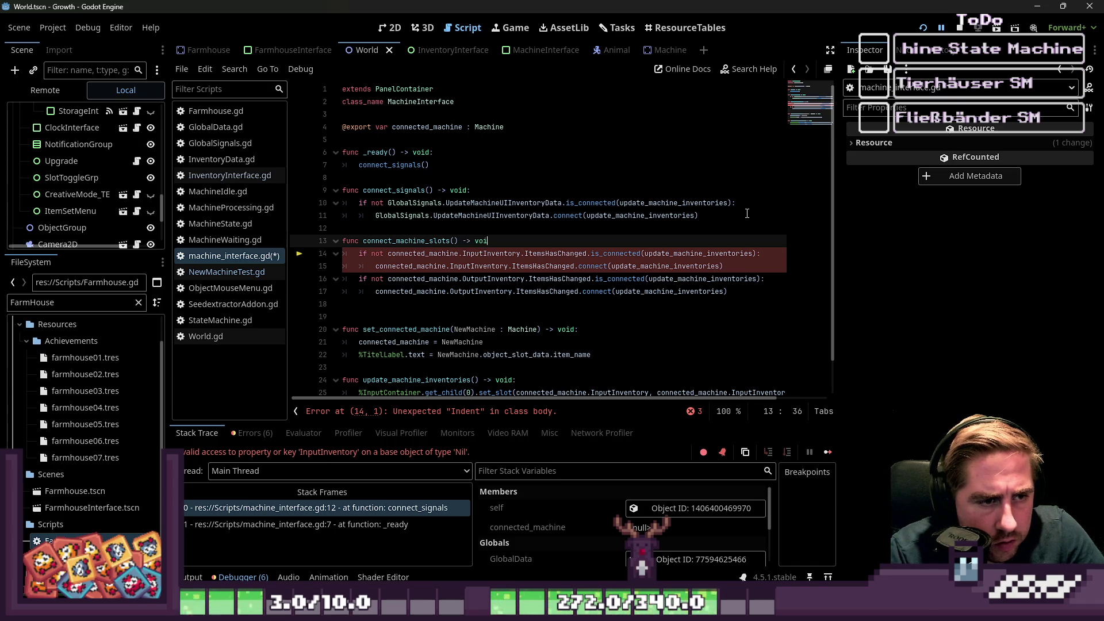
pyautogui.hotkey('ctrl', 'shift', 'Left')
pyautogui.hotkey('ctrl', 'shift', 'Left')
pyautogui.hotkey('ctrl', 'shift', 'Left')
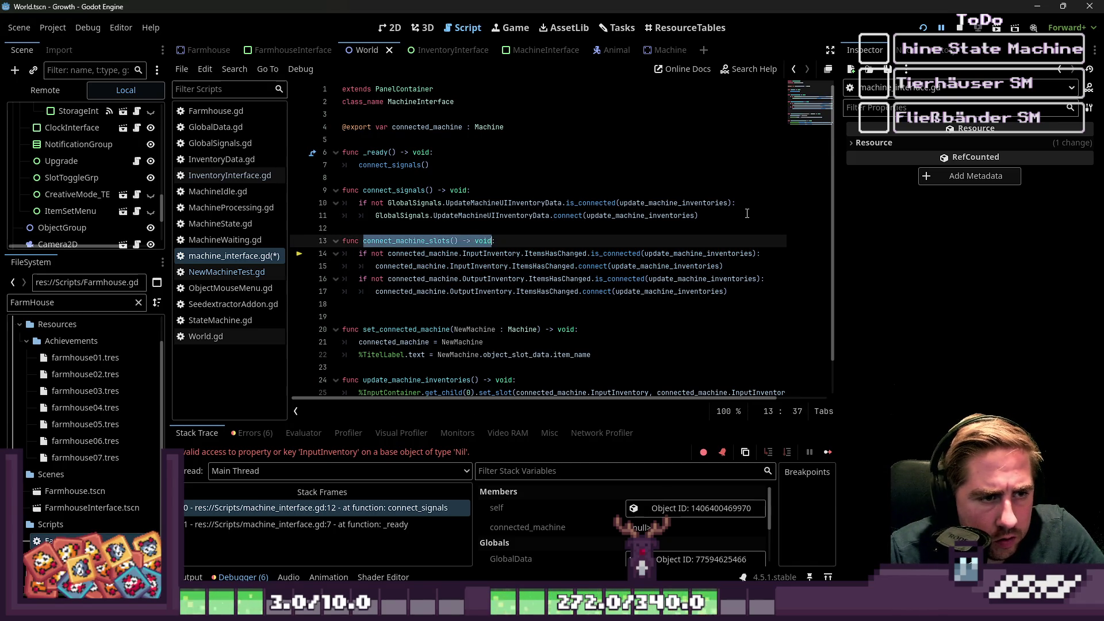
pyautogui.press('Left')
# Call connect_machine_slots() at the end of set_connected_machine and save the script.
pyautogui.press('Down')
pyautogui.press('Down')
pyautogui.press('Down')
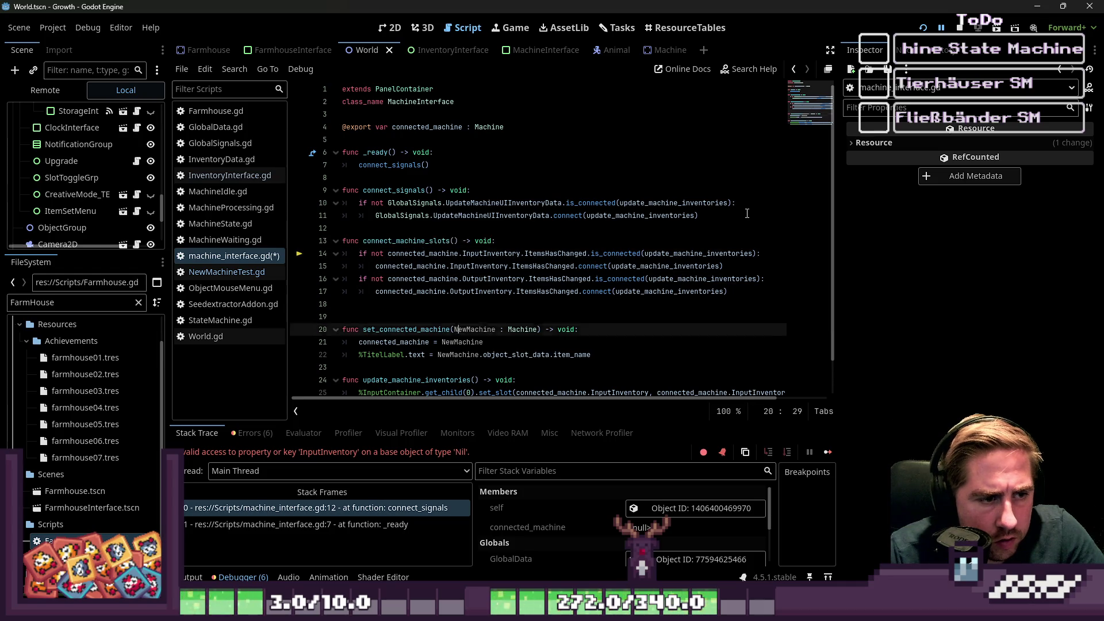
pyautogui.press('Up')
pyautogui.press('Down')
pyautogui.press('Return')
pyautogui.press('Up')
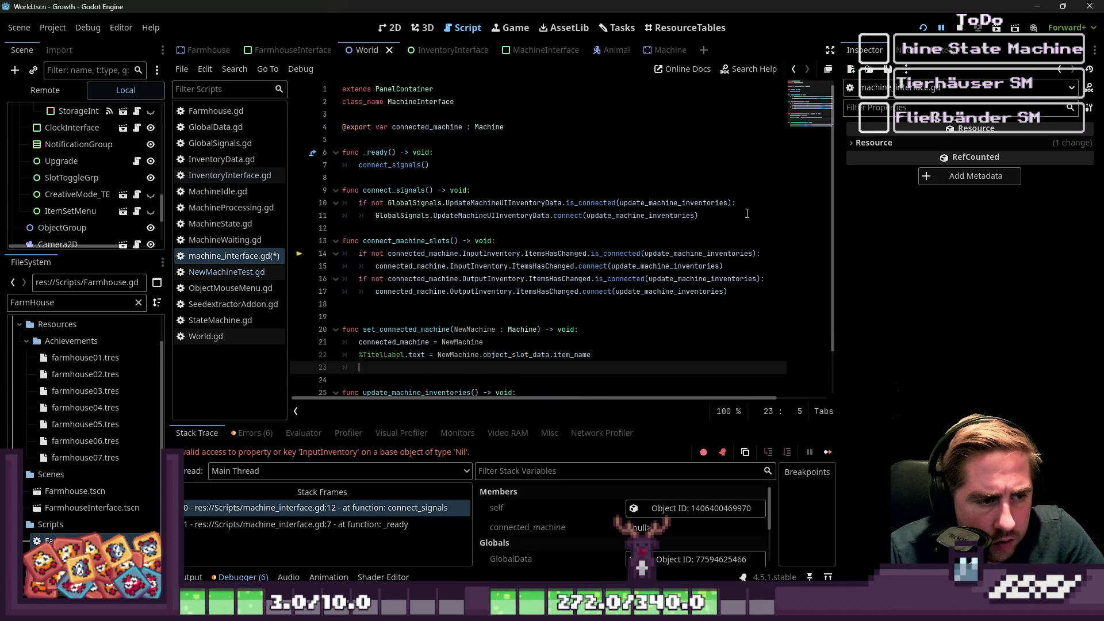
pyautogui.write('connect_machine_slots()')
pyautogui.press('Up')
pyautogui.hotkey('ctrl', 's')
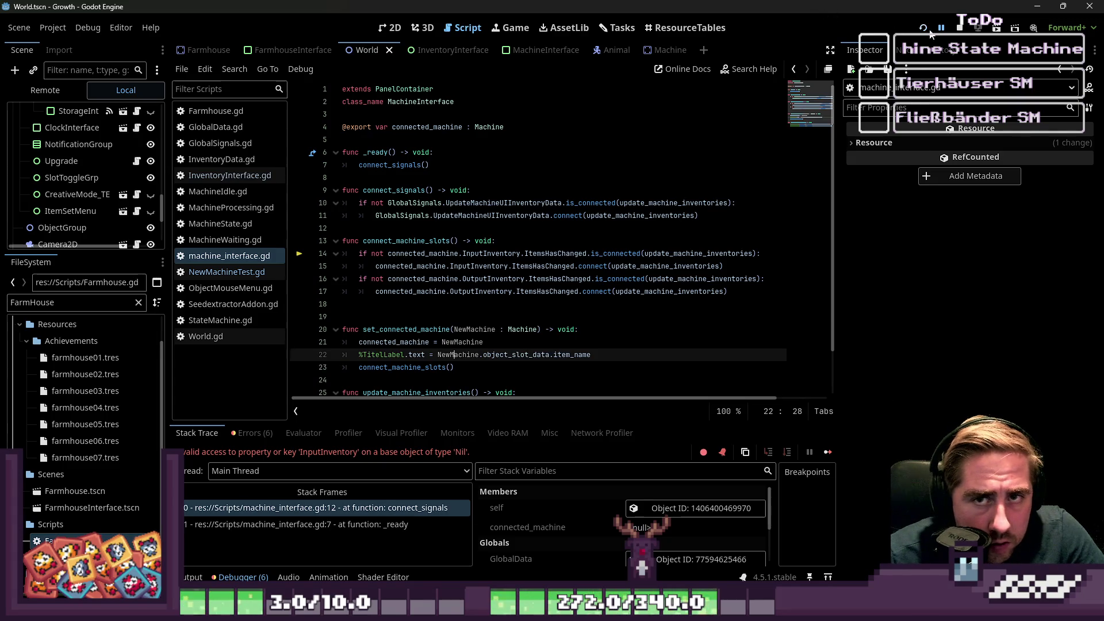
# Relaunch the game, delete the existing save slot and start a new game with character 'a'.
pyautogui.click(929, 32)
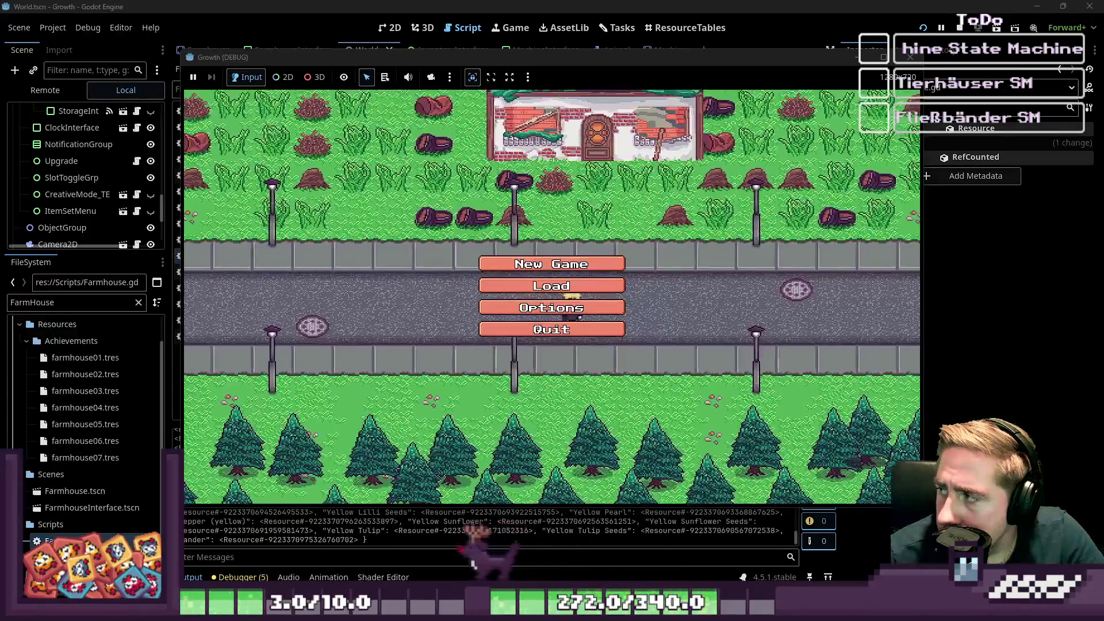
pyautogui.click(551, 286)
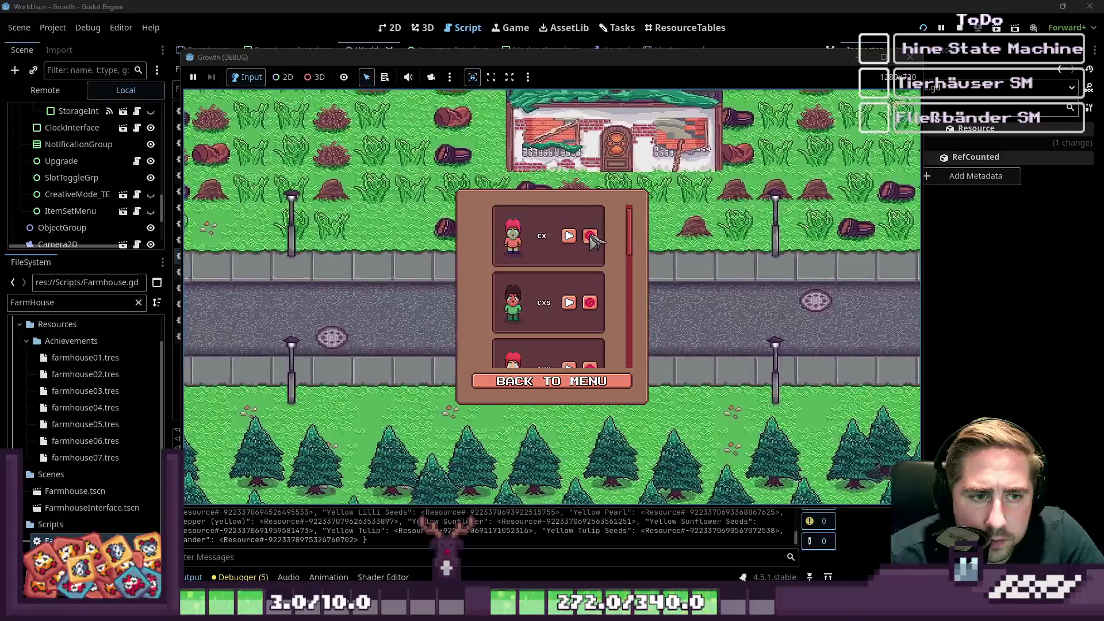
pyautogui.click(590, 237)
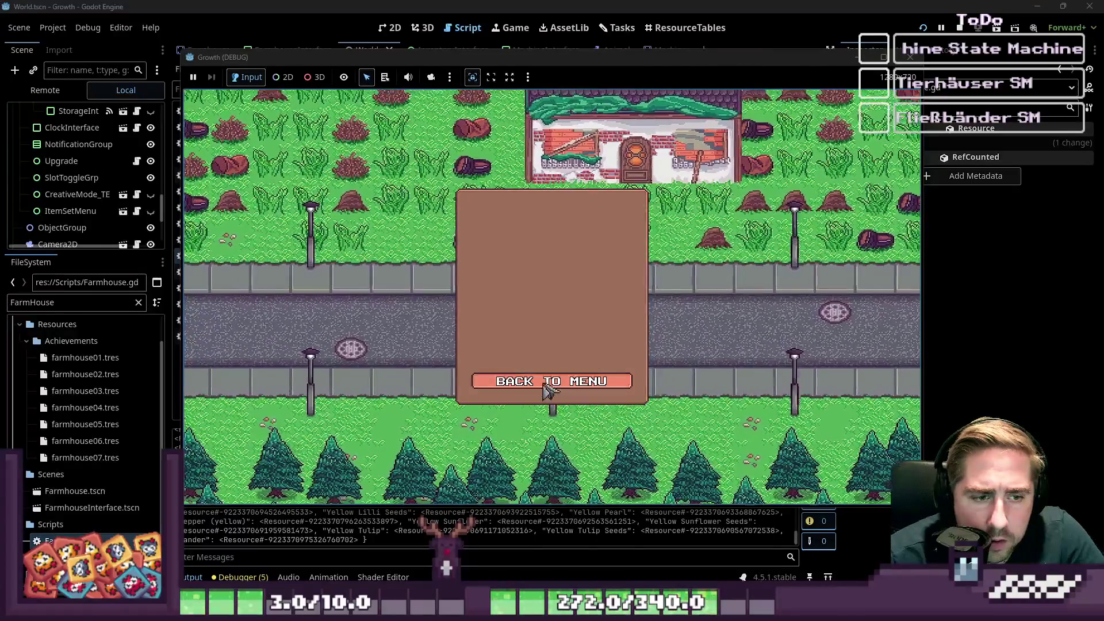
pyautogui.click(549, 382)
pyautogui.click(535, 265)
pyautogui.write('a')
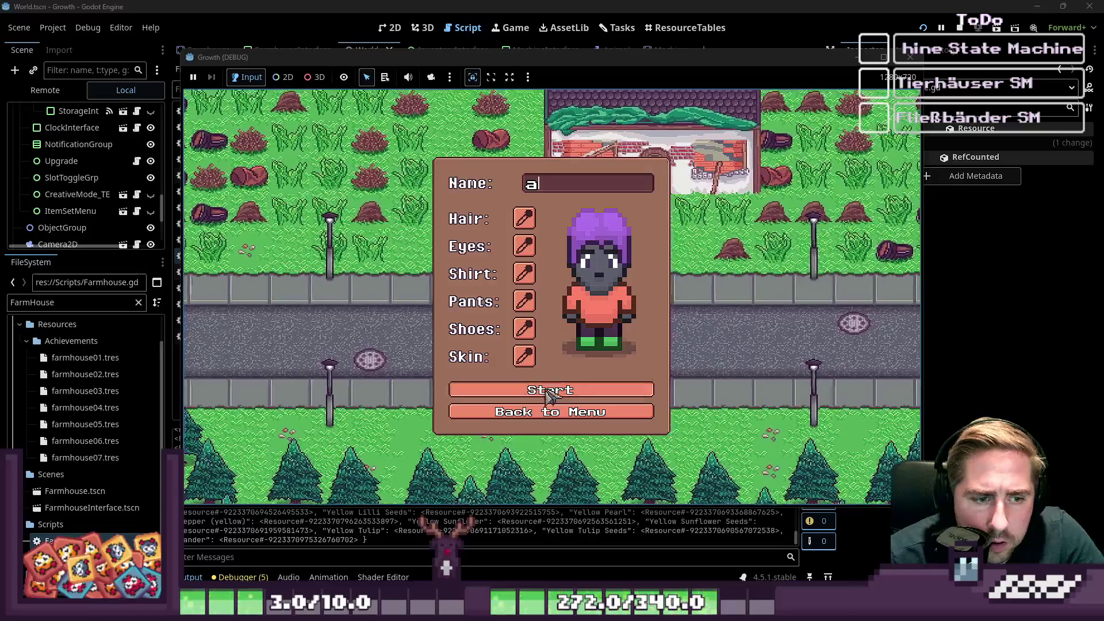
pyautogui.click(547, 391)
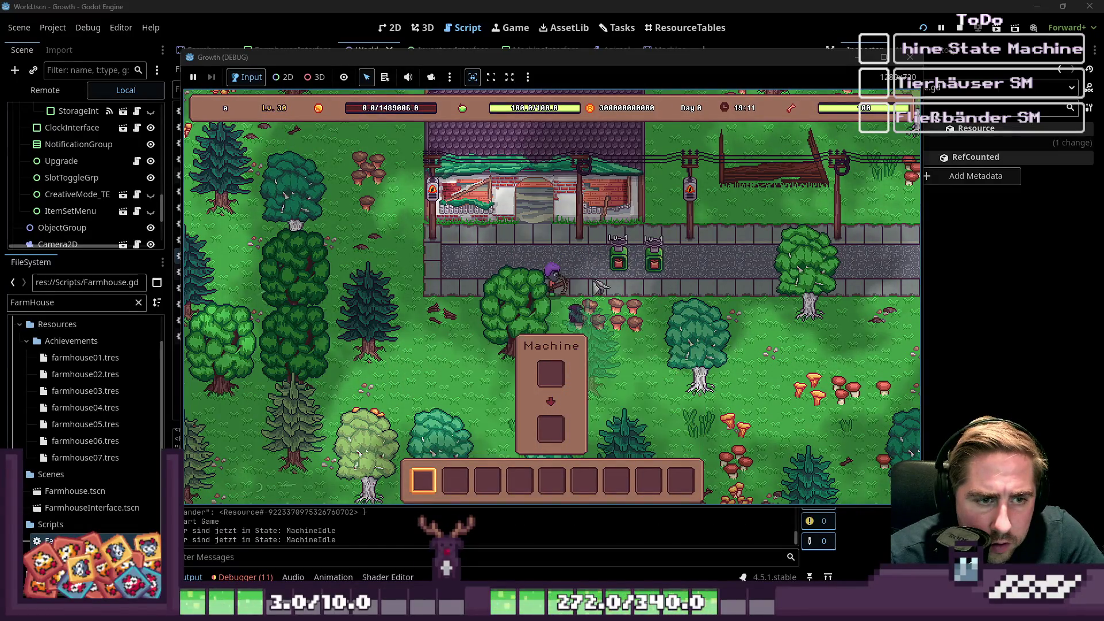
# Walk to the Seed Extractor, load the apple stack and collect the extracted seeds.
pyautogui.press('d')
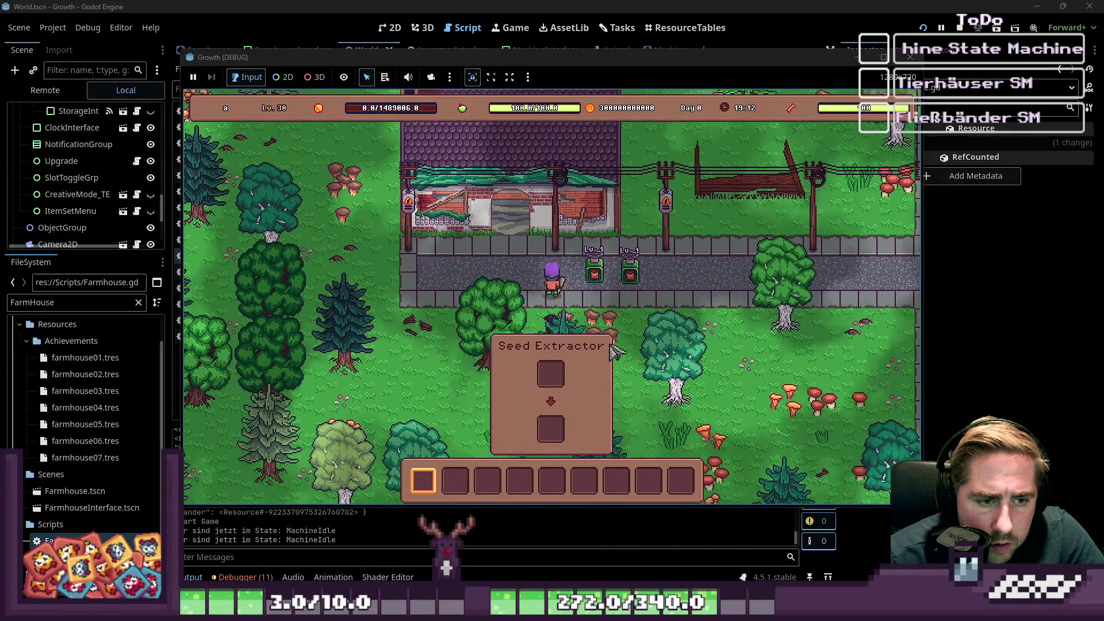
pyautogui.press('e')
pyautogui.moveTo(595, 367); pyautogui.dragTo(551, 248)
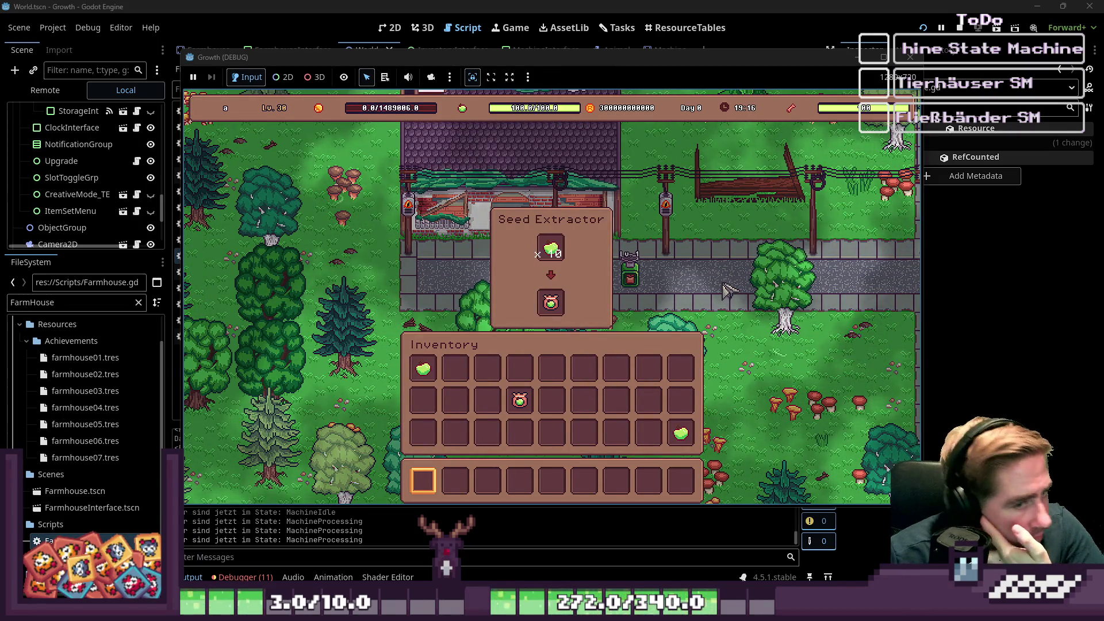
pyautogui.moveTo(551, 302)
pyautogui.mouseDown()
pyautogui.moveTo(552, 368)
pyautogui.moveTo(586, 370)
pyautogui.mouseUp()
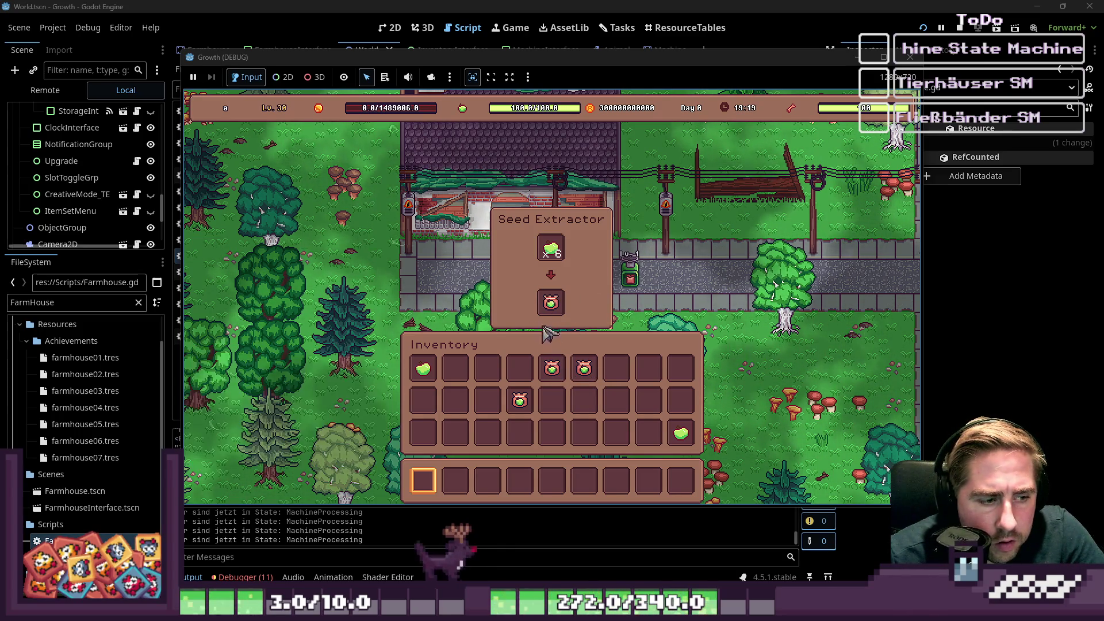
pyautogui.moveTo(551, 311)
pyautogui.mouseDown()
pyautogui.moveTo(526, 384)
pyautogui.moveTo(521, 370)
pyautogui.mouseUp()
pyautogui.moveTo(551, 247)
pyautogui.mouseDown()
pyautogui.moveTo(643, 388)
pyautogui.moveTo(570, 275)
pyautogui.mouseUp()
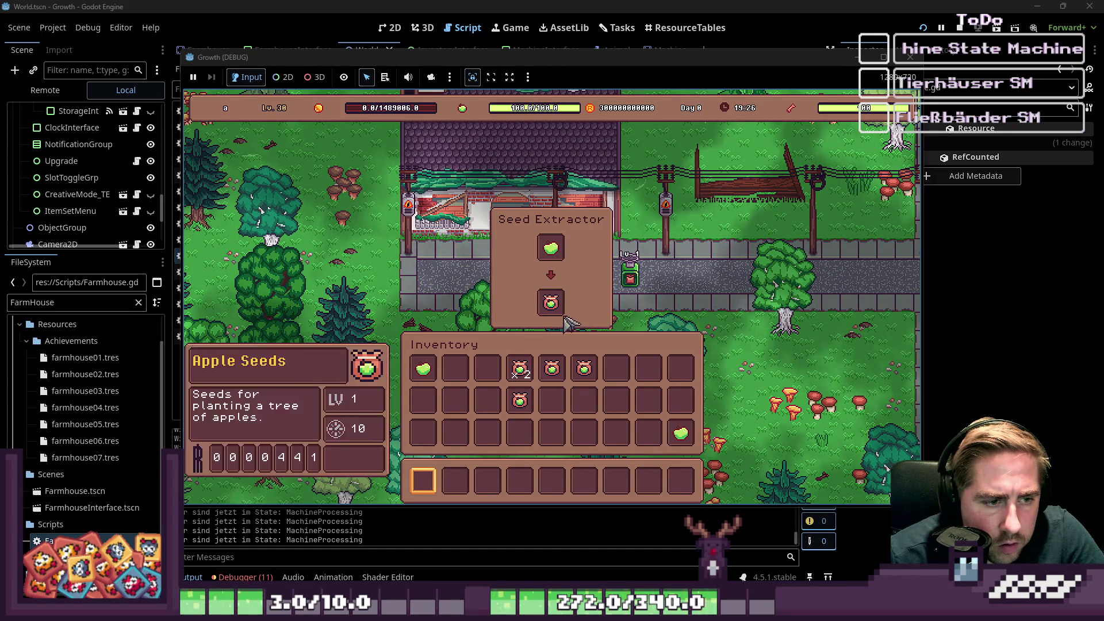
# Move the seeds to an empty slot, cycle another apple through the extractor, then restart with F5.
pyautogui.moveTo(552, 304); pyautogui.dragTo(624, 377)
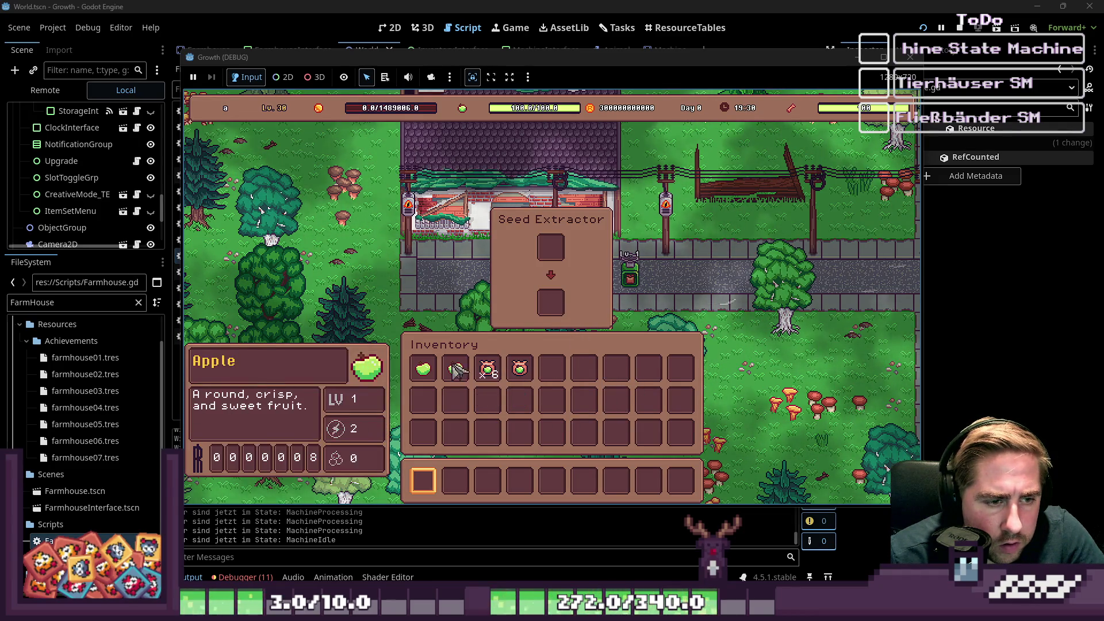
pyautogui.moveTo(455, 369); pyautogui.dragTo(551, 302)
pyautogui.moveTo(423, 368)
pyautogui.mouseDown()
pyautogui.moveTo(540, 279)
pyautogui.moveTo(562, 246)
pyautogui.moveTo(553, 247)
pyautogui.mouseUp()
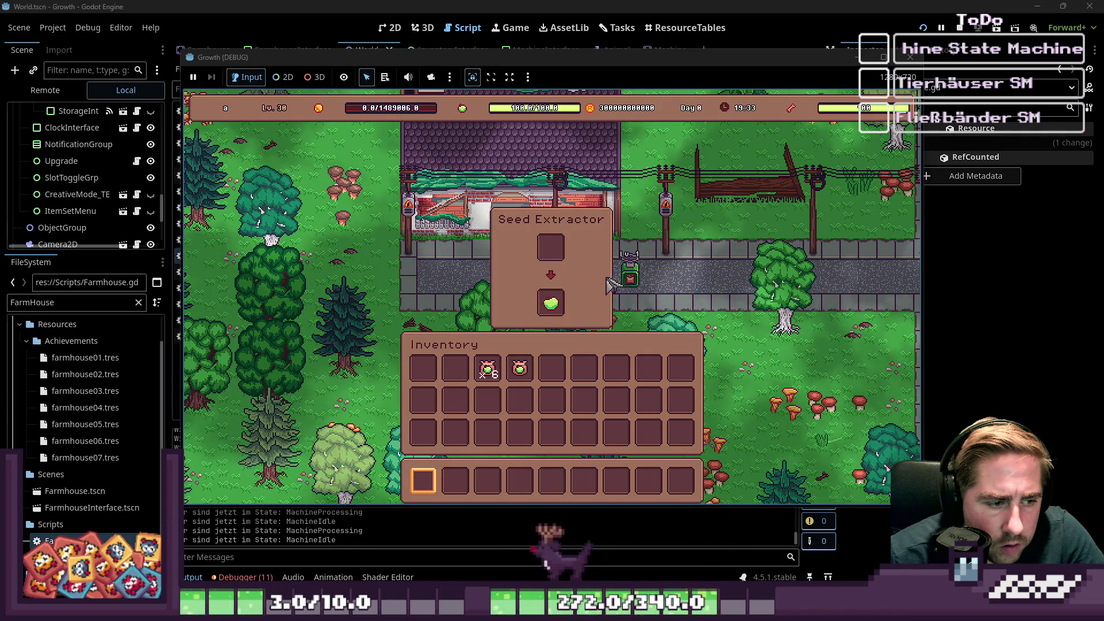
pyautogui.moveTo(551, 303); pyautogui.dragTo(558, 374)
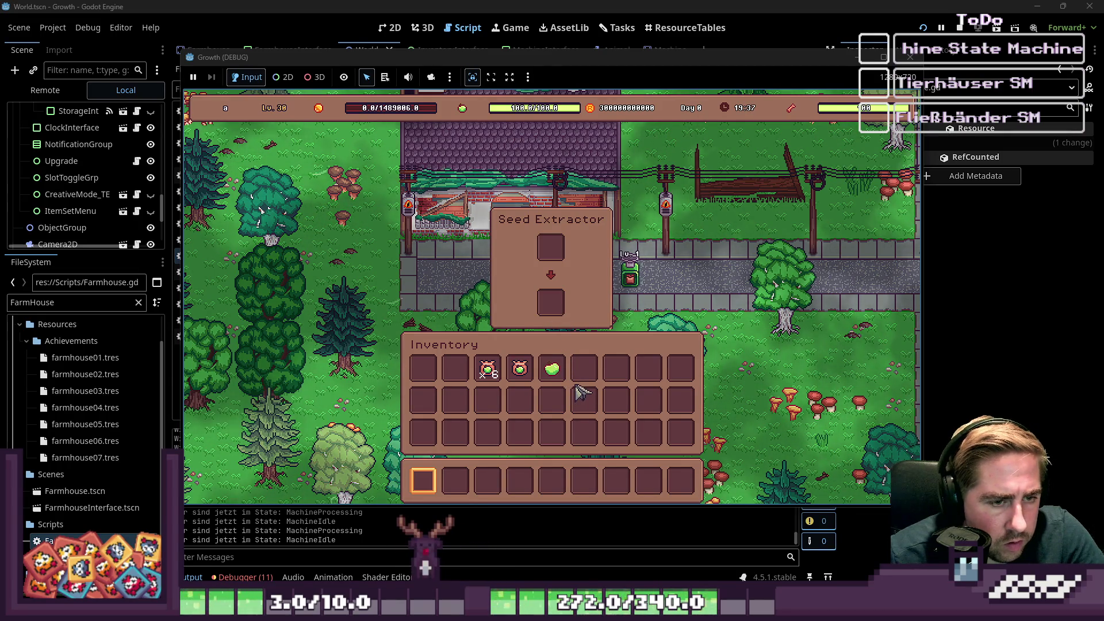
pyautogui.press('i')
pyautogui.press('i')
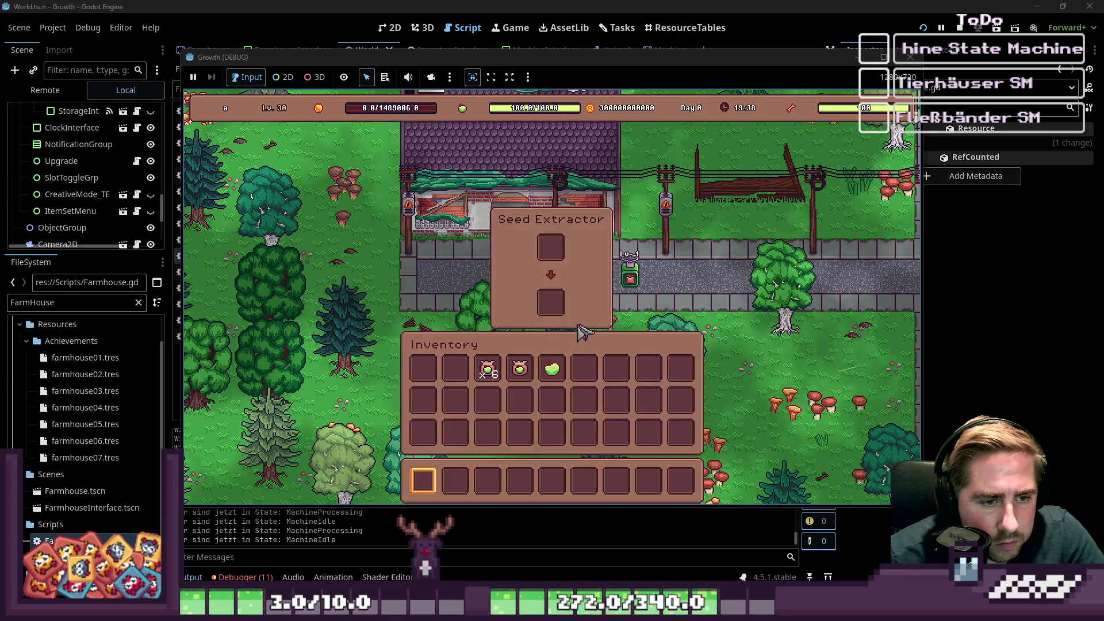
pyautogui.press('F5')
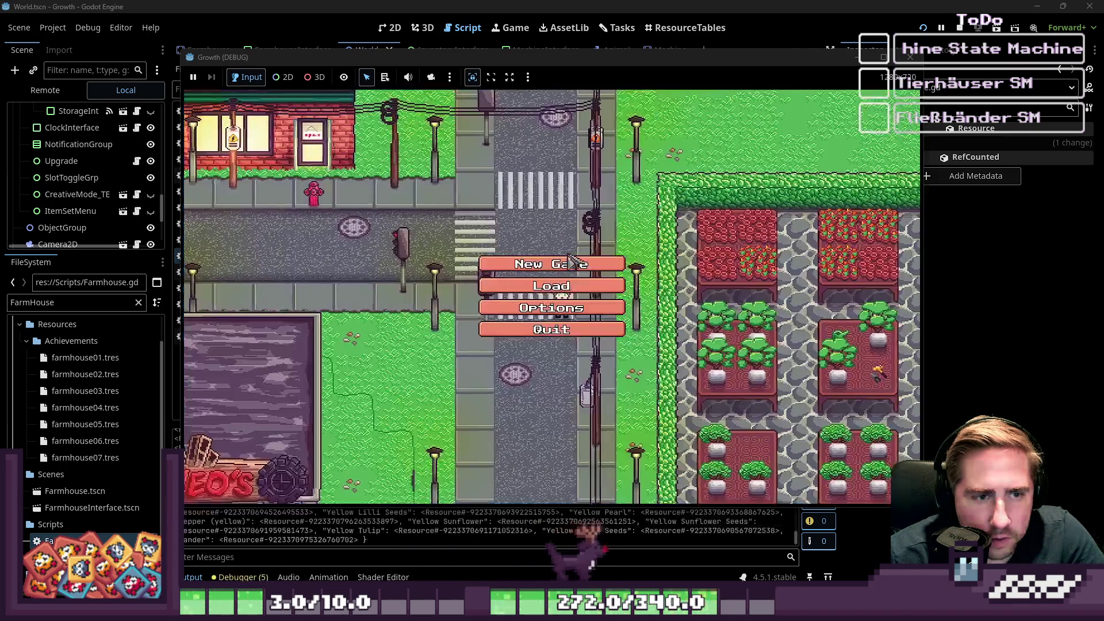
# Start a new game as character 'c' and put the apple stack into the Seed Extractor input.
pyautogui.click(569, 263)
pyautogui.click(553, 182)
pyautogui.write('c')
pyautogui.click(529, 391)
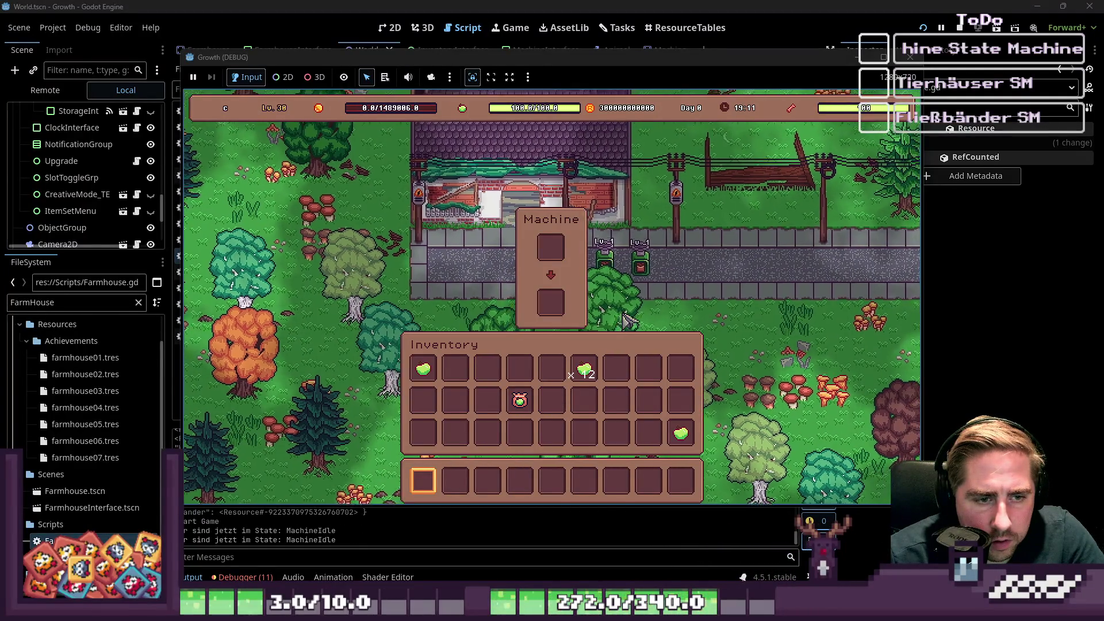
pyautogui.press('i')
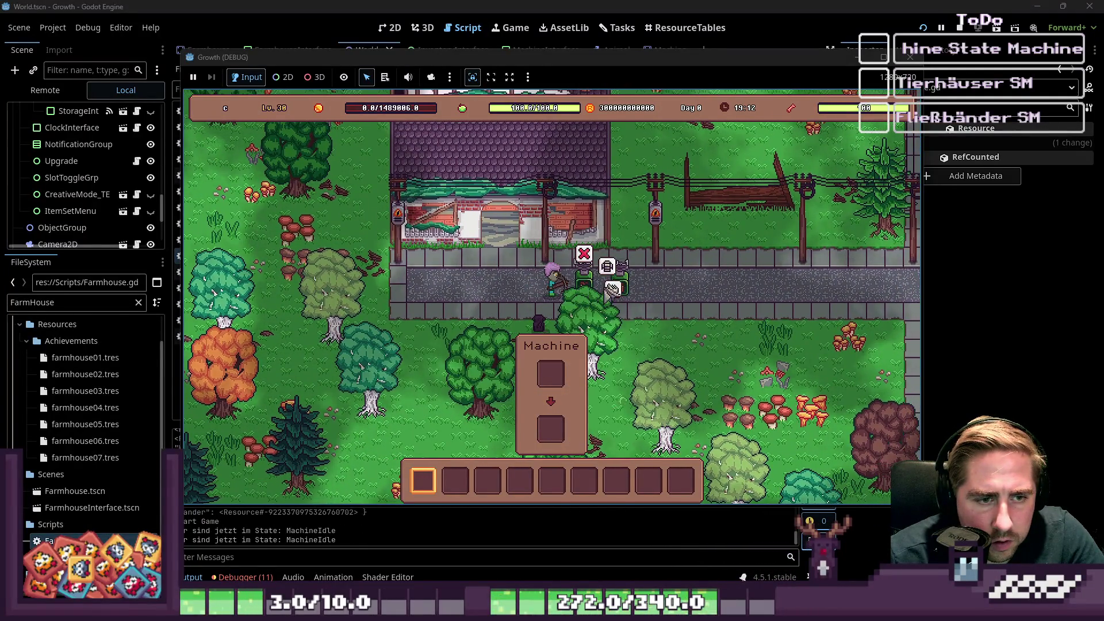
pyautogui.click(611, 288)
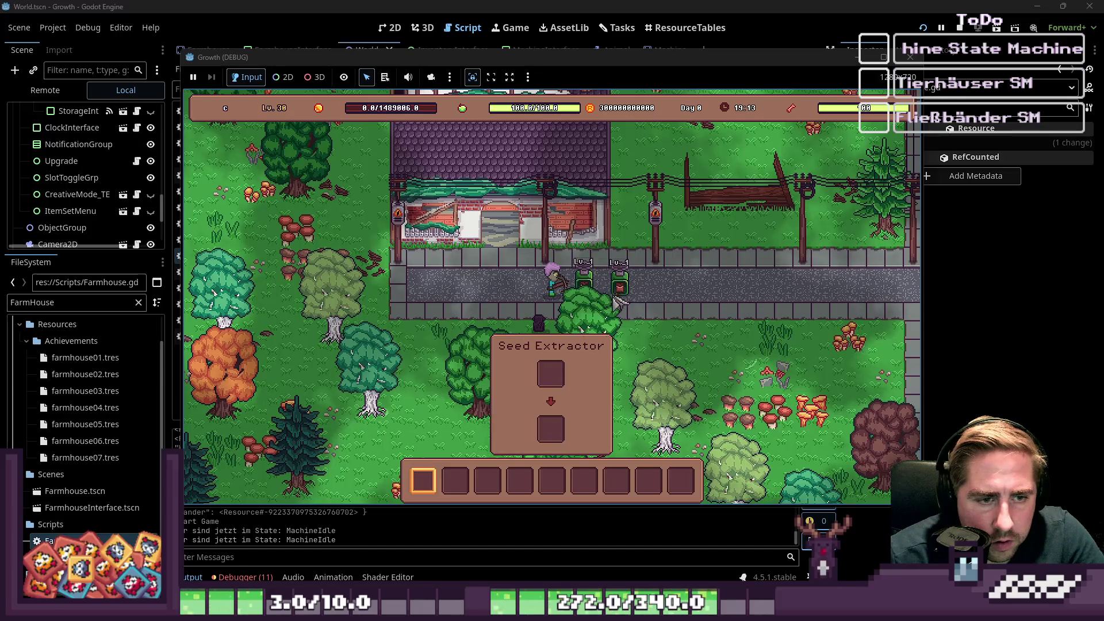
pyautogui.press('i')
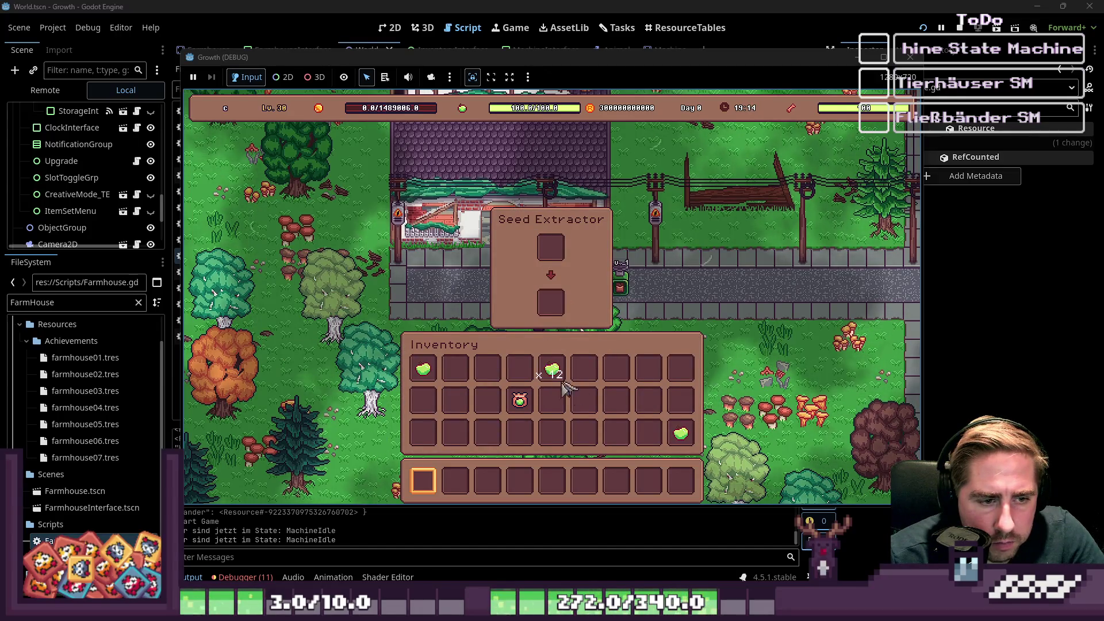
pyautogui.click(551, 247)
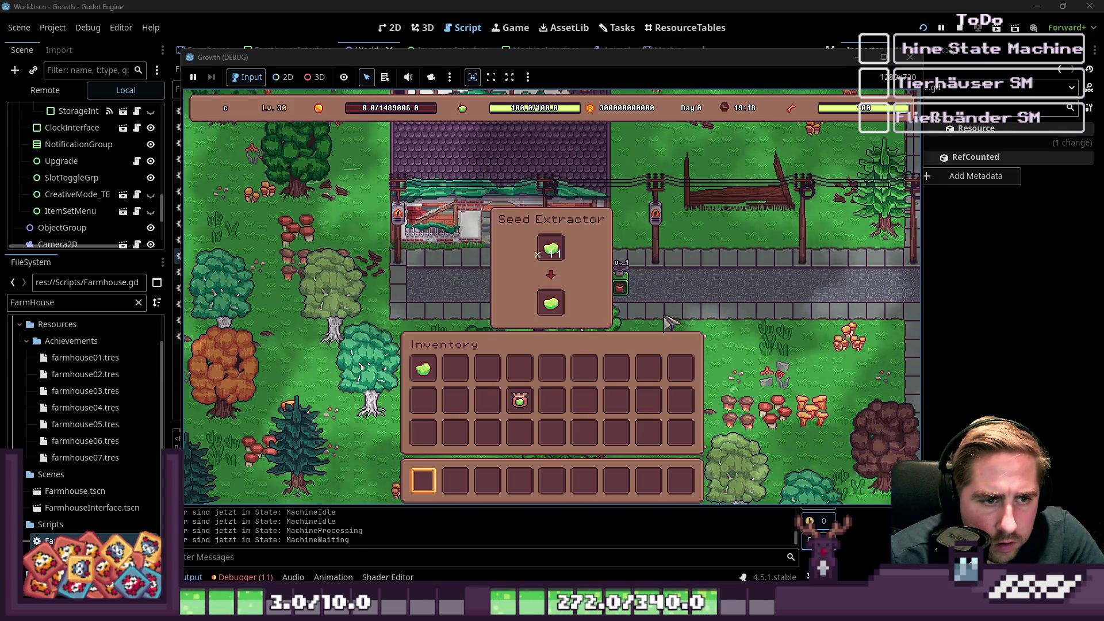
# Shuffle the output apple between the extractor and inventory, then show the debugger's error list.
pyautogui.click(553, 306)
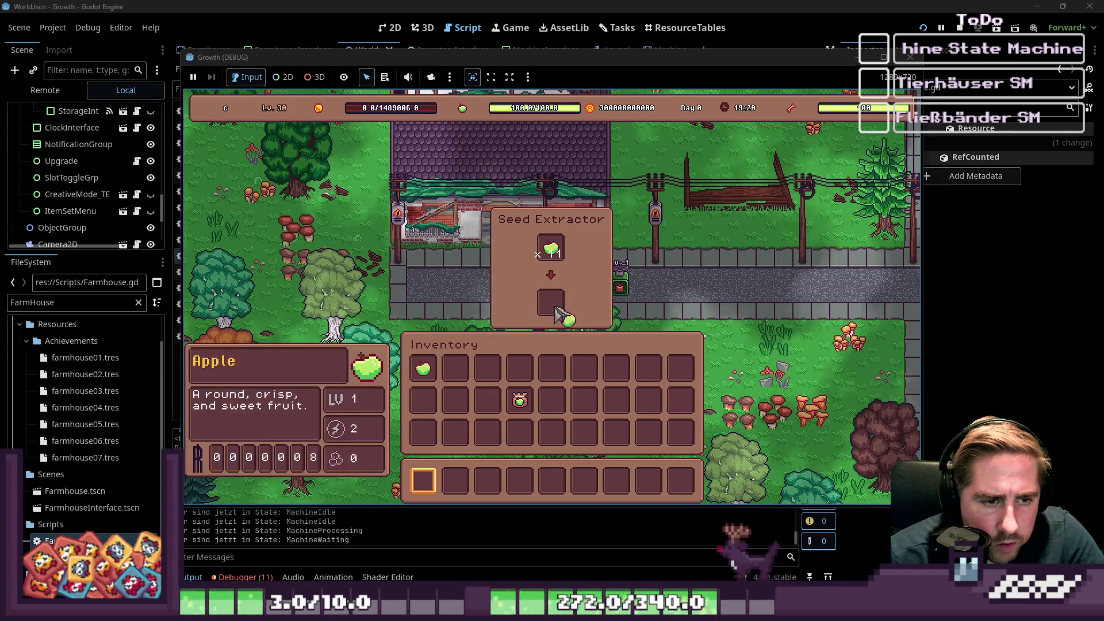
pyautogui.click(555, 368)
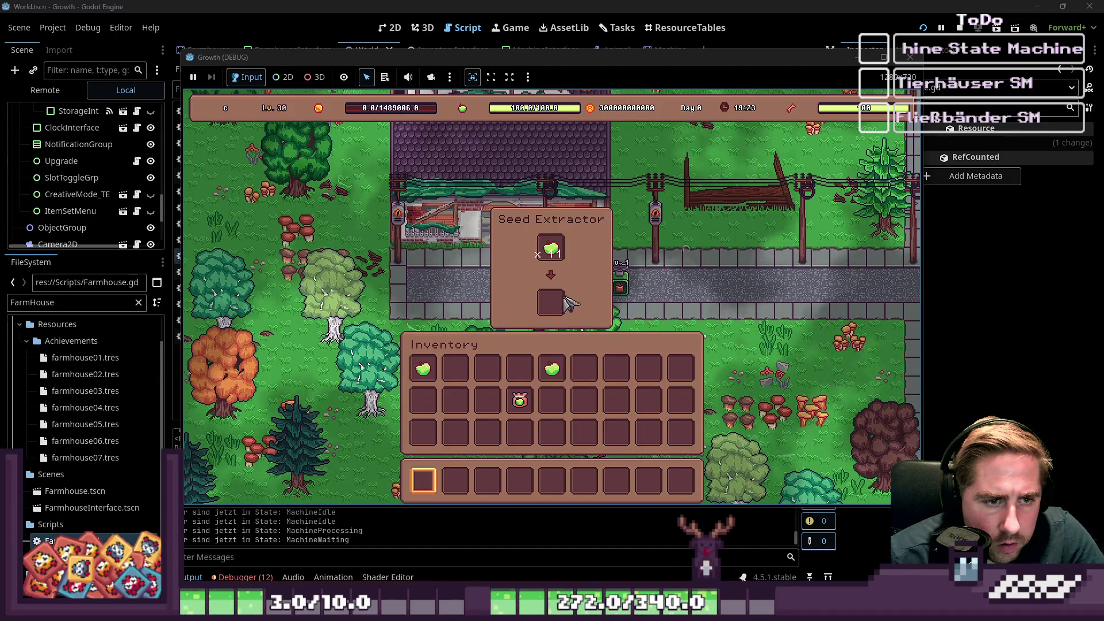
pyautogui.click(556, 369)
pyautogui.click(553, 305)
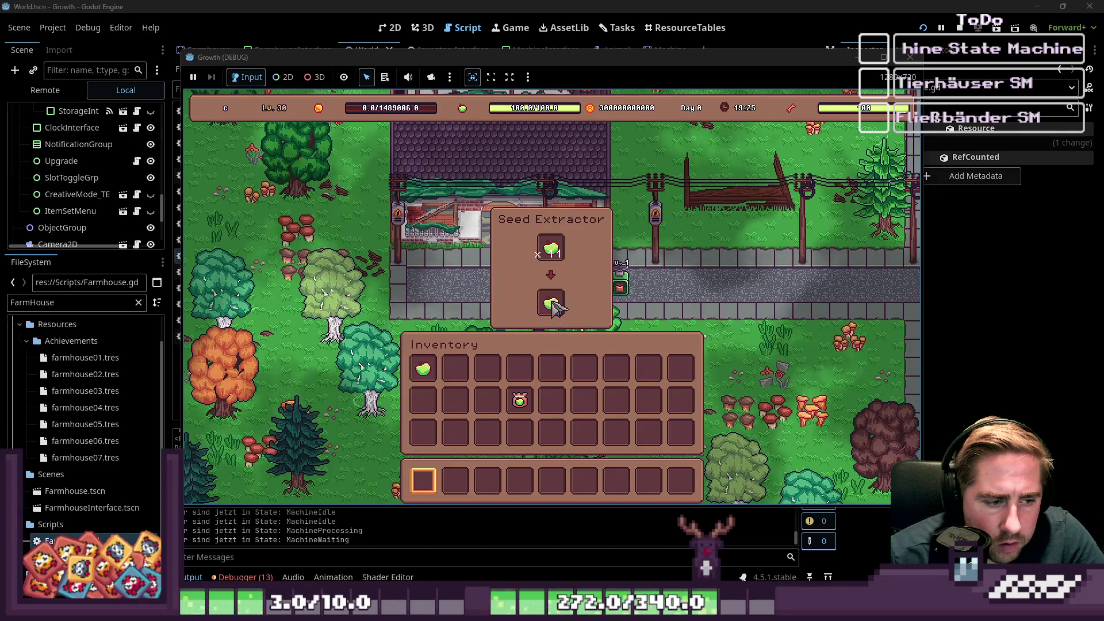
pyautogui.click(557, 308)
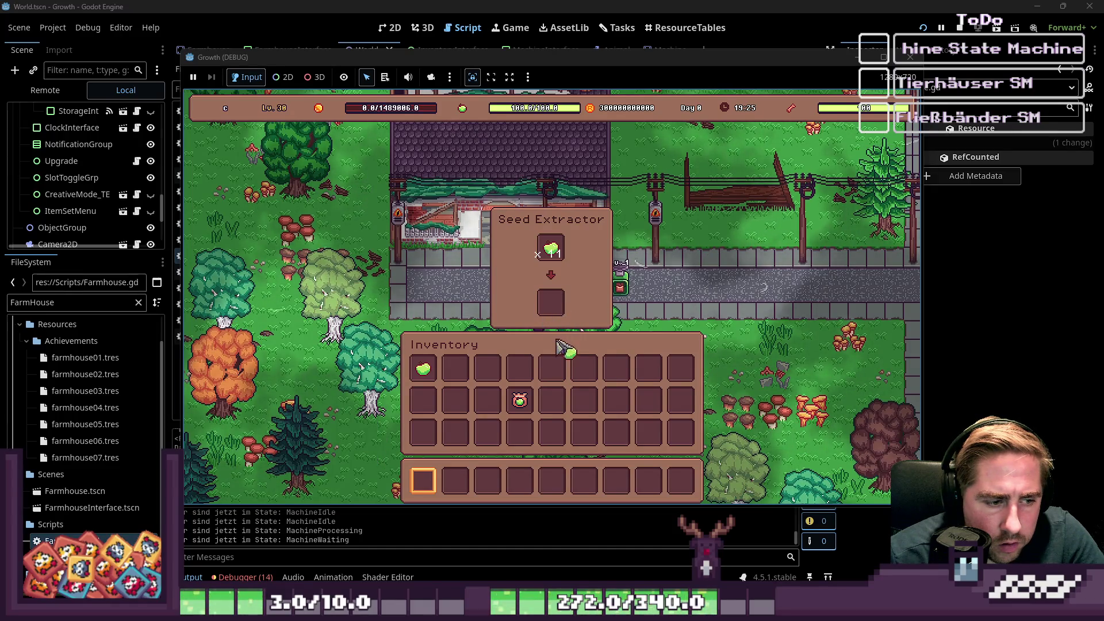
pyautogui.click(552, 308)
pyautogui.click(553, 310)
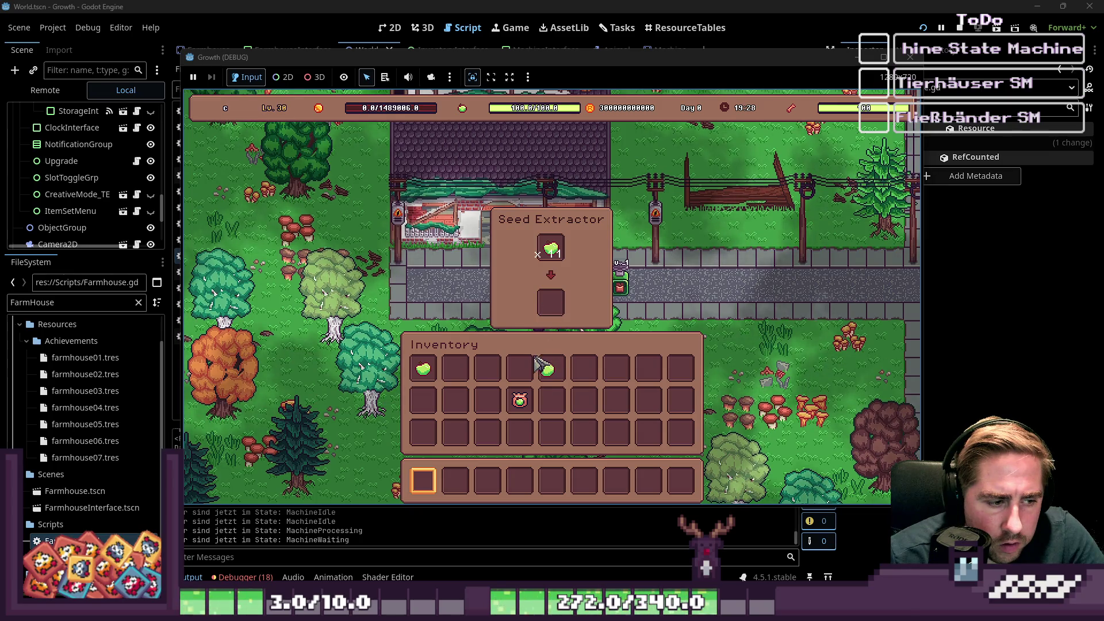
pyautogui.click(550, 393)
pyautogui.click(256, 433)
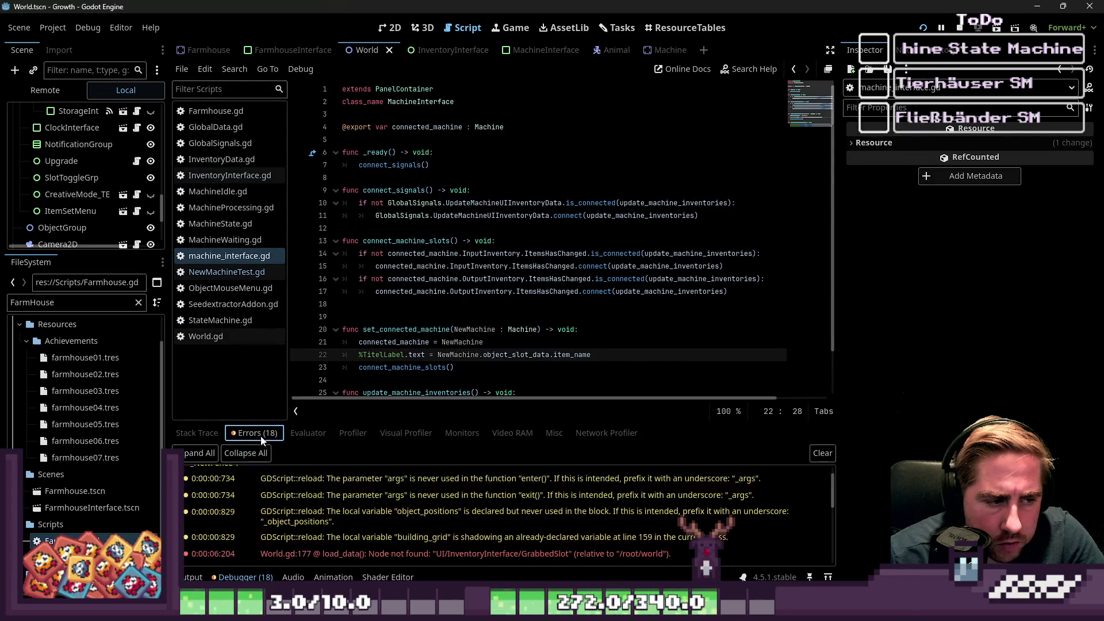
# Read through the ItemsHasChanged signal error entries in the debugger.
pyautogui.scroll(-5, 362, 515)
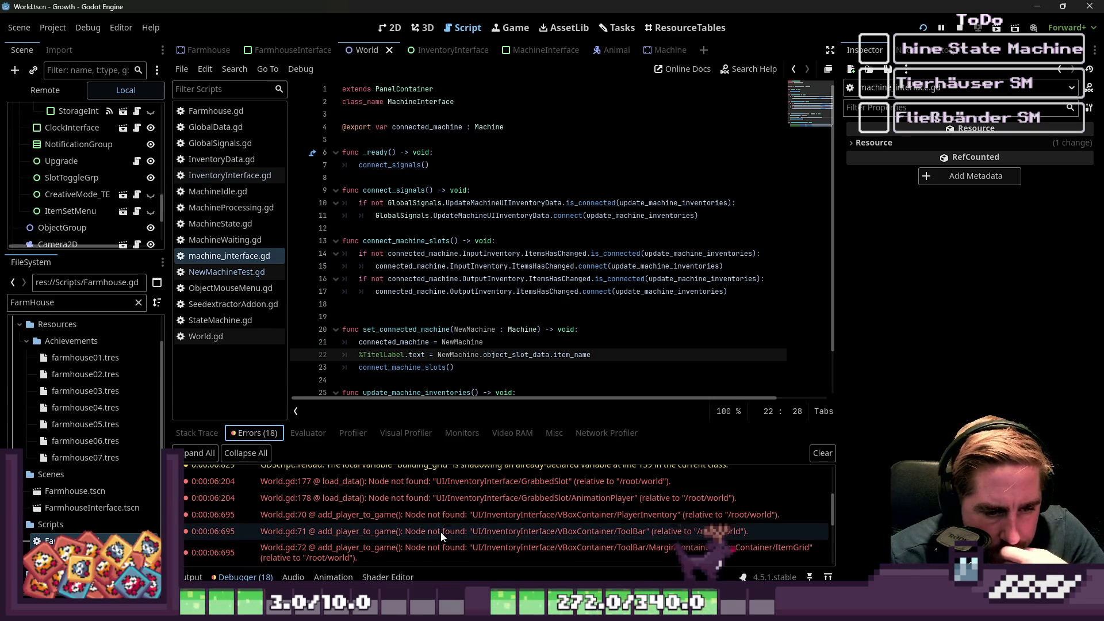
pyautogui.scroll(-5, 495, 515)
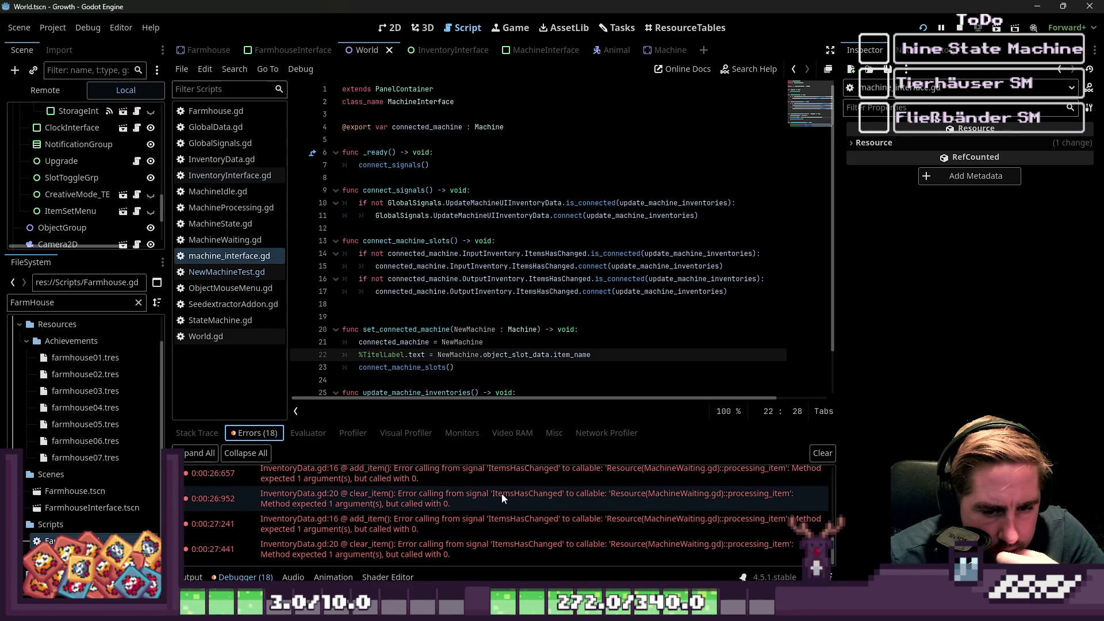
pyautogui.click(476, 551)
pyautogui.click(550, 498)
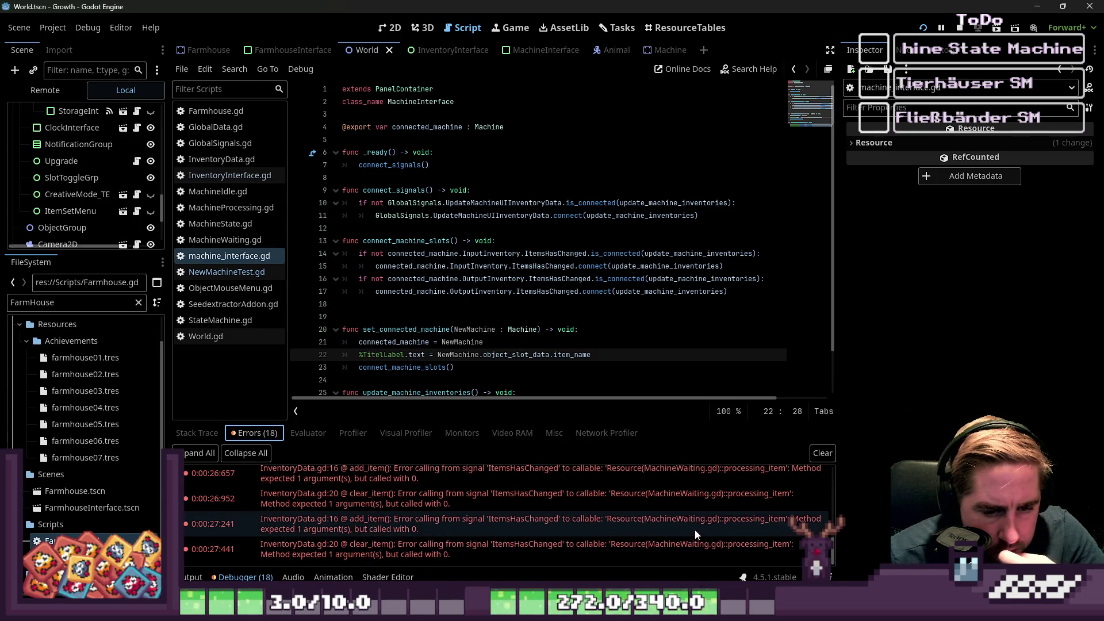
pyautogui.click(497, 544)
pyautogui.click(497, 543)
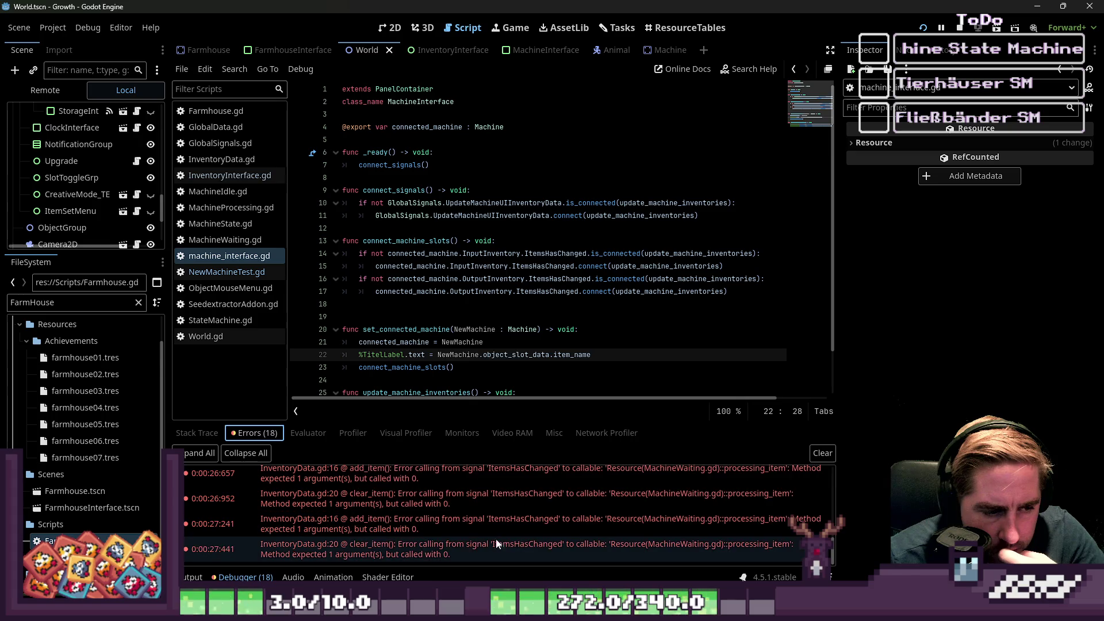
pyautogui.click(371, 520)
pyautogui.click(401, 519)
# Jump to the erroring line 20 in InventoryData.gd, then open StateMachine.gd.
pyautogui.click(439, 556)
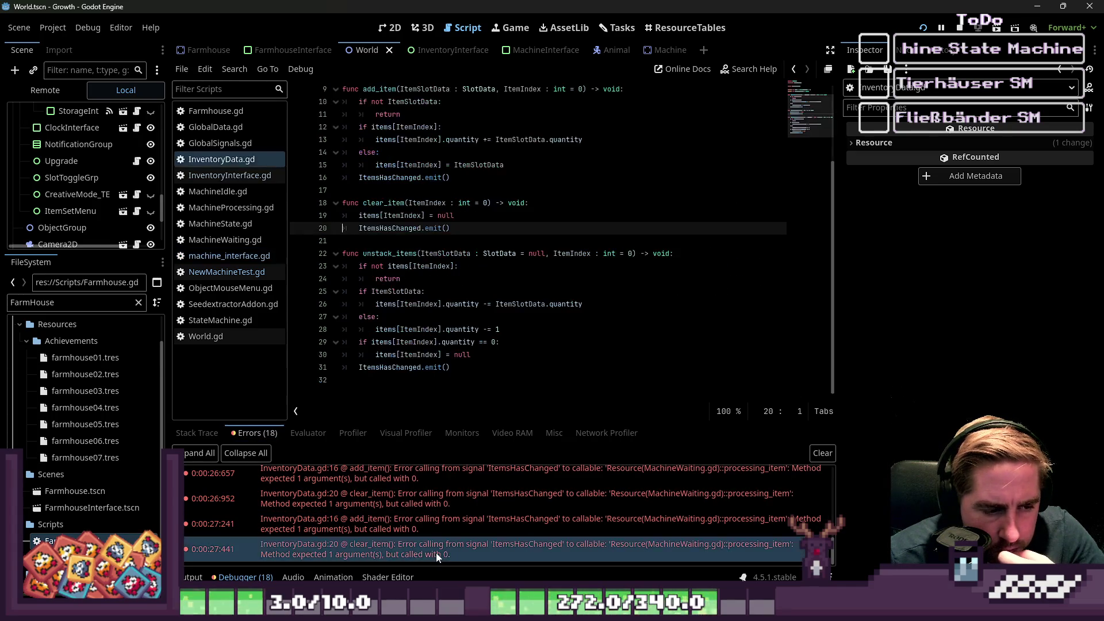
pyautogui.doubleClick(436, 553)
pyautogui.doubleClick(430, 543)
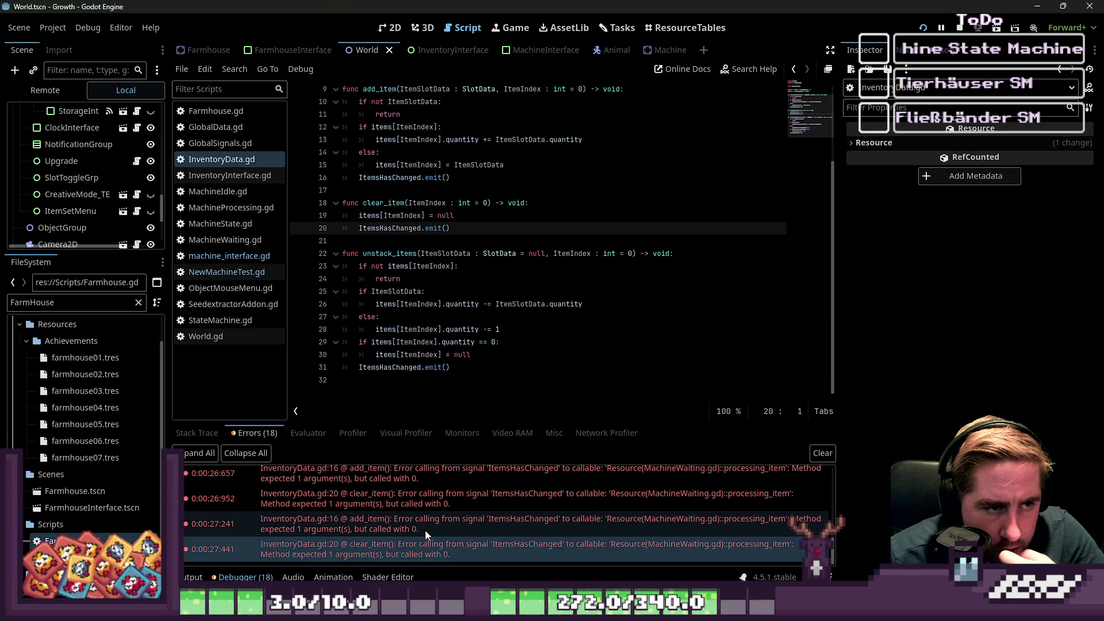
pyautogui.doubleClick(418, 488)
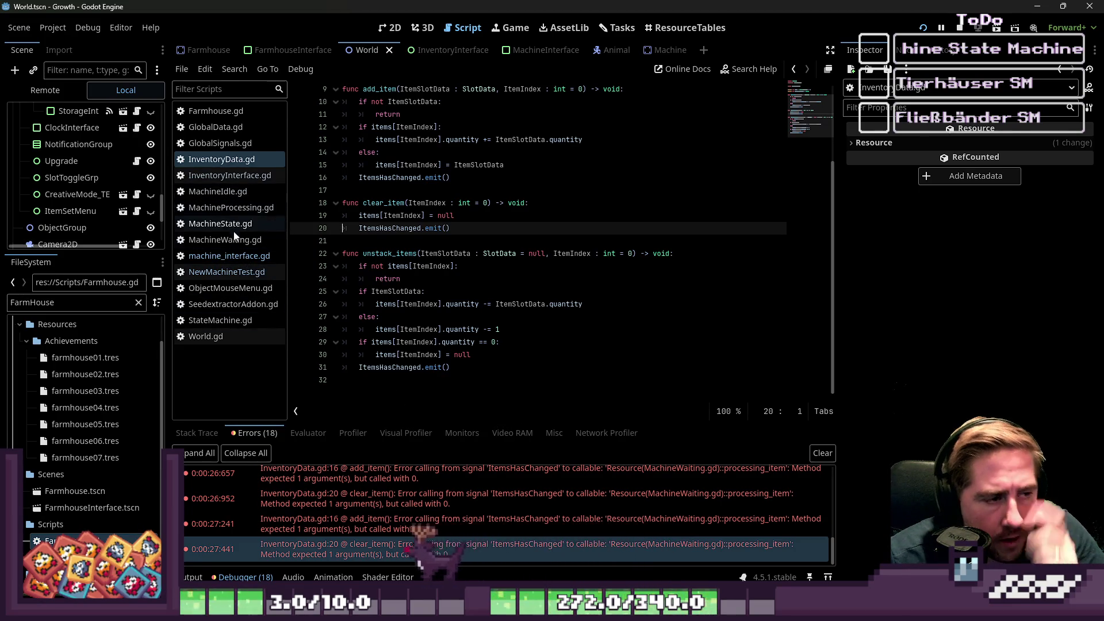
pyautogui.click(241, 322)
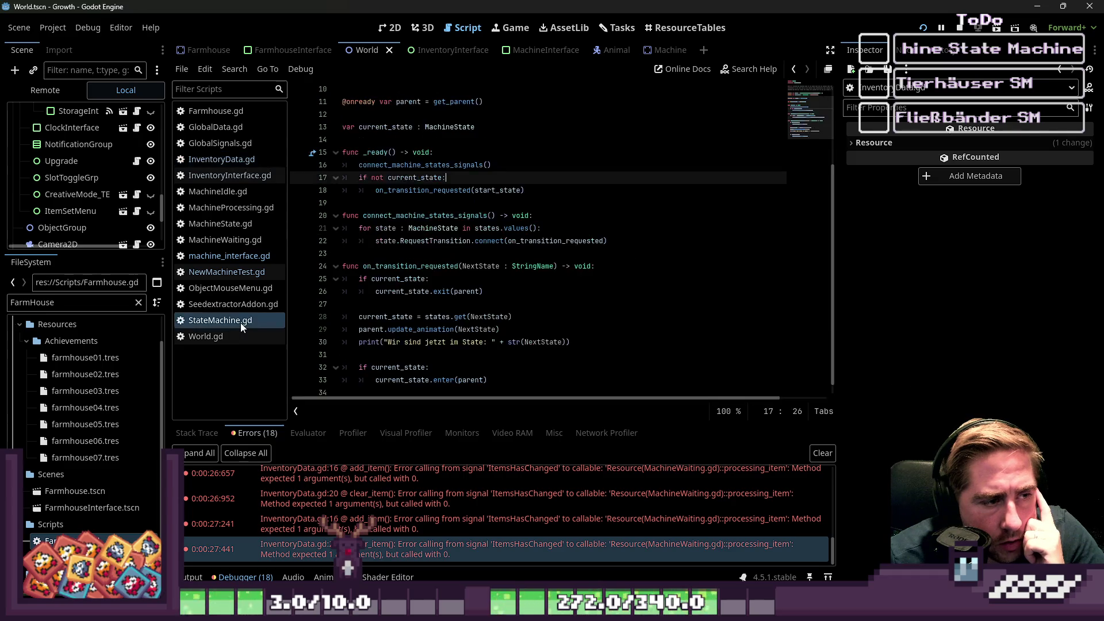
# Open MachineWaiting.gd and inspect the machine parameter of processing_item.
pyautogui.click(242, 240)
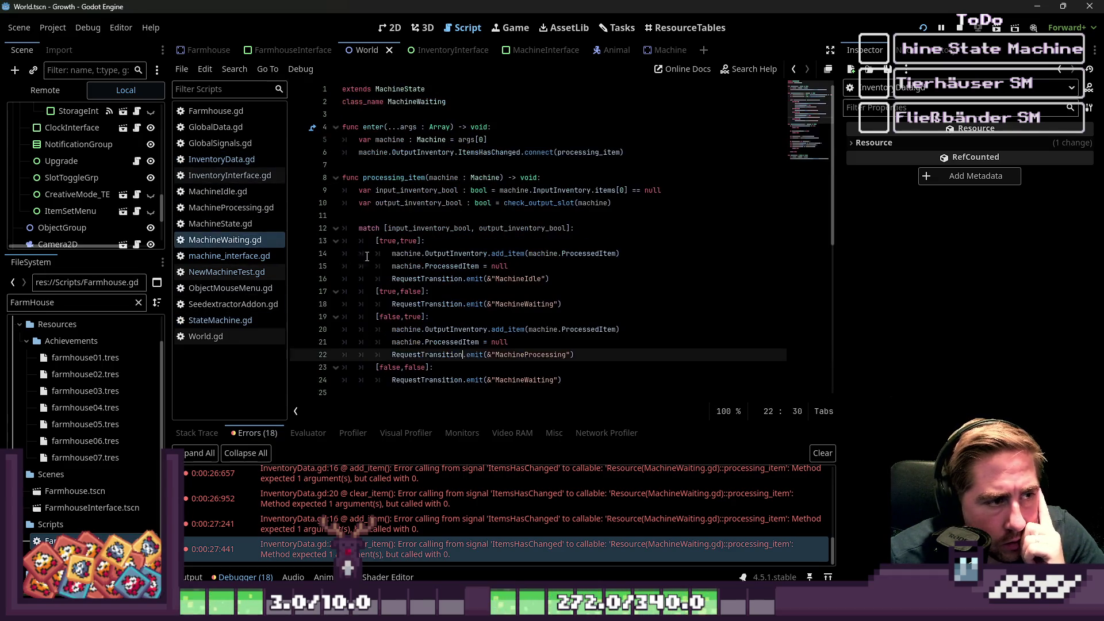
pyautogui.click(395, 178)
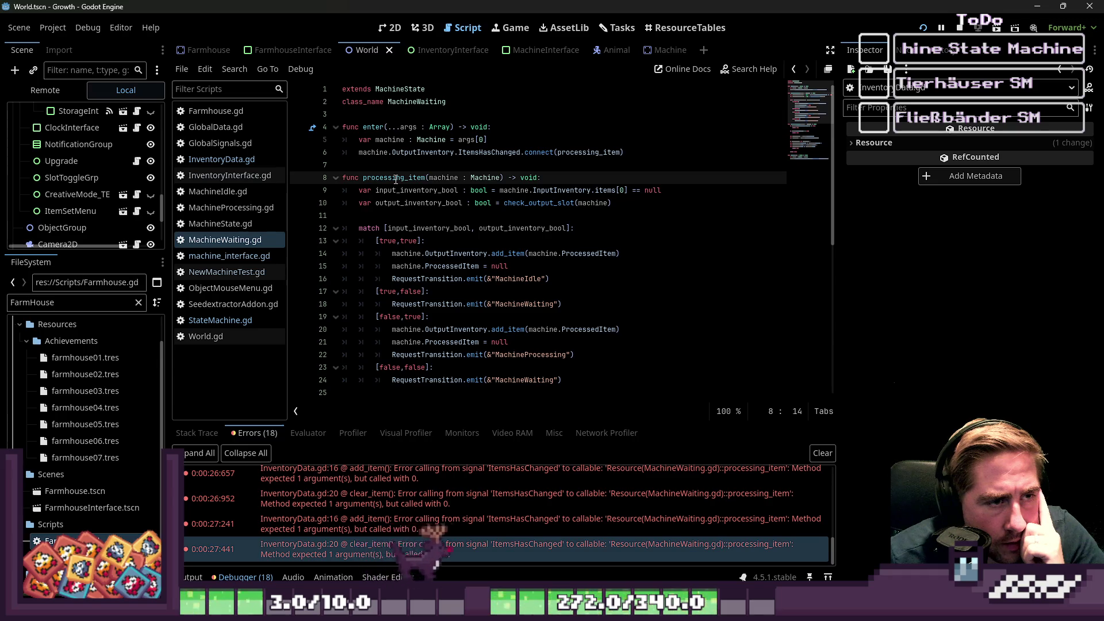
pyautogui.click(449, 178)
pyautogui.doubleClick(449, 179)
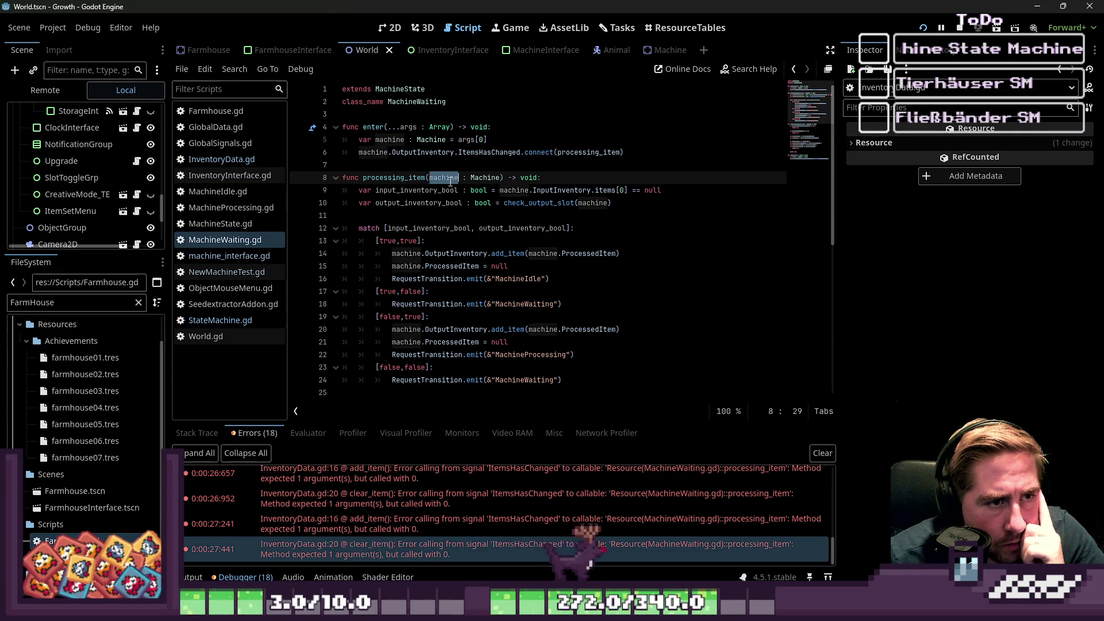
pyautogui.click(440, 179)
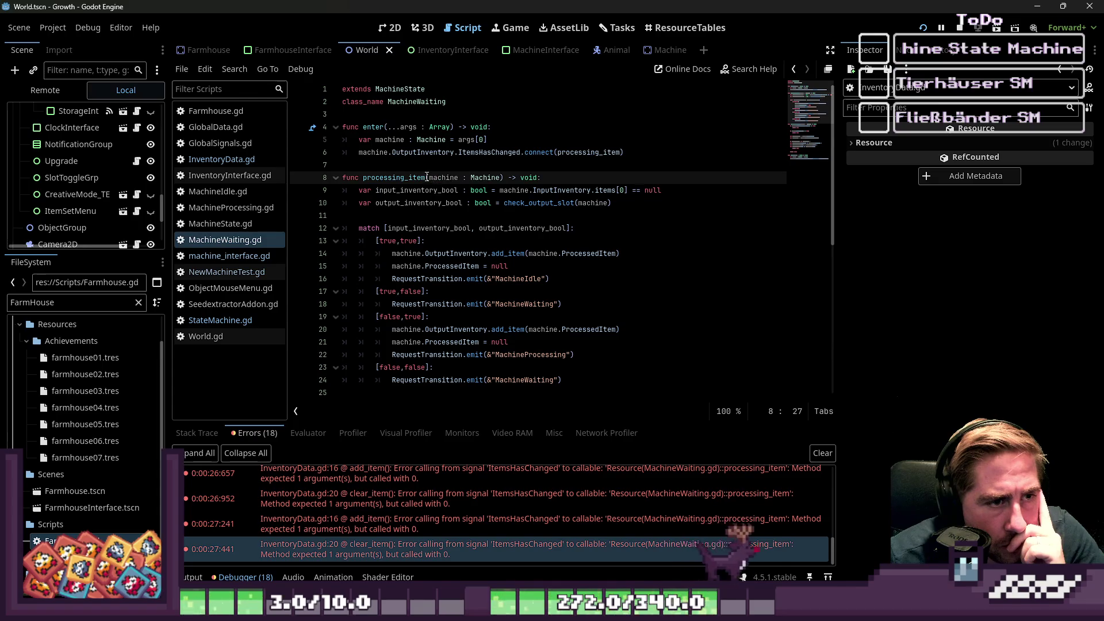
pyautogui.moveTo(429, 178); pyautogui.dragTo(458, 178)
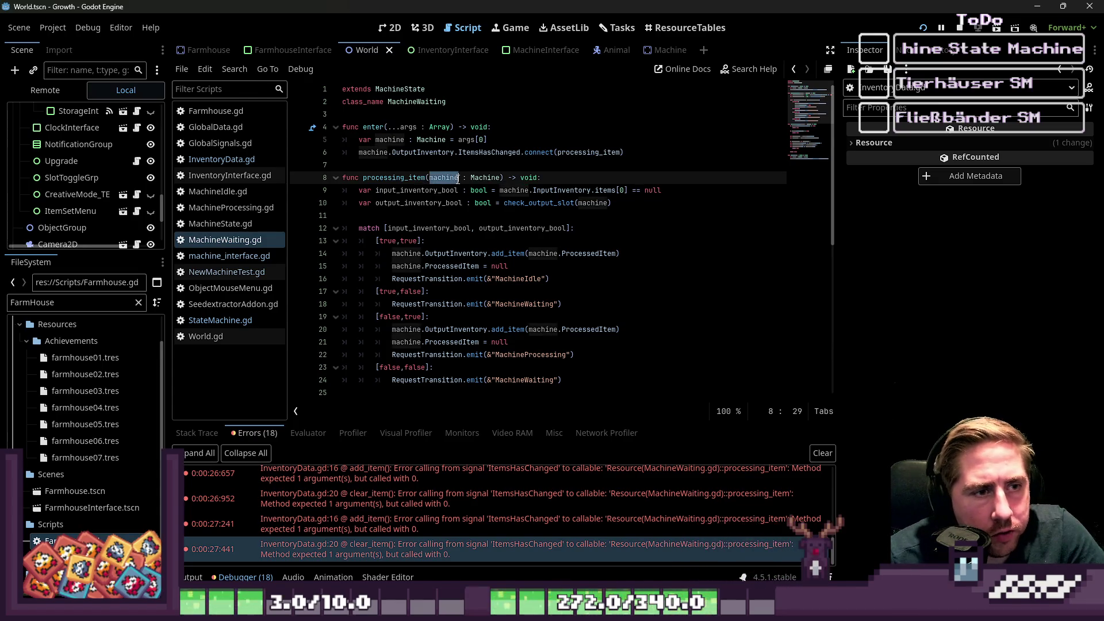
# Change line 6 to connect(processing_item.bind(machine)) and run the game.
pyautogui.click(620, 154)
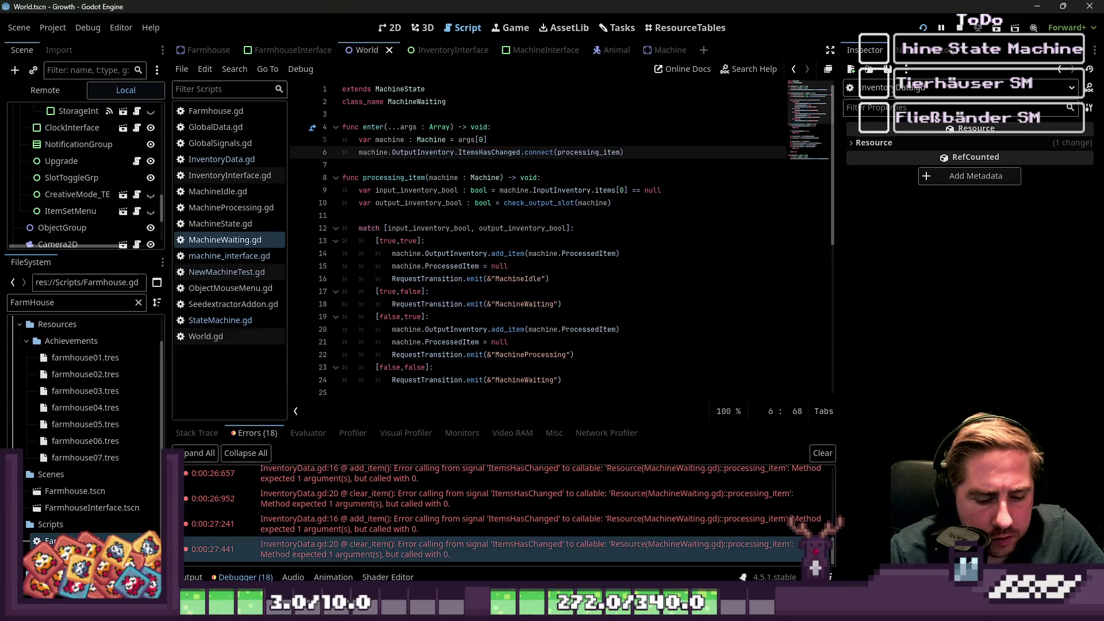
pyautogui.write('.machine')
pyautogui.press('BackSpace')
pyautogui.press('BackSpace')
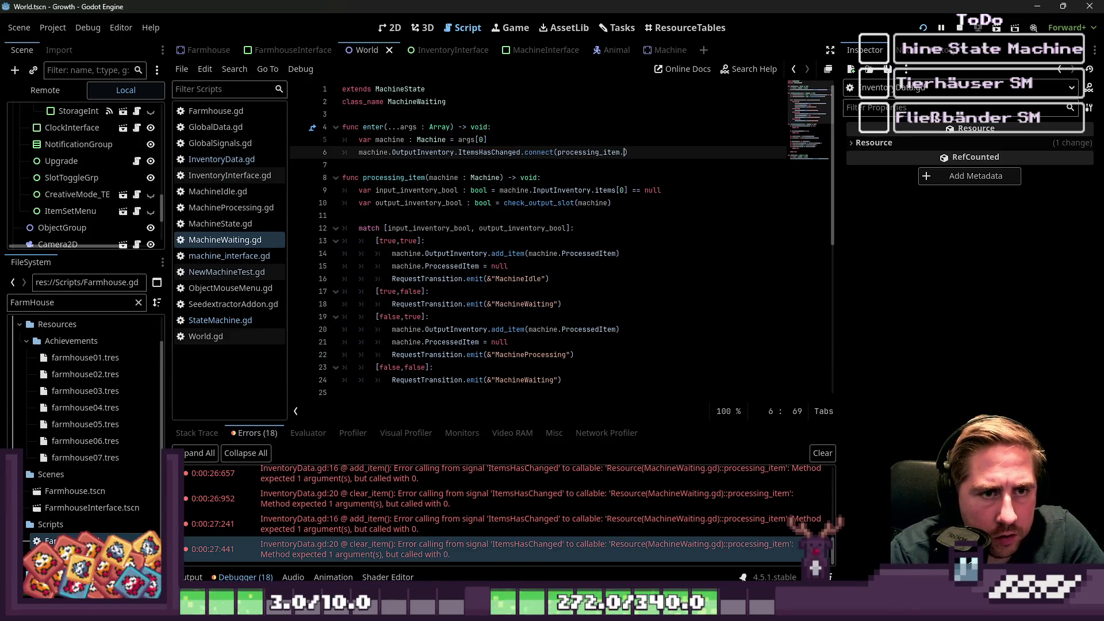
pyautogui.write('bind(machine')
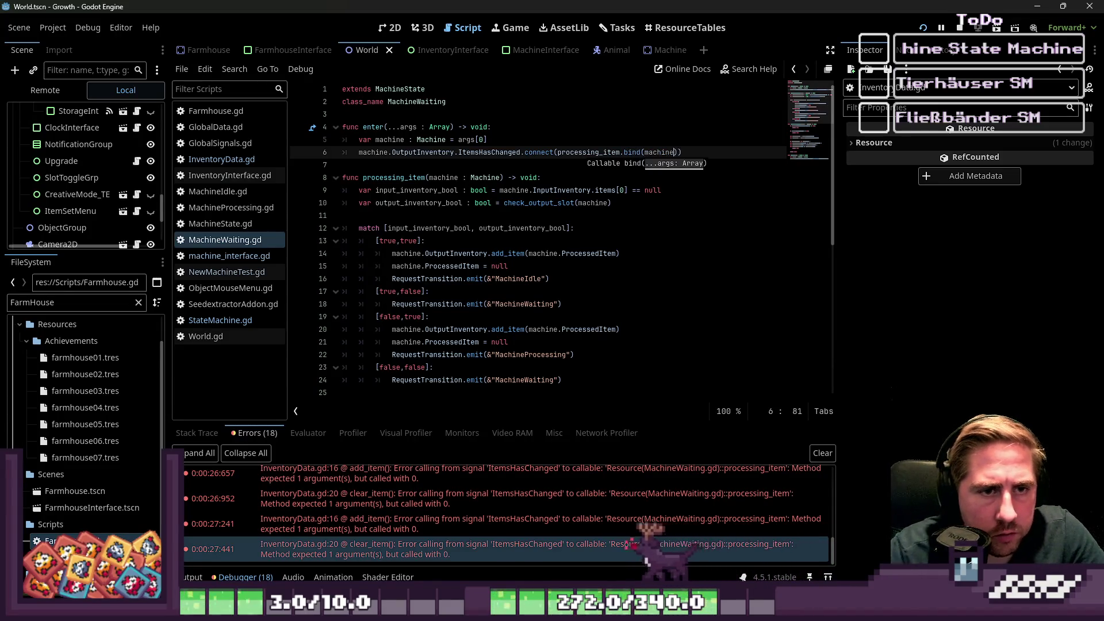
pyautogui.press('Up')
pyautogui.press('Up')
pyautogui.press('Up')
pyautogui.click(923, 28)
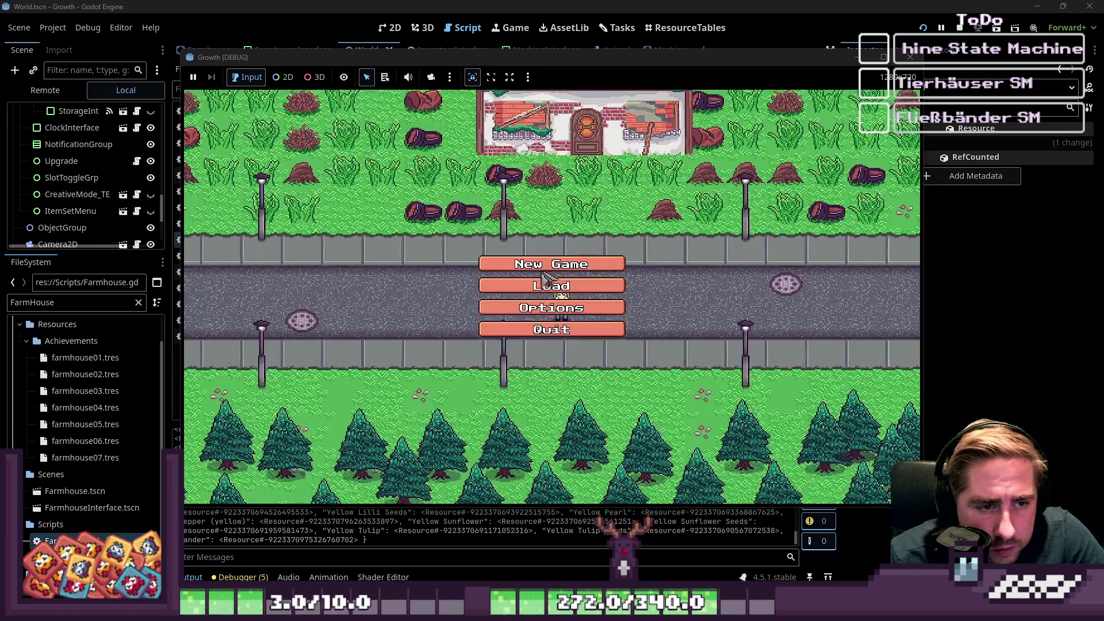
# Start a new game as 'b', walk to the Seed Extractor and drag both apple stacks into its input.
pyautogui.click(538, 260)
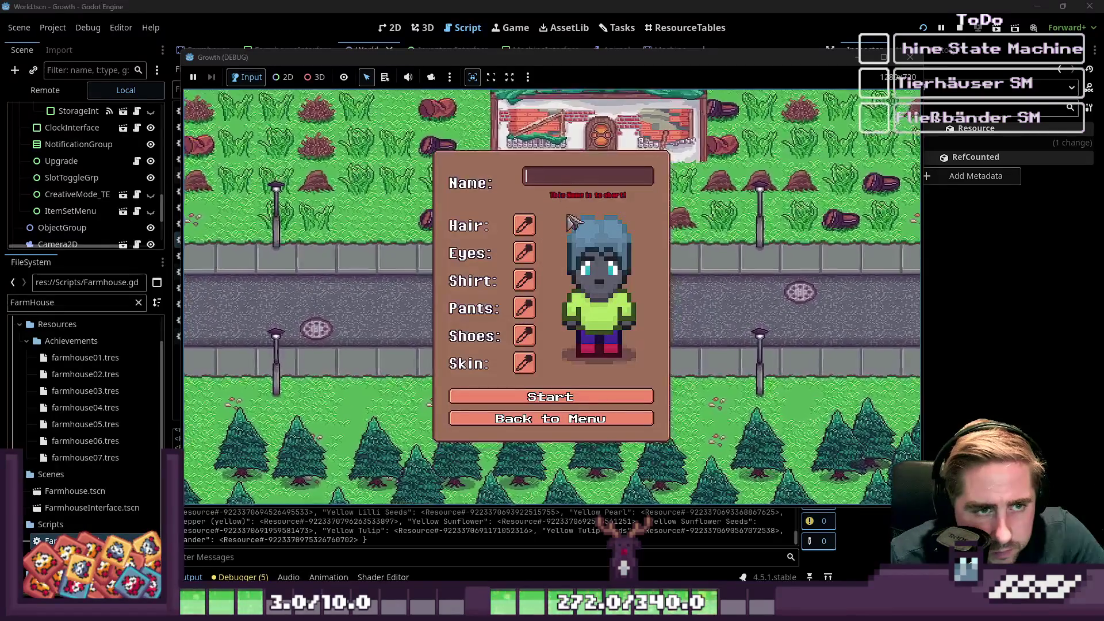
pyautogui.write('b')
pyautogui.click(523, 400)
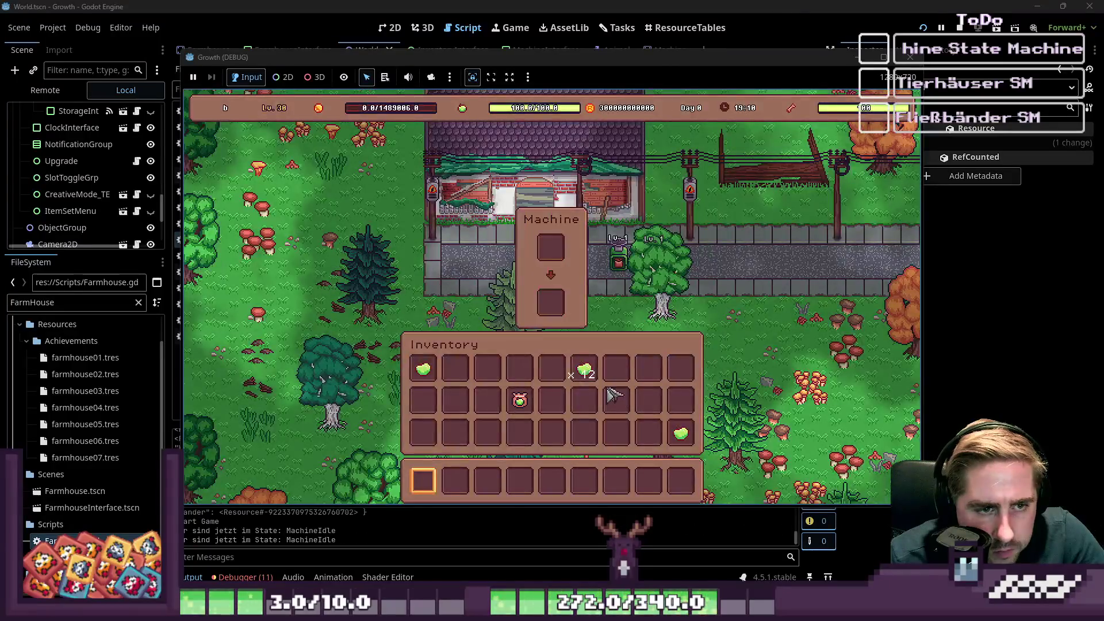
pyautogui.press('i')
pyautogui.press('w')
pyautogui.press('d')
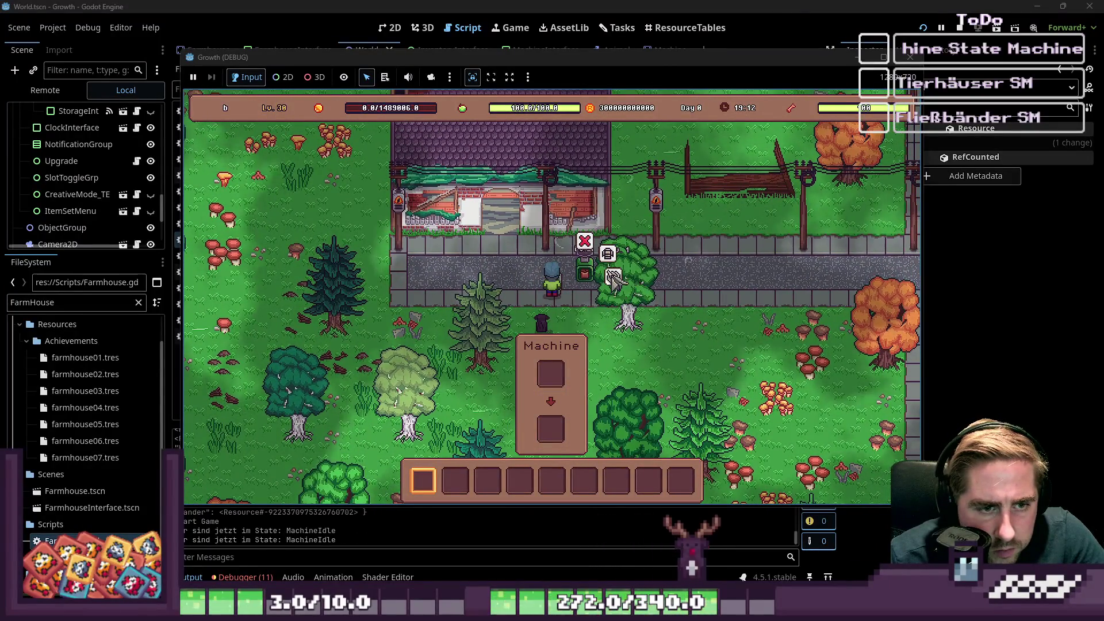
pyautogui.click(613, 278)
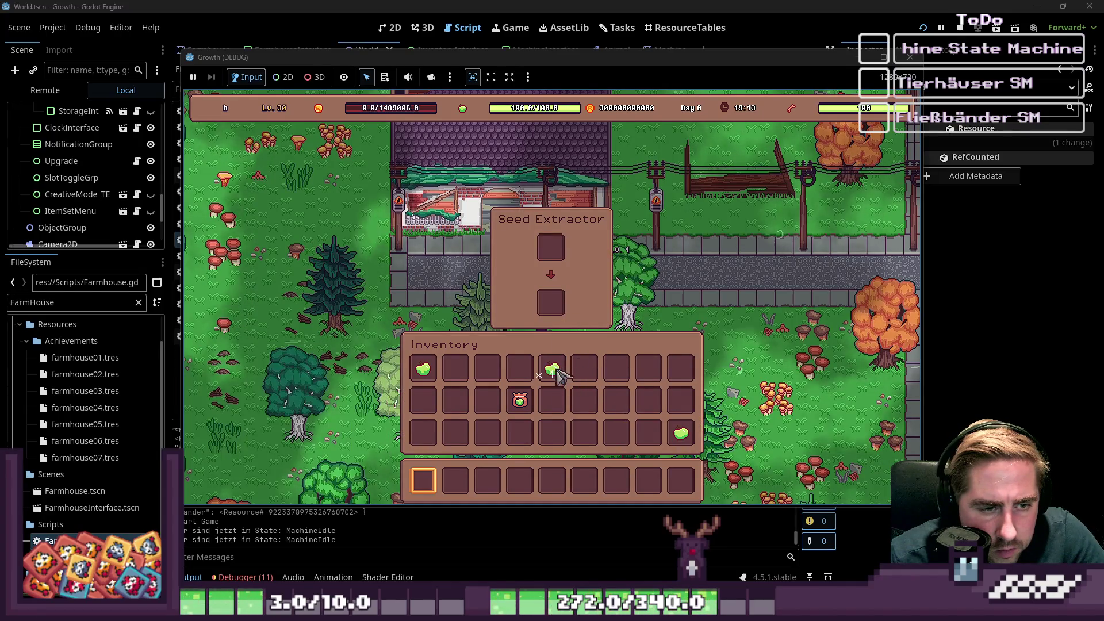
pyautogui.moveTo(424, 368); pyautogui.dragTo(551, 247)
pyautogui.moveTo(561, 372); pyautogui.dragTo(551, 249)
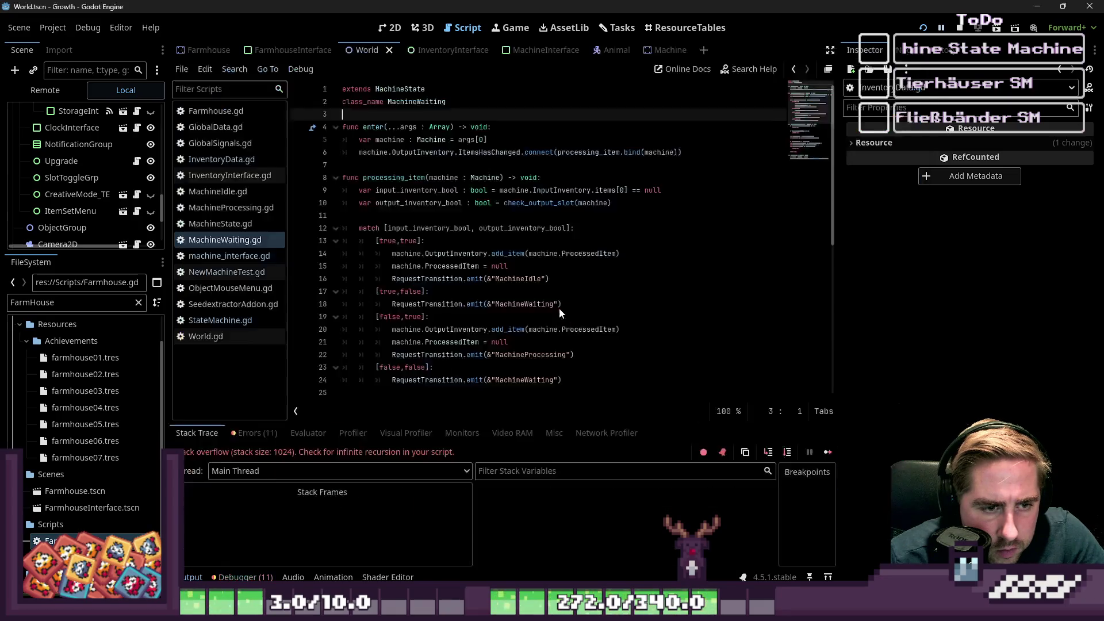
# Open MachineWaiting.gd from the debugger's Stack Frames and scroll through the frame list.
pyautogui.click(457, 267)
pyautogui.click(451, 255)
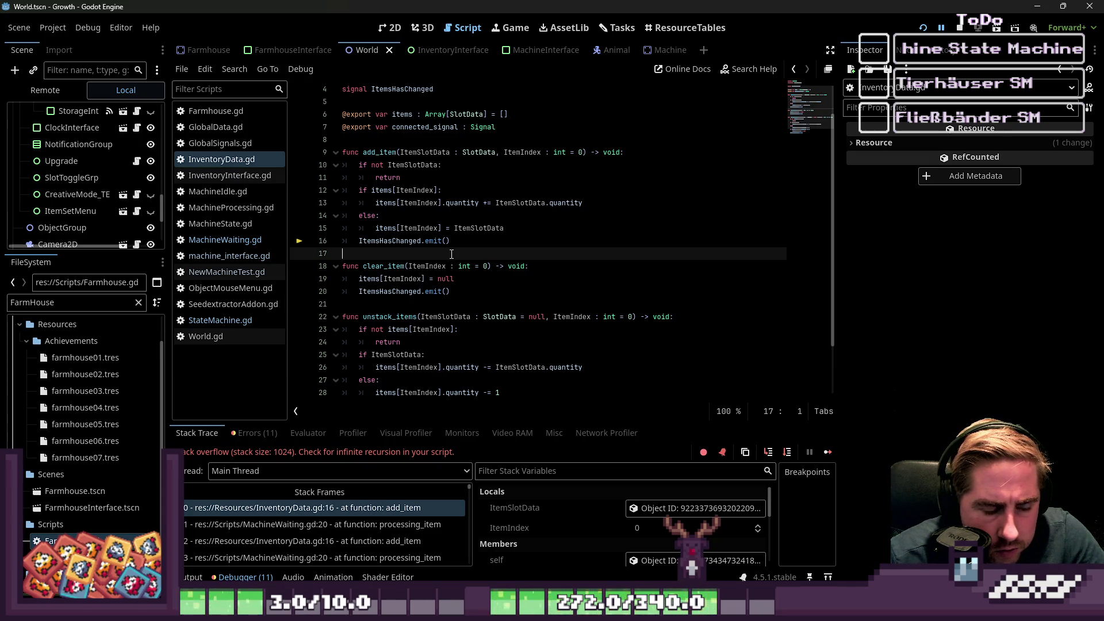
pyautogui.click(225, 240)
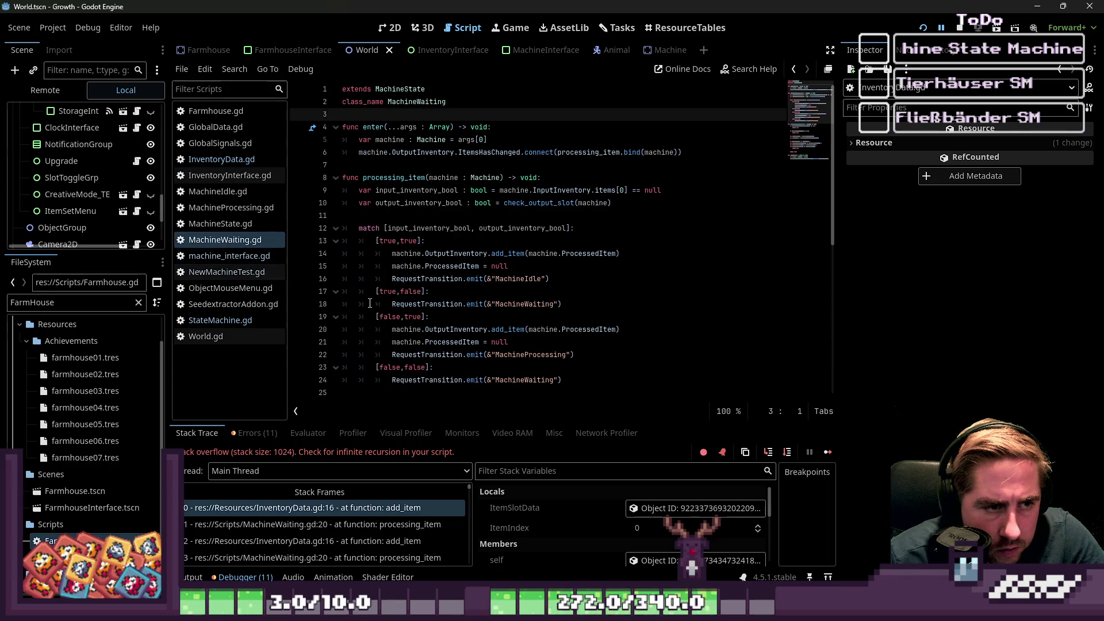
pyautogui.click(370, 304)
pyautogui.click(474, 290)
pyautogui.scroll(-1, 475, 288)
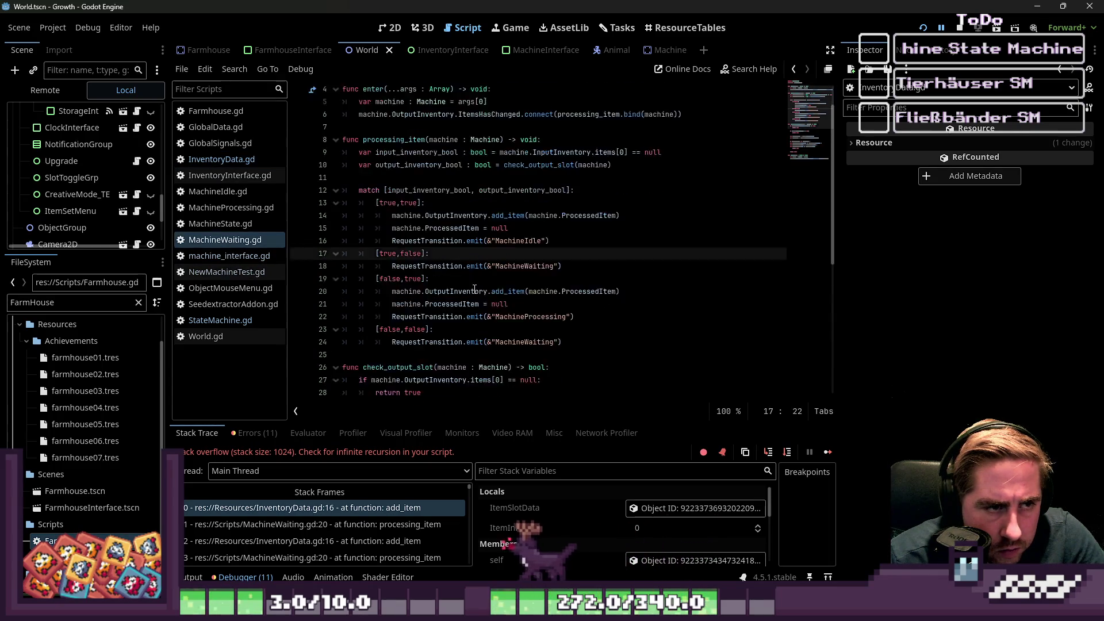
pyautogui.scroll(-1, 474, 288)
pyautogui.scroll(2, 474, 289)
pyautogui.scroll(-1, 475, 289)
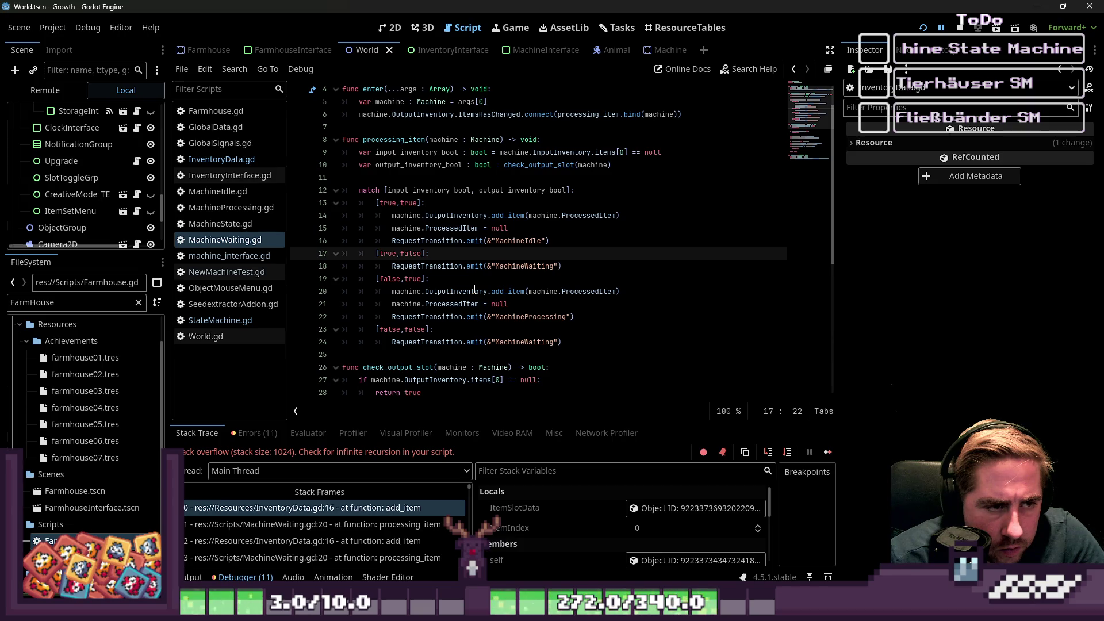
pyautogui.scroll(-7, 475, 288)
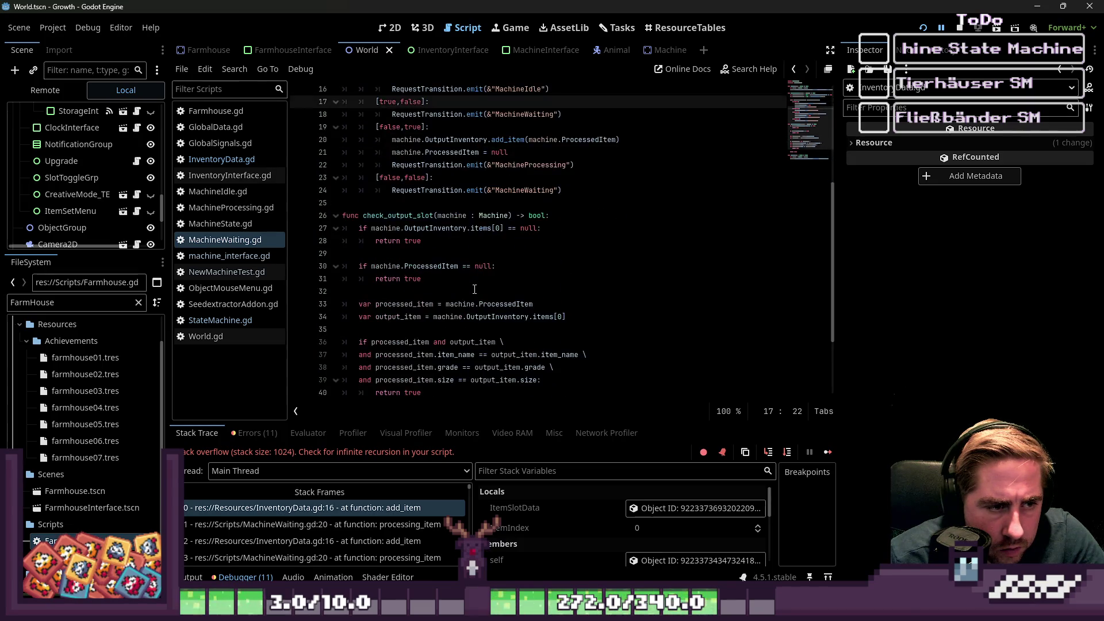
# Step between the add_item frames in InventoryData.gd and processing_item at line 20.
pyautogui.click(402, 524)
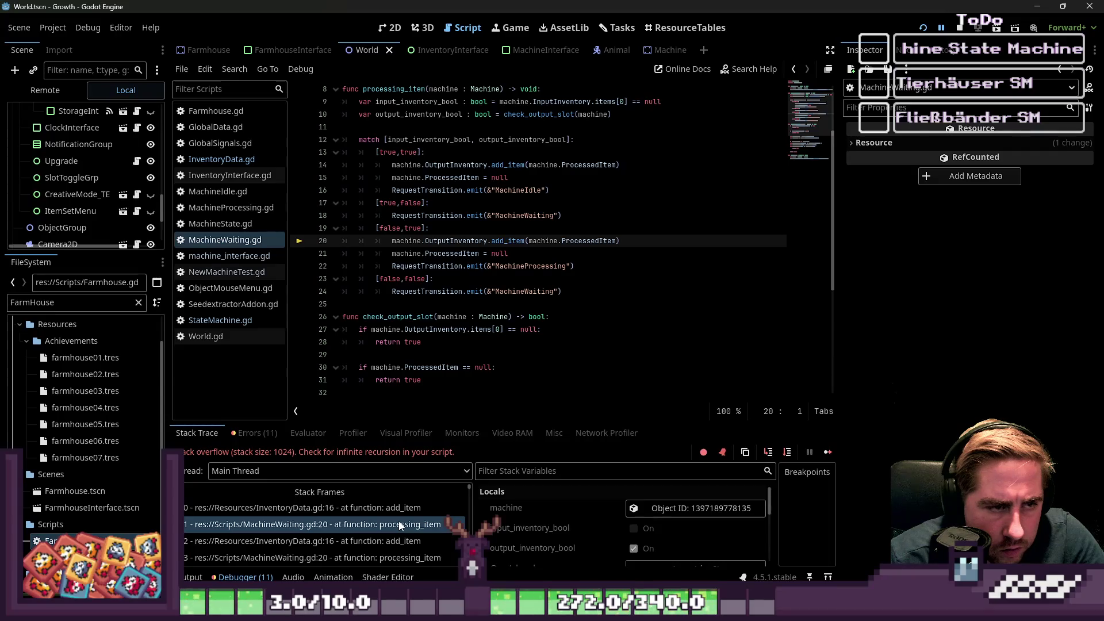
pyautogui.click(396, 507)
pyautogui.click(397, 524)
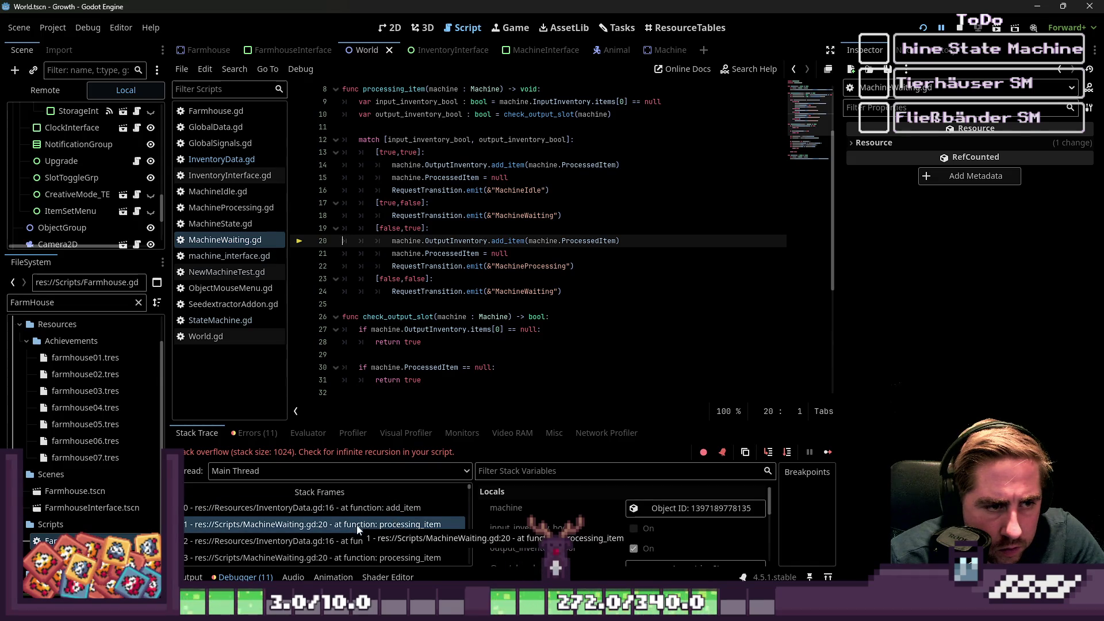
pyautogui.click(344, 541)
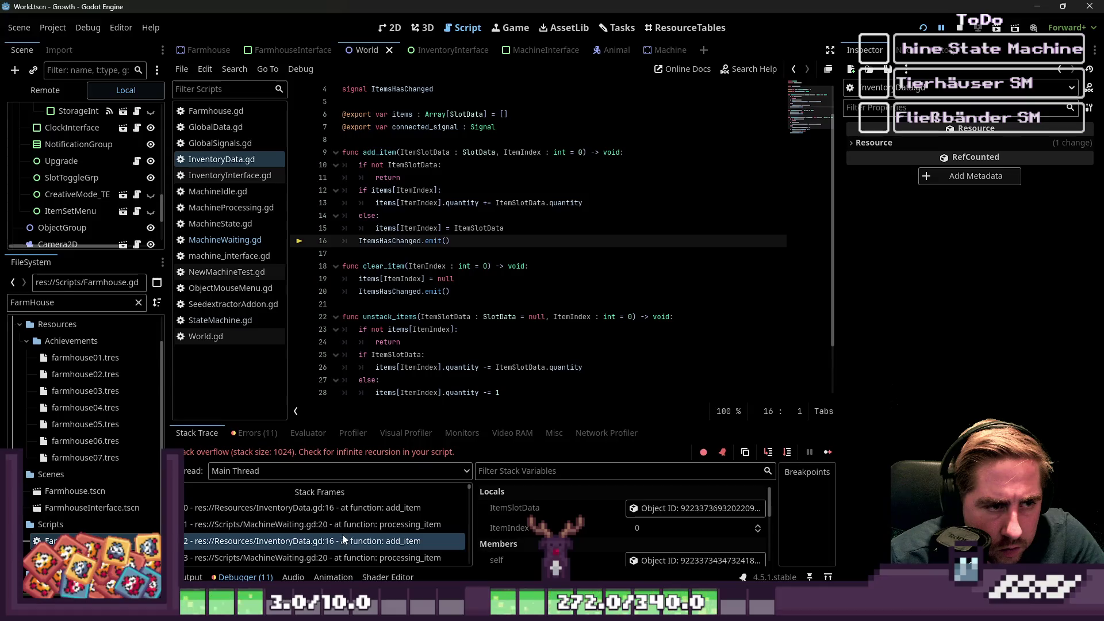
pyautogui.click(342, 526)
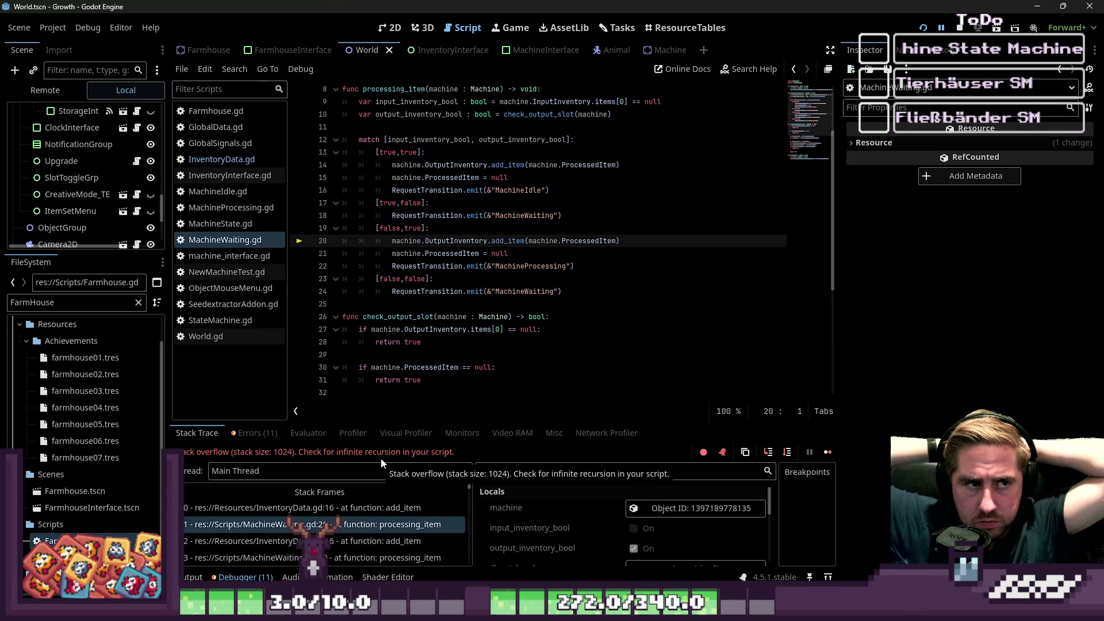
# Select the ItemsHasChanged disconnect line inside MachineWaiting's exit() function.
pyautogui.scroll(-4, 404, 295)
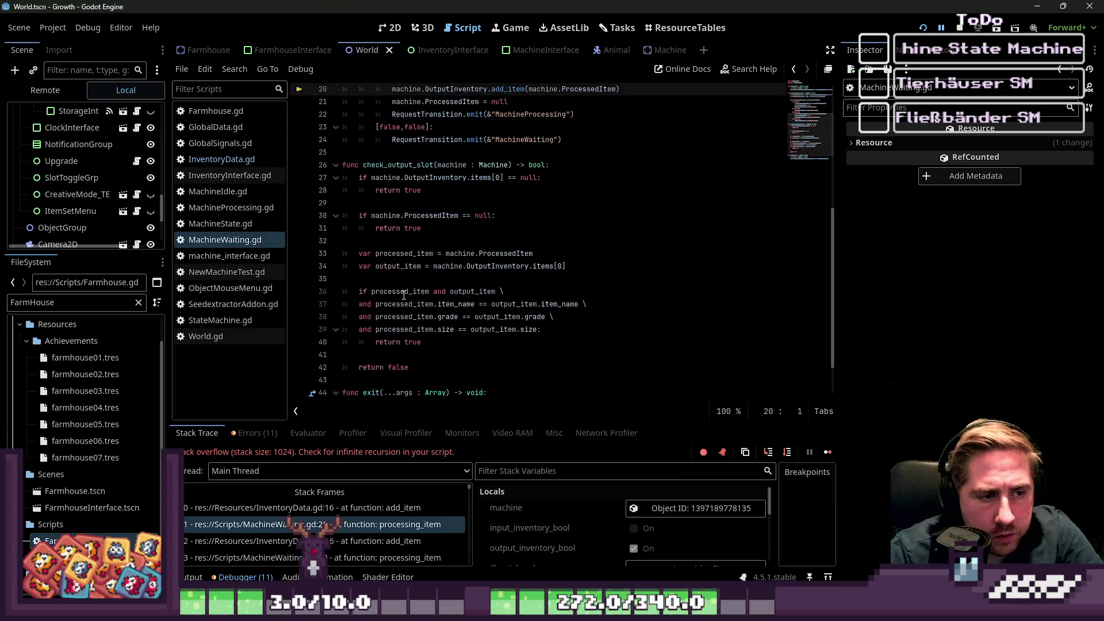
pyautogui.scroll(-1, 404, 295)
pyautogui.click(446, 354)
pyautogui.moveTo(645, 367); pyautogui.dragTo(353, 373)
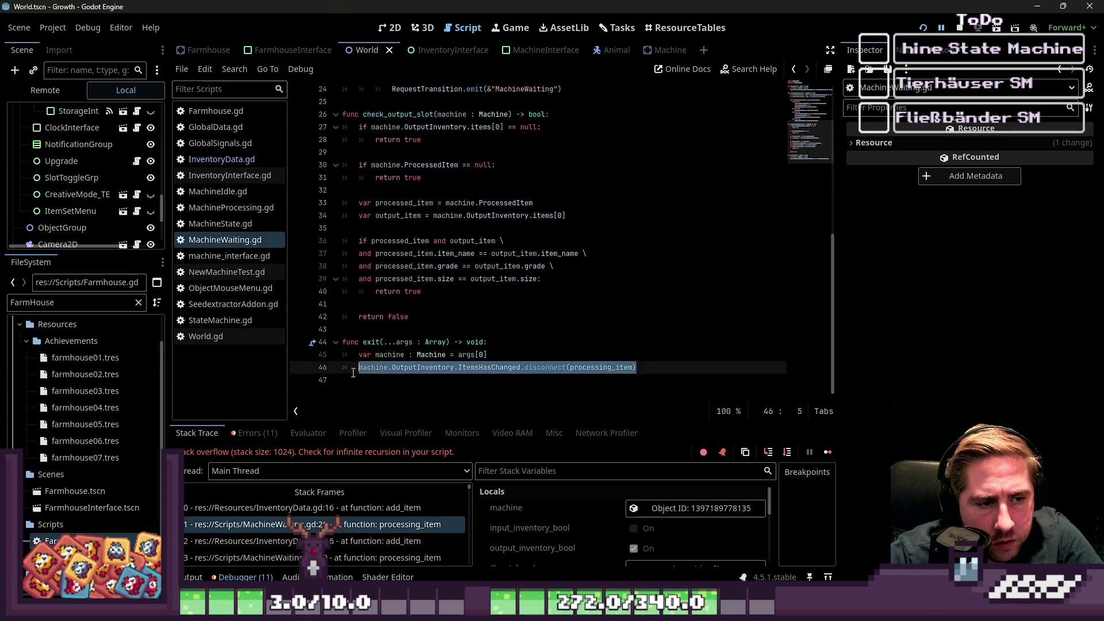
# Paste the ItemsHasChanged disconnect line into processing_item below the bool variables and run the project.
pyautogui.scroll(7, 525, 348)
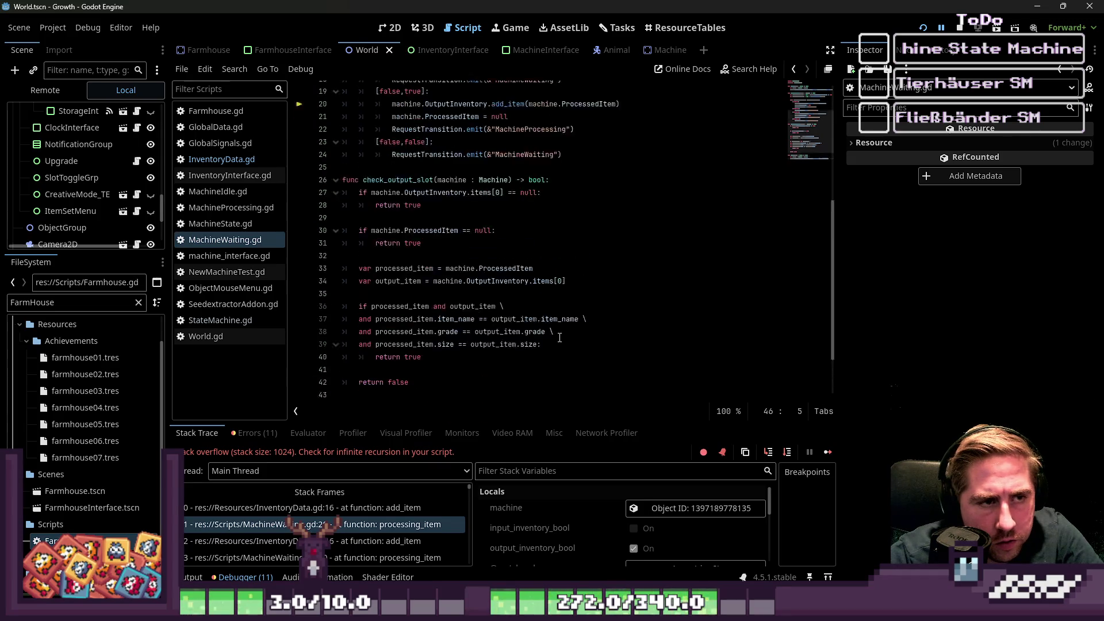
pyautogui.click(404, 189)
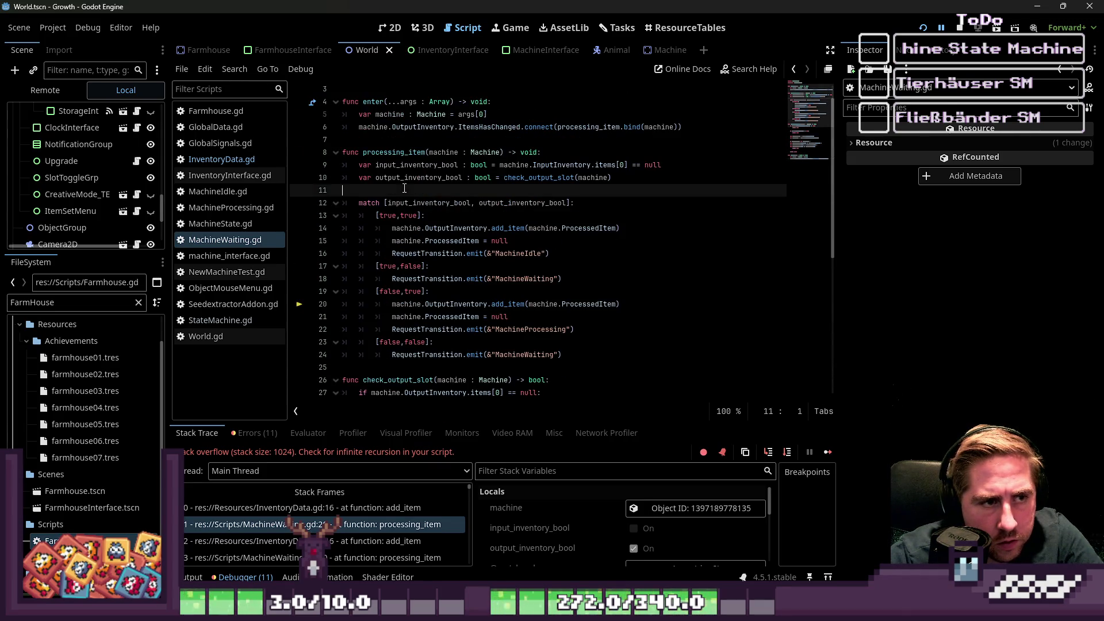
pyautogui.press('Return')
pyautogui.press('Return')
pyautogui.press('Up')
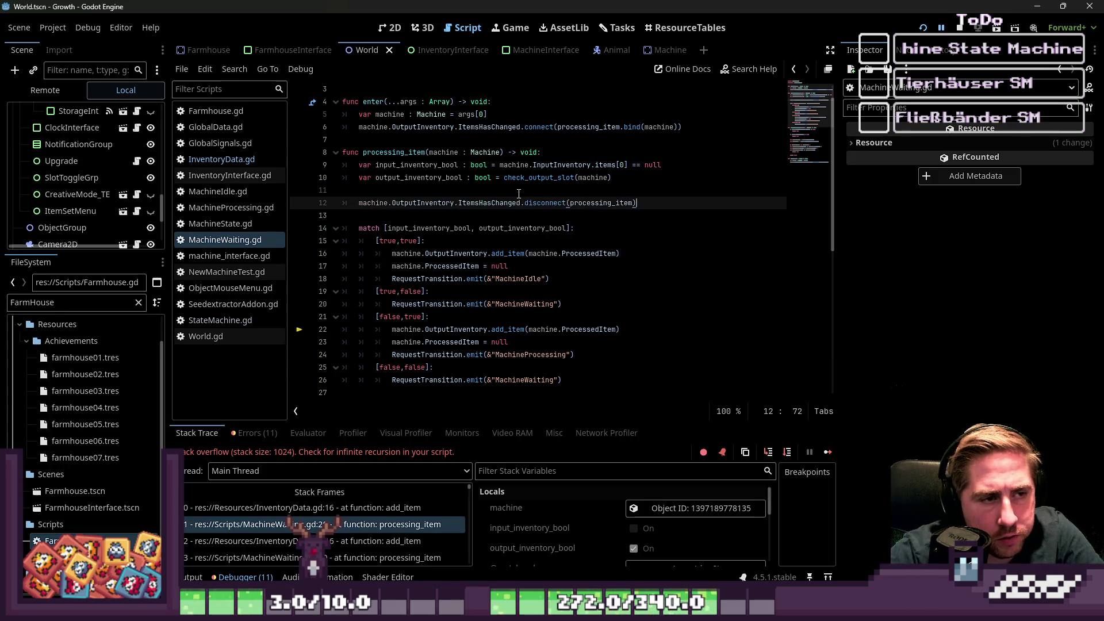
pyautogui.click(560, 156)
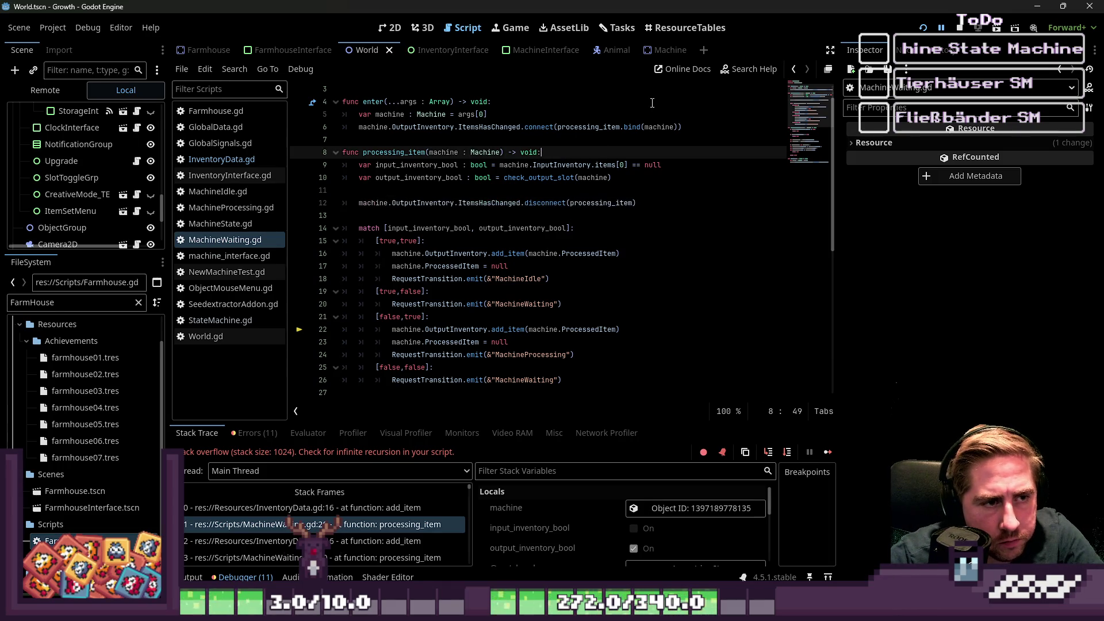
pyautogui.click(568, 196)
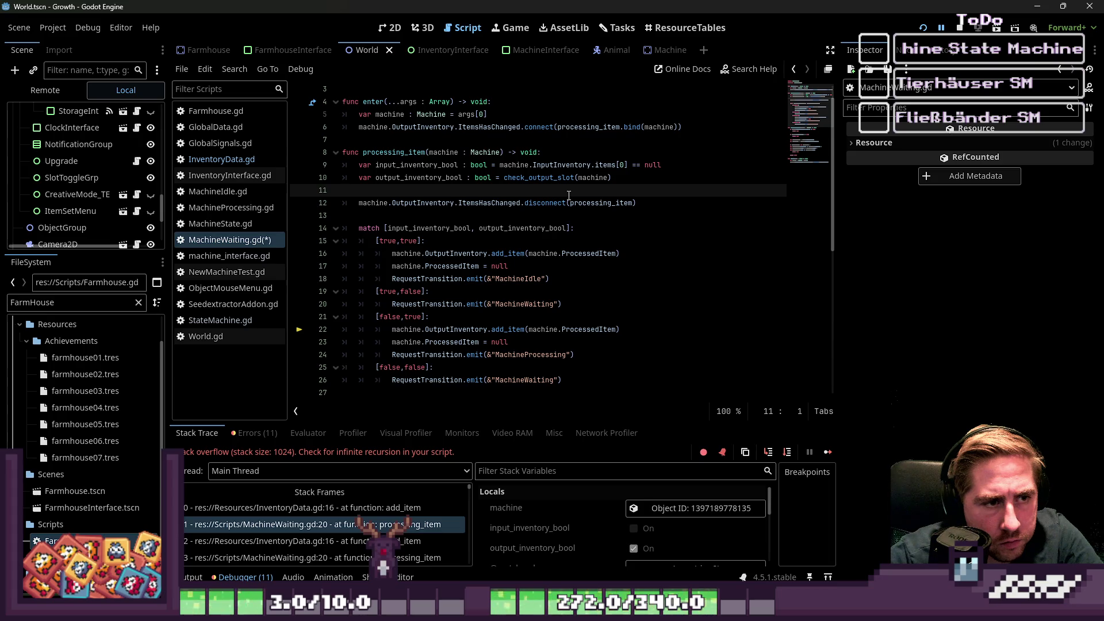
pyautogui.click(921, 30)
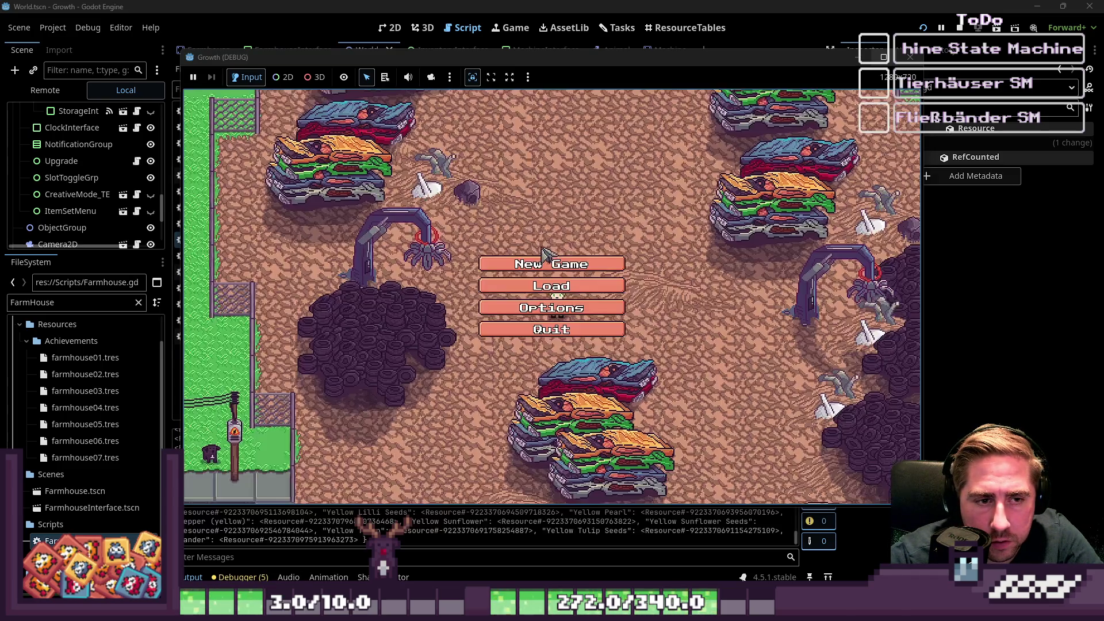
# Start a new game as 'cx' and load the apple stack into the Seed Extractor.
pyautogui.click(552, 260)
pyautogui.write('cx')
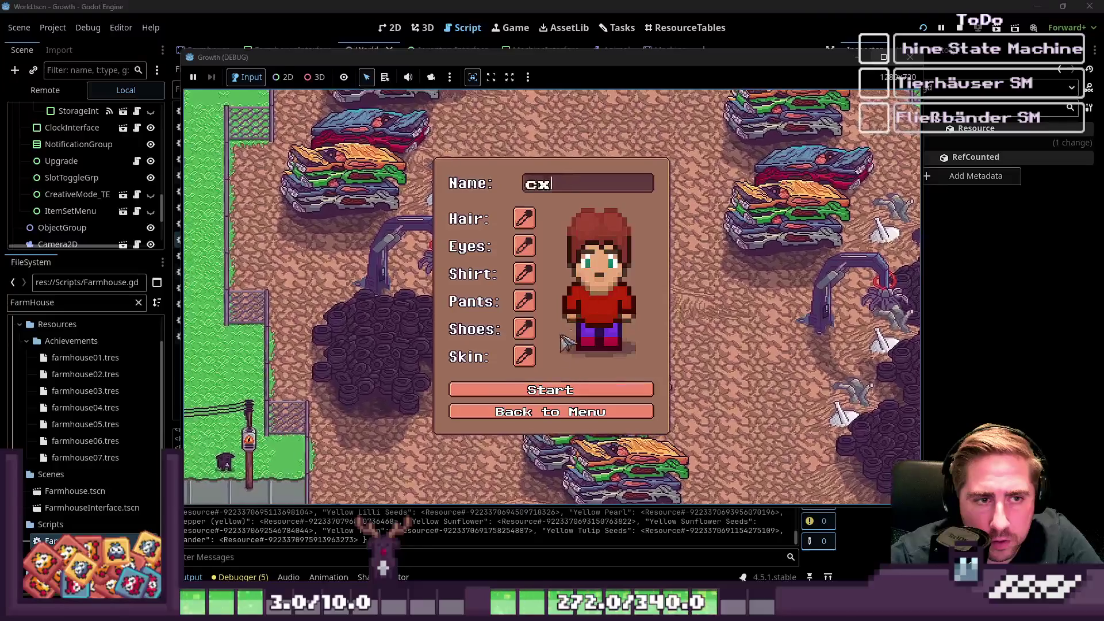
pyautogui.click(598, 390)
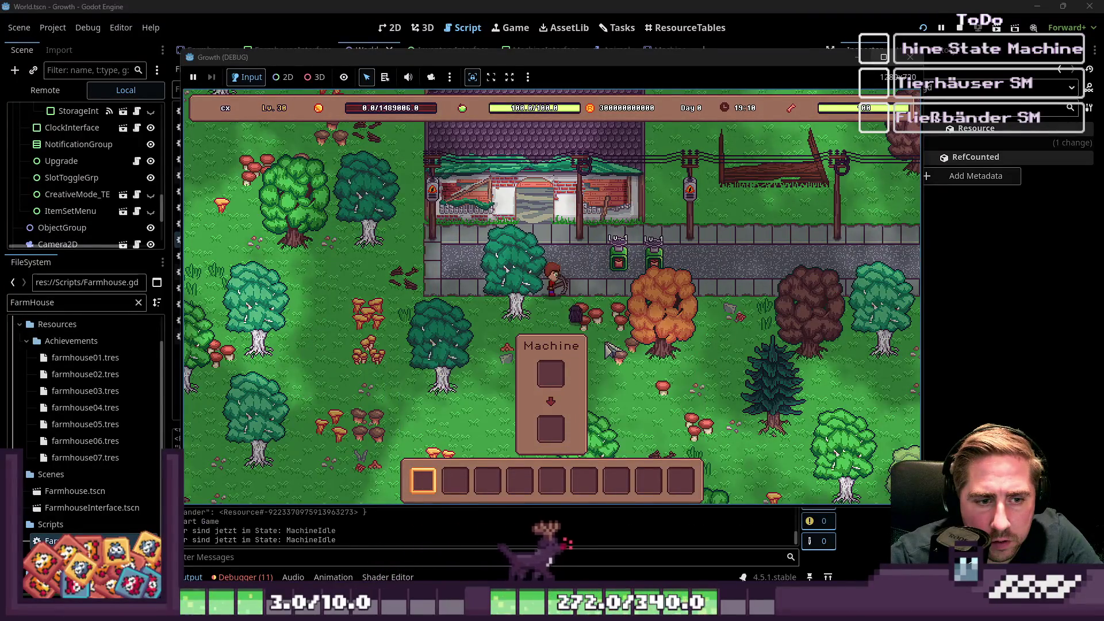
pyautogui.press('w')
pyautogui.press('d')
pyautogui.press('e')
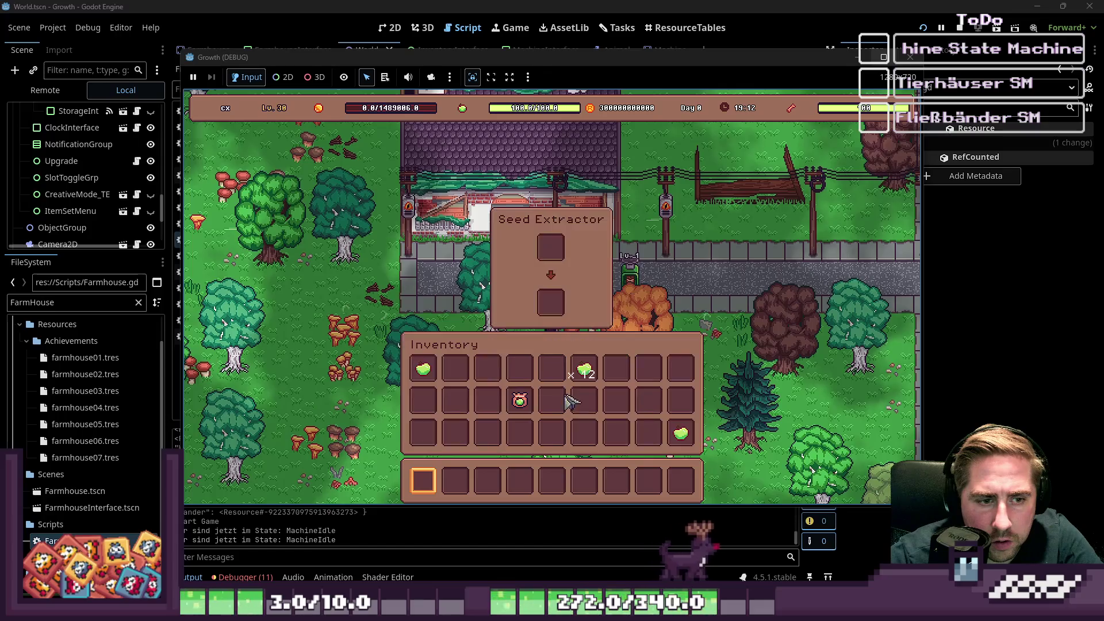
pyautogui.moveTo(585, 375); pyautogui.dragTo(550, 247)
# Add the remaining apple, collect the output, reload two apples, then stop the game.
pyautogui.press('e')
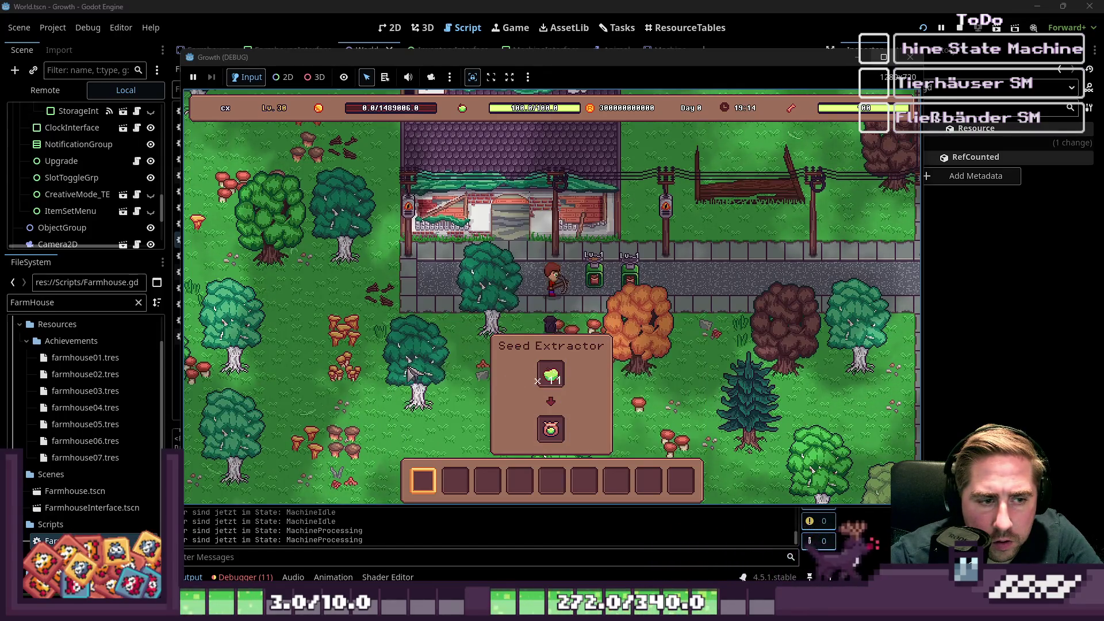
pyautogui.press('e')
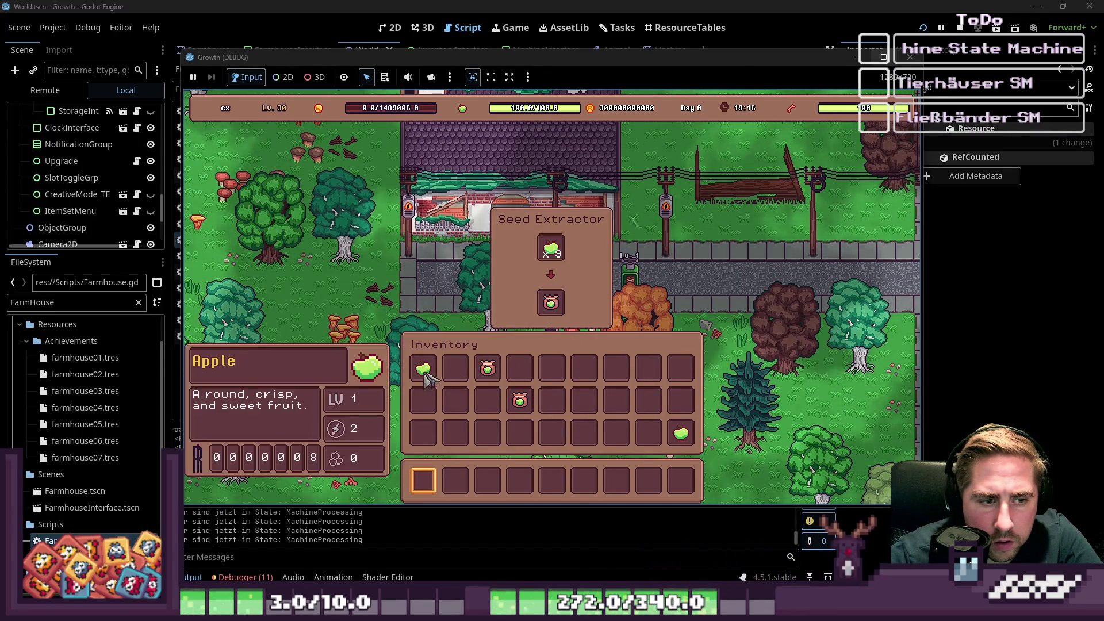
pyautogui.moveTo(427, 379)
pyautogui.mouseDown()
pyautogui.moveTo(554, 360)
pyautogui.moveTo(578, 371)
pyautogui.moveTo(551, 303)
pyautogui.mouseUp()
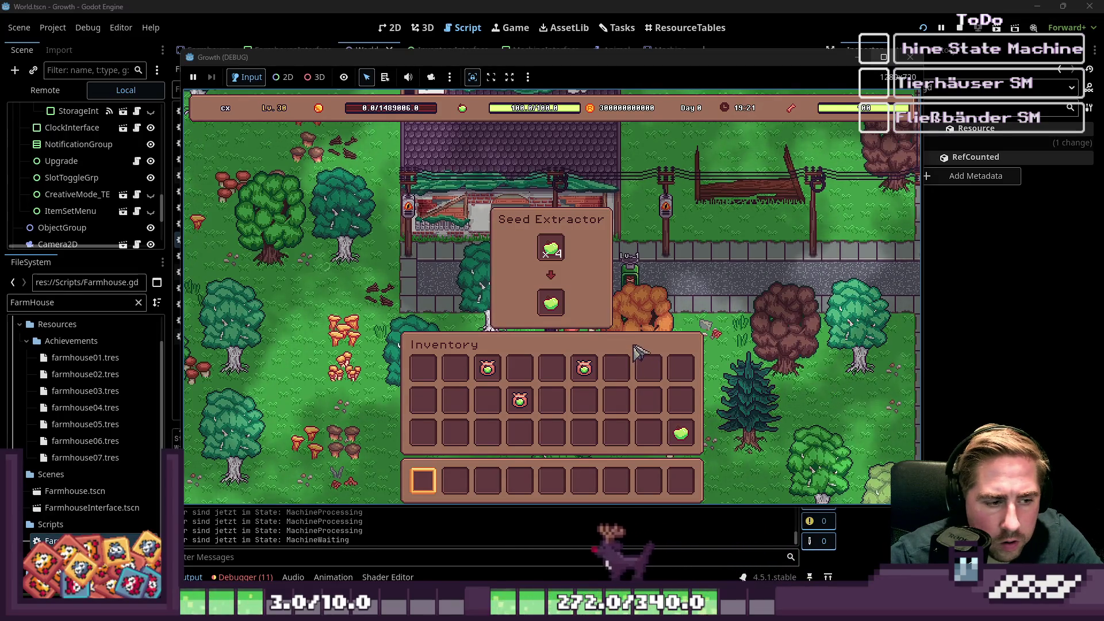
pyautogui.moveTo(552, 311)
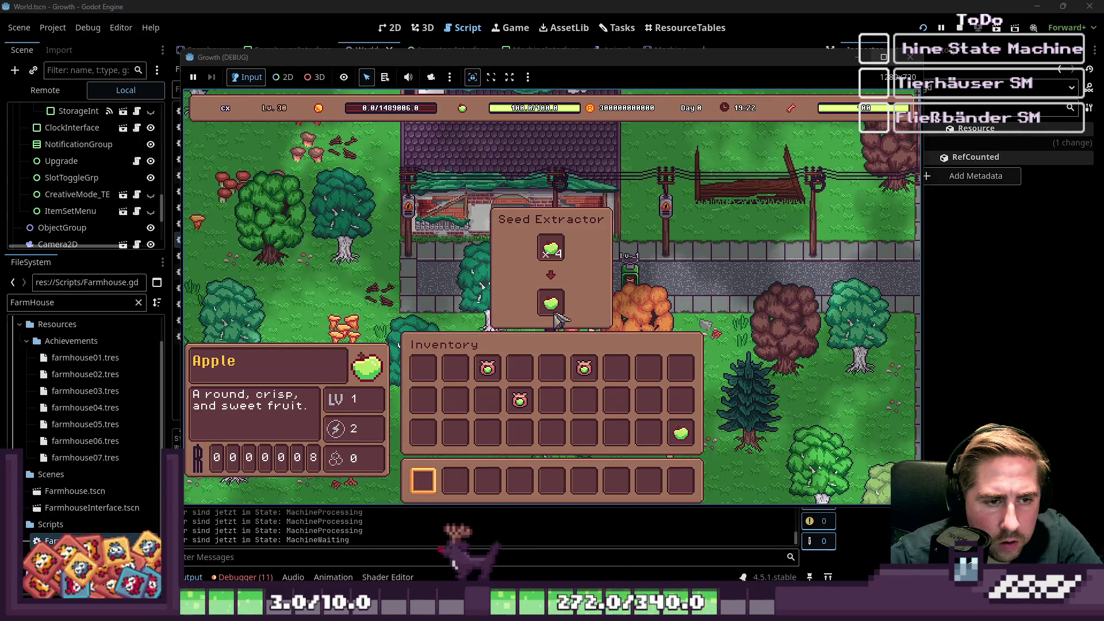
pyautogui.moveTo(558, 319); pyautogui.dragTo(553, 369)
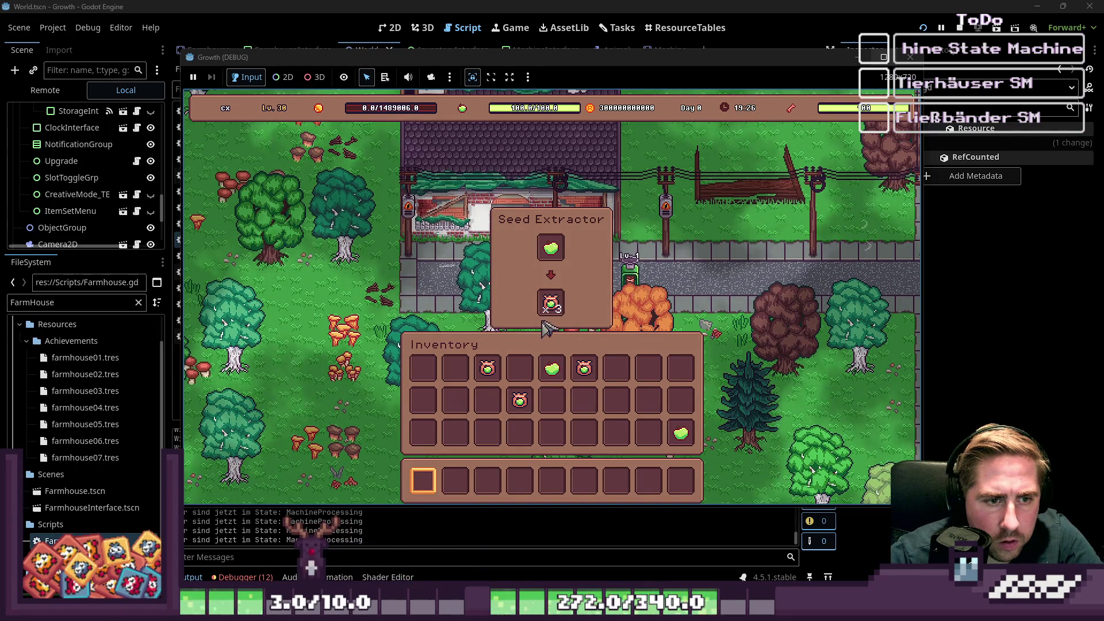
pyautogui.click(551, 303)
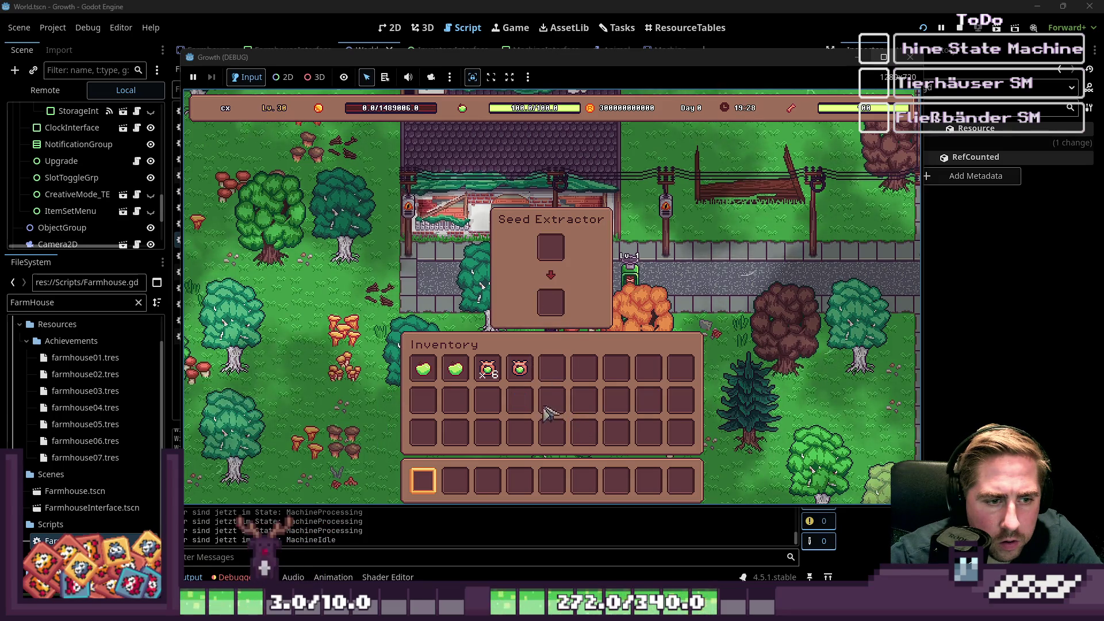
pyautogui.moveTo(435, 381); pyautogui.dragTo(541, 332)
pyautogui.moveTo(467, 361); pyautogui.dragTo(555, 249)
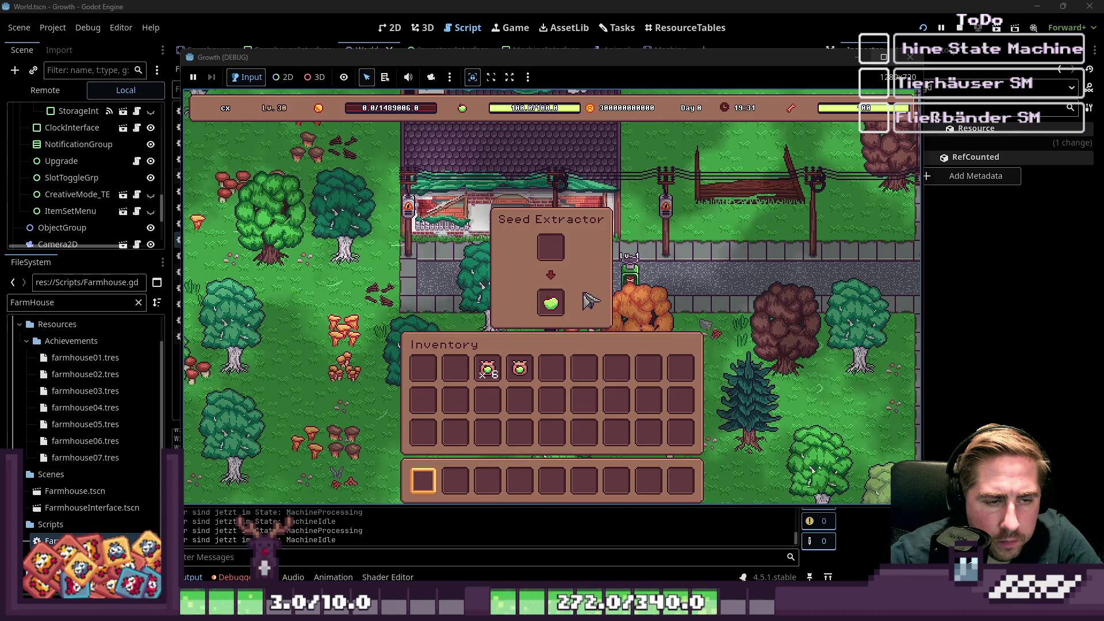
pyautogui.click(911, 57)
pyautogui.scroll(-6, 457, 378)
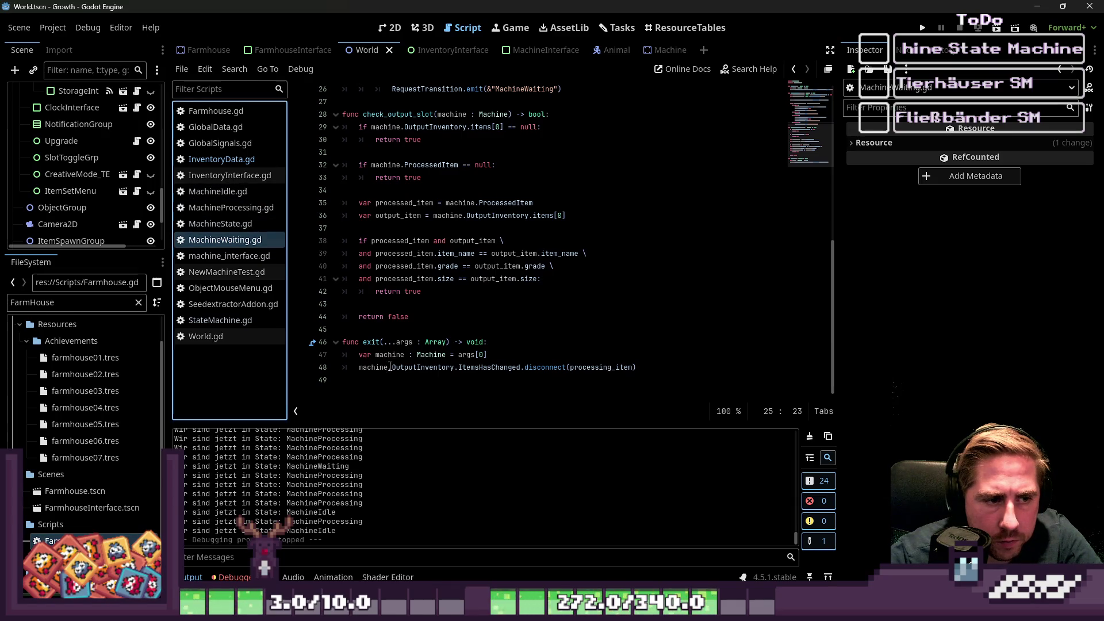
# Delete the exit() function from MachineWaiting.gd, review processing_item's disconnect line, and run the game.
pyautogui.moveTo(448, 403)
pyautogui.mouseDown()
pyautogui.moveTo(345, 354)
pyautogui.moveTo(344, 329)
pyautogui.mouseUp()
pyautogui.press('BackSpace')
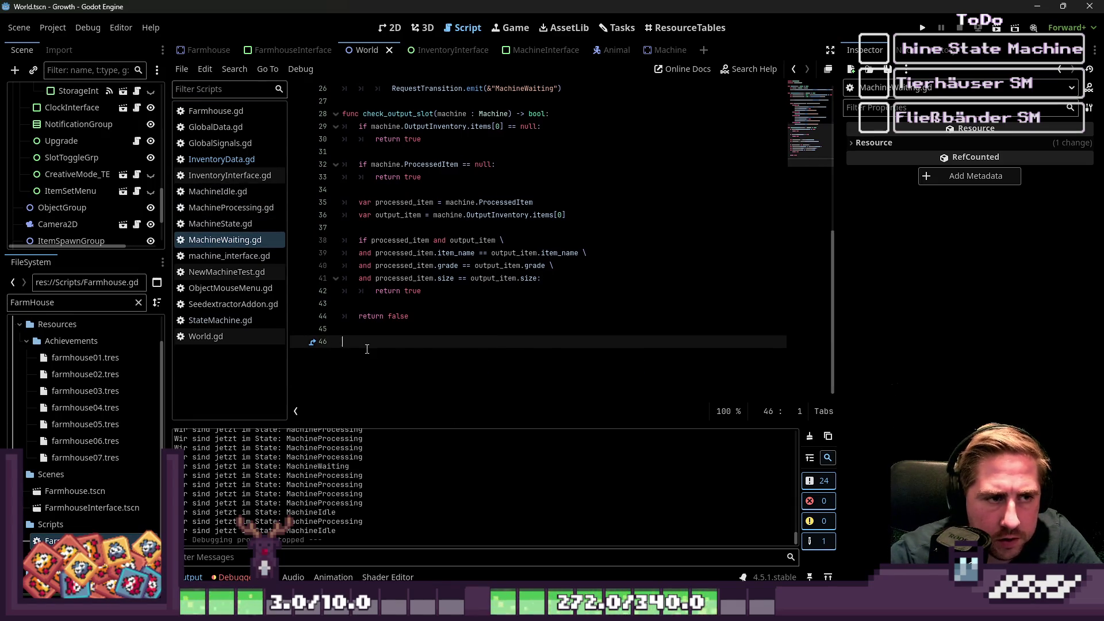
pyautogui.scroll(8, 448, 307)
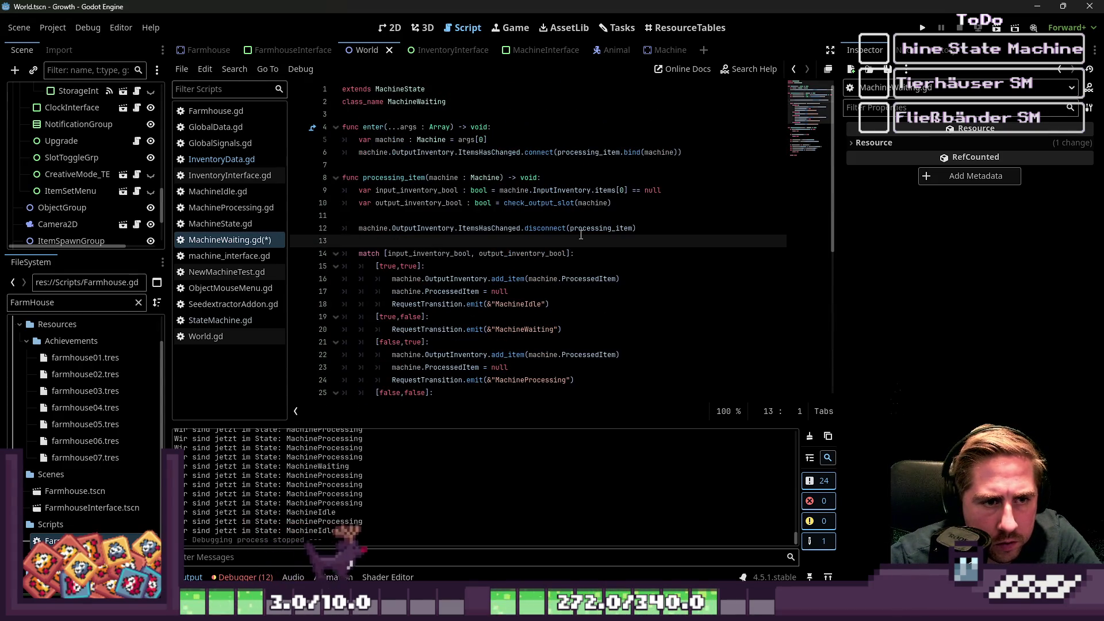
pyautogui.click(662, 228)
pyautogui.moveTo(661, 228); pyautogui.dragTo(325, 228)
pyautogui.click(369, 218)
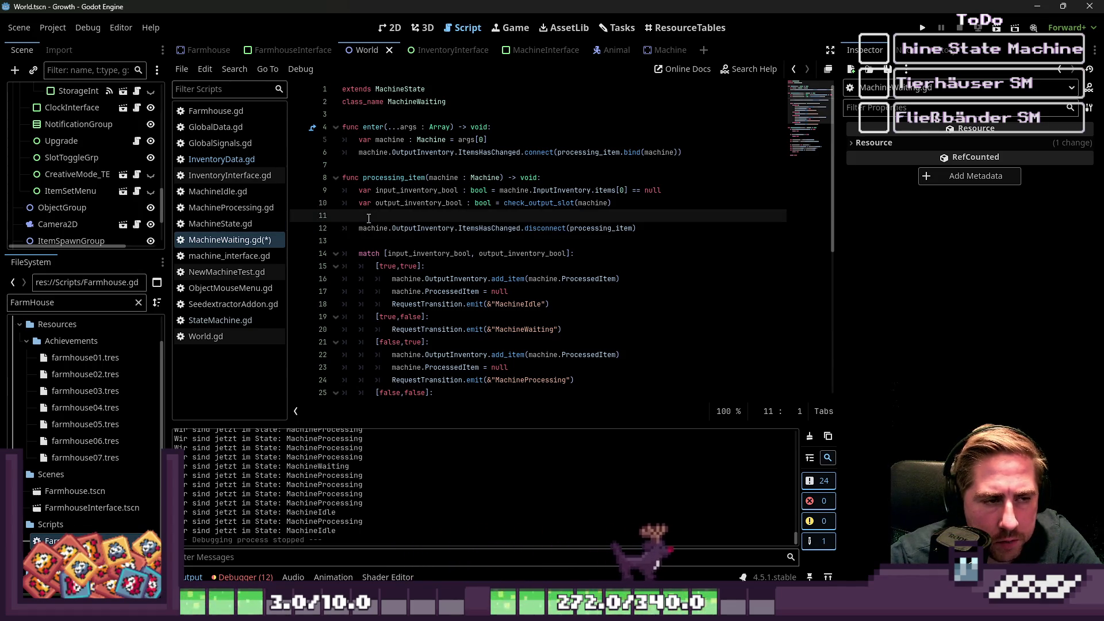
pyautogui.click(921, 28)
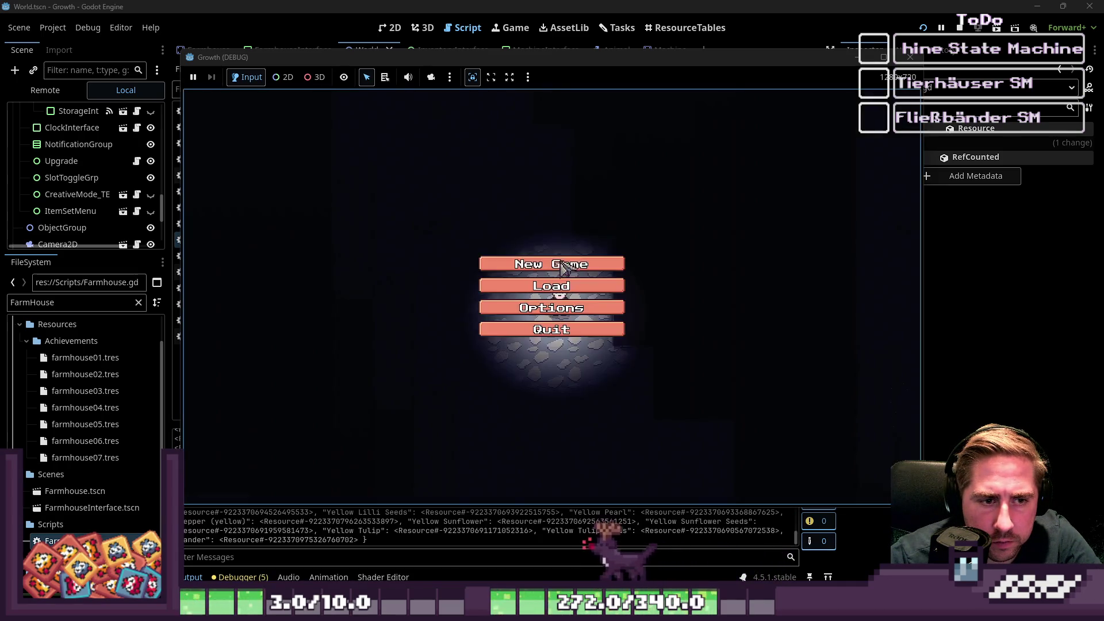
# Start a new game with a new character named 'xs' and begin playing.
pyautogui.click(559, 261)
pyautogui.write('xs')
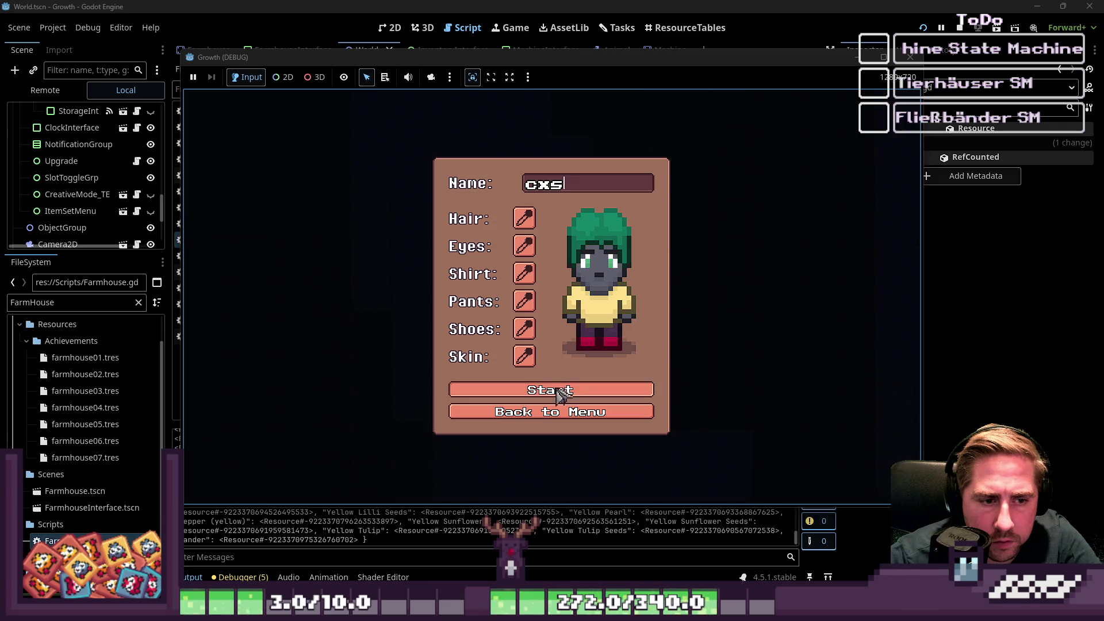
pyautogui.click(557, 391)
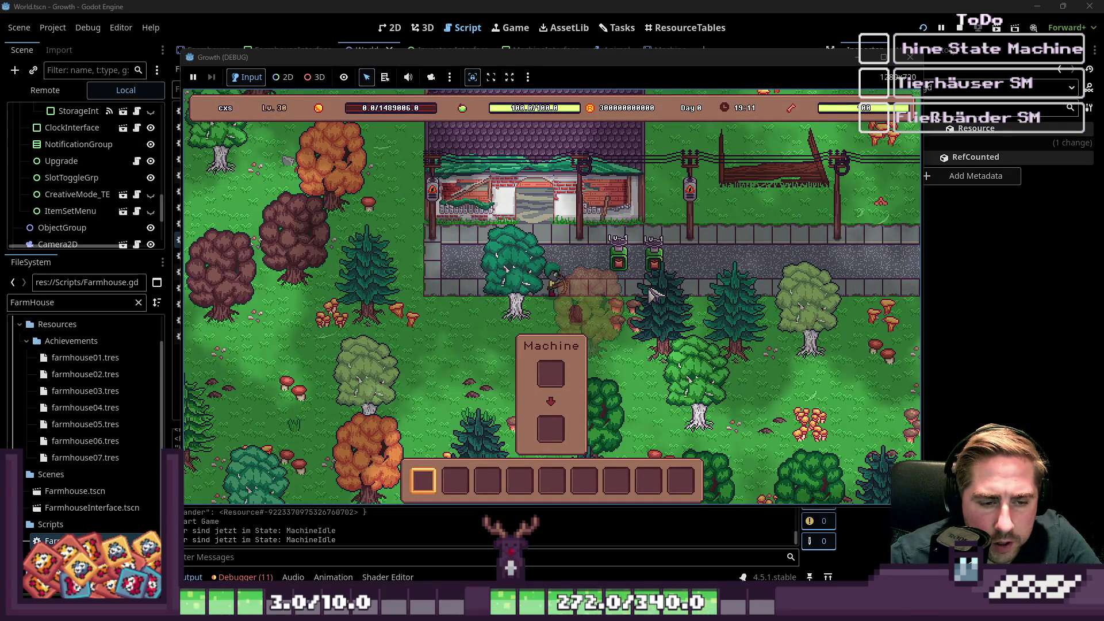
# From the all-items grid, put a carrot stack and a x99 dragonfruit stack into the hotbar.
pyautogui.press('i')
pyautogui.moveTo(593, 222); pyautogui.dragTo(553, 482)
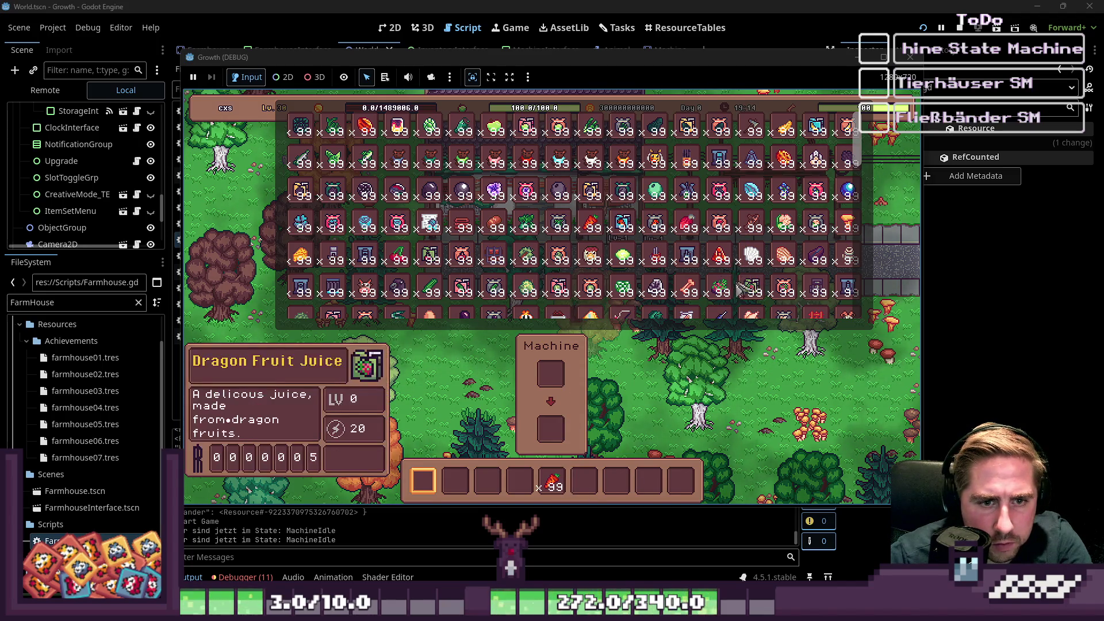
pyautogui.moveTo(738, 287); pyautogui.dragTo(677, 371)
pyautogui.moveTo(615, 481); pyautogui.dragTo(617, 482)
pyautogui.press('i')
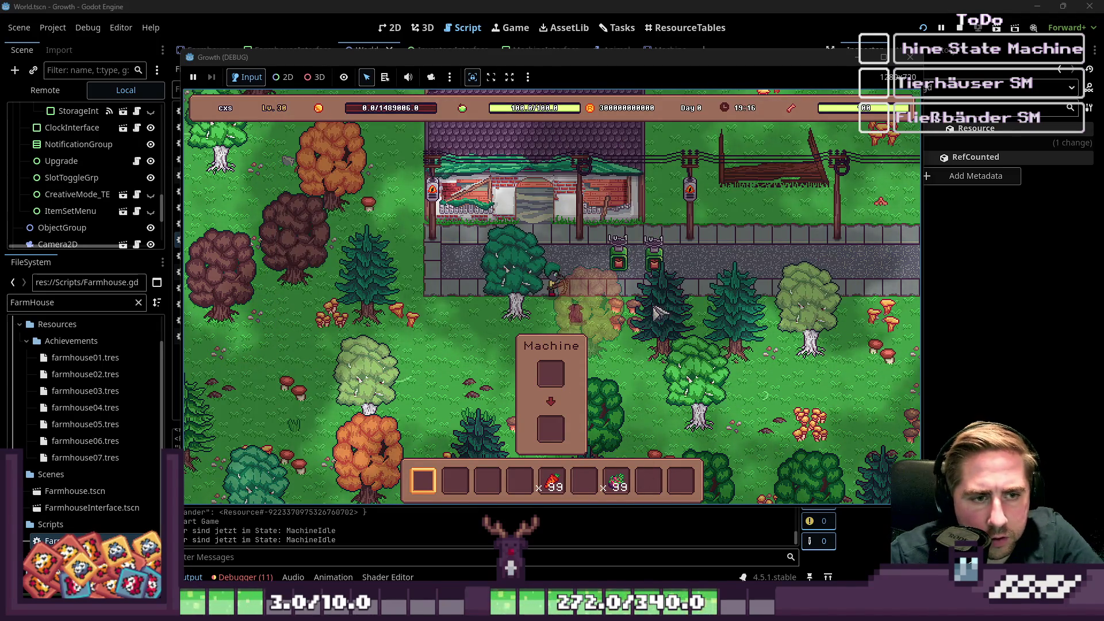
# Walk to the Seed Extractor and load carrots, then the dragonfruit stack, into its input.
pyautogui.press('d')
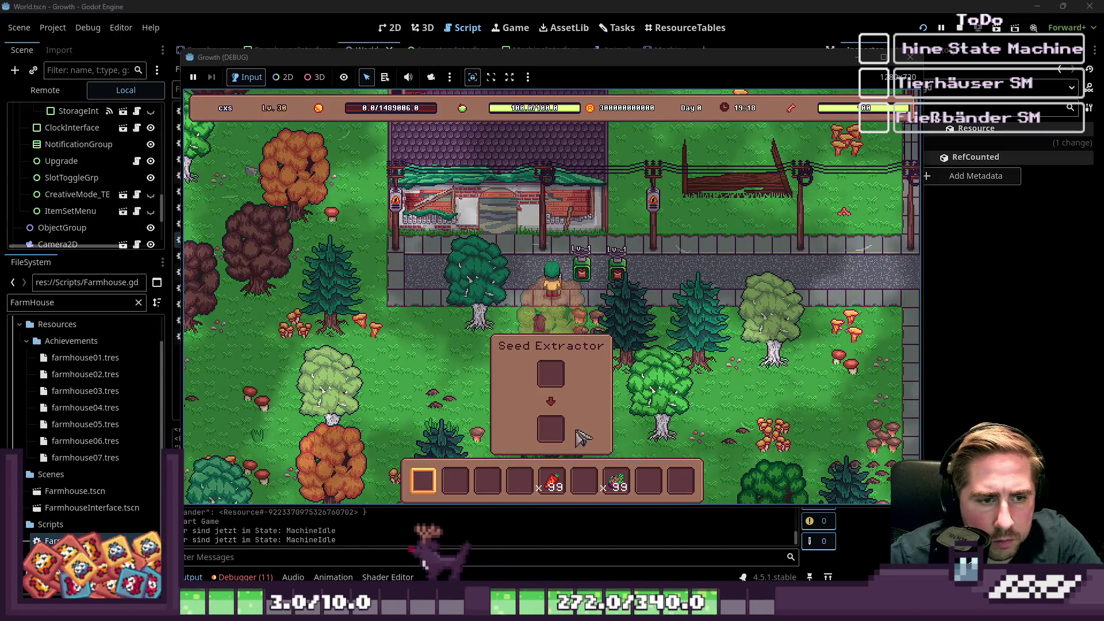
pyautogui.click(552, 480)
pyautogui.press('i')
pyautogui.press('i')
pyautogui.press('d')
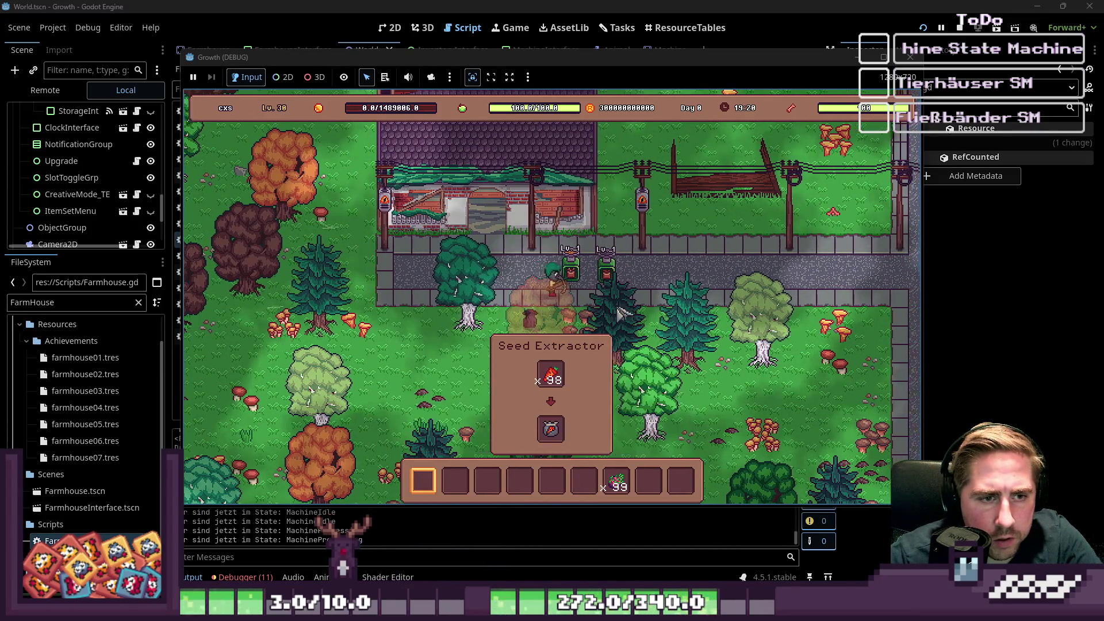
pyautogui.press('d')
pyautogui.click(614, 465)
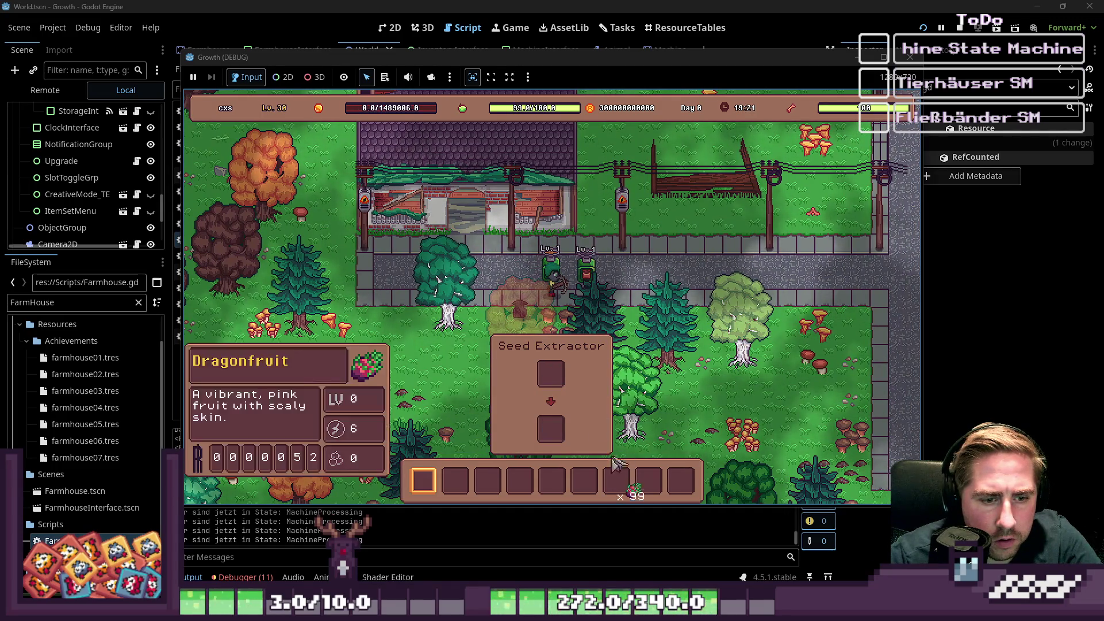
pyautogui.click(553, 375)
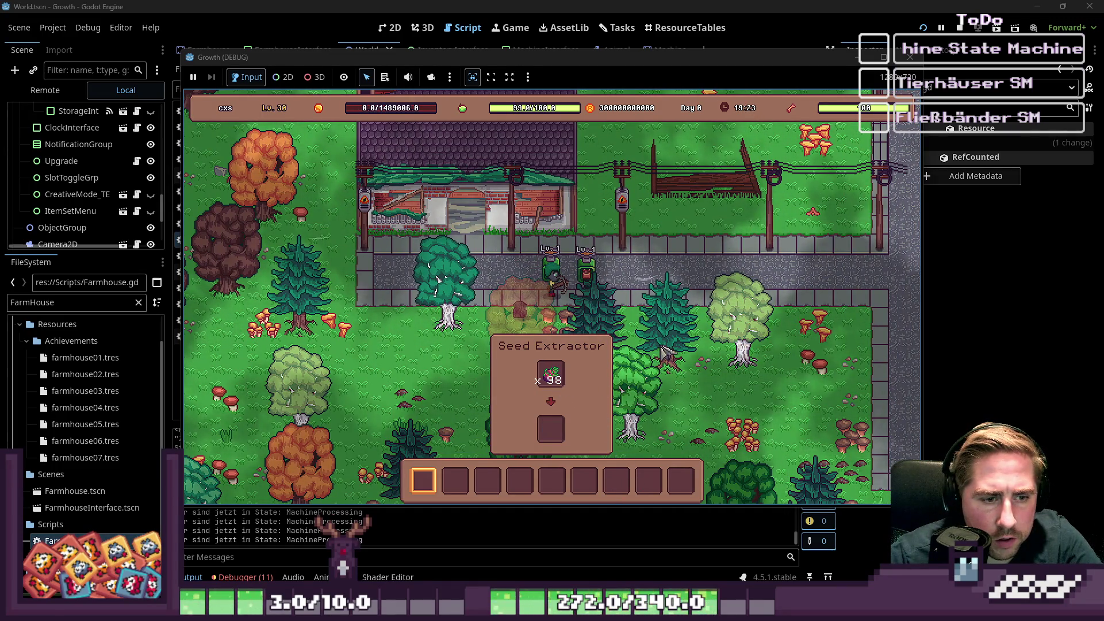
# Move the extractor's seed output into the inventory and place an apple in the output slot.
pyautogui.press('i')
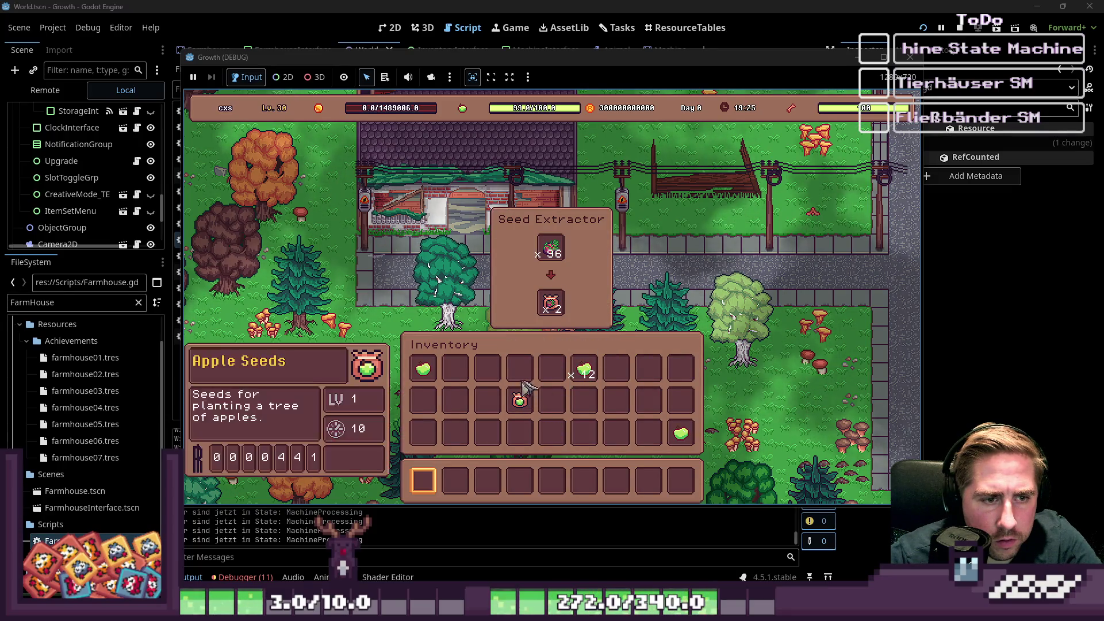
pyautogui.click(551, 302)
pyautogui.click(519, 373)
pyautogui.click(424, 369)
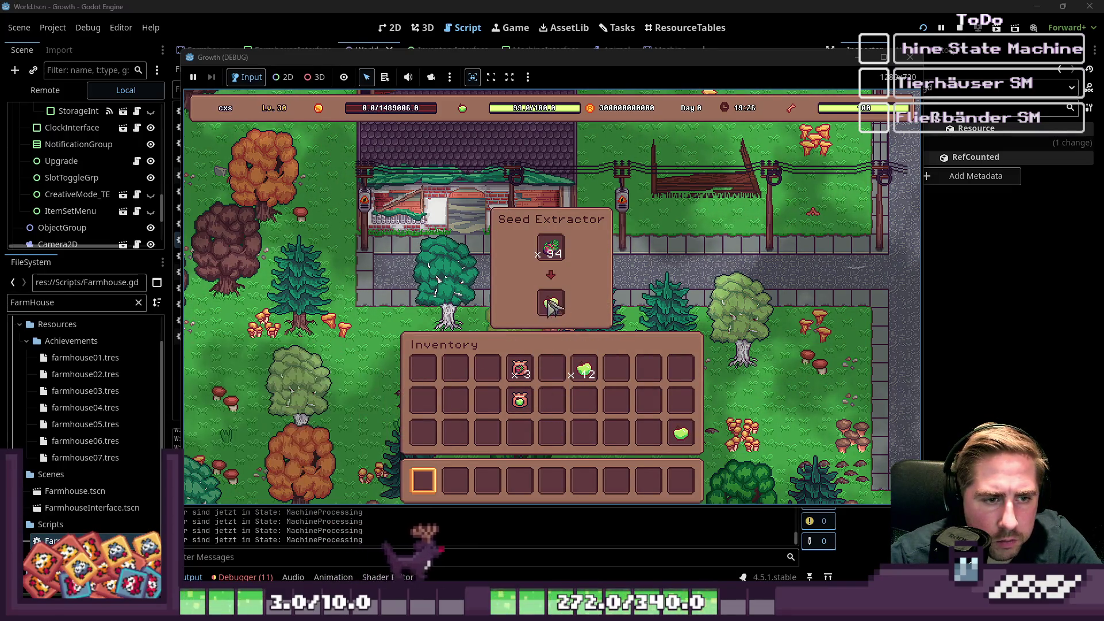
pyautogui.click(551, 302)
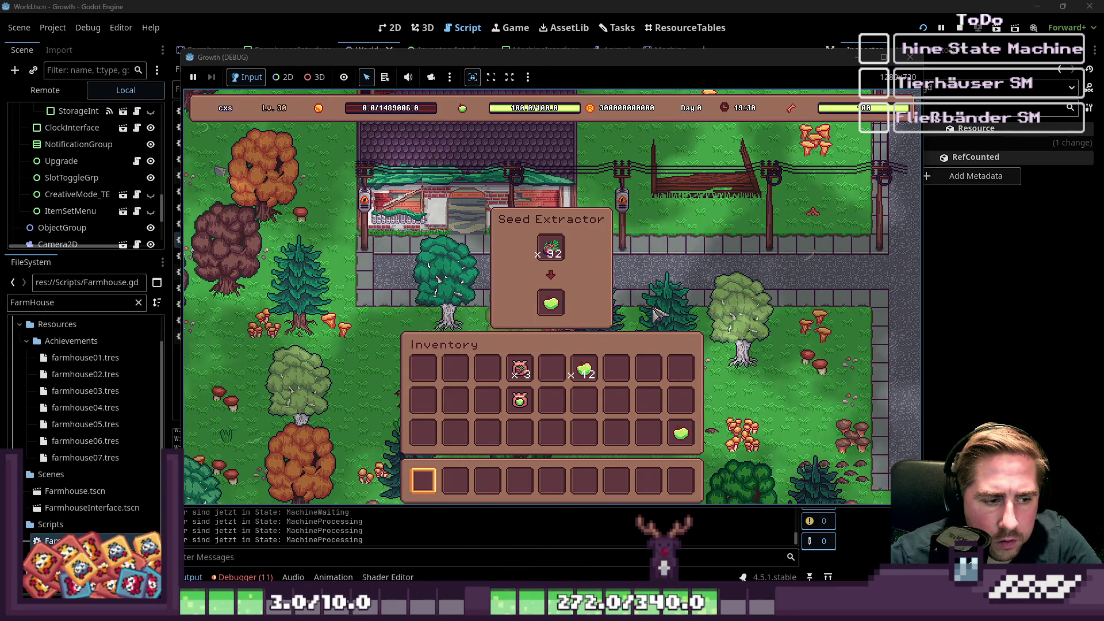
# Walk left and back to the Seed Extractor, then reopen the inventory.
pyautogui.press('i')
pyautogui.press('a')
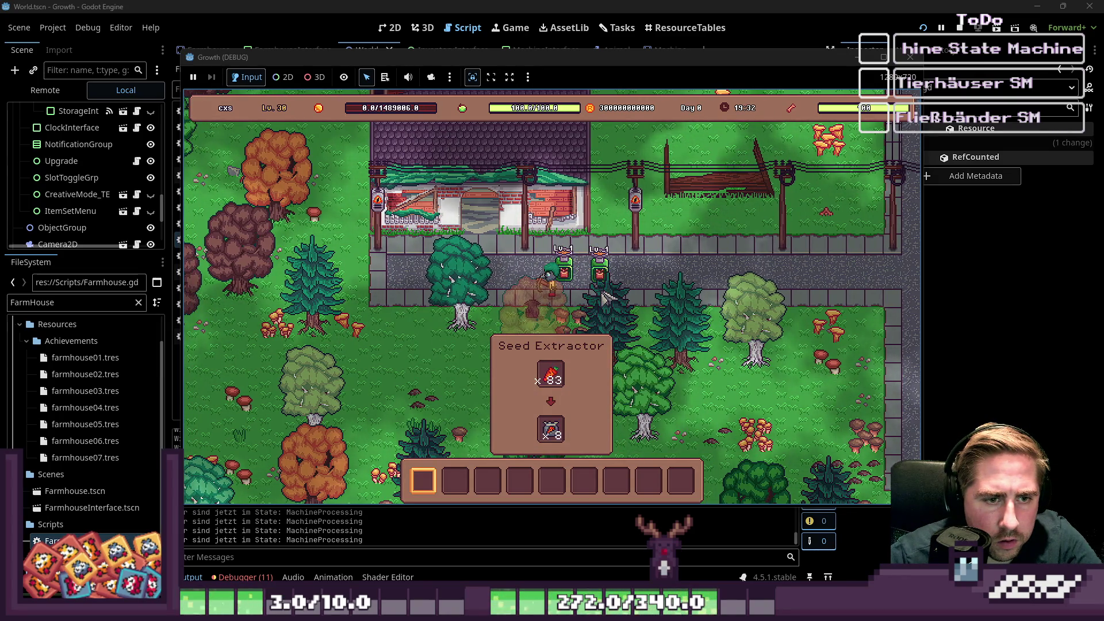
pyautogui.press('i')
pyautogui.press('i')
pyautogui.press('d')
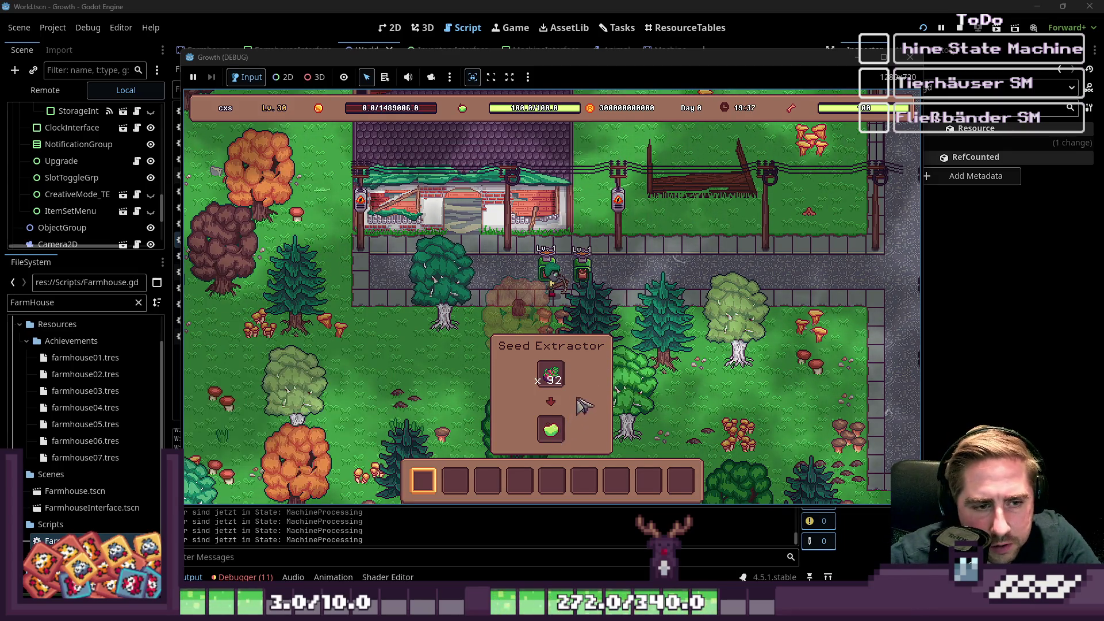
pyautogui.press('i')
pyautogui.press('i')
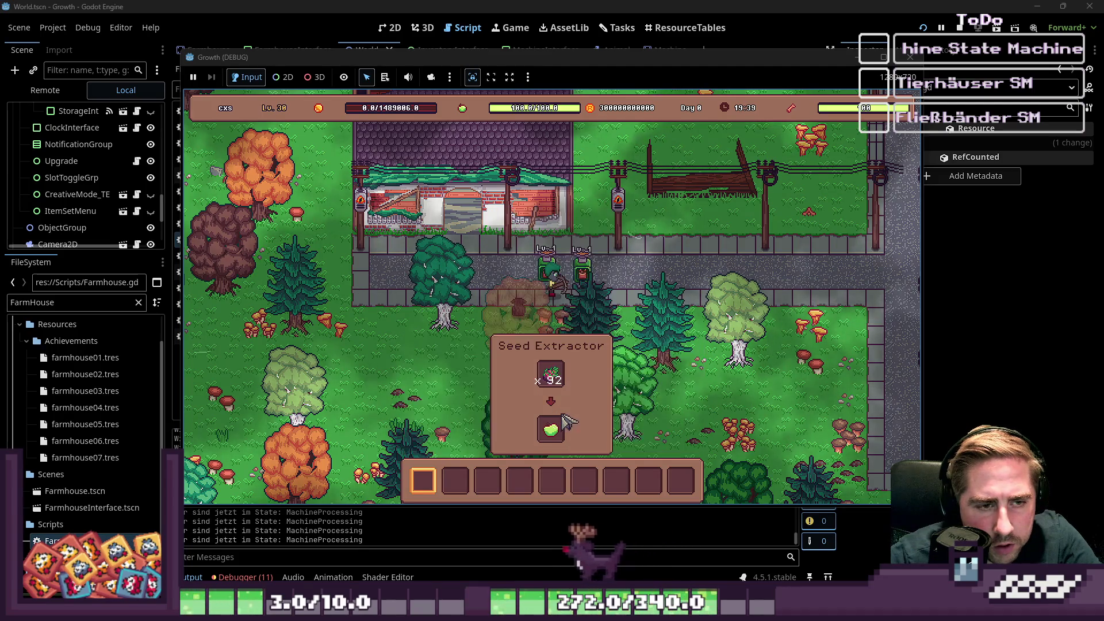
pyautogui.press('i')
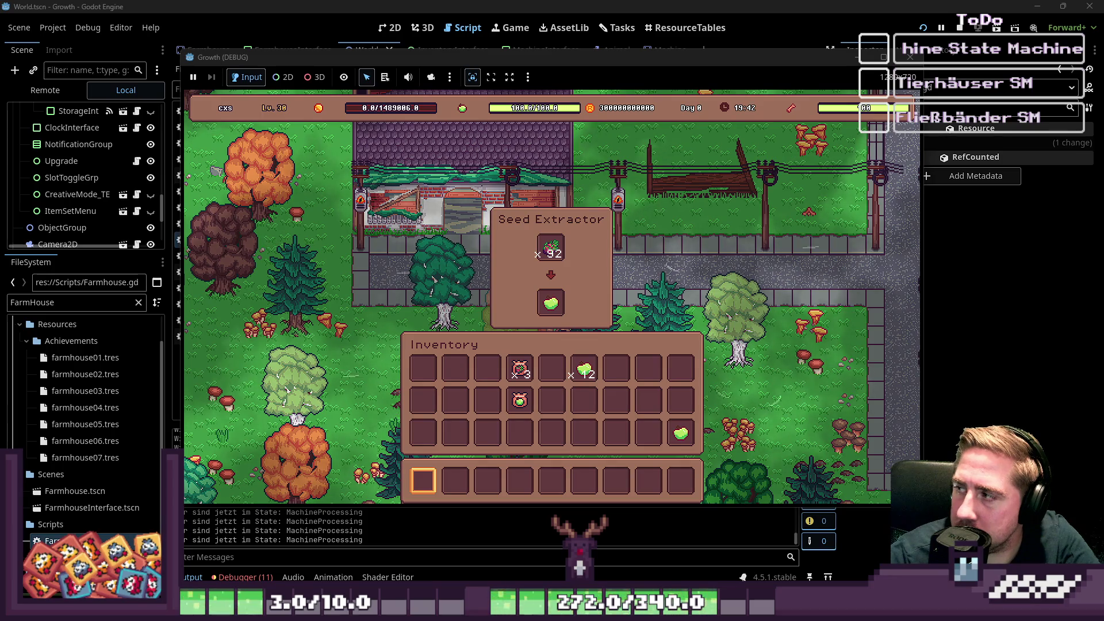
# Take the dragonfruit out of the extractor input and collect its seed output into the inventory.
pyautogui.click(551, 247)
pyautogui.click(552, 368)
pyautogui.press('i')
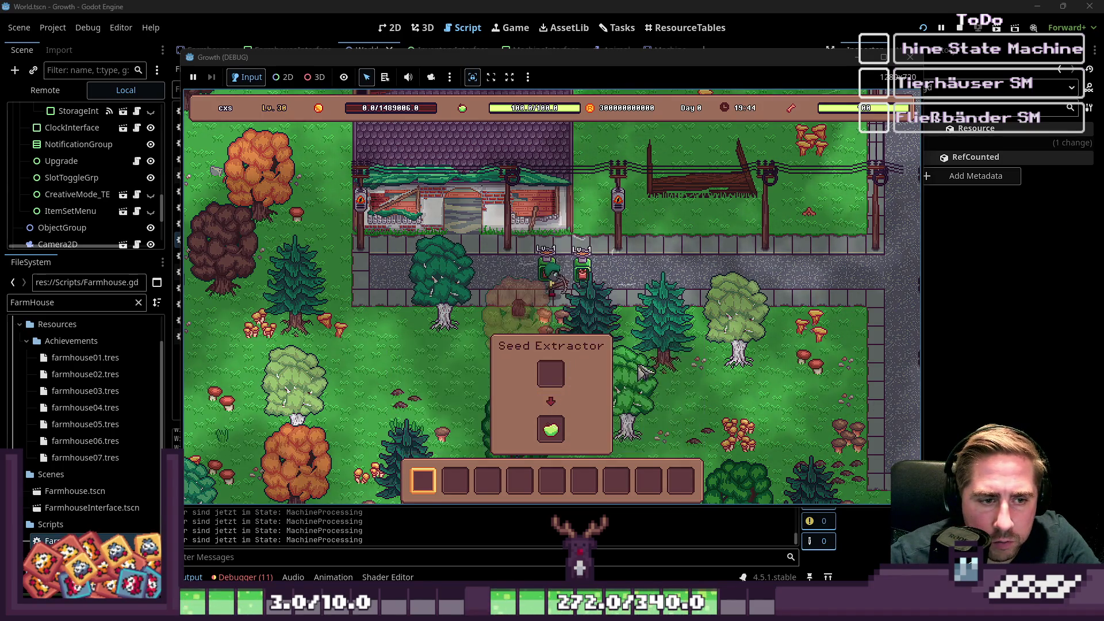
pyautogui.press('i')
pyautogui.press('i')
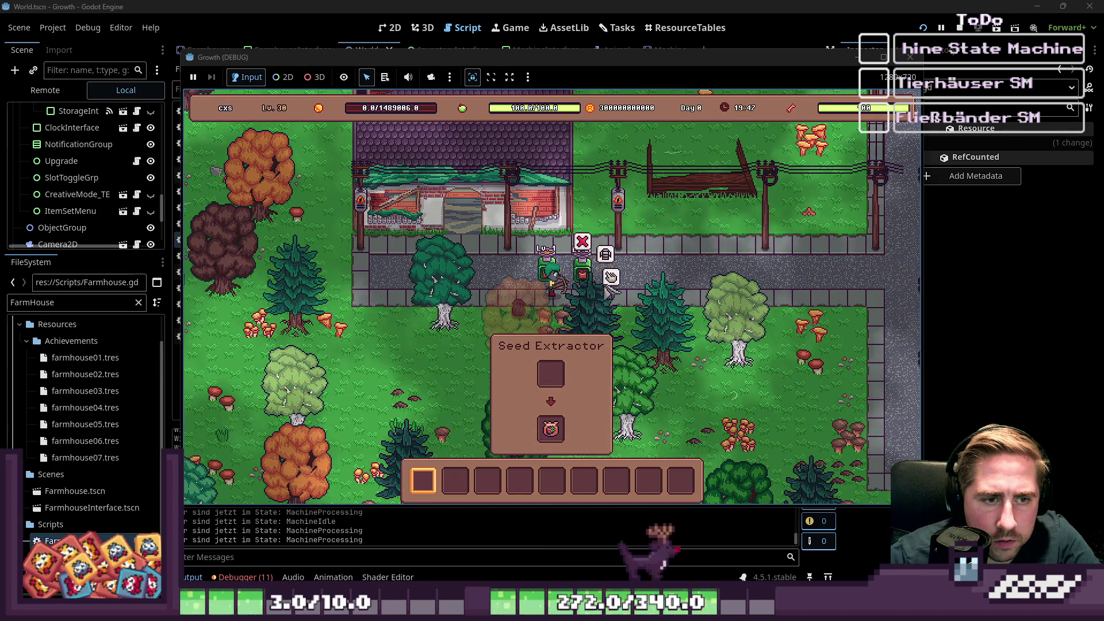
pyautogui.press('i')
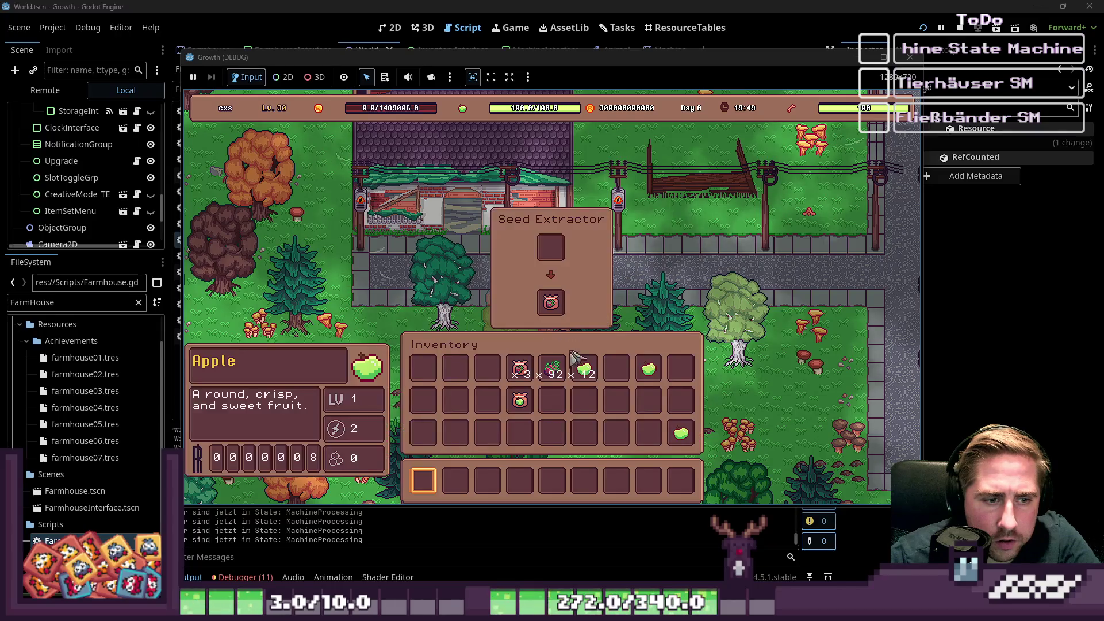
pyautogui.click(550, 303)
pyautogui.press('i')
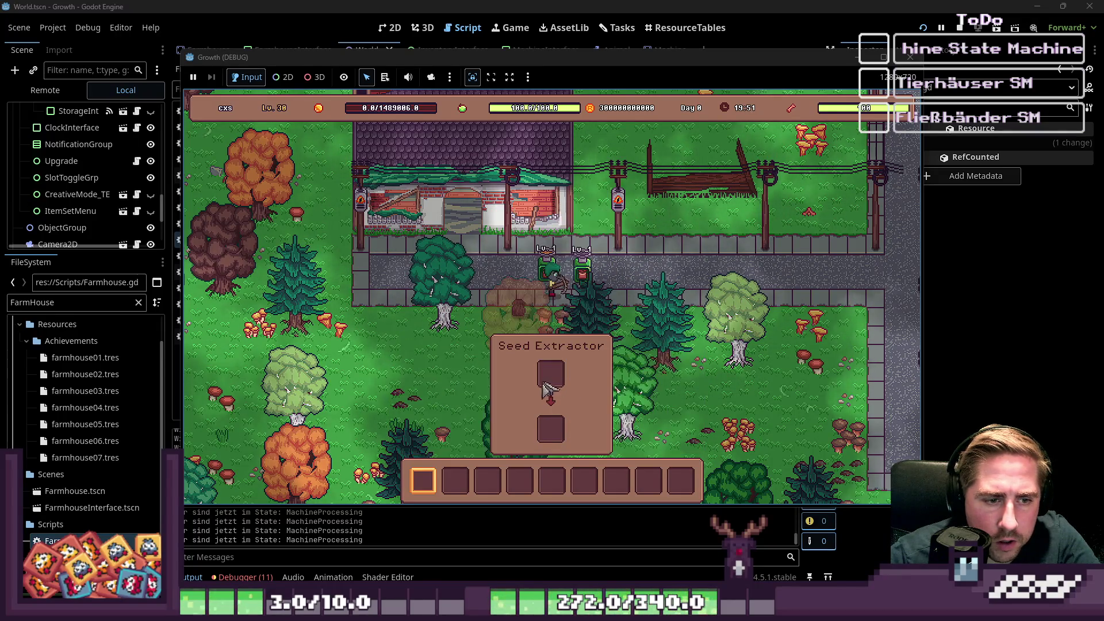
# Walk the character left and stop the running game.
pyautogui.press('a')
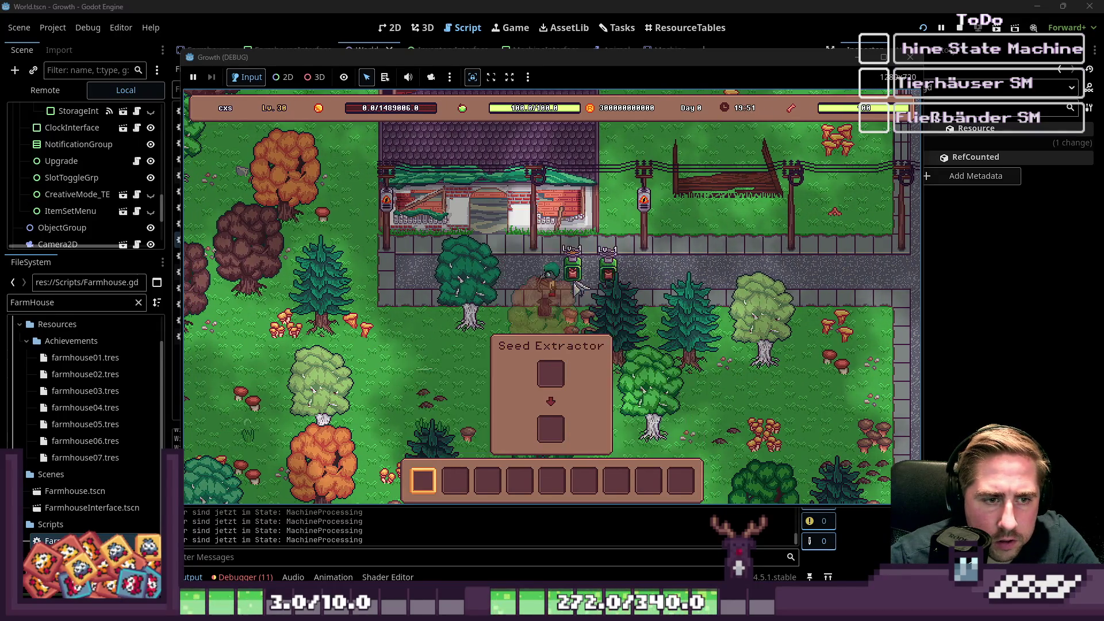
pyautogui.moveTo(585, 292)
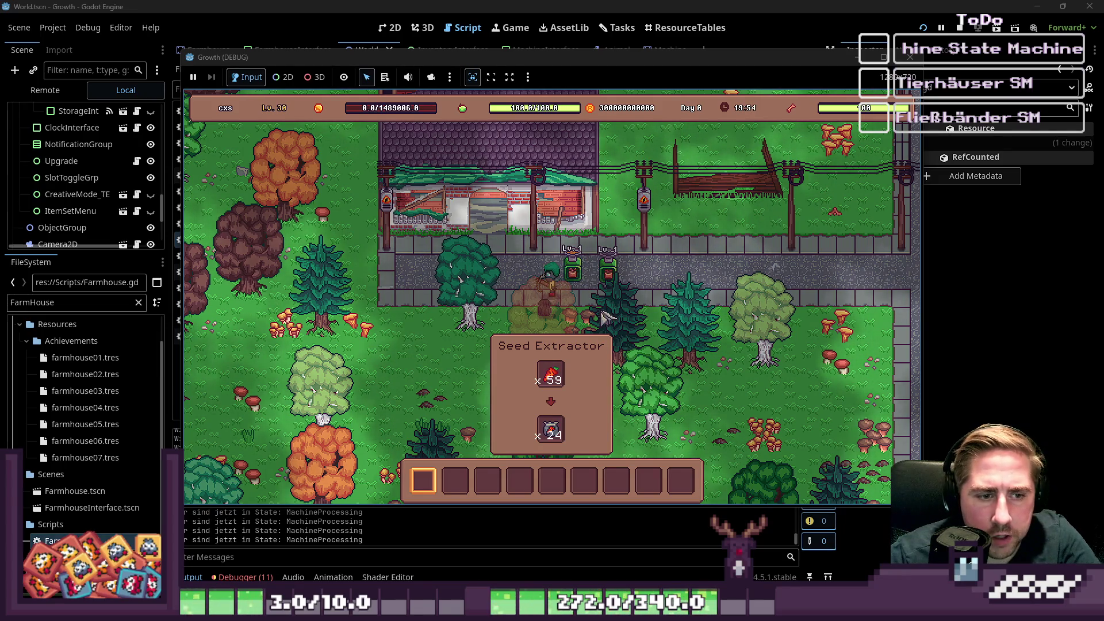
pyautogui.click(910, 57)
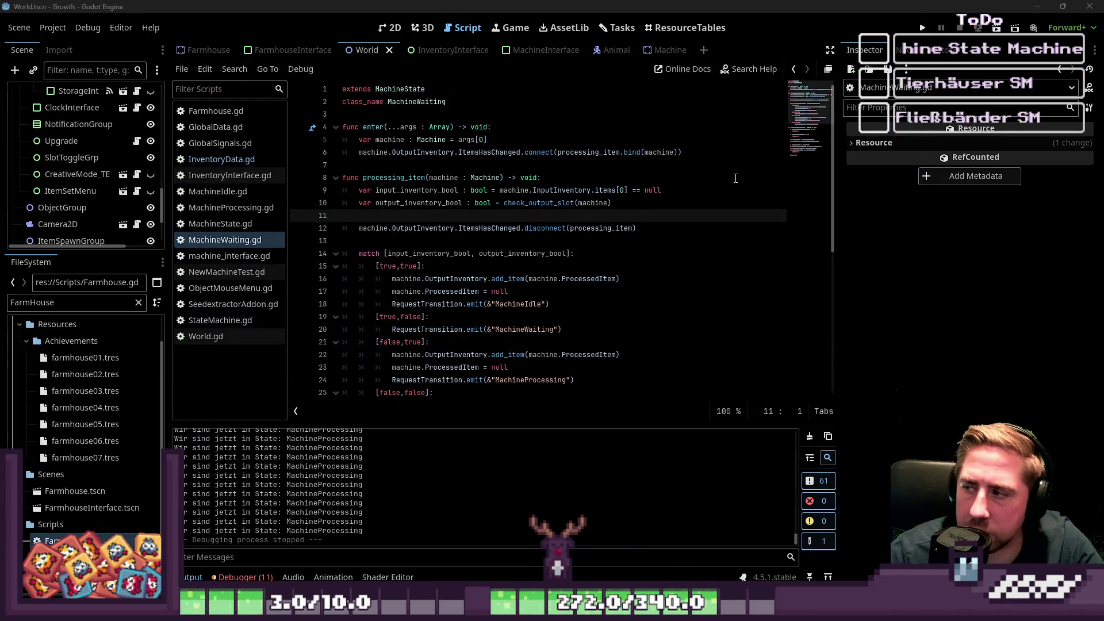
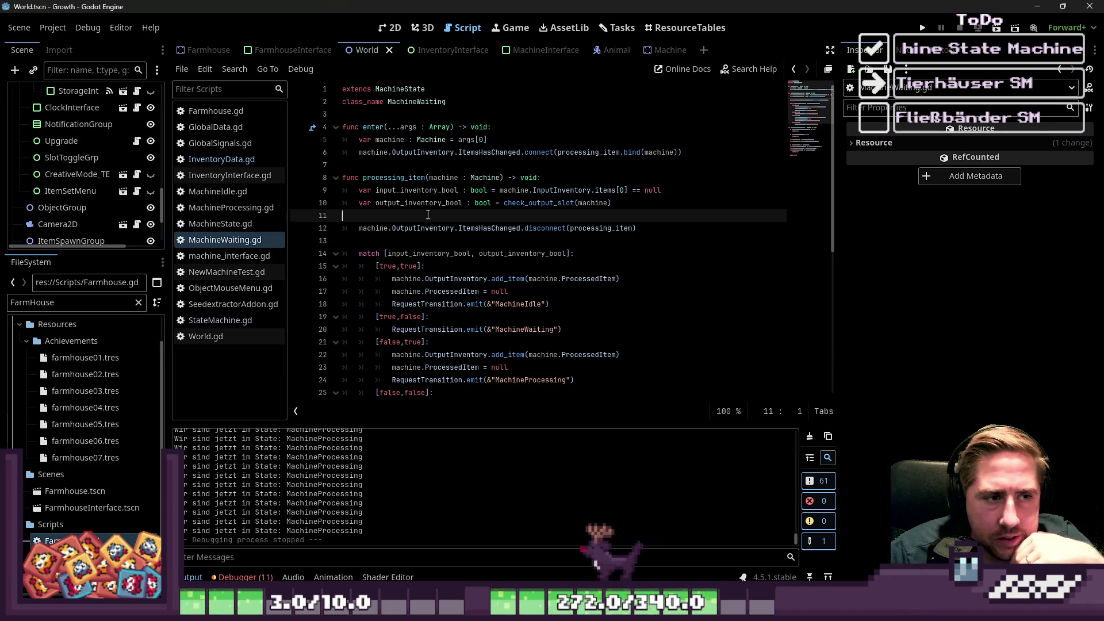
# In machine_interface.gd, delete the blank line after line 17 in connect_machine_slots.
pyautogui.scroll(-3, 496, 219)
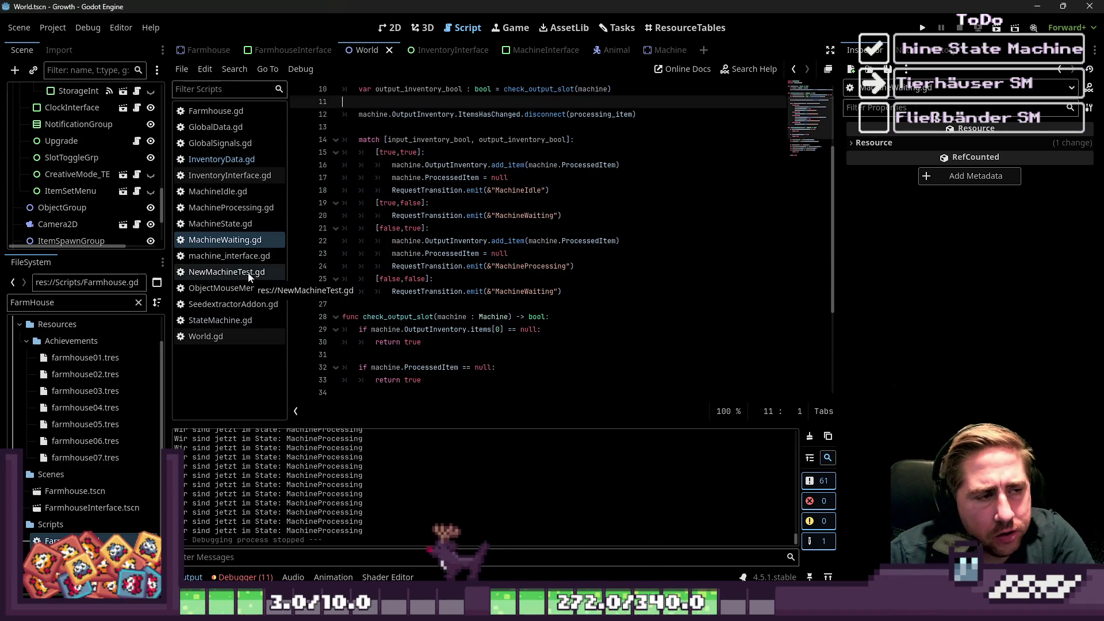
pyautogui.click(244, 257)
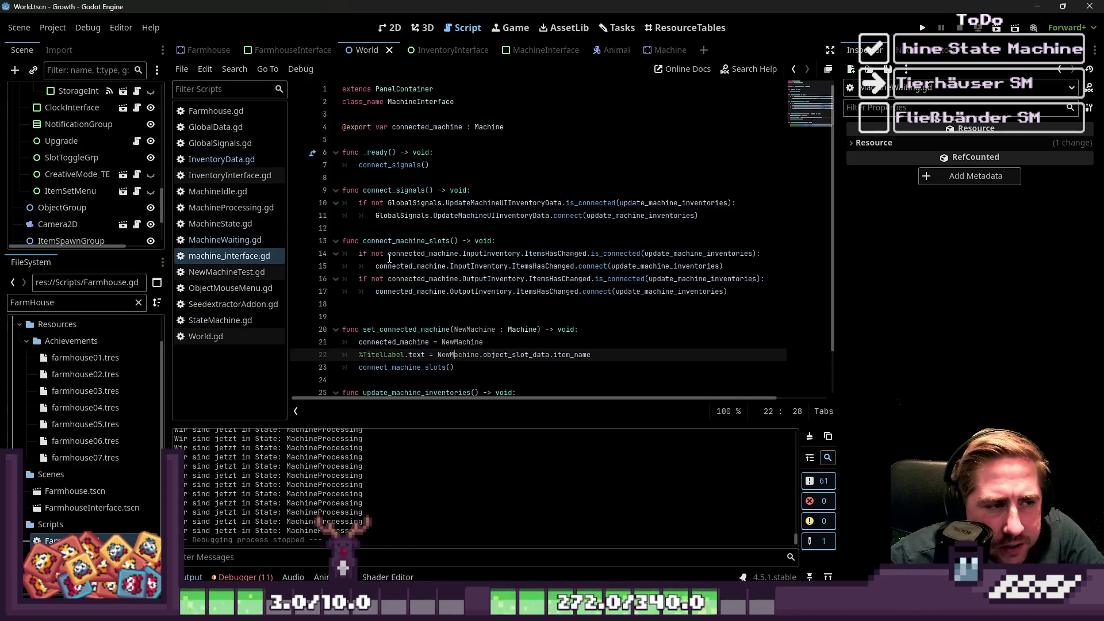
pyautogui.click(409, 241)
pyautogui.moveTo(428, 279)
pyautogui.mouseDown()
pyautogui.moveTo(345, 254)
pyautogui.moveTo(410, 241)
pyautogui.mouseUp()
pyautogui.click(374, 305)
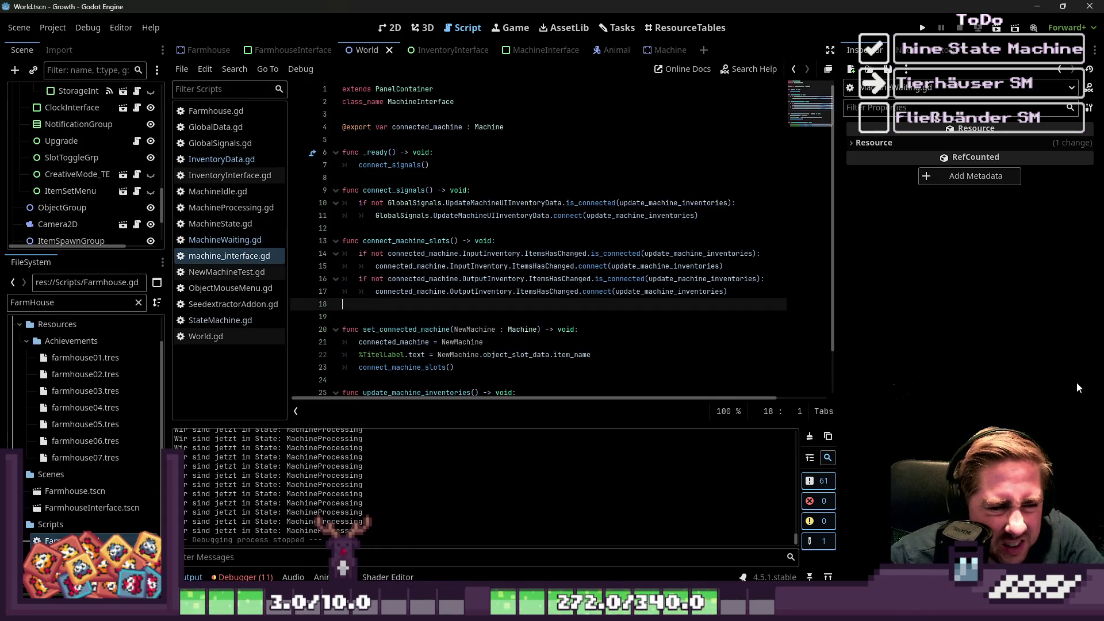
pyautogui.press('BackSpace')
# Trace where connect_machine_slots and connected_machine are used, down to set_connected_machine on line 19.
pyautogui.scroll(-1, 409, 254)
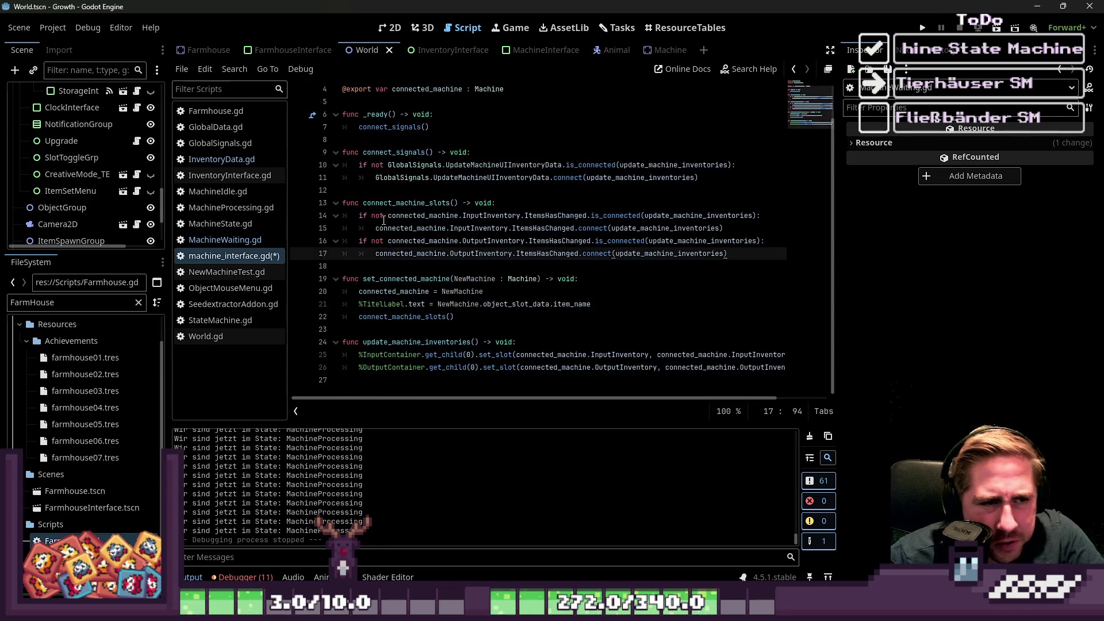
pyautogui.click(400, 202)
pyautogui.doubleClick(400, 203)
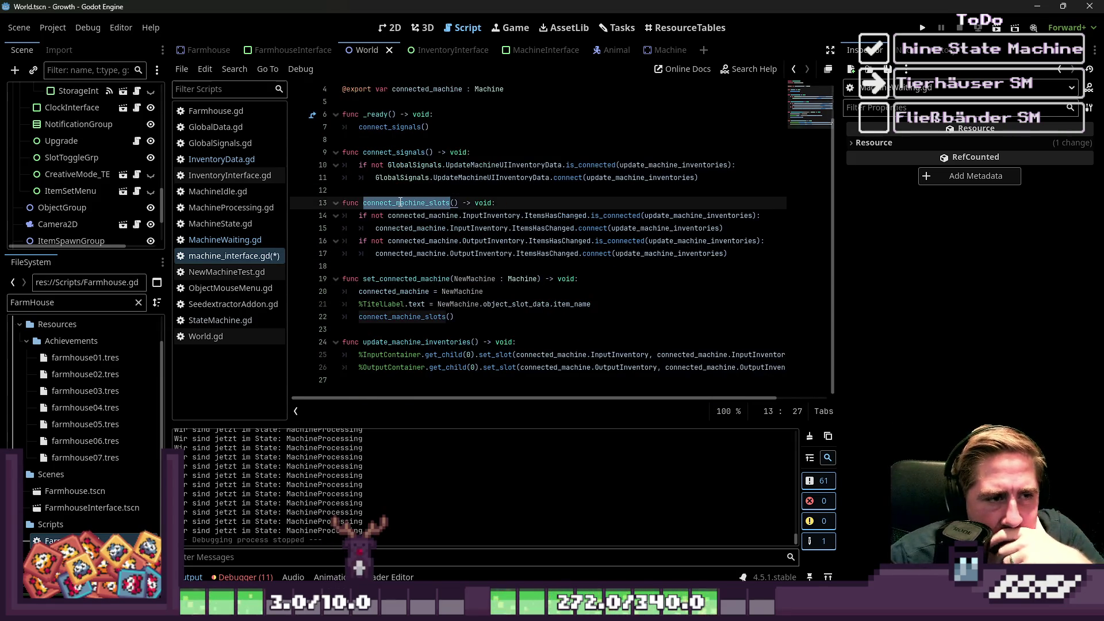
pyautogui.scroll(1, 400, 203)
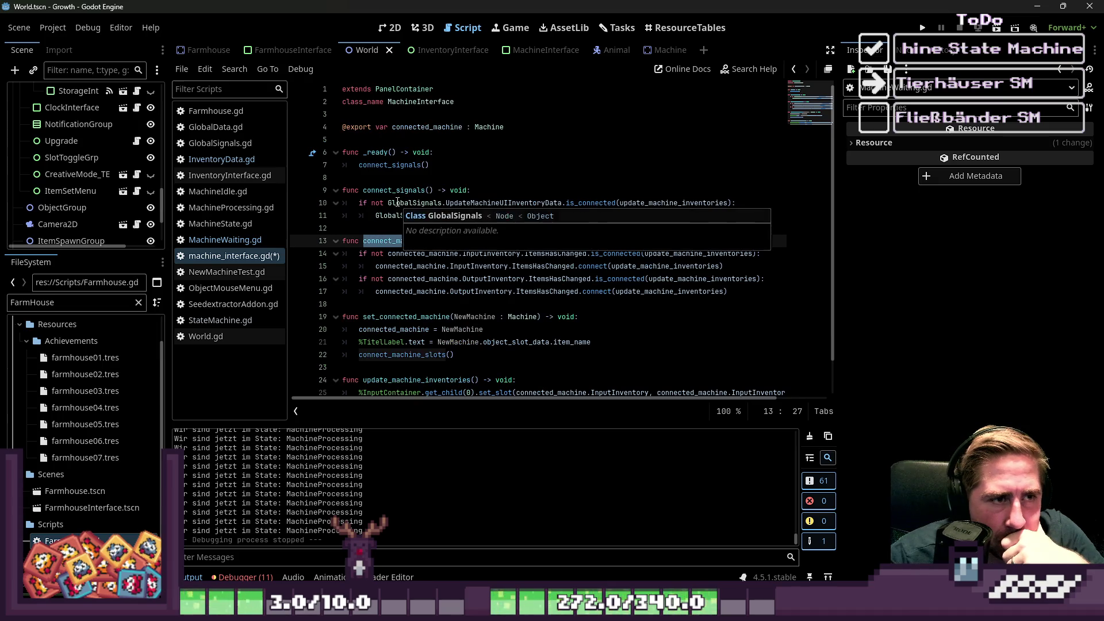
pyautogui.doubleClick(435, 124)
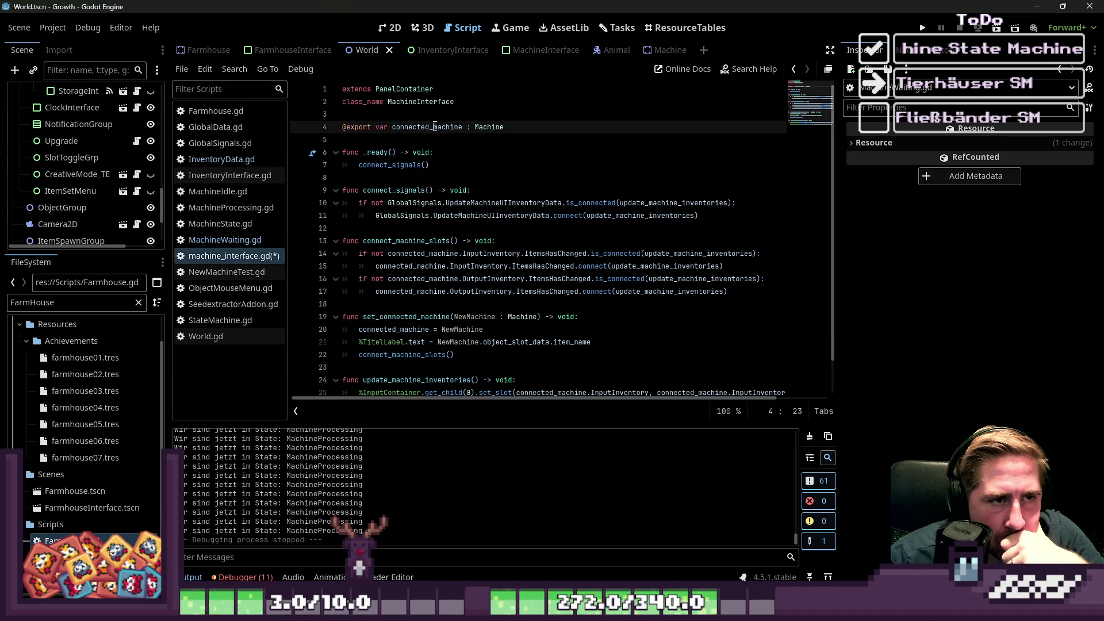
pyautogui.doubleClick(400, 318)
pyautogui.scroll(-1, 400, 318)
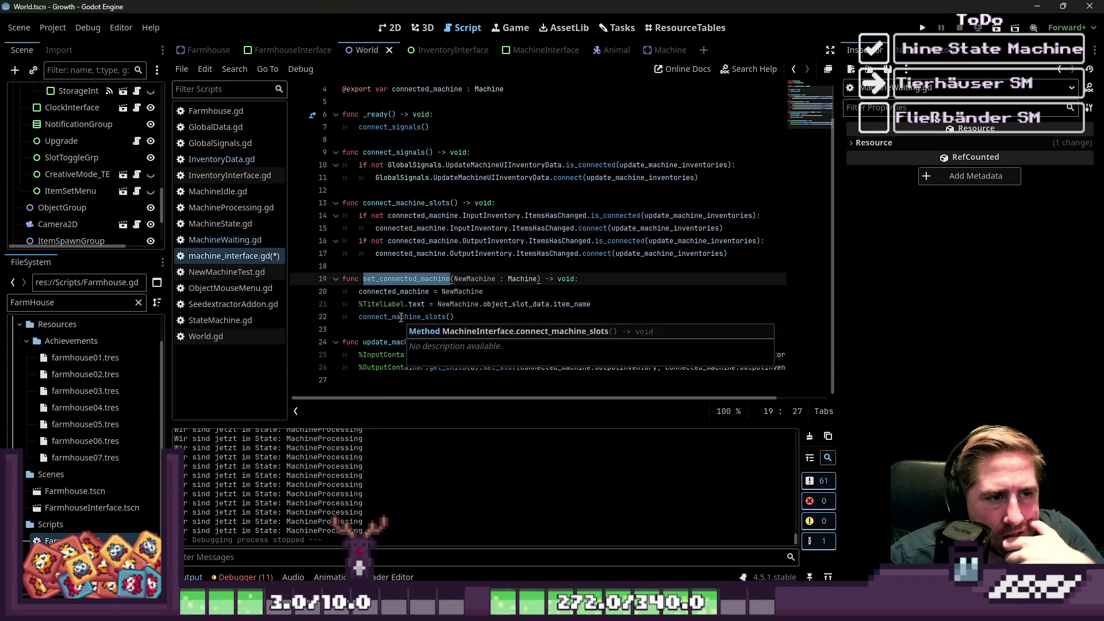
# Review signal-connection lines 14–17, save the script, and show the World scene's 2D layout.
pyautogui.moveTo(728, 254)
pyautogui.mouseDown()
pyautogui.moveTo(437, 240)
pyautogui.moveTo(249, 215)
pyautogui.mouseUp()
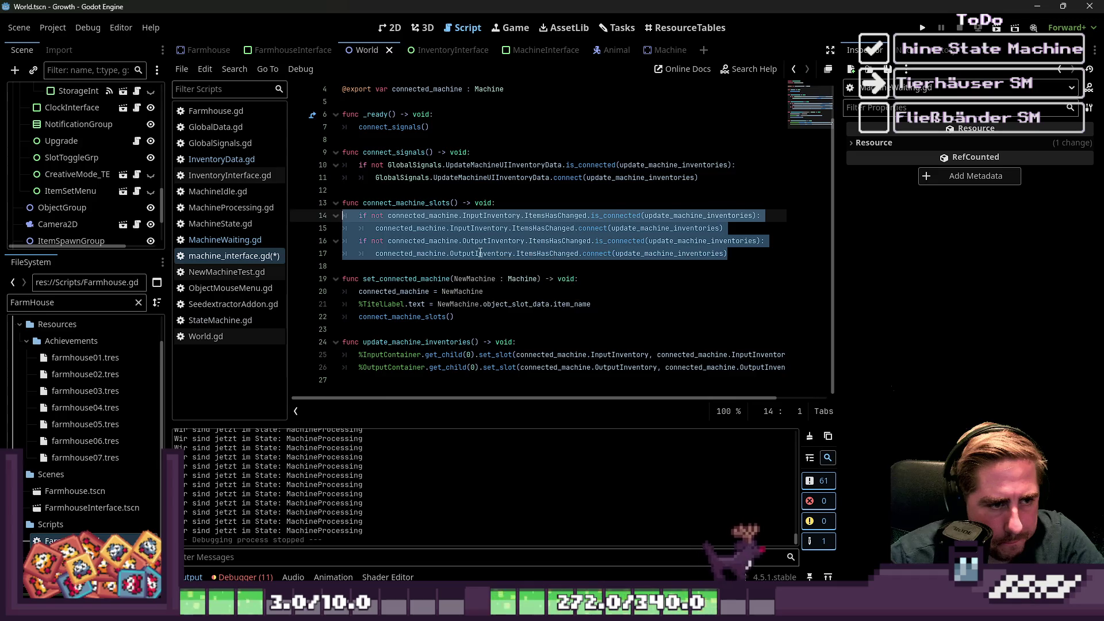
pyautogui.scroll(2, 477, 252)
pyautogui.hotkey('ctrl', 's')
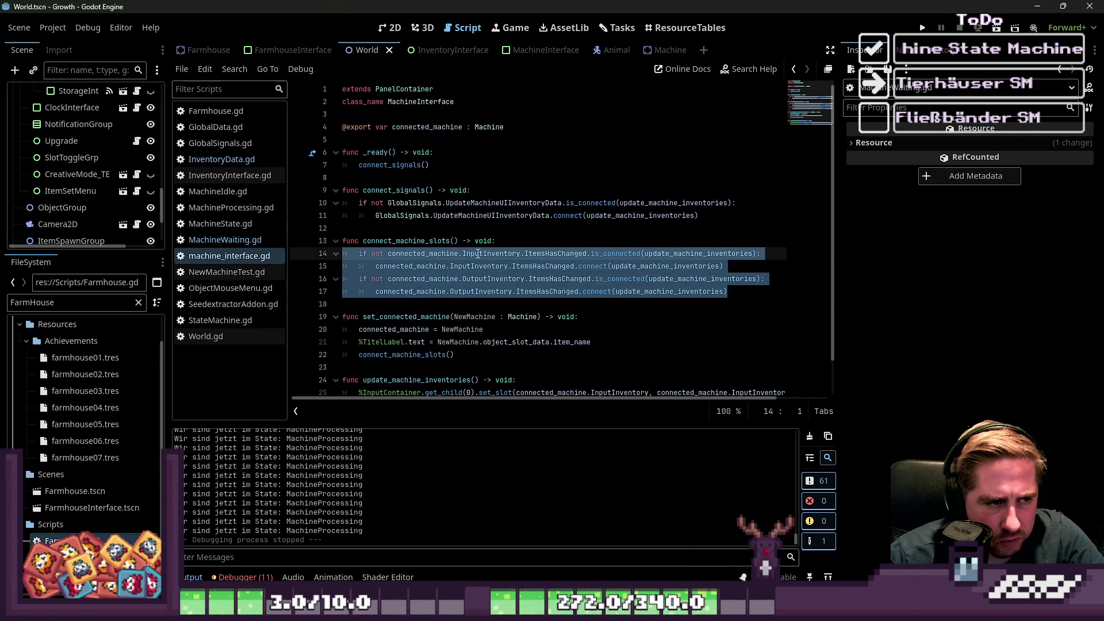
pyautogui.click(384, 29)
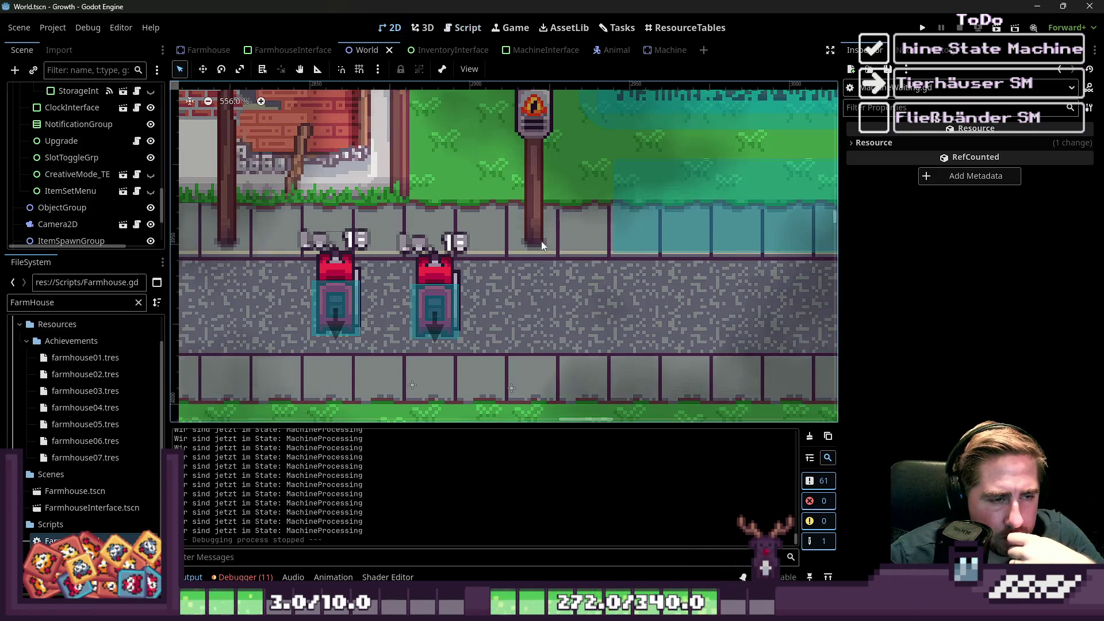
# Widen the Scene dock, then go back to the machine_interface.gd script.
pyautogui.scroll(-4, 541, 240)
pyautogui.scroll(3, 53, 176)
pyautogui.scroll(5, 53, 175)
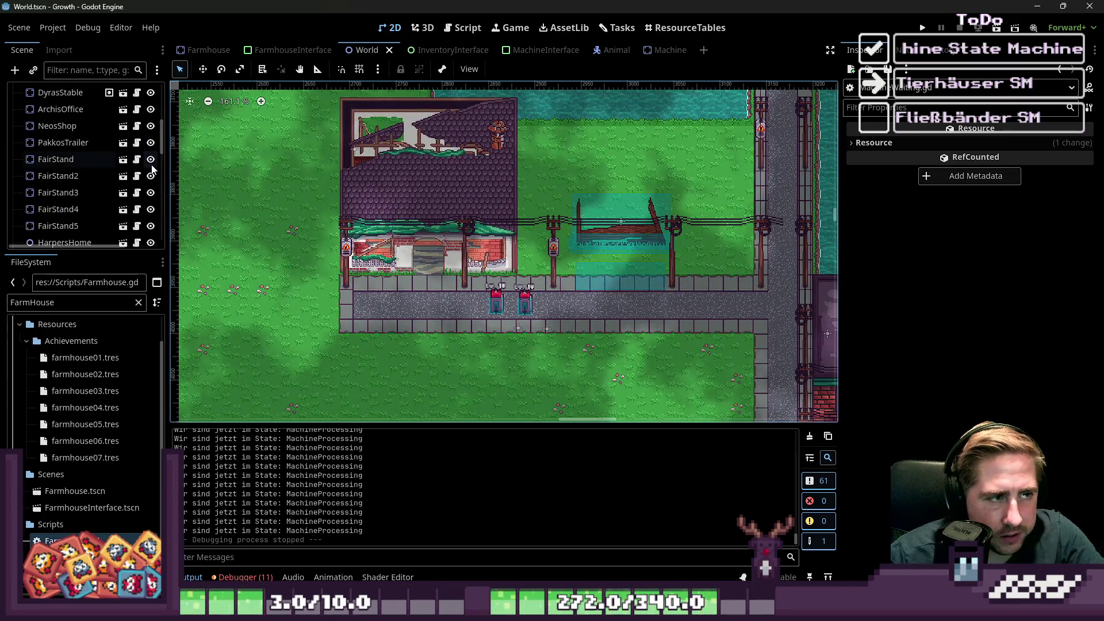
pyautogui.moveTo(166, 167); pyautogui.dragTo(242, 167)
pyautogui.scroll(4, 115, 172)
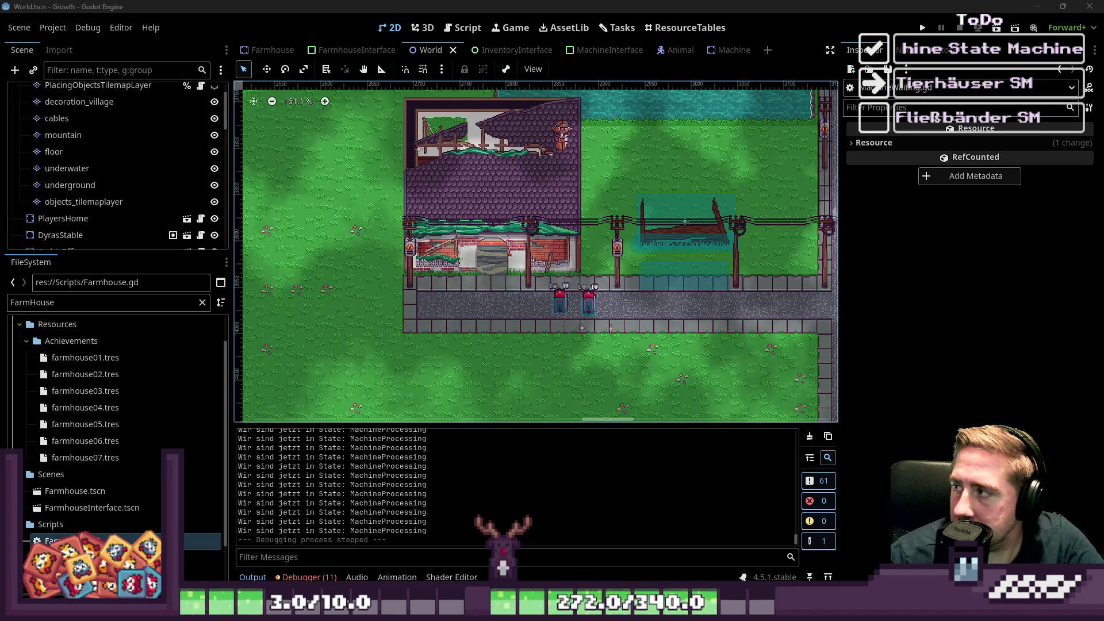
pyautogui.scroll(2, 145, 158)
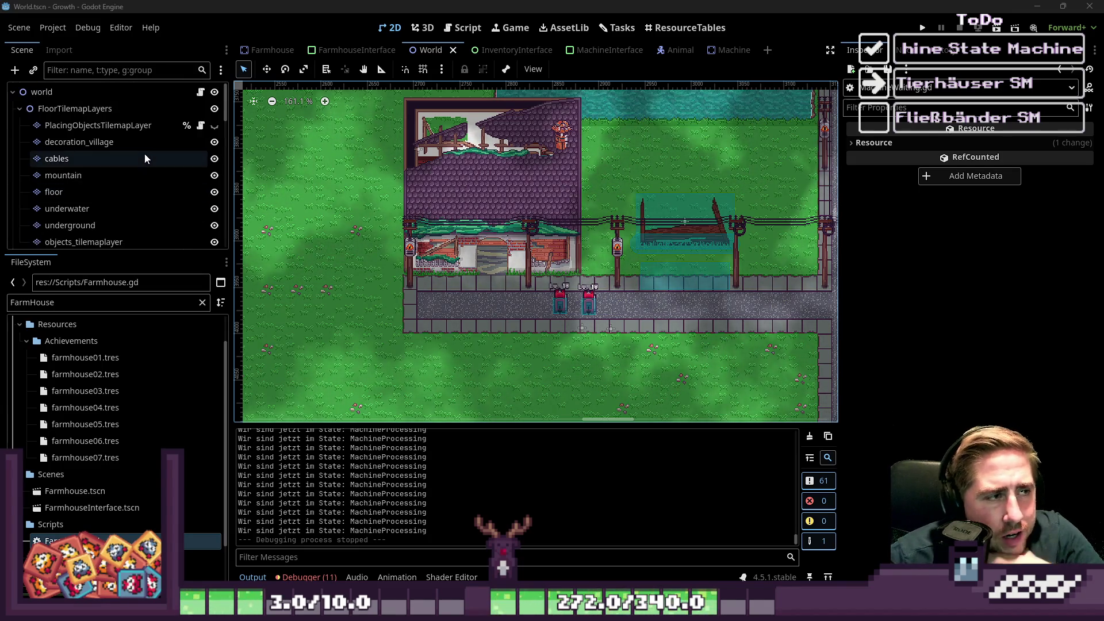
pyautogui.click(469, 28)
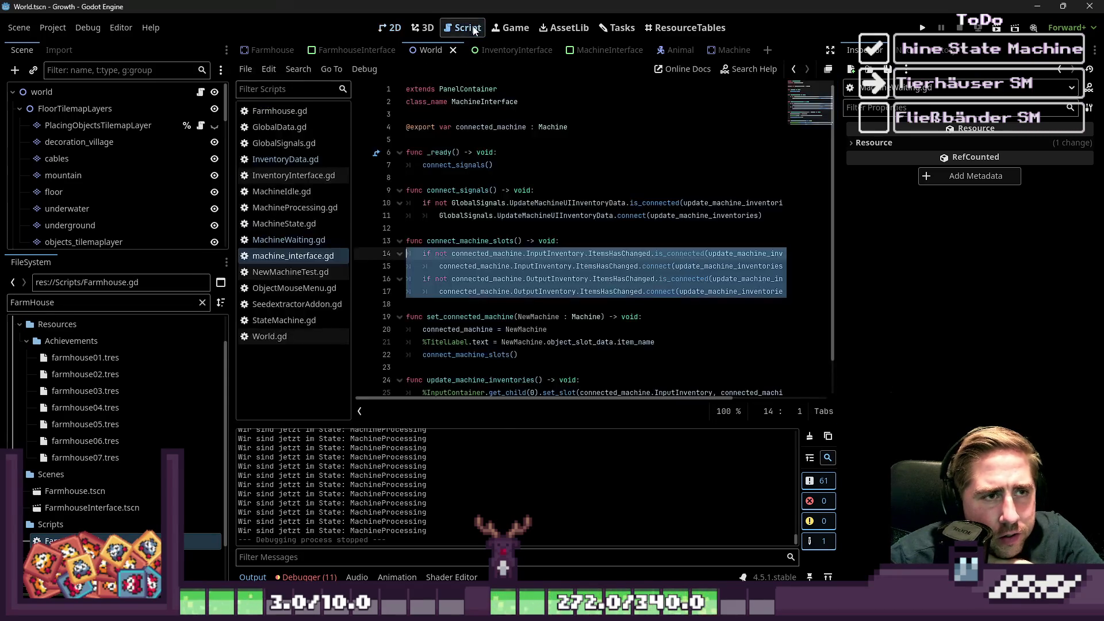
# Compare Farmhouse.gd and MachineWaiting.gd with machine_interface.gd, then select the underground tilemap layer in 2D.
pyautogui.click(499, 277)
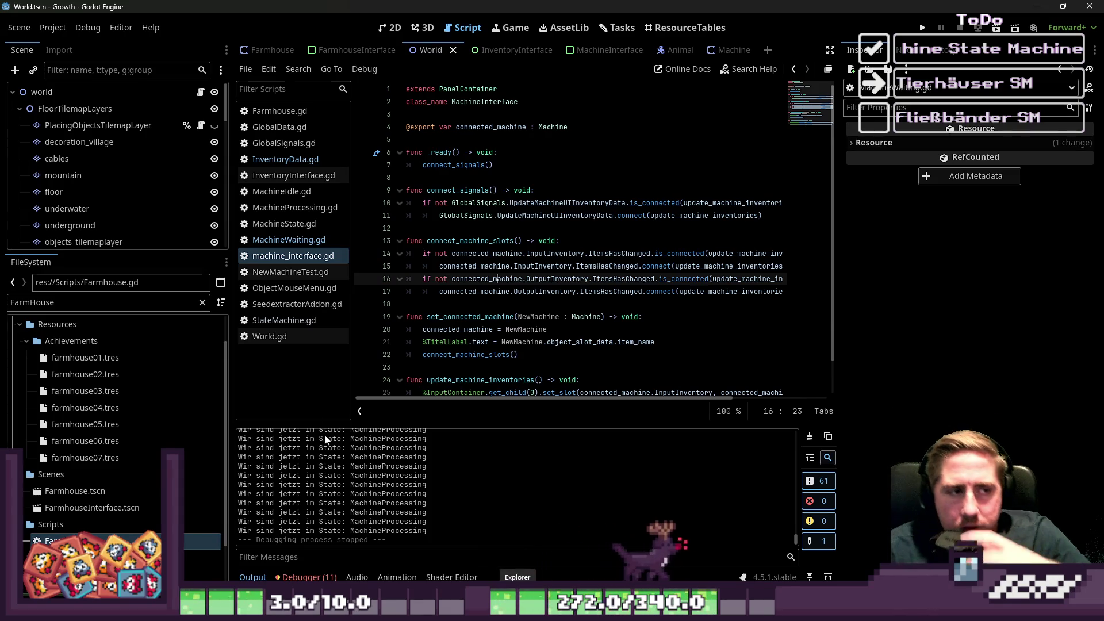
pyautogui.click(301, 111)
pyautogui.scroll(2, 568, 243)
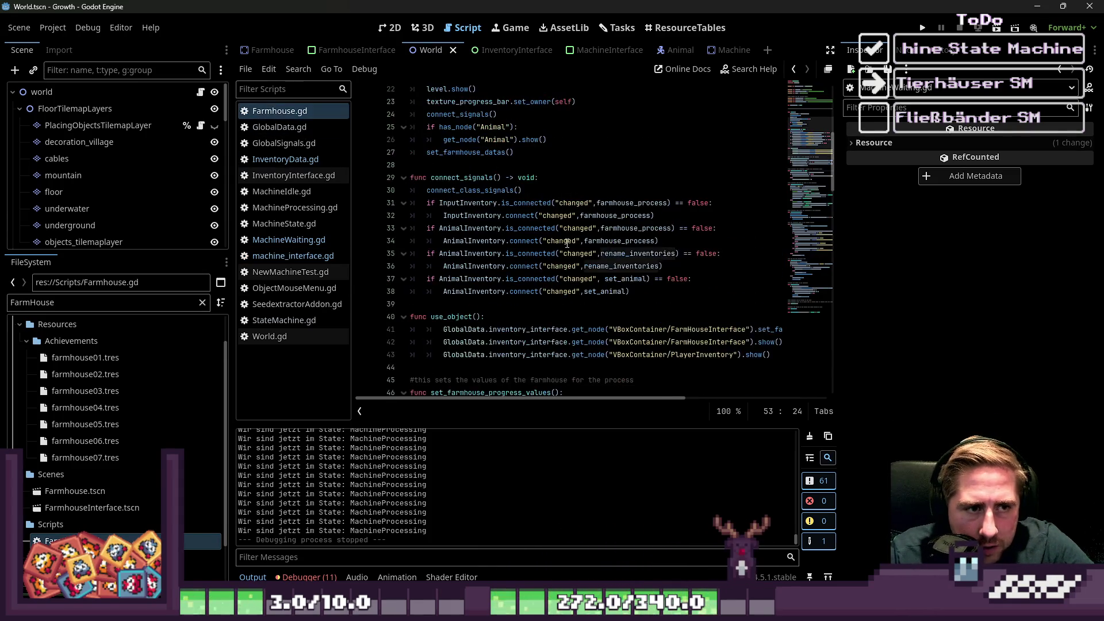
pyautogui.click(288, 239)
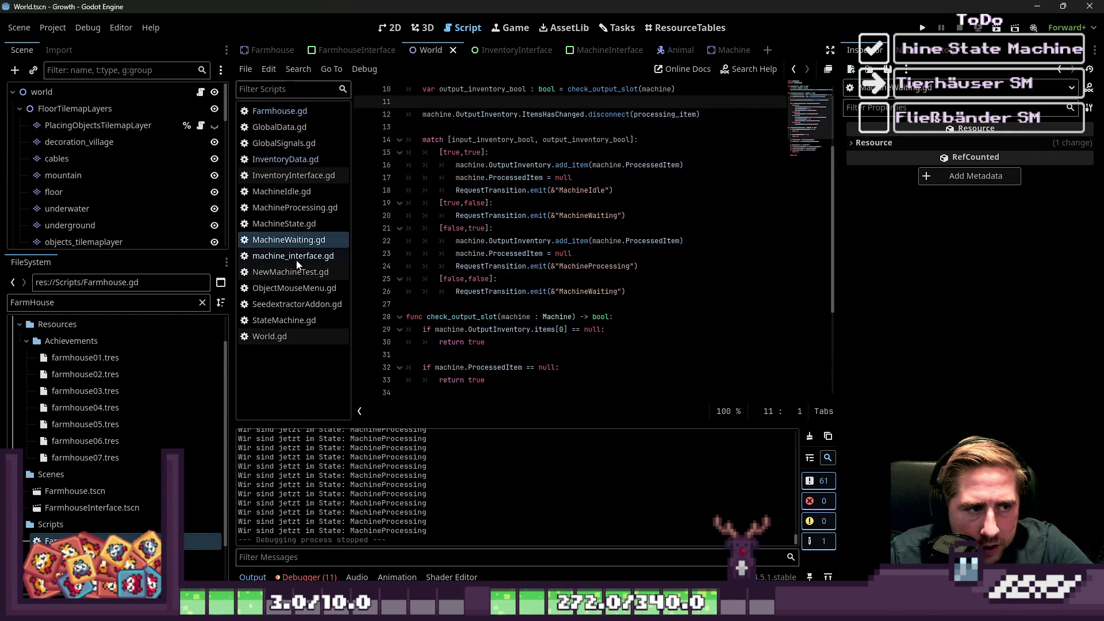
pyautogui.click(297, 260)
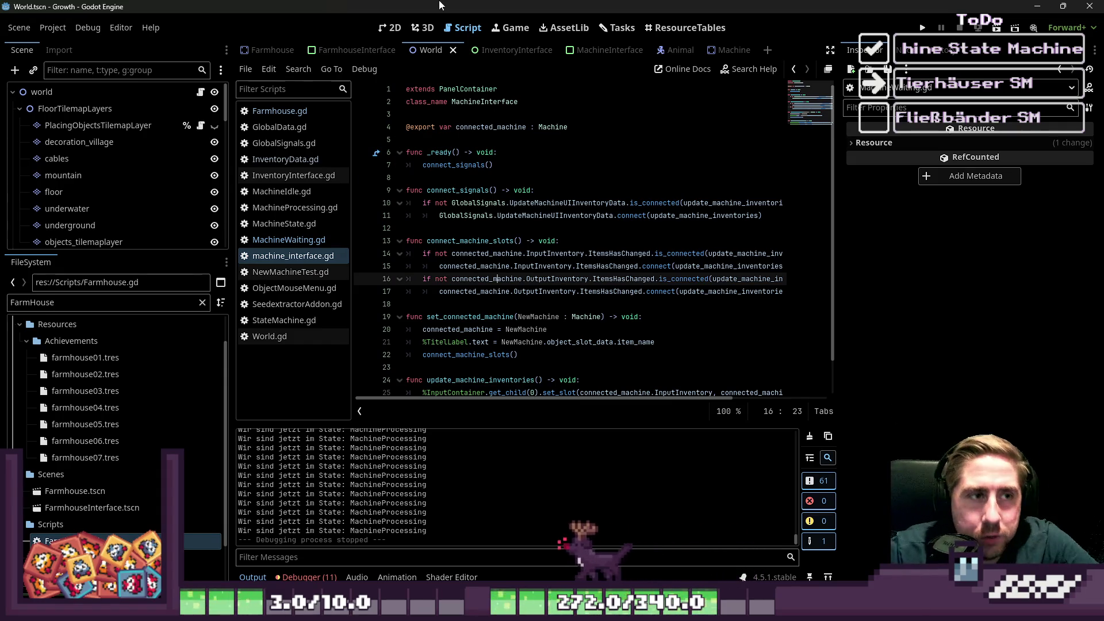
pyautogui.click(384, 23)
pyautogui.click(551, 339)
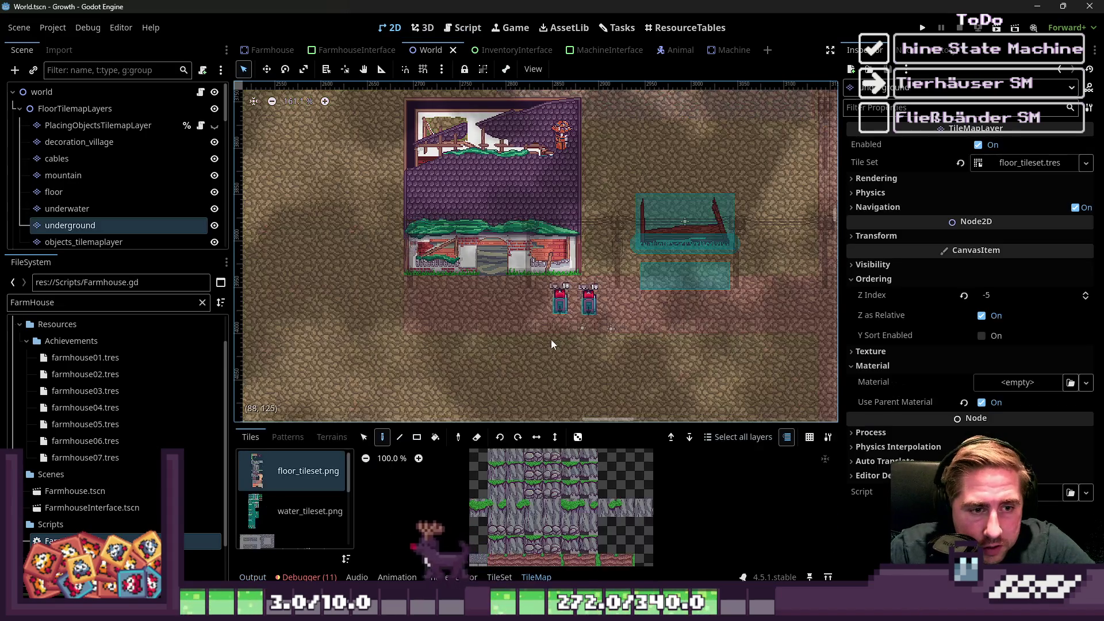
# Collapse the UI node, try duplicating Machine2 along the road, then undo the copy.
pyautogui.scroll(-10, 122, 229)
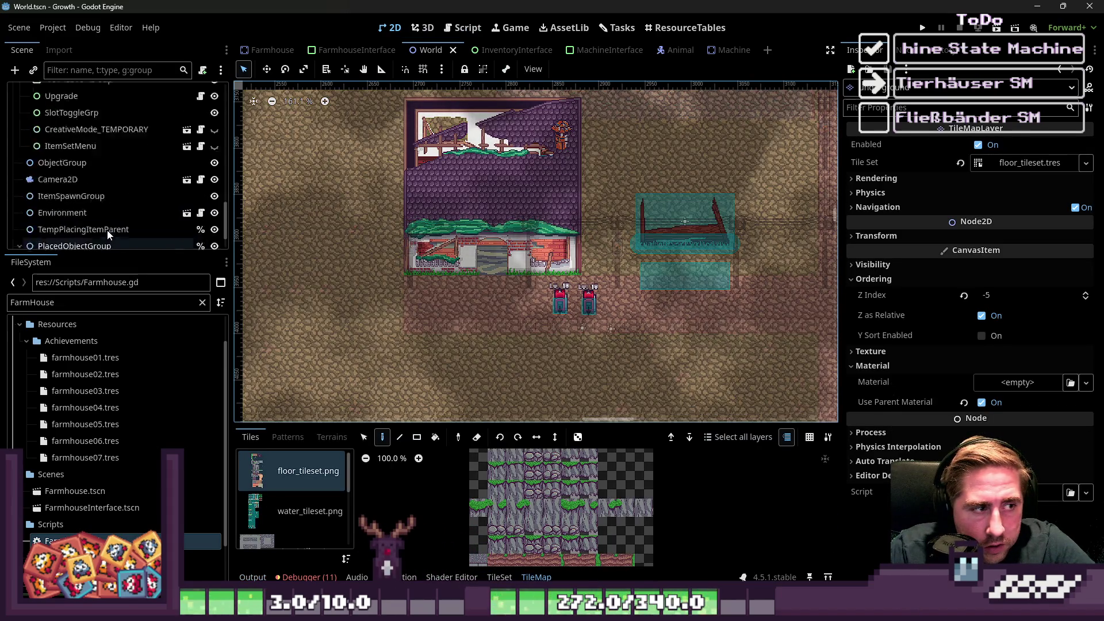
pyautogui.click(21, 170)
pyautogui.scroll(-2, 65, 226)
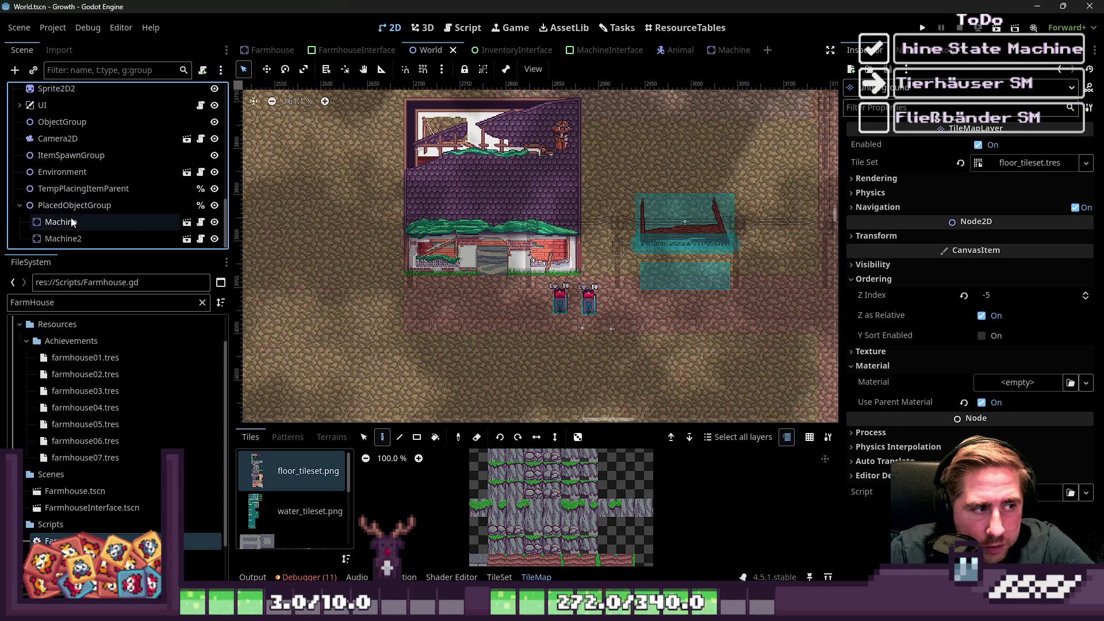
pyautogui.doubleClick(64, 238)
pyautogui.scroll(3, 546, 361)
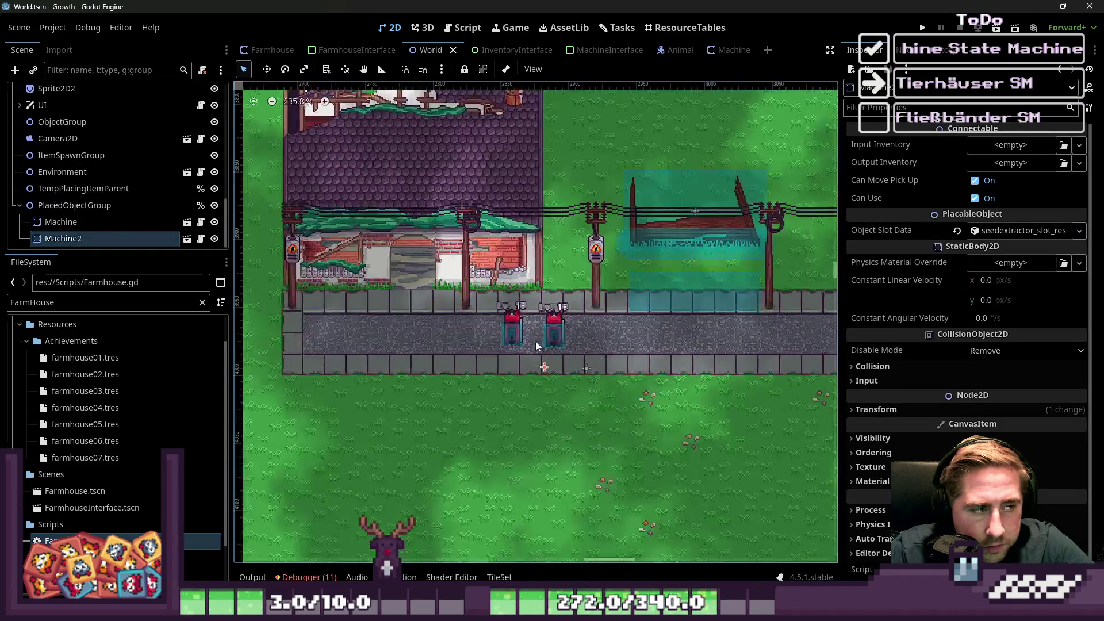
pyautogui.hotkey('ctrl', 'd')
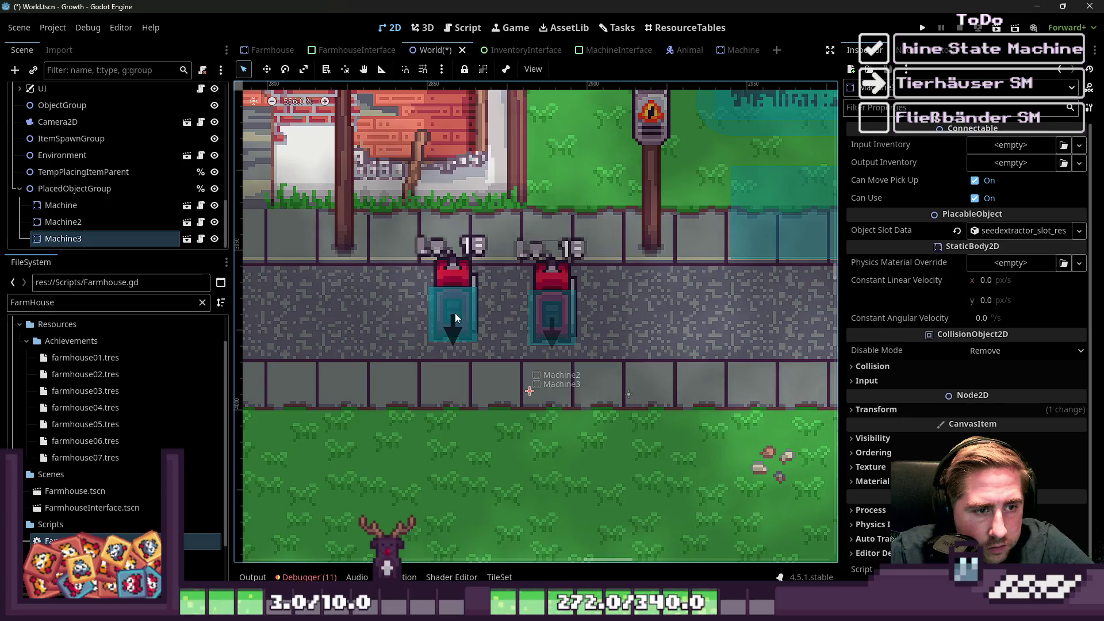
pyautogui.moveTo(455, 318)
pyautogui.mouseDown()
pyautogui.moveTo(666, 315)
pyautogui.moveTo(596, 351)
pyautogui.mouseUp()
pyautogui.press('Escape')
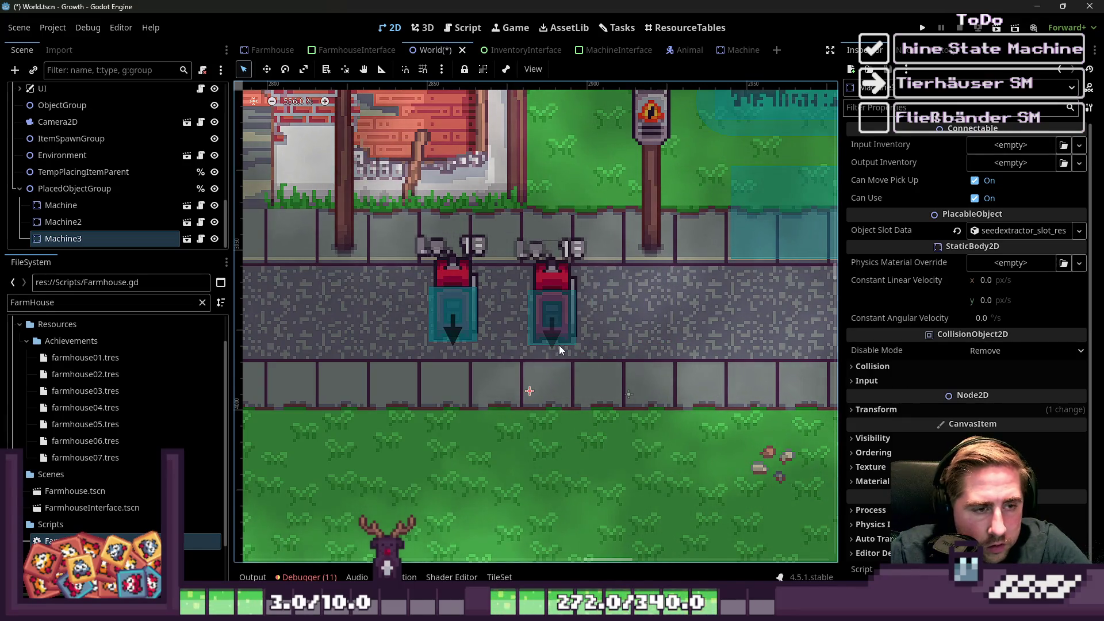
pyautogui.hotkey('ctrl', 'z')
# Duplicate Machine and Machine2 and move the two copies right along the road.
pyautogui.click(88, 225)
pyautogui.keyDown('shift'); pyautogui.click(81, 241); pyautogui.keyUp('shift')
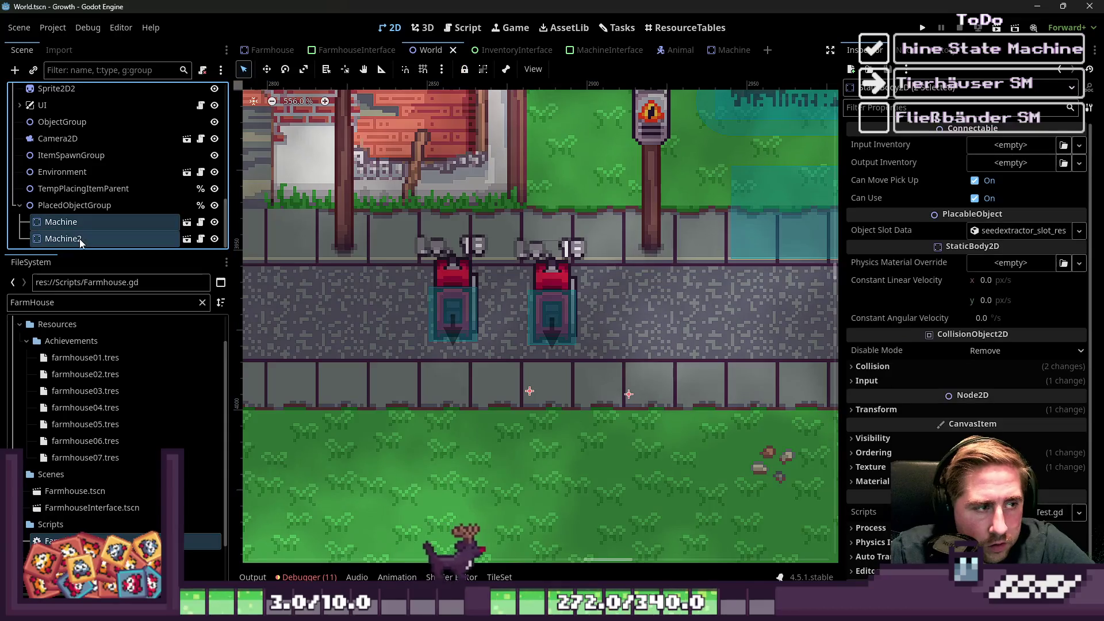
pyautogui.hotkey('ctrl', 'd')
pyautogui.moveTo(454, 334); pyautogui.dragTo(659, 335)
pyautogui.scroll(-1, 127, 247)
# Duplicate Machine through Machine4 and place the four copies further right on the road.
pyautogui.click(81, 221)
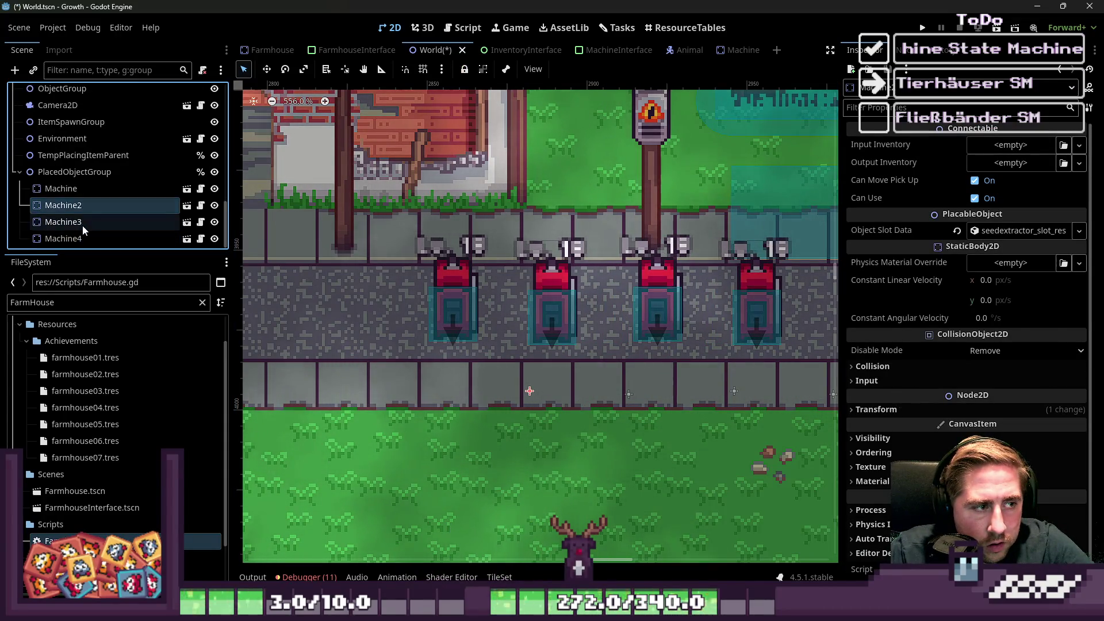
pyautogui.click(62, 190)
pyautogui.keyDown('shift'); pyautogui.click(70, 242); pyautogui.keyUp('shift')
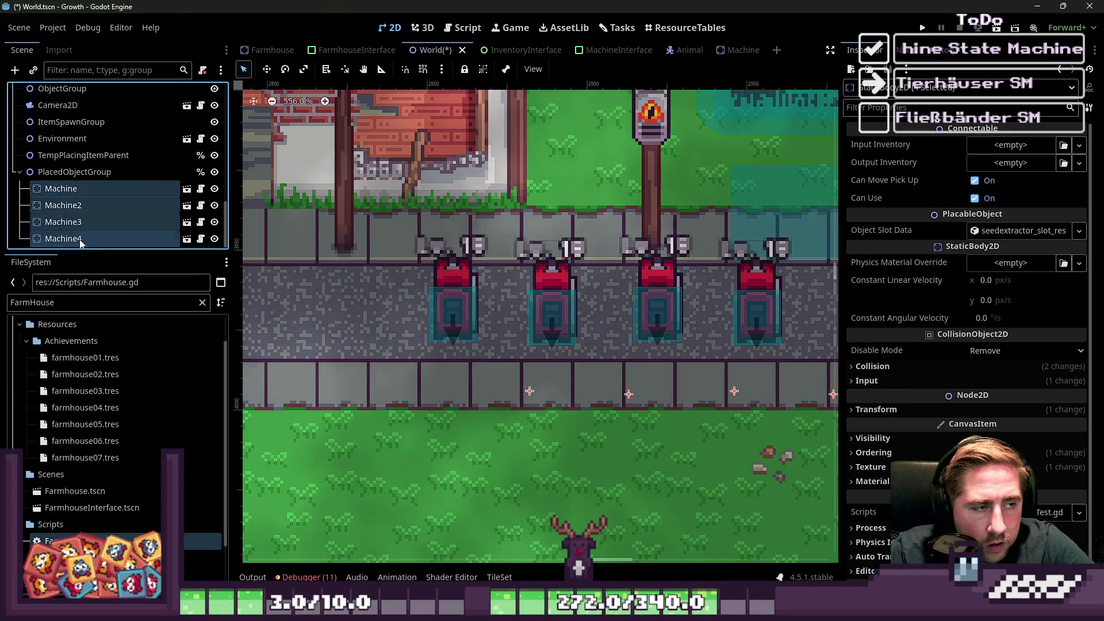
pyautogui.hotkey('ctrl', 'd')
pyautogui.scroll(-5, 342, 310)
pyautogui.moveTo(402, 313); pyautogui.dragTo(638, 334)
pyautogui.click(69, 173)
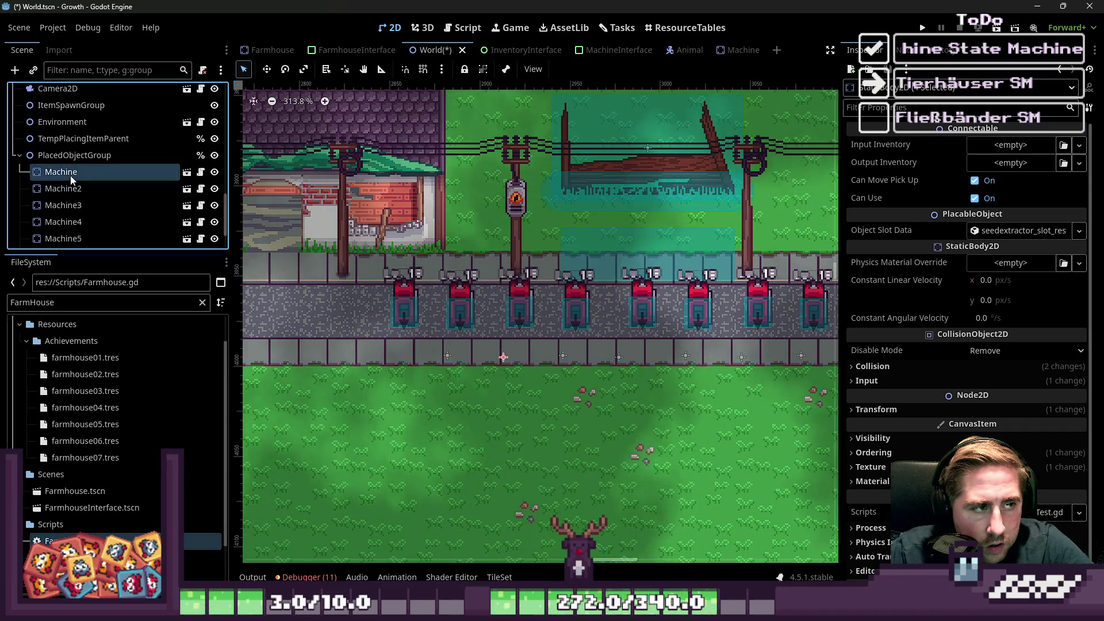
# Filter the FileSystem by 'cheese' to find the cheese-dairy slot resource.
pyautogui.click(74, 190)
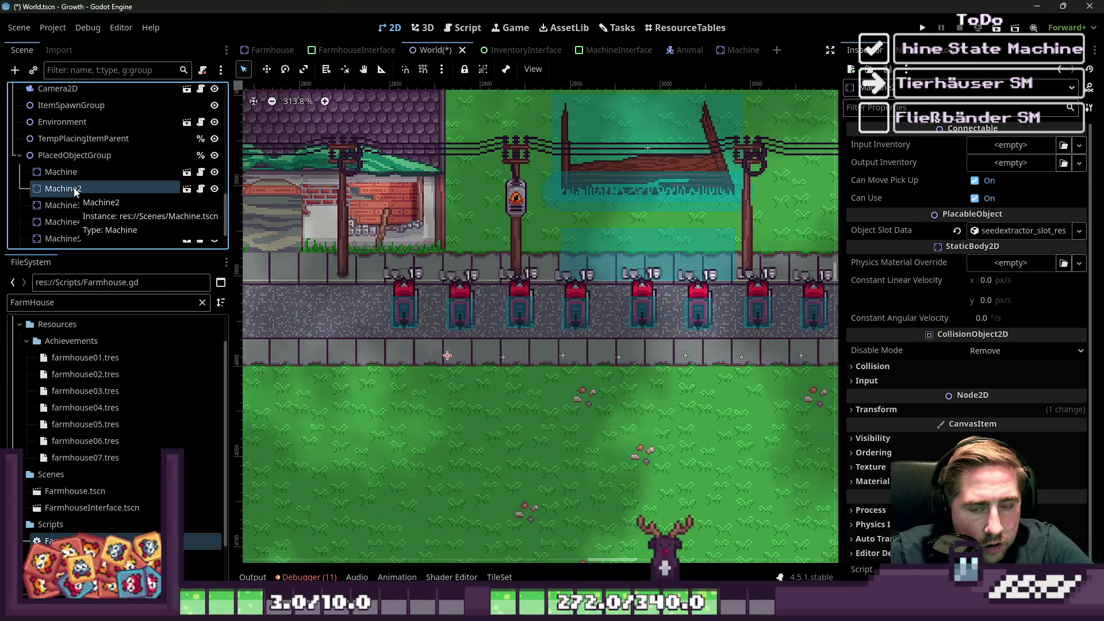
pyautogui.click(76, 173)
pyautogui.doubleClick(85, 303)
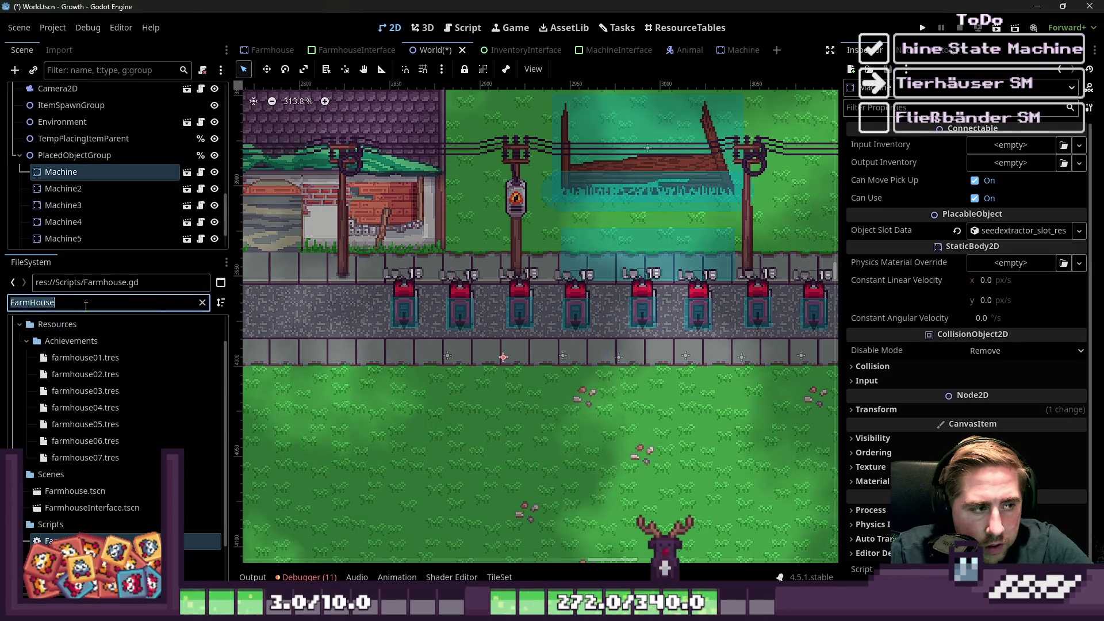
pyautogui.write('addon')
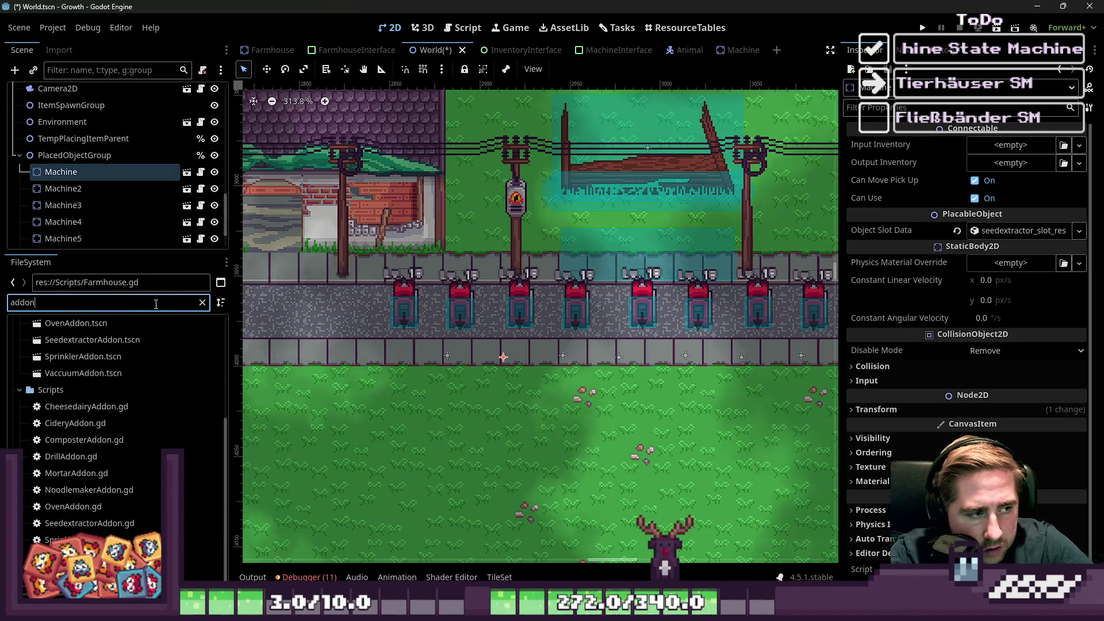
pyautogui.scroll(3, 87, 334)
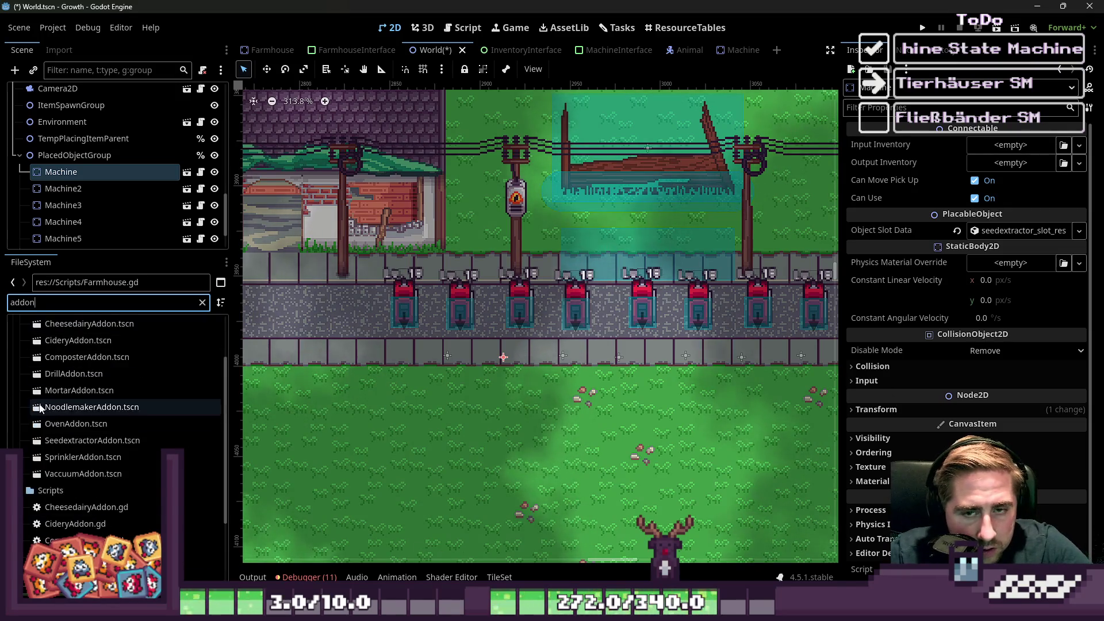
pyautogui.scroll(2, 39, 409)
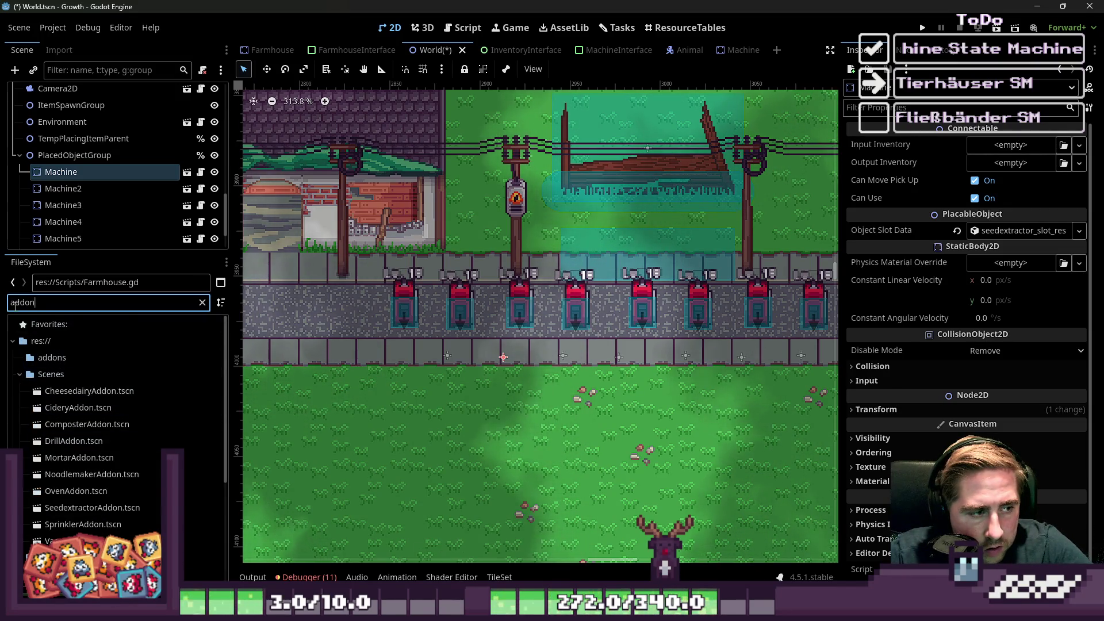
pyautogui.doubleClick(33, 303)
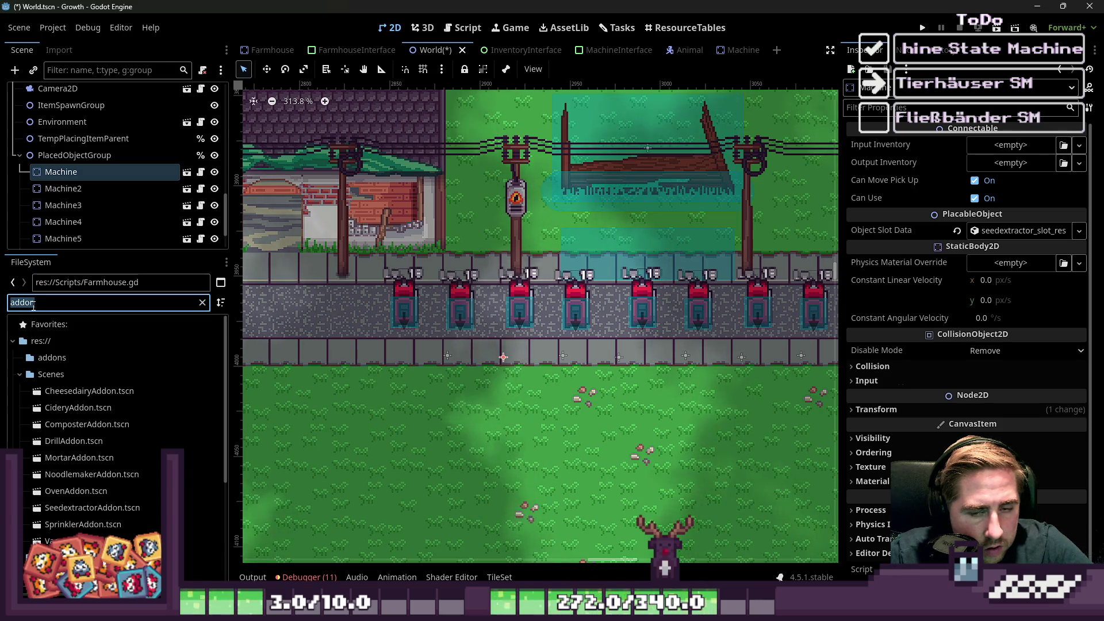
pyautogui.write('cheese')
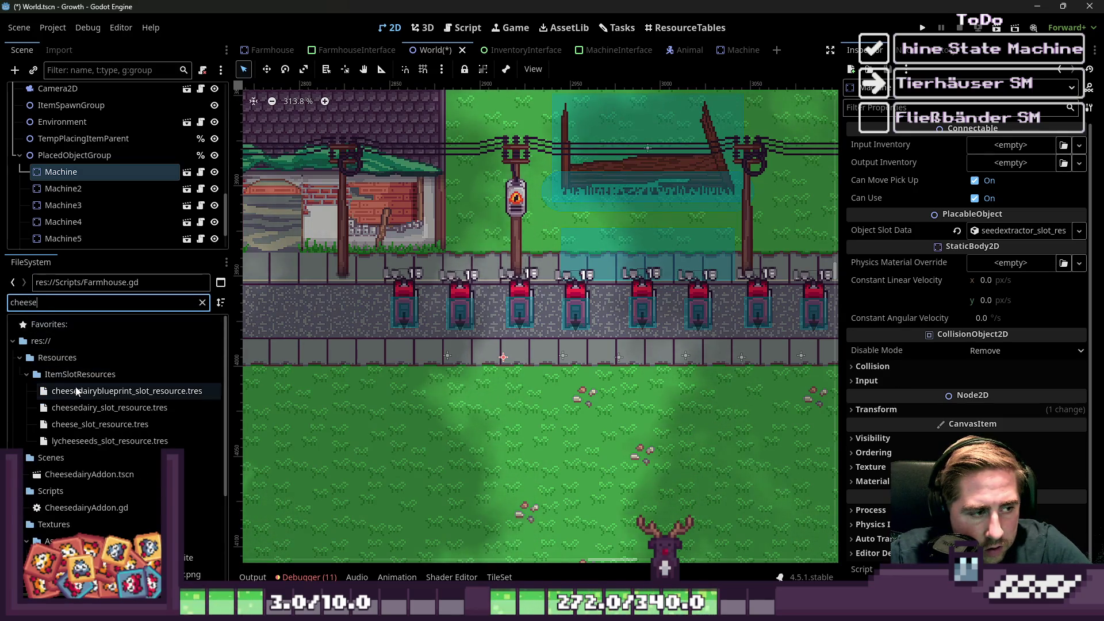
pyautogui.click(86, 408)
# Set Machine2's Object Slot Data to the cheese-dairy slot resource.
pyautogui.click(409, 317)
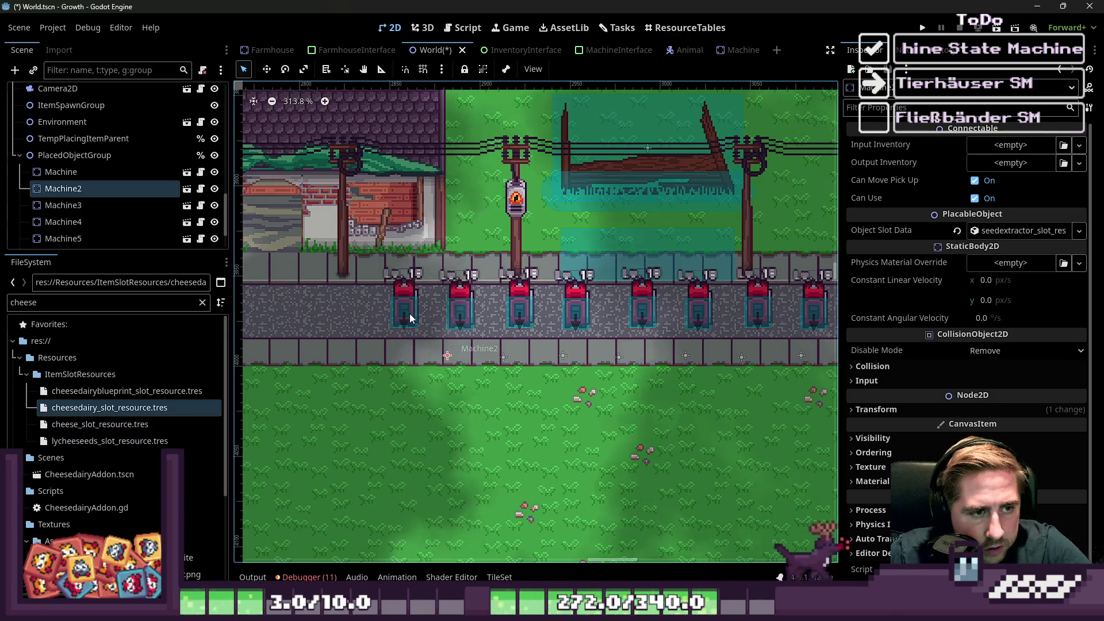
pyautogui.click(402, 302)
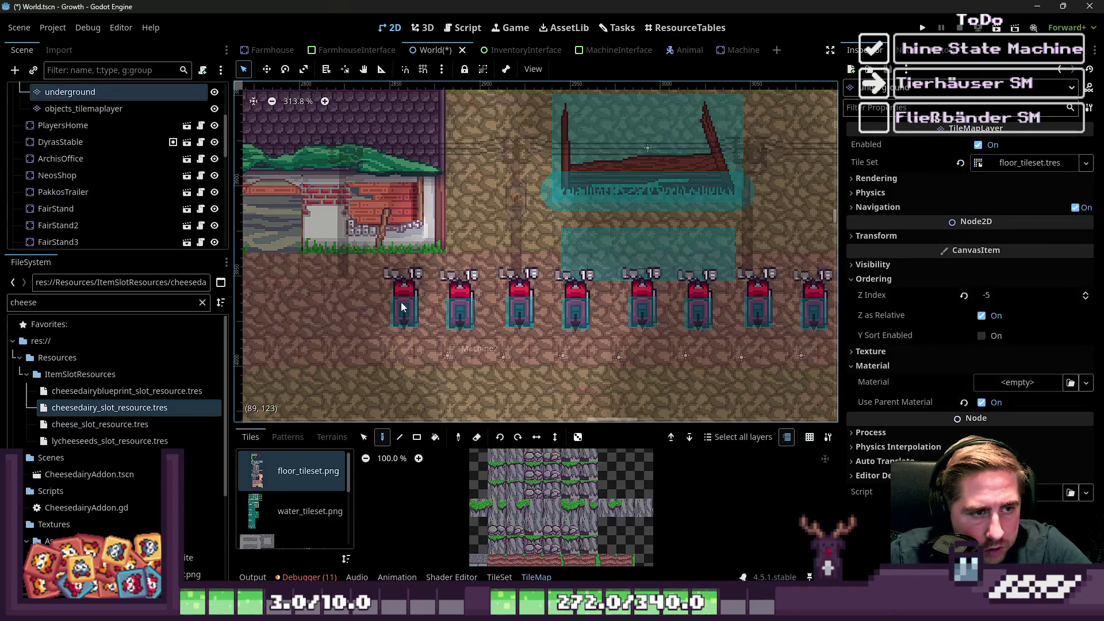
pyautogui.scroll(-5, 71, 213)
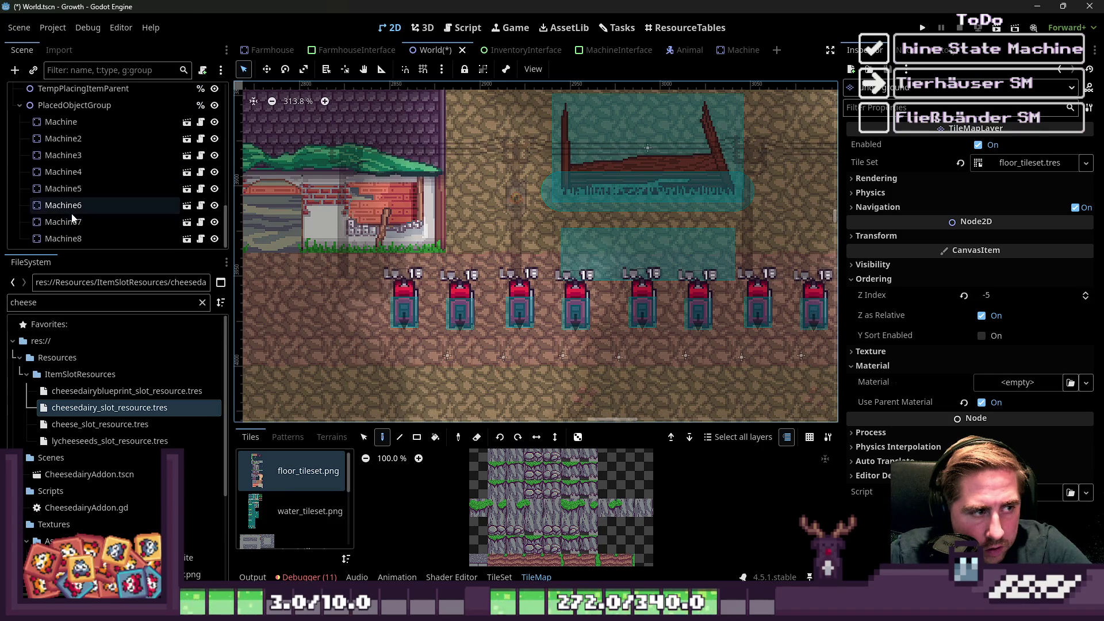
pyautogui.click(63, 139)
pyautogui.moveTo(110, 408)
pyautogui.mouseDown()
pyautogui.moveTo(485, 385)
pyautogui.moveTo(948, 242)
pyautogui.moveTo(1020, 230)
pyautogui.mouseUp()
pyautogui.scroll(4, 425, 319)
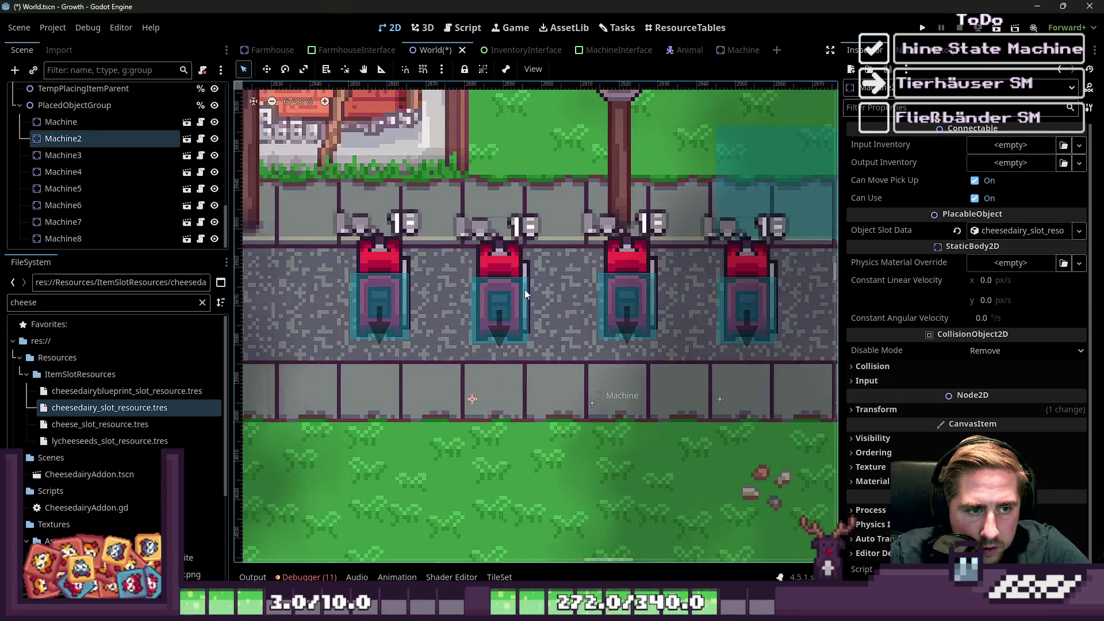
# Filter by 'cid' and set Machine4's Object Slot Data to the cidery slot resource.
pyautogui.click(508, 292)
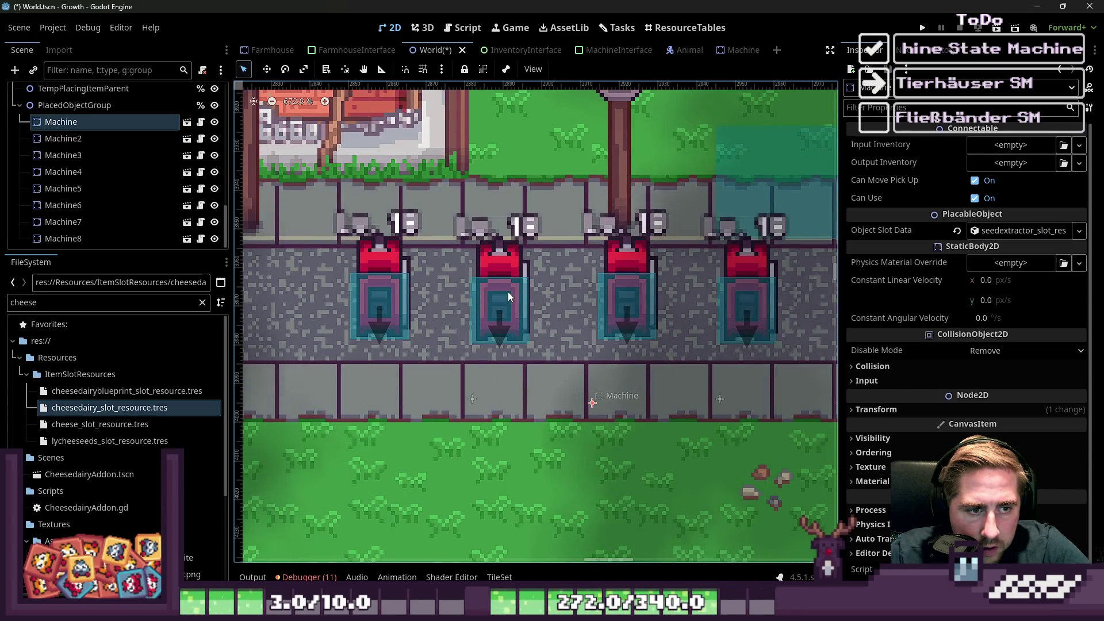
pyautogui.click(633, 290)
pyautogui.click(60, 308)
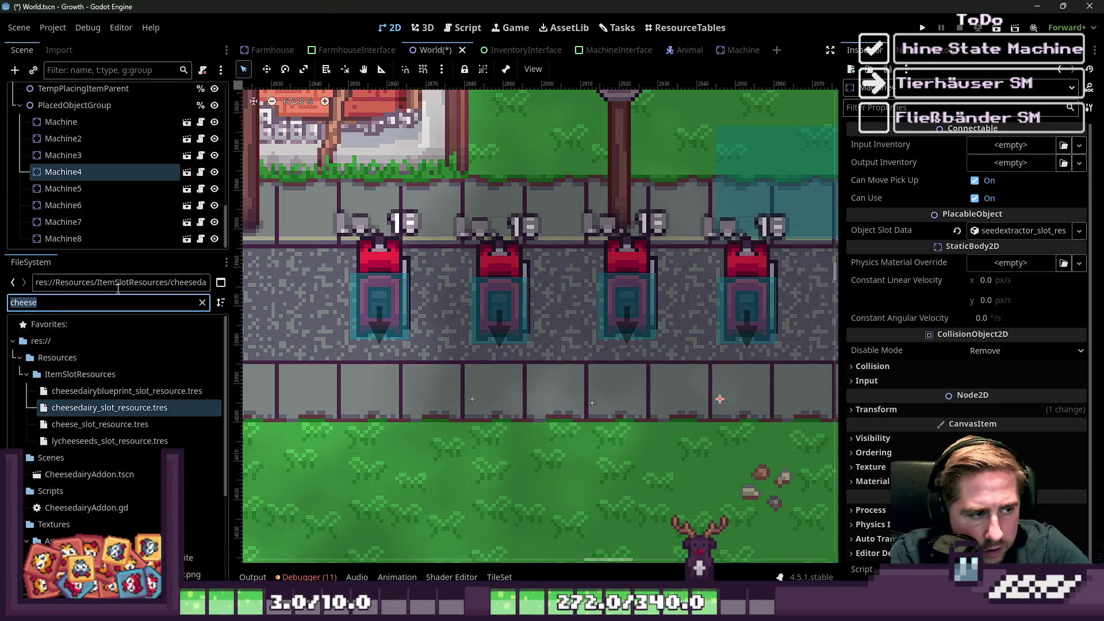
pyautogui.press('BackSpace')
pyautogui.write('don')
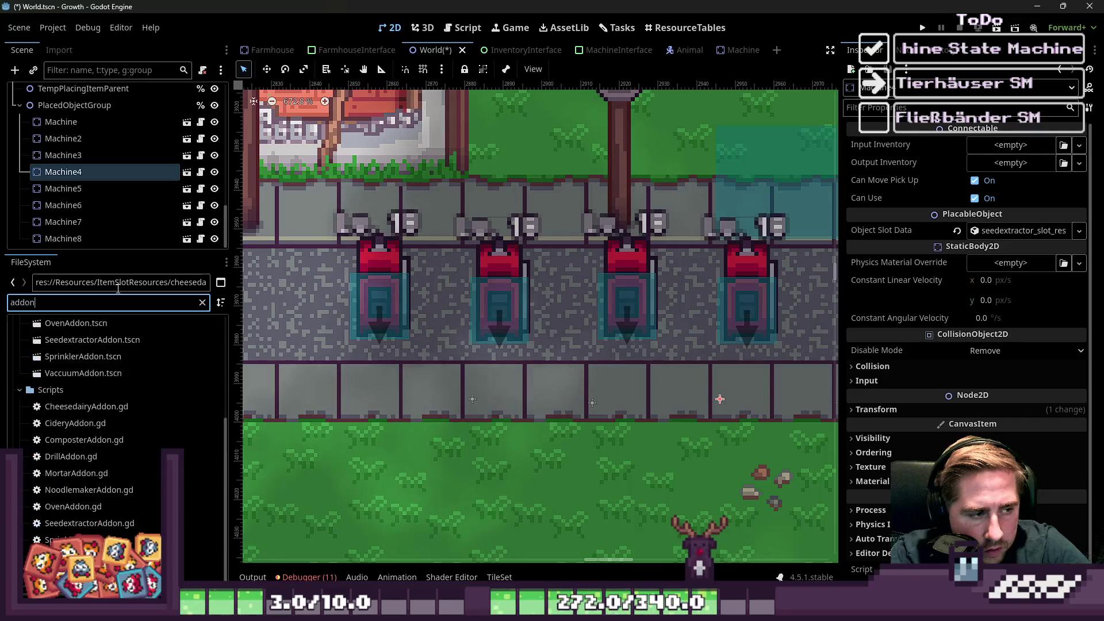
pyautogui.hotkey('ctrl', 'a')
pyautogui.write('cid')
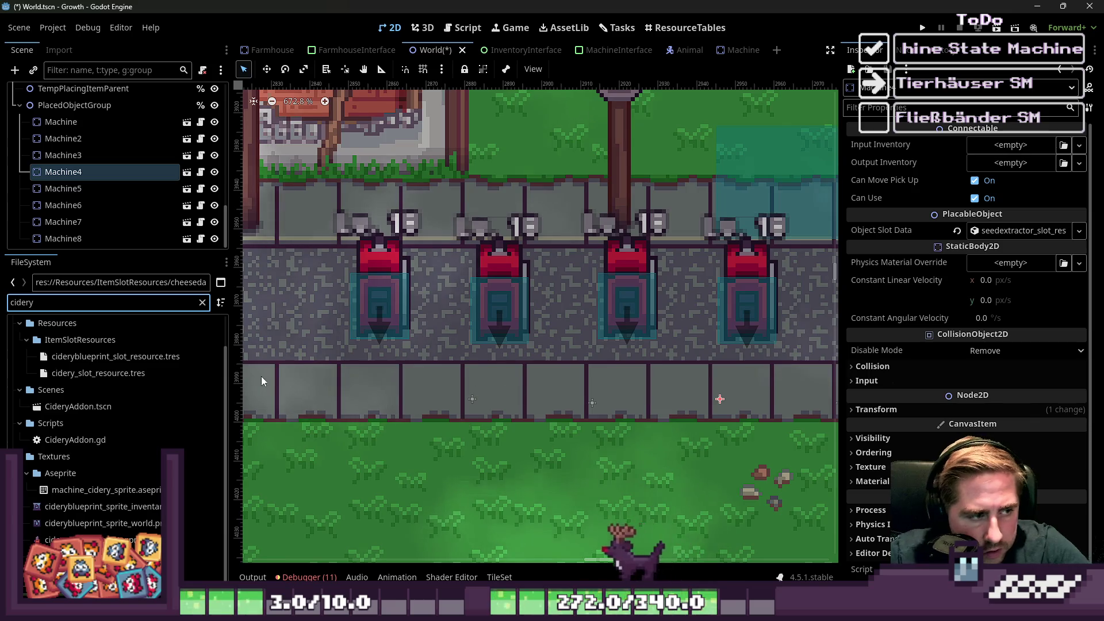
pyautogui.scroll(1, 261, 376)
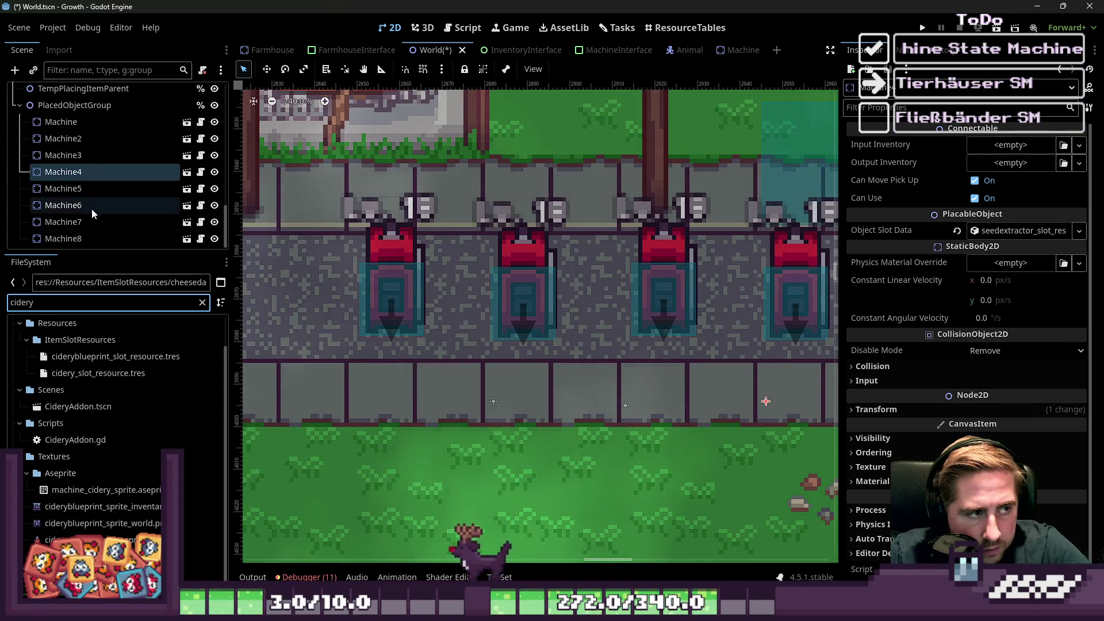
pyautogui.moveTo(98, 373)
pyautogui.mouseDown()
pyautogui.moveTo(510, 374)
pyautogui.moveTo(1013, 275)
pyautogui.mouseUp()
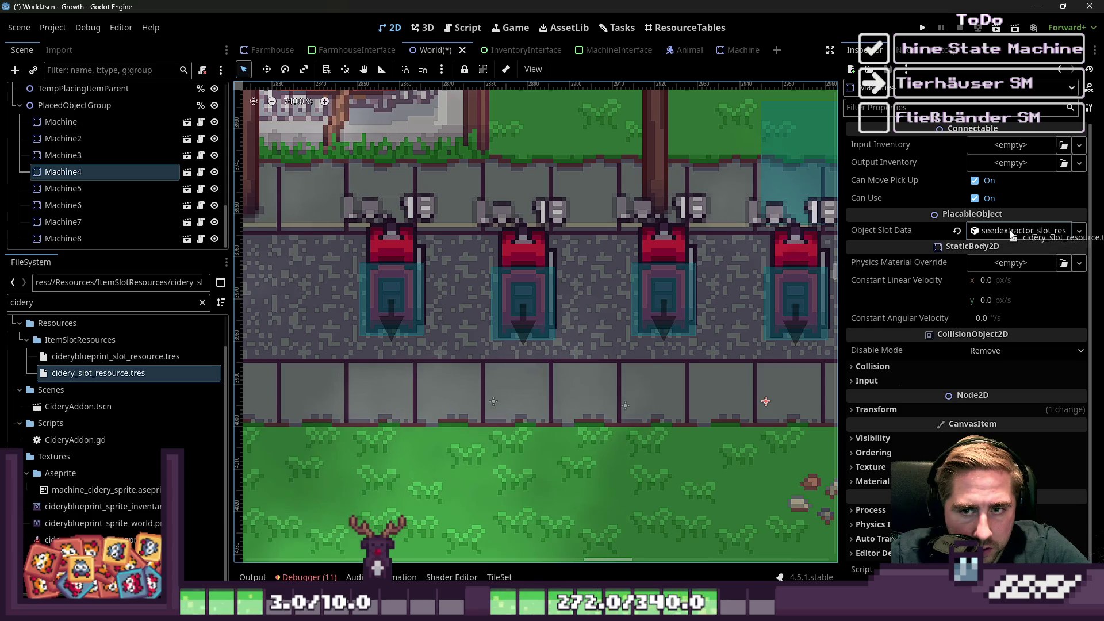
# Filter by 'compost' and give Machine5 the composter slot data.
pyautogui.scroll(-3, 358, 292)
pyautogui.click(87, 190)
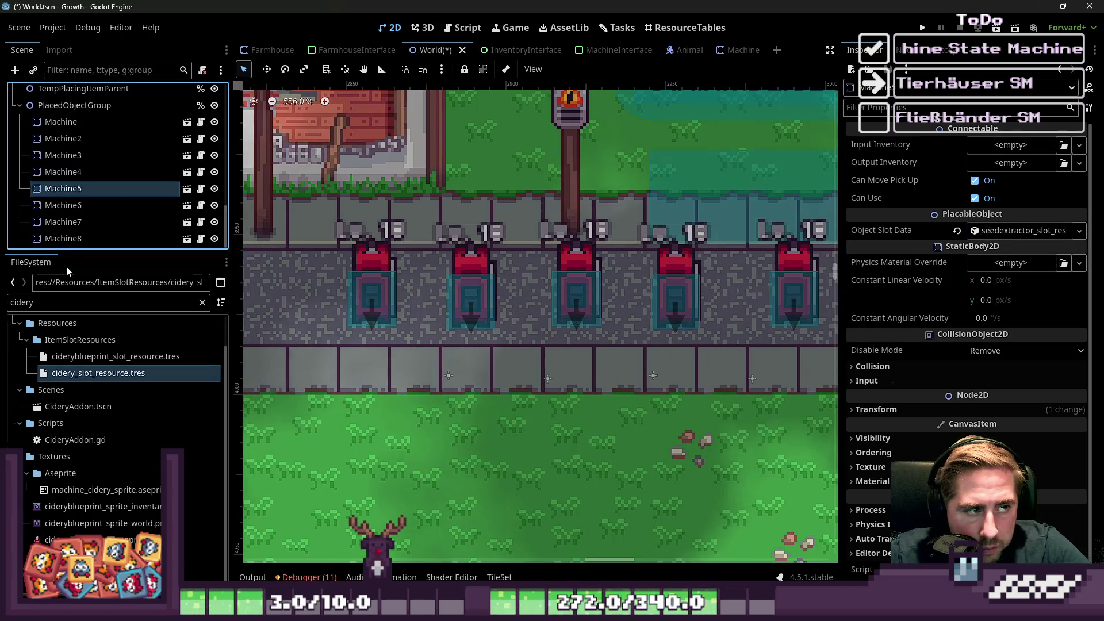
pyautogui.doubleClick(63, 302)
pyautogui.write('compost')
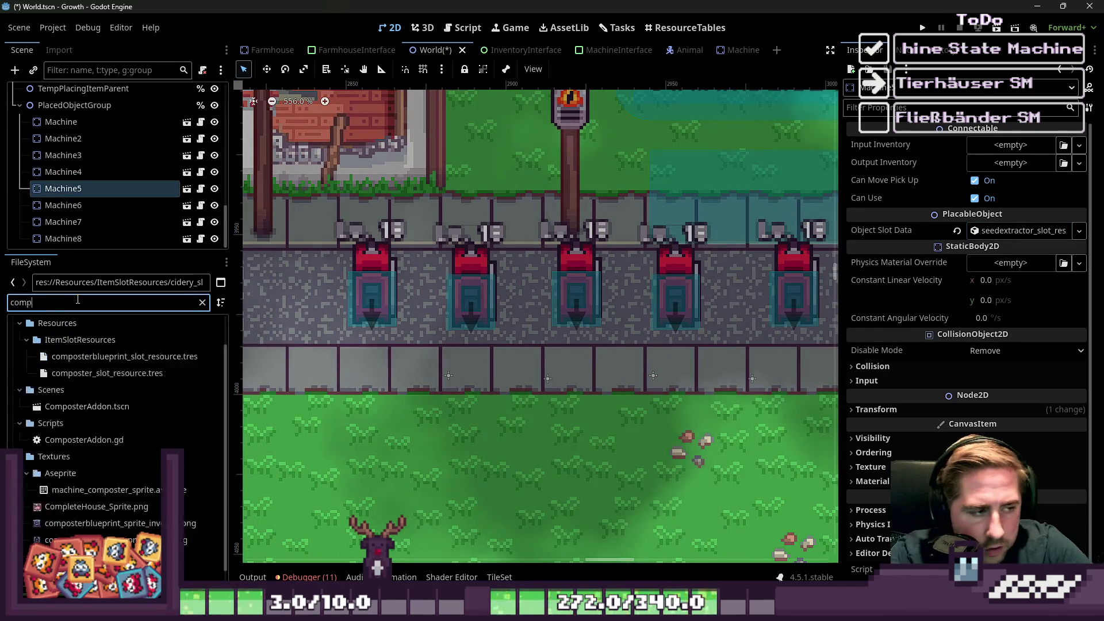
pyautogui.moveTo(107, 373)
pyautogui.mouseDown()
pyautogui.moveTo(1028, 270)
pyautogui.moveTo(1003, 241)
pyautogui.mouseUp()
# Filter by 'drill' and give Machine6 the drill slot resource.
pyautogui.scroll(-2, 409, 361)
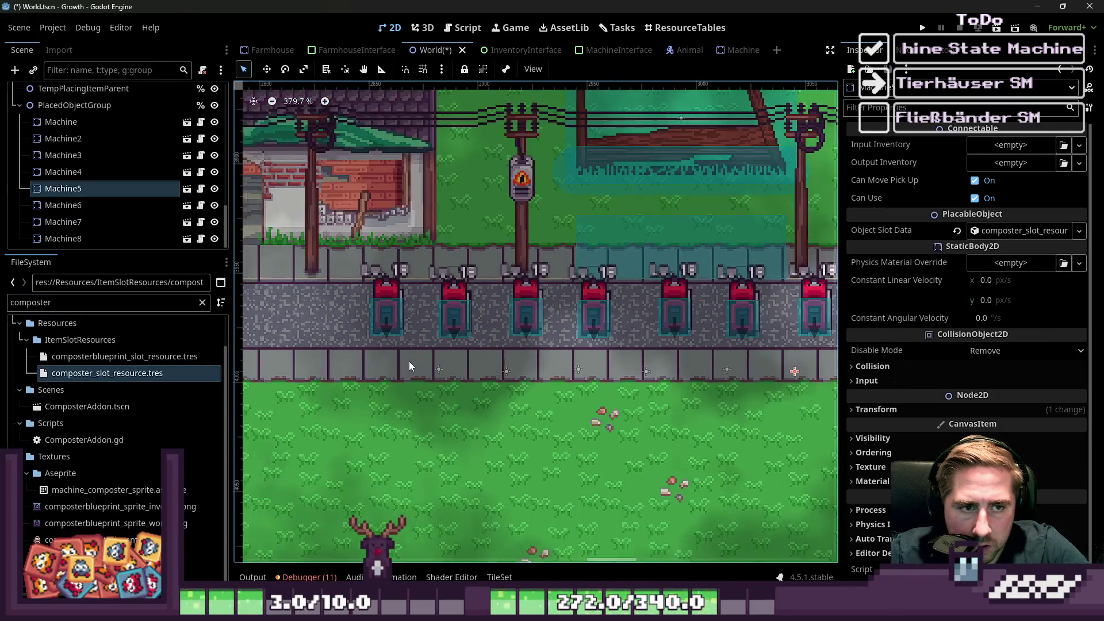
pyautogui.click(78, 209)
pyautogui.scroll(1, 426, 322)
pyautogui.hscroll(3, 426, 322)
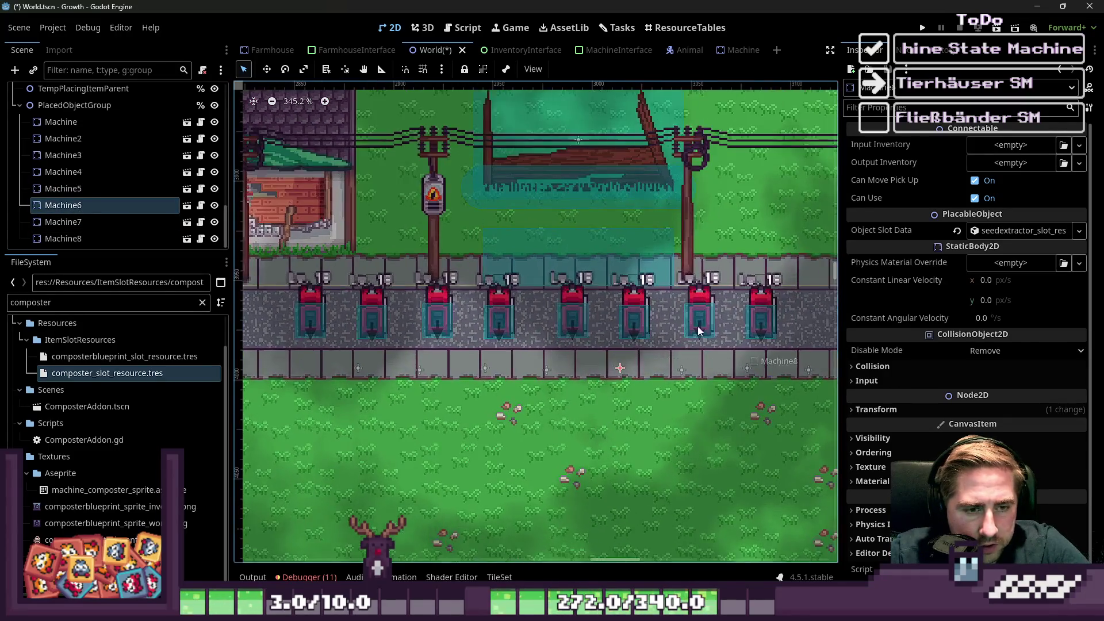
pyautogui.doubleClick(35, 303)
pyautogui.write('addon')
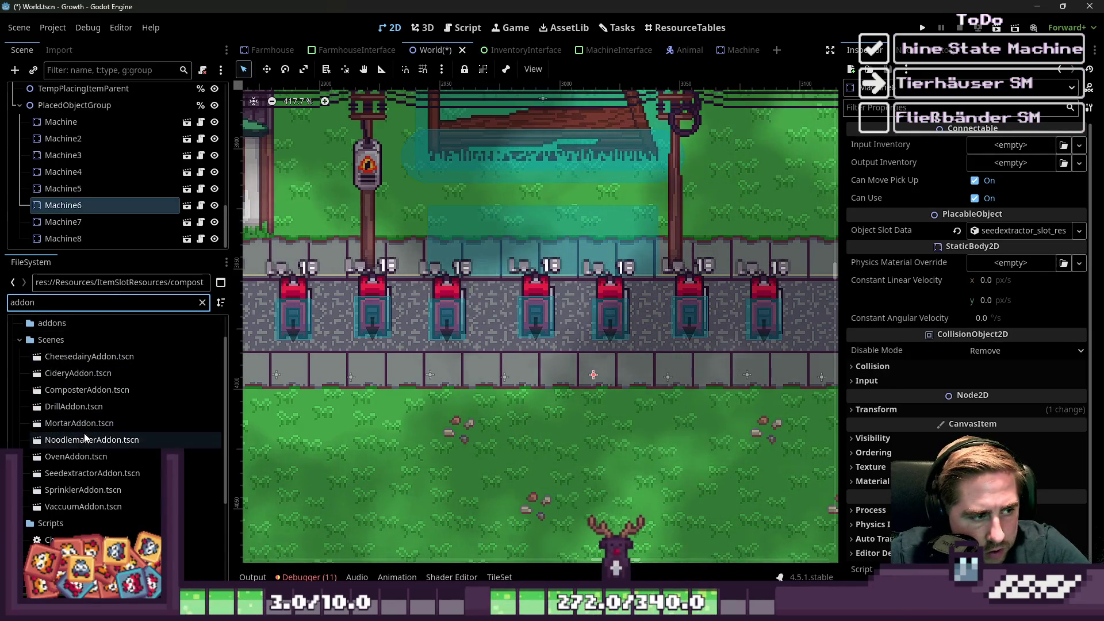
pyautogui.doubleClick(72, 303)
pyautogui.write('drill')
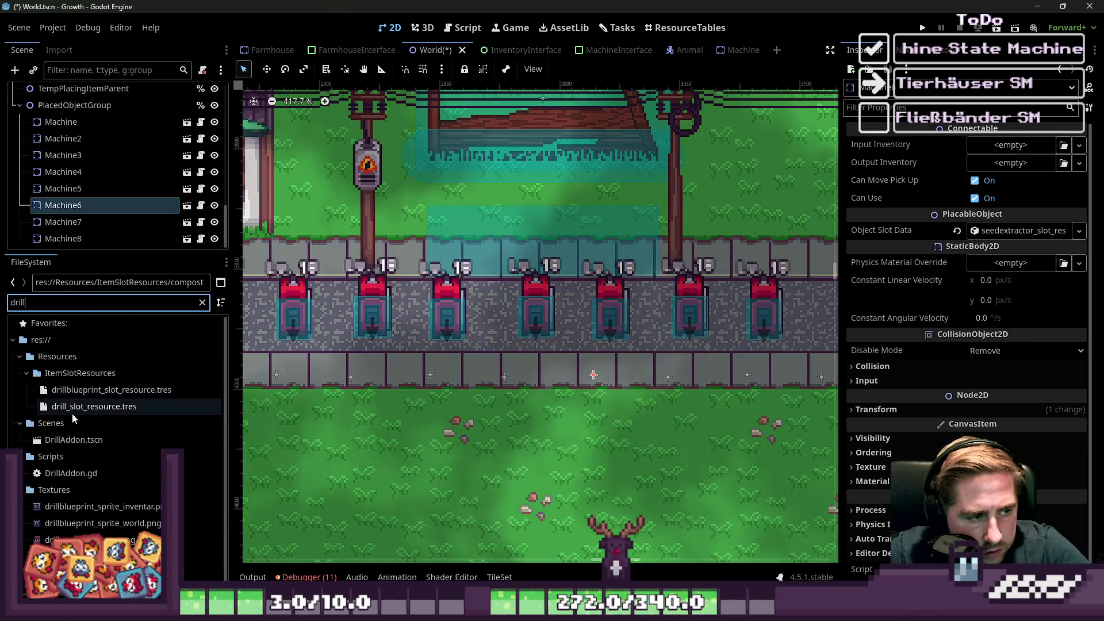
pyautogui.click(70, 409)
pyautogui.moveTo(71, 409); pyautogui.dragTo(779, 360)
pyautogui.moveTo(984, 257); pyautogui.dragTo(989, 231)
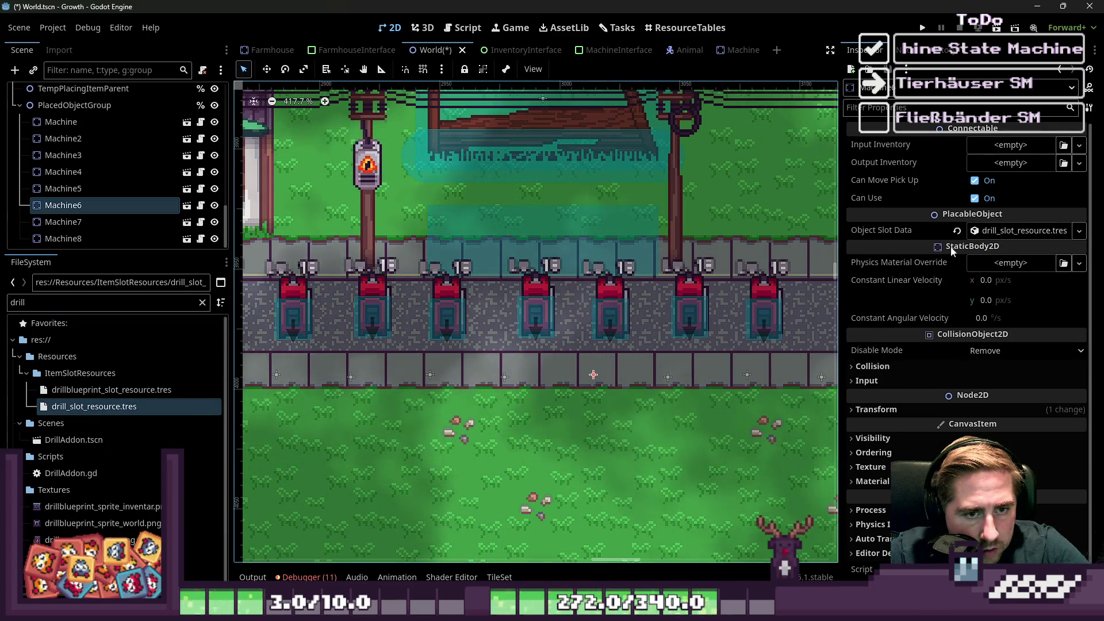
# Give Machine7 the mortar slot data and Machine8 the noodle-maker slot data.
pyautogui.click(80, 223)
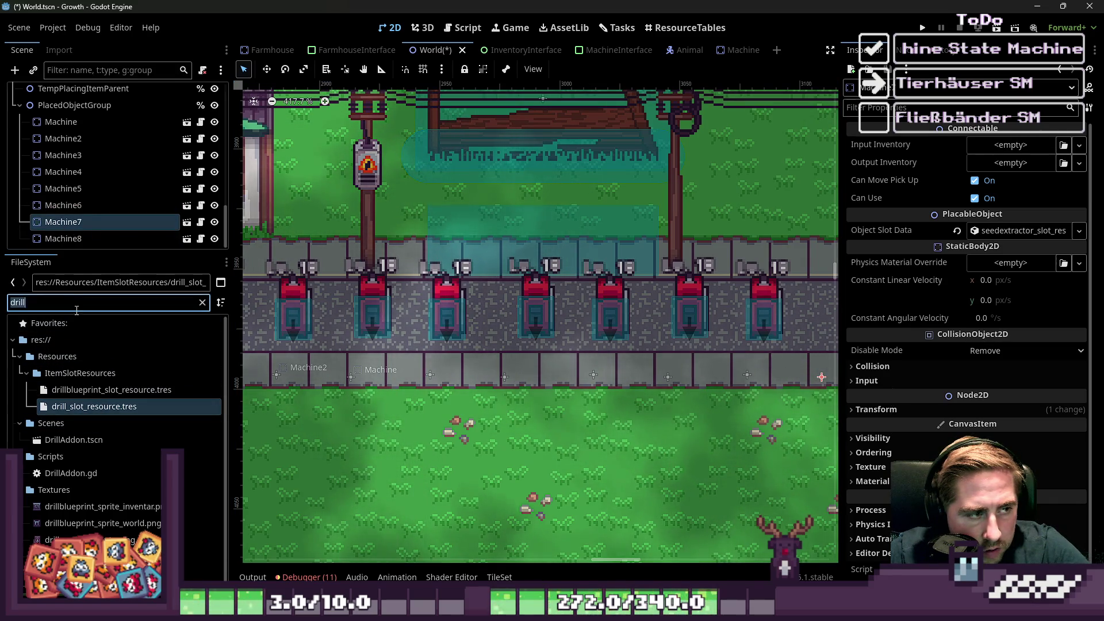
pyautogui.write('mortar')
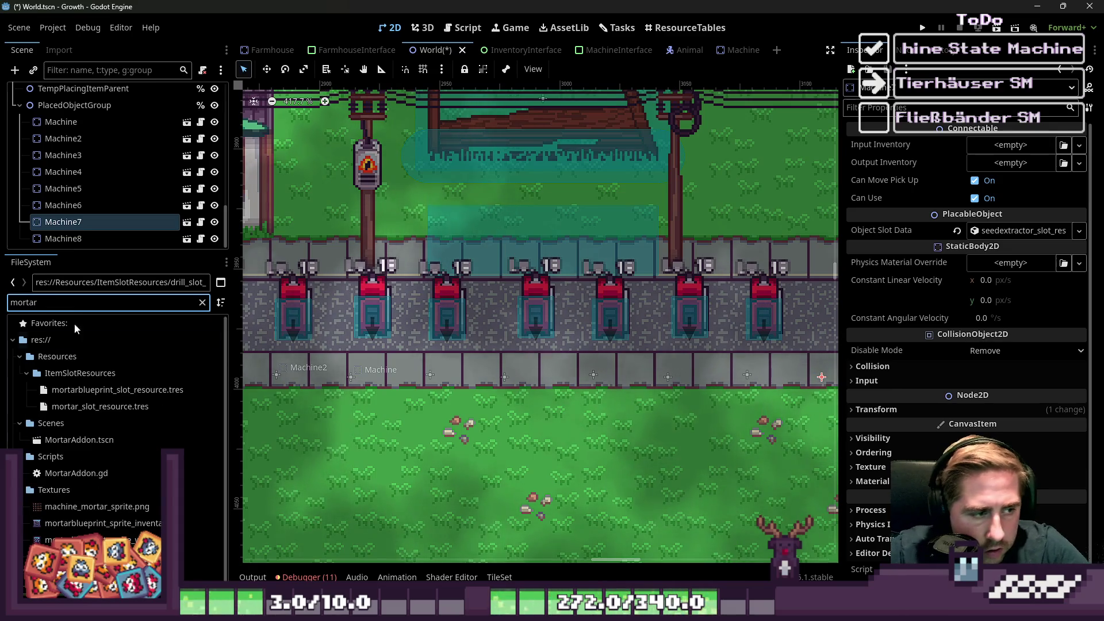
pyautogui.moveTo(100, 406)
pyautogui.mouseDown()
pyautogui.moveTo(633, 288)
pyautogui.moveTo(1017, 237)
pyautogui.mouseUp()
pyautogui.scroll(-2, 530, 287)
pyautogui.click(76, 239)
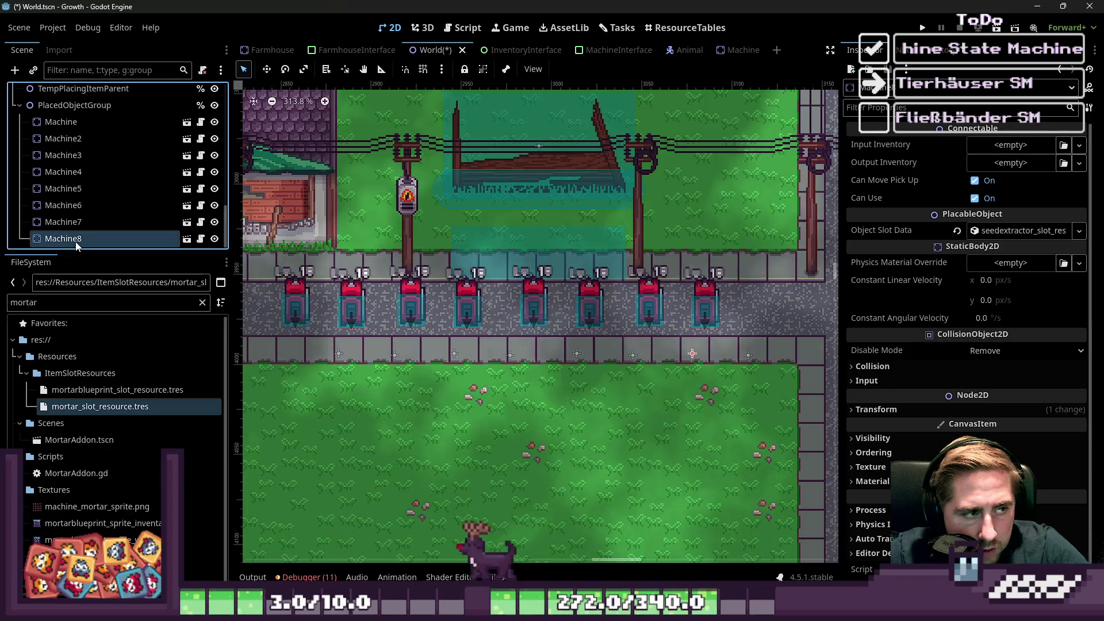
pyautogui.doubleClick(102, 303)
pyautogui.write('noodl')
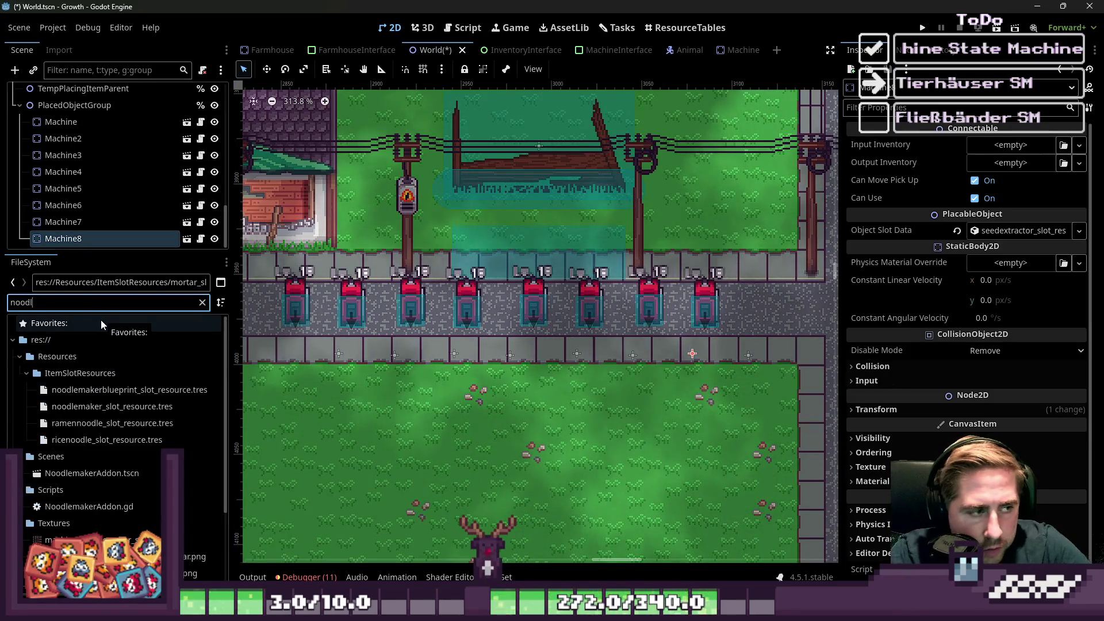
pyautogui.write('e')
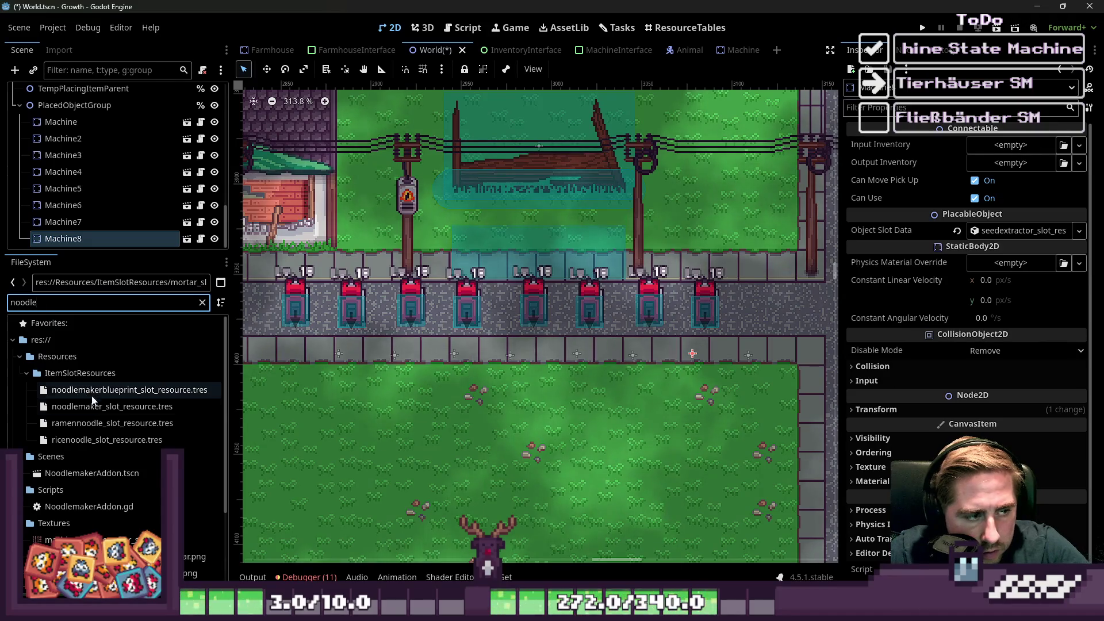
pyautogui.moveTo(95, 410)
pyautogui.mouseDown()
pyautogui.moveTo(575, 354)
pyautogui.moveTo(996, 257)
pyautogui.moveTo(1007, 236)
pyautogui.mouseUp()
# Clear the 'noodle' text from the FileSystem filter.
pyautogui.scroll(-1, 94, 224)
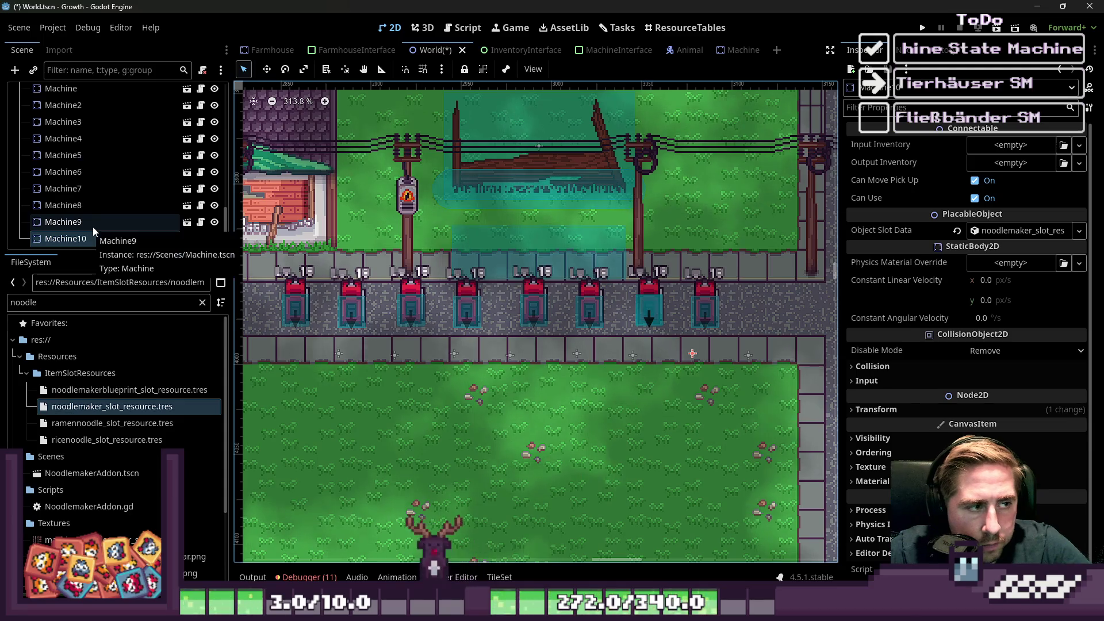
pyautogui.click(81, 303)
pyautogui.hotkey('ctrl', 'a')
pyautogui.press('BackSpace')
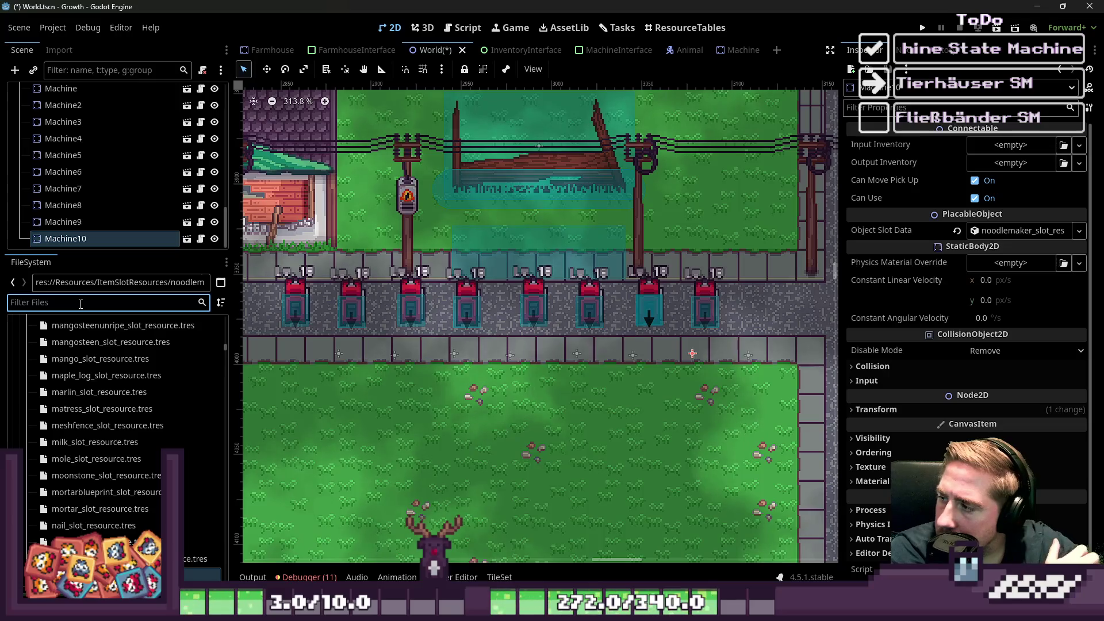
# Filter the FileSystem by 'addon' and duplicate the Machine10 node.
pyautogui.write('addon')
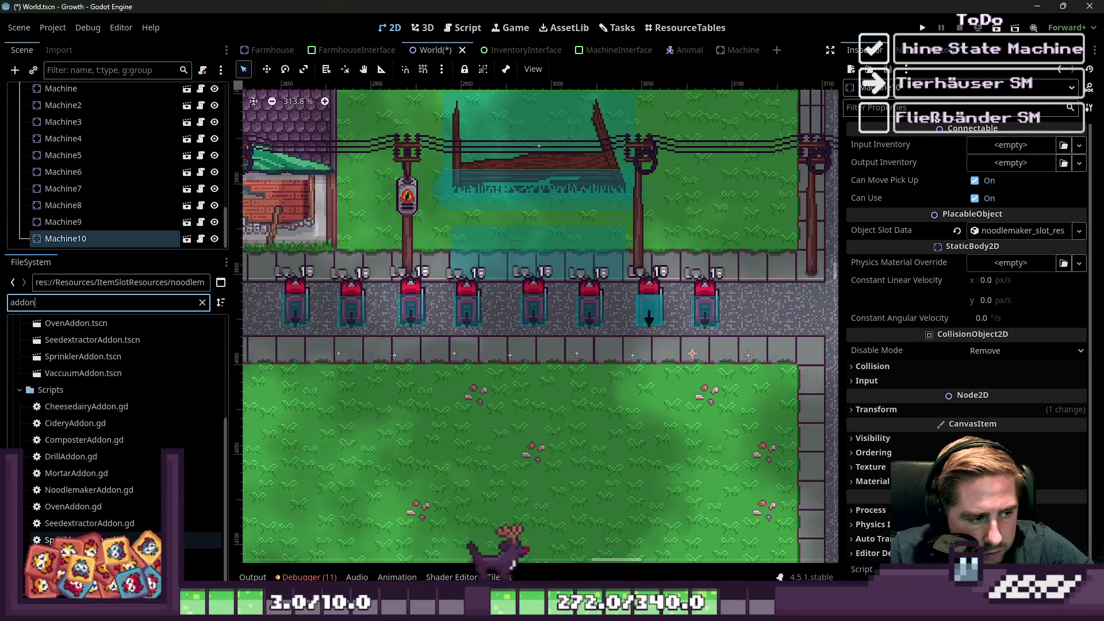
pyautogui.click(70, 239)
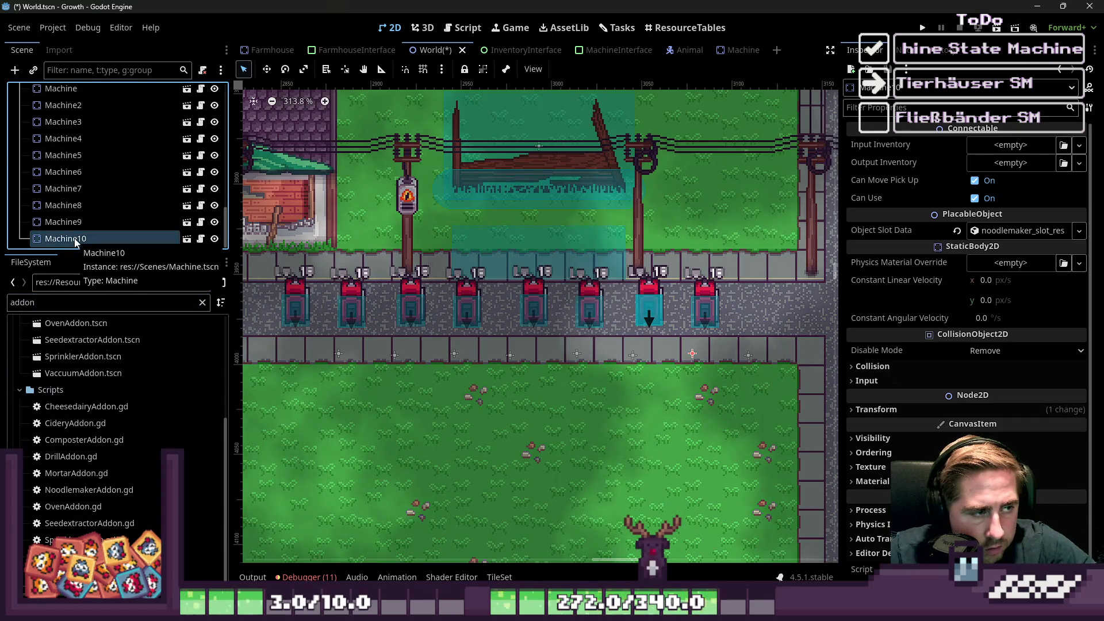
pyautogui.hotkey('ctrl', 'd')
pyautogui.hotkey('ctrl', 'd')
pyautogui.press('Up')
pyautogui.press('Up')
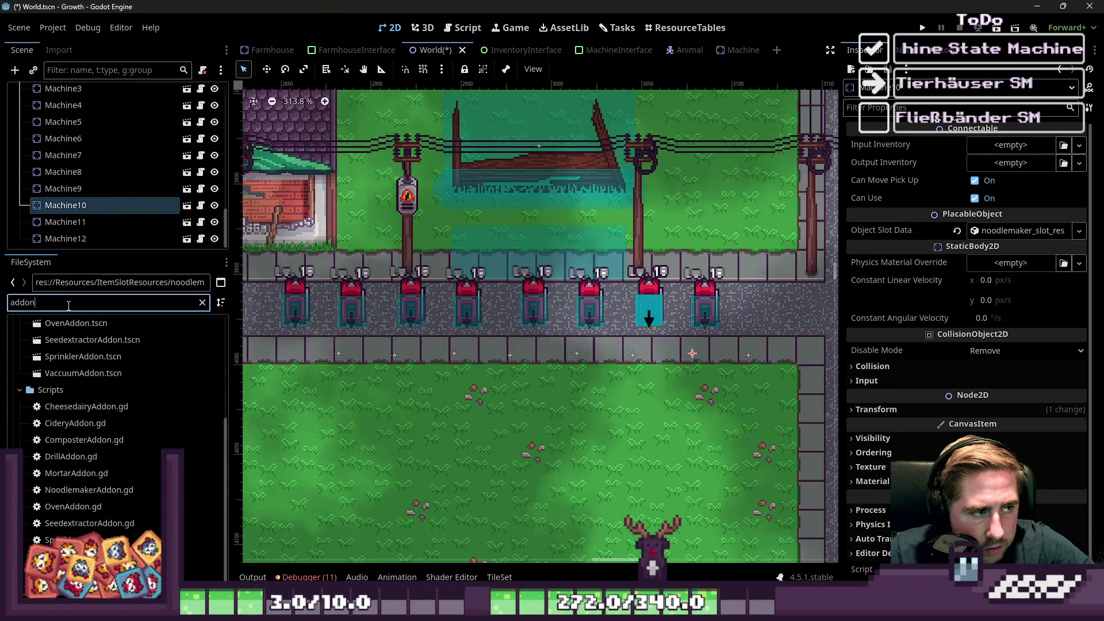
pyautogui.doubleClick(68, 305)
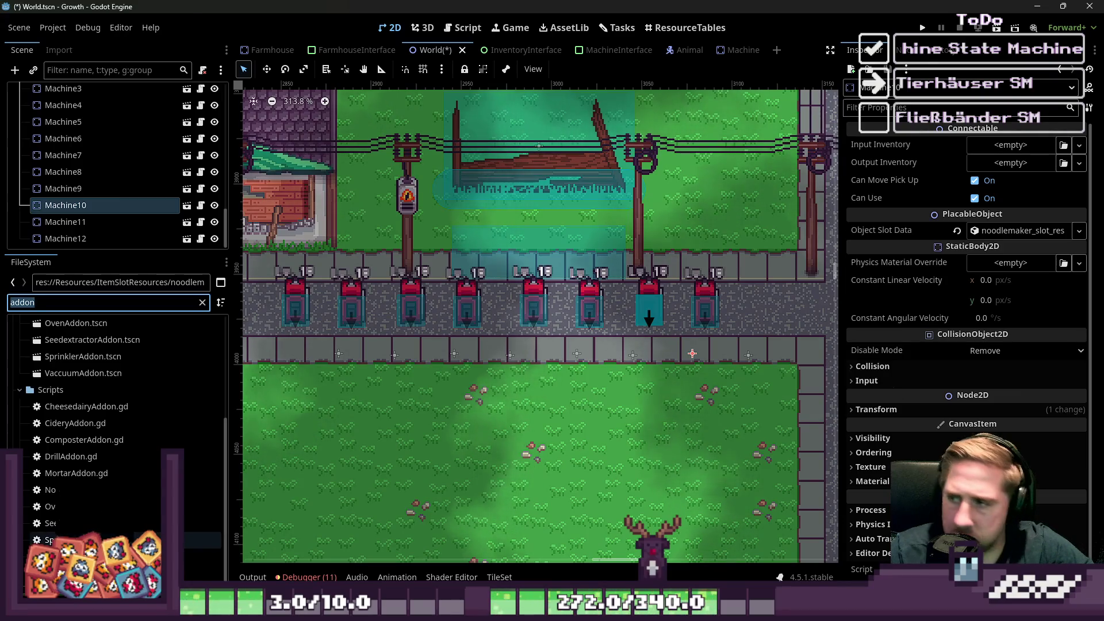
# Check the slot data of Machine through Machine7 one by one.
pyautogui.scroll(3, 66, 183)
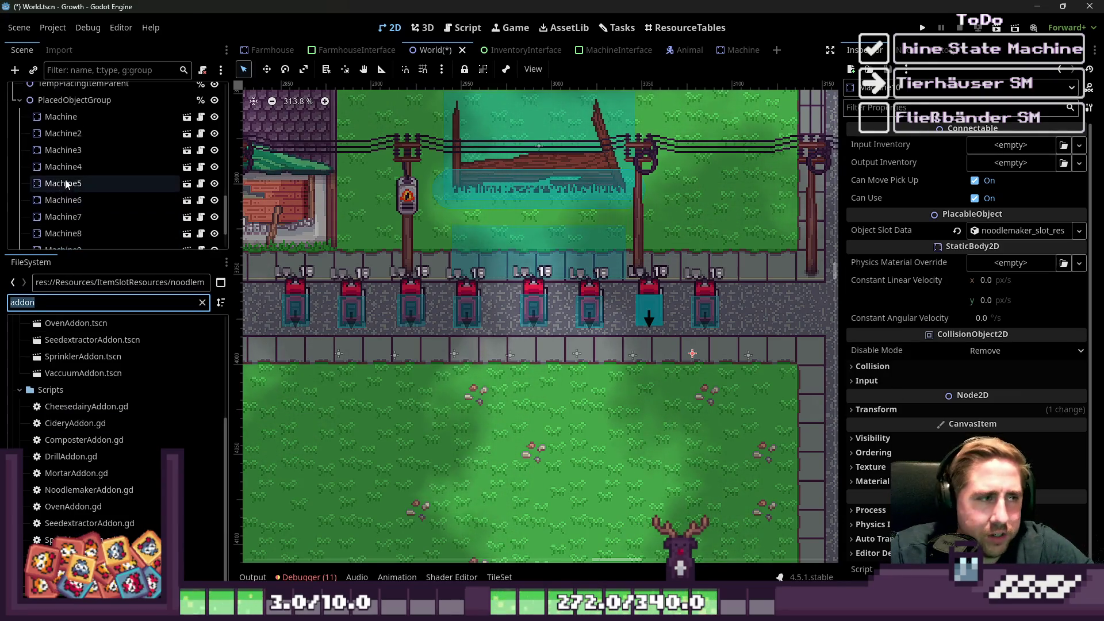
pyautogui.click(81, 114)
pyautogui.click(78, 133)
pyautogui.click(75, 149)
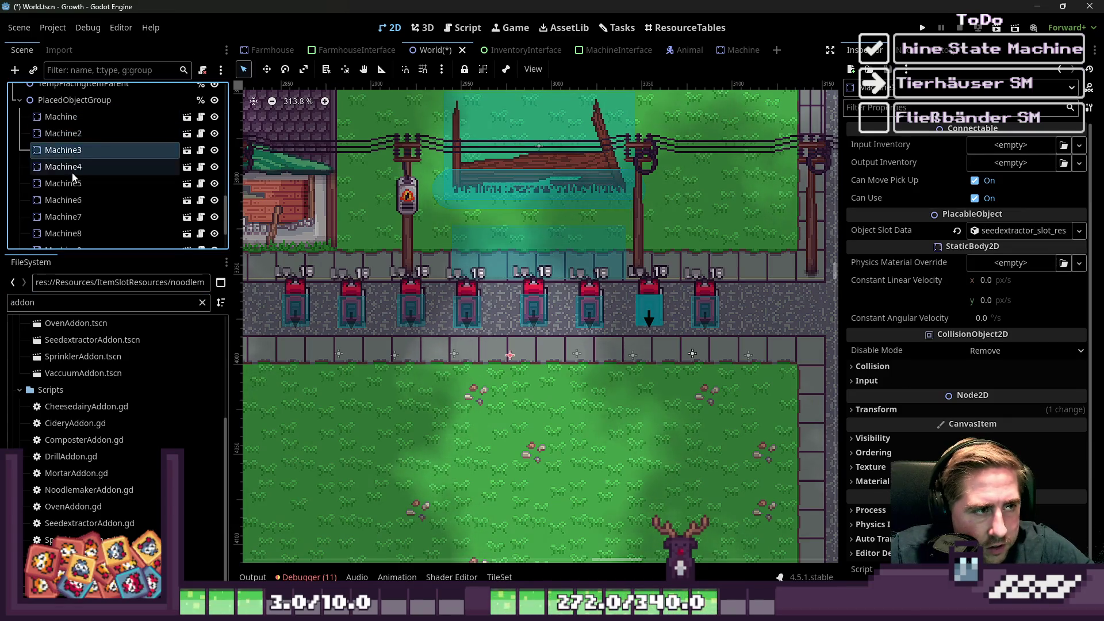
pyautogui.click(72, 174)
pyautogui.click(70, 183)
pyautogui.click(69, 199)
pyautogui.click(69, 216)
pyautogui.scroll(-3, 69, 218)
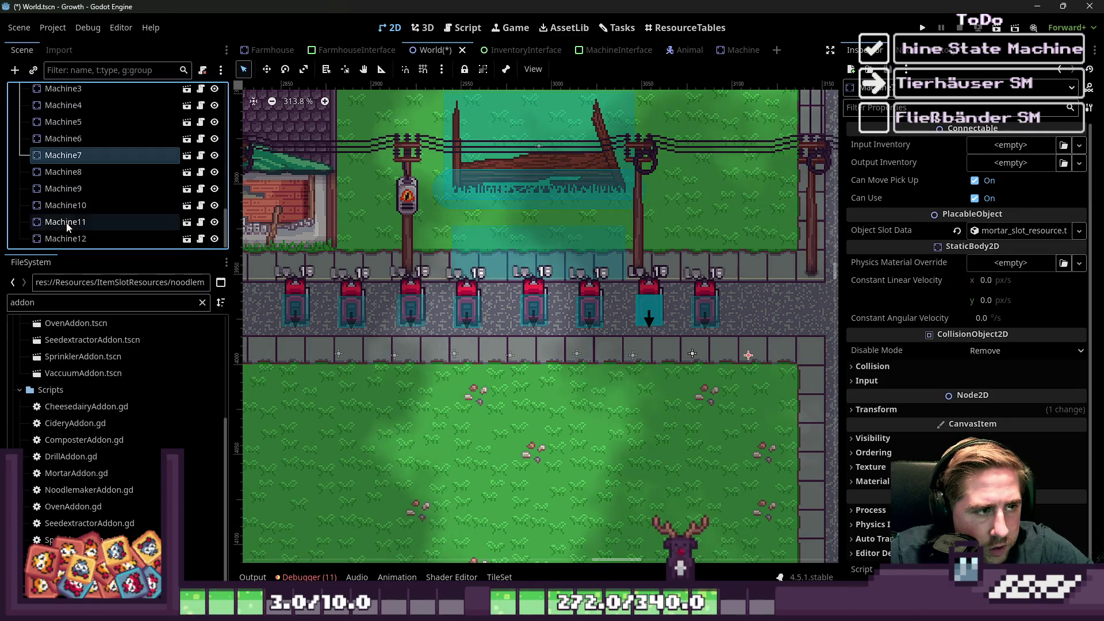
# Delete the extra Machine11 and Machine12 nodes, then recheck Machine and Machine2.
pyautogui.click(67, 222)
pyautogui.click(69, 239)
pyautogui.keyDown('shift'); pyautogui.click(96, 222); pyautogui.keyUp('shift')
pyautogui.press('Delete')
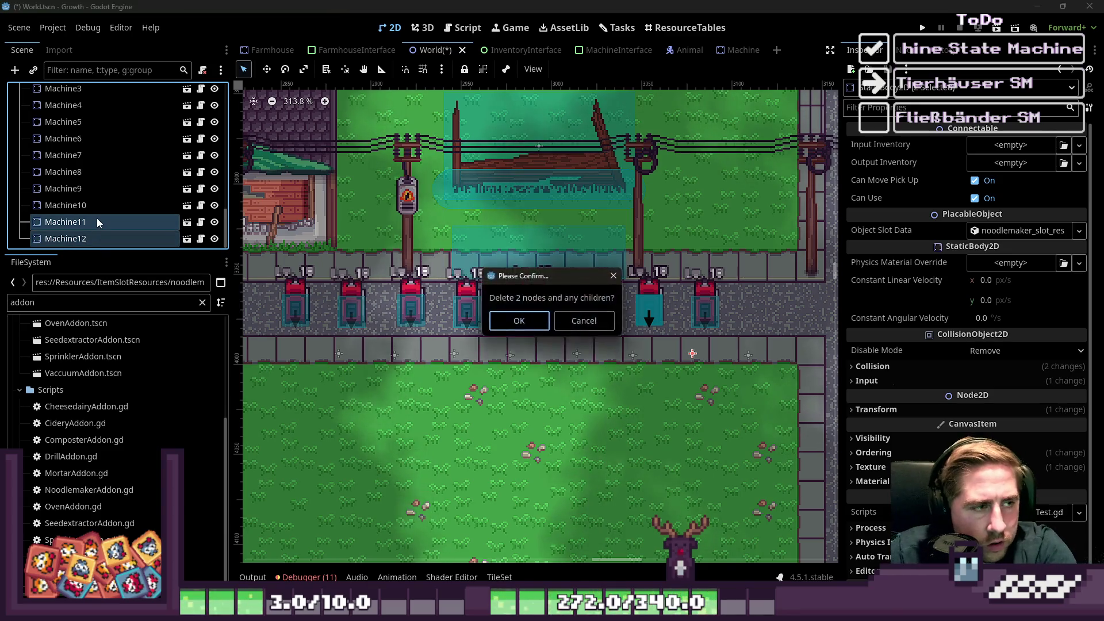
pyautogui.press('Return')
pyautogui.scroll(5, 75, 224)
pyautogui.click(73, 130)
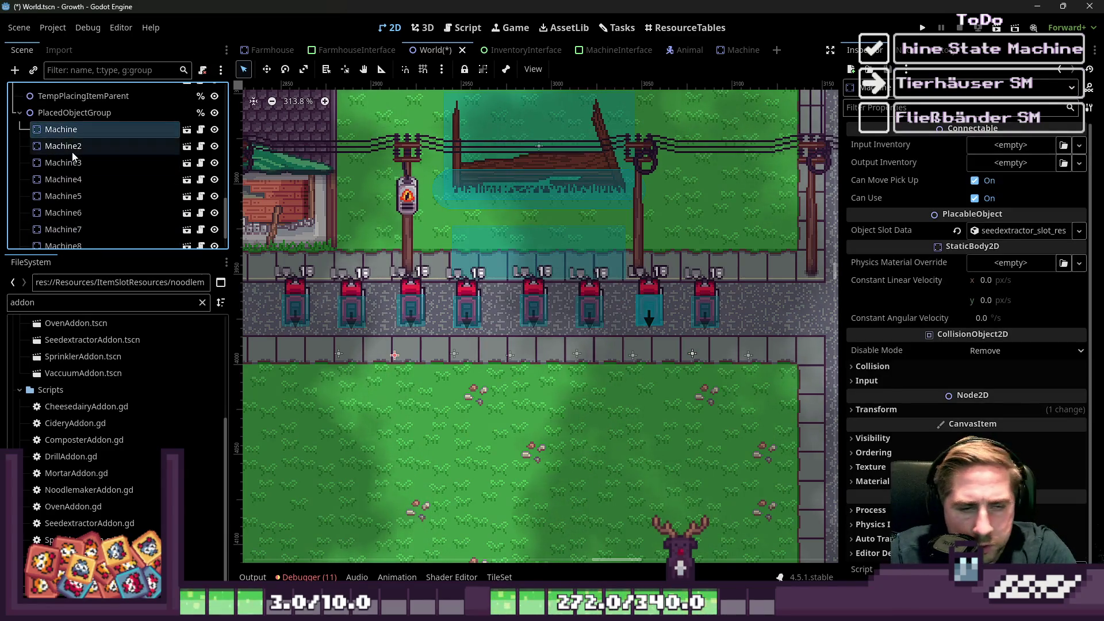
pyautogui.click(73, 151)
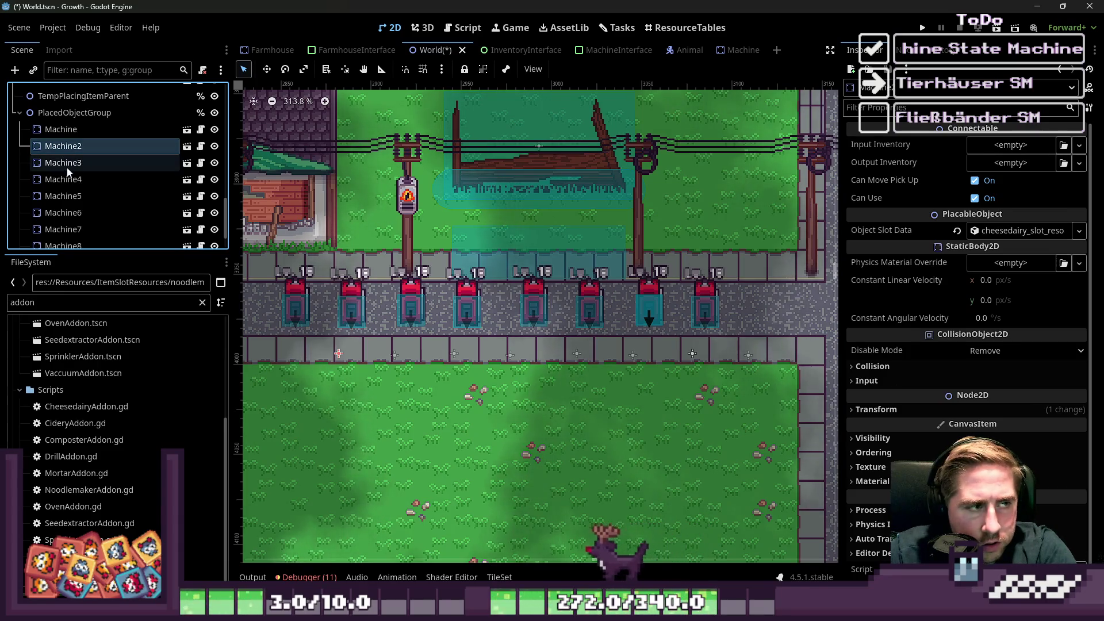
# Assign the Oven slot resource to Machine3.
pyautogui.click(68, 168)
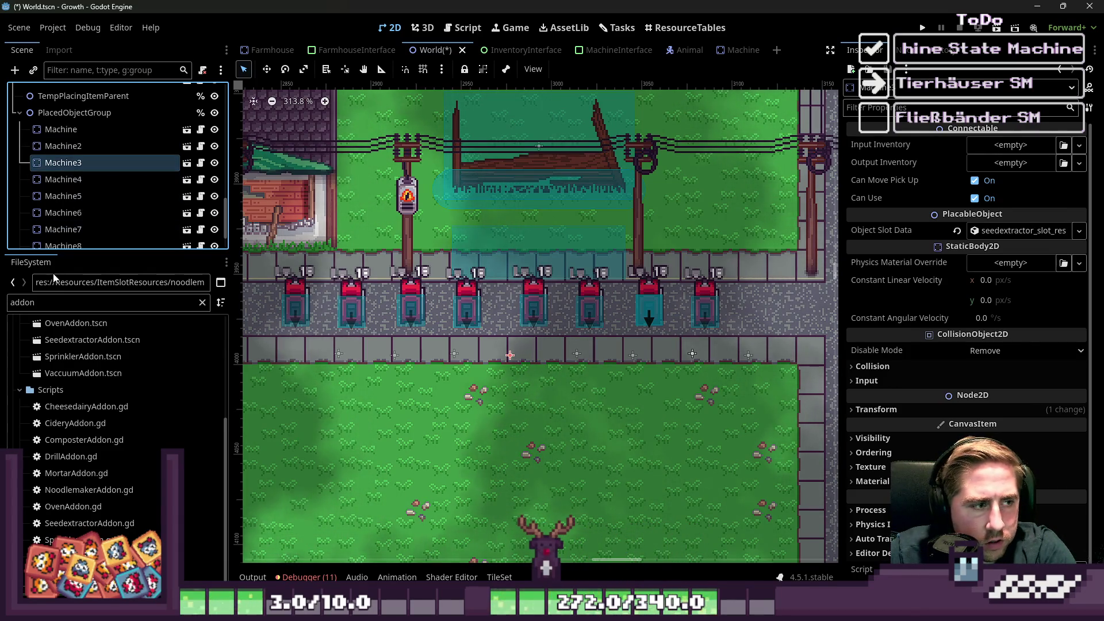
pyautogui.doubleClick(38, 308)
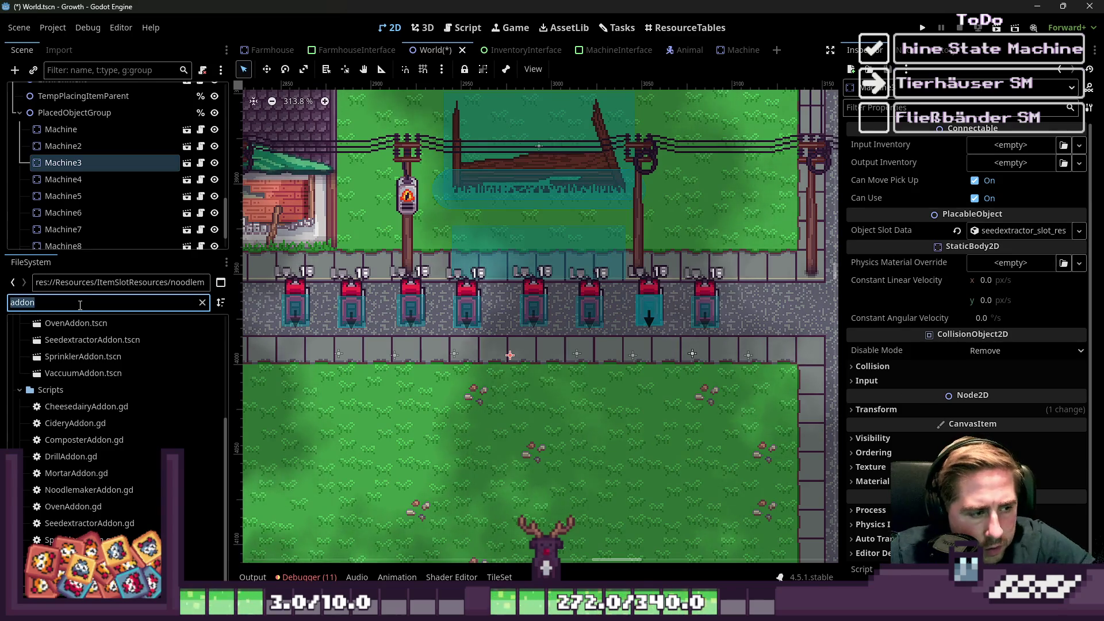
pyautogui.write('Oven')
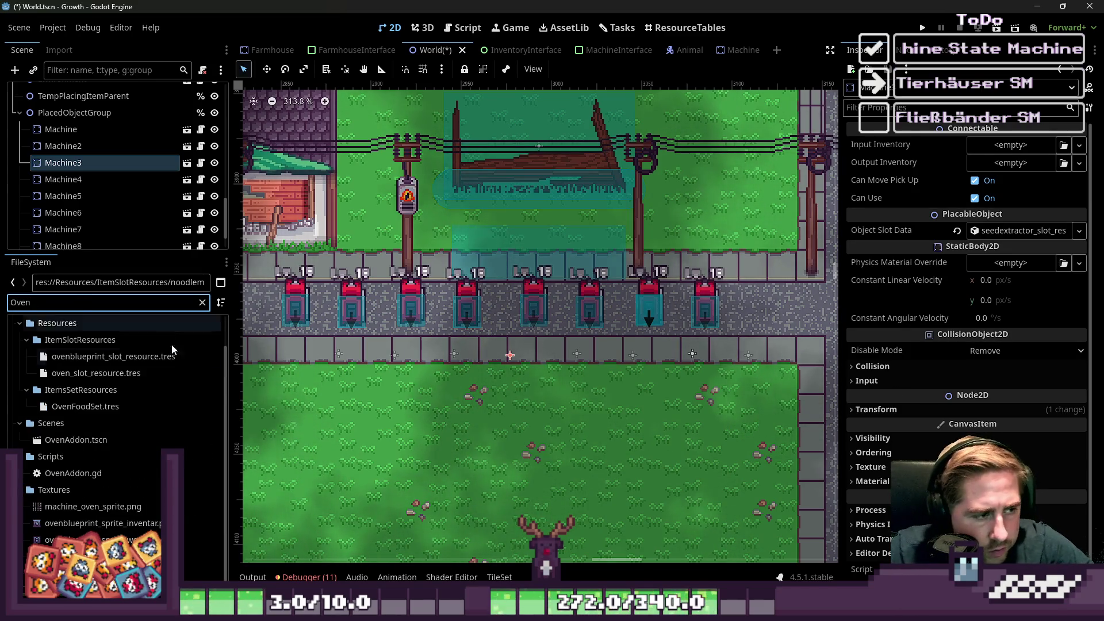
pyautogui.moveTo(161, 373); pyautogui.dragTo(983, 278)
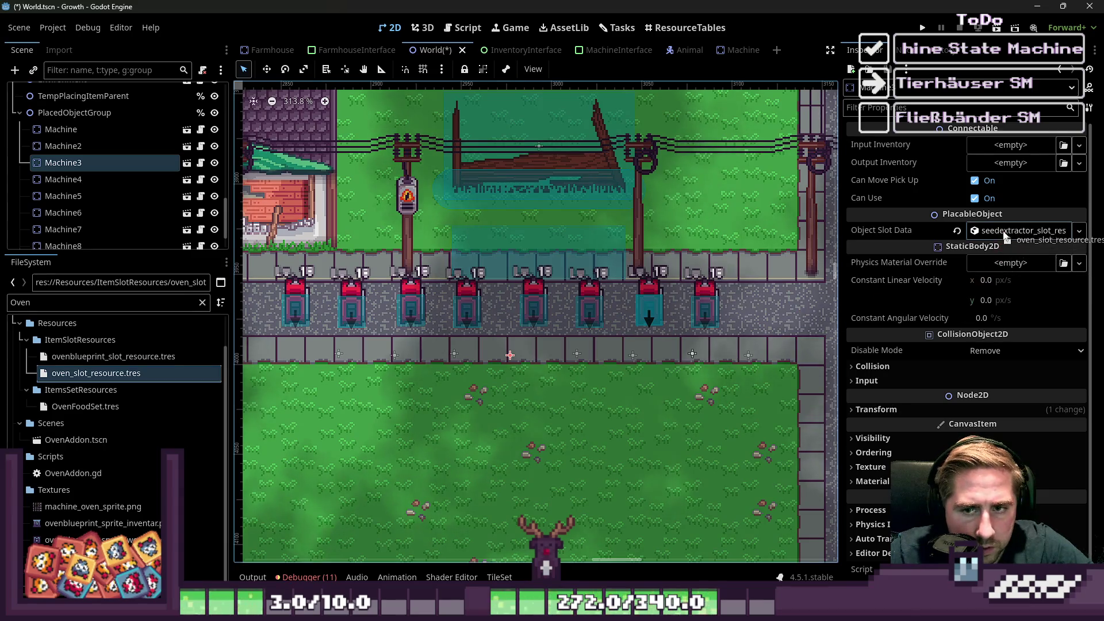
pyautogui.moveTo(1006, 236); pyautogui.dragTo(1003, 233)
# Review the slot data of Machine4 through Machine8, keeping Machine8's name unchanged.
pyautogui.click(43, 179)
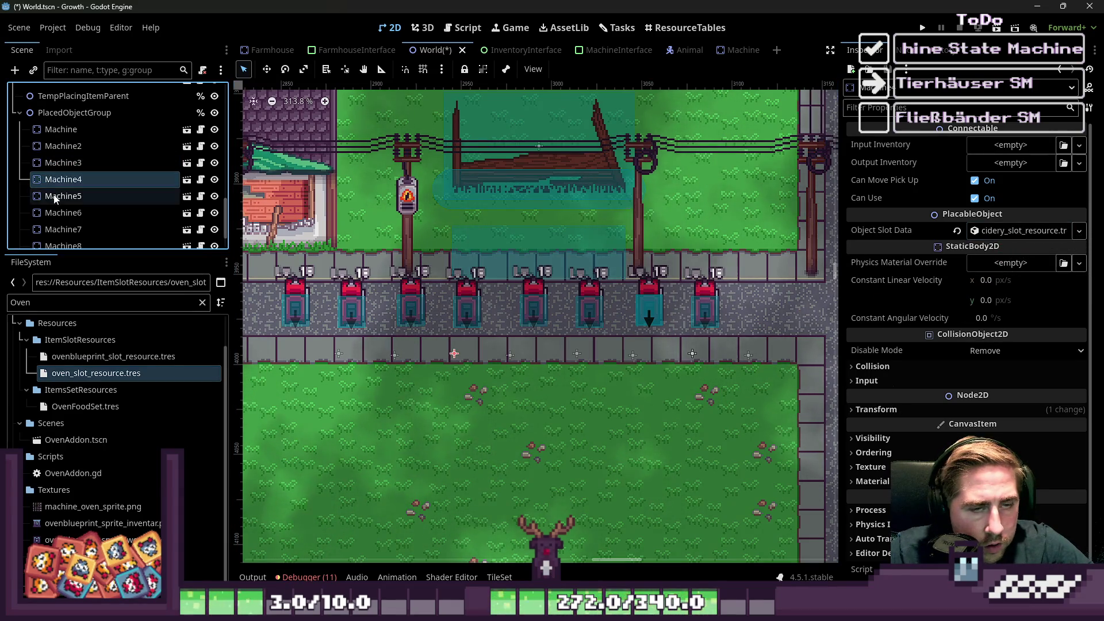
pyautogui.click(55, 197)
pyautogui.click(53, 213)
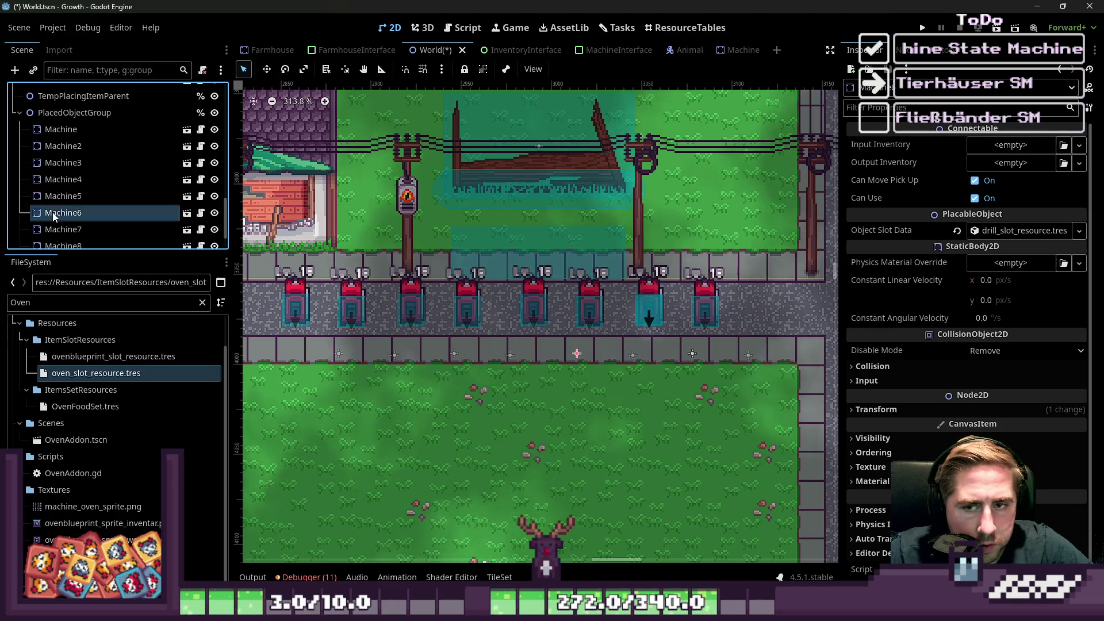
pyautogui.scroll(-2, 53, 212)
pyautogui.click(61, 192)
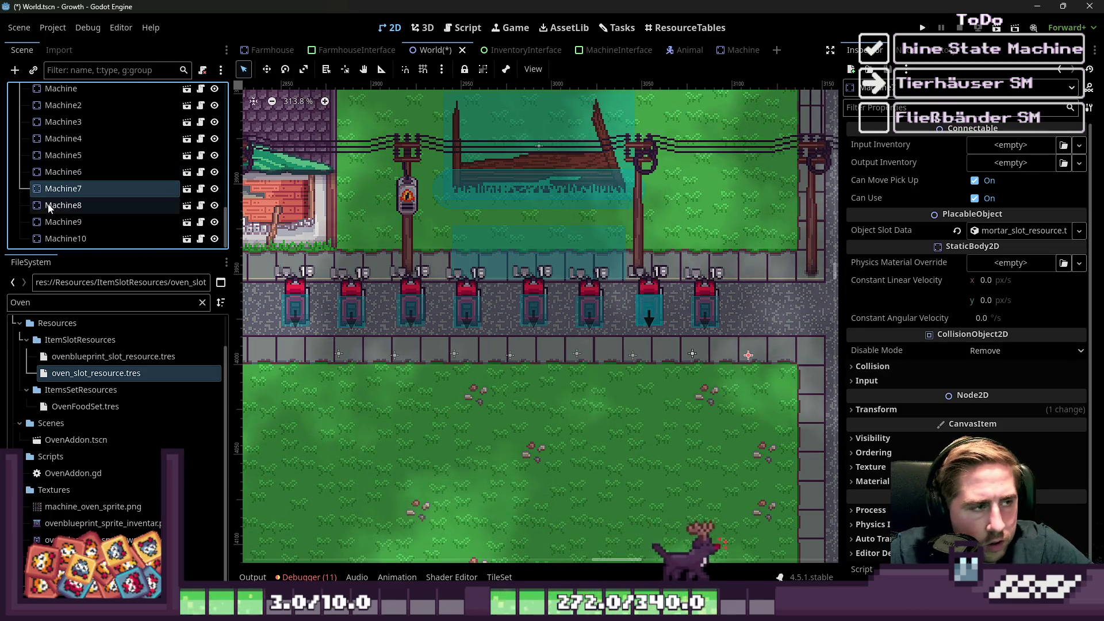
pyautogui.click(54, 207)
pyautogui.click(55, 207)
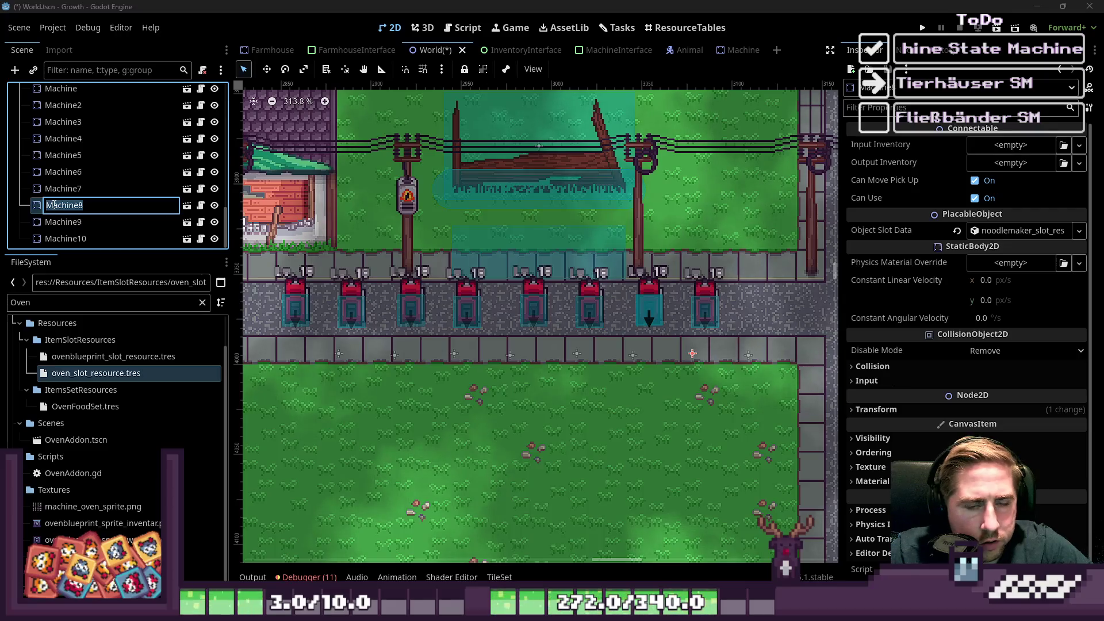
pyautogui.press('Escape')
# Compare the slot data of Machine9, Machine10, Machine6, Machine7 and Machine8.
pyautogui.click(56, 229)
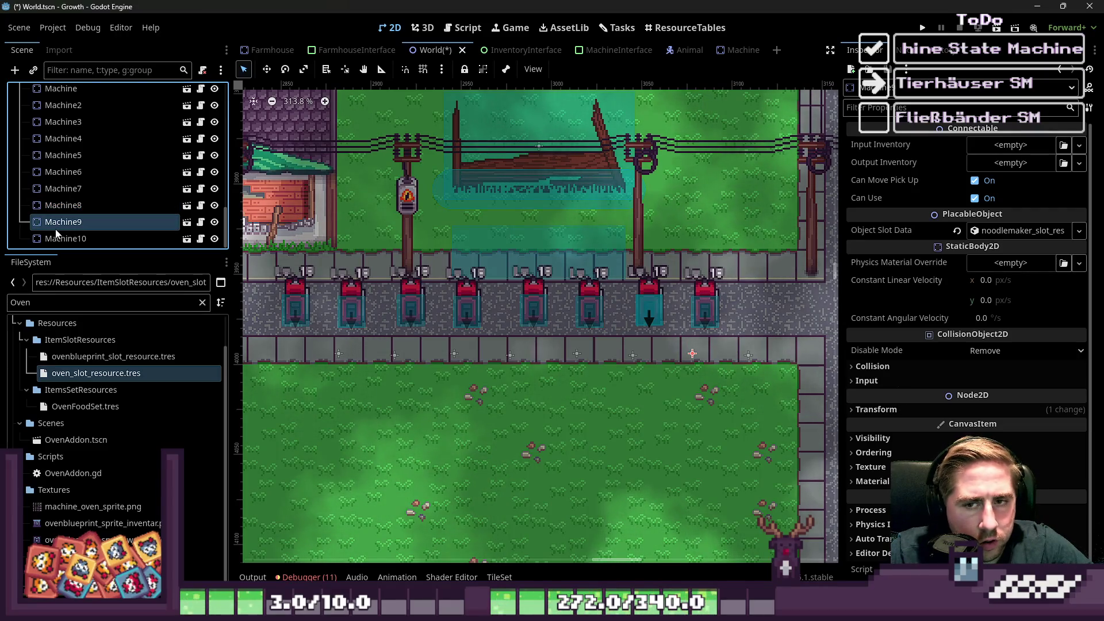
pyautogui.click(56, 237)
pyautogui.click(63, 188)
pyautogui.click(65, 173)
pyautogui.click(63, 187)
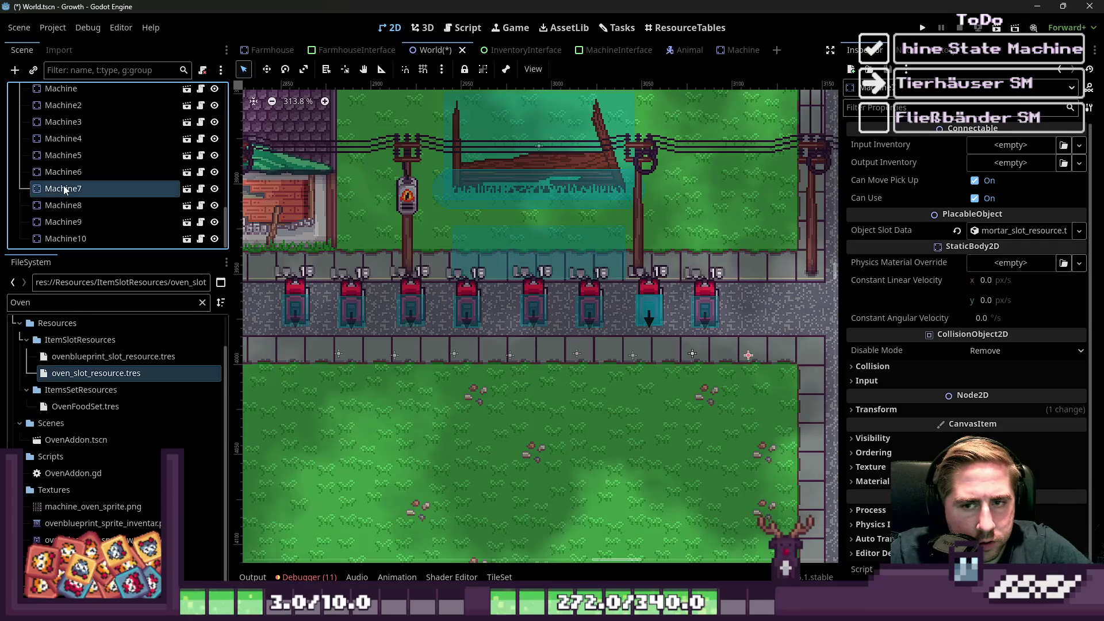
pyautogui.click(61, 205)
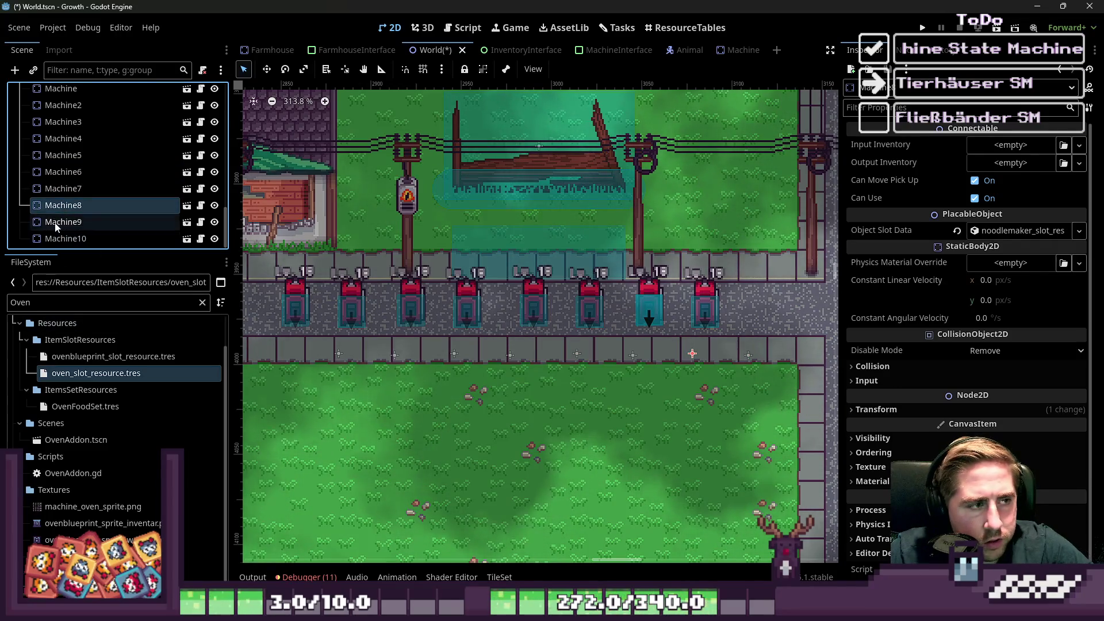
# Assign the Sprinkler slot resource to Machine9.
pyautogui.click(64, 224)
pyautogui.doubleClick(46, 303)
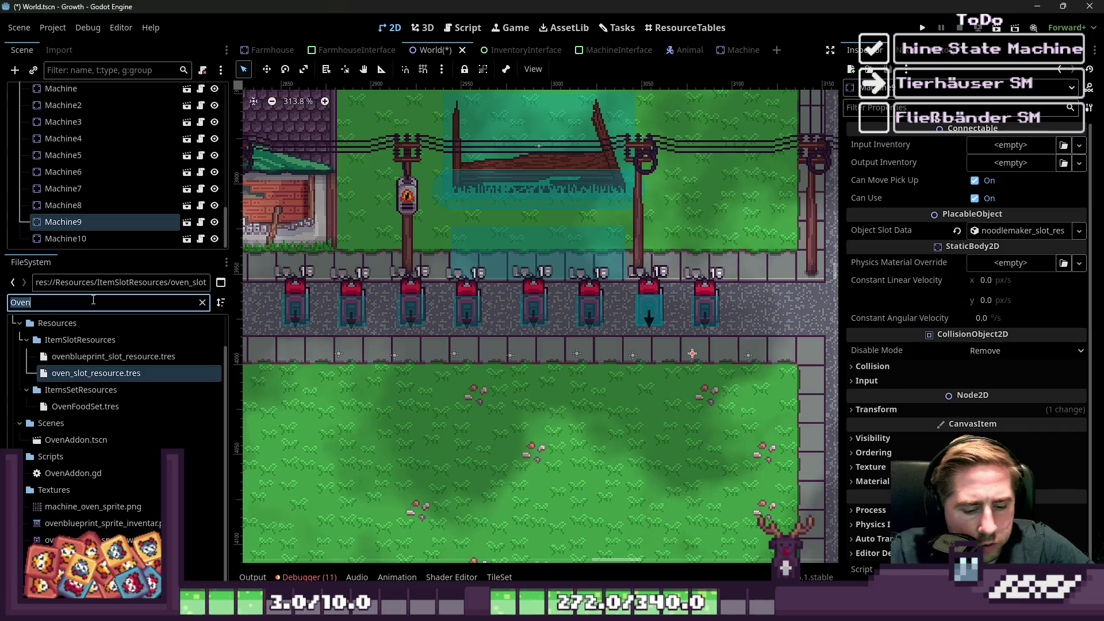
pyautogui.write('Addon')
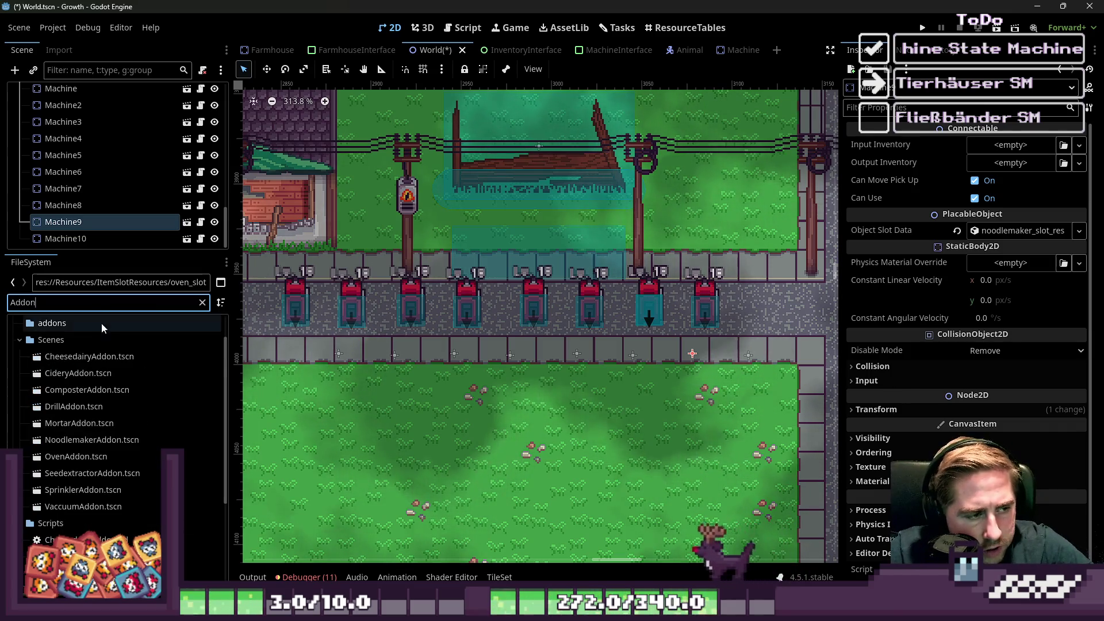
pyautogui.hotkey('ctrl', 'a')
pyautogui.write('Spri')
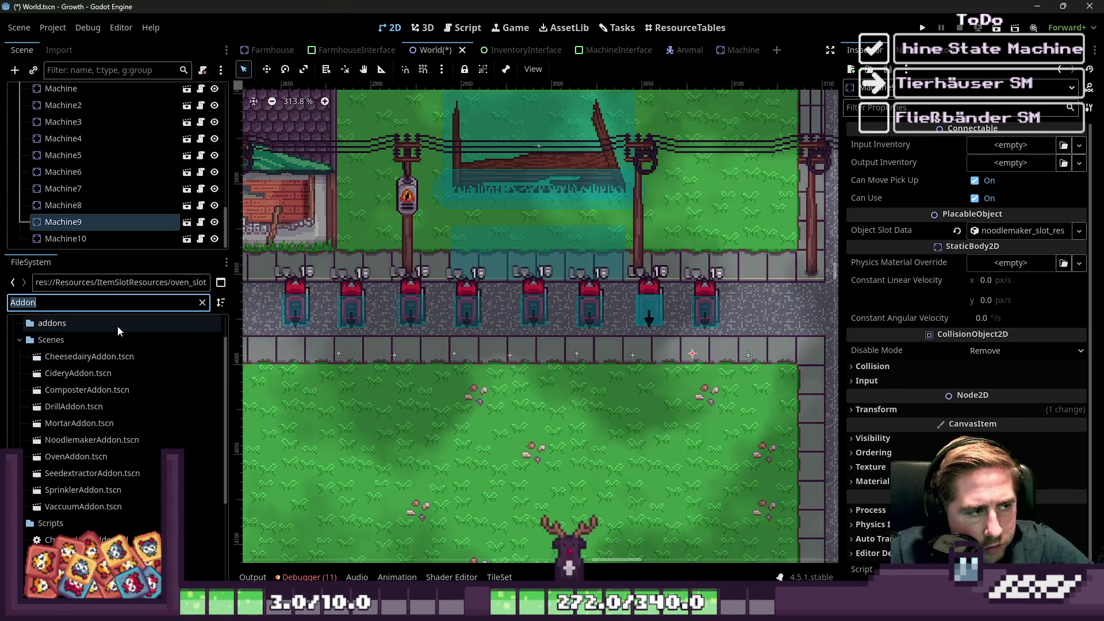
pyautogui.write('nkler')
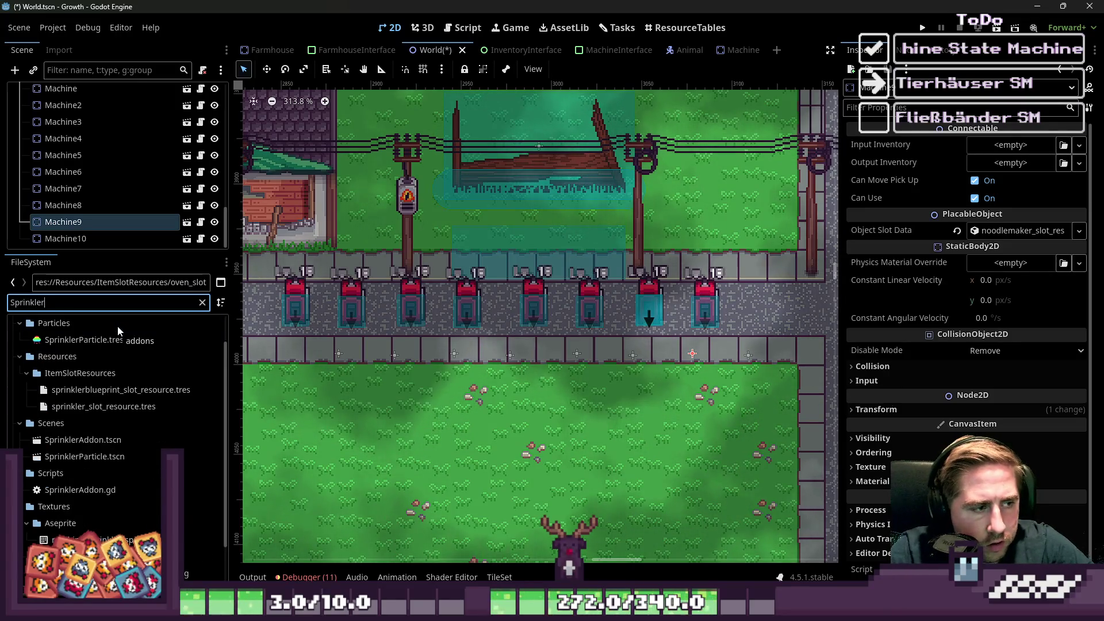
pyautogui.click(136, 413)
pyautogui.moveTo(136, 413); pyautogui.dragTo(1021, 232)
# Make Machine10 a vacuum by assigning the Vaccuum slot resource.
pyautogui.click(51, 241)
pyautogui.doubleClick(84, 303)
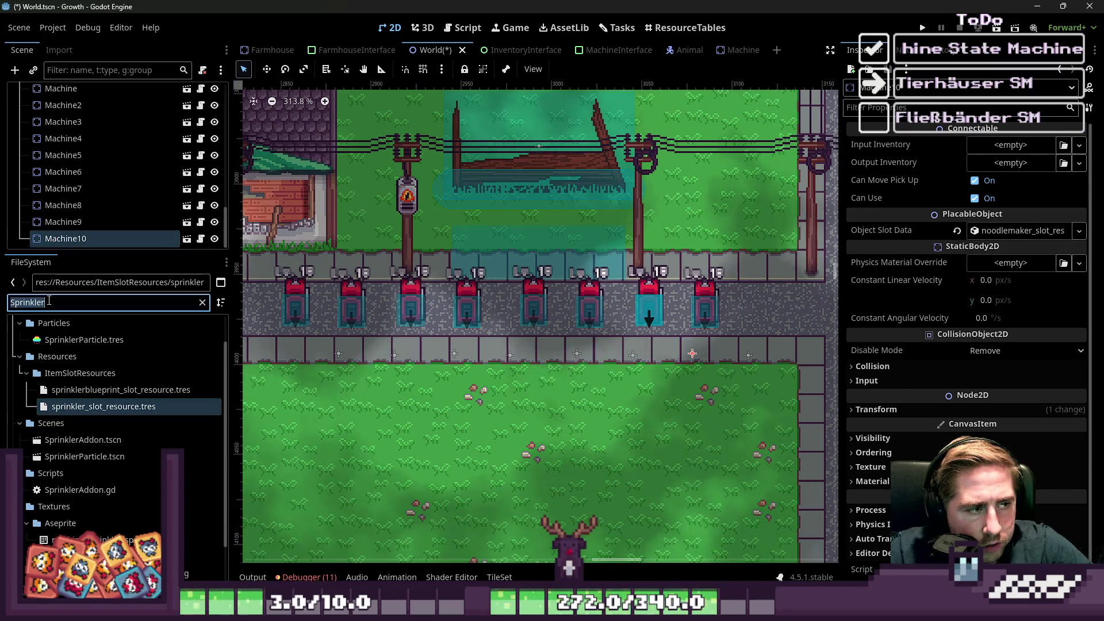
pyautogui.write('Vaccuum')
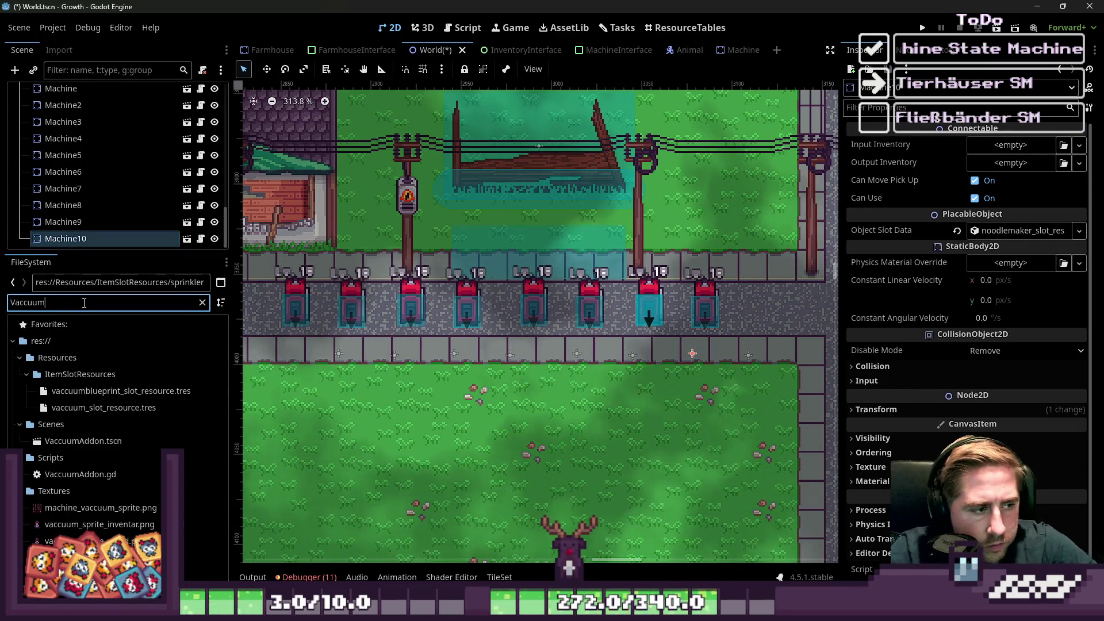
pyautogui.click(69, 410)
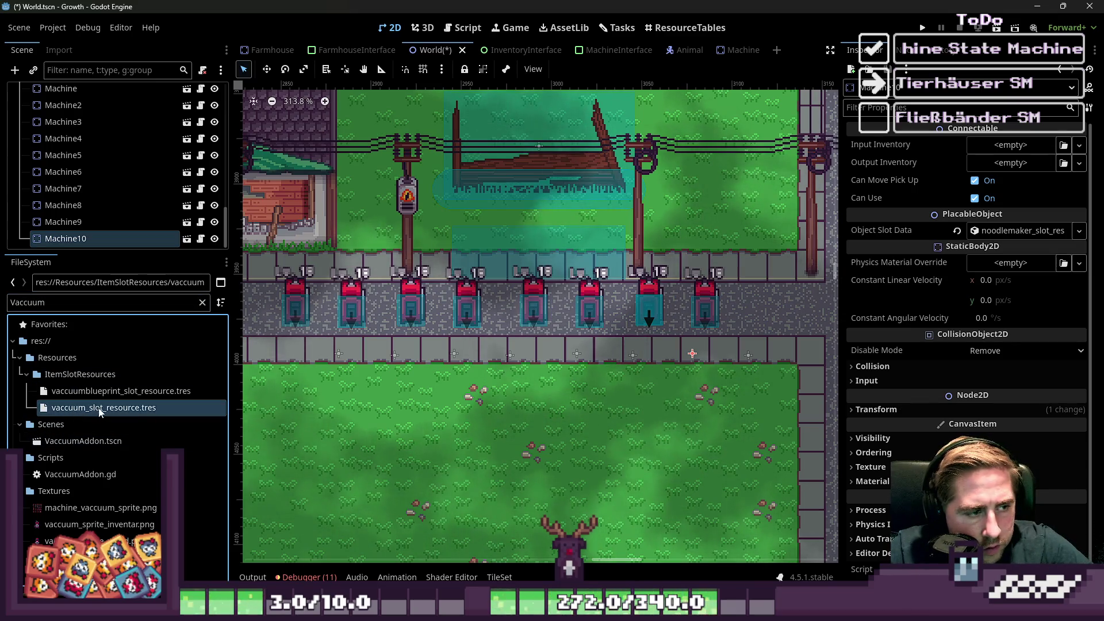
pyautogui.moveTo(98, 412)
pyautogui.mouseDown()
pyautogui.moveTo(546, 202)
pyautogui.moveTo(920, 253)
pyautogui.moveTo(999, 231)
pyautogui.mouseUp()
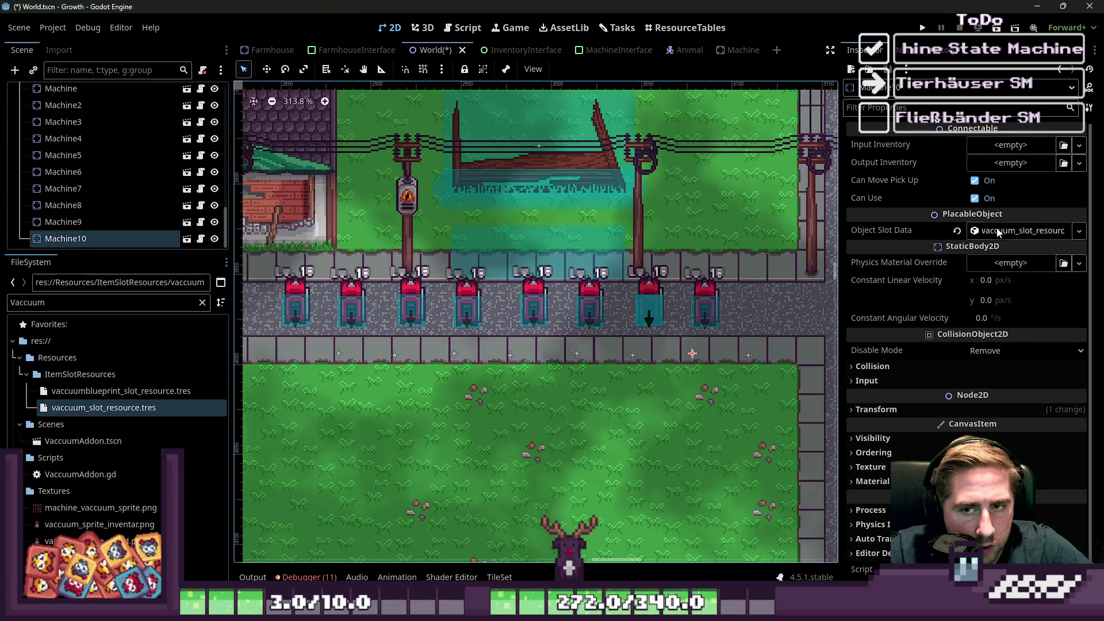
# Drag the machines into two staggered rows on the stone road and run the game.
pyautogui.click(646, 302)
pyautogui.moveTo(646, 302); pyautogui.dragTo(637, 379)
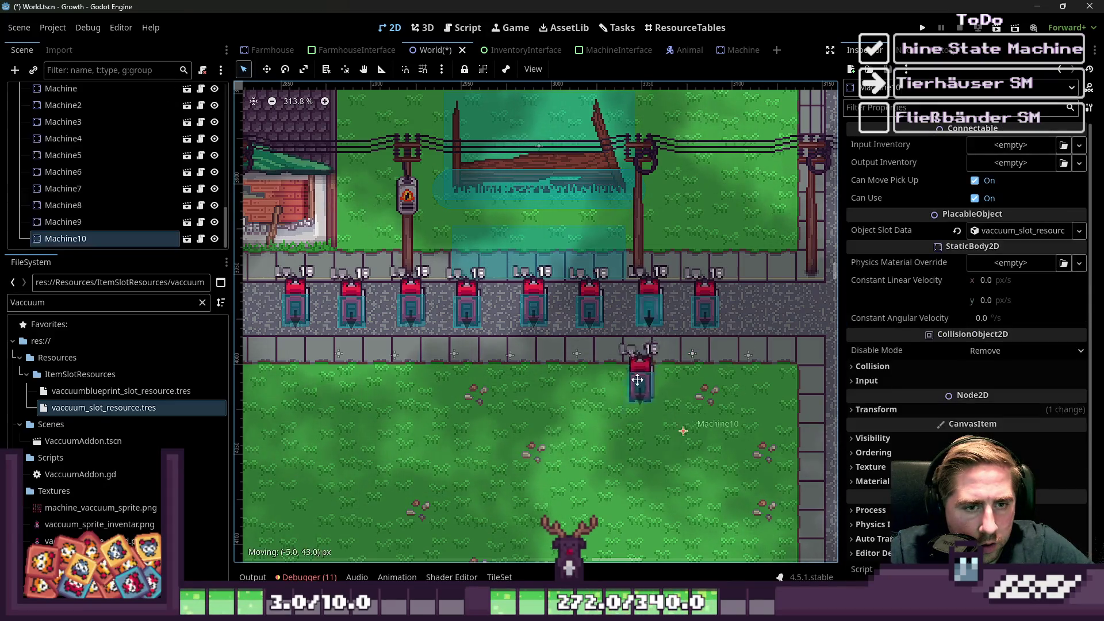
pyautogui.rightClick(637, 380)
pyautogui.moveTo(646, 302)
pyautogui.mouseDown()
pyautogui.moveTo(615, 381)
pyautogui.moveTo(574, 403)
pyautogui.moveTo(624, 411)
pyautogui.mouseUp()
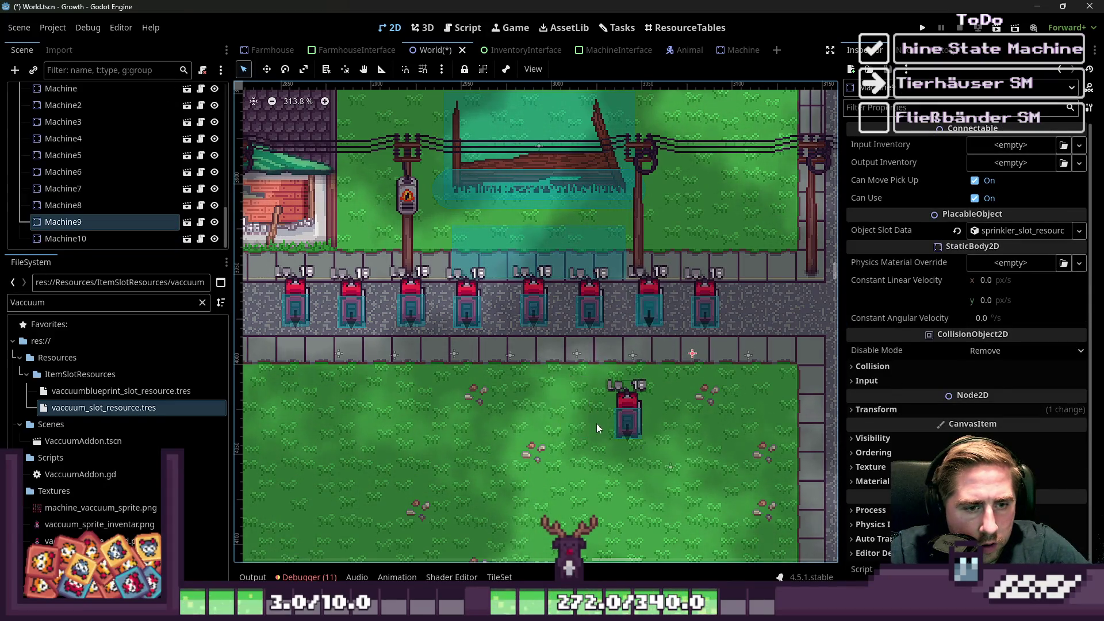
pyautogui.hotkey('ctrl', 'z')
pyautogui.moveTo(640, 303)
pyautogui.mouseDown()
pyautogui.moveTo(795, 305)
pyautogui.moveTo(344, 361)
pyautogui.moveTo(311, 375)
pyautogui.moveTo(353, 399)
pyautogui.moveTo(284, 396)
pyautogui.moveTo(640, 315)
pyautogui.moveTo(360, 414)
pyautogui.moveTo(351, 399)
pyautogui.mouseUp()
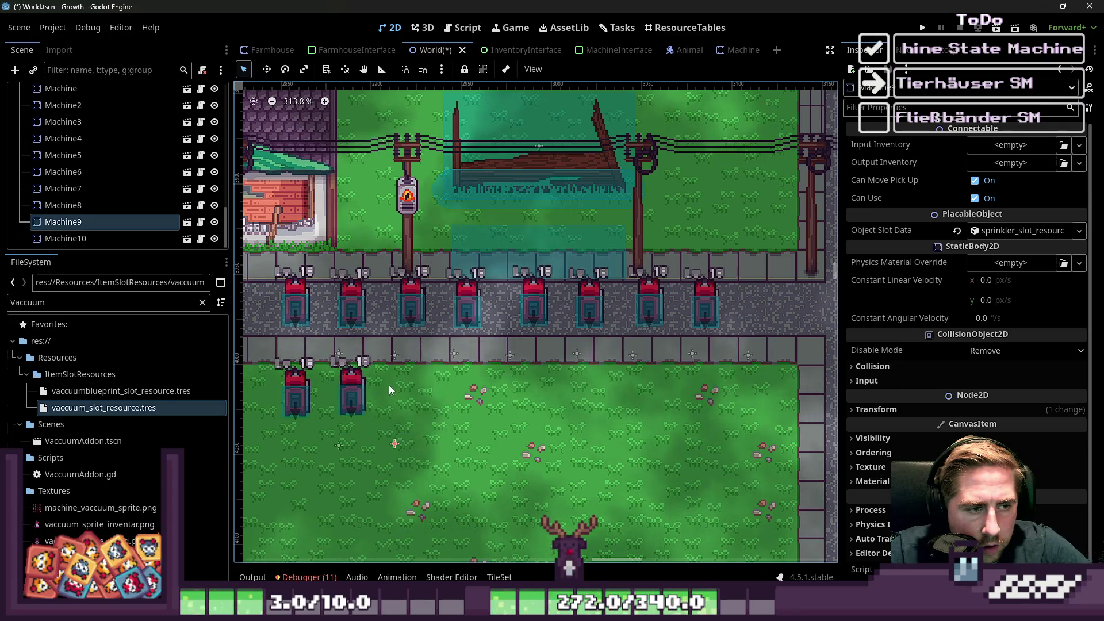
pyautogui.moveTo(707, 304)
pyautogui.mouseDown()
pyautogui.moveTo(397, 391)
pyautogui.moveTo(647, 331)
pyautogui.moveTo(619, 333)
pyautogui.mouseUp()
pyautogui.moveTo(295, 397); pyautogui.dragTo(557, 343)
pyautogui.moveTo(351, 397); pyautogui.dragTo(498, 337)
pyautogui.moveTo(374, 313); pyautogui.dragTo(460, 347)
pyautogui.moveTo(297, 306)
pyautogui.mouseDown()
pyautogui.moveTo(383, 340)
pyautogui.moveTo(439, 341)
pyautogui.mouseUp()
pyautogui.click(923, 28)
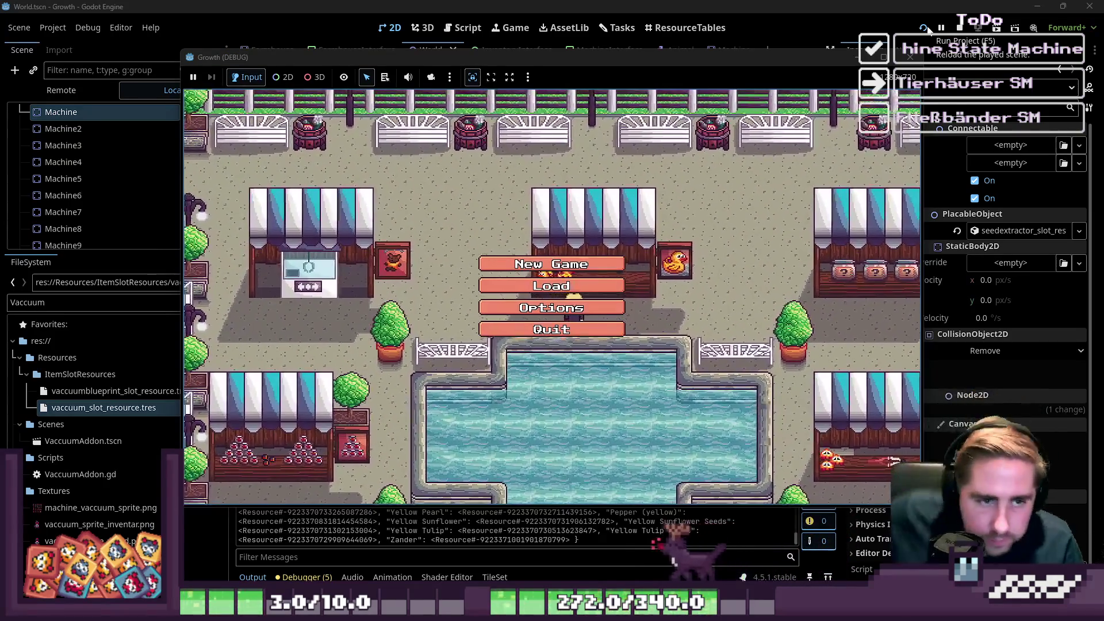
# Start a new game with a character name and inspect the VaccuumAddon.gd line 16 current_state break.
pyautogui.click(523, 265)
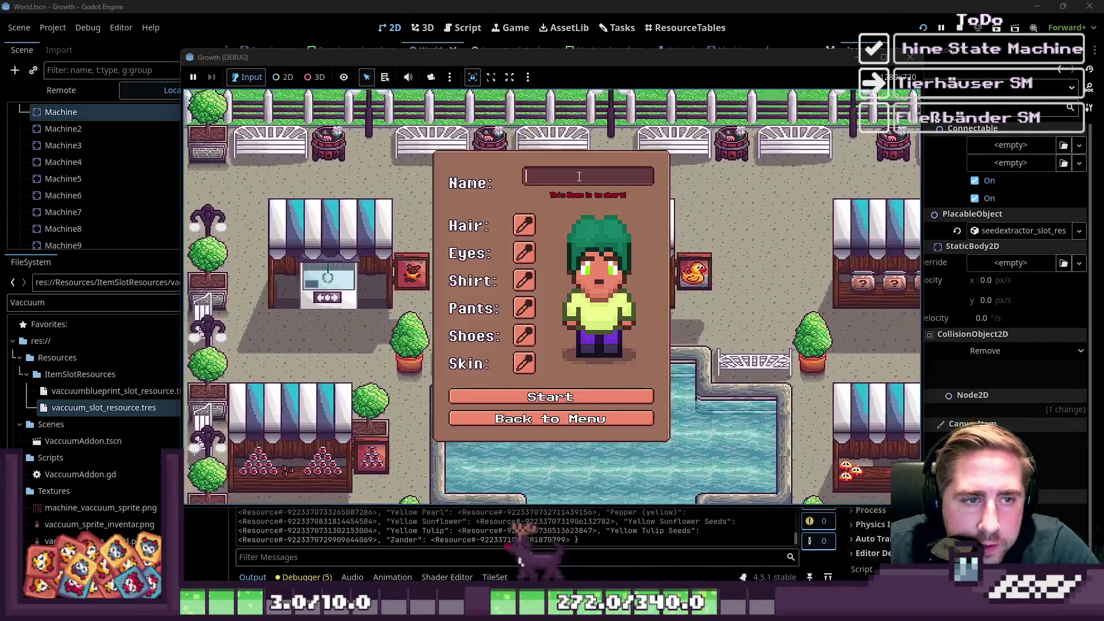
pyautogui.write('das')
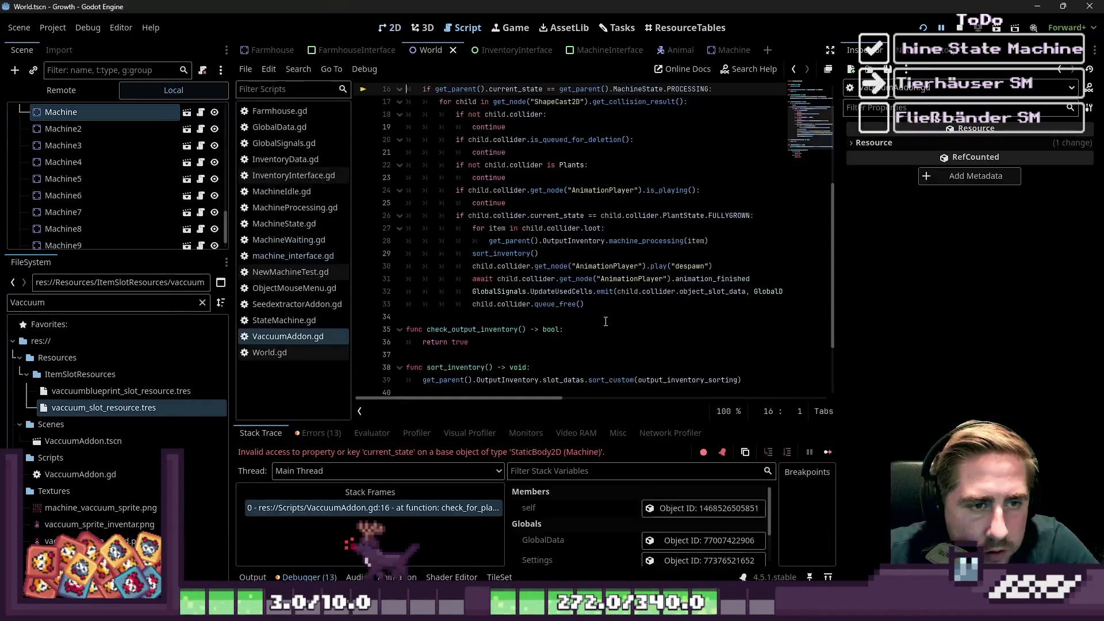
pyautogui.scroll(3, 584, 232)
pyautogui.click(494, 216)
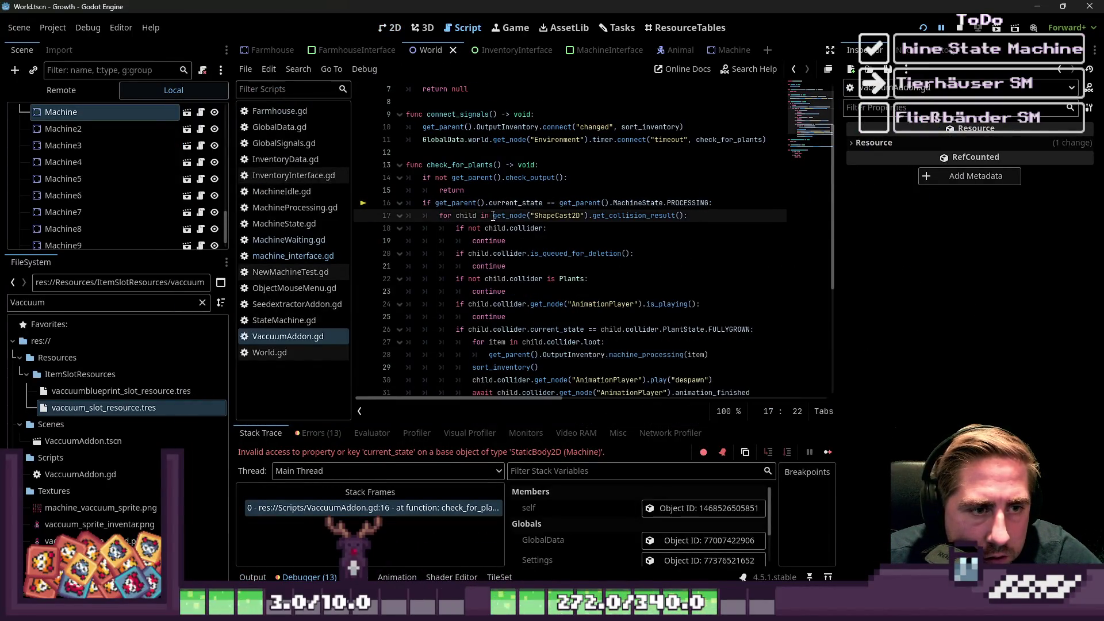
pyautogui.doubleClick(628, 202)
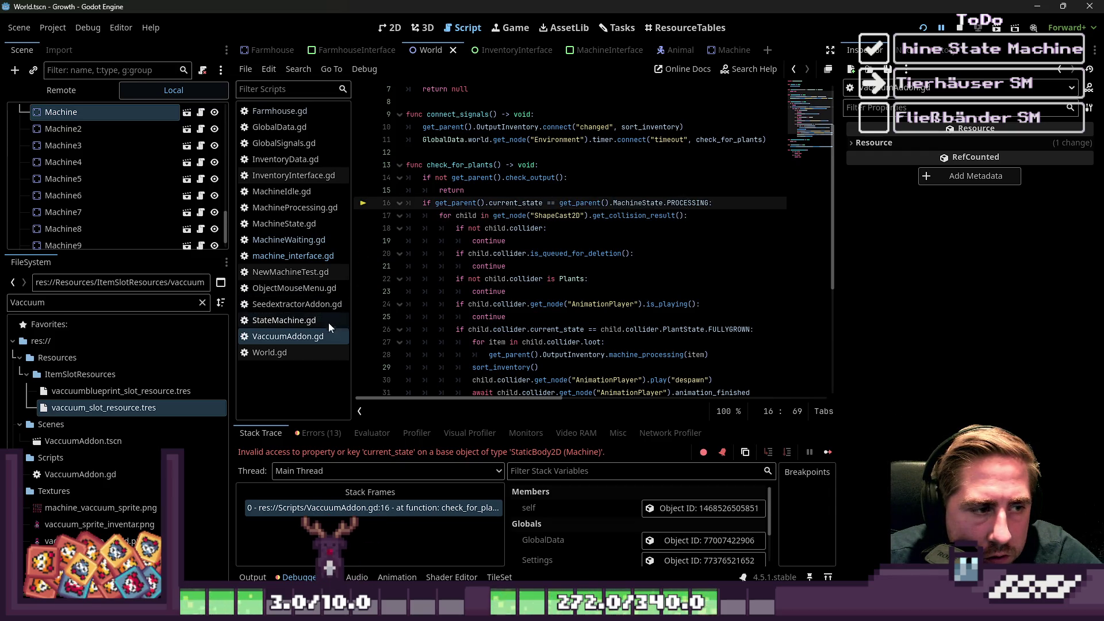
pyautogui.click(270, 353)
pyautogui.click(288, 337)
pyautogui.click(494, 240)
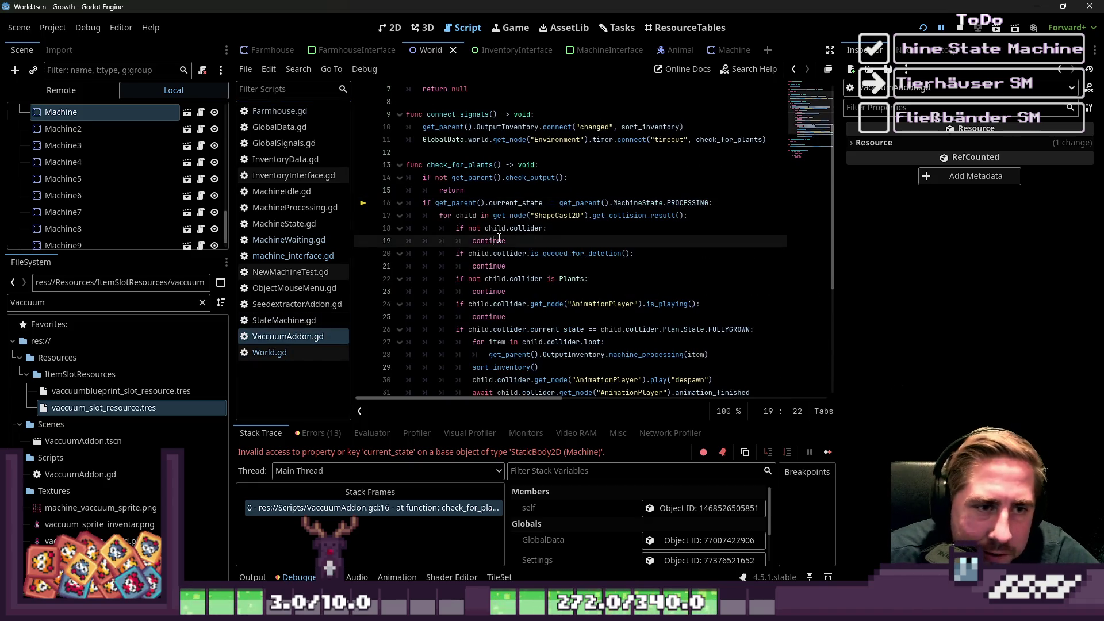
pyautogui.scroll(2, 431, 241)
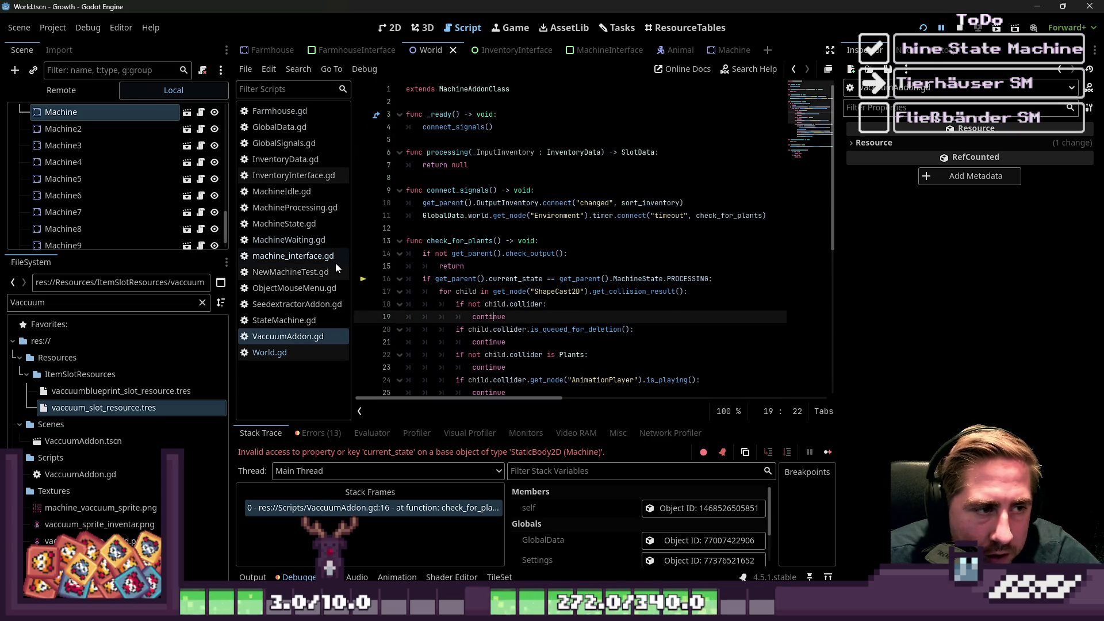
# Narrow the script list and side dock to widen the code, selecting MachineState.PROCESSING.
pyautogui.moveTo(353, 276); pyautogui.dragTo(311, 270)
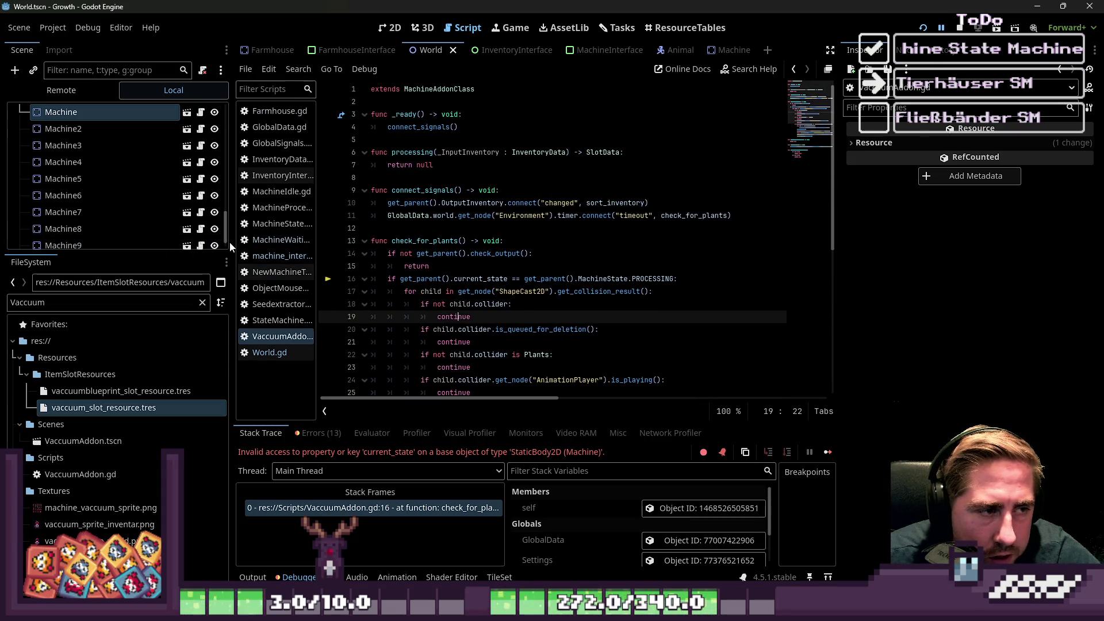
pyautogui.moveTo(228, 246); pyautogui.dragTo(113, 247)
pyautogui.scroll(-4, 484, 202)
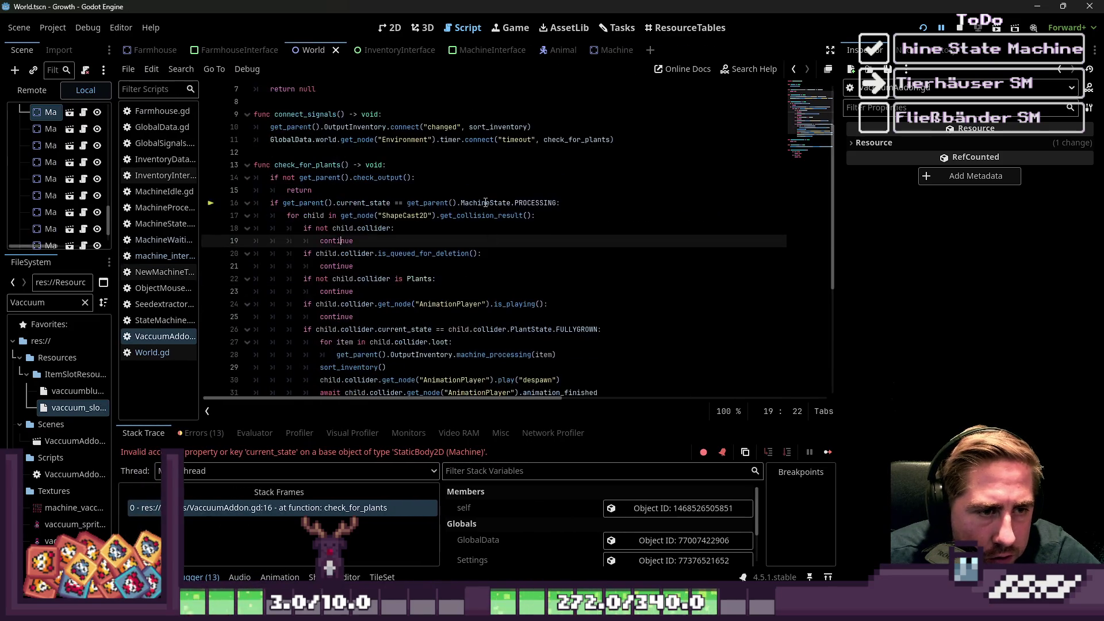
pyautogui.scroll(1, 484, 202)
pyautogui.moveTo(557, 165); pyautogui.dragTo(463, 162)
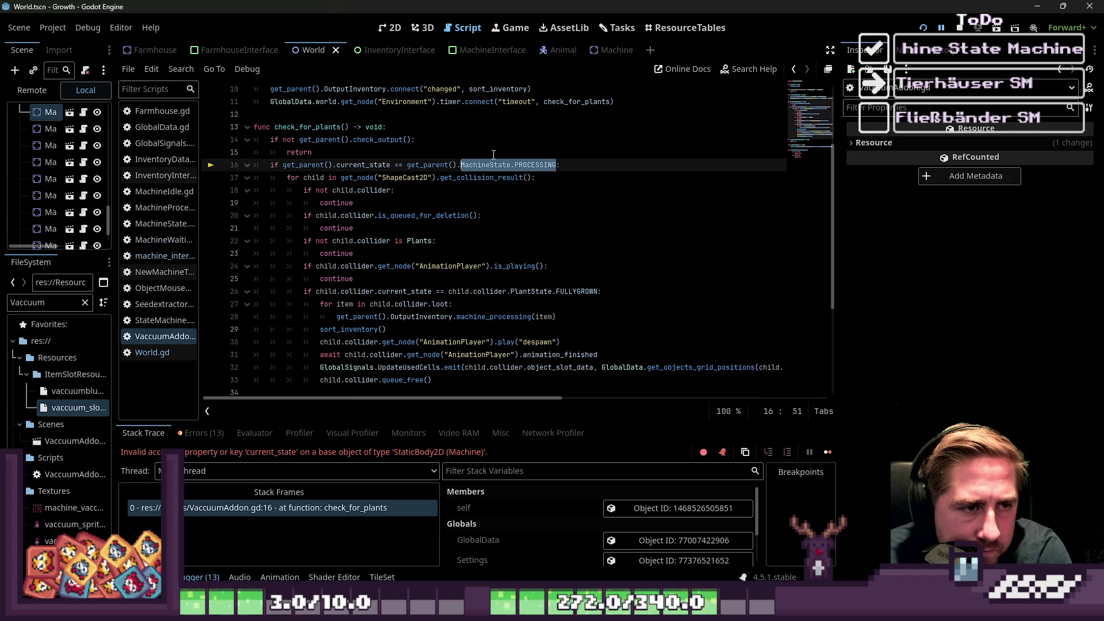
# Rewrite line 16 to check get_node("StateMachine").current_state against &"MachineProcessing".
pyautogui.press('BackSpace')
pyautogui.write('get_nod')
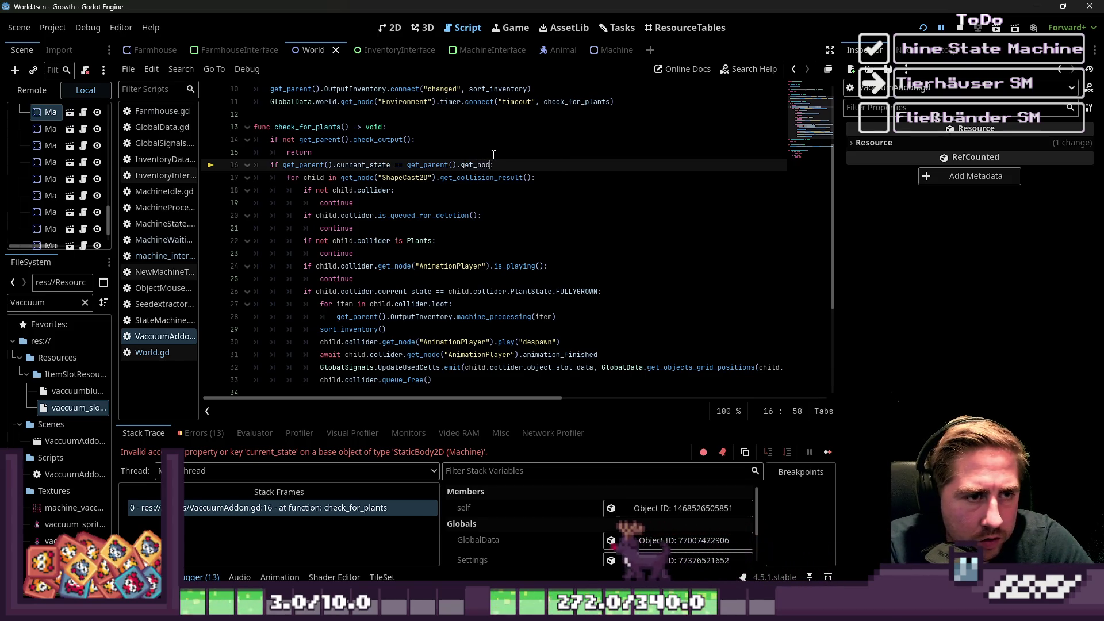
pyautogui.write('e("')
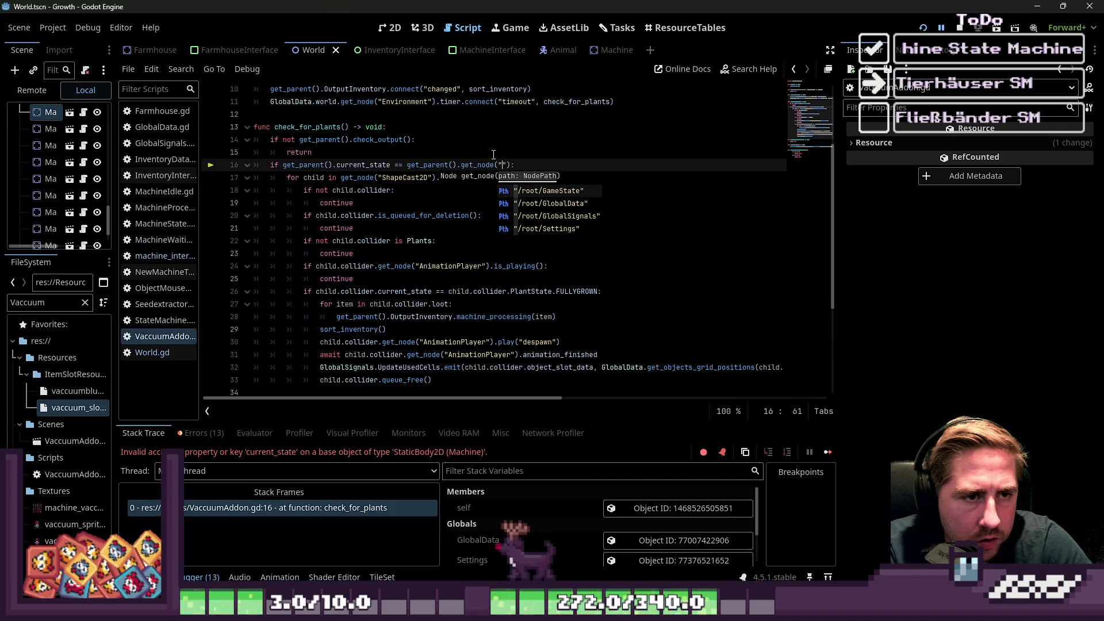
pyautogui.write('StateMachine')
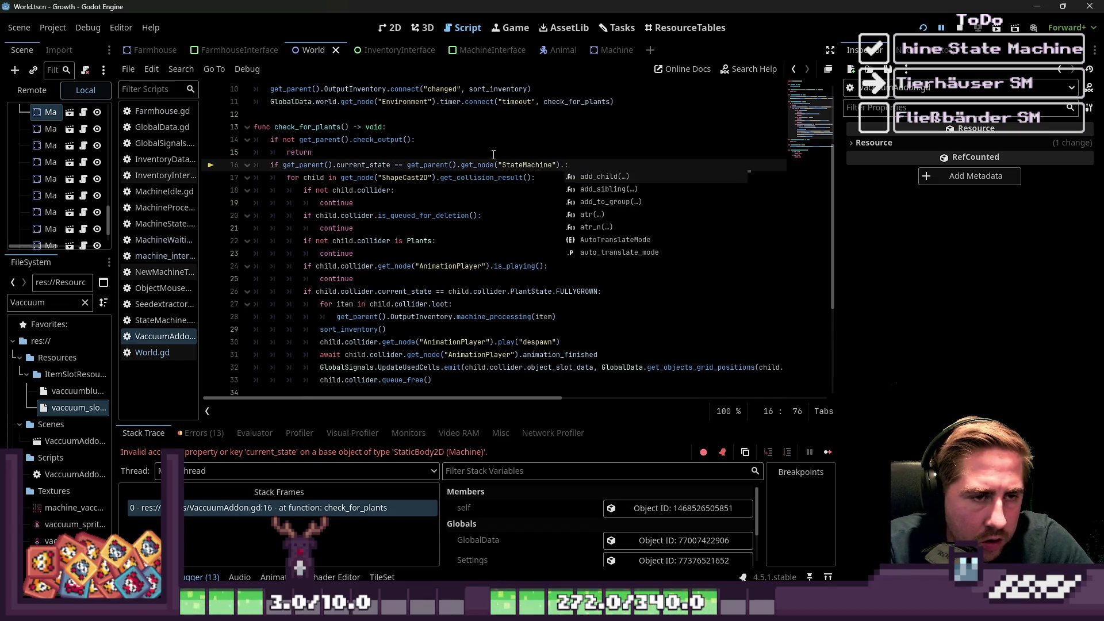
pyautogui.press('BackSpace')
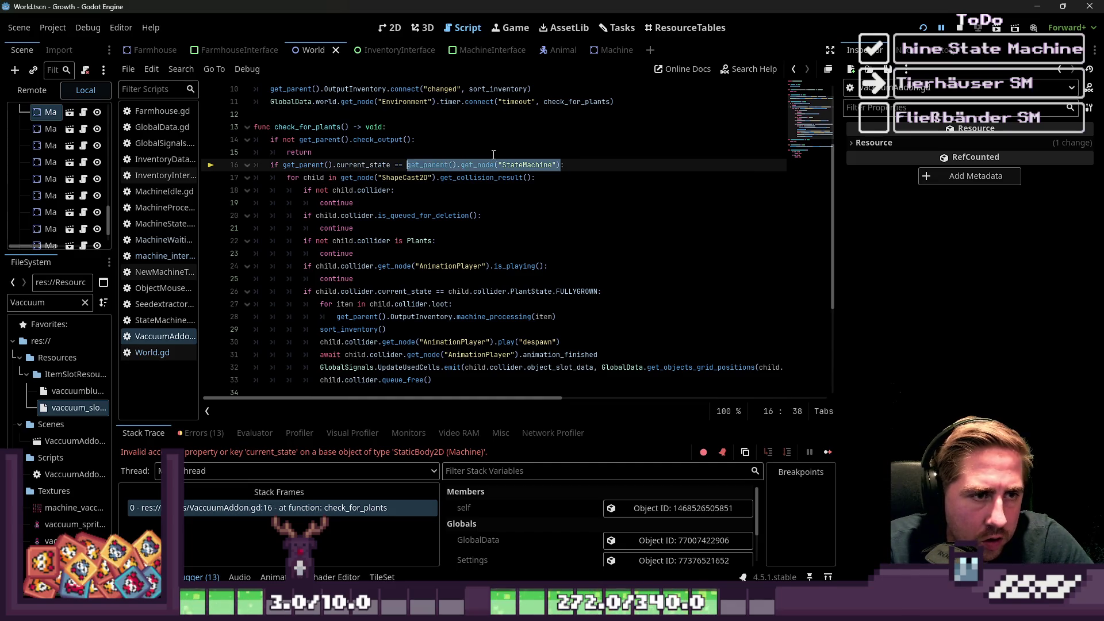
pyautogui.hotkey('ctrl', 'Left')
pyautogui.hotkey('ctrl', 'Left')
pyautogui.hotkey('ctrl', 'Left')
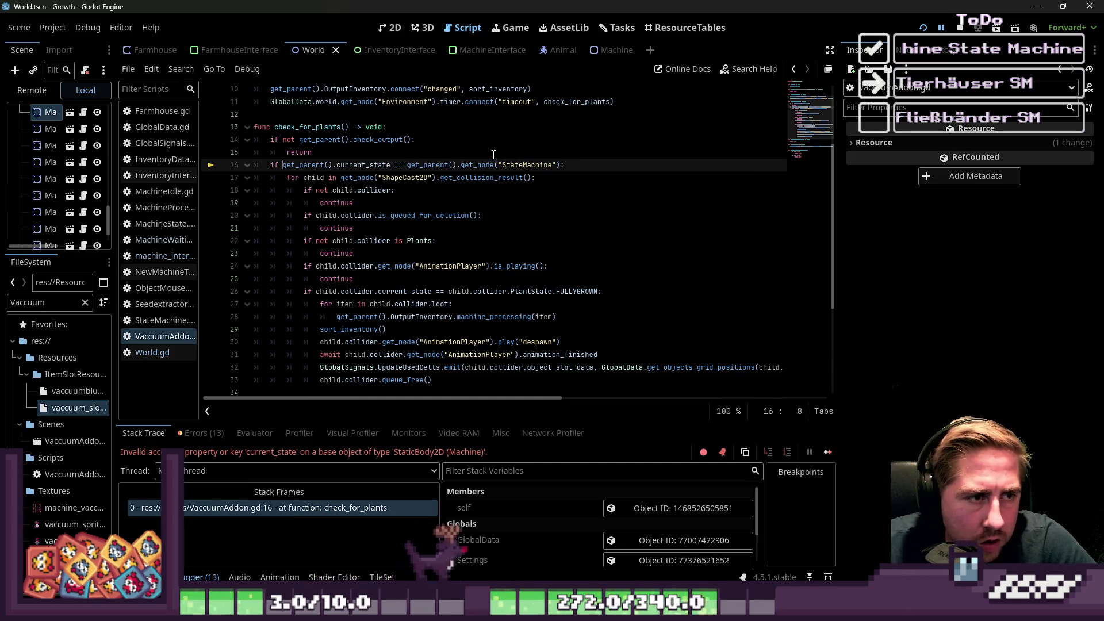
pyautogui.hotkey('ctrl', 'shift', 'Right')
pyautogui.write('get_parent().get_node("StateMachine")')
pyautogui.hotkey('ctrl', 'Right')
pyautogui.hotkey('ctrl', 'Right')
pyautogui.hotkey('ctrl', 'Right')
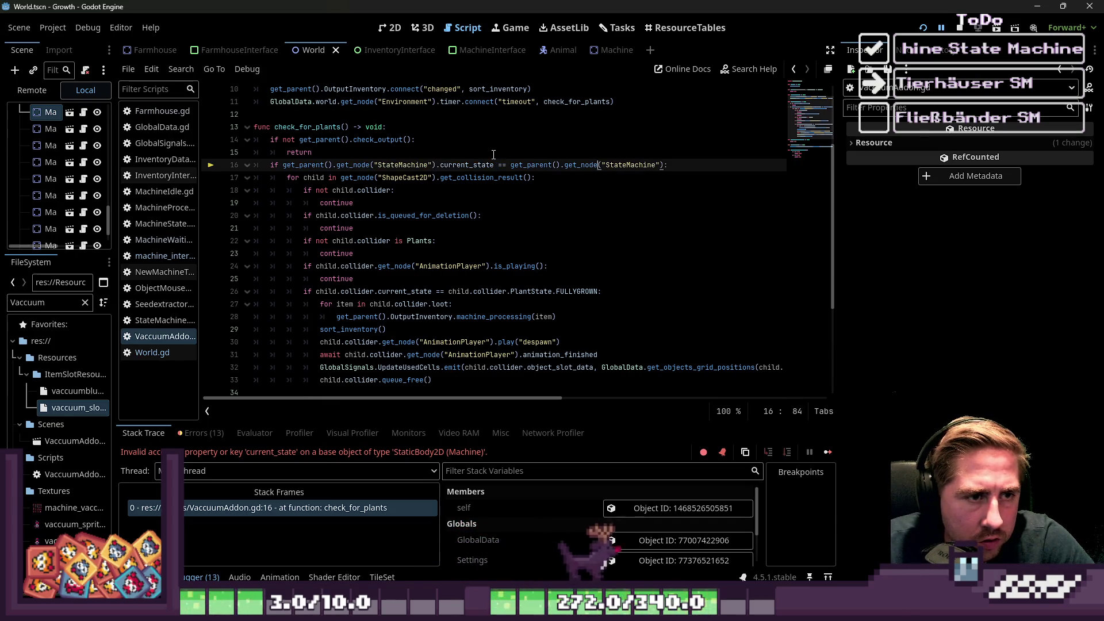
pyautogui.press('End')
pyautogui.press('End')
pyautogui.press('Left')
pyautogui.hotkey('ctrl', 'shift', 'Left')
pyautogui.hotkey('ctrl', 'shift', 'Left')
pyautogui.hotkey('ctrl', 'shift', 'Left')
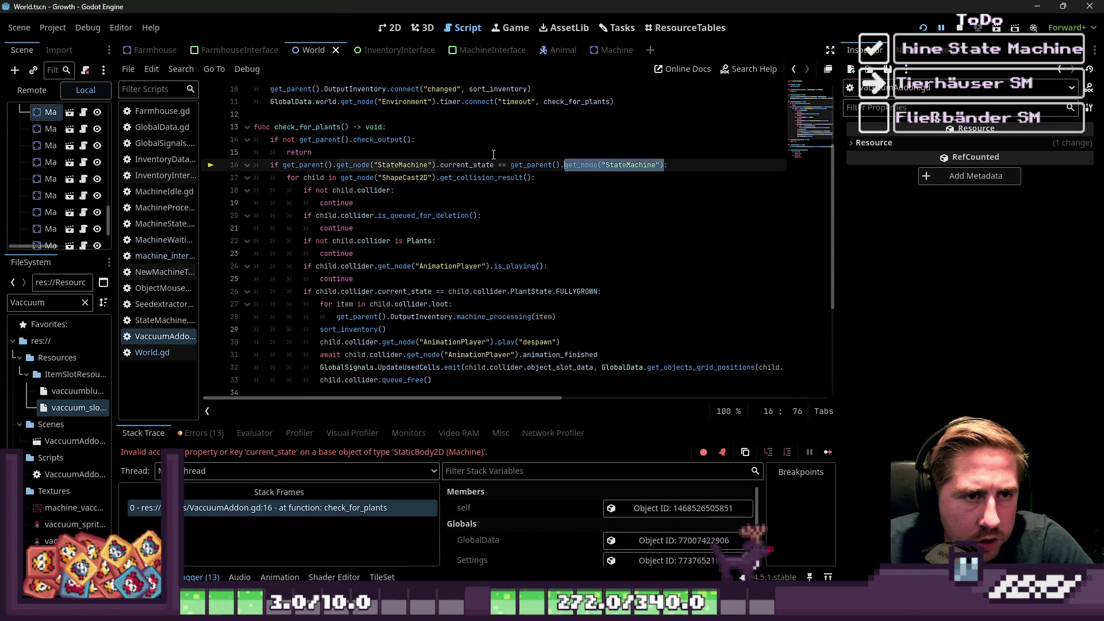
pyautogui.press('BackSpace')
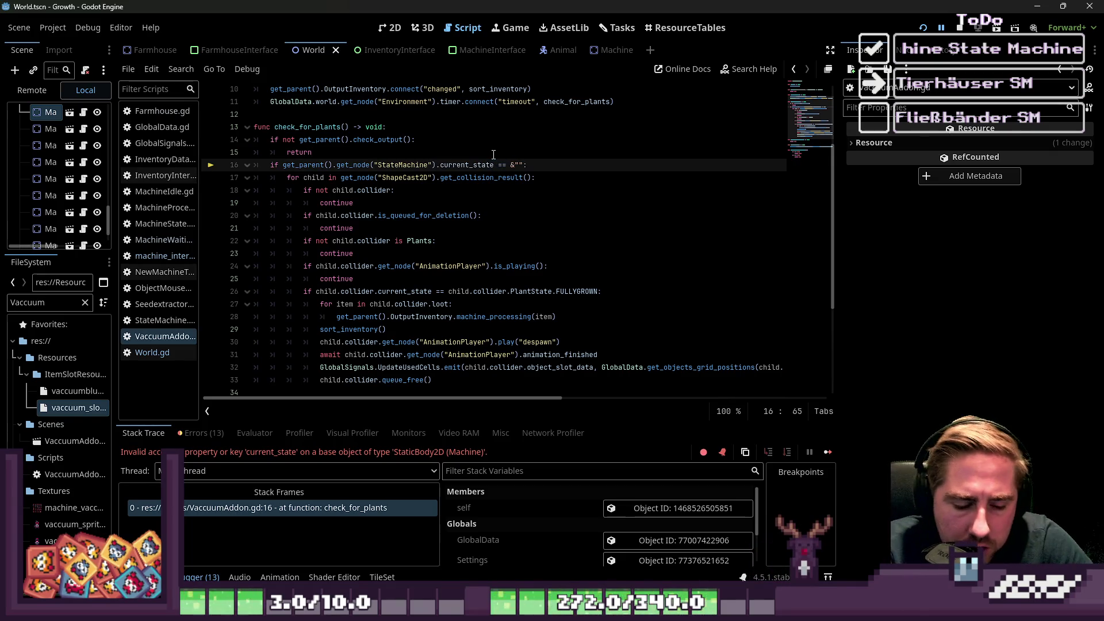
pyautogui.write('Mach')
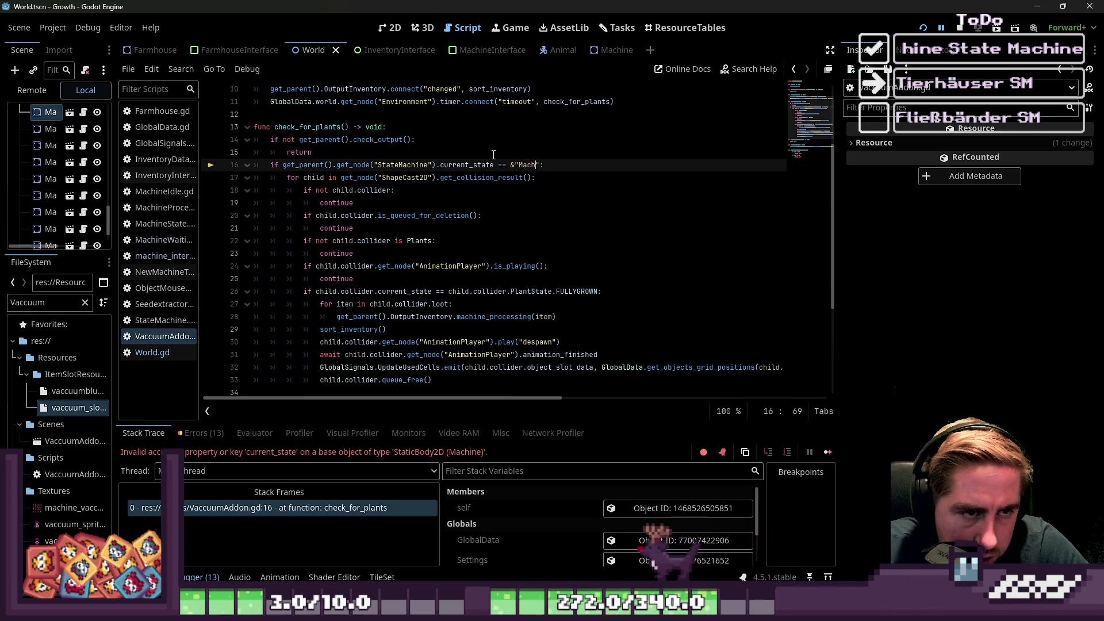
pyautogui.write('ineProcessi')
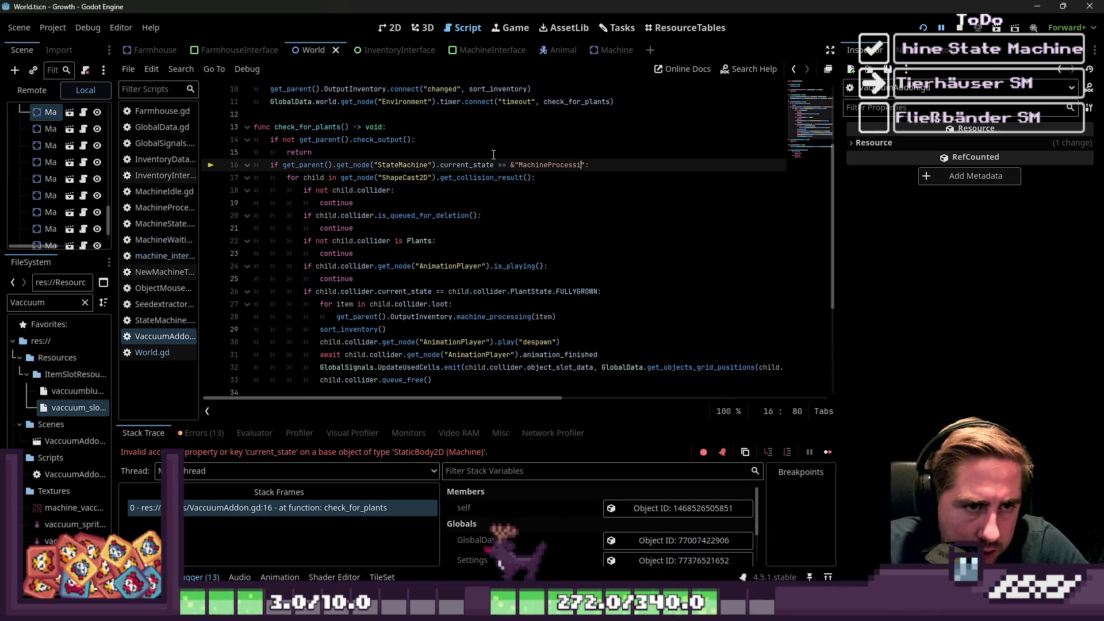
pyautogui.write('ng')
# Review the FULLYGROWN check on line 26 and run the game again.
pyautogui.click(439, 216)
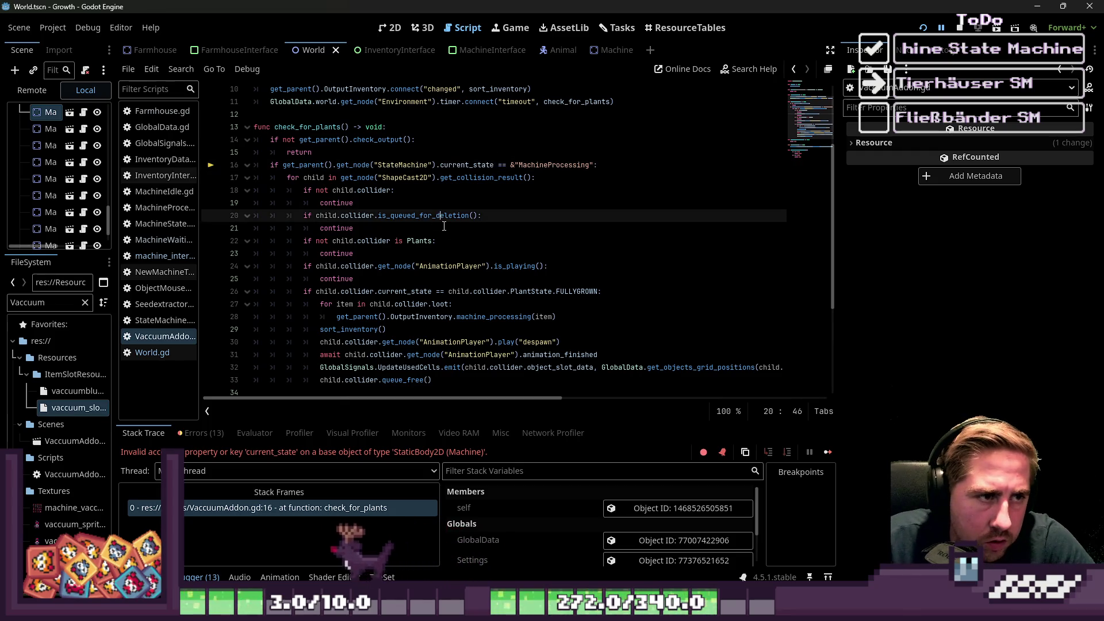
pyautogui.scroll(-3, 454, 229)
pyautogui.scroll(1, 469, 231)
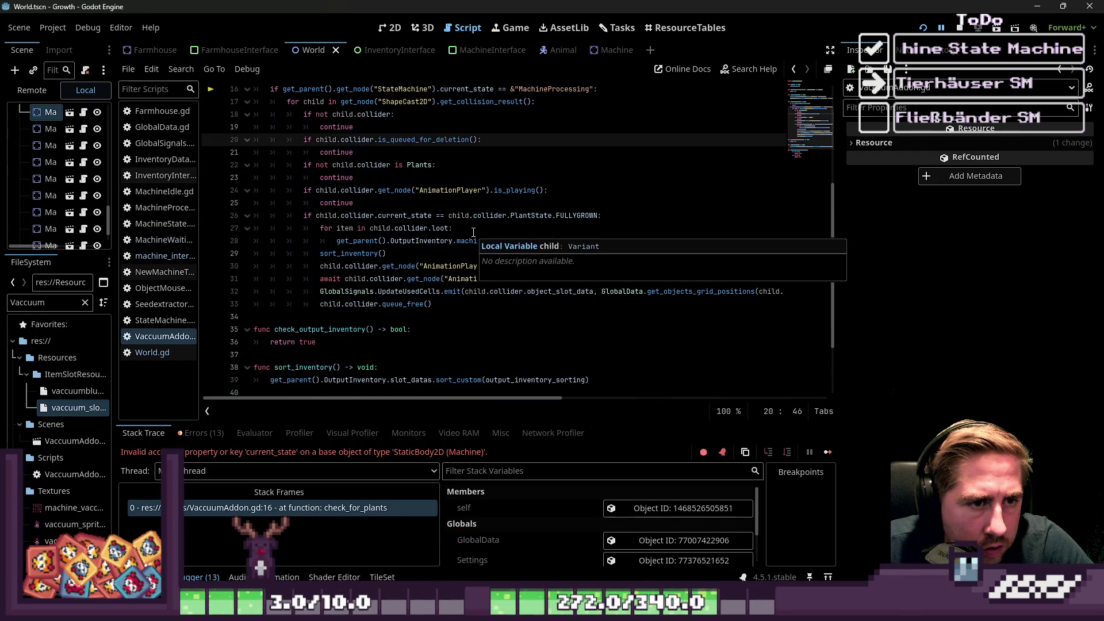
pyautogui.click(568, 215)
pyautogui.doubleClick(570, 215)
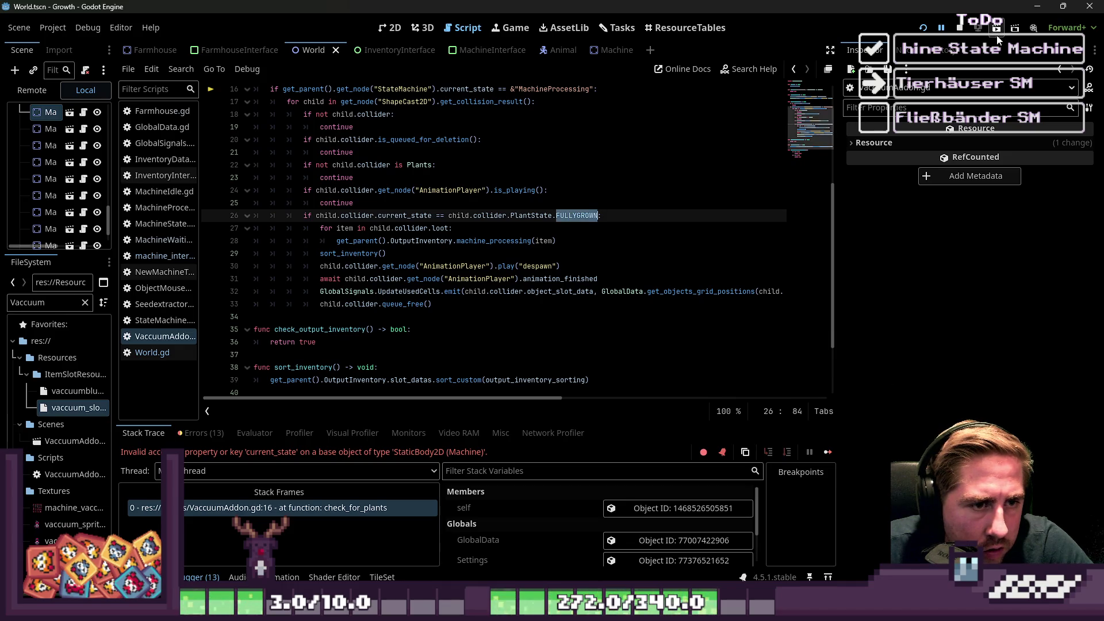
pyautogui.click(925, 31)
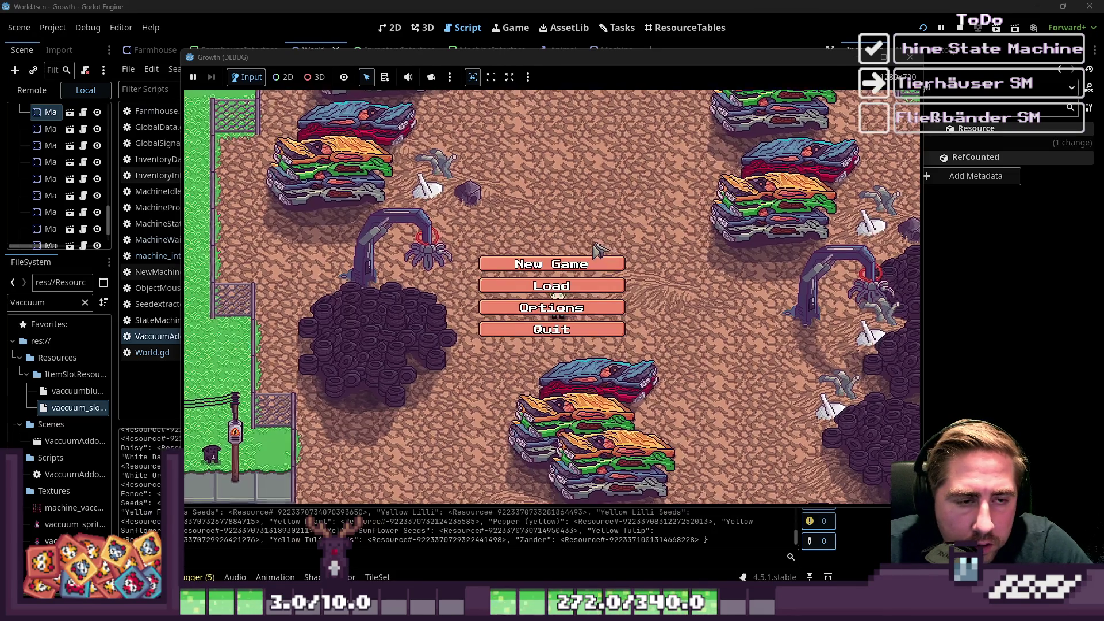
# Start a new game with a character name to test the vacuum fix.
pyautogui.click(575, 254)
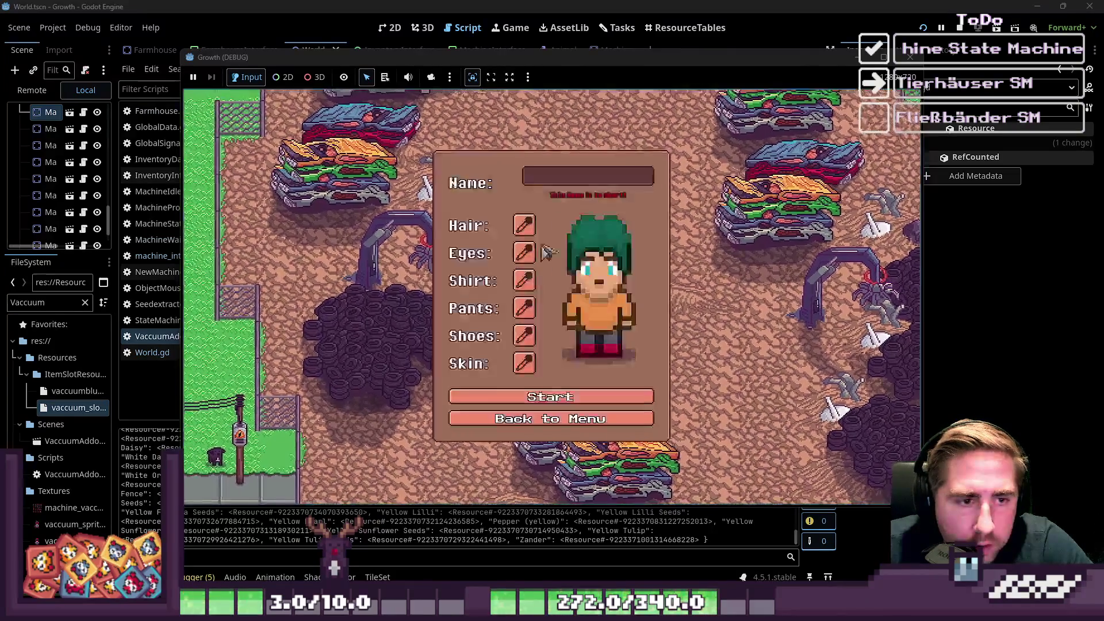
pyautogui.click(579, 179)
pyautogui.write('sd')
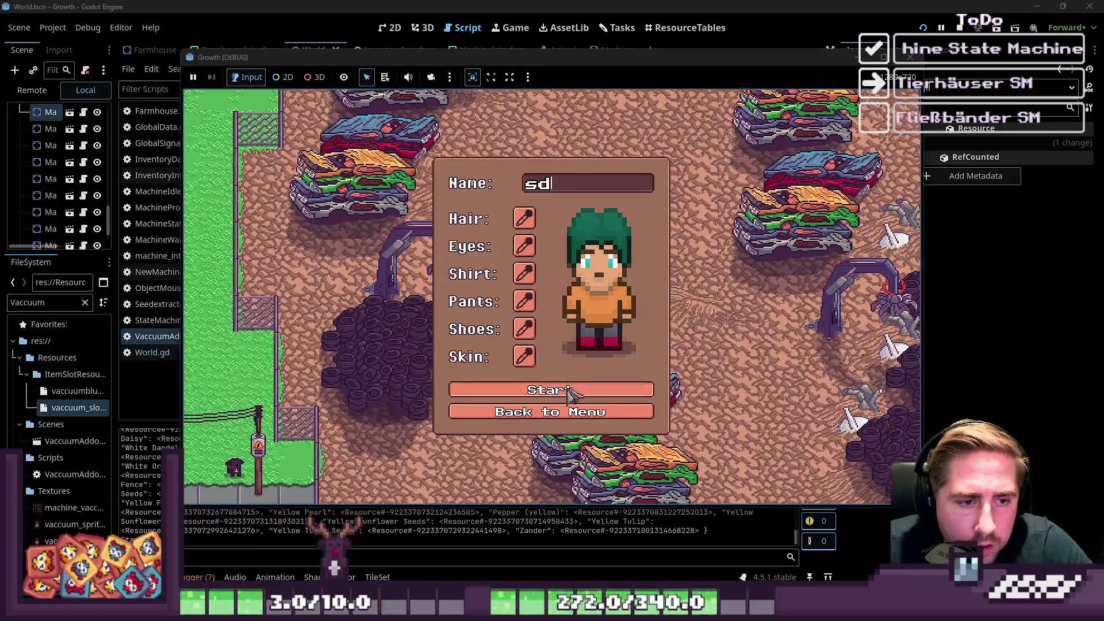
pyautogui.click(553, 391)
# Inspect the failing == comparison on line 16 and widen the script list and scene dock.
pyautogui.click(390, 291)
pyautogui.scroll(-2, 491, 242)
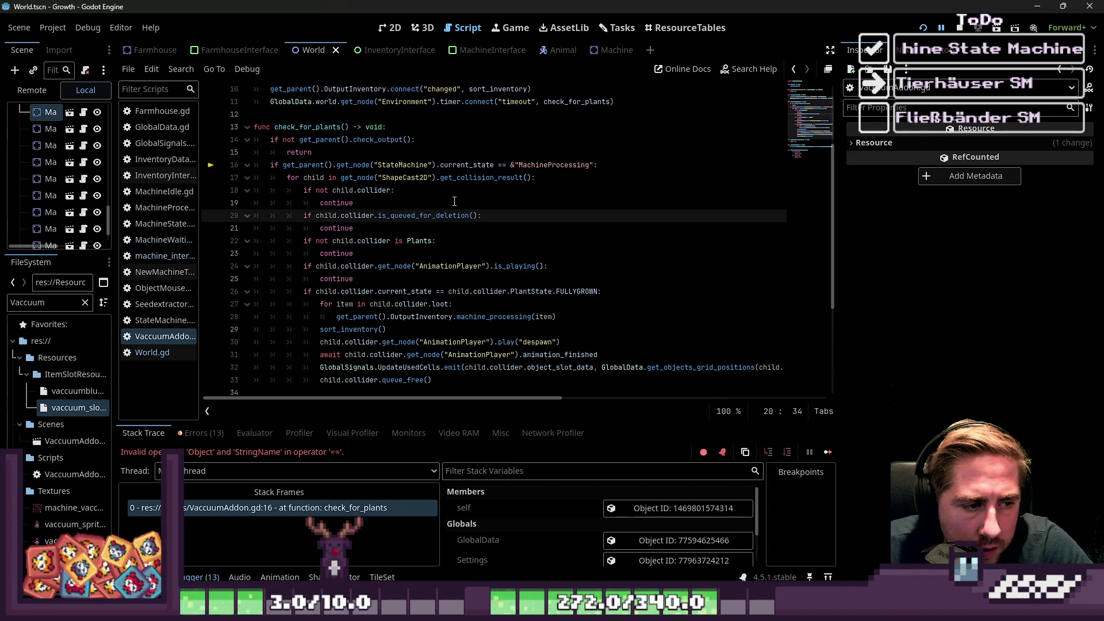
pyautogui.moveTo(499, 168); pyautogui.dragTo(507, 166)
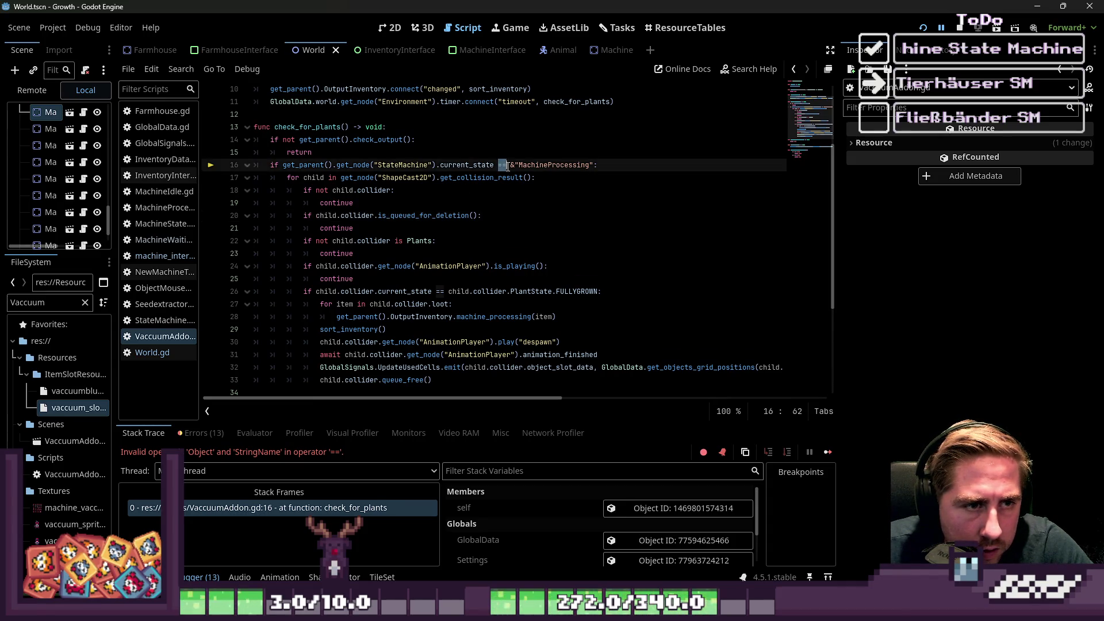
pyautogui.click(509, 183)
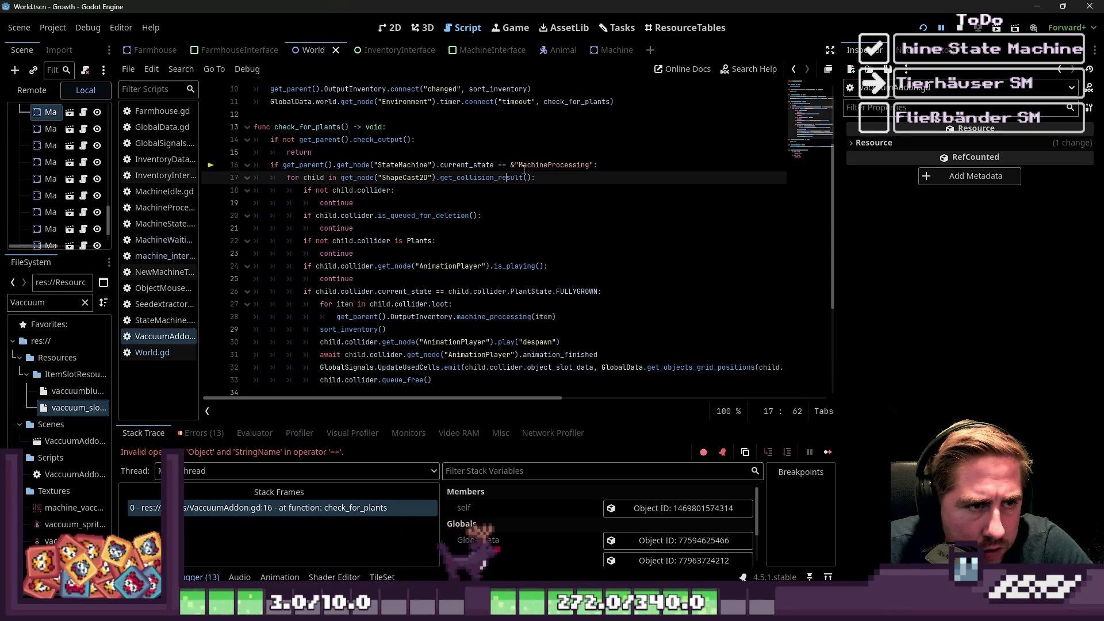
pyautogui.click(483, 165)
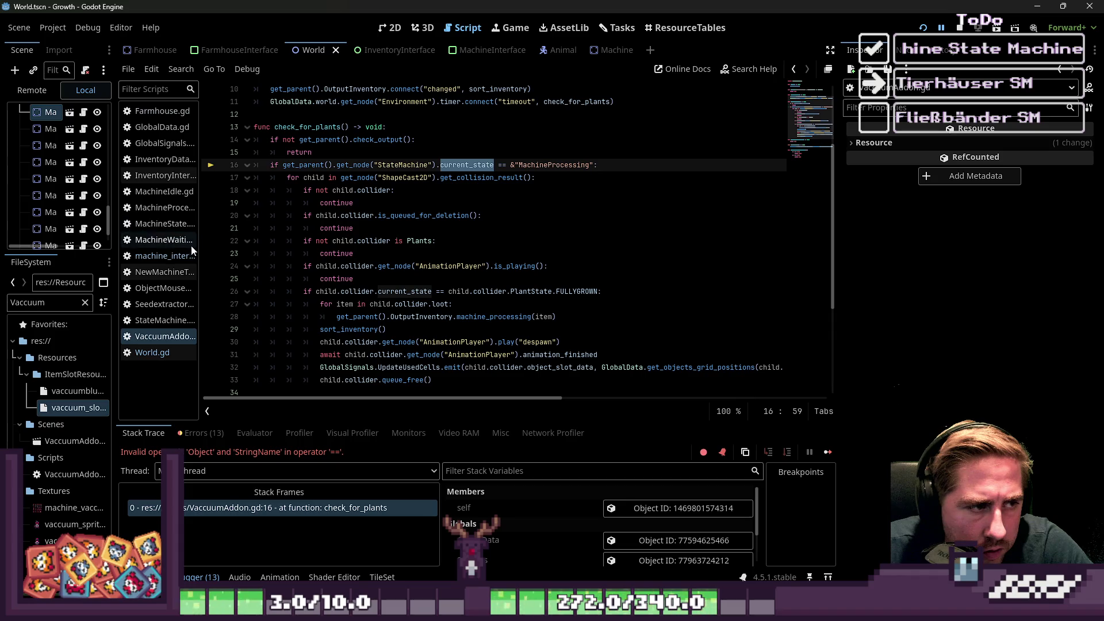
pyautogui.moveTo(198, 235); pyautogui.dragTo(253, 236)
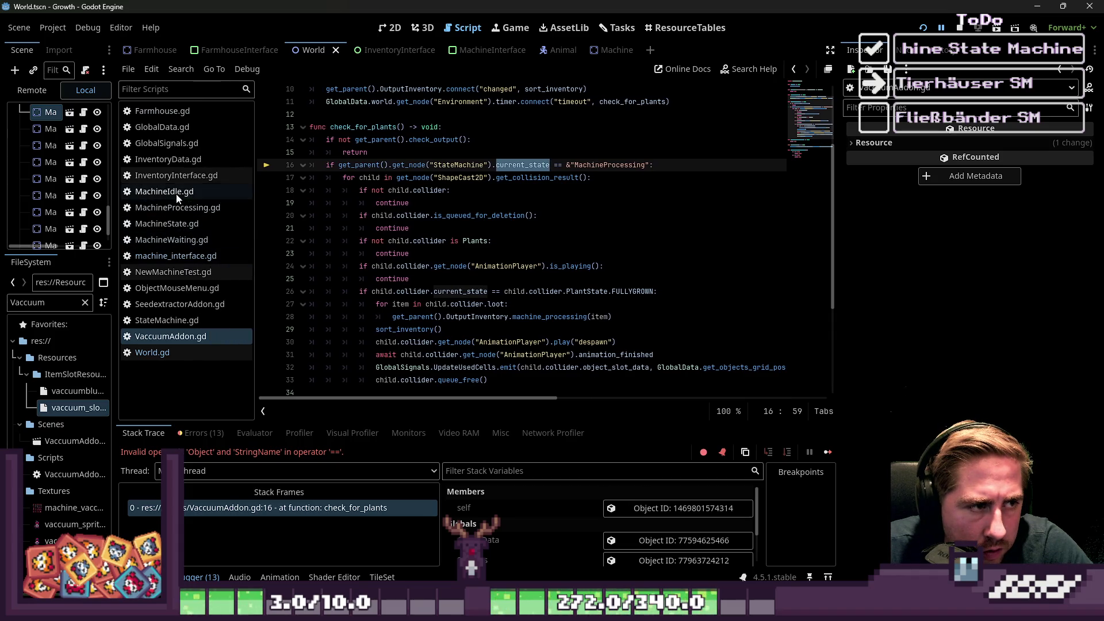
pyautogui.moveTo(115, 216); pyautogui.dragTo(152, 222)
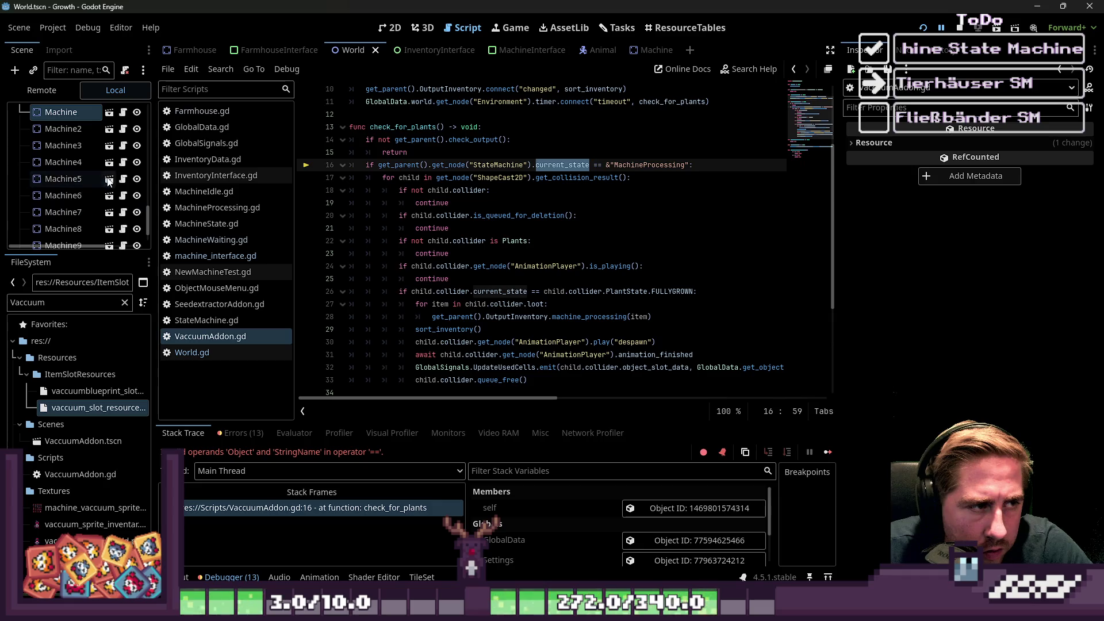
# Open Machine.tscn and inspect the StateMachine node's states and its scripts.
pyautogui.click(109, 179)
pyautogui.click(78, 220)
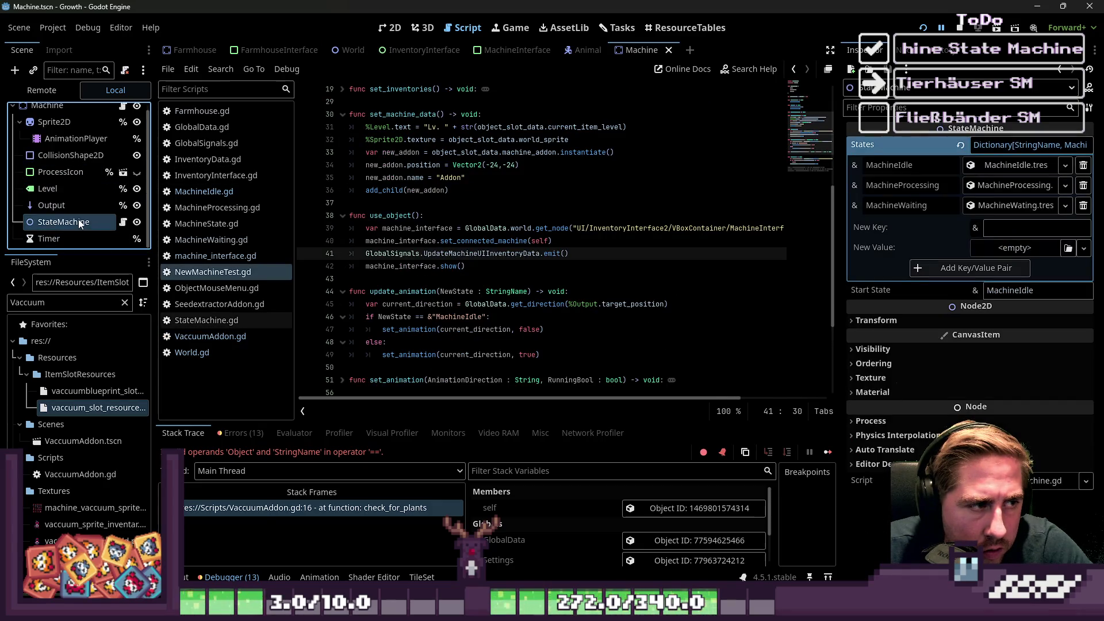
pyautogui.click(206, 320)
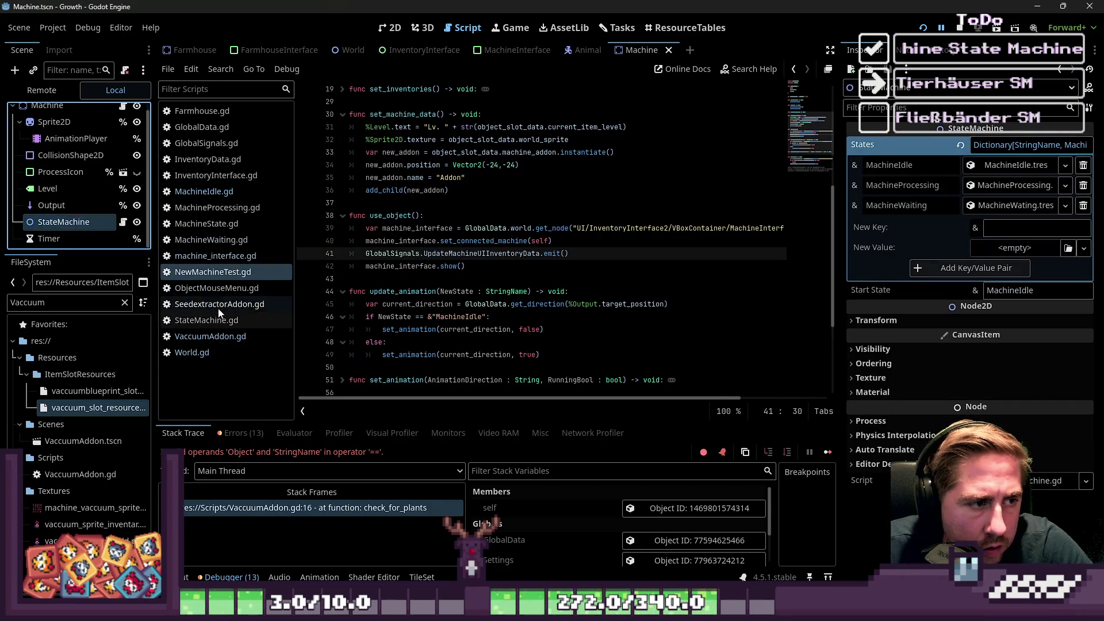
pyautogui.click(209, 336)
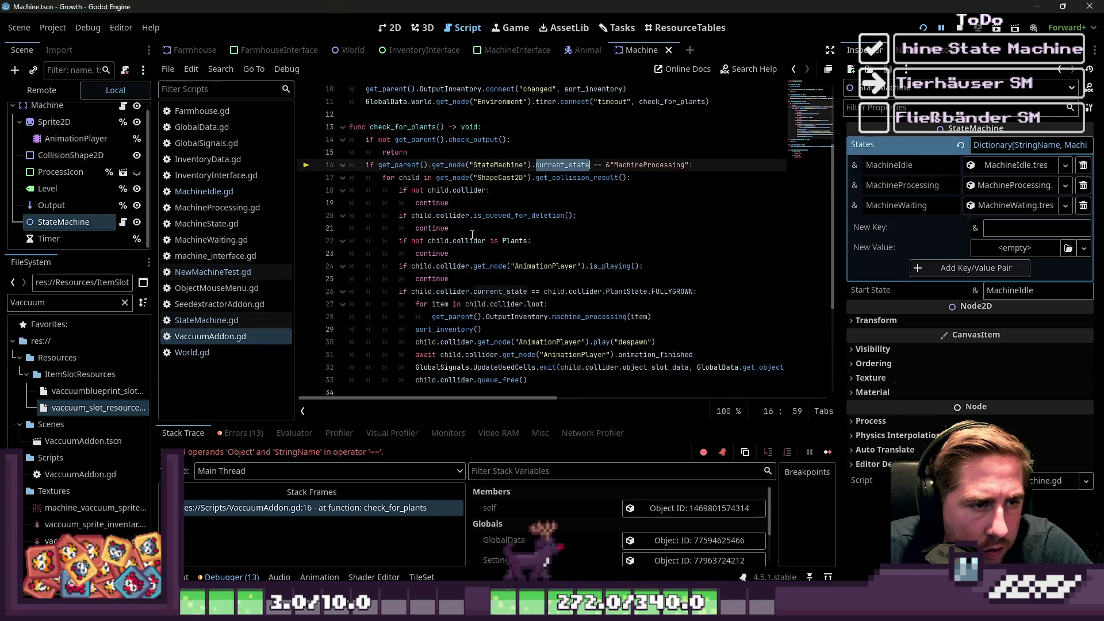
pyautogui.doubleClick(505, 164)
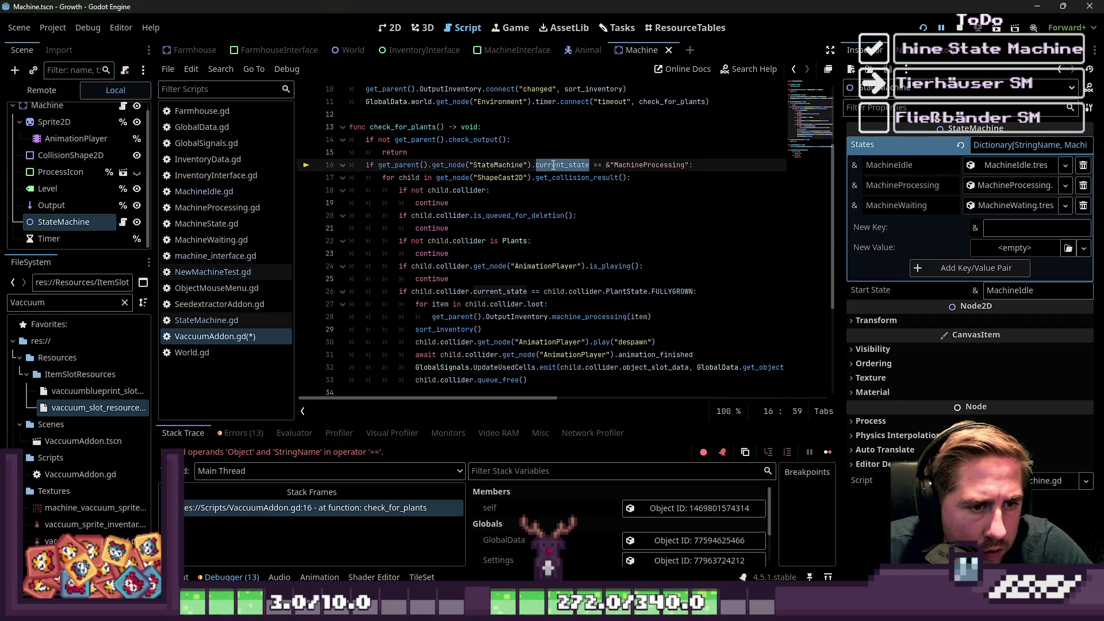
pyautogui.click(205, 320)
pyautogui.click(226, 273)
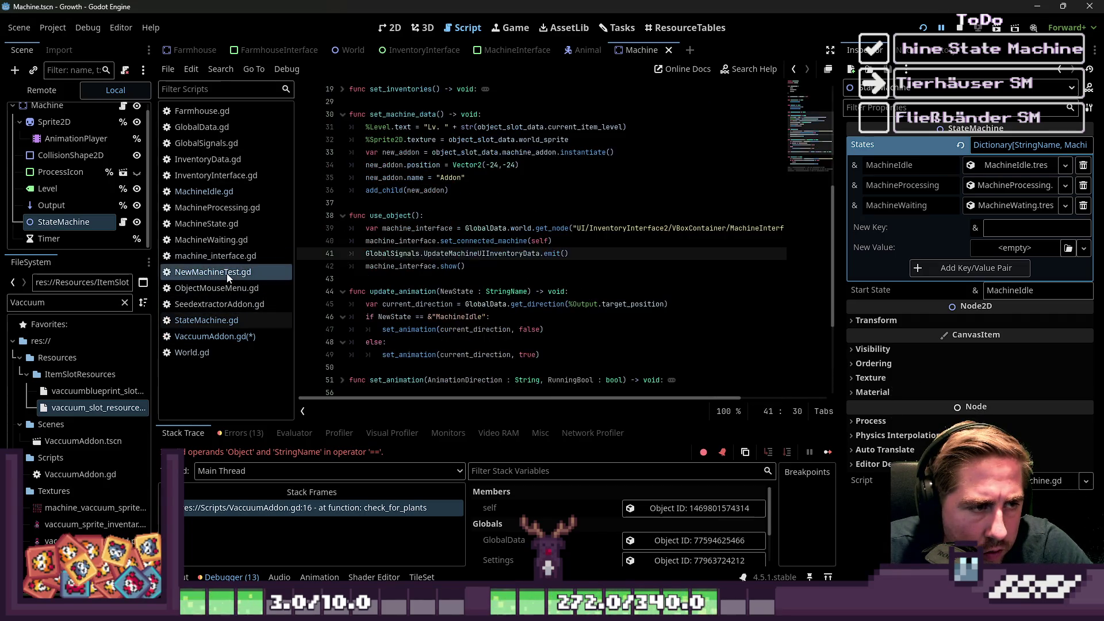
pyautogui.click(224, 336)
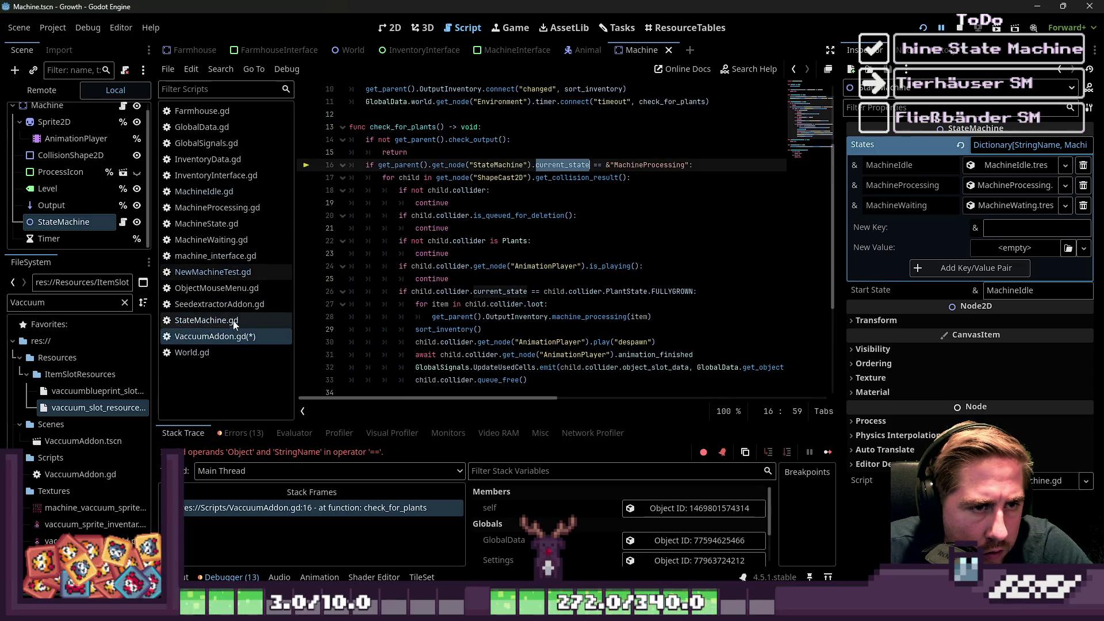
pyautogui.scroll(3, 548, 279)
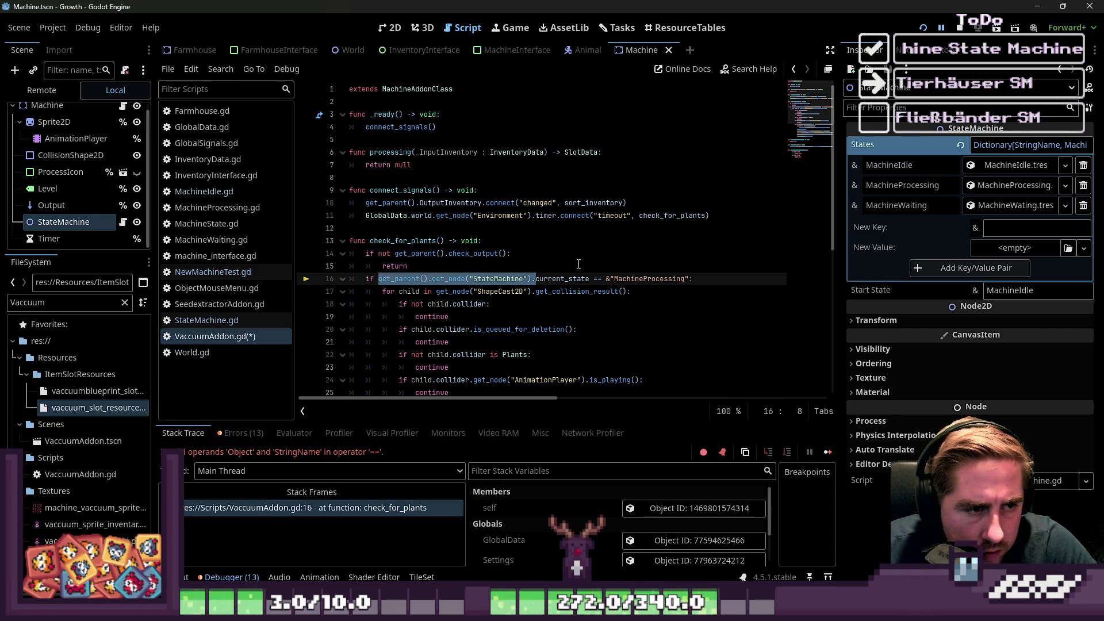
# Change line 16 to compare current_state with states.get(&"MachineProcessing") and run the game.
pyautogui.hotkey('ctrl', 'Right')
pyautogui.hotkey('ctrl', 'Right')
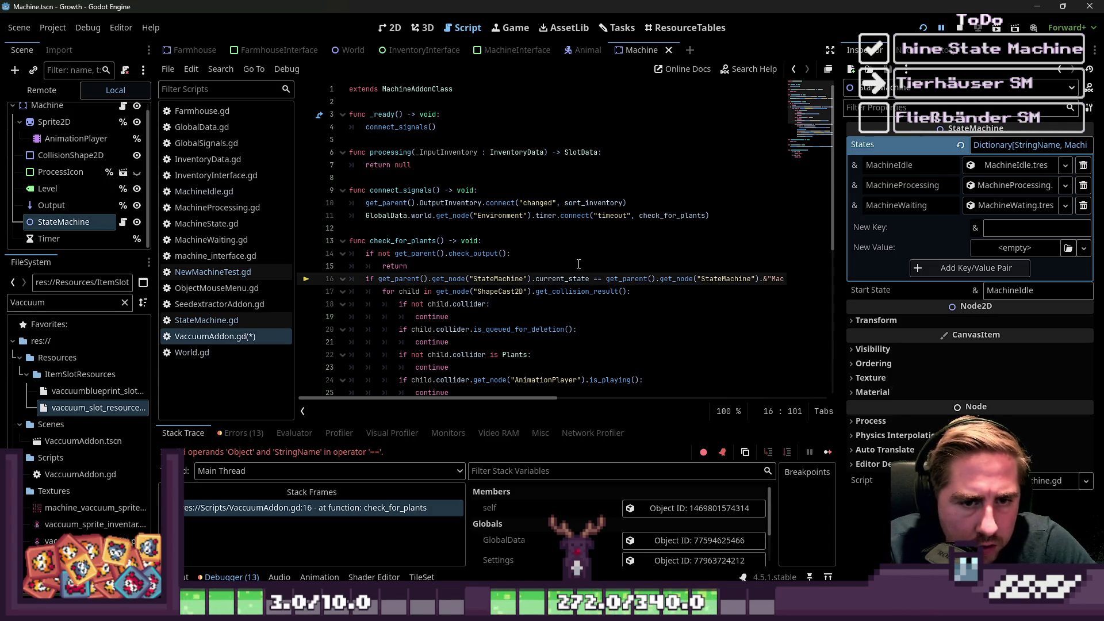
pyautogui.write('states')
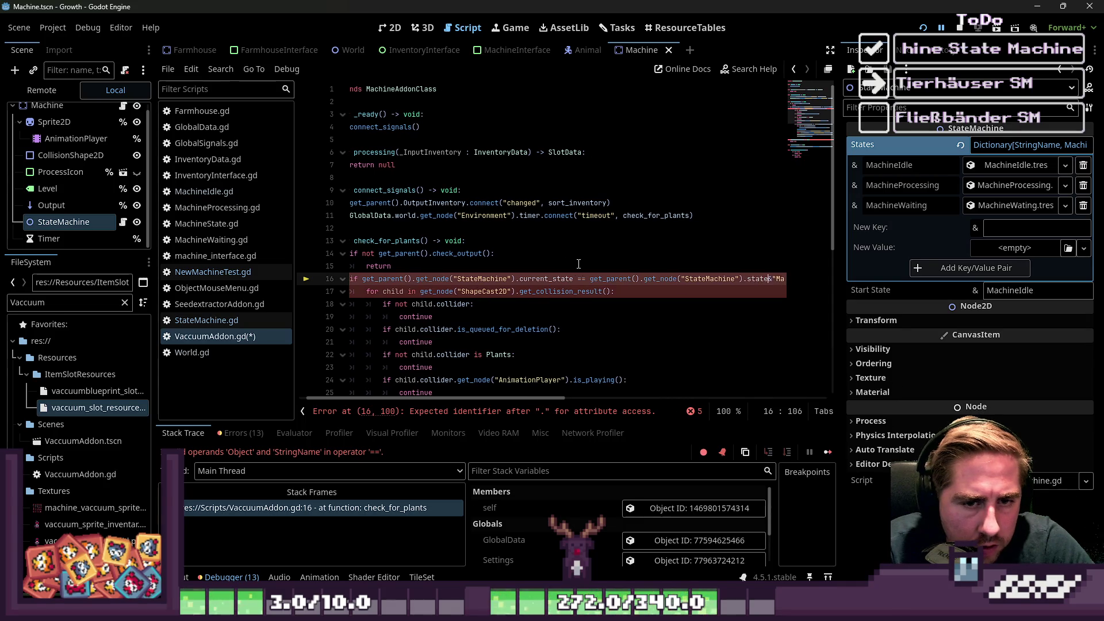
pyautogui.write('.get')
pyautogui.hotkey('ctrl', 'shift', 'Right')
pyautogui.hotkey('ctrl', 'shift', 'Right')
pyautogui.hotkey('ctrl', 'c')
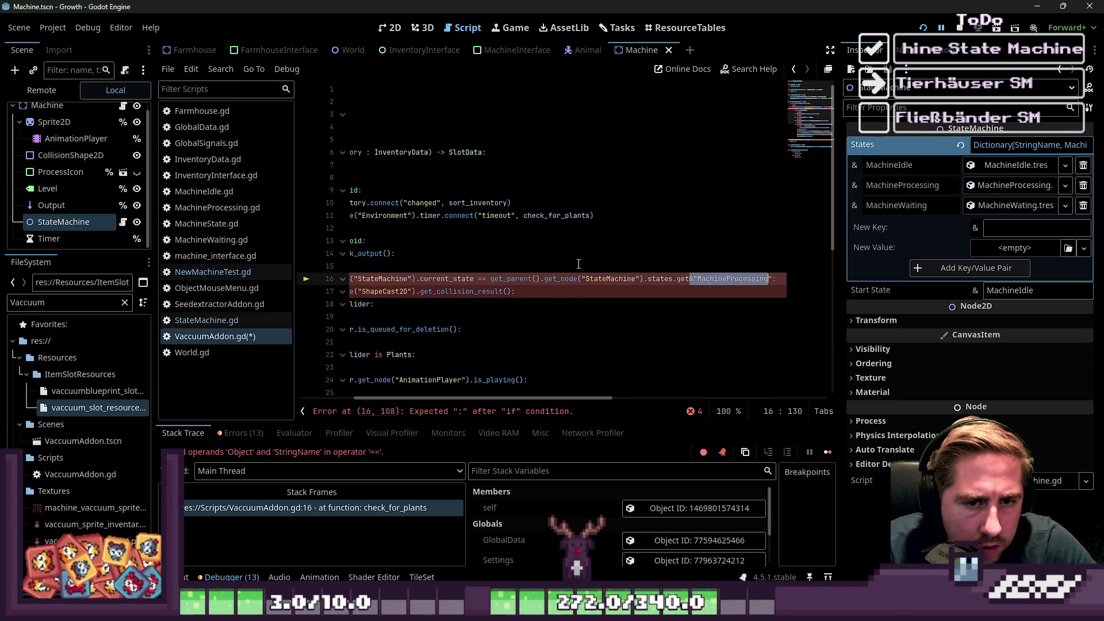
pyautogui.hotkey('shift', 'Right')
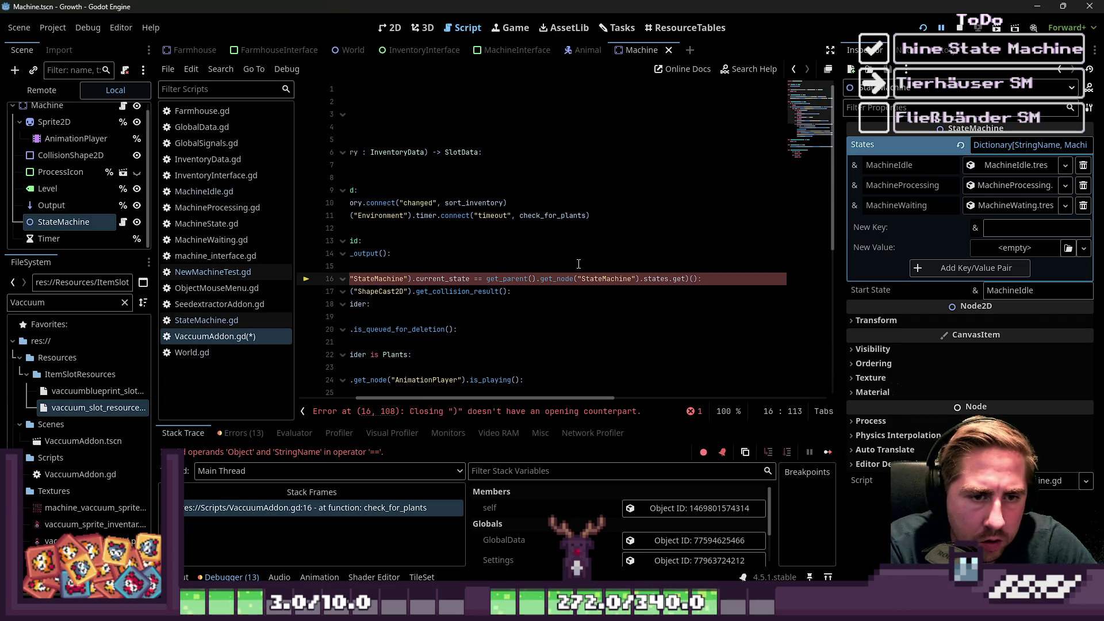
pyautogui.hotkey('ctrl', 'v')
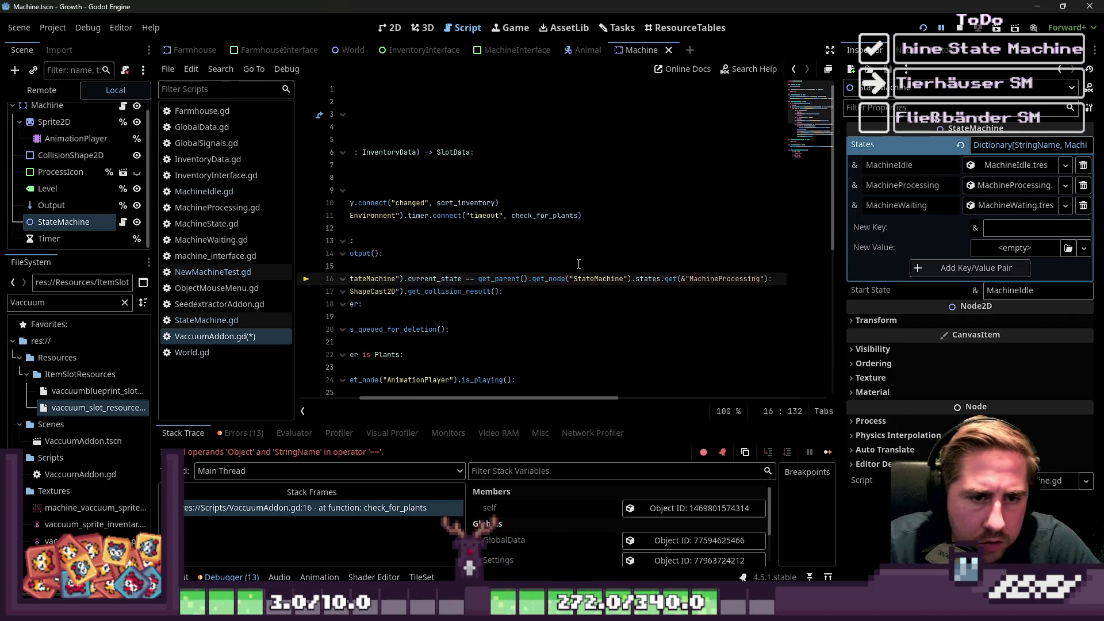
pyautogui.click(581, 265)
pyautogui.click(923, 30)
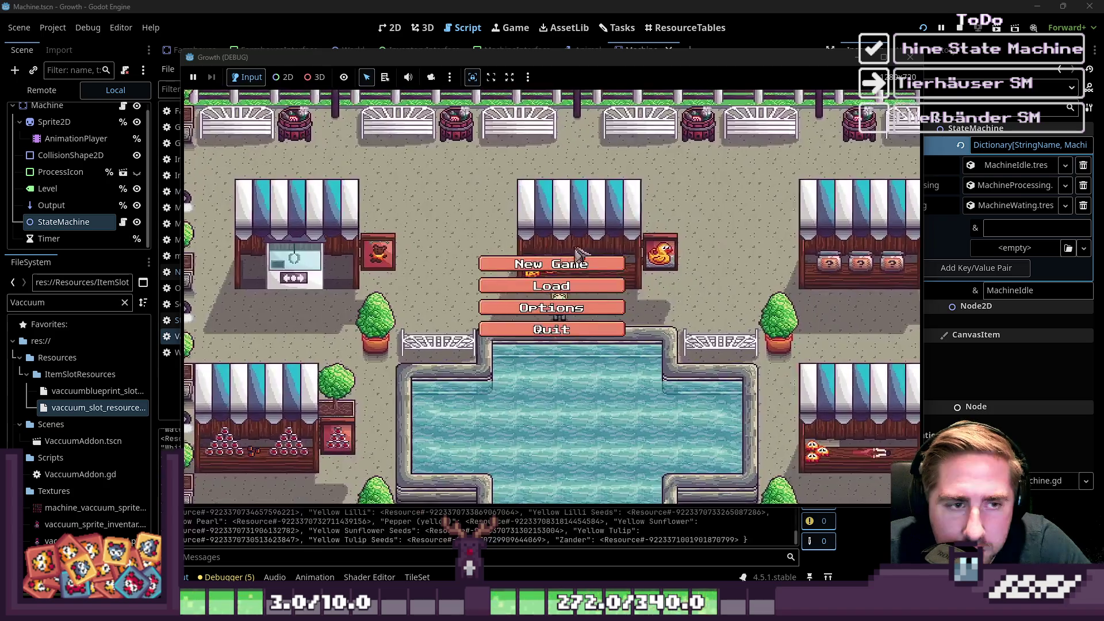
# Delete two old save slots and start a new game with a fresh character.
pyautogui.click(552, 284)
pyautogui.click(588, 236)
pyautogui.click(588, 236)
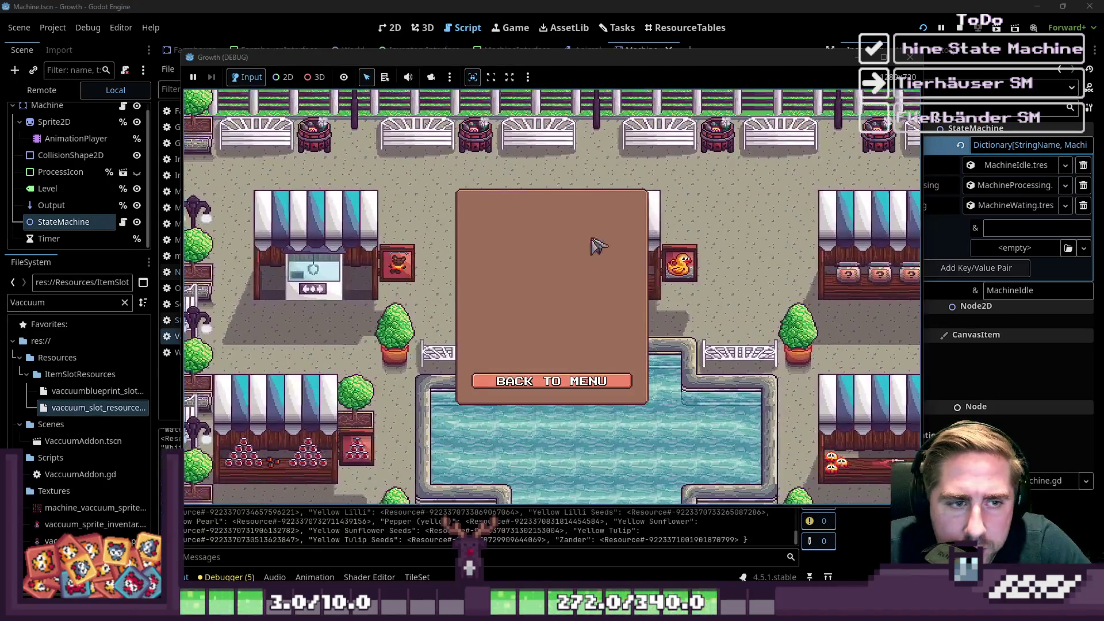
pyautogui.click(555, 381)
pyautogui.click(552, 264)
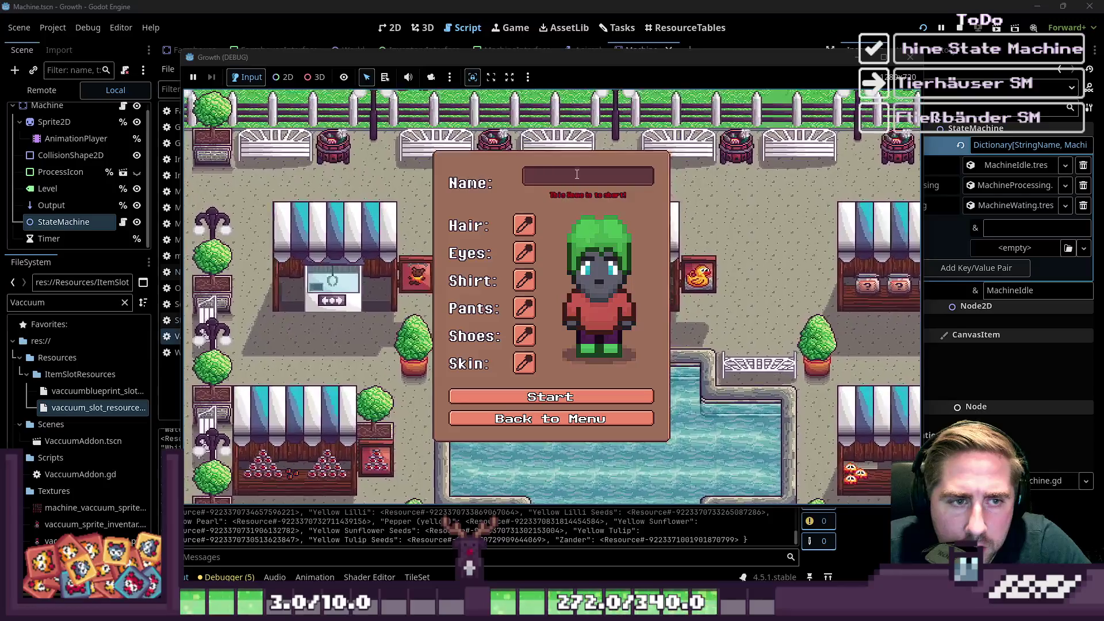
pyautogui.write('a')
pyautogui.click(614, 391)
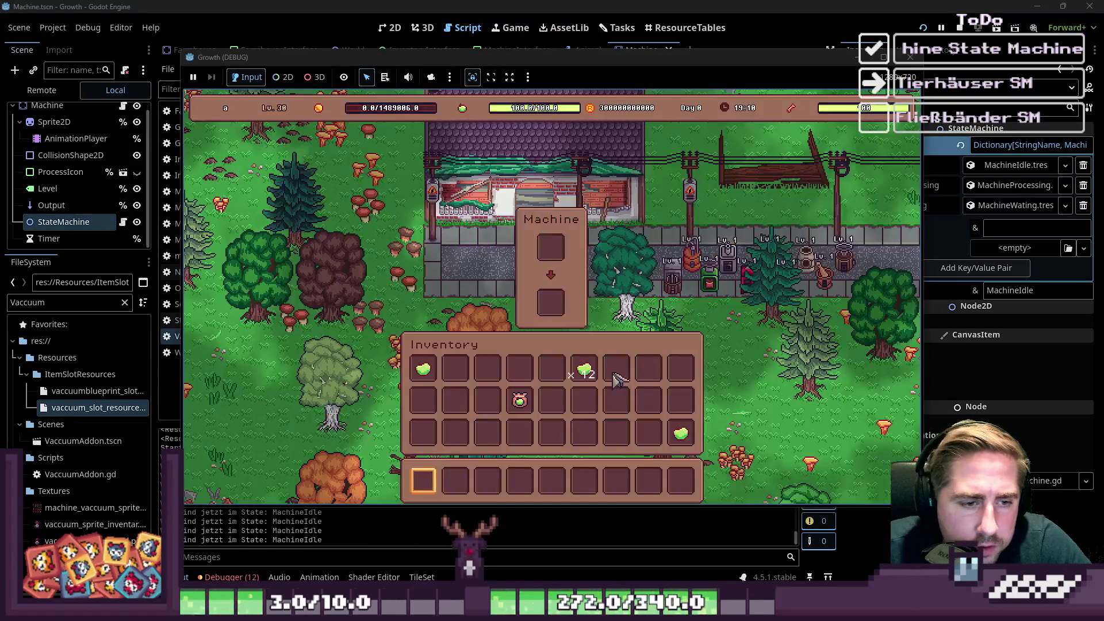
# Walk to the machines and open the Oven, Vaccuum, Drill and Cheesedairy panels.
pyautogui.press('d')
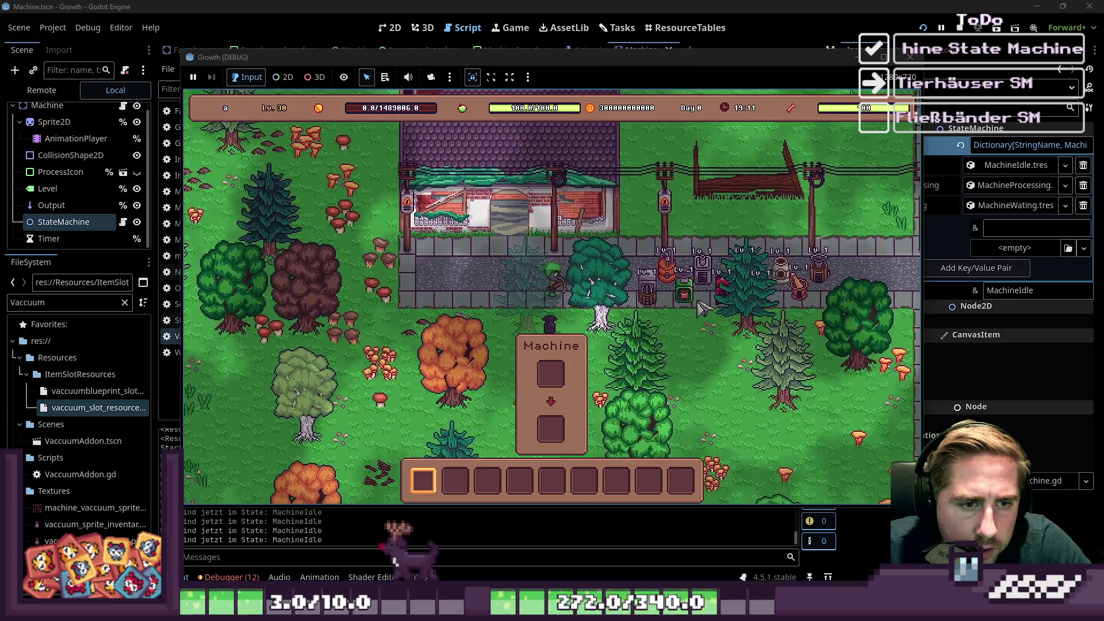
pyautogui.press('d')
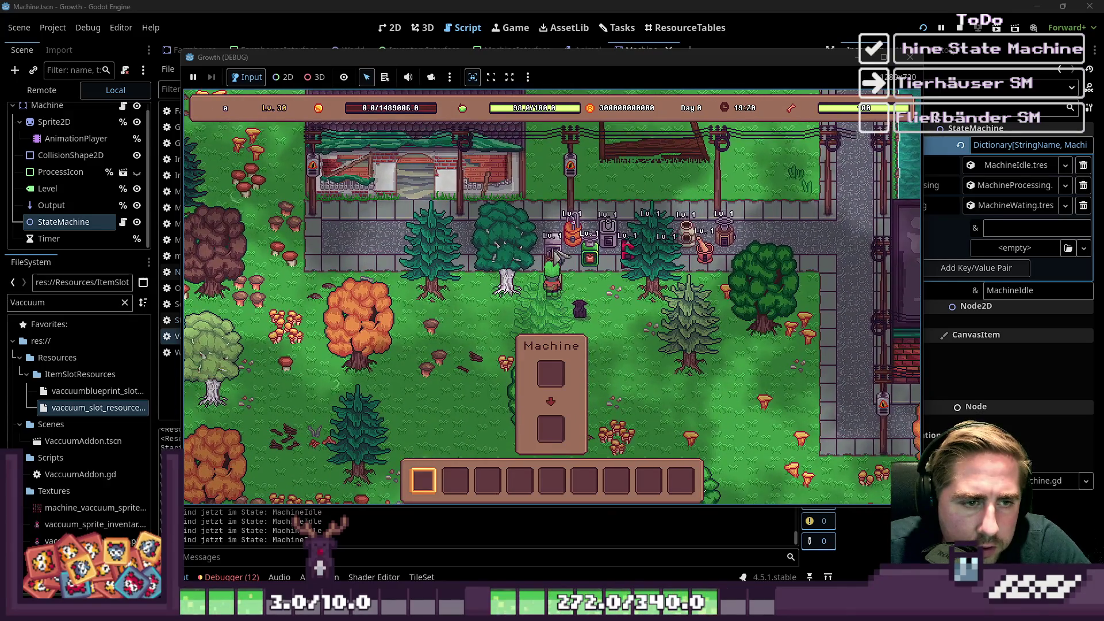
pyautogui.press('w')
pyautogui.press('d')
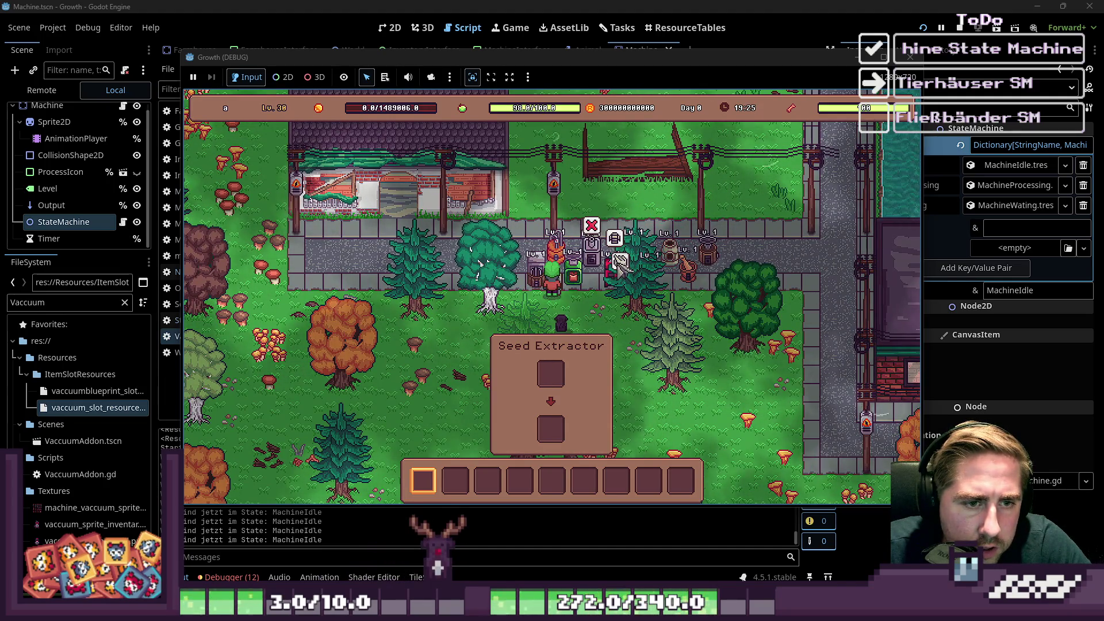
pyautogui.click(618, 277)
pyautogui.click(634, 258)
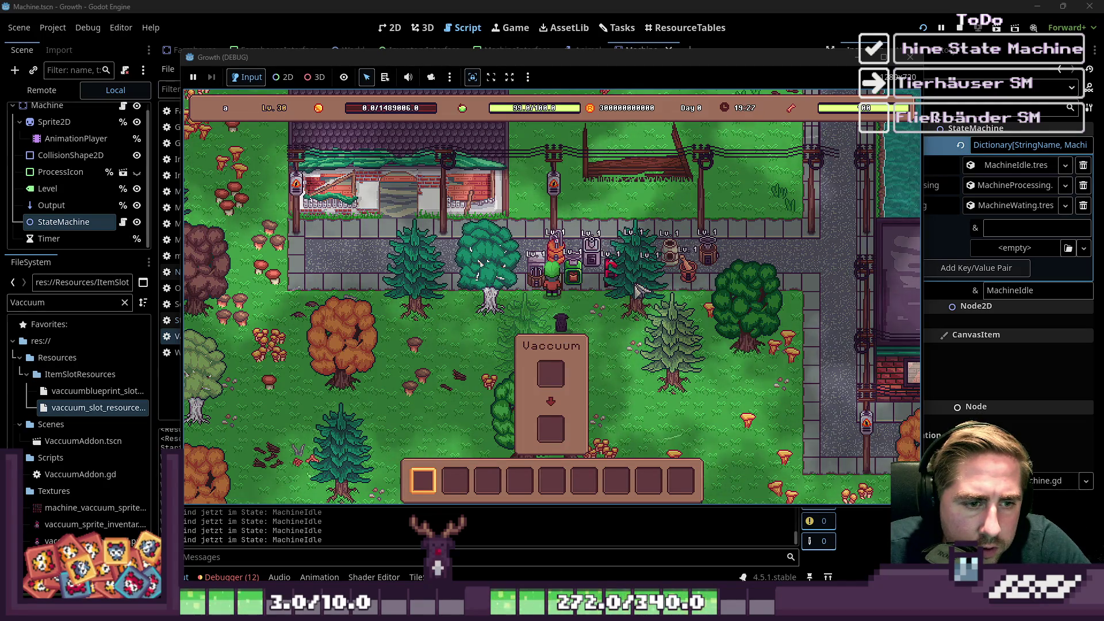
pyautogui.press('d')
pyautogui.press('a')
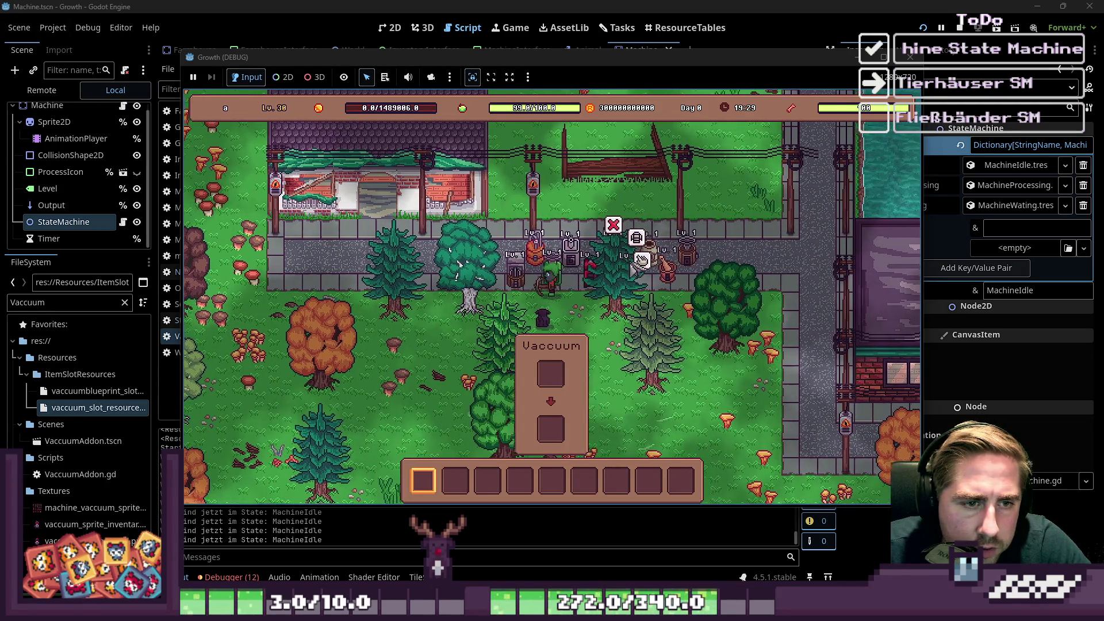
pyautogui.click(561, 279)
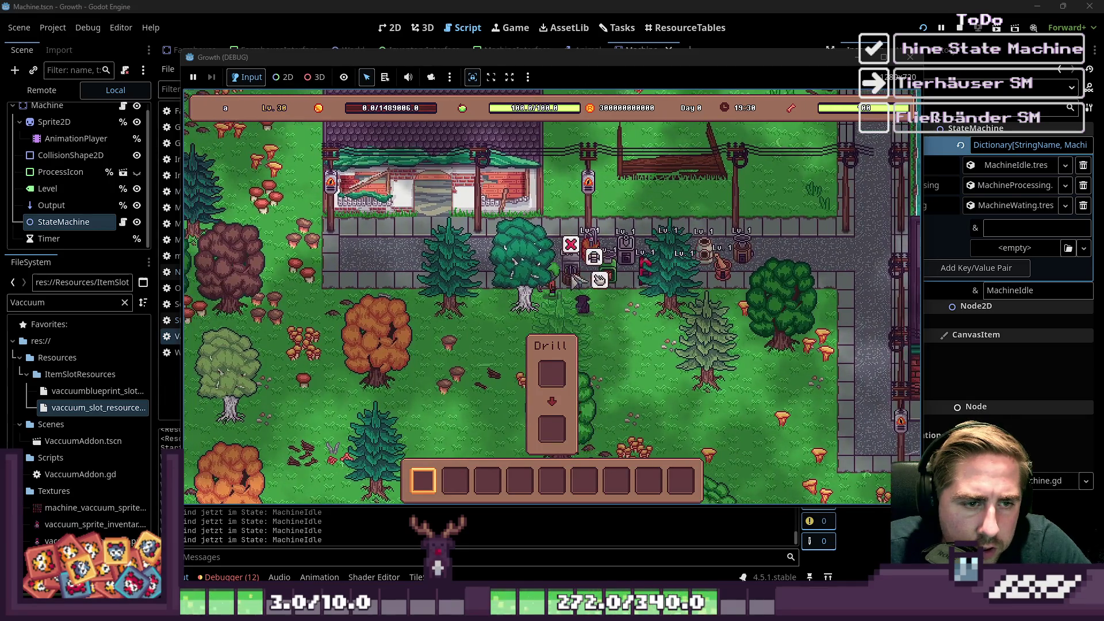
pyautogui.click(591, 248)
# Open the inventory and the full item catalogue.
pyautogui.press('i')
pyautogui.press('i')
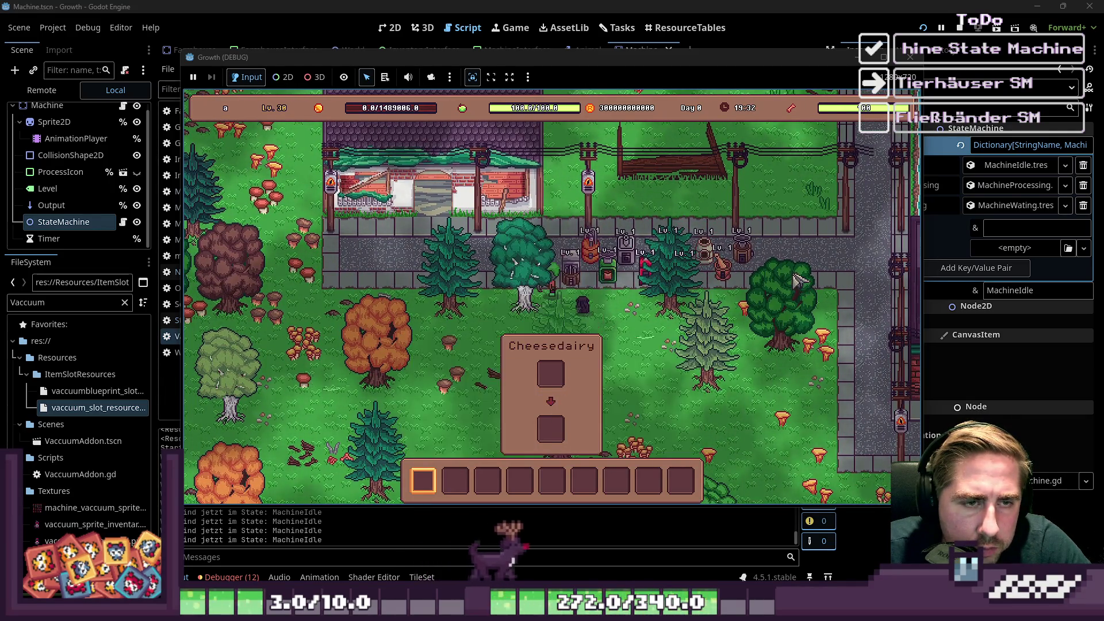
pyautogui.press('i')
pyautogui.press('c')
pyautogui.scroll(-14, 549, 259)
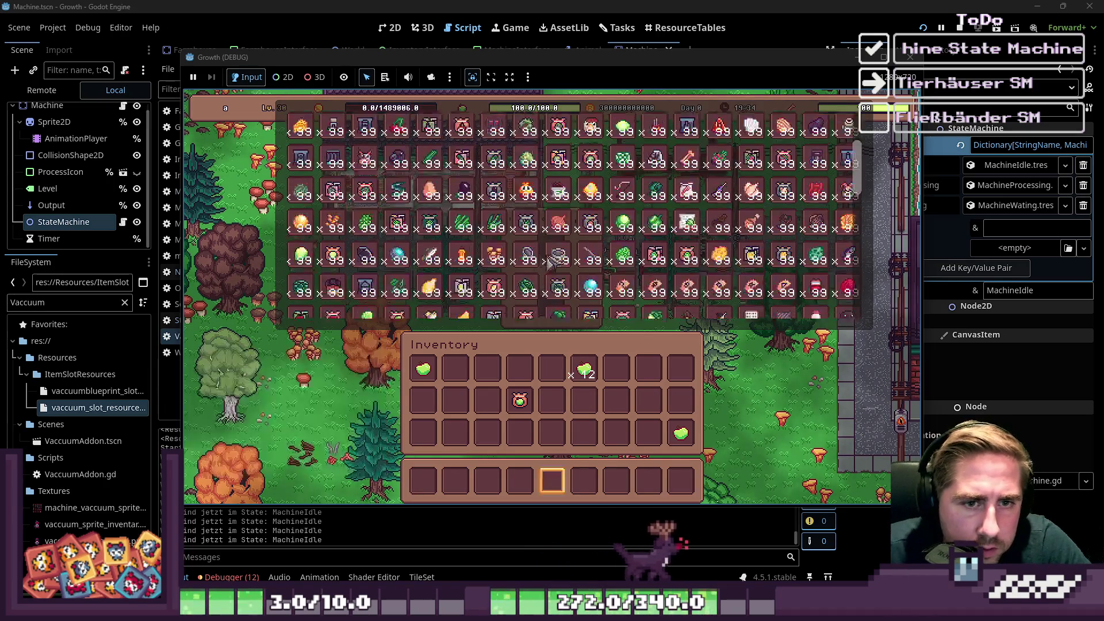
# Find Milk in the item grid and move the stack into hotbar slot 3.
pyautogui.scroll(8, 549, 259)
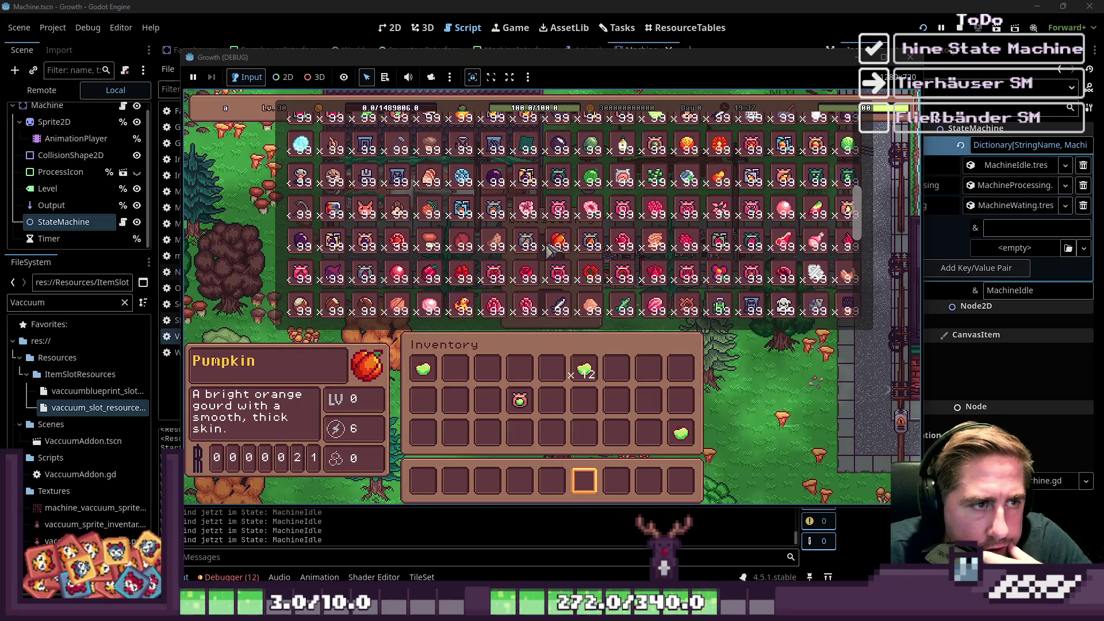
pyautogui.scroll(-3, 549, 250)
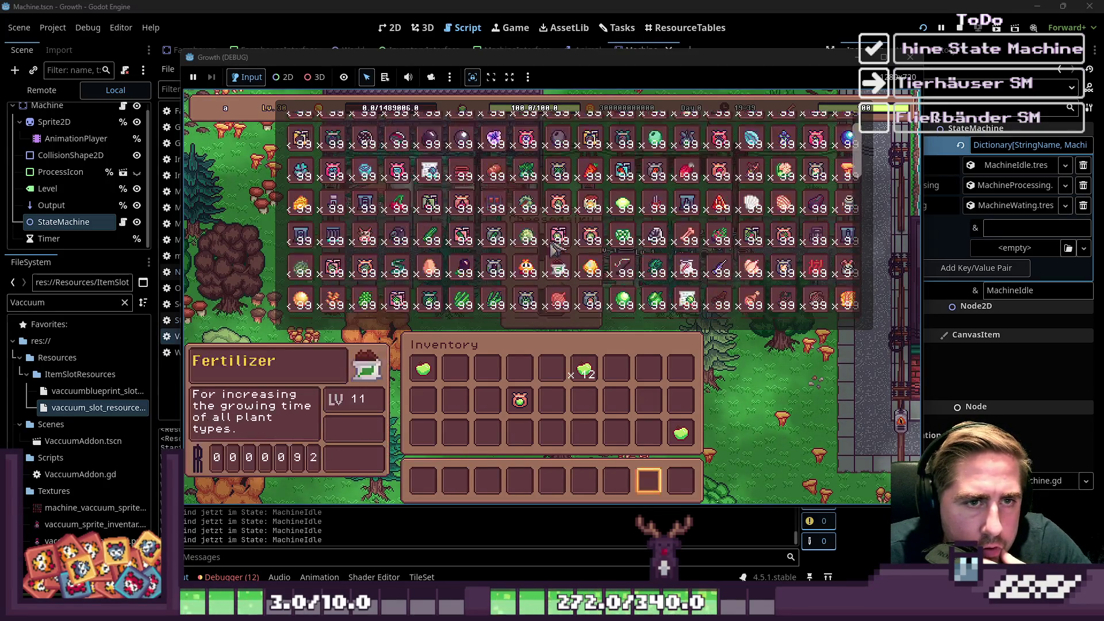
pyautogui.scroll(2, 554, 248)
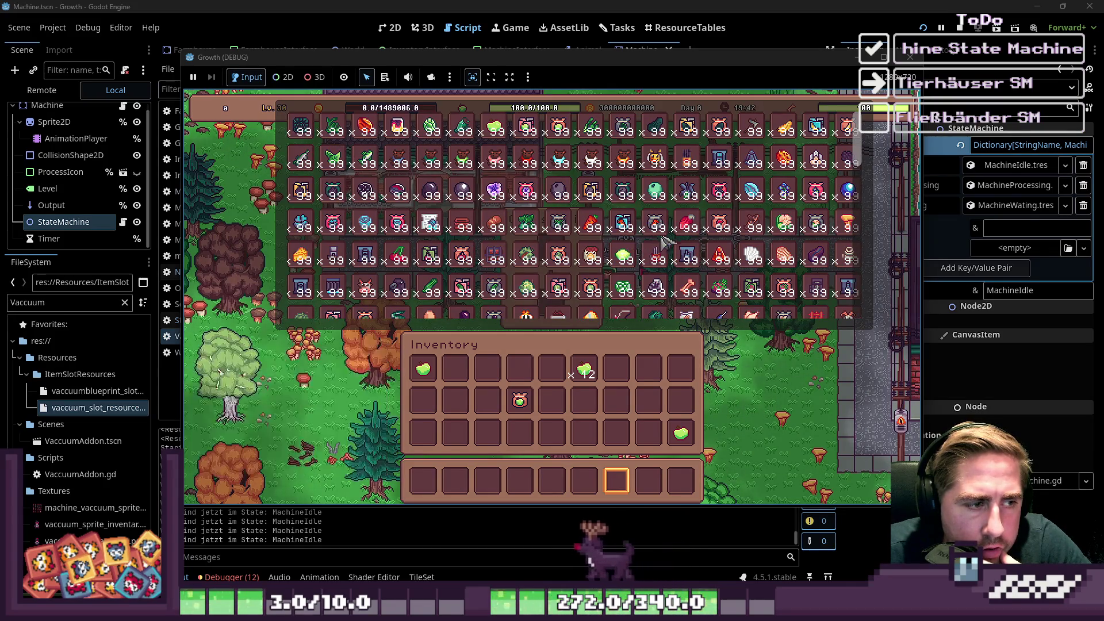
pyautogui.scroll(-4, 690, 253)
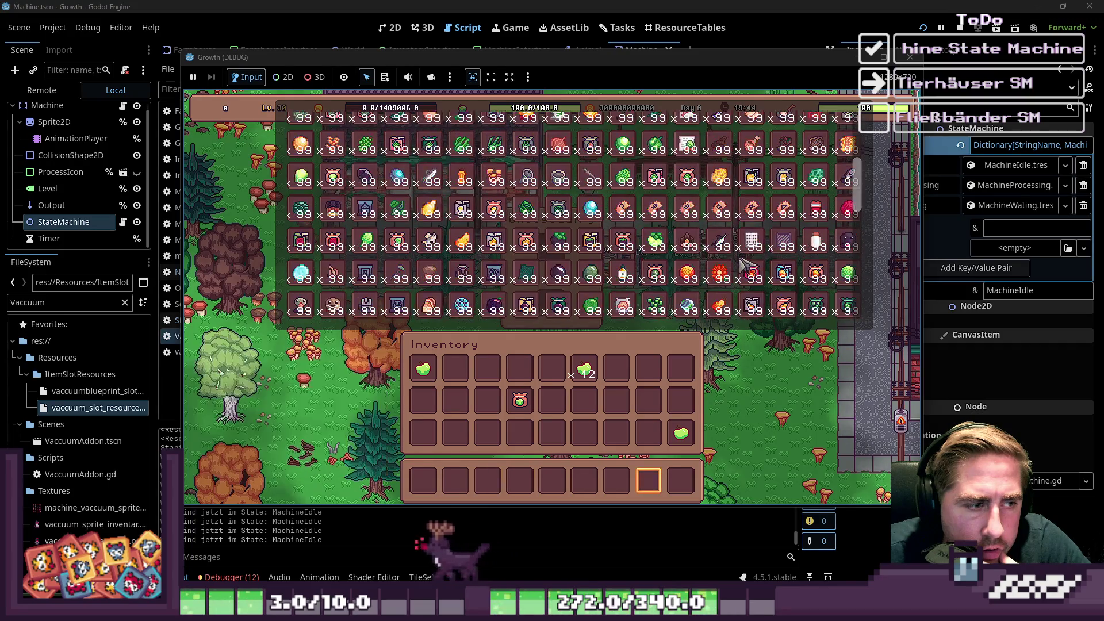
pyautogui.scroll(-5, 745, 265)
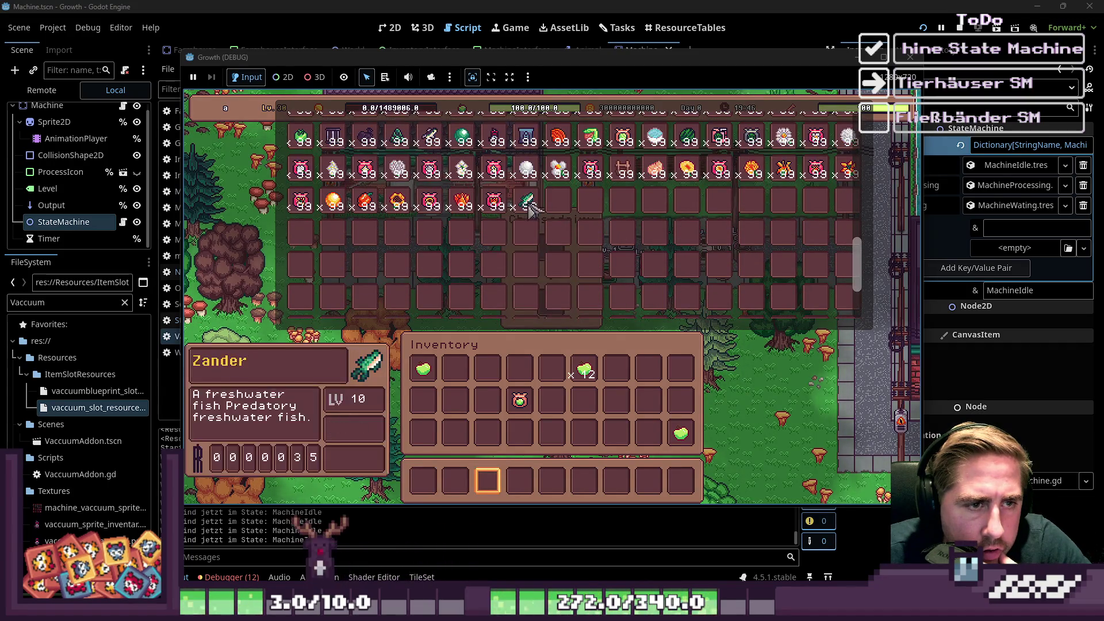
pyautogui.scroll(8, 530, 209)
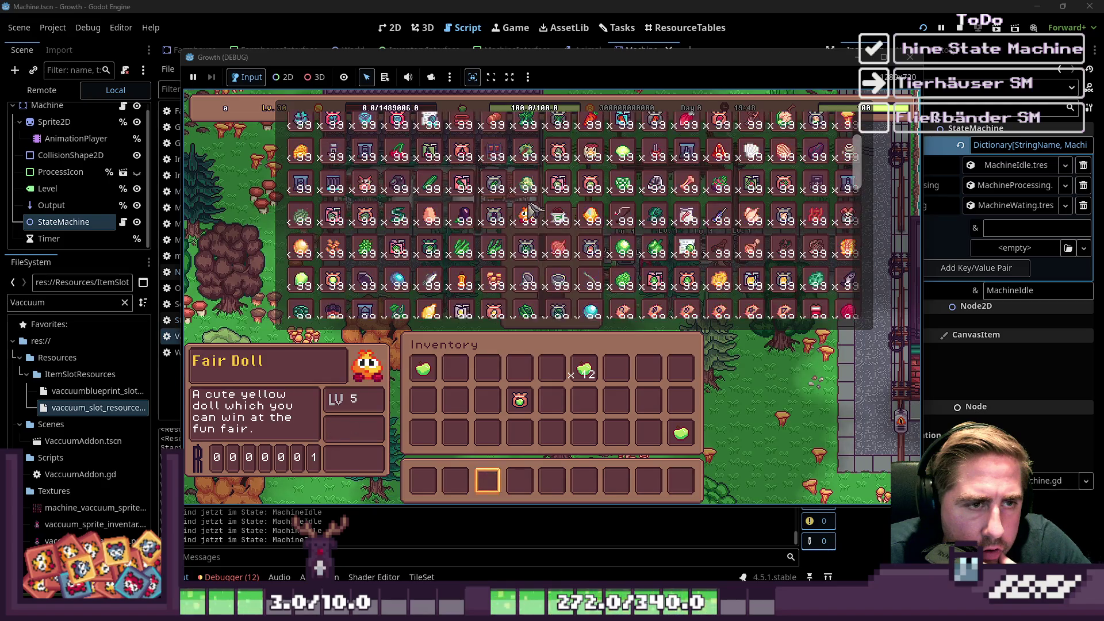
pyautogui.scroll(2, 530, 210)
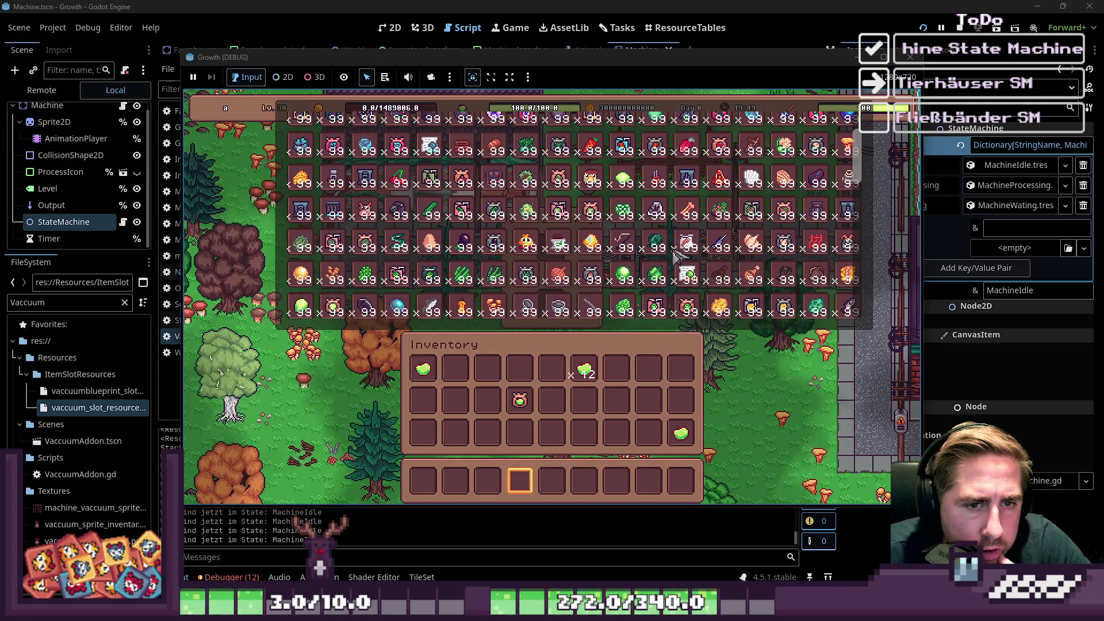
pyautogui.moveTo(723, 193)
pyautogui.scroll(-4, 719, 224)
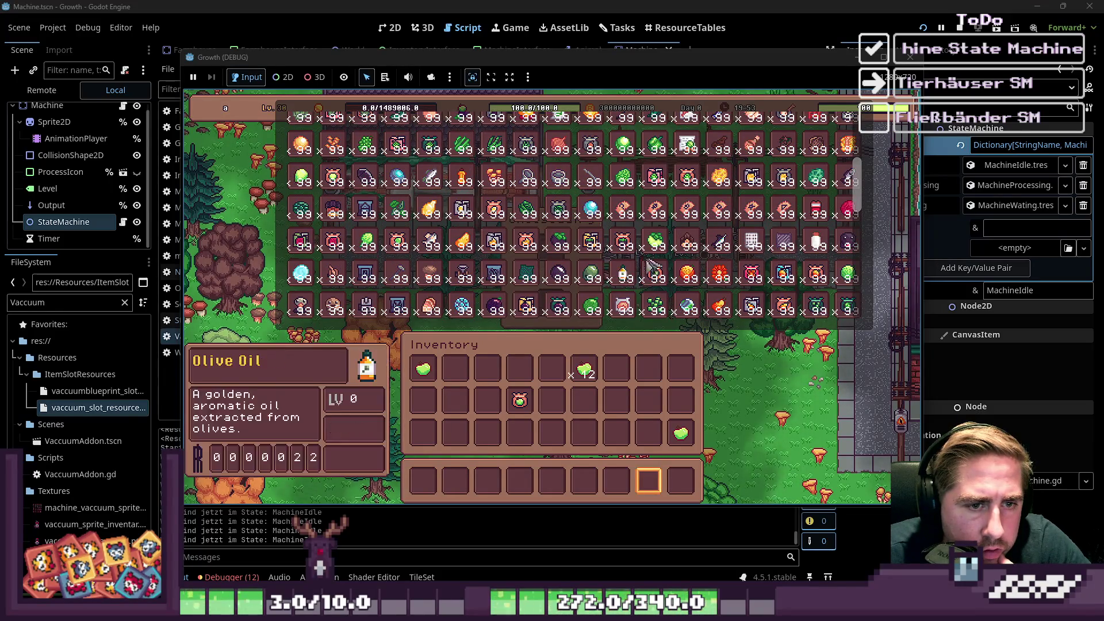
pyautogui.moveTo(823, 247)
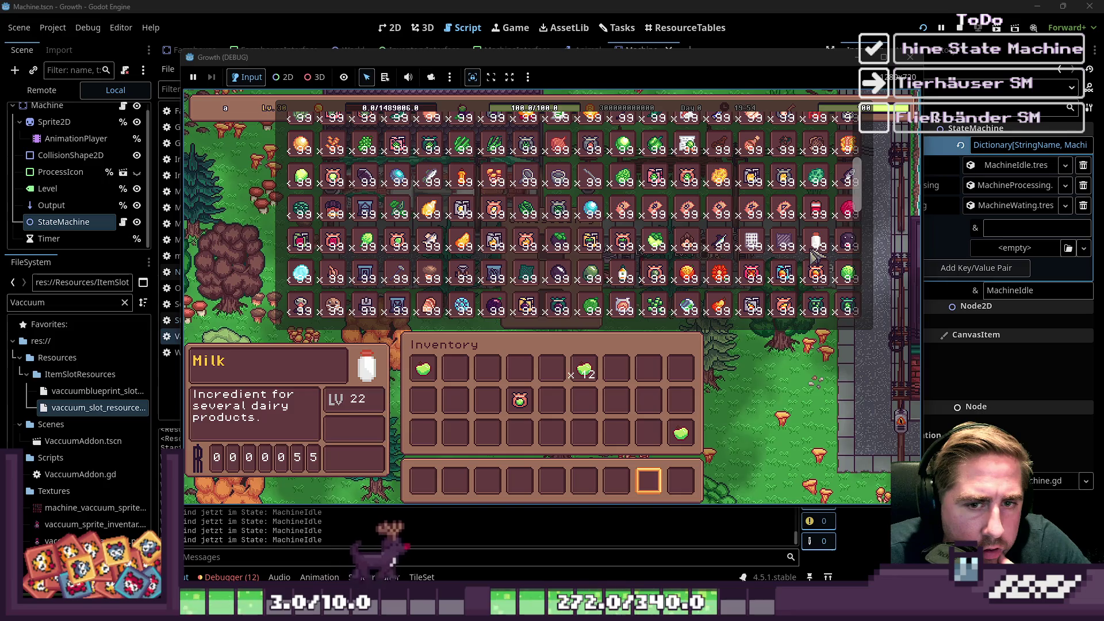
pyautogui.moveTo(823, 247); pyautogui.dragTo(488, 481)
# Put the Milk into the Cheesedairy input slot and view the CheesedairyAddon.gd error.
pyautogui.press('e')
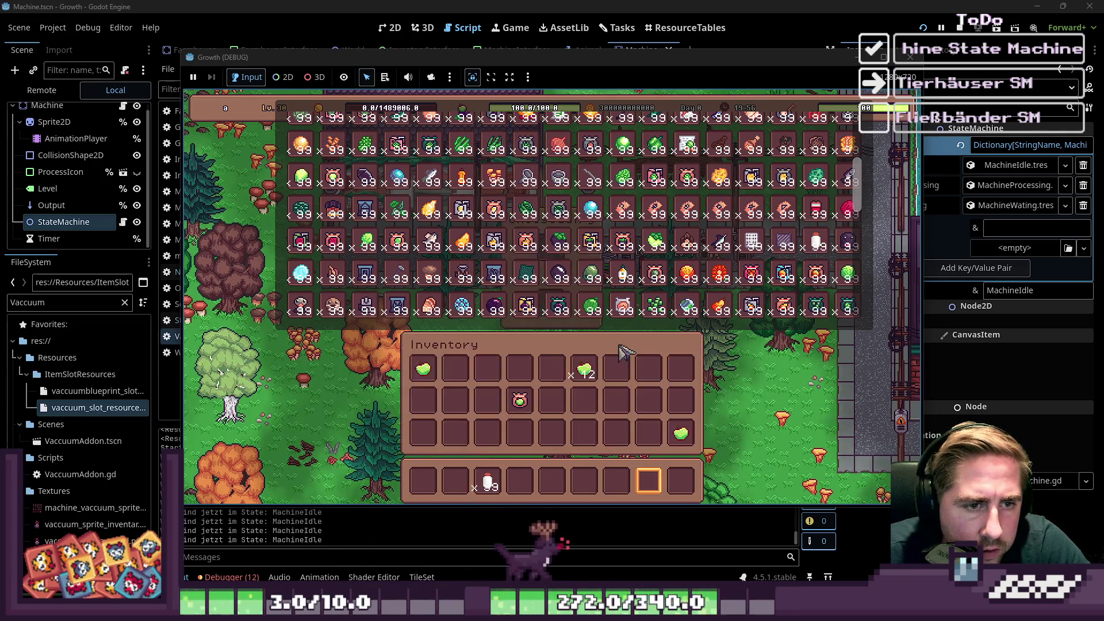
pyautogui.press('i')
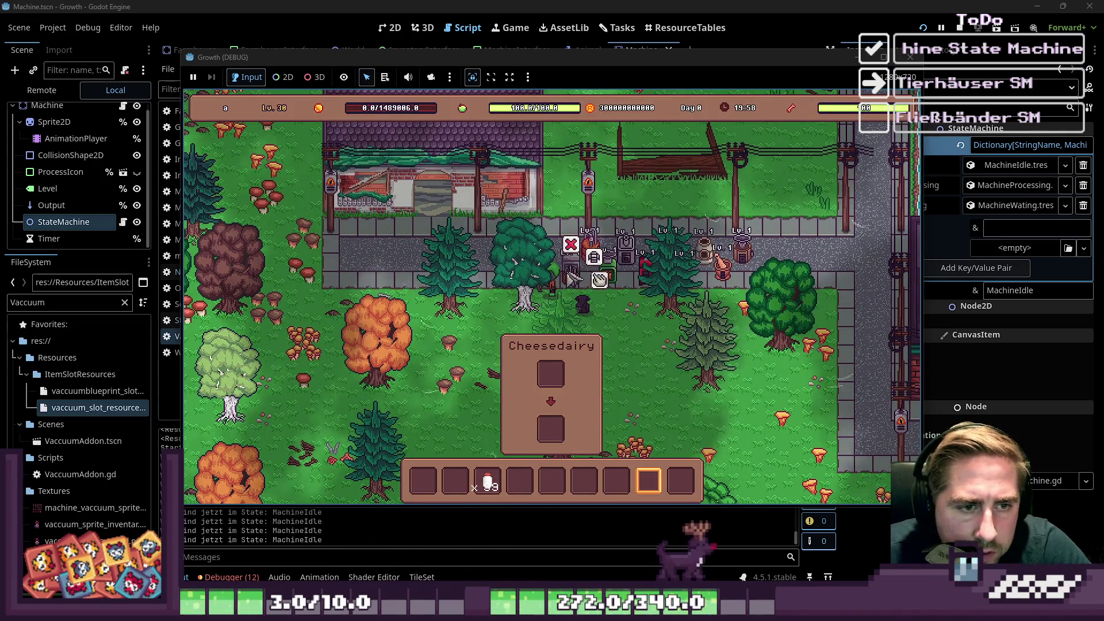
pyautogui.press('i')
pyautogui.moveTo(488, 482); pyautogui.dragTo(551, 248)
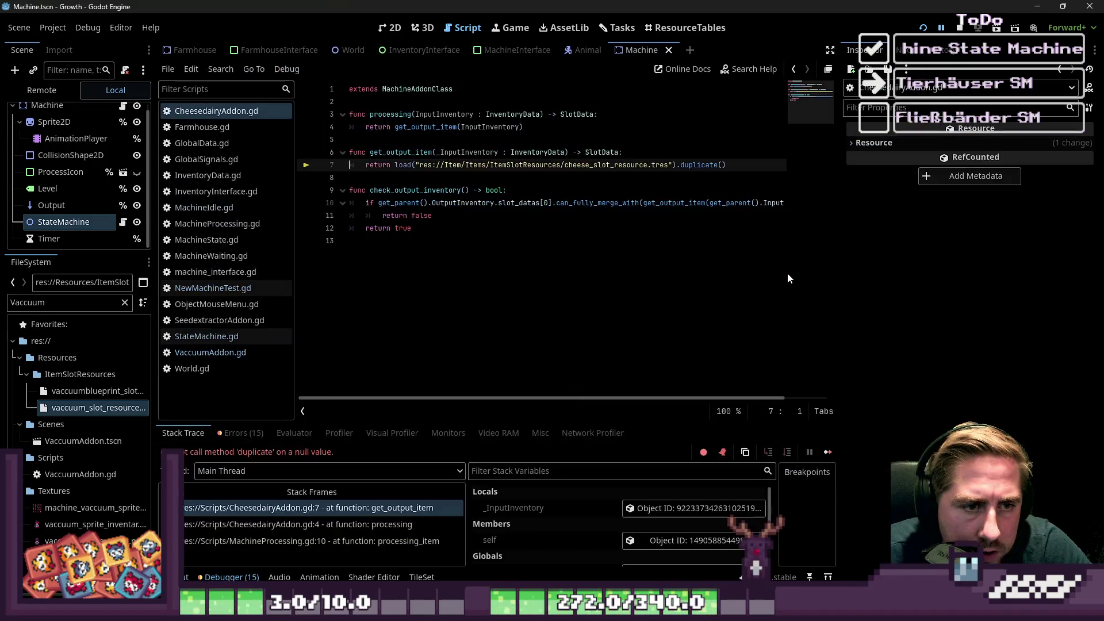
pyautogui.click(531, 232)
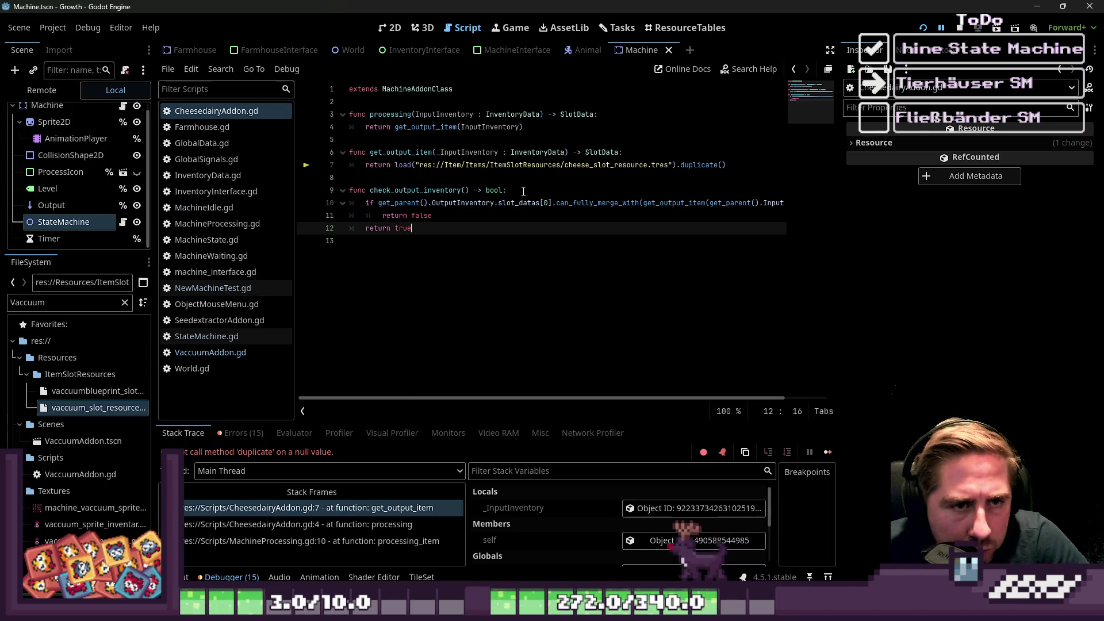
# Find the invalid folder names in the line 7 load path of CheesedairyAddon.gd.
pyautogui.click(437, 177)
pyautogui.doubleClick(403, 151)
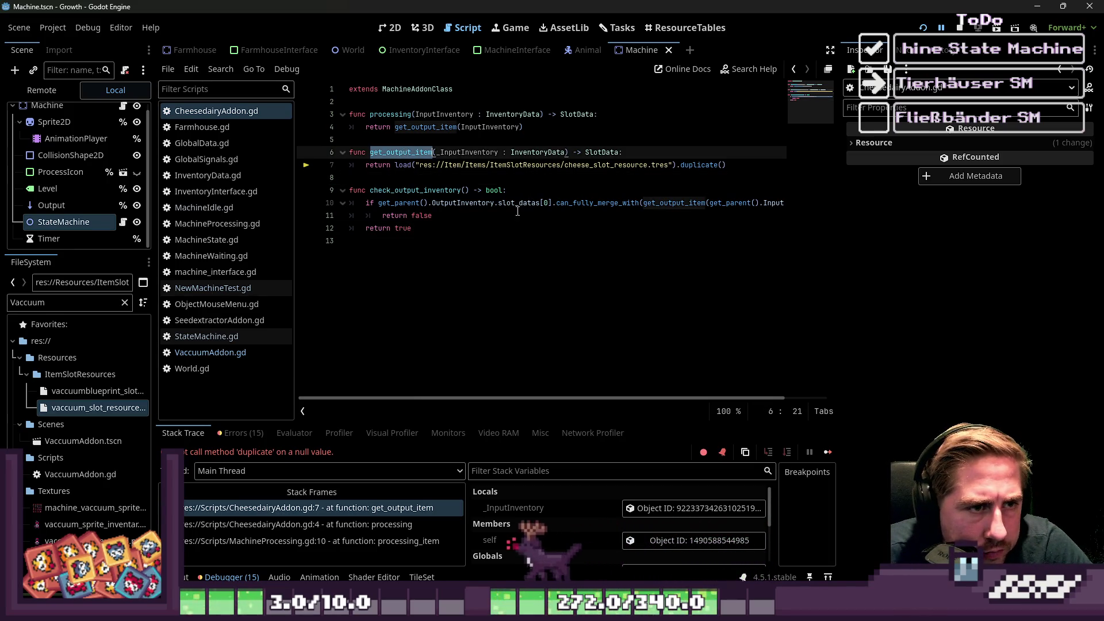
pyautogui.click(371, 165)
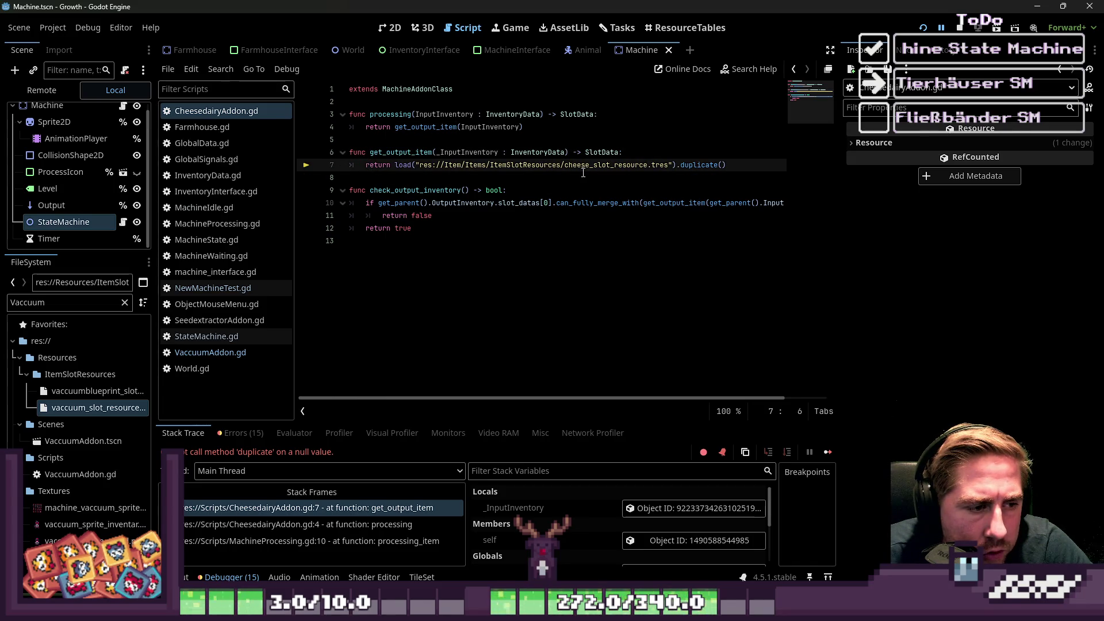
pyautogui.doubleClick(533, 165)
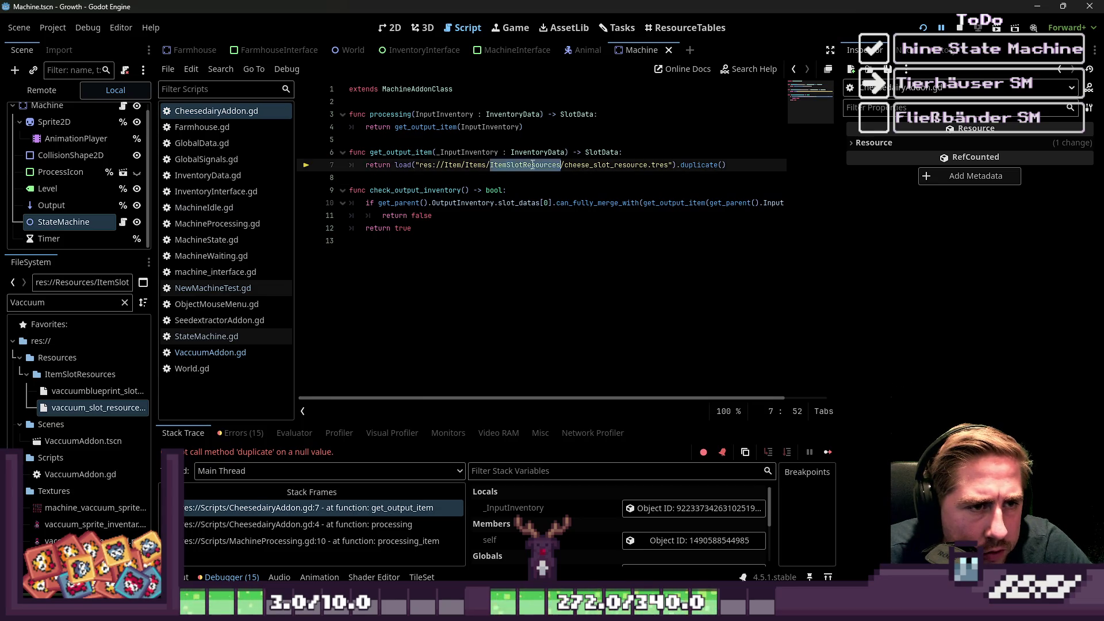
pyautogui.doubleClick(501, 166)
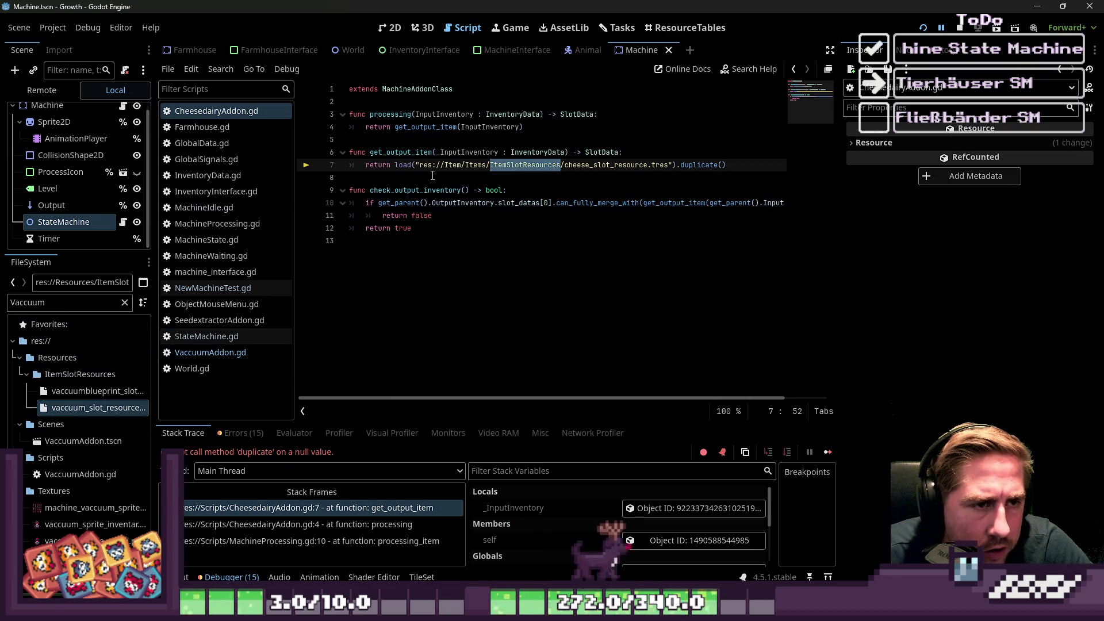
pyautogui.doubleClick(454, 165)
pyautogui.write('R')
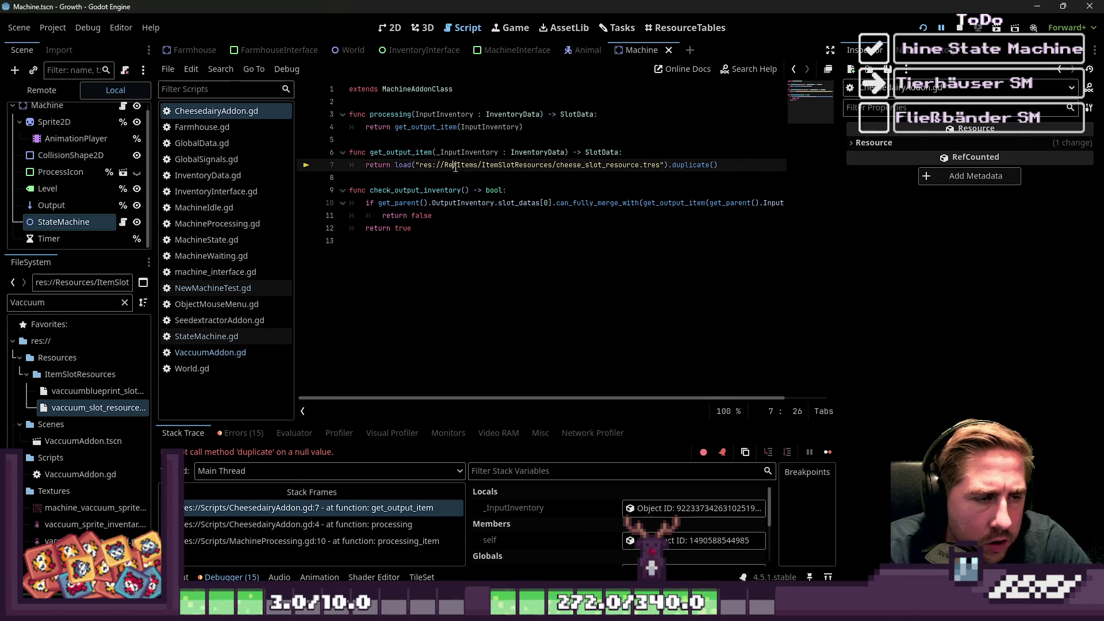
# Change the path to res://Resources/ItemSlotResources/cheese_slot_resource.tres and run the game with F5.
pyautogui.write('spirce')
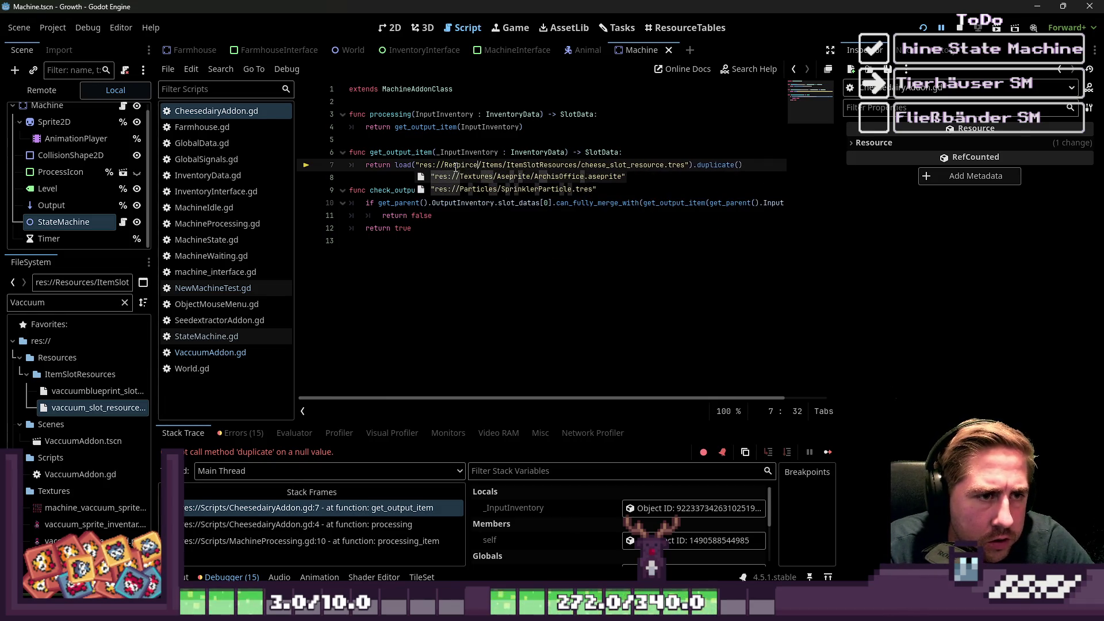
pyautogui.press('BackSpace')
pyautogui.press('BackSpace')
pyautogui.press('BackSpace')
pyautogui.write('ource.tr')
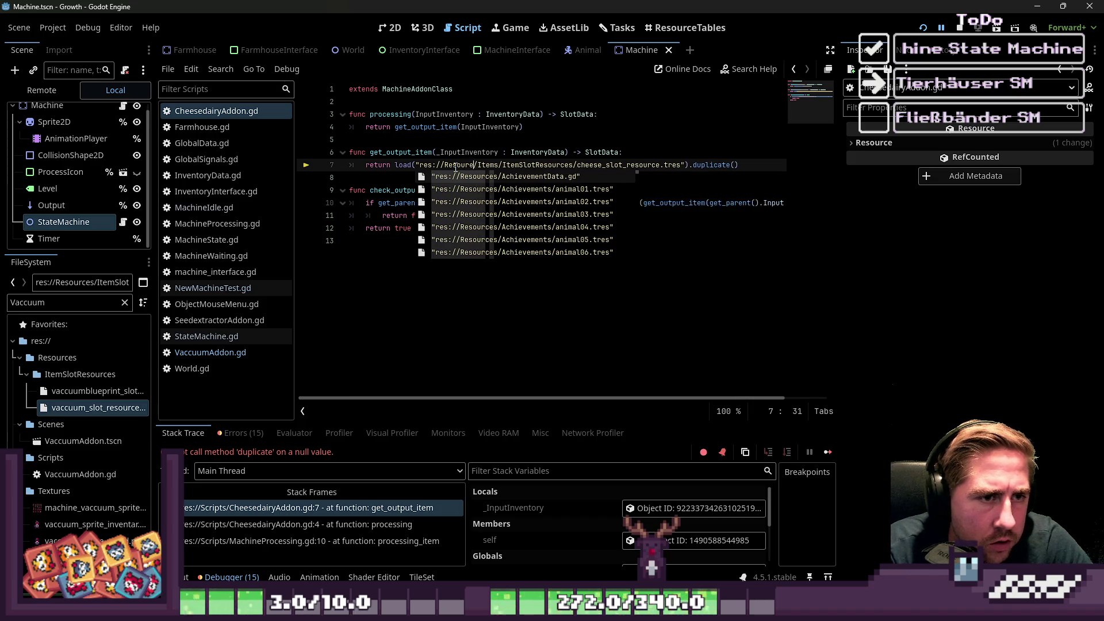
pyautogui.write('es')
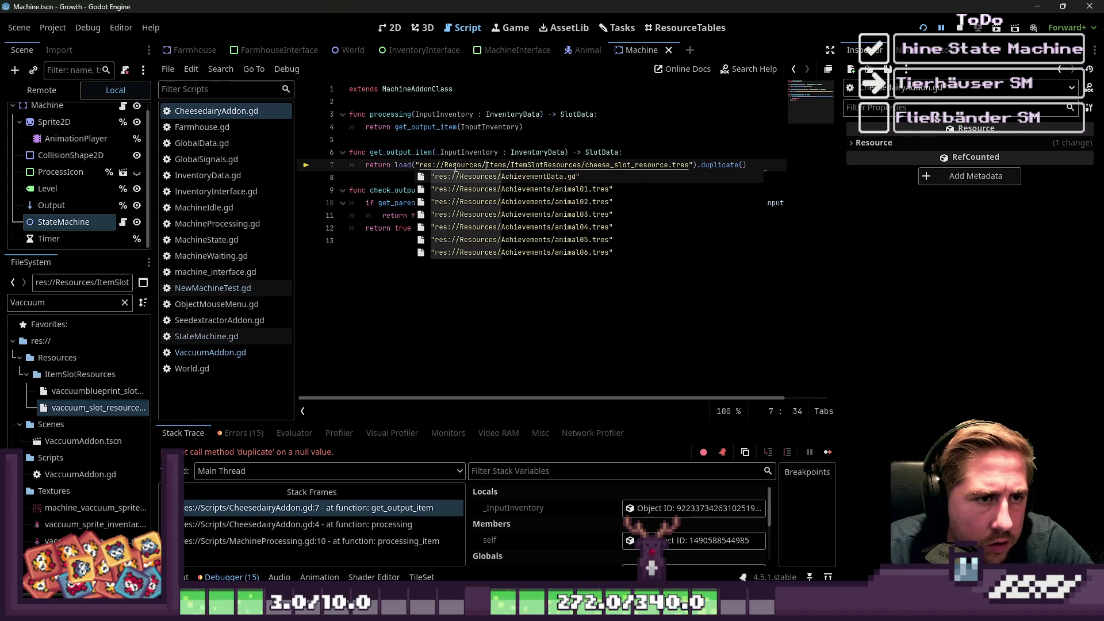
pyautogui.hotkey('ctrl', 'Delete')
pyautogui.hotkey('ctrl', 'Right')
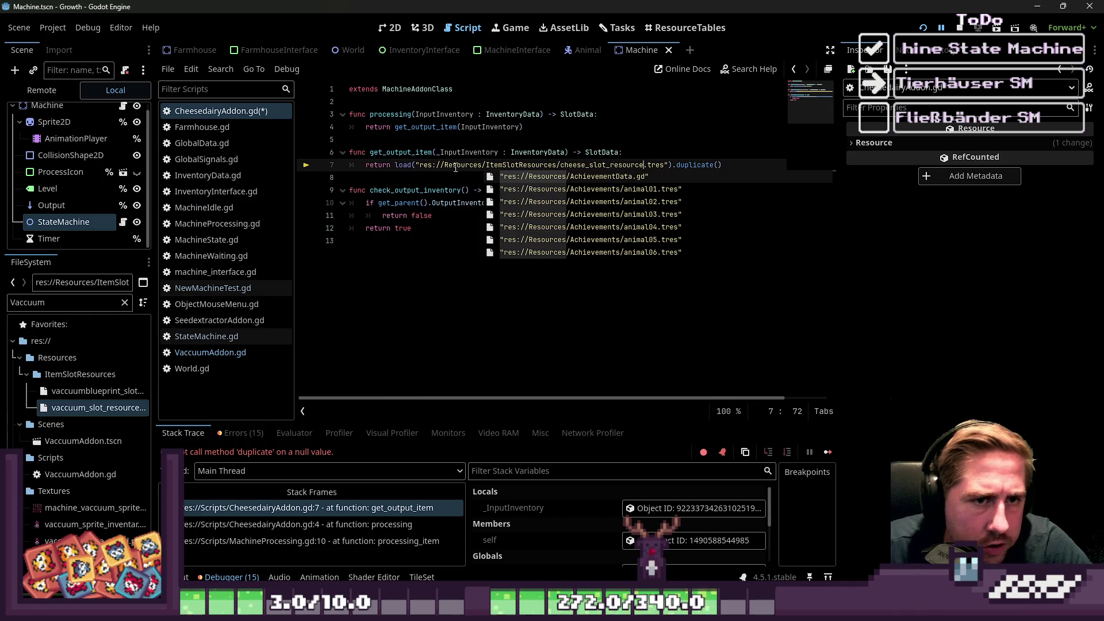
pyautogui.hotkey('ctrl', 'End')
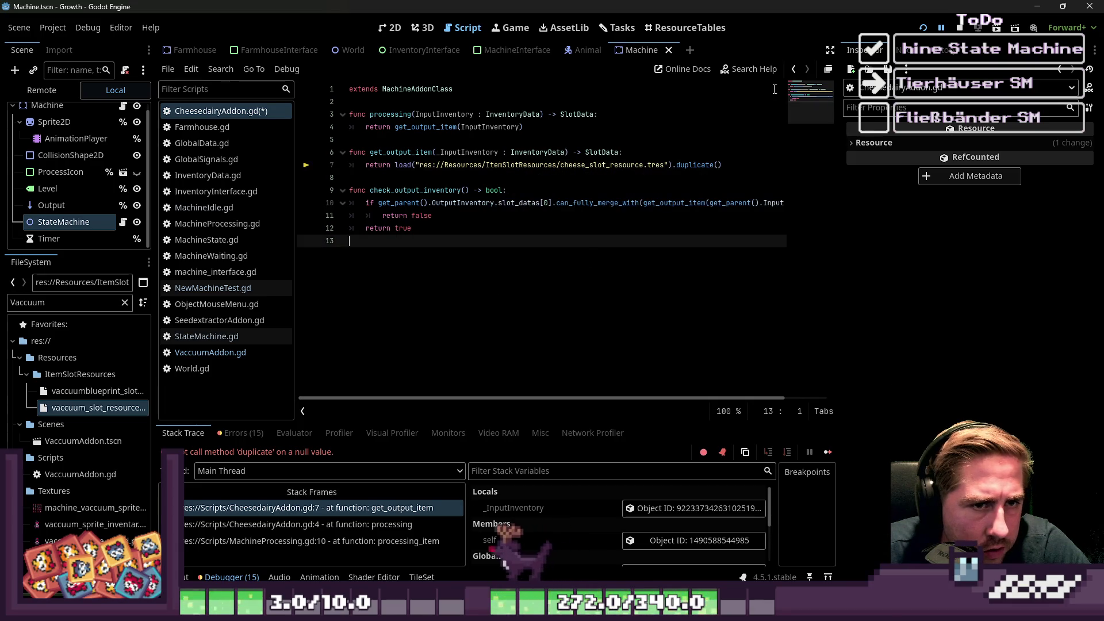
pyautogui.press('F5')
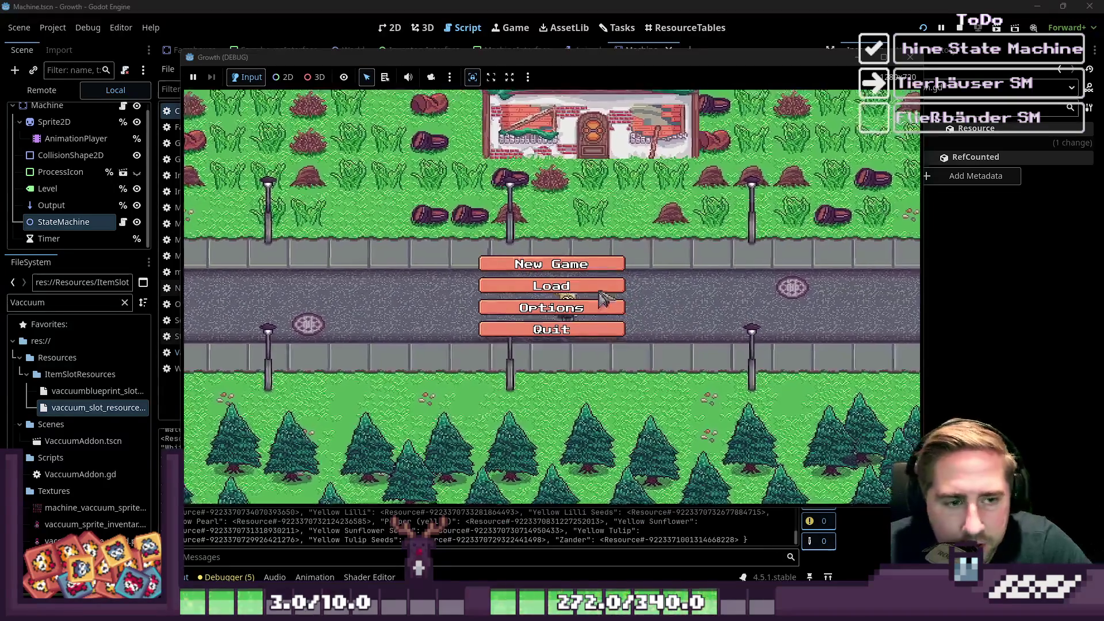
# Skip the splash screen and start a new game with a new character.
pyautogui.click(594, 286)
pyautogui.click(590, 237)
pyautogui.click(559, 382)
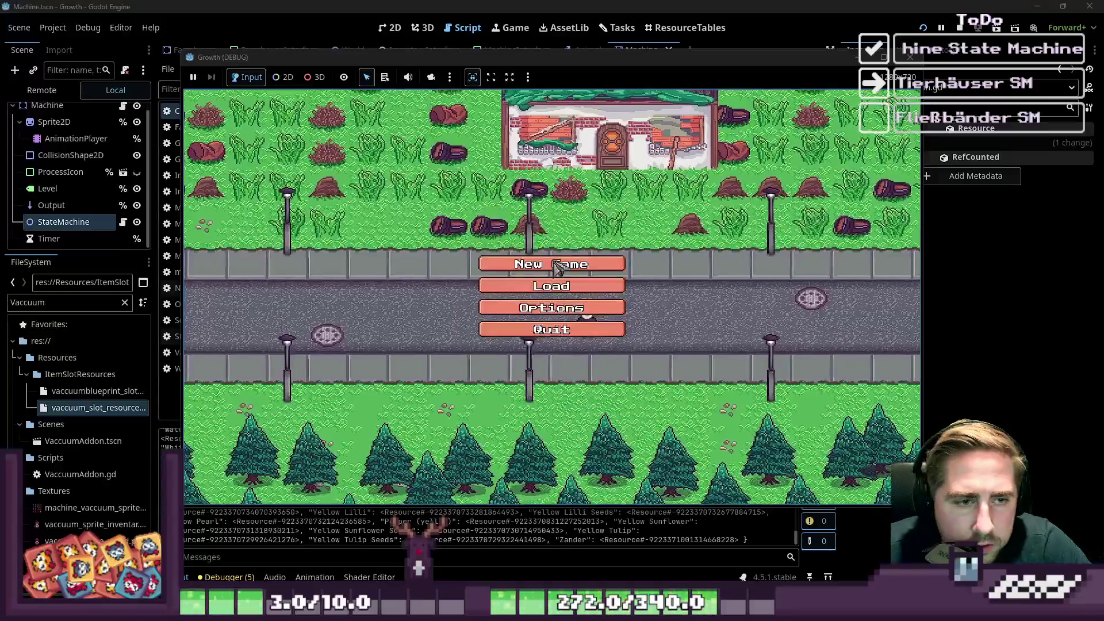
pyautogui.click(570, 263)
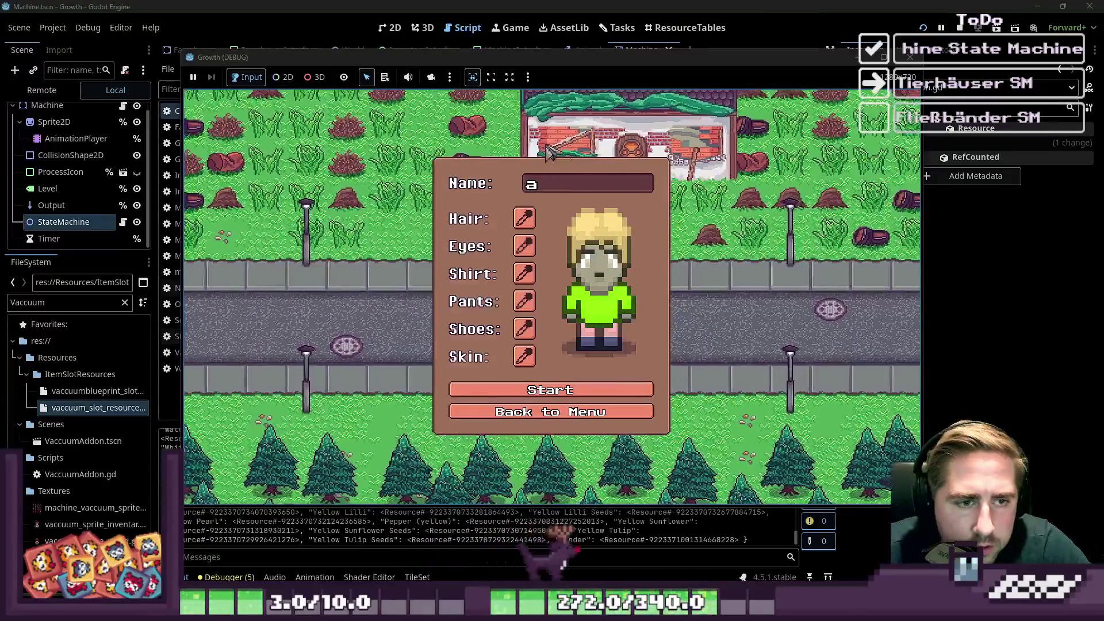
pyautogui.click(564, 391)
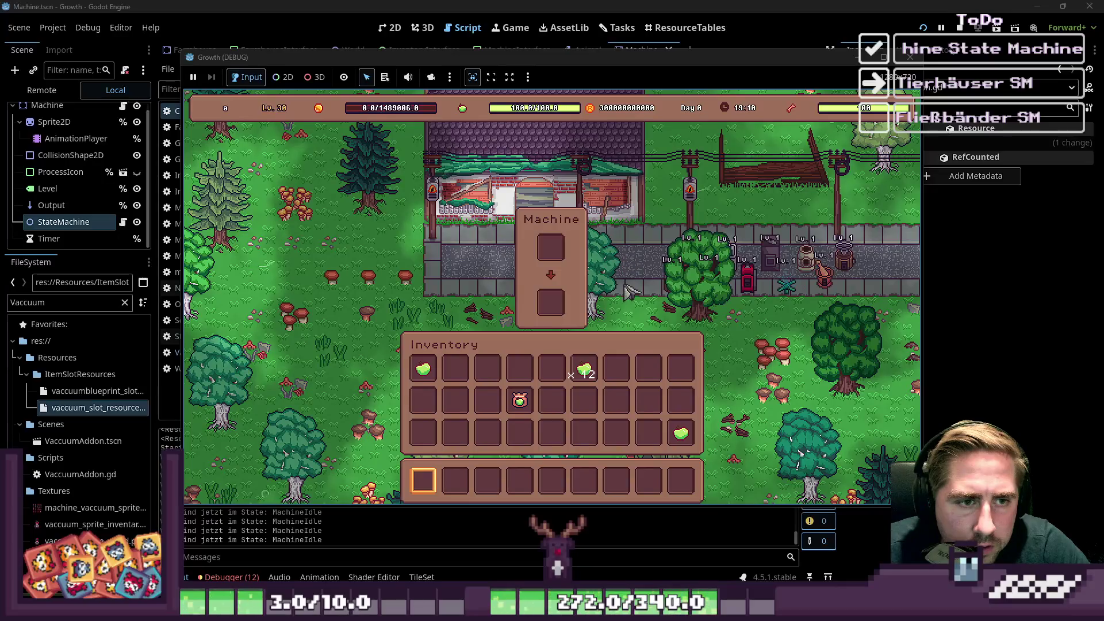
# Move a 99-stack of Milk from the item-spawn grid into the hotbar.
pyautogui.scroll(-5, 647, 212)
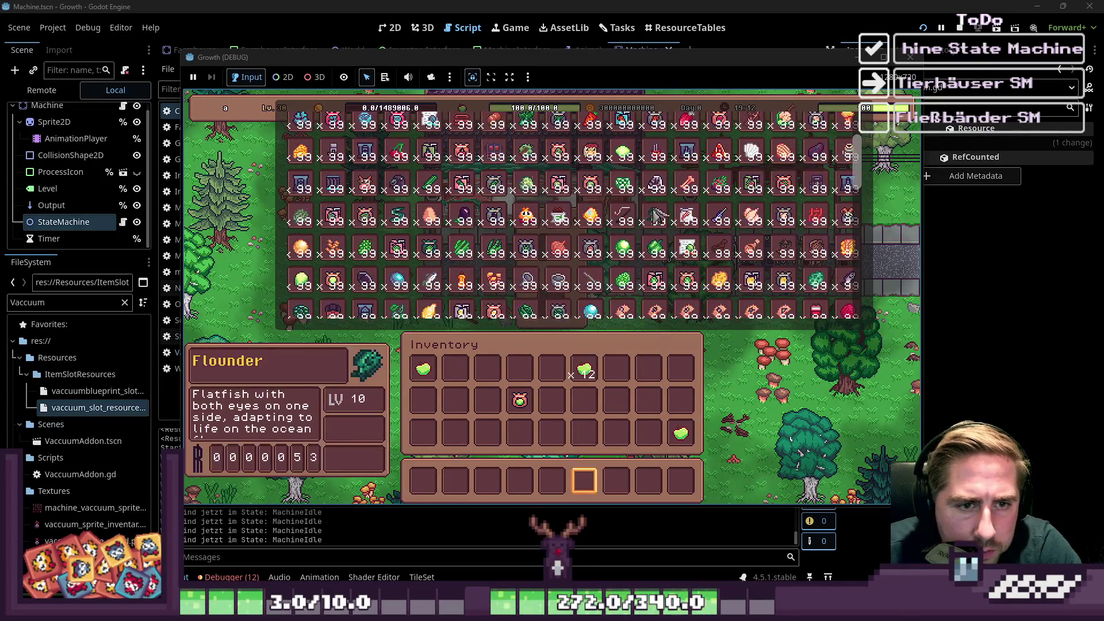
pyautogui.scroll(2, 718, 241)
pyautogui.scroll(1, 767, 263)
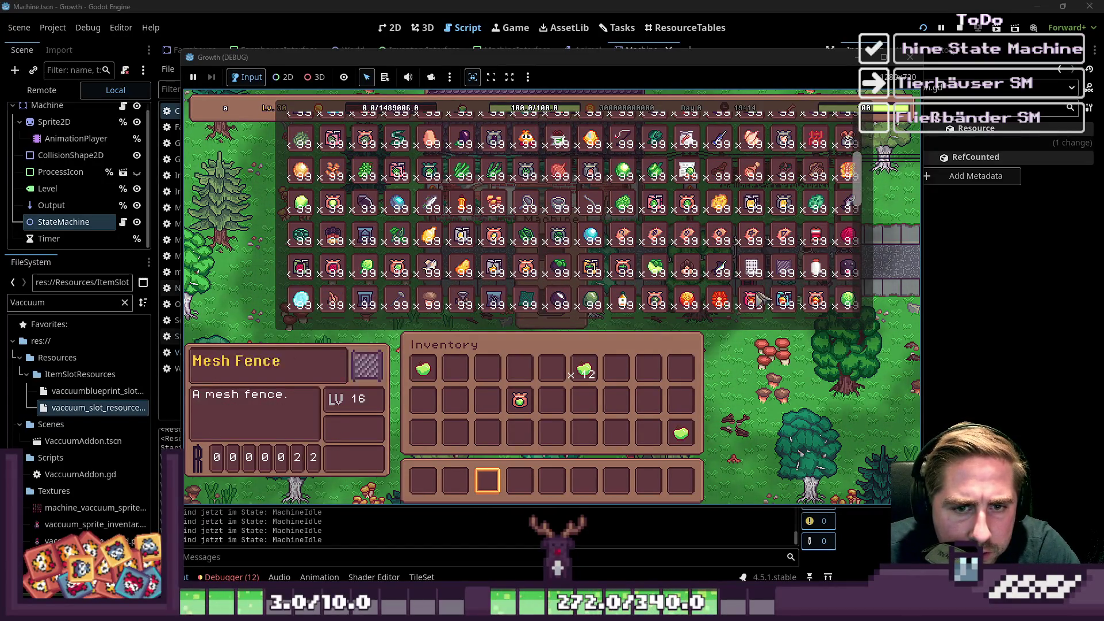
pyautogui.moveTo(760, 298); pyautogui.dragTo(509, 486)
pyautogui.press('Escape')
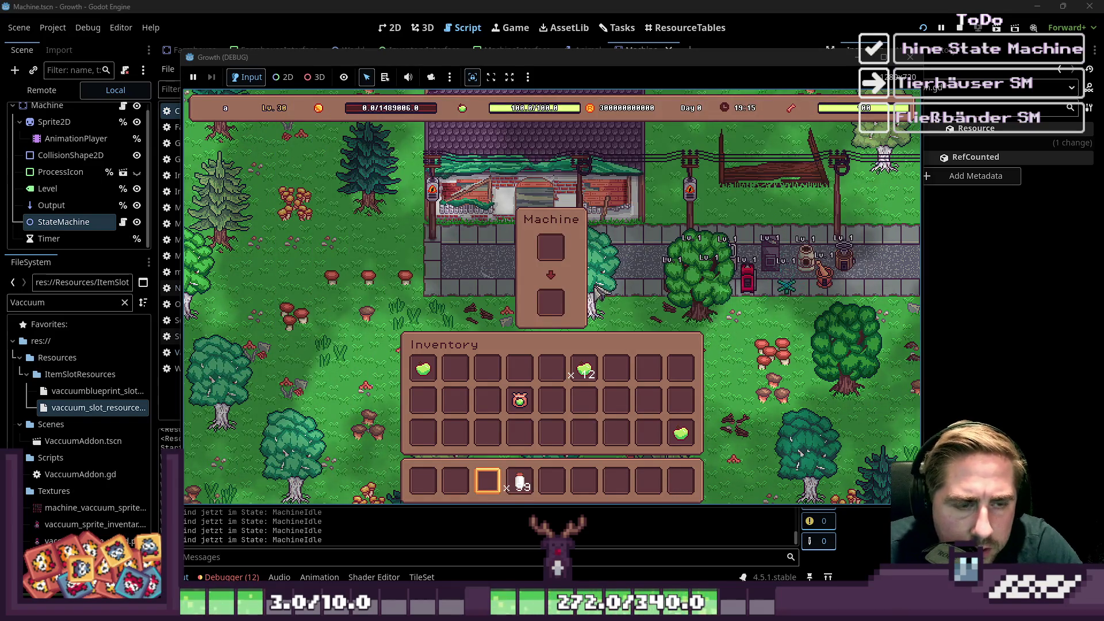
pyautogui.press('Escape')
# Walk to the Cheesedairy and load the milk stack into its input slot.
pyautogui.press('d')
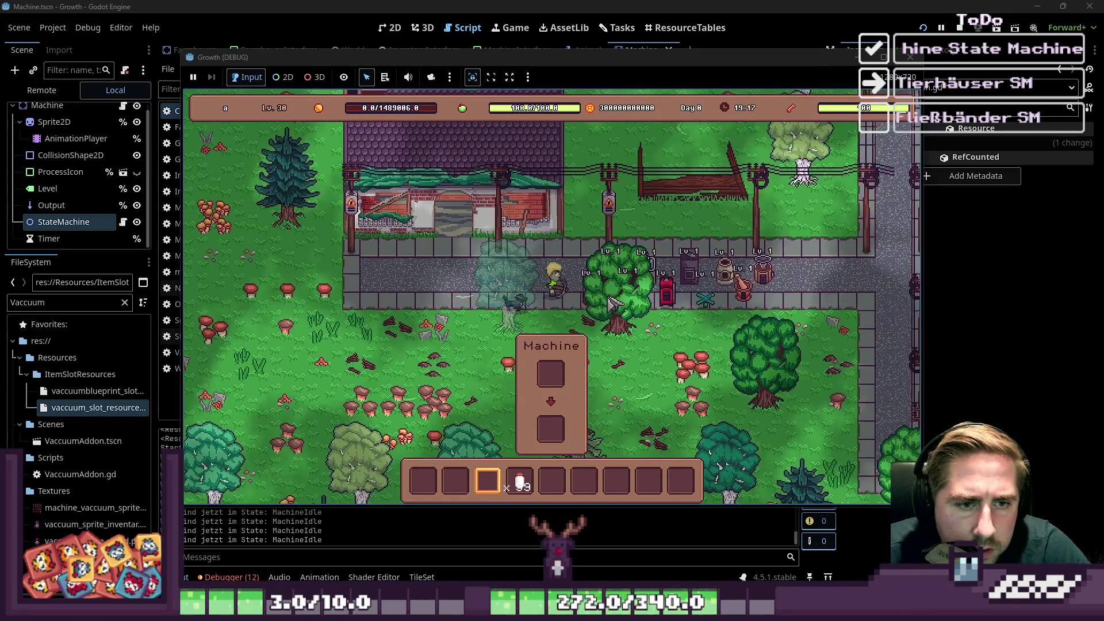
pyautogui.press('s')
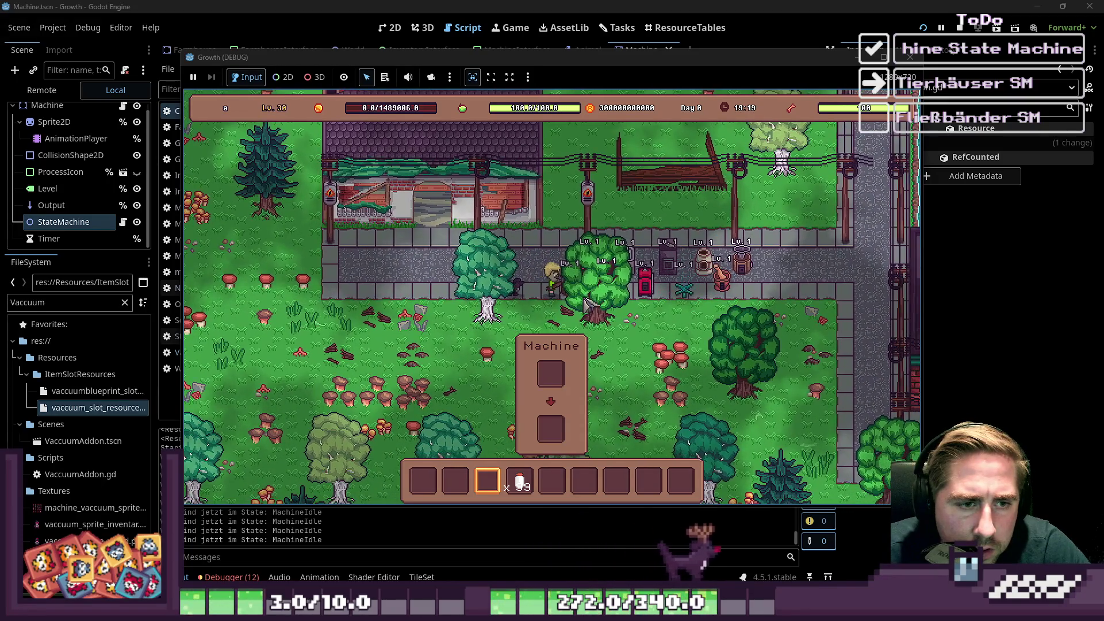
pyautogui.click(600, 278)
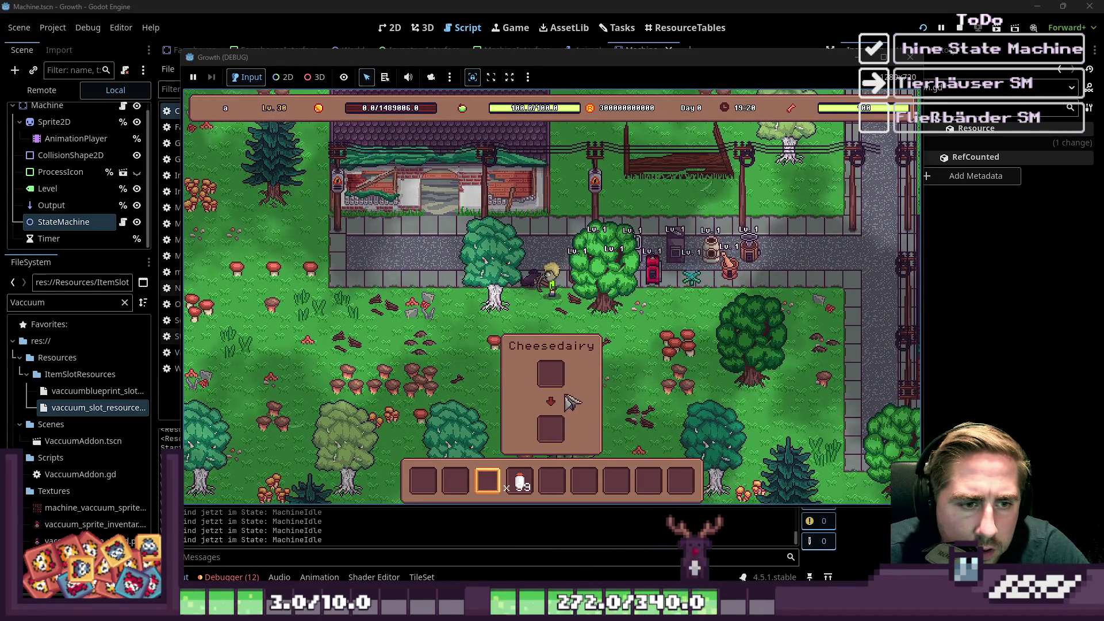
pyautogui.press('i')
pyautogui.click(520, 480)
pyautogui.click(551, 247)
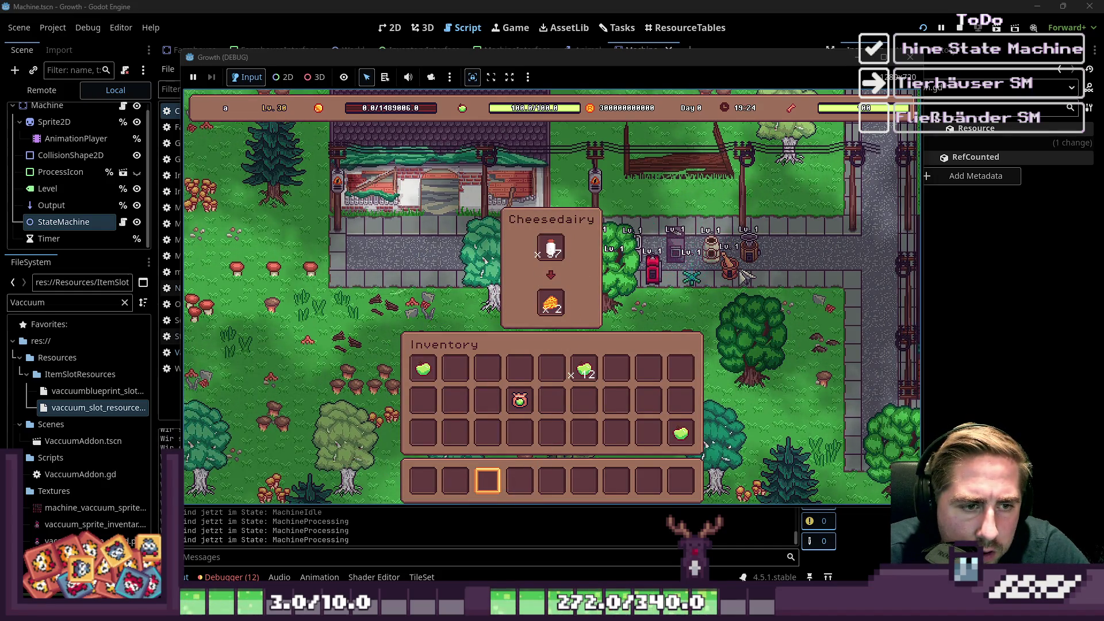
pyautogui.press('i')
# Walk to the Cidery and drop the apple stack into its input slot.
pyautogui.press('w')
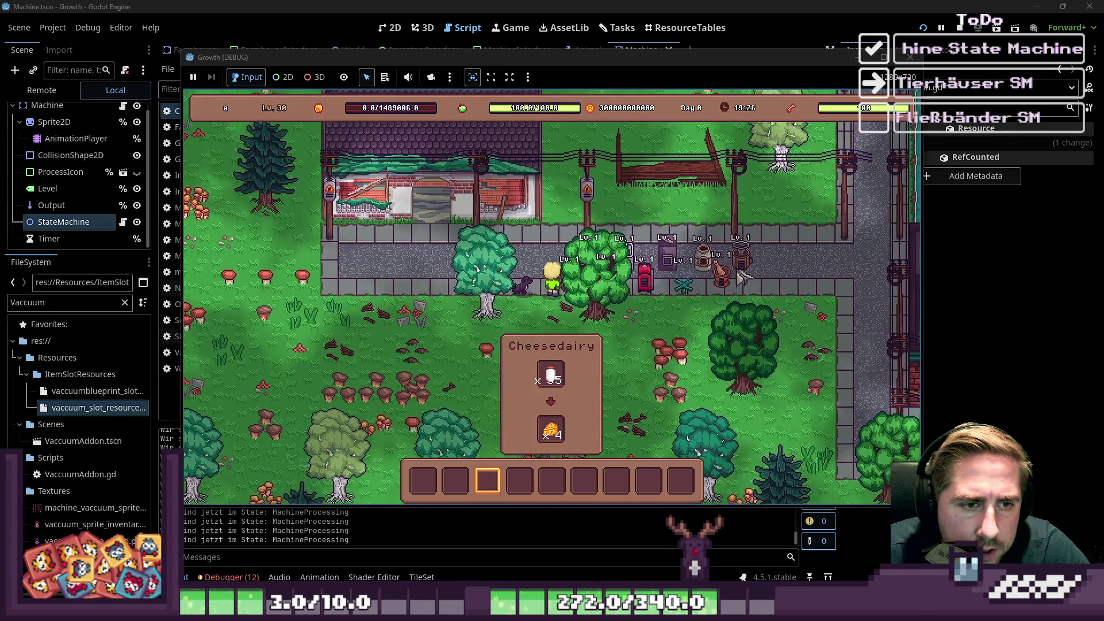
pyautogui.press('d')
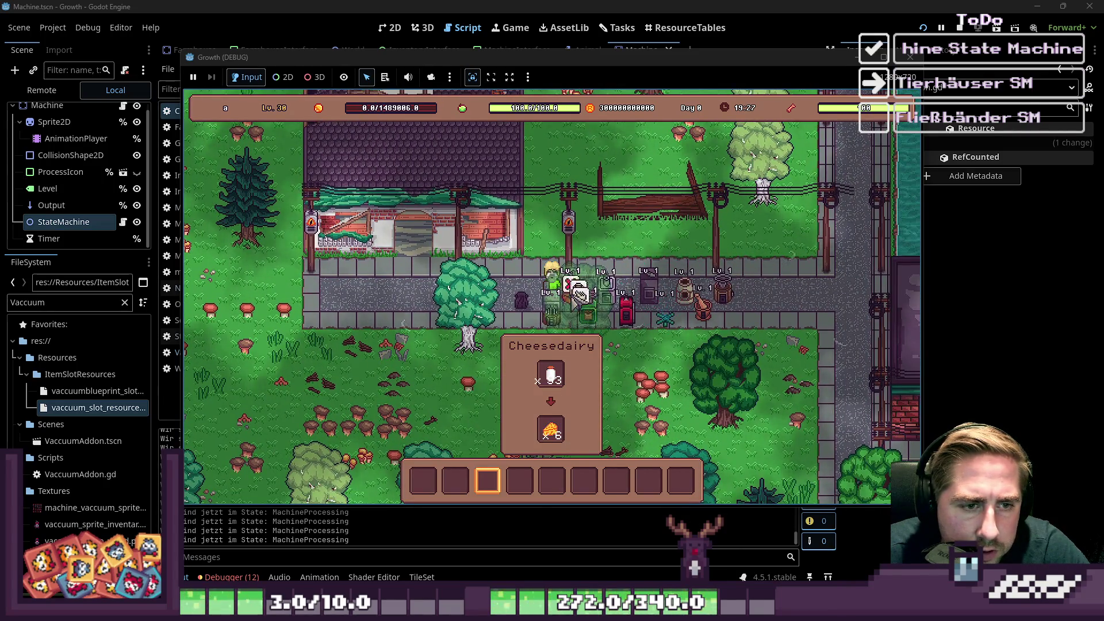
pyautogui.click(601, 302)
pyautogui.press('i')
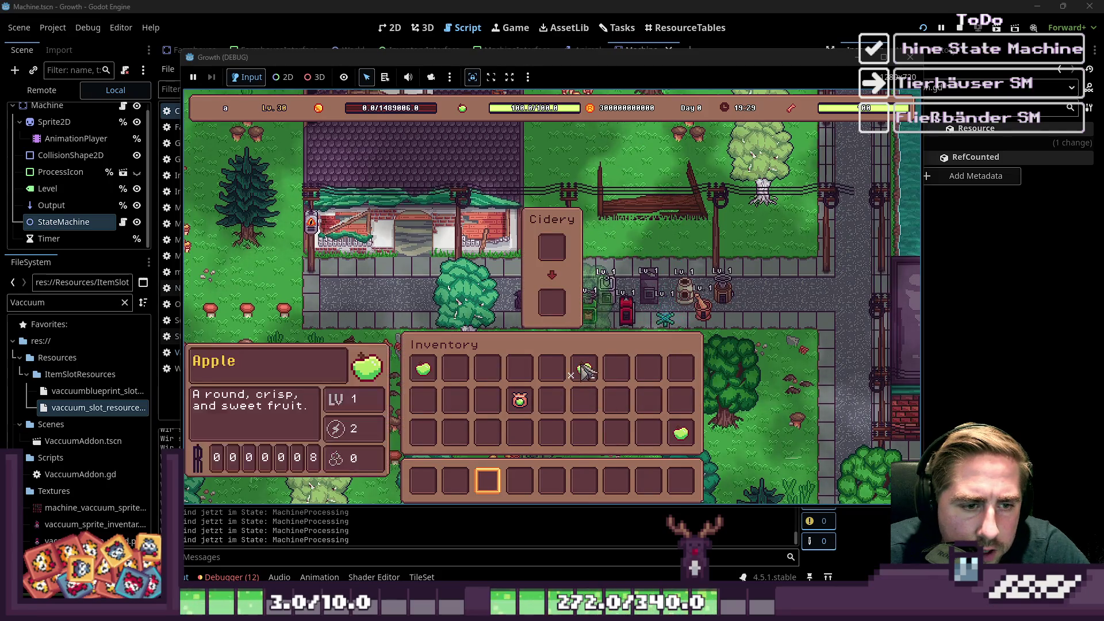
pyautogui.moveTo(423, 368); pyautogui.dragTo(552, 253)
pyautogui.click(551, 248)
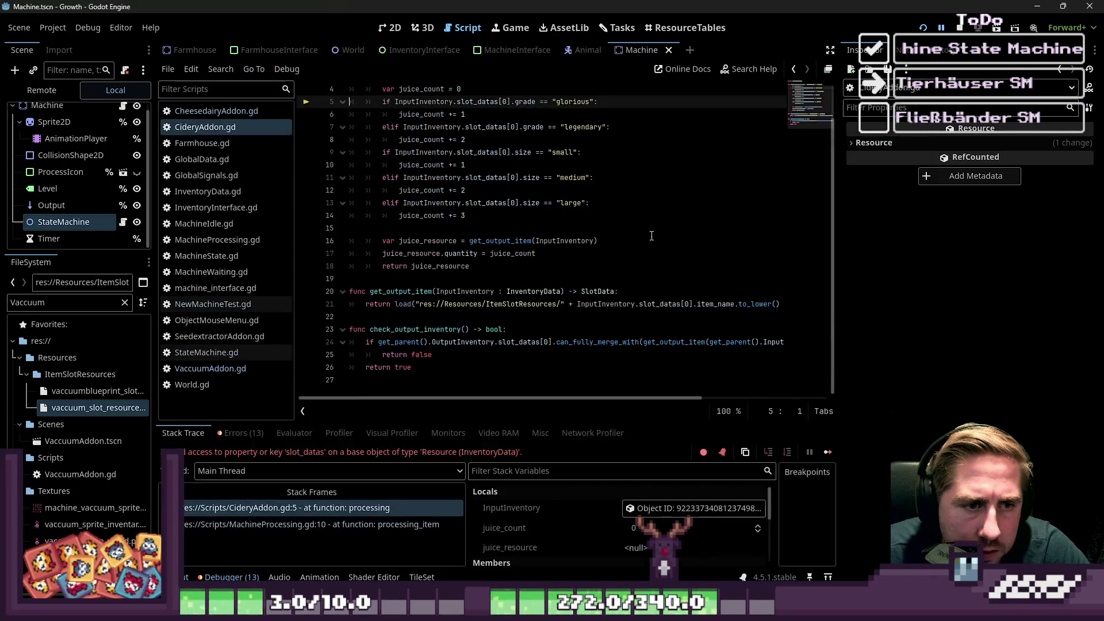
# Replace slot_datas with items on lines 5, 7 and 9 of CideryAddon.gd.
pyautogui.scroll(1, 499, 233)
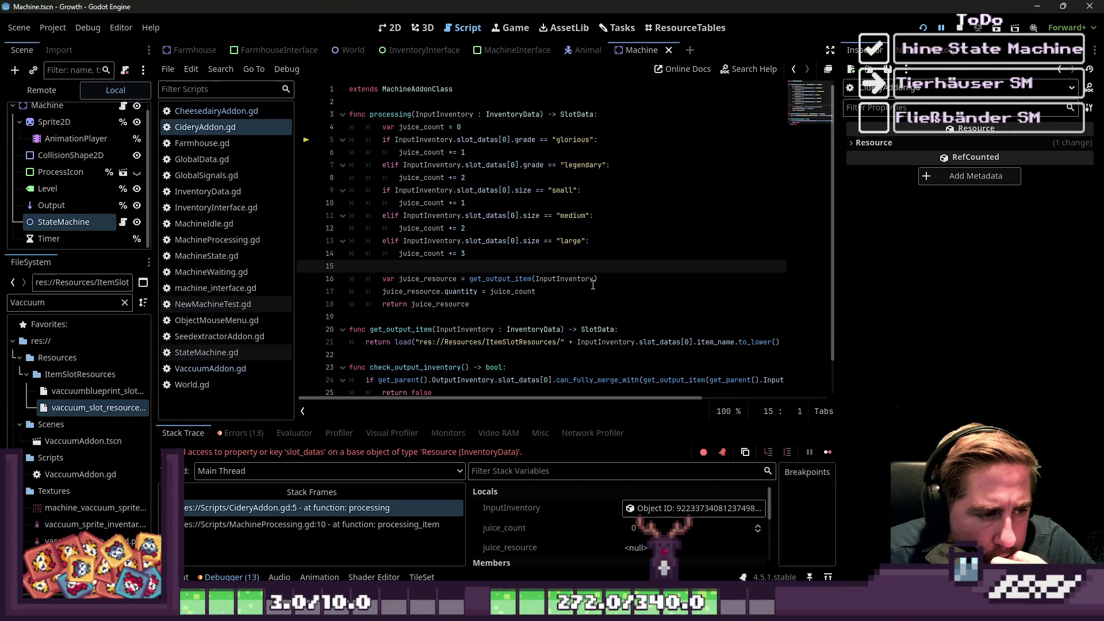
pyautogui.doubleClick(478, 140)
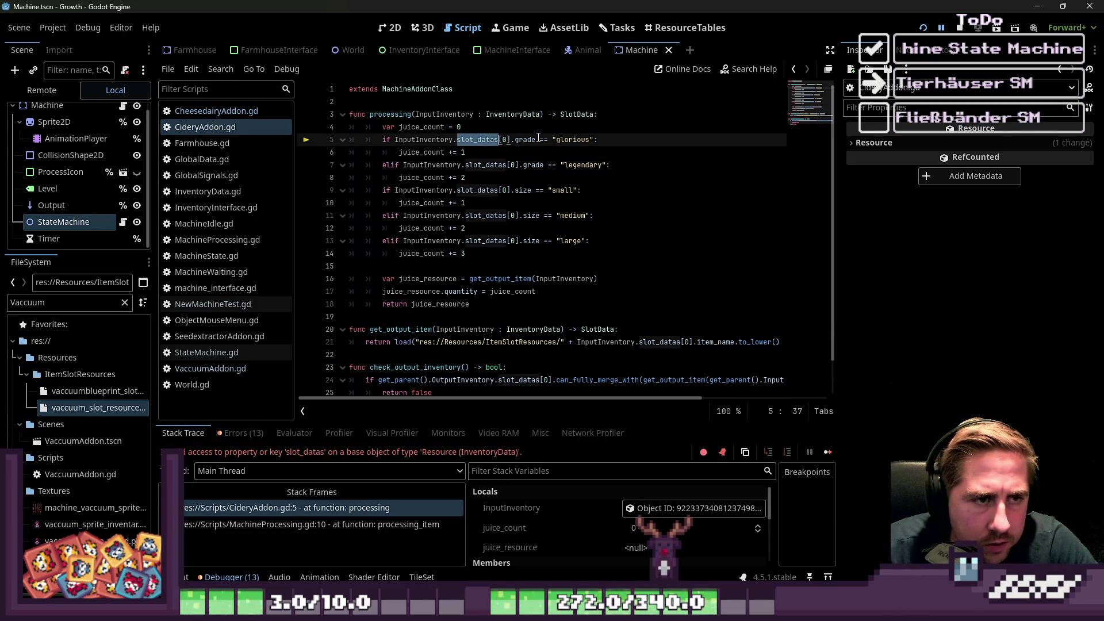
pyautogui.write('it')
pyautogui.press('Down')
pyautogui.press('Down')
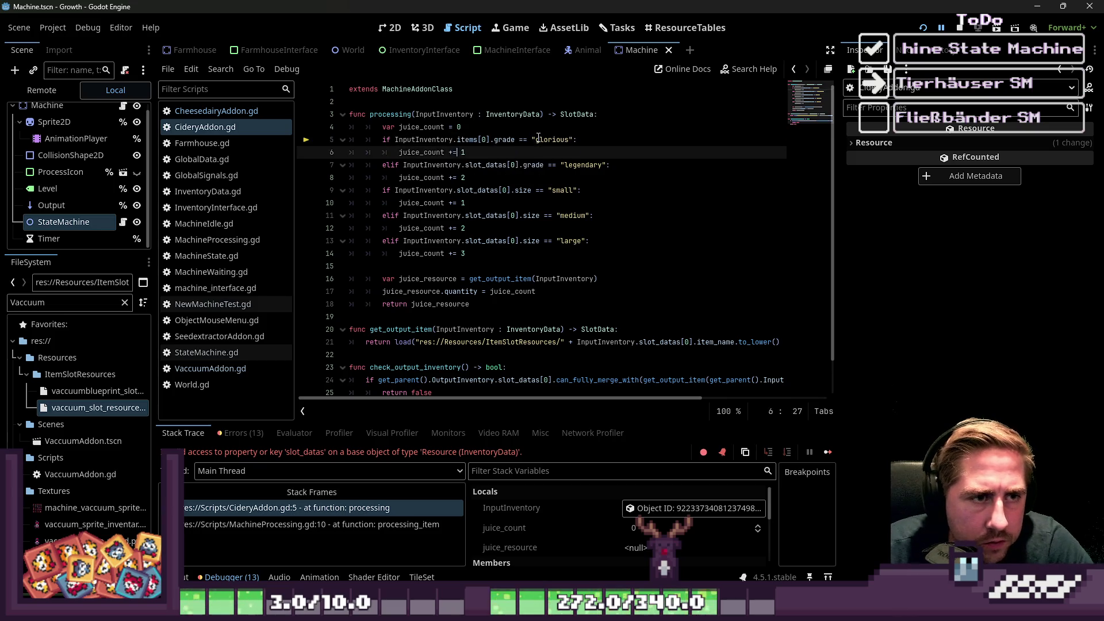
pyautogui.hotkey('ctrl', 'd')
pyautogui.press('Right')
pyautogui.press('Right')
pyautogui.press('Right')
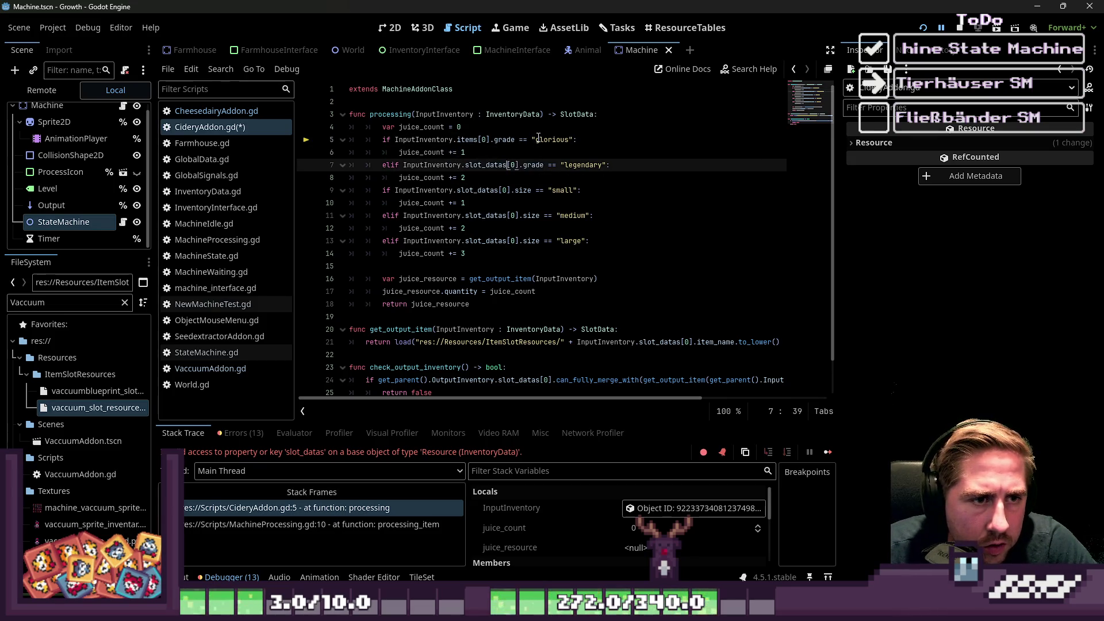
pyautogui.hotkey('ctrl', 'shift', 'Left')
pyautogui.write('items')
pyautogui.press('Down')
pyautogui.press('Down')
pyautogui.hotkey('ctrl', 'Right')
pyautogui.hotkey('ctrl', 'shift', 'Left')
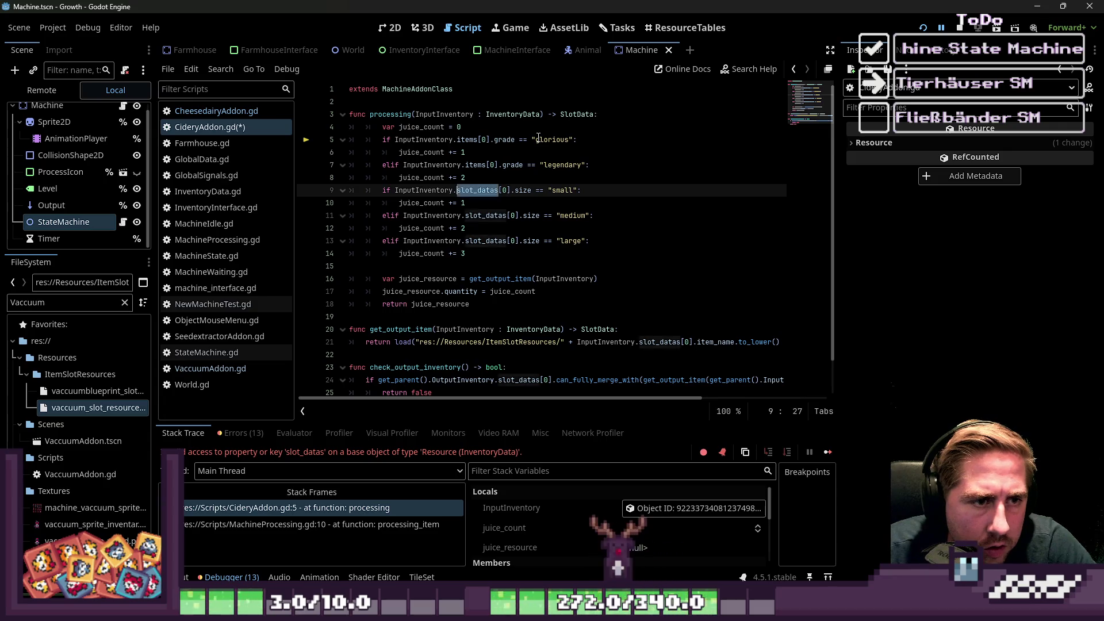
pyautogui.write('items')
# Replace the remaining slot_datas on lines 11, 13 and 24 with items.
pyautogui.press('Down')
pyautogui.press('Down')
pyautogui.hotkey('ctrl', 'shift', 'Left')
pyautogui.write('items')
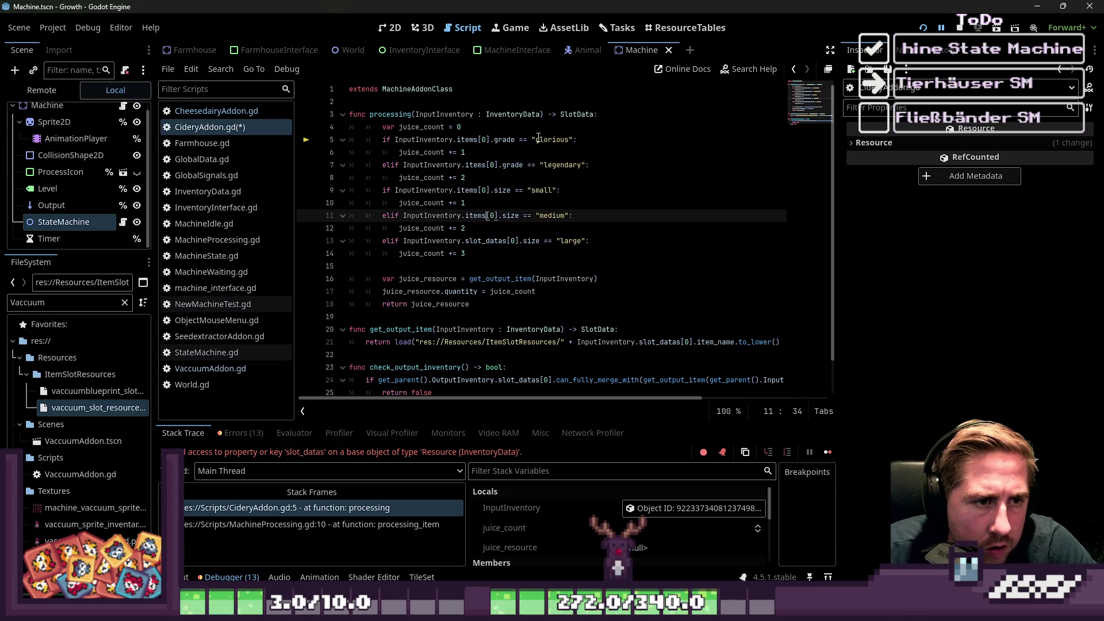
pyautogui.press('Down')
pyautogui.press('Down')
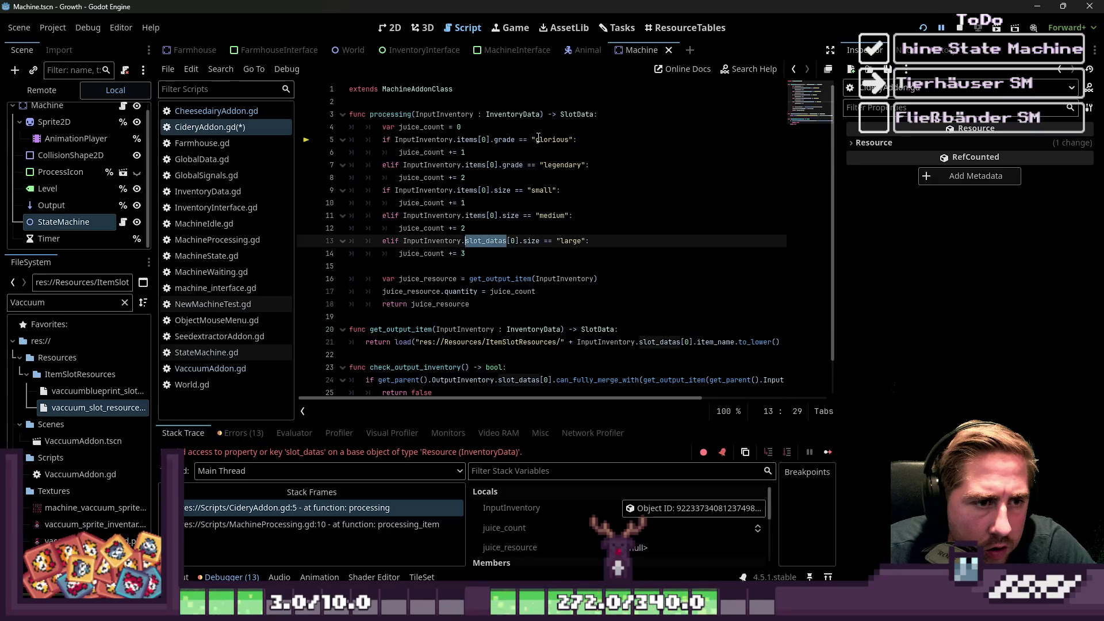
pyautogui.write('items')
pyautogui.press('Down')
pyautogui.press('Down')
pyautogui.press('Down')
pyautogui.press('Up')
pyautogui.press('Up')
pyautogui.press('Up')
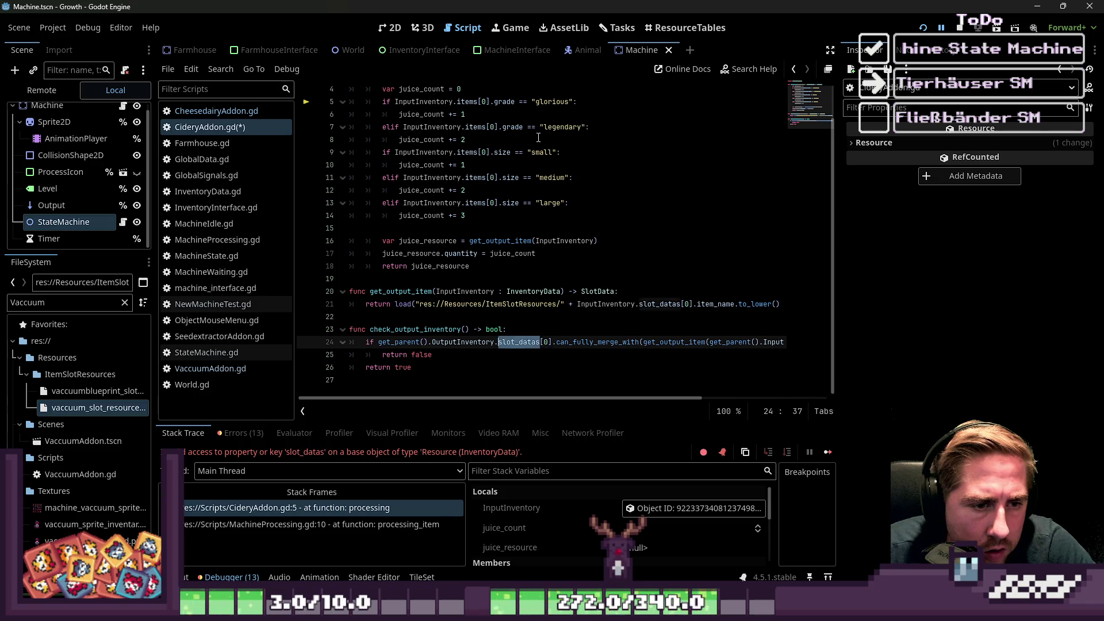
pyautogui.write('items')
# Search for uses of check_output_inventory, finding only its definition.
pyautogui.press('Up')
pyautogui.press('Up')
pyautogui.press('Up')
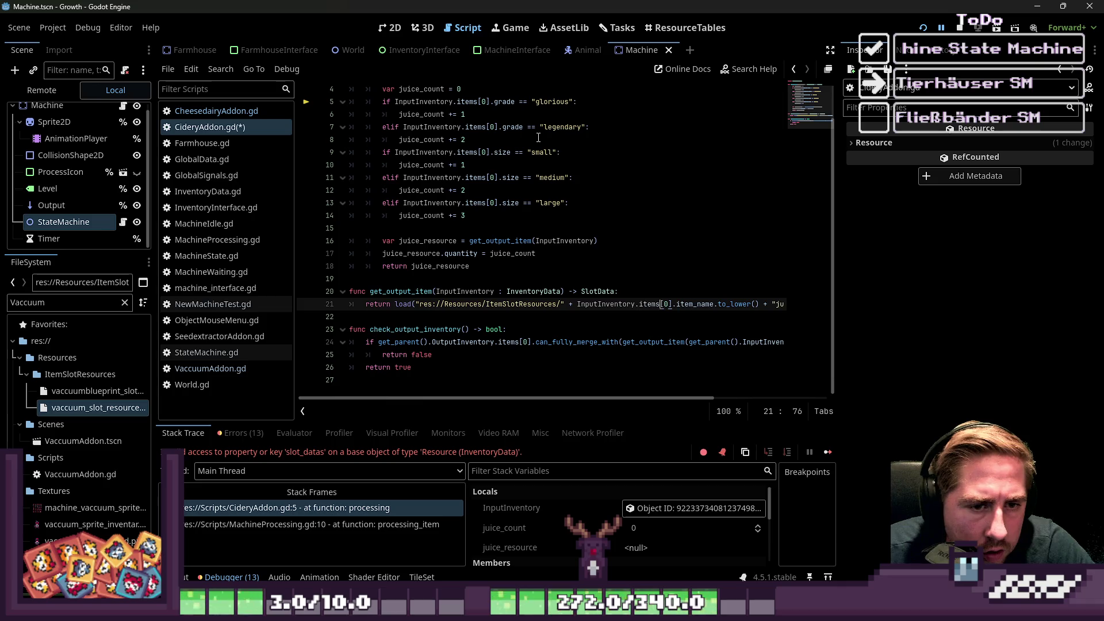
pyautogui.press('Down')
pyautogui.press('Down')
pyautogui.press('Down')
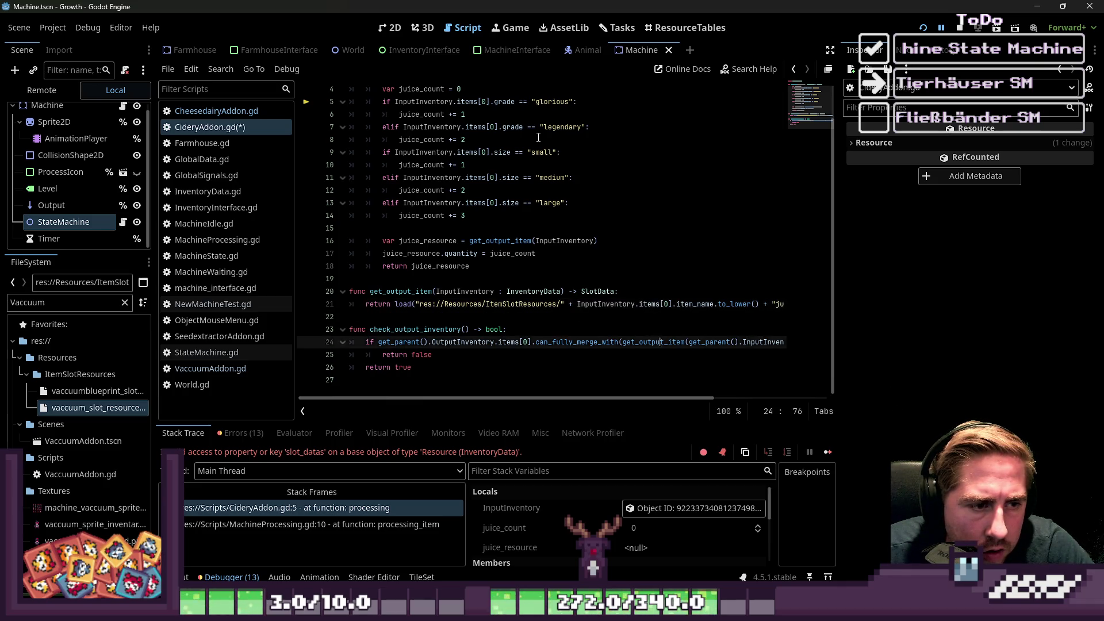
pyautogui.press('Up')
pyautogui.press('Left')
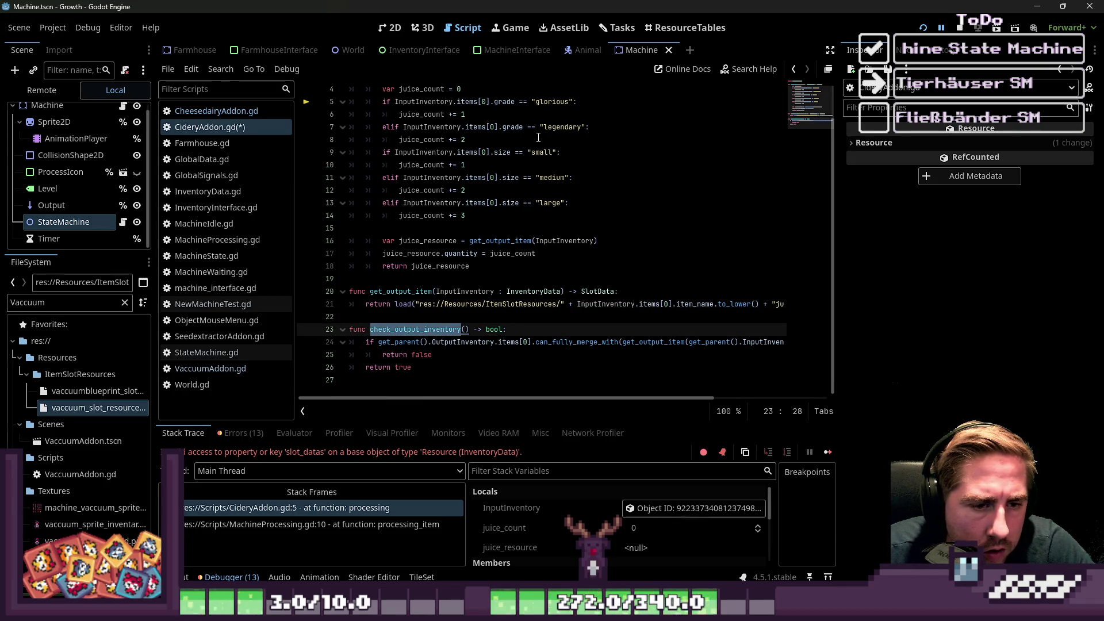
pyautogui.hotkey('ctrl', 'f')
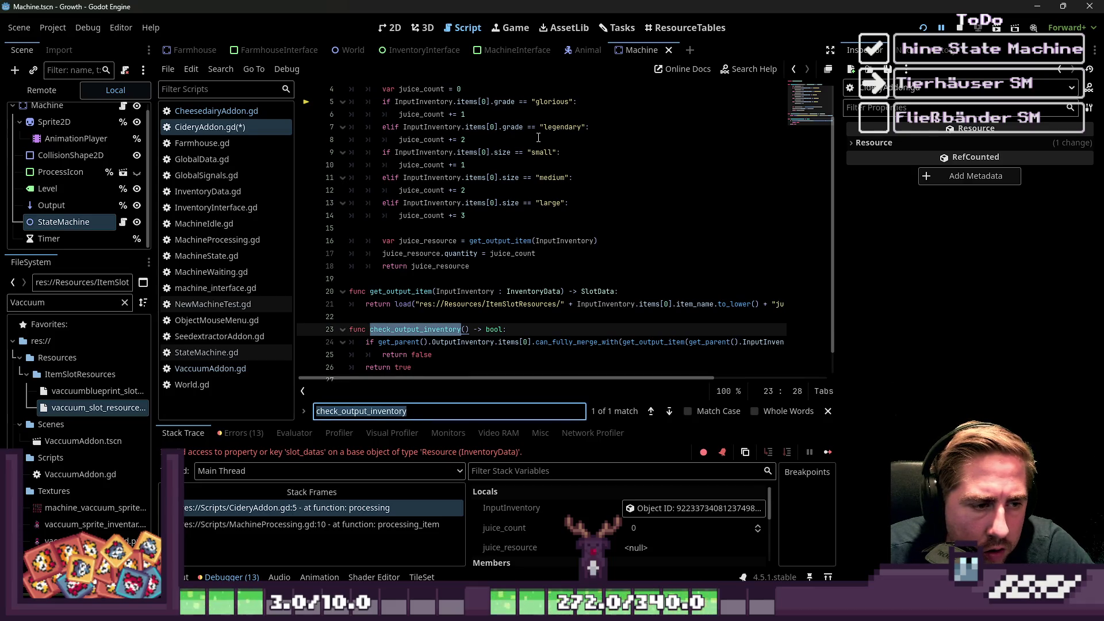
pyautogui.press('Escape')
# Delete the unused check_output_inventory function and its leftover lines.
pyautogui.press('Down')
pyautogui.press('Down')
pyautogui.press('Down')
pyautogui.press('Down')
pyautogui.hotkey('shift', 'Up')
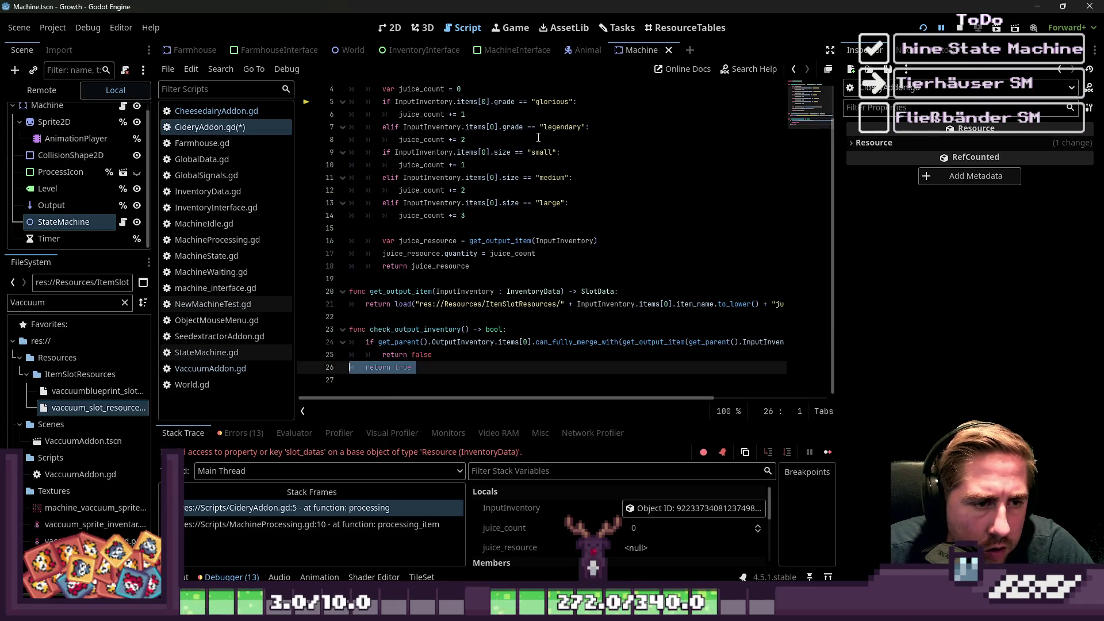
pyautogui.hotkey('shift', 'Up')
pyautogui.hotkey('shift', 'Up')
pyautogui.hotkey('shift', 'Up')
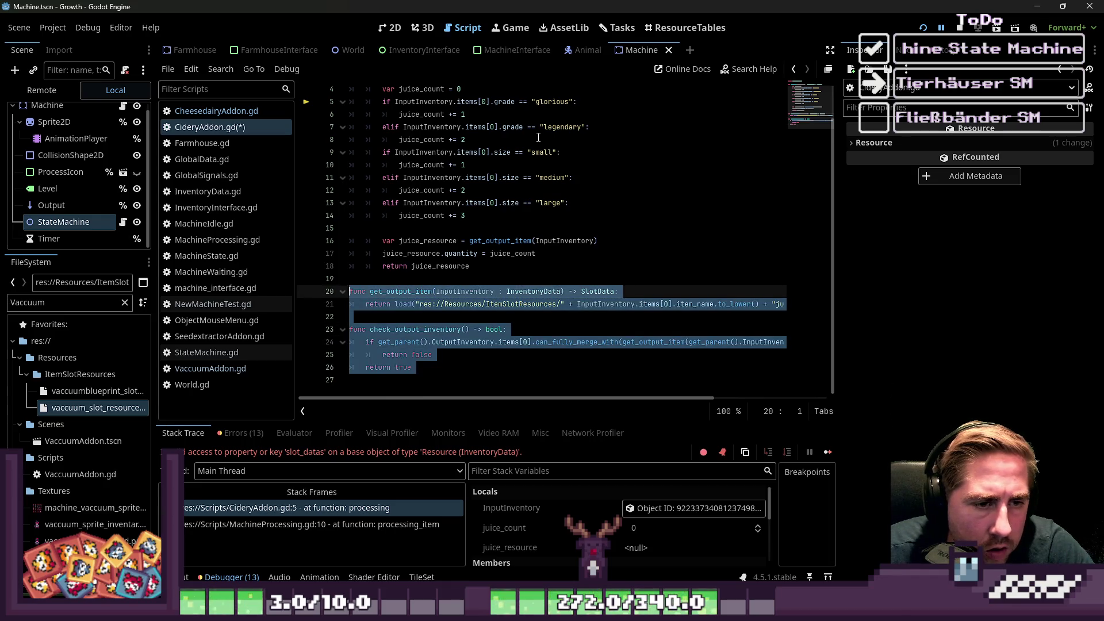
pyautogui.press('Up')
pyautogui.press('Down')
pyautogui.press('Down')
pyautogui.press('Up')
pyautogui.press('Right')
pyautogui.press('Right')
pyautogui.press('Right')
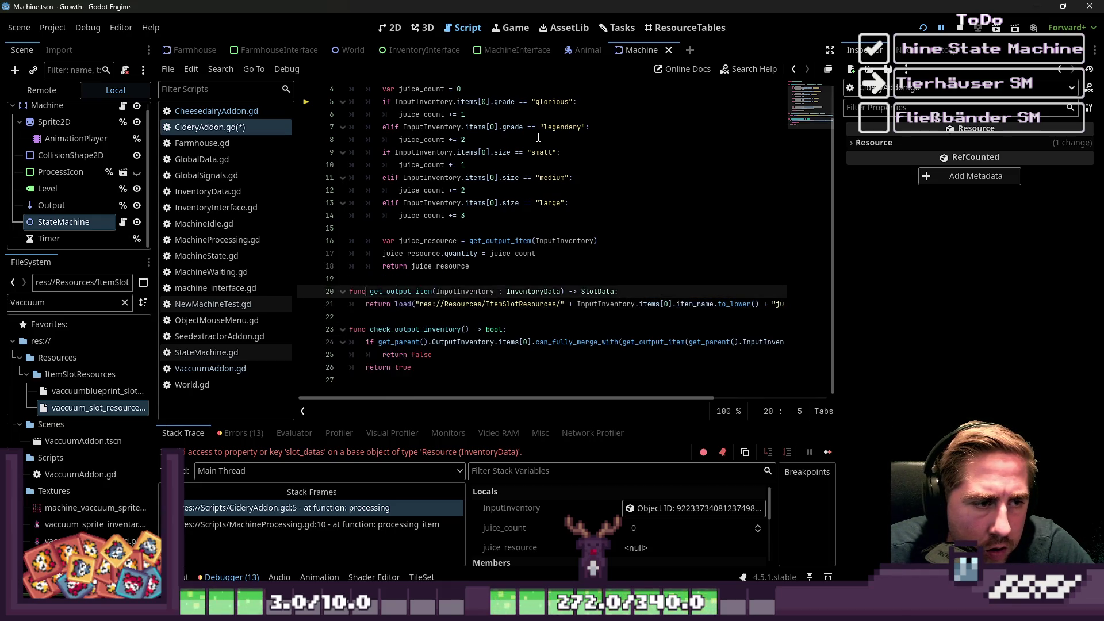
pyautogui.hotkey('ctrl', 'shift', 'Right')
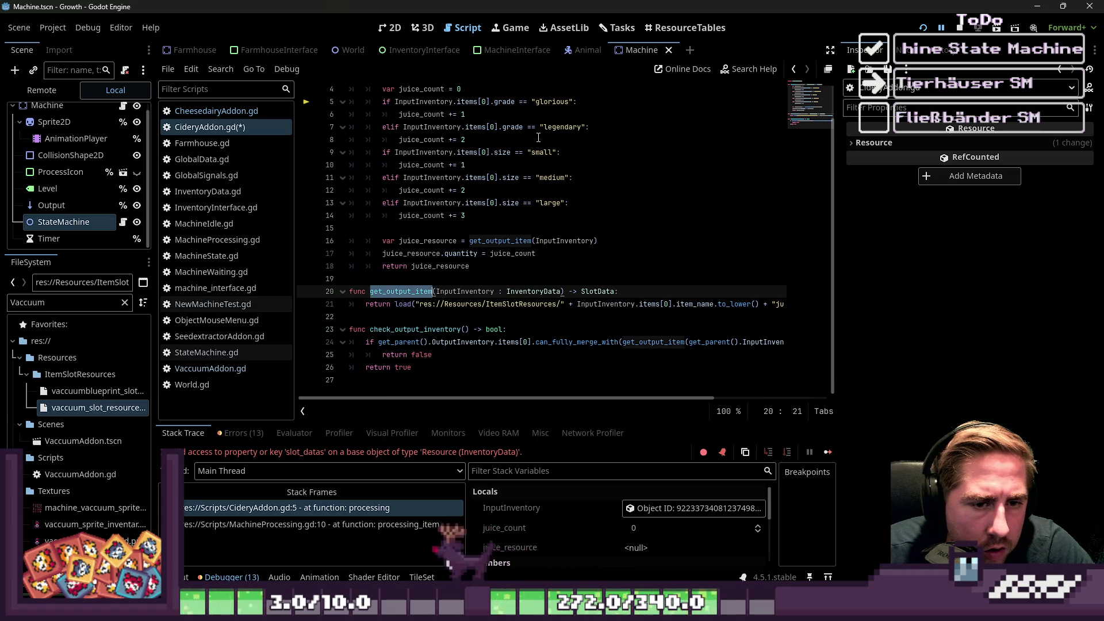
pyautogui.press('Down')
pyautogui.press('Down')
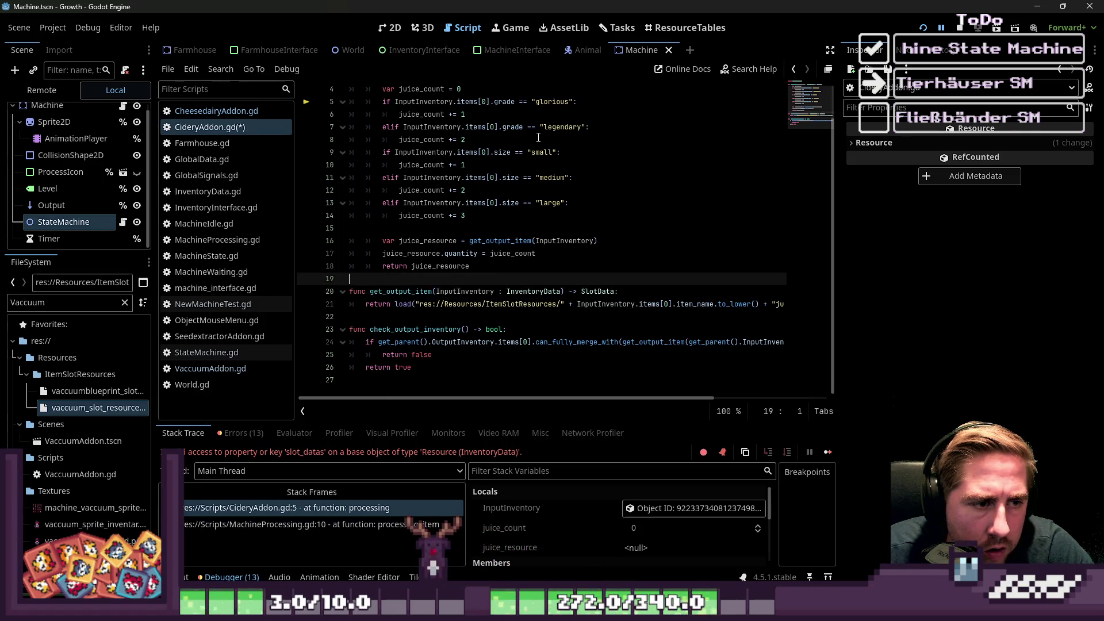
pyautogui.hotkey('shift', 'Down')
pyautogui.hotkey('shift', 'Down')
pyautogui.hotkey('shift', 'Down')
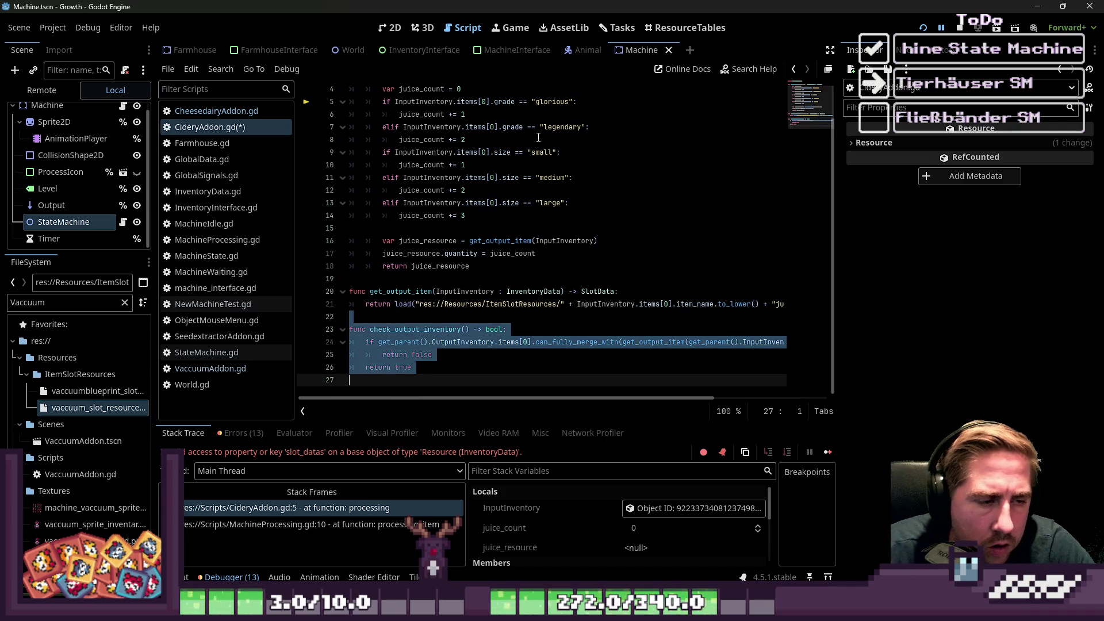
pyautogui.press('BackSpace')
pyautogui.press('BackSpace')
pyautogui.press('BackSpace')
pyautogui.press('Up')
# Save CideryAddon.gd and launch the game to test the fix.
pyautogui.press('Home')
pyautogui.hotkey('ctrl', 's')
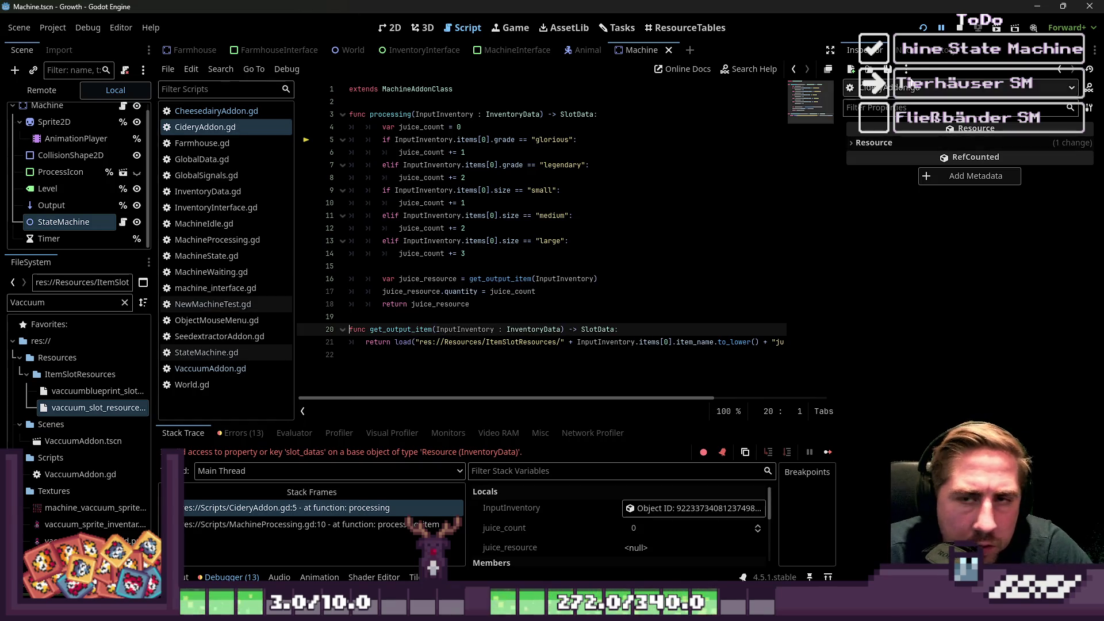
pyautogui.click(924, 28)
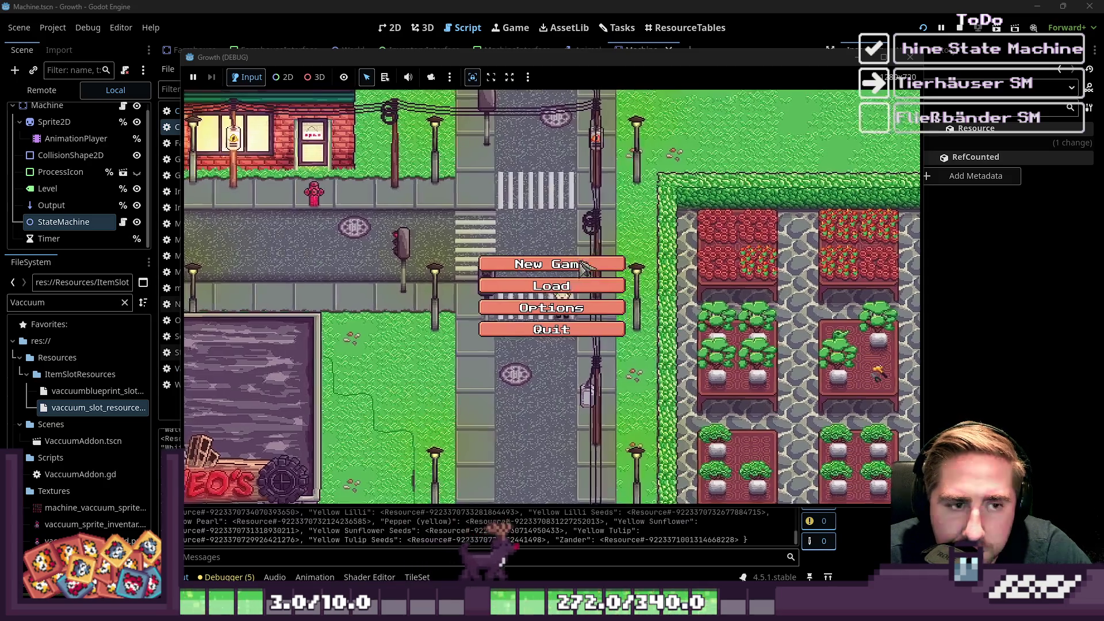
# Start a new game with a character named 'cx' and walk toward the machines.
pyautogui.click(529, 262)
pyautogui.write('cx')
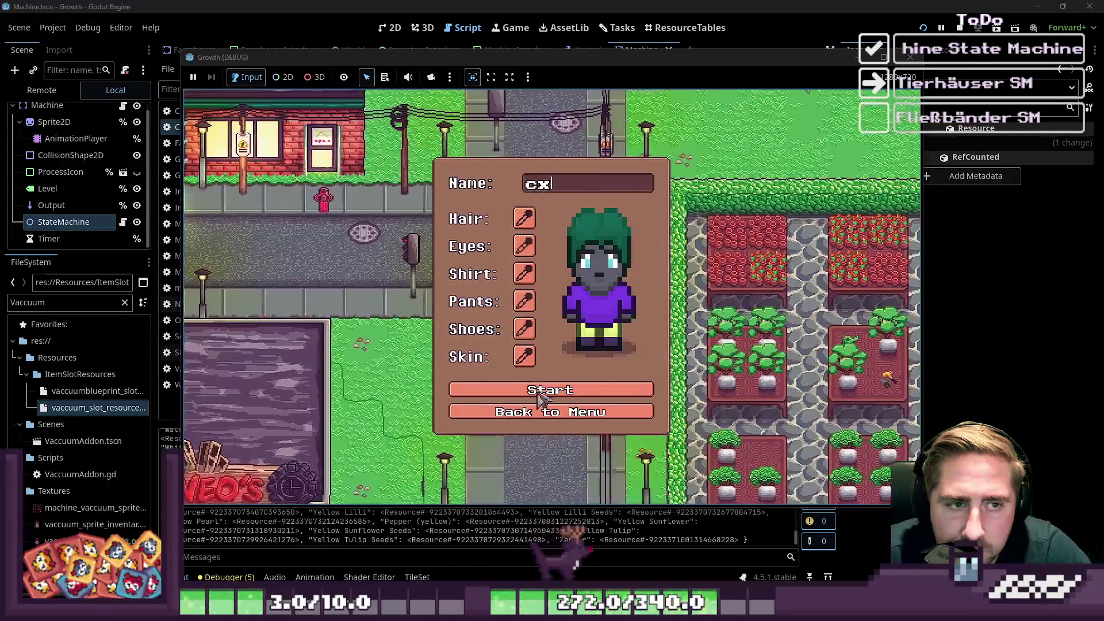
pyautogui.click(561, 390)
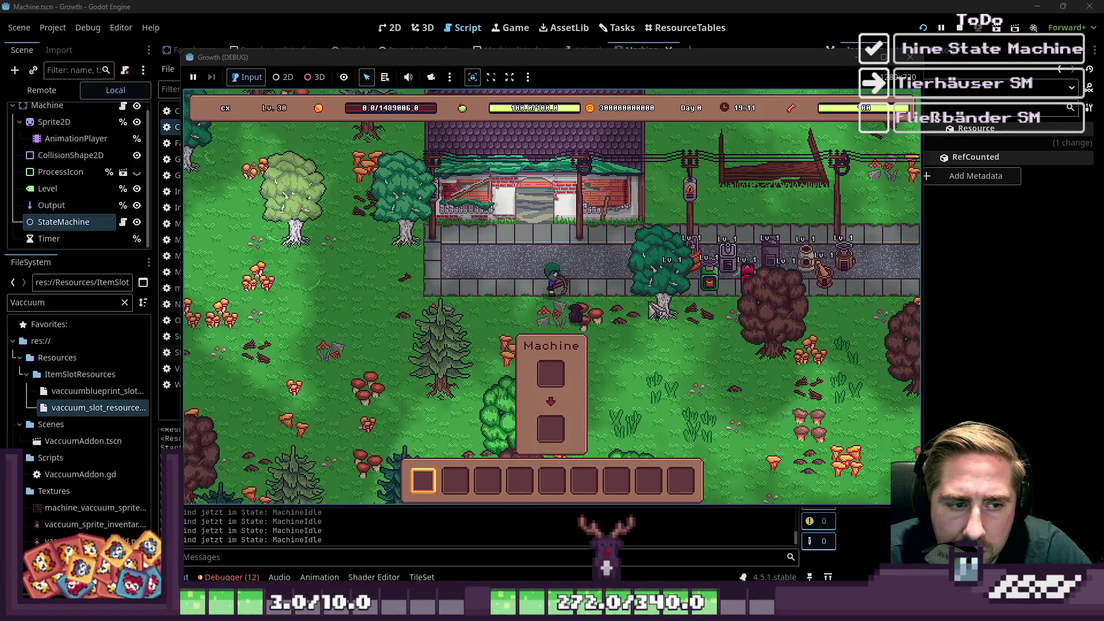
pyautogui.press('w')
pyautogui.press('d')
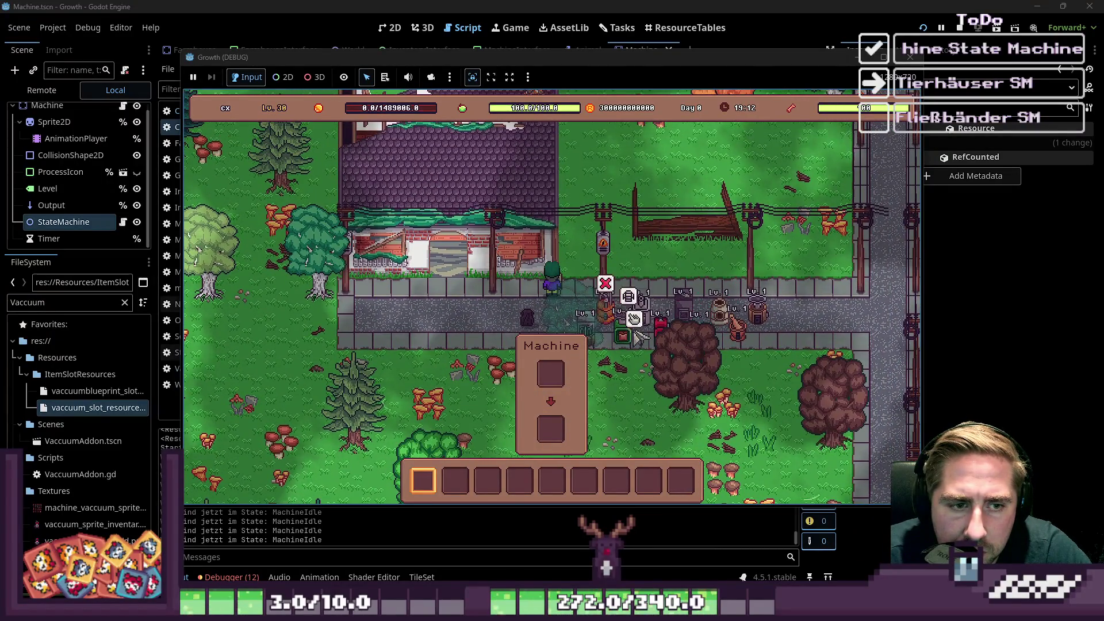
# Put apples into the Cidery's input slot.
pyautogui.press('e')
pyautogui.moveTo(584, 371); pyautogui.dragTo(561, 258)
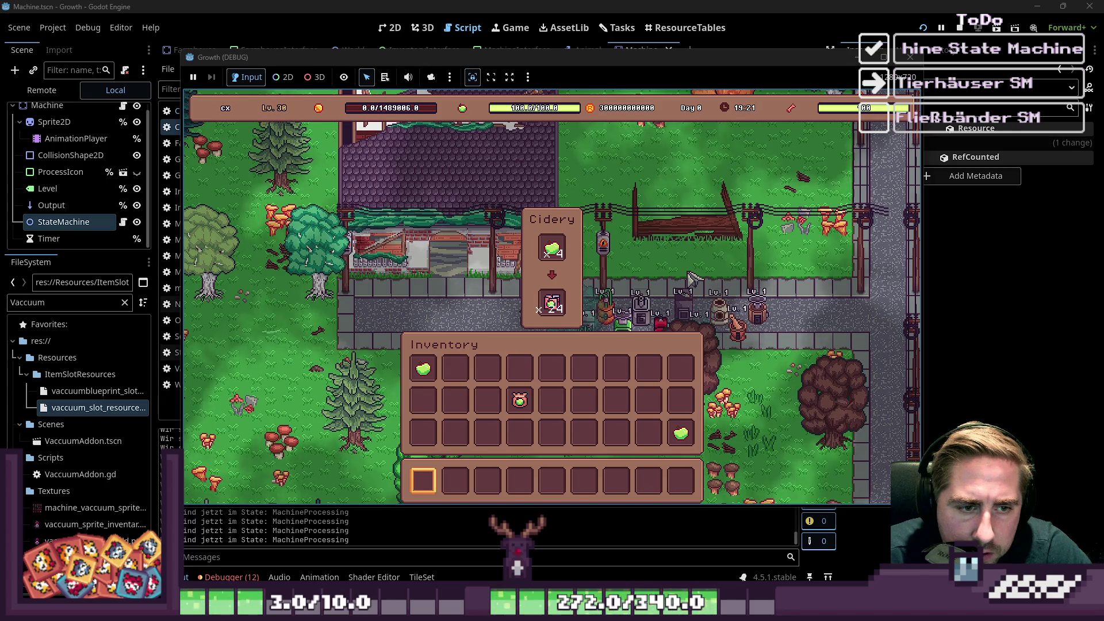
pyautogui.press('e')
# Come back to the Cidery and take its 36 finished ciders into the hotbar.
pyautogui.press('s')
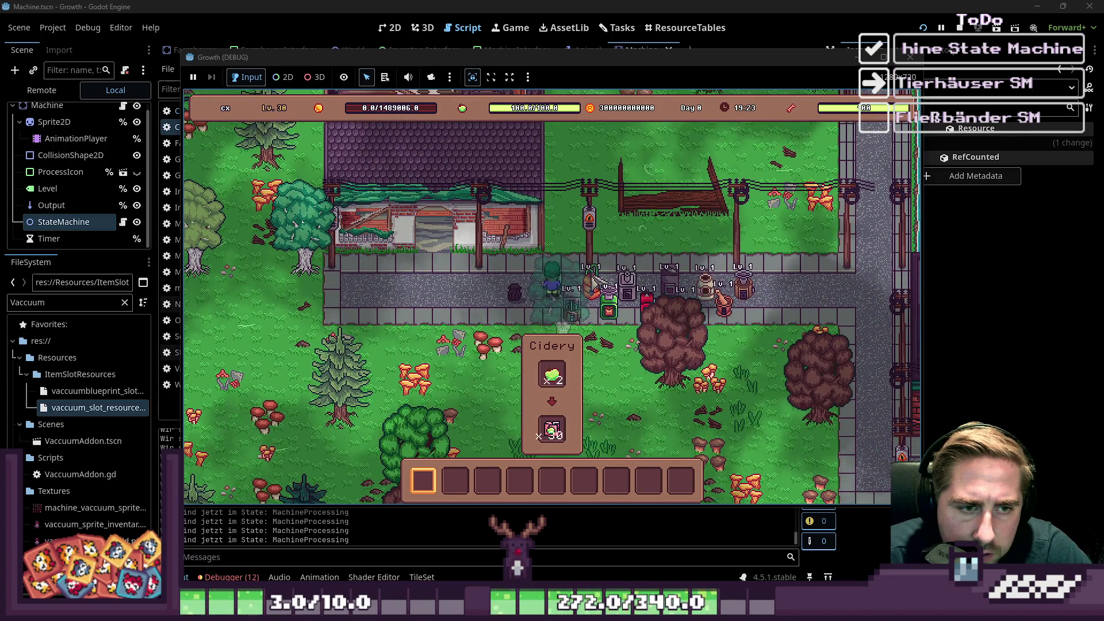
pyautogui.moveTo(619, 295)
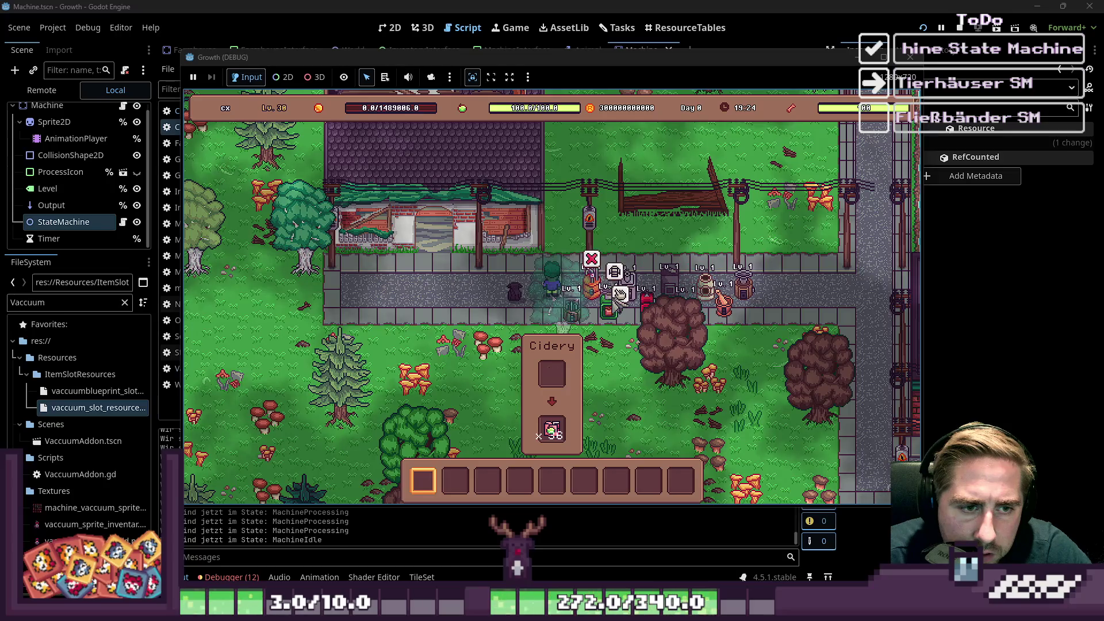
pyautogui.press('e')
pyautogui.moveTo(553, 302)
pyautogui.mouseDown()
pyautogui.moveTo(460, 481)
pyautogui.moveTo(423, 481)
pyautogui.mouseUp()
# Place the cider stack in hotbar slot 1 and walk up to the Oven to check it.
pyautogui.press('e')
pyautogui.press('e')
pyautogui.press('e')
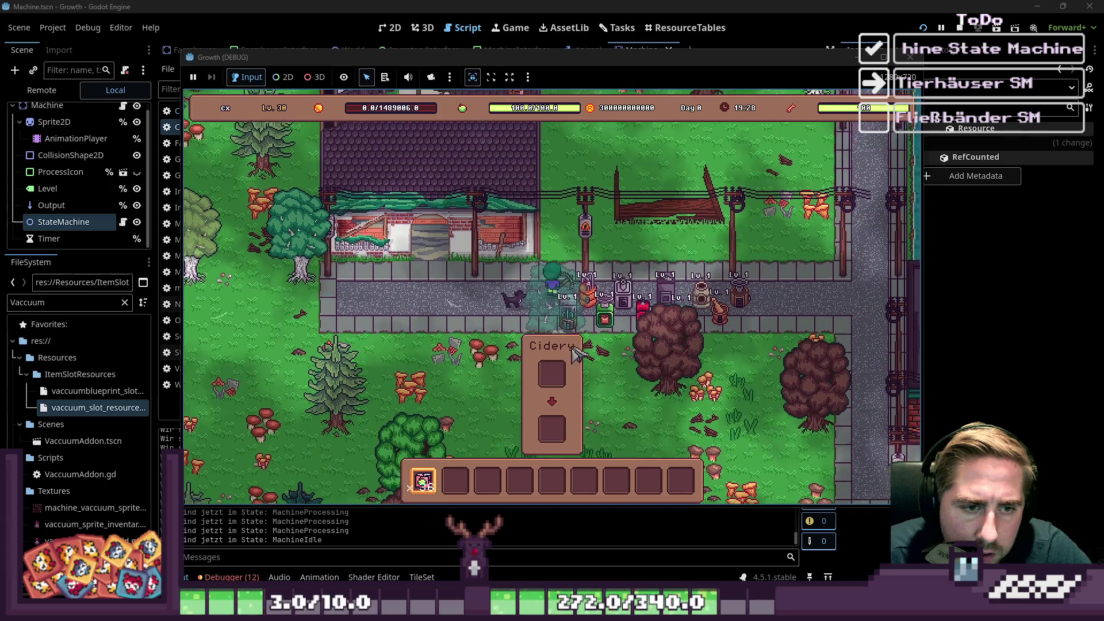
pyautogui.press('s')
pyautogui.press('d')
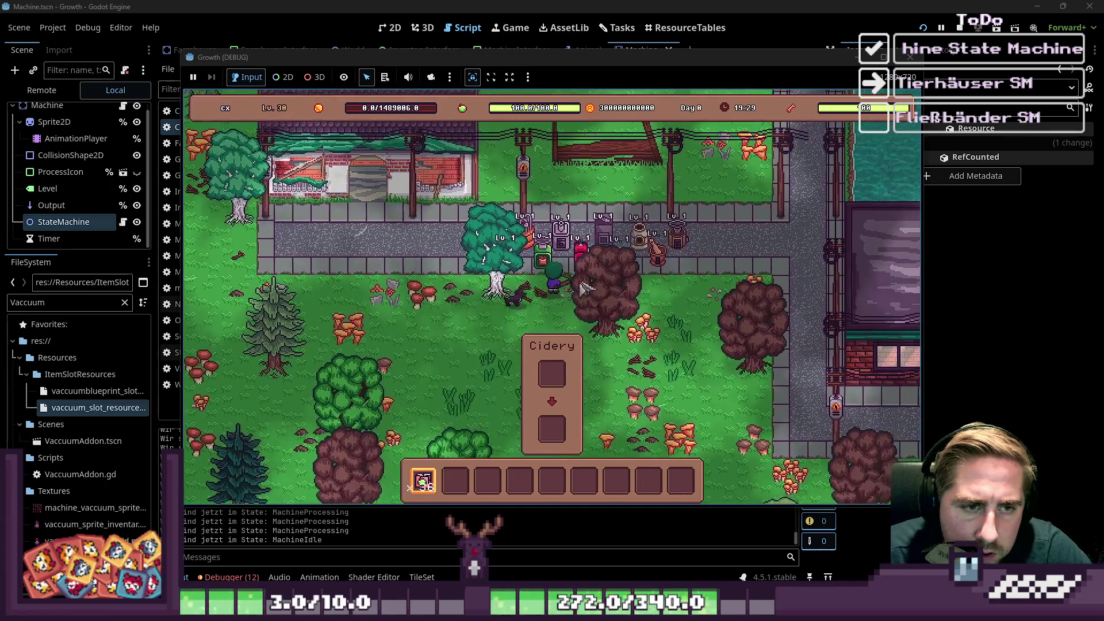
pyautogui.press('w')
pyautogui.press('e')
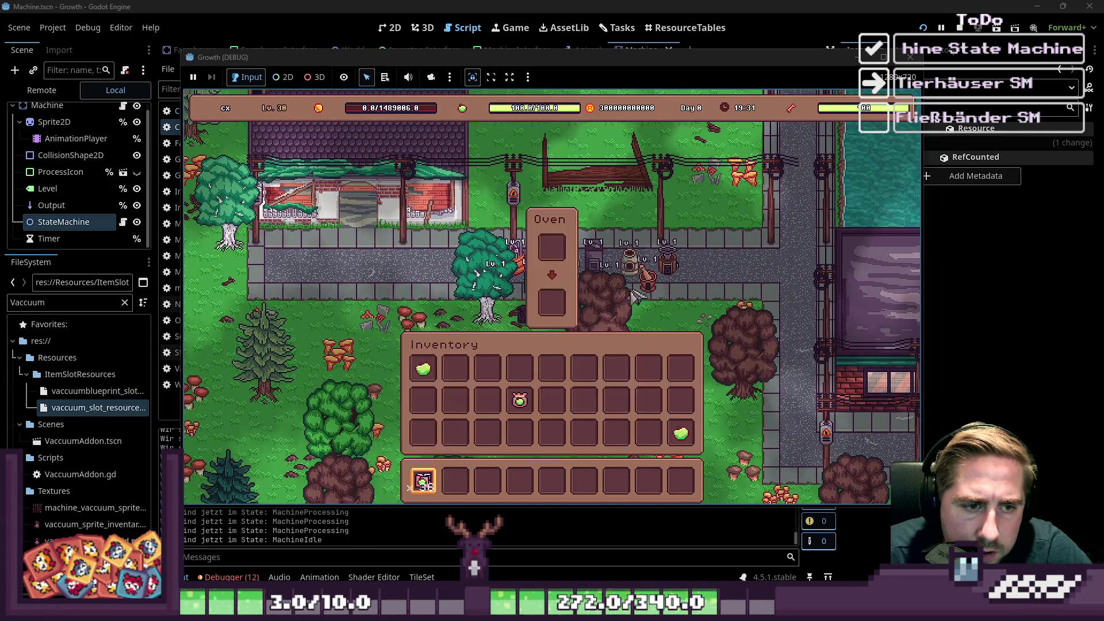
pyautogui.press('e')
pyautogui.press('e')
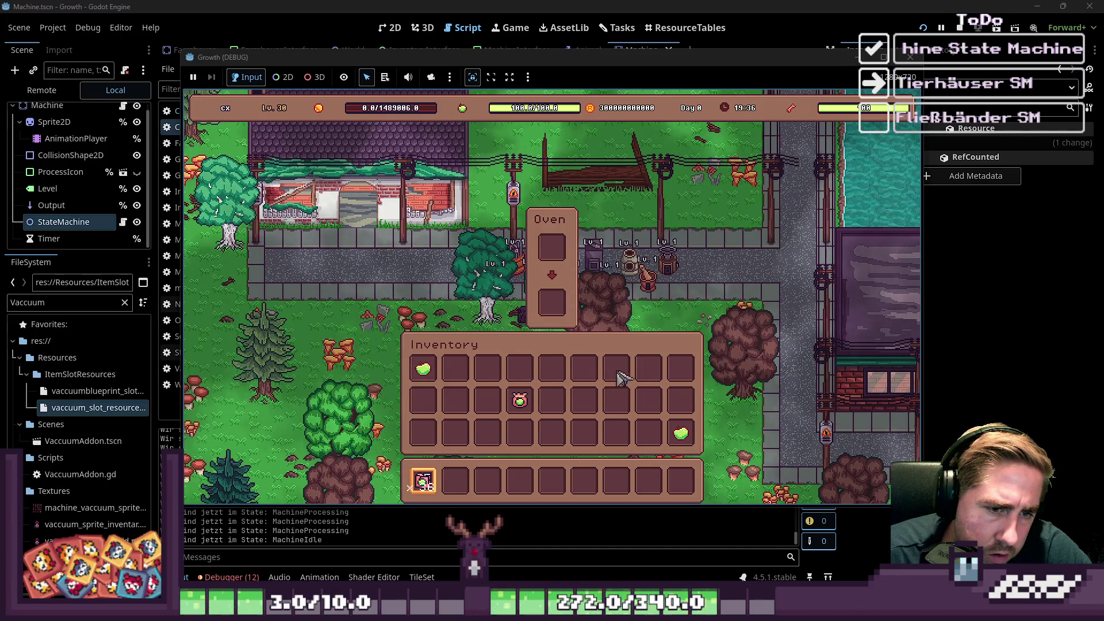
pyautogui.press('i')
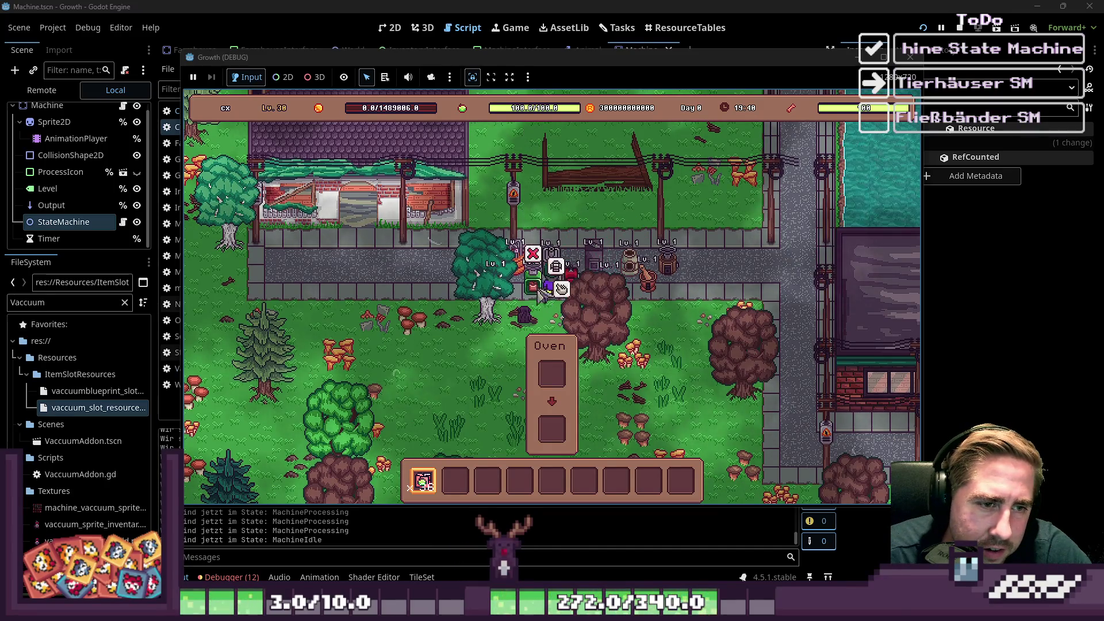
# Check the Seed Extractor, then return to the Oven with the inventory open.
pyautogui.press('w')
pyautogui.press('i')
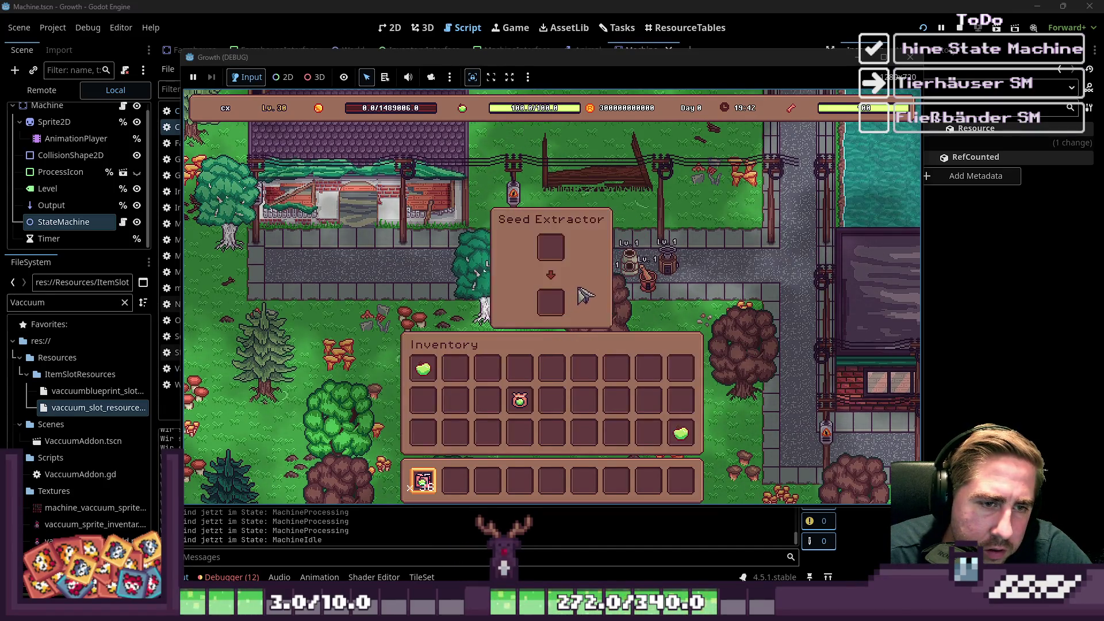
pyautogui.press('i')
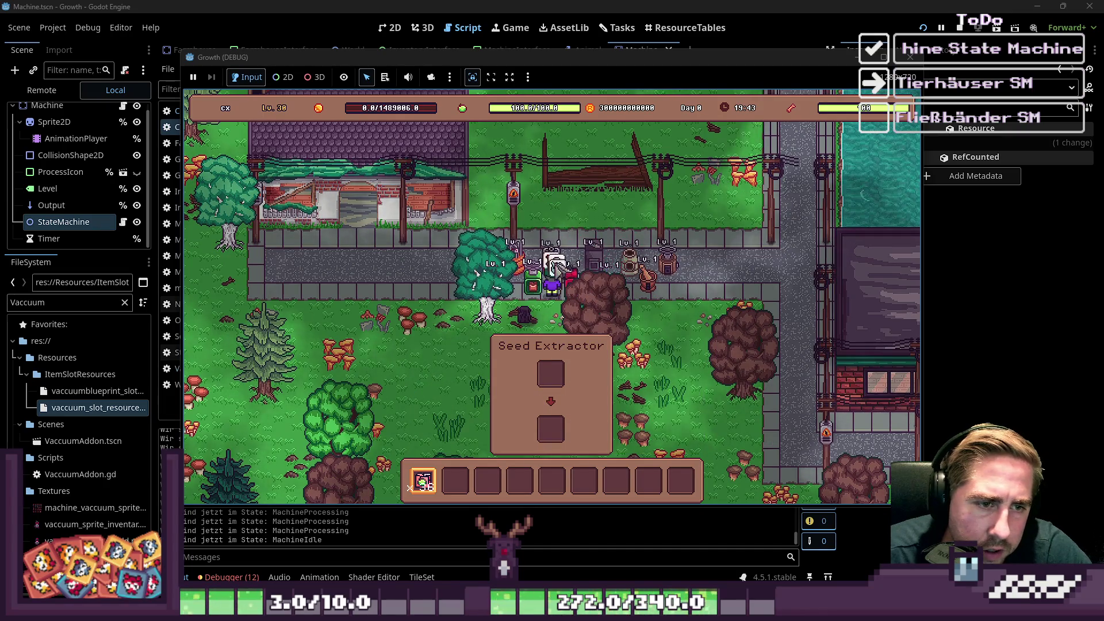
pyautogui.press('s')
pyautogui.press('i')
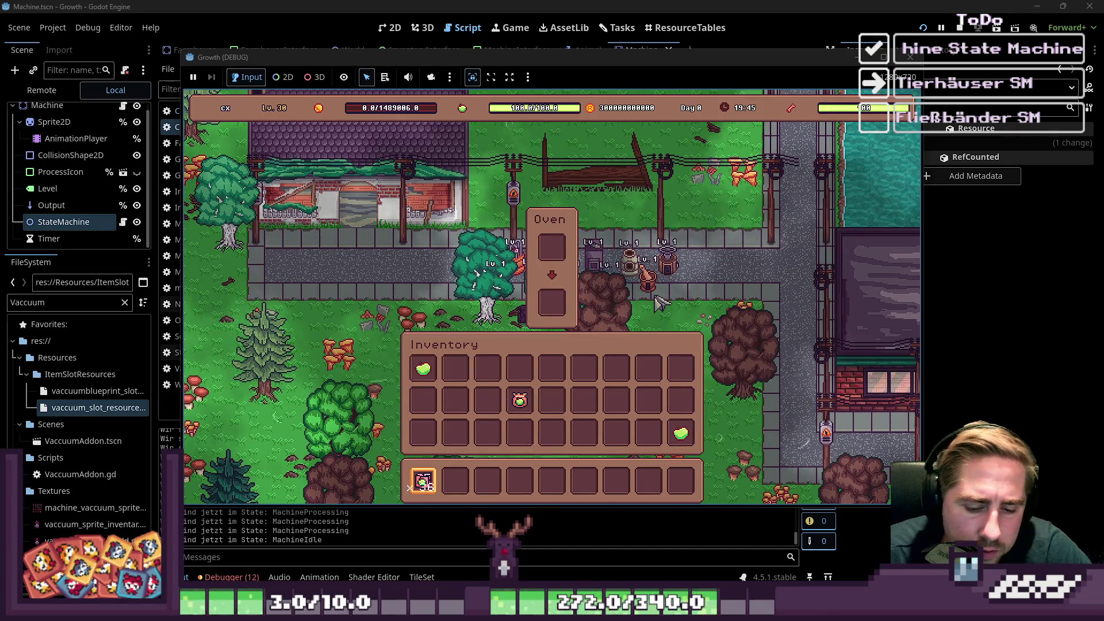
pyautogui.press('F1')
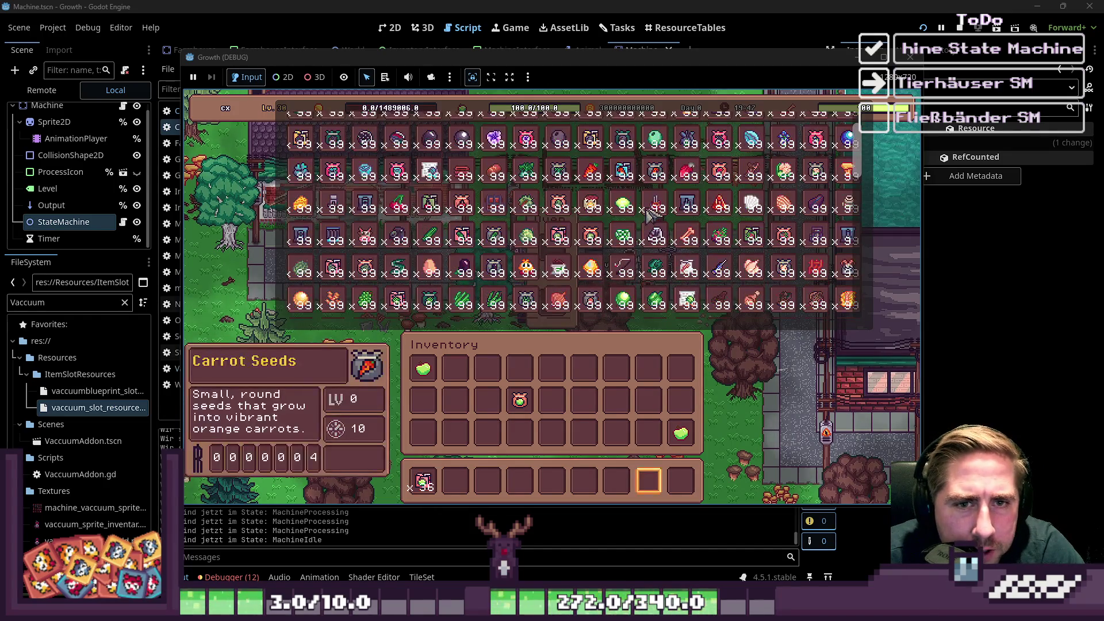
# Find Cashew Nut x99 in the debug item grid and drop it into hotbar slot 3.
pyautogui.scroll(-4, 650, 216)
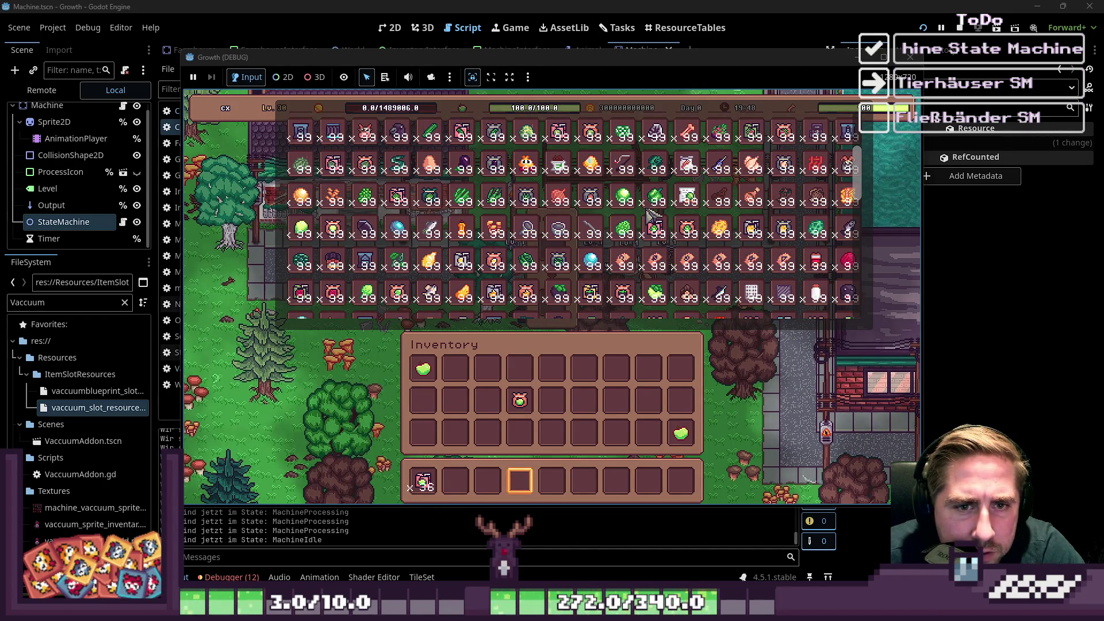
pyautogui.moveTo(432, 264)
pyautogui.scroll(-1, 447, 266)
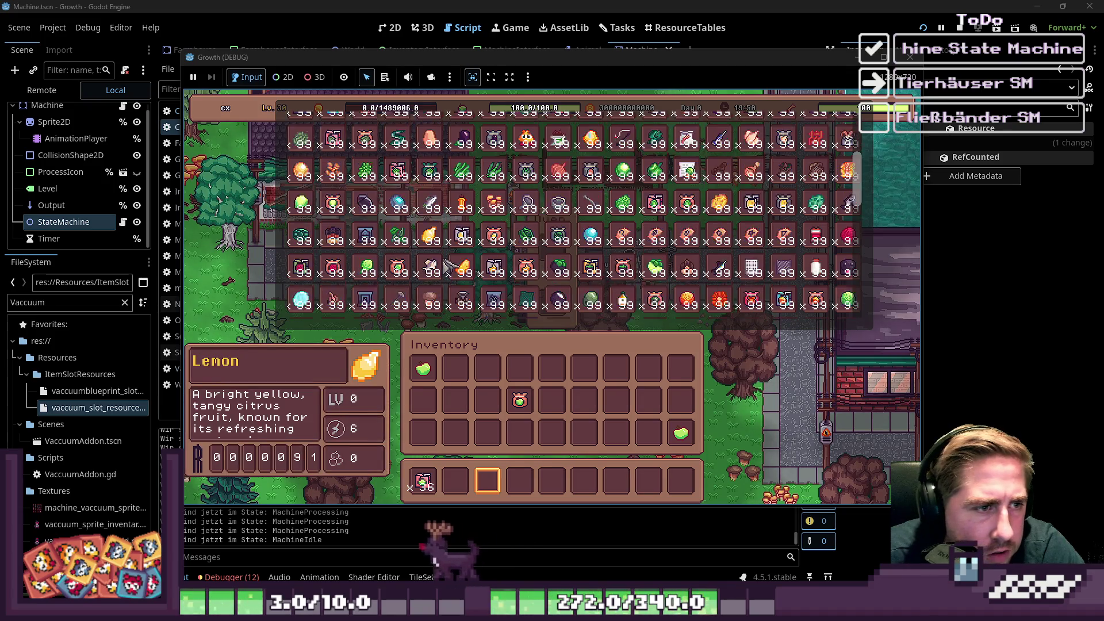
pyautogui.scroll(3, 449, 266)
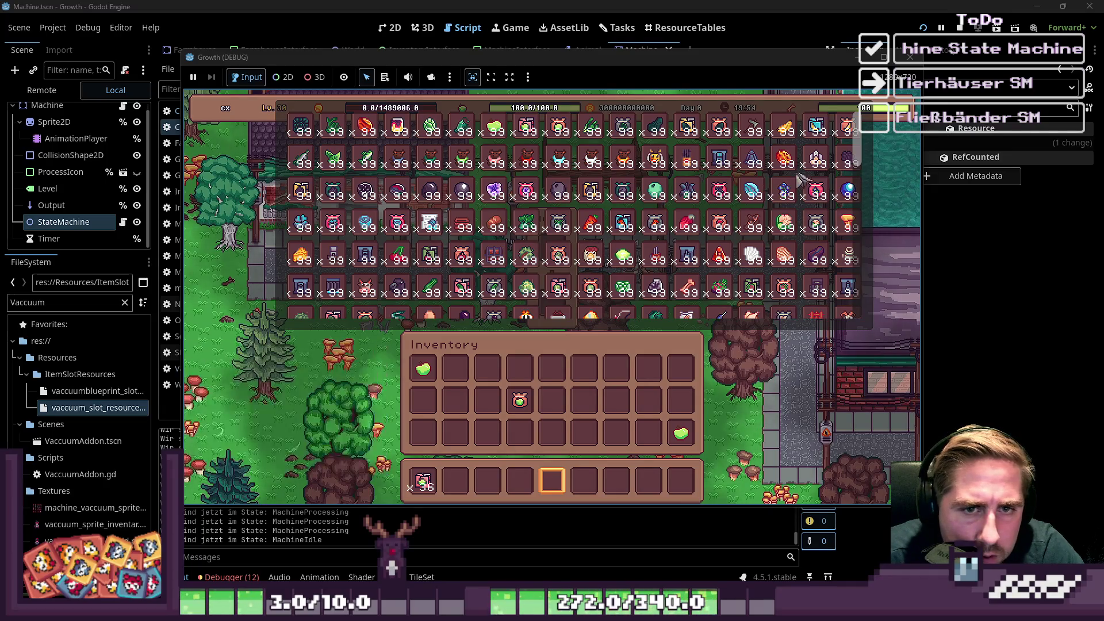
pyautogui.scroll(-1, 633, 226)
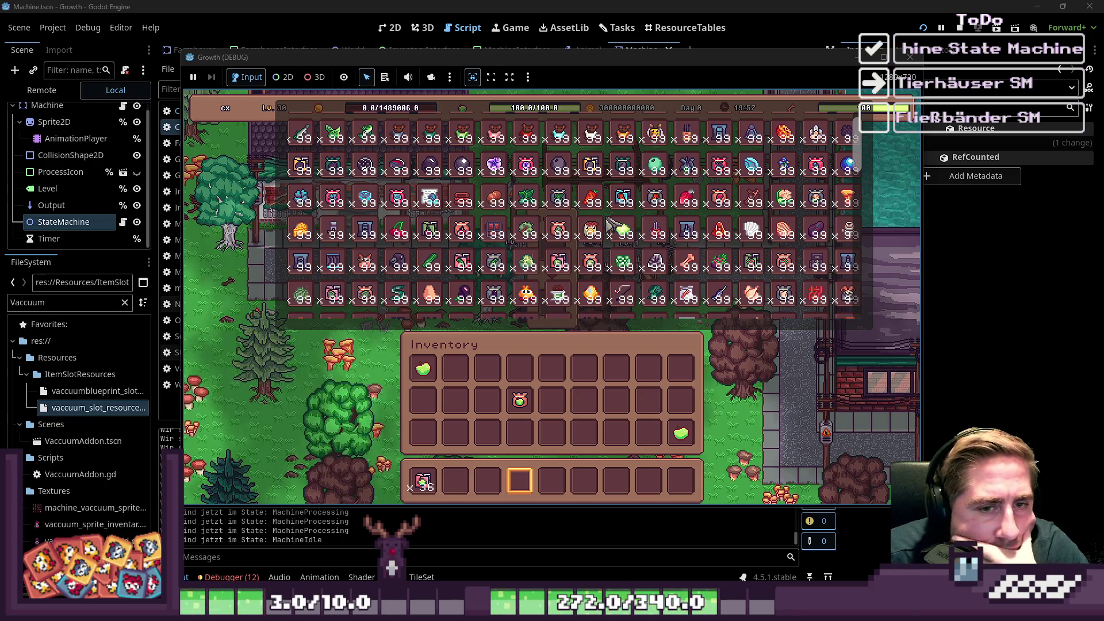
pyautogui.moveTo(594, 212)
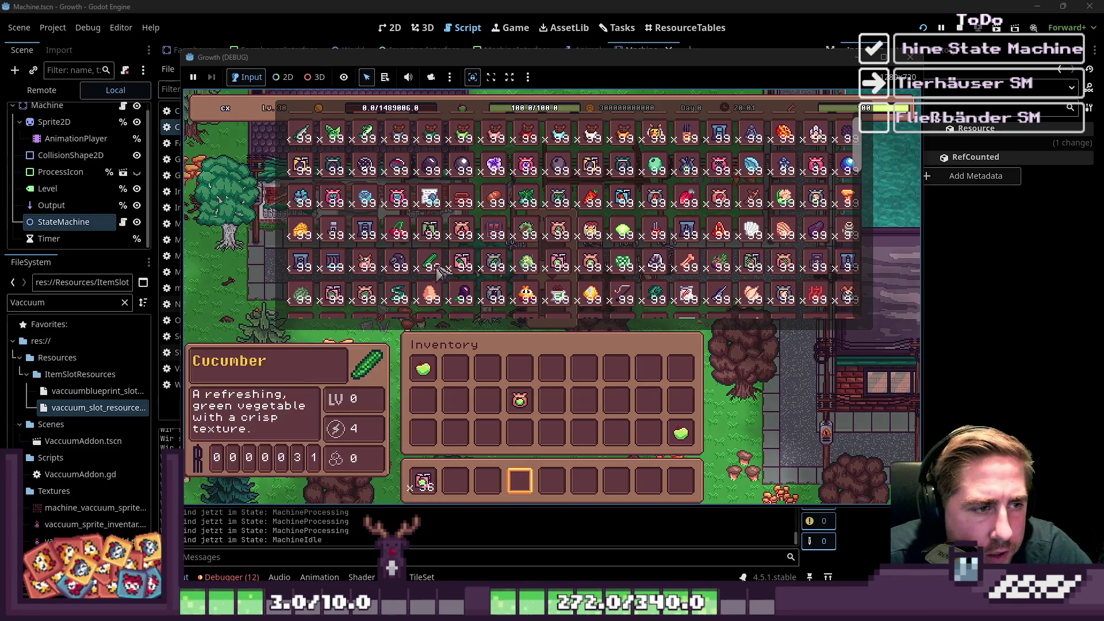
pyautogui.scroll(-2, 437, 269)
pyautogui.moveTo(348, 213)
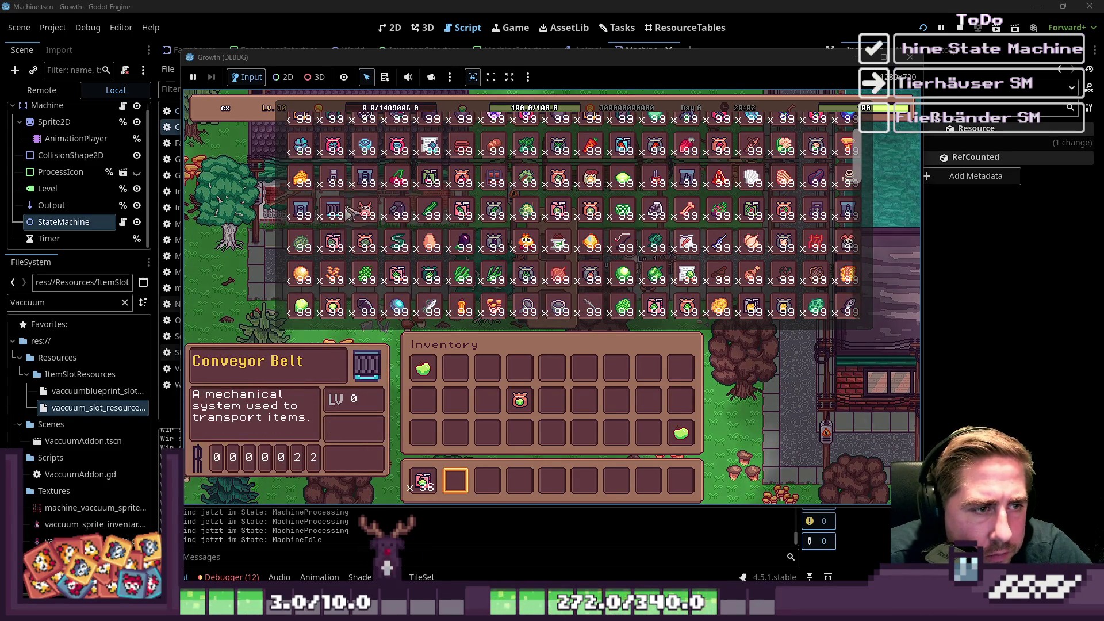
pyautogui.scroll(5, 348, 212)
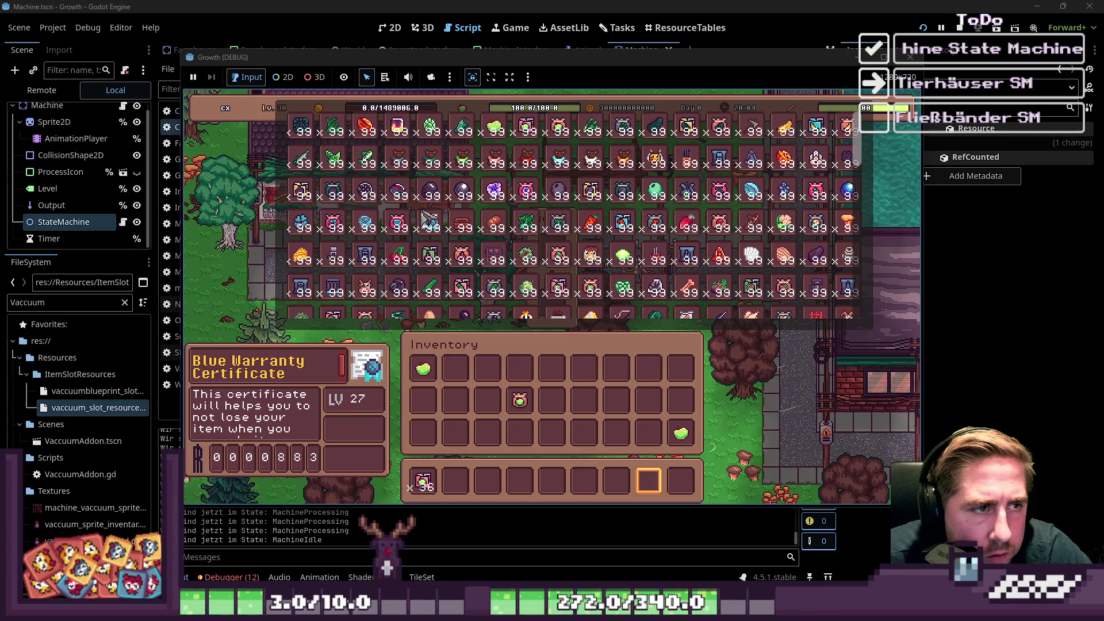
pyautogui.scroll(-5, 566, 232)
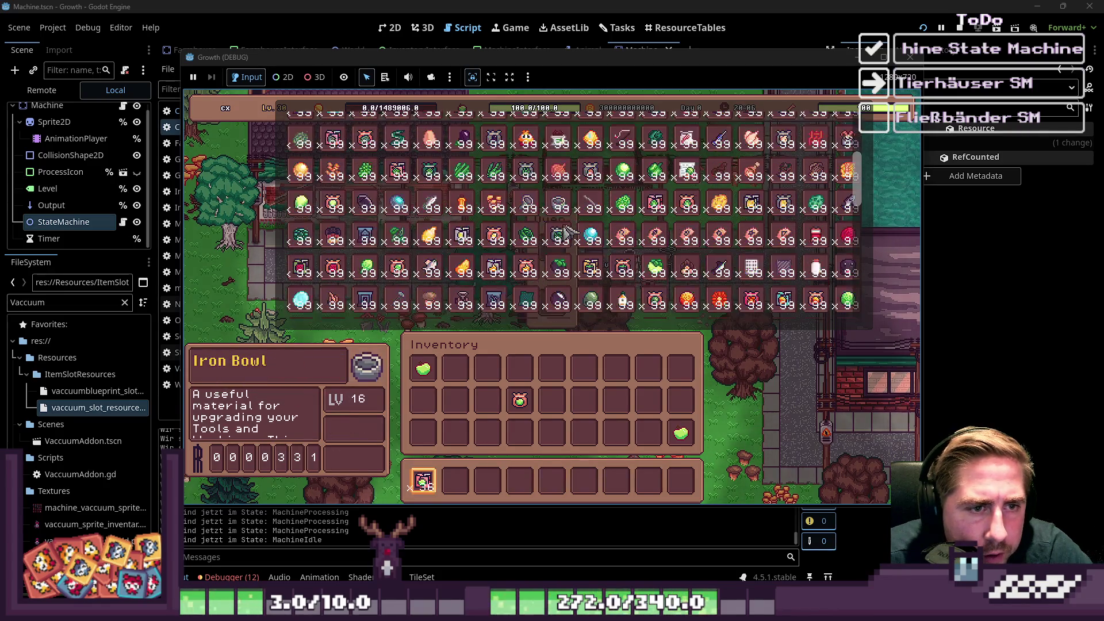
pyautogui.scroll(-5, 567, 233)
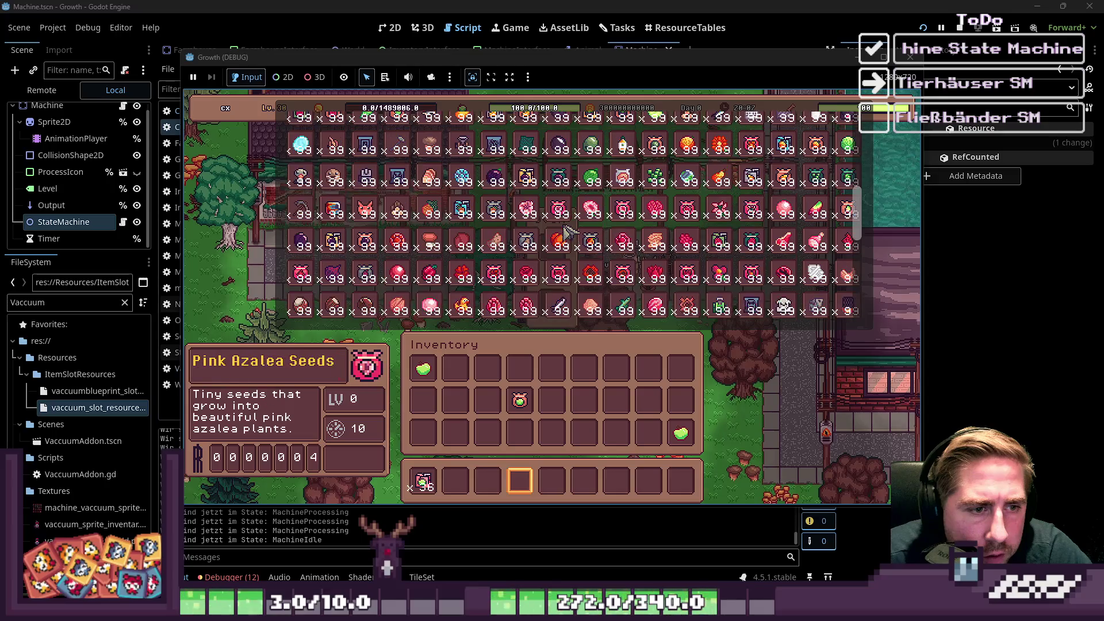
pyautogui.scroll(2, 566, 233)
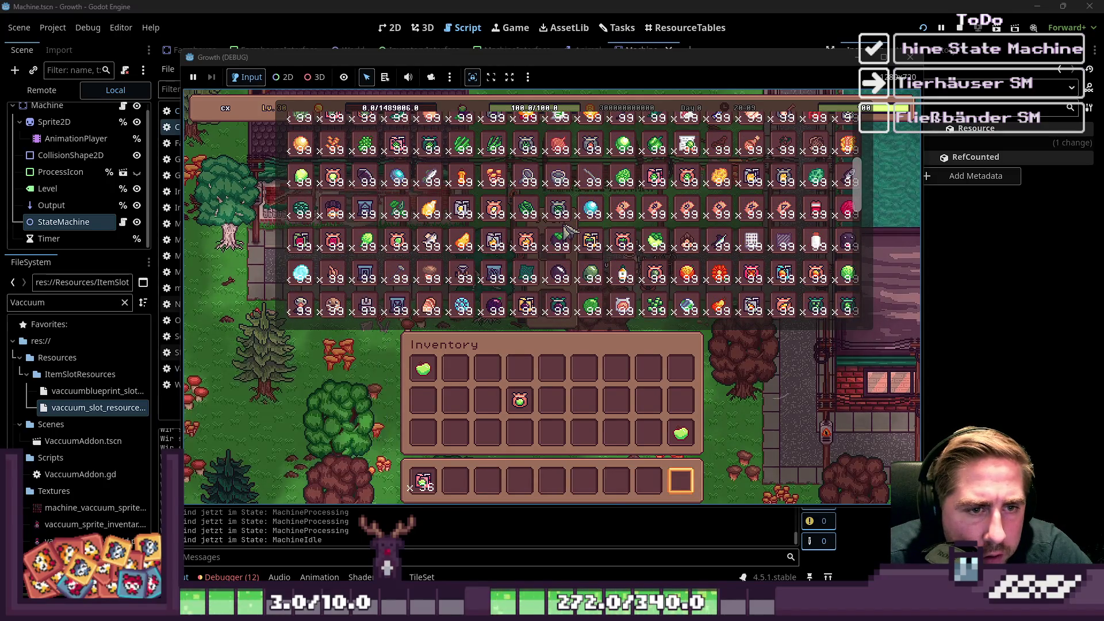
pyautogui.scroll(-3, 567, 233)
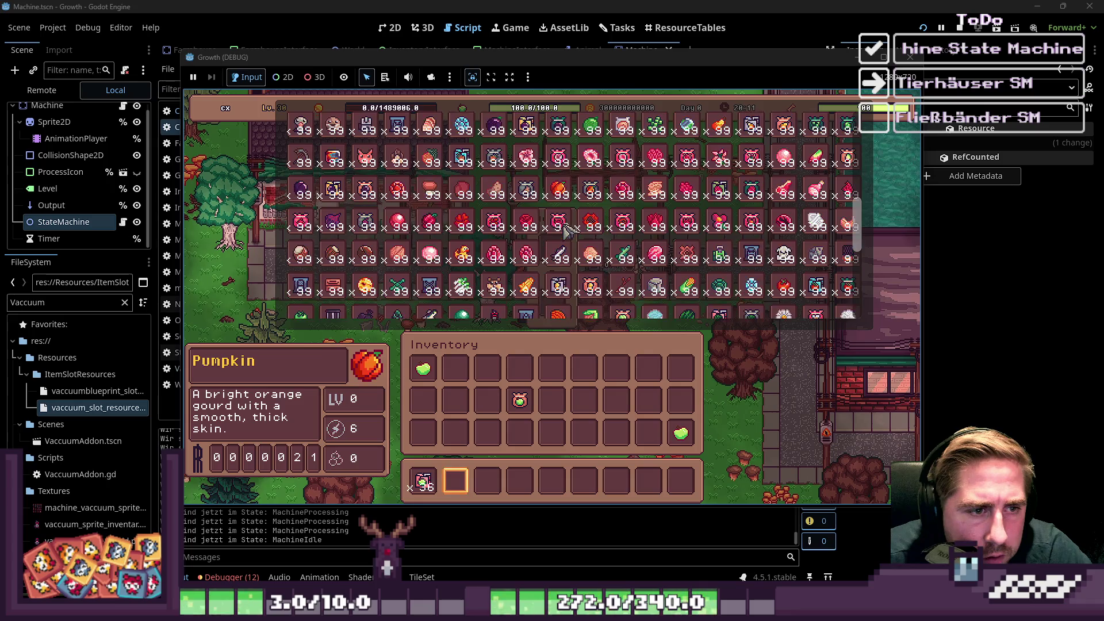
pyautogui.scroll(-1, 566, 231)
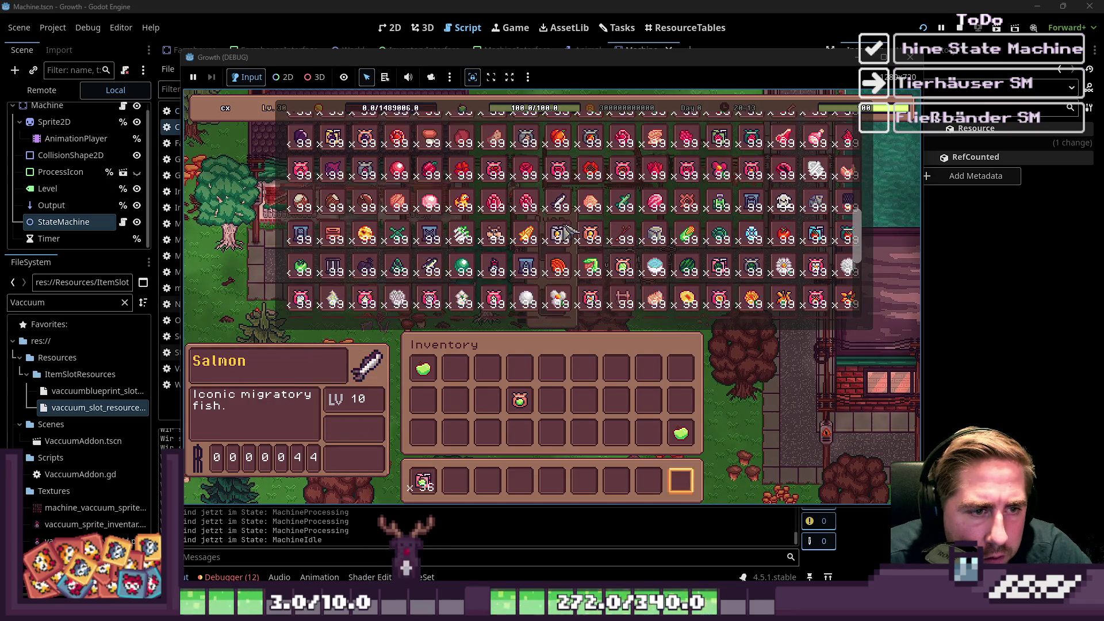
pyautogui.scroll(-1, 566, 232)
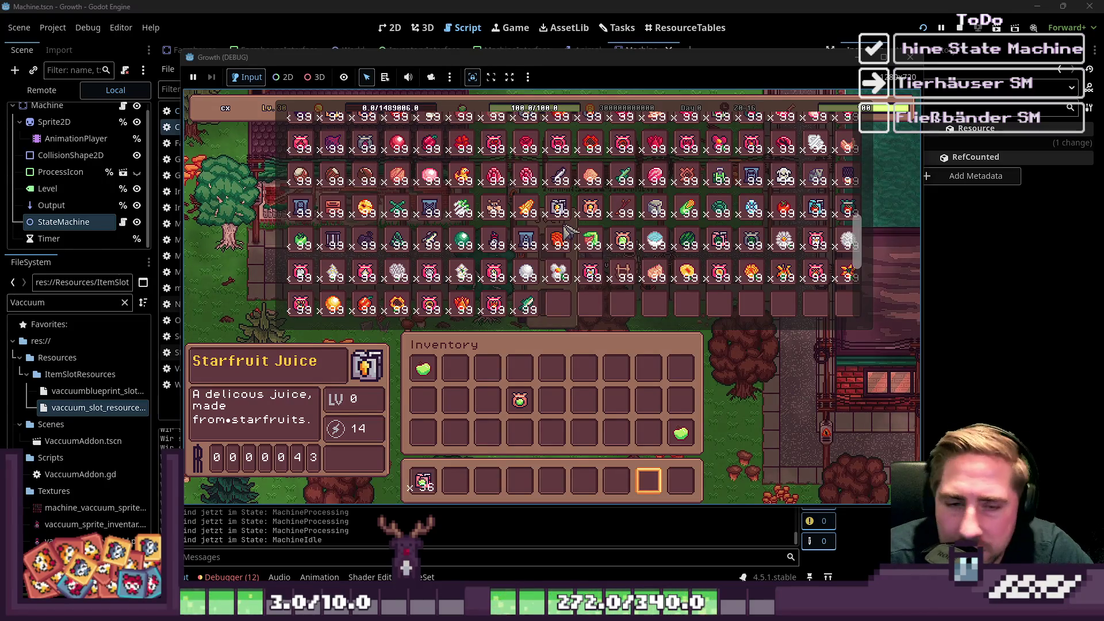
pyautogui.scroll(-1, 552, 235)
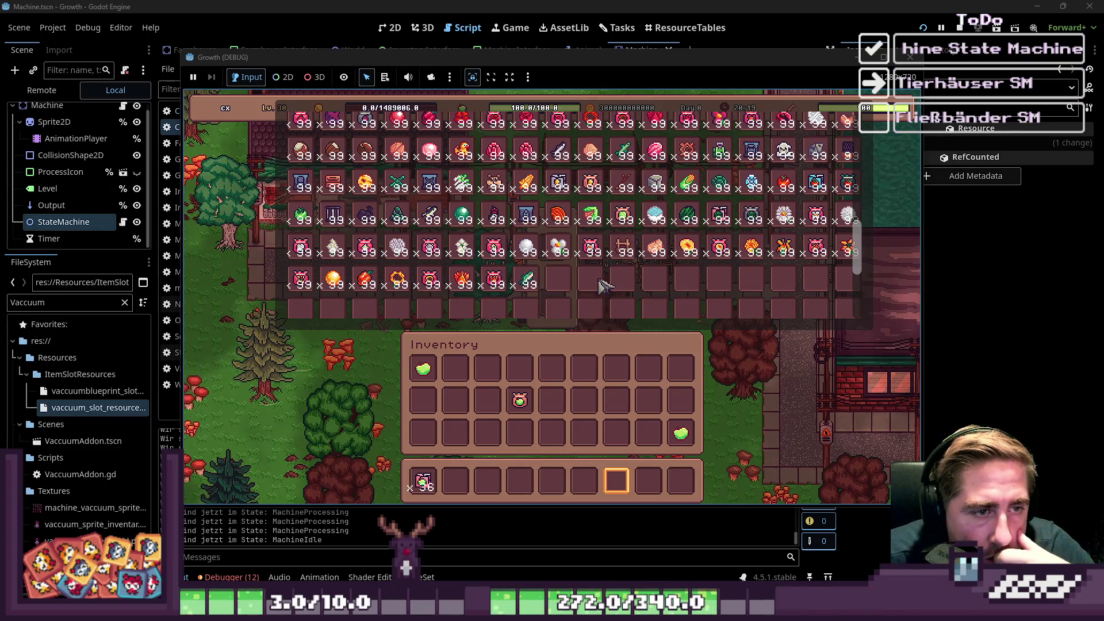
pyautogui.scroll(1, 601, 281)
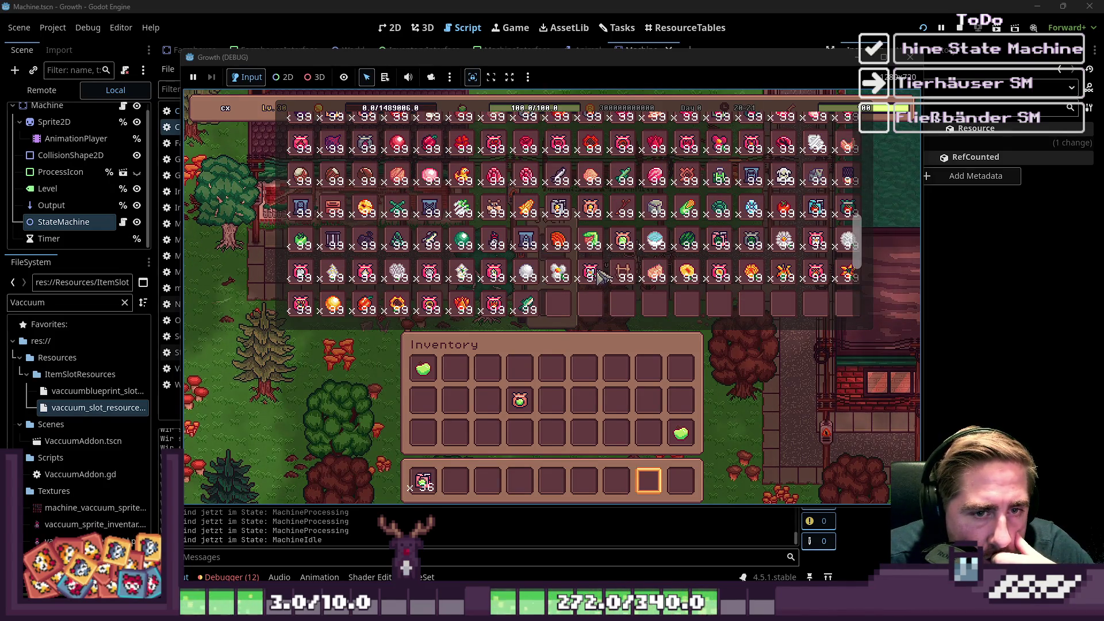
pyautogui.scroll(1, 601, 279)
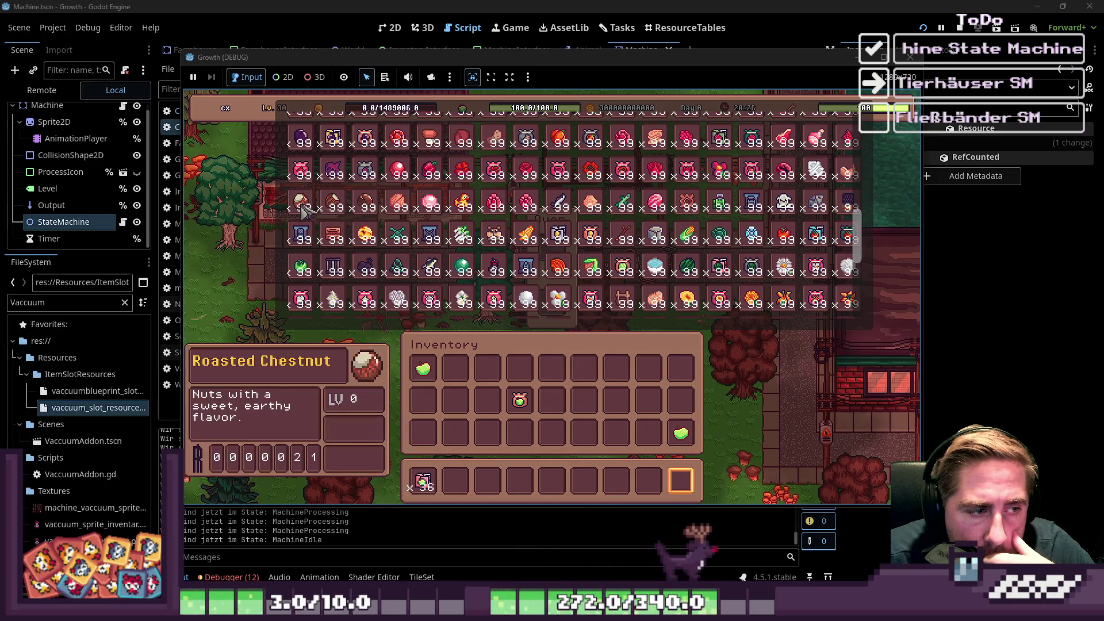
pyautogui.scroll(6, 670, 255)
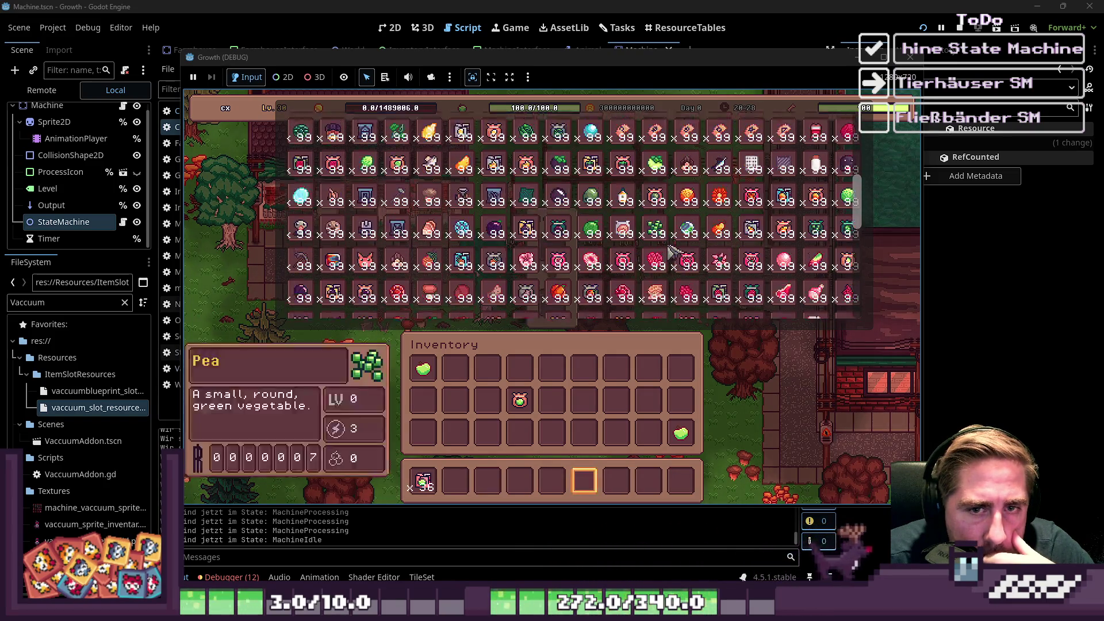
pyautogui.scroll(2, 670, 253)
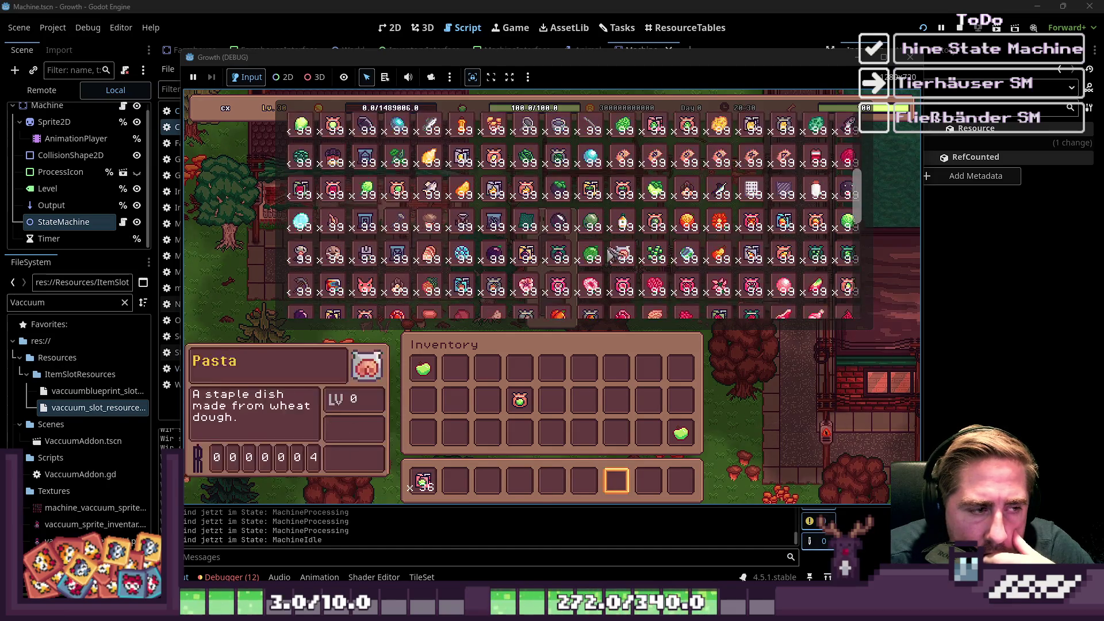
pyautogui.scroll(1, 611, 255)
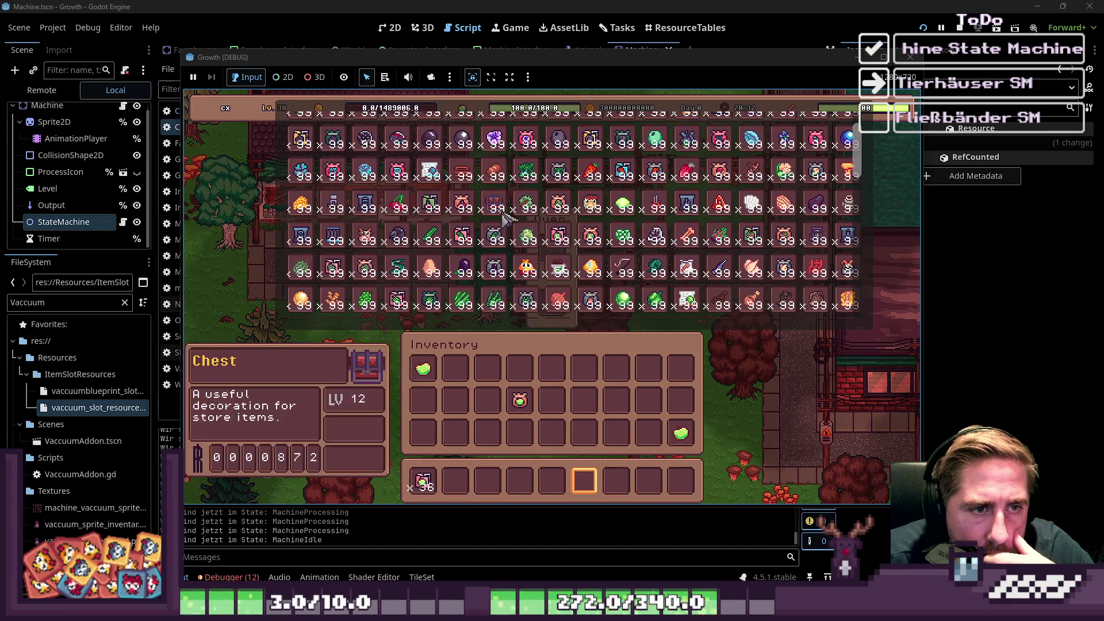
pyautogui.scroll(3, 504, 216)
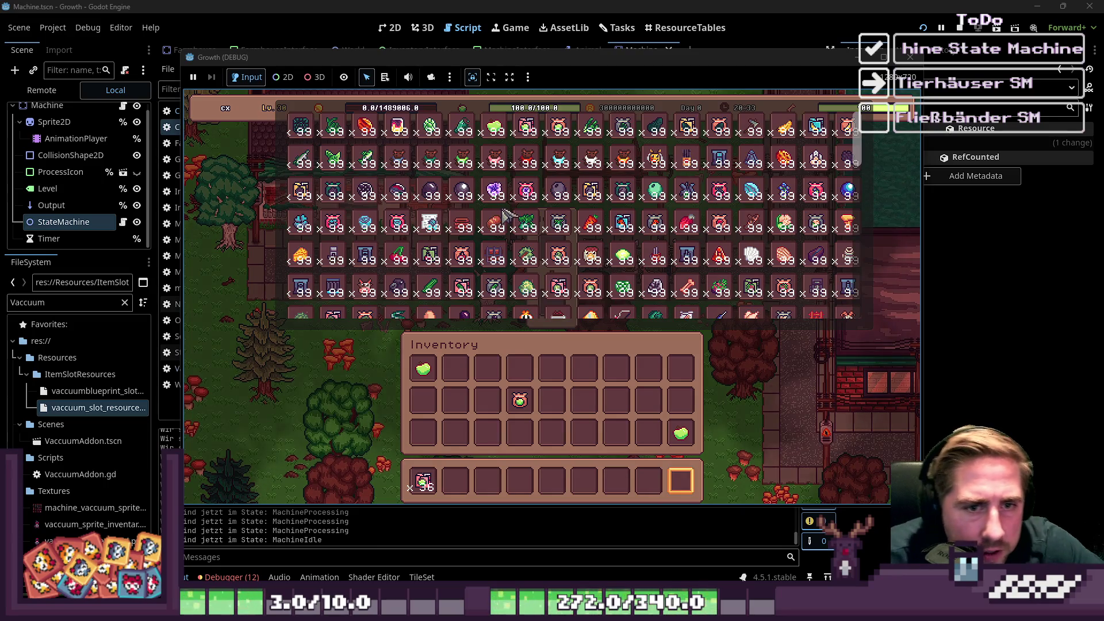
pyautogui.click(693, 226)
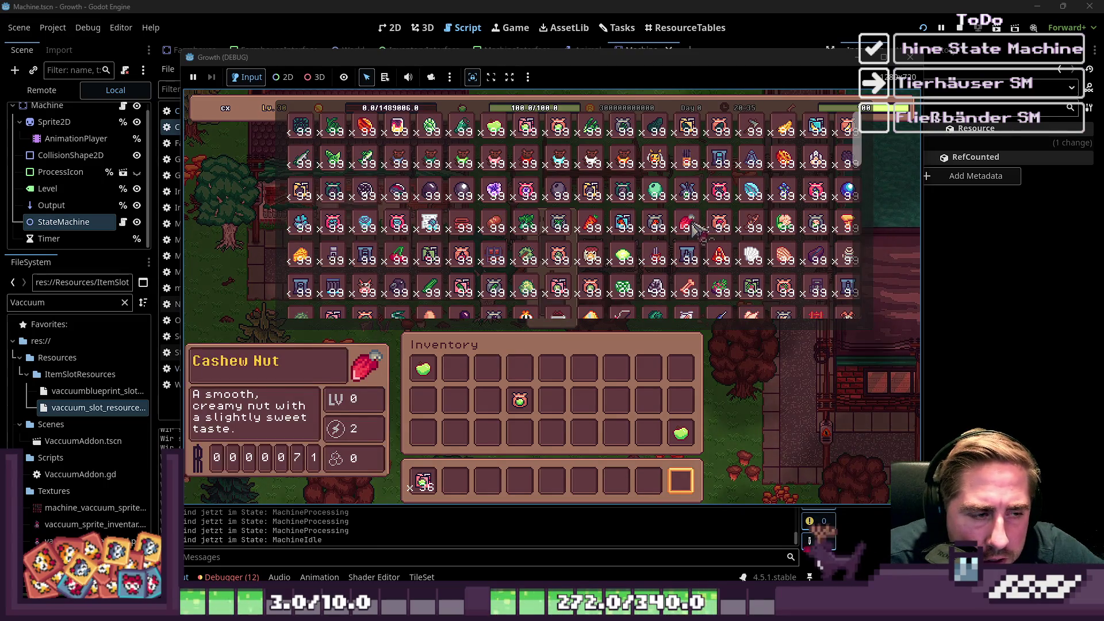
pyautogui.click(489, 486)
# Close the debug grid, reopen the inventory beside the Oven, and pick up the nut stack.
pyautogui.press('e')
pyautogui.press('e')
pyautogui.press('e')
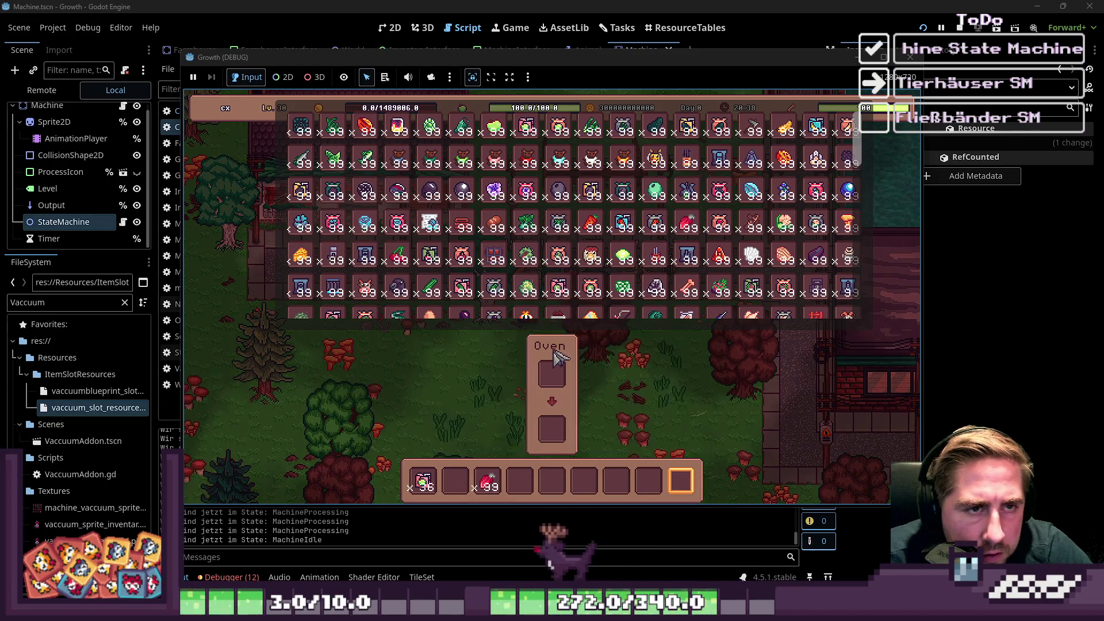
pyautogui.press('Escape')
pyautogui.press('e')
pyautogui.press('e')
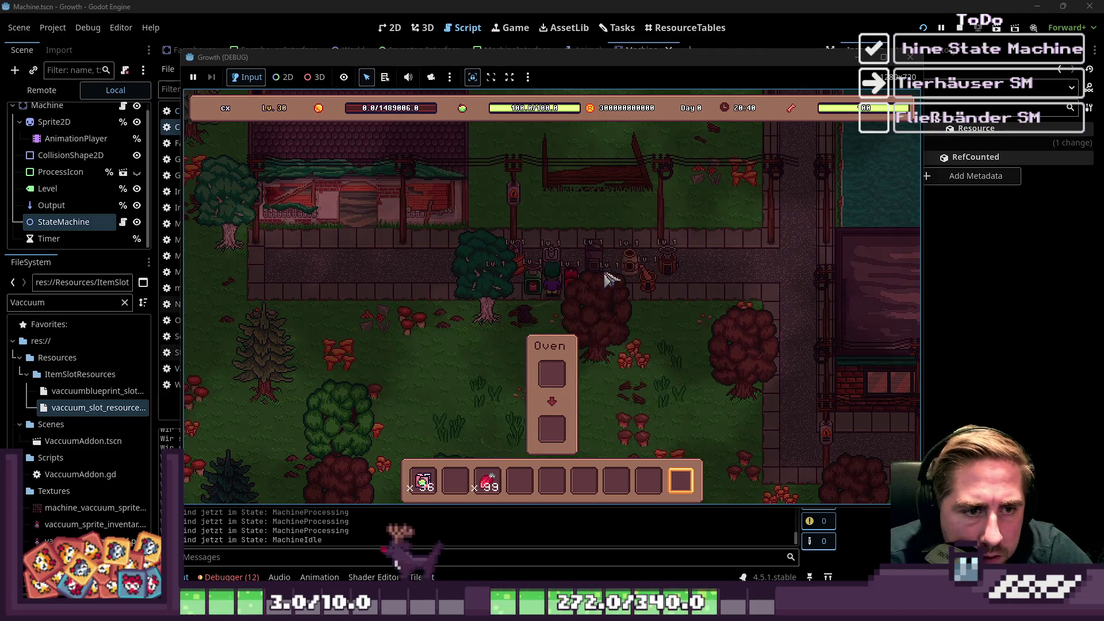
pyautogui.press('e')
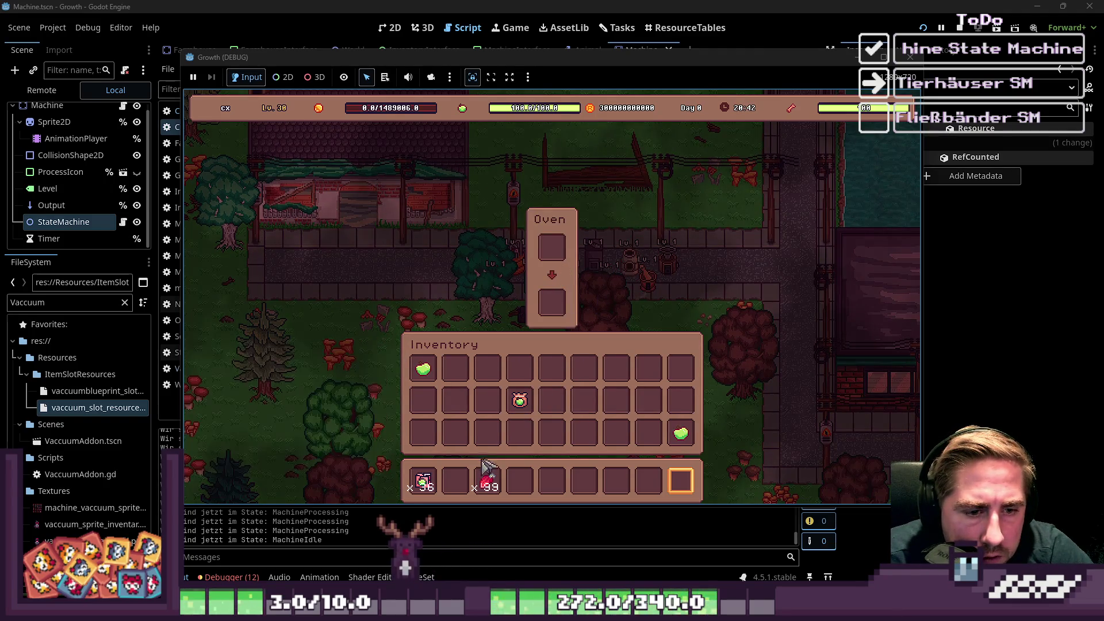
pyautogui.click(485, 465)
# Change slot_datas to items on line 7 of OvenAddon.gd.
pyautogui.click(562, 253)
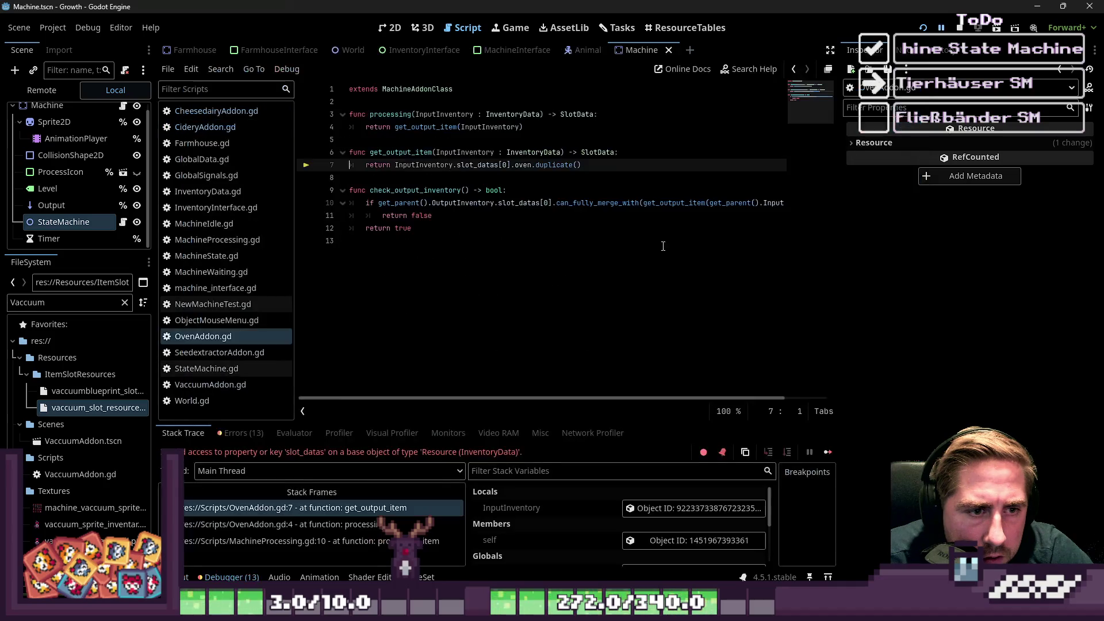
pyautogui.click(488, 203)
pyautogui.click(441, 165)
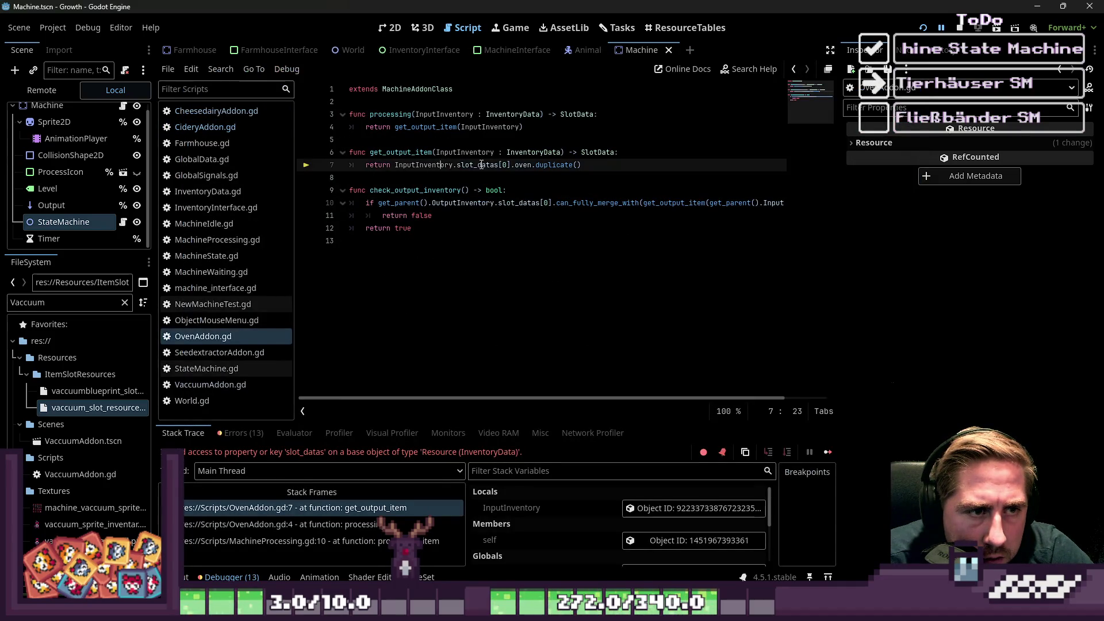
pyautogui.write('iems')
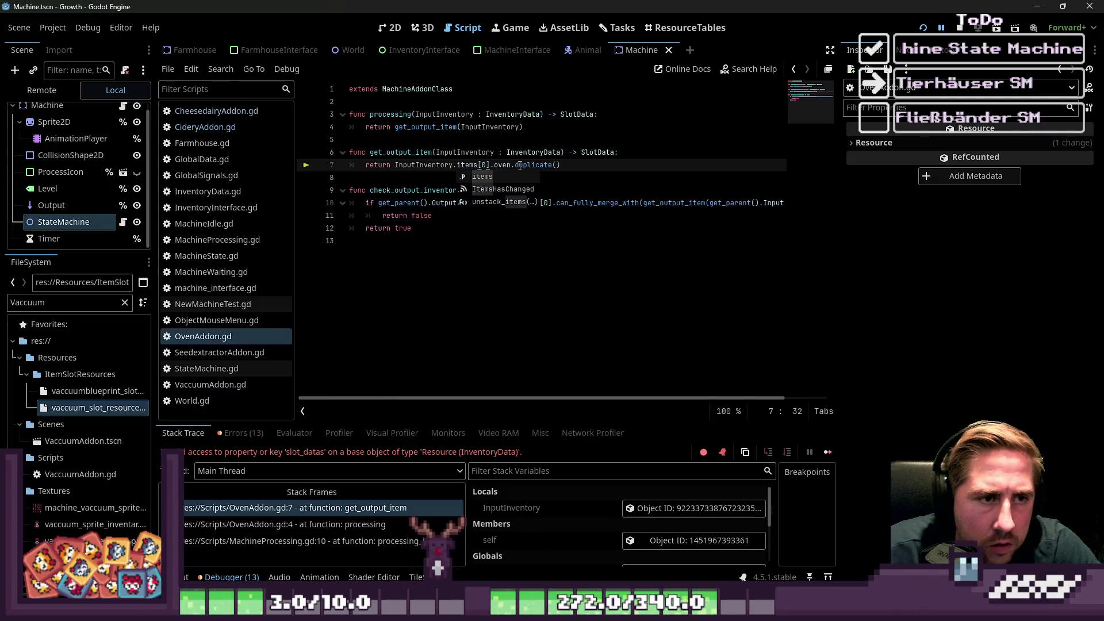
# Delete the check_output_inventory function and relaunch the game with F5.
pyautogui.click(453, 202)
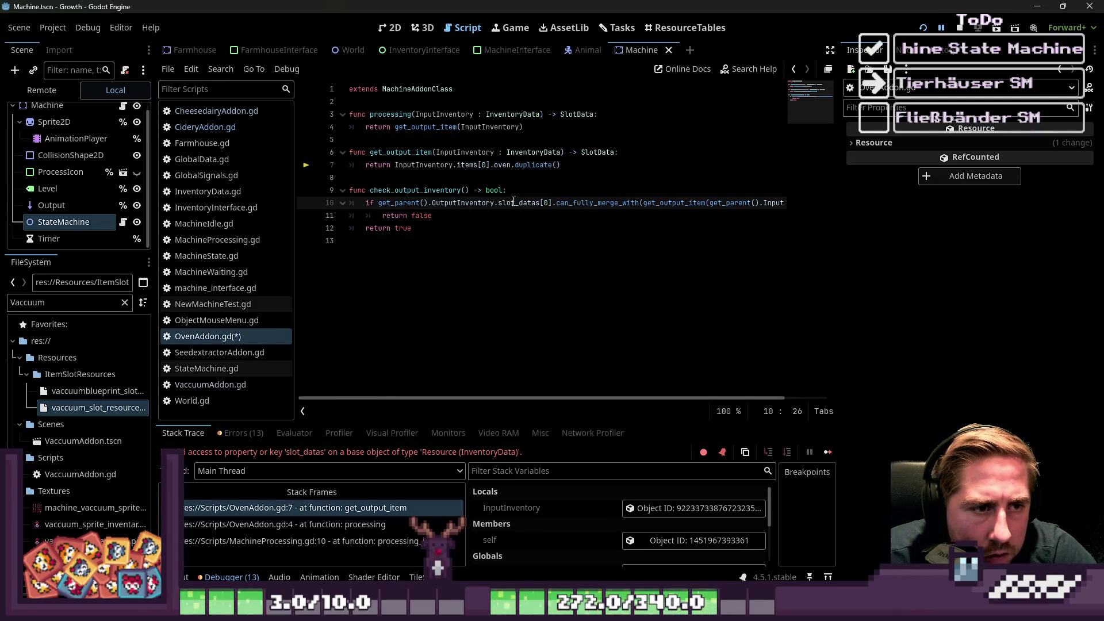
pyautogui.click(455, 217)
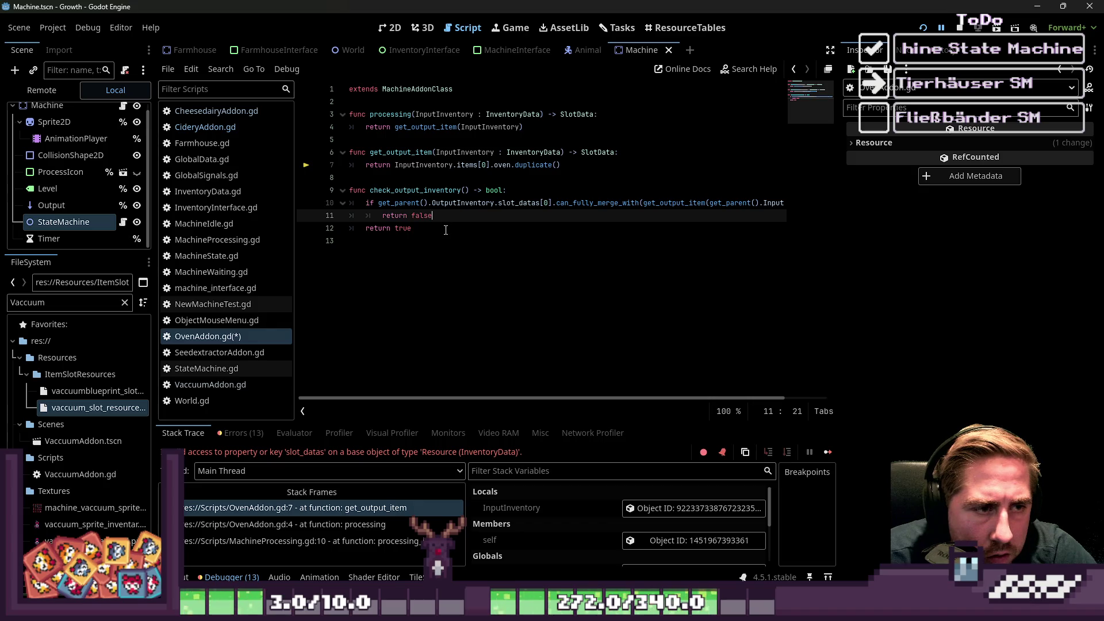
pyautogui.moveTo(446, 230); pyautogui.dragTo(273, 186)
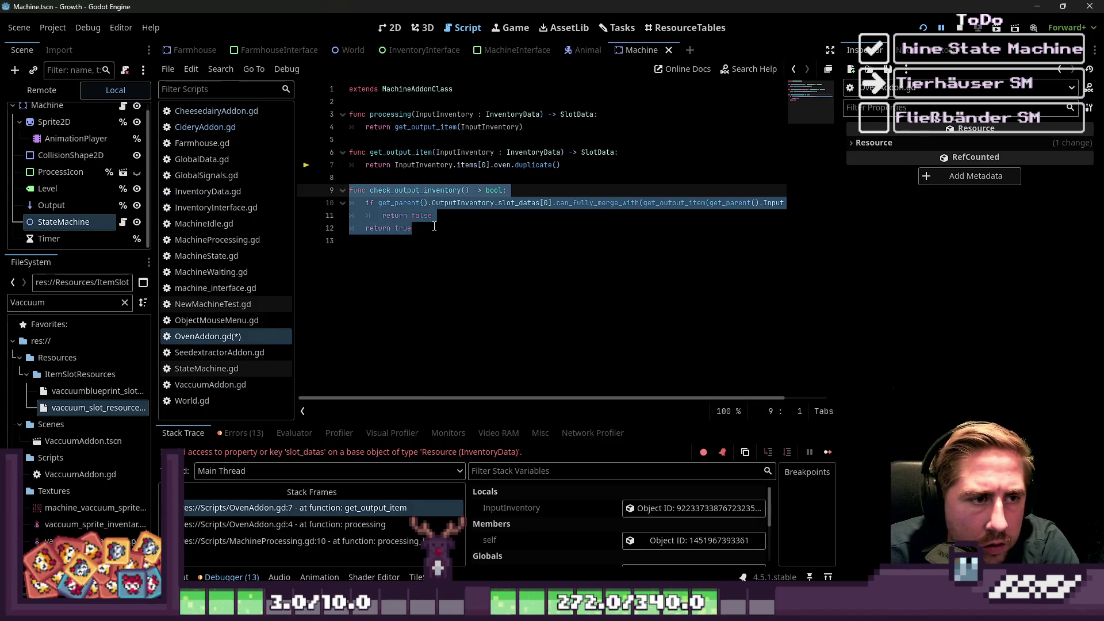
pyautogui.press('BackSpace')
pyautogui.press('BackSpace')
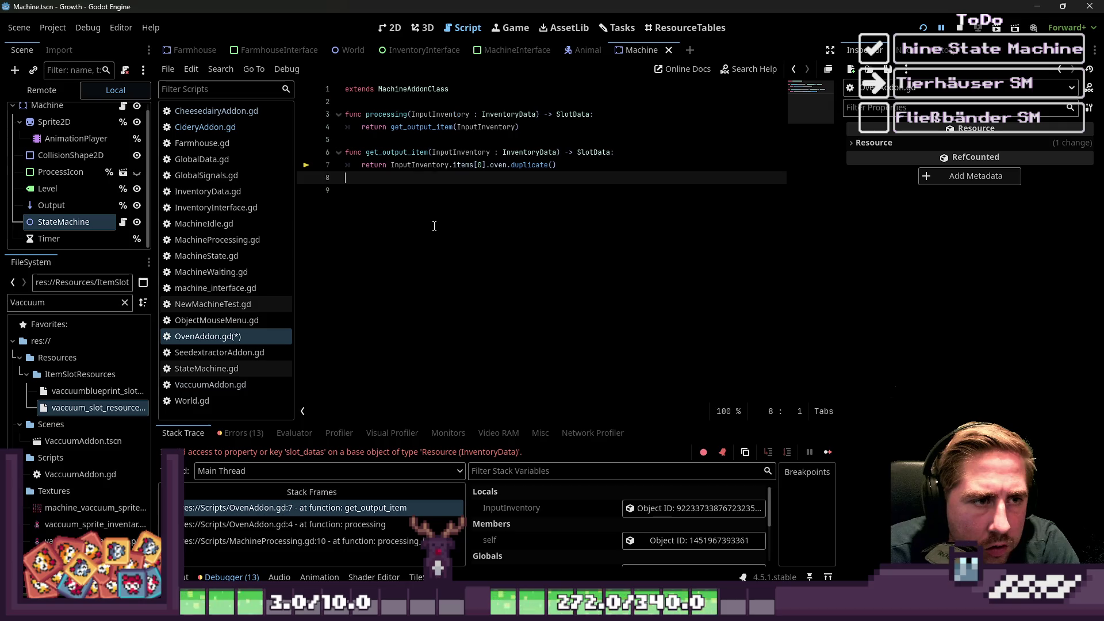
pyautogui.press('BackSpace')
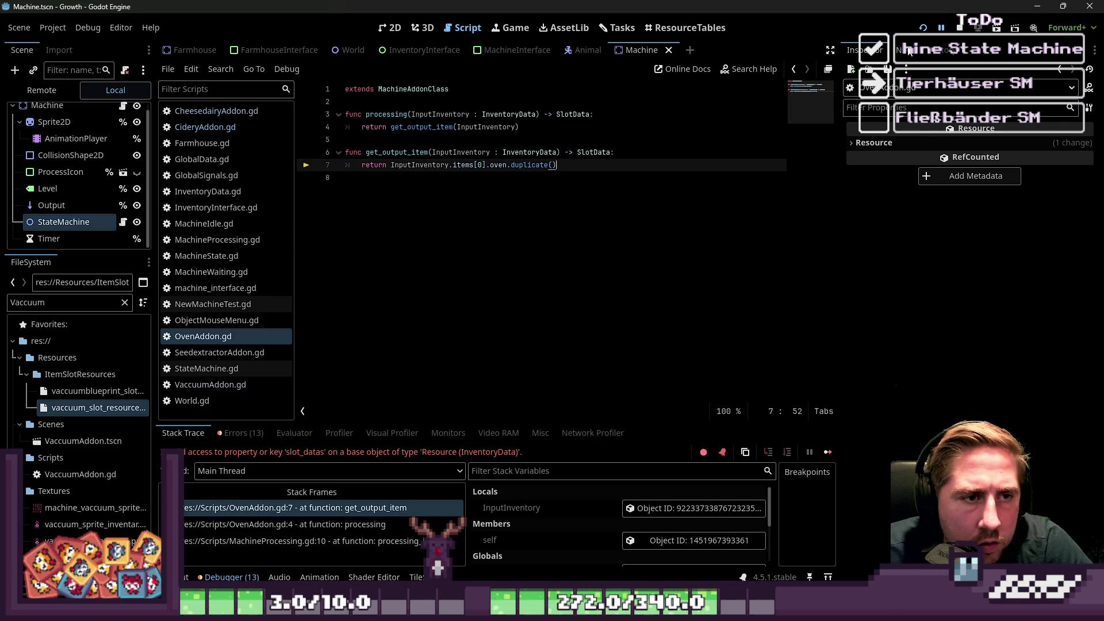
pyautogui.press('F5')
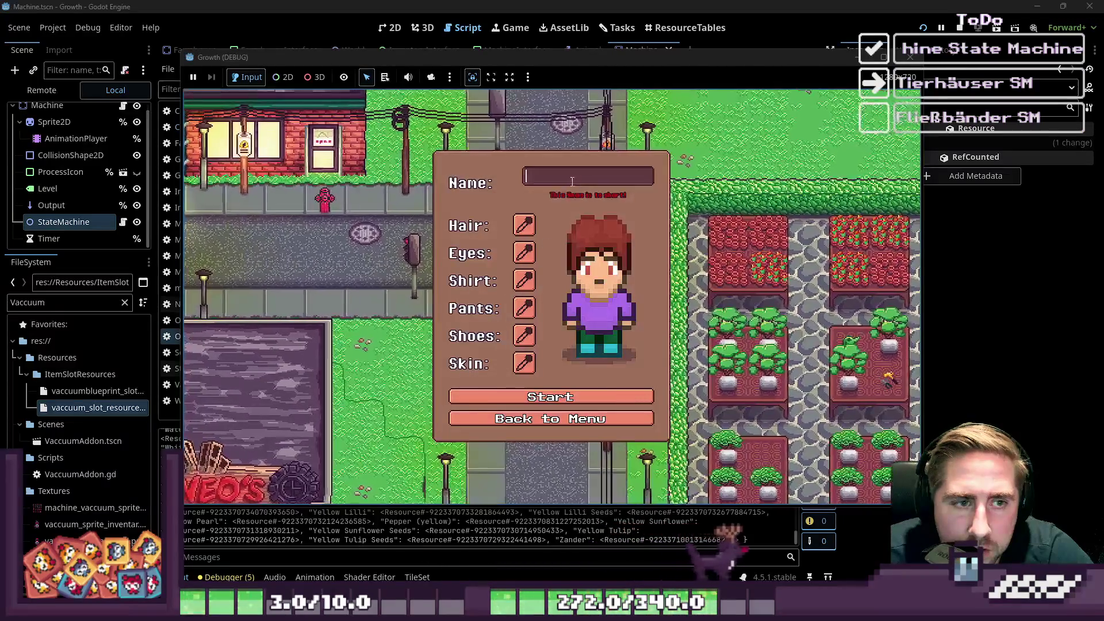
# Start a new game and put 99 Cashew Nuts from the debug grid into hotbar slot 5.
pyautogui.write('q')
pyautogui.click(538, 396)
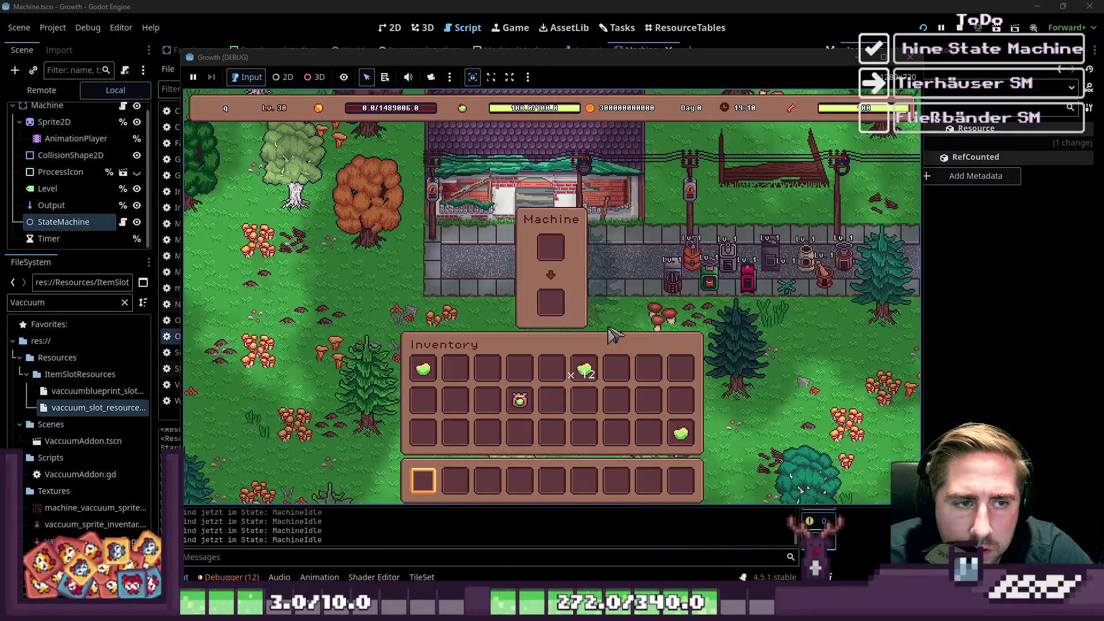
pyautogui.press('i')
pyautogui.press('w')
pyautogui.press('d')
pyautogui.press('i')
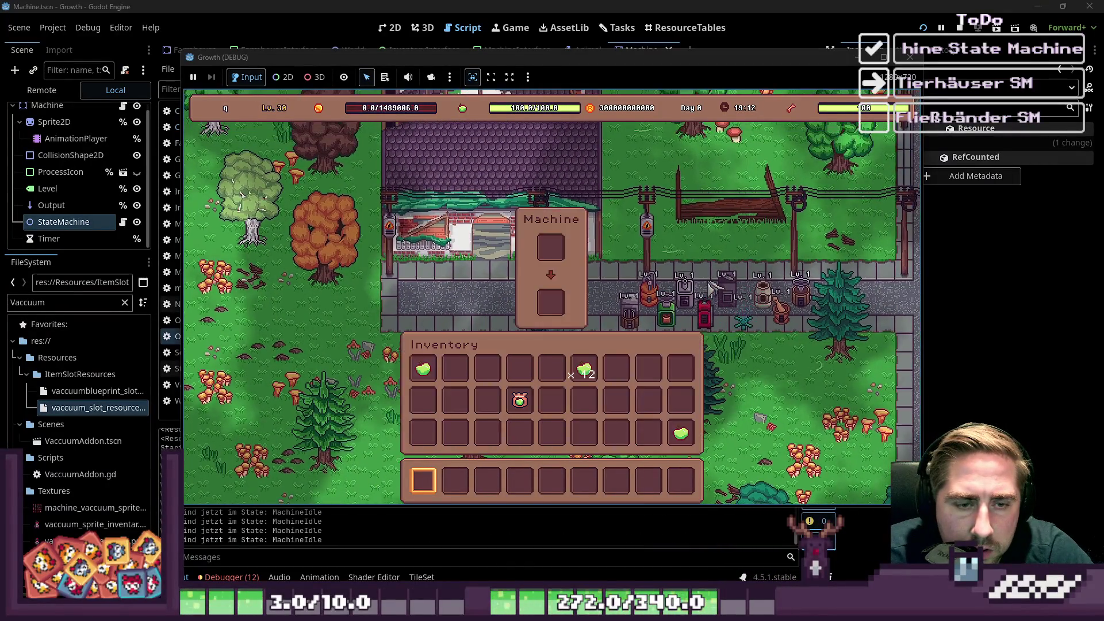
pyautogui.press('i')
pyautogui.press('F1')
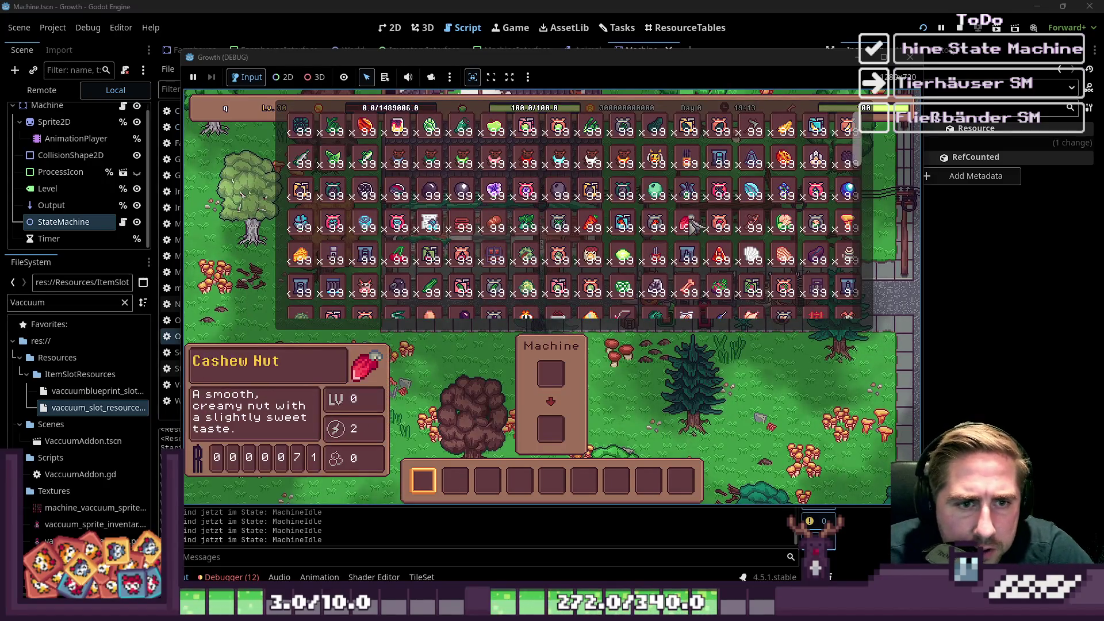
pyautogui.moveTo(692, 223); pyautogui.dragTo(523, 371)
pyautogui.click(567, 475)
# Walk to the oven and load the Cashew Nut stack into its input.
pyautogui.press('i')
pyautogui.press('i')
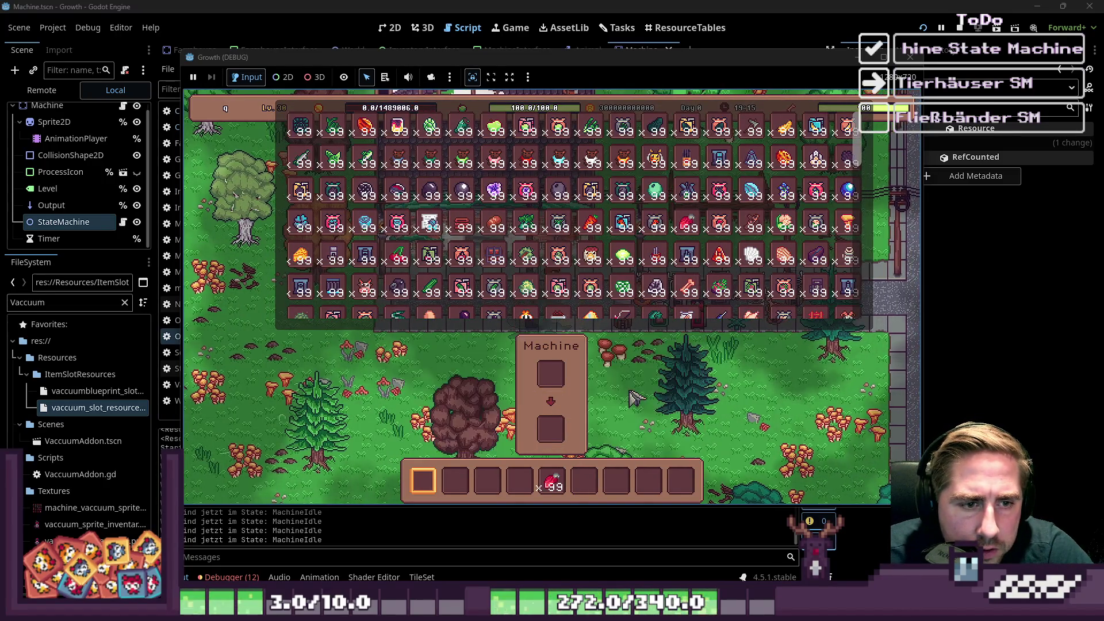
pyautogui.press('w')
pyautogui.press('d')
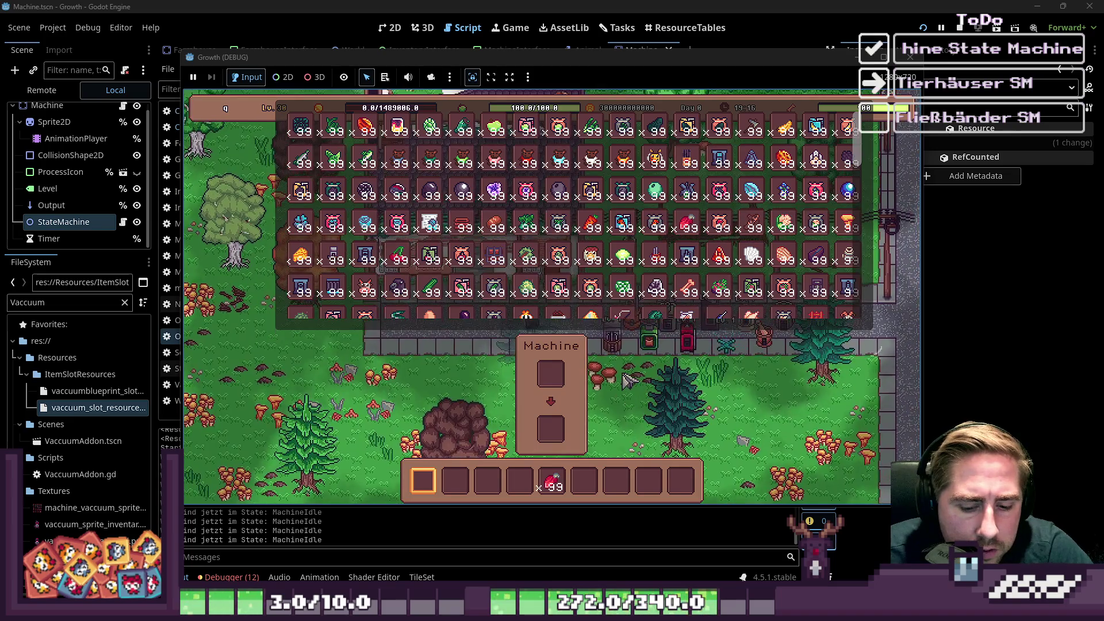
pyautogui.press('F1')
pyautogui.press('d')
pyautogui.press('s')
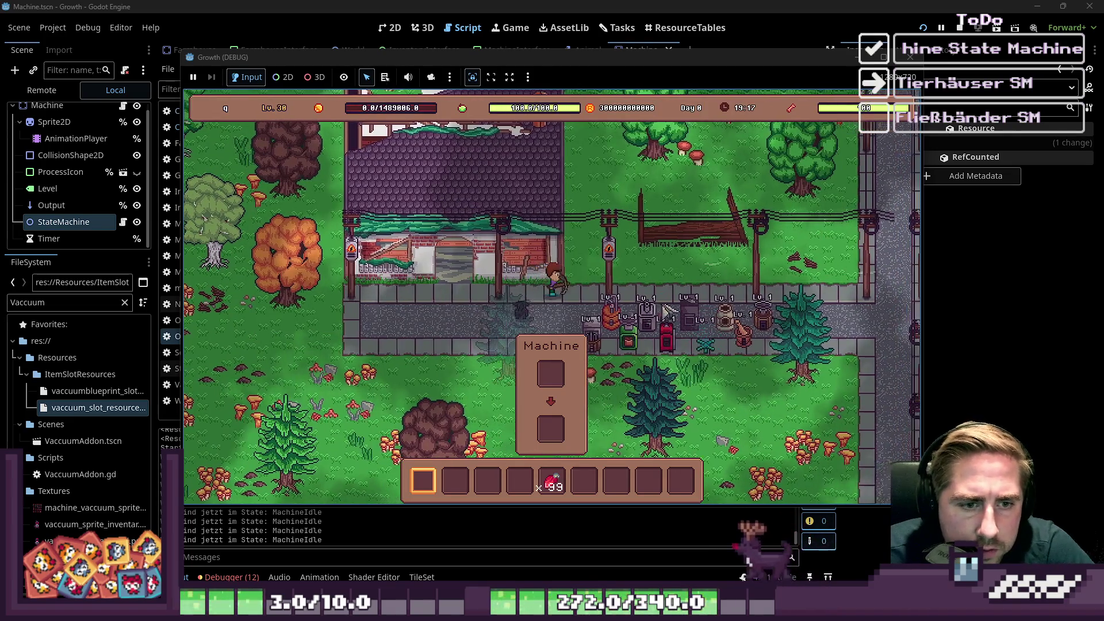
pyautogui.press('d')
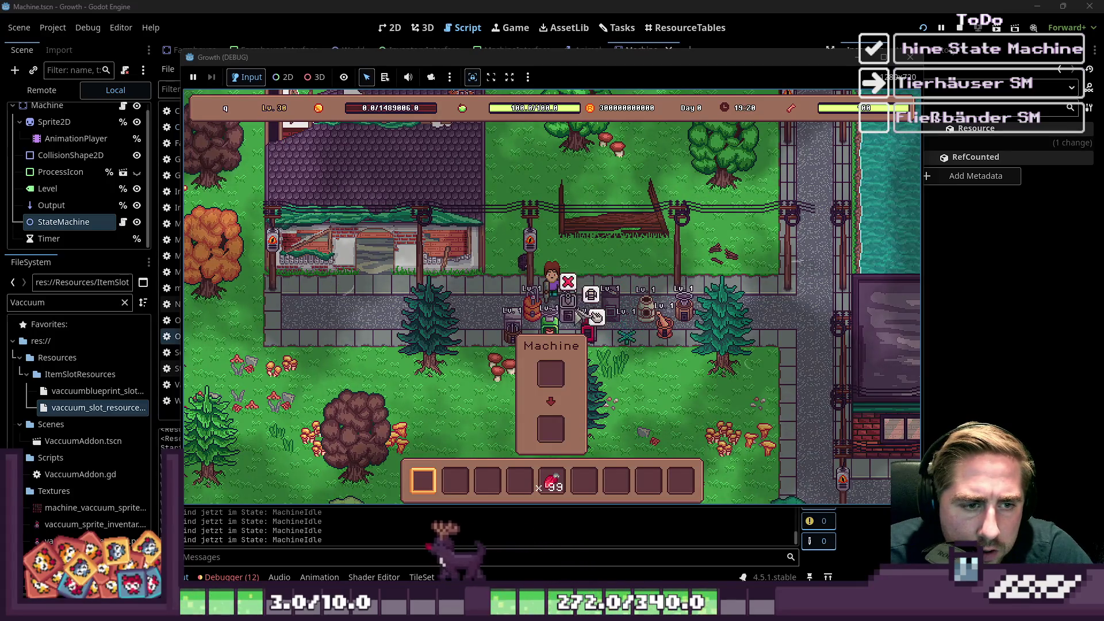
pyautogui.press('e')
pyautogui.moveTo(553, 483); pyautogui.dragTo(560, 253)
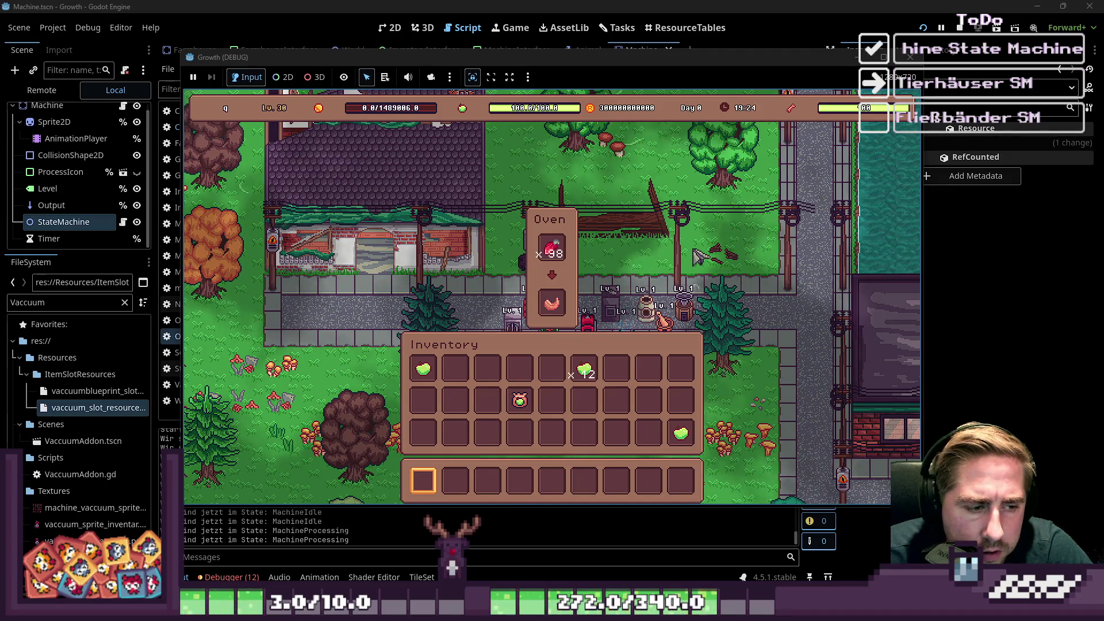
pyautogui.press('e')
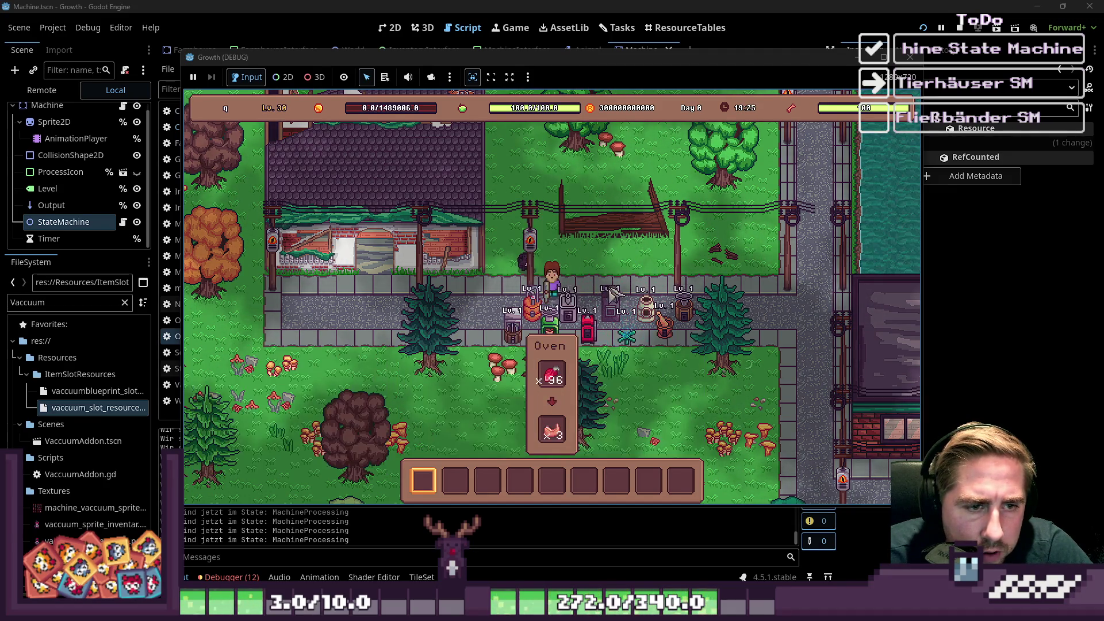
# Open the Vacuum machine's panel and move Apple Seeds into hotbar slot 5.
pyautogui.press('d')
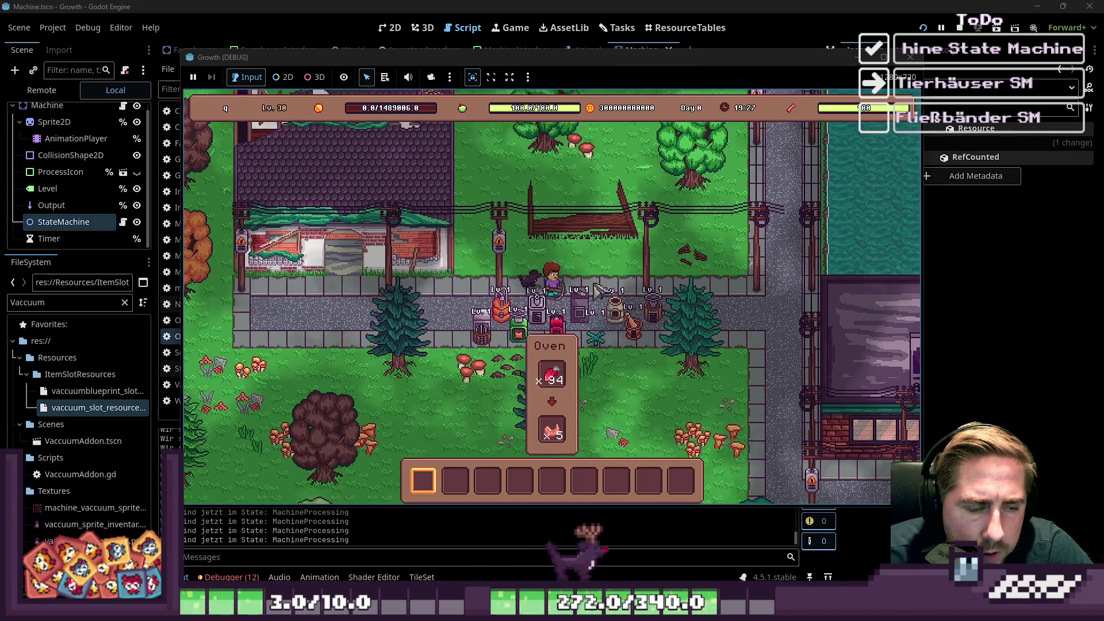
pyautogui.press('s')
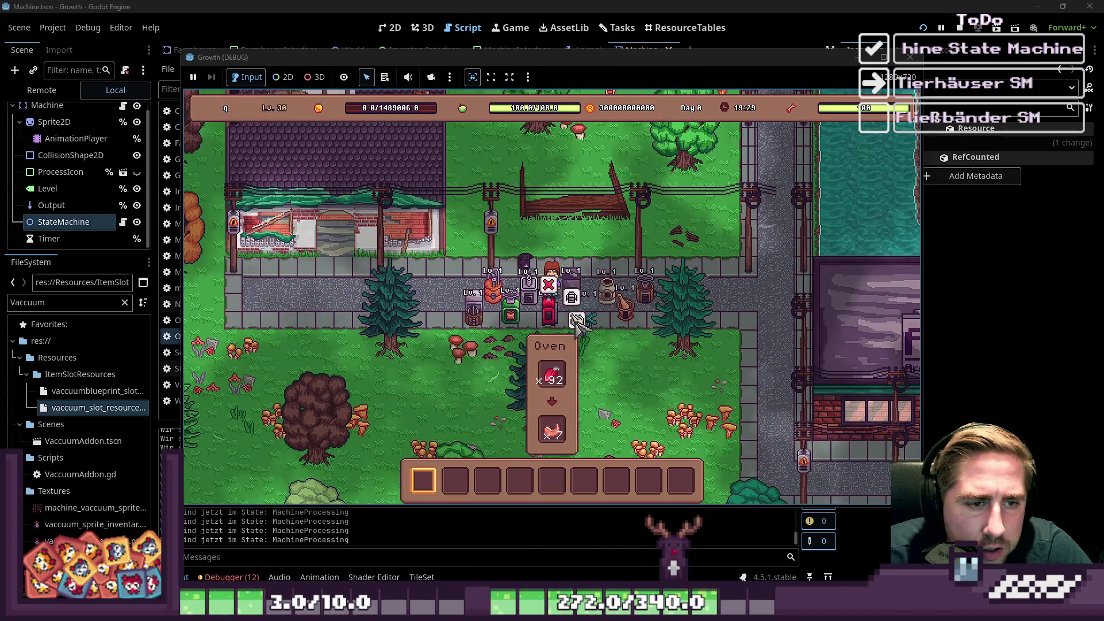
pyautogui.click(576, 321)
pyautogui.press('i')
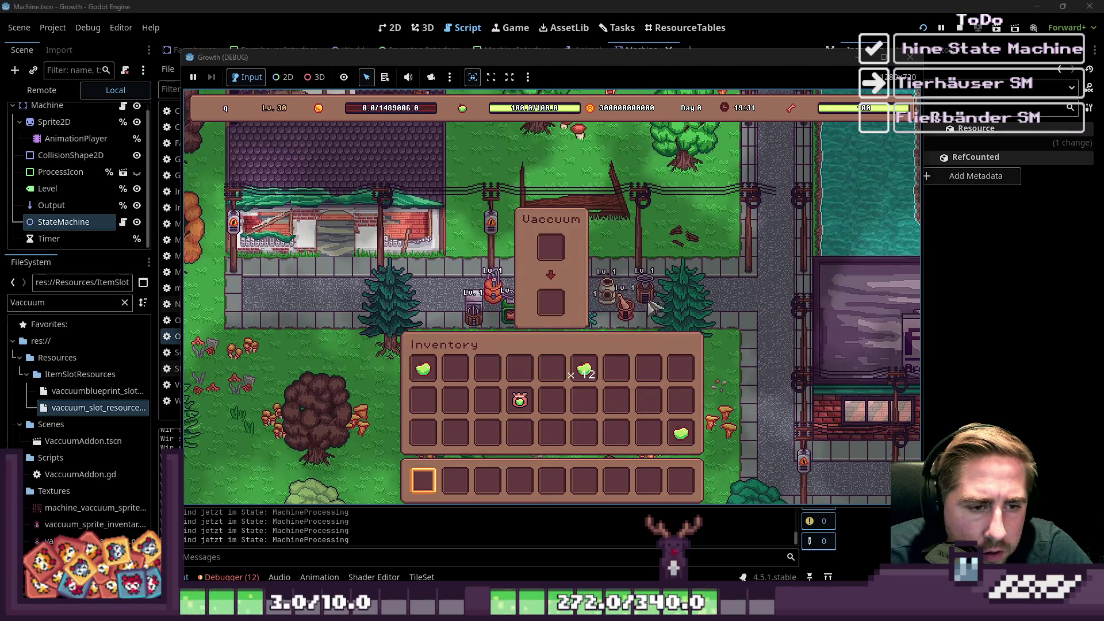
pyautogui.moveTo(520, 399)
pyautogui.mouseDown()
pyautogui.moveTo(547, 443)
pyautogui.moveTo(552, 480)
pyautogui.mouseUp()
pyautogui.press('i')
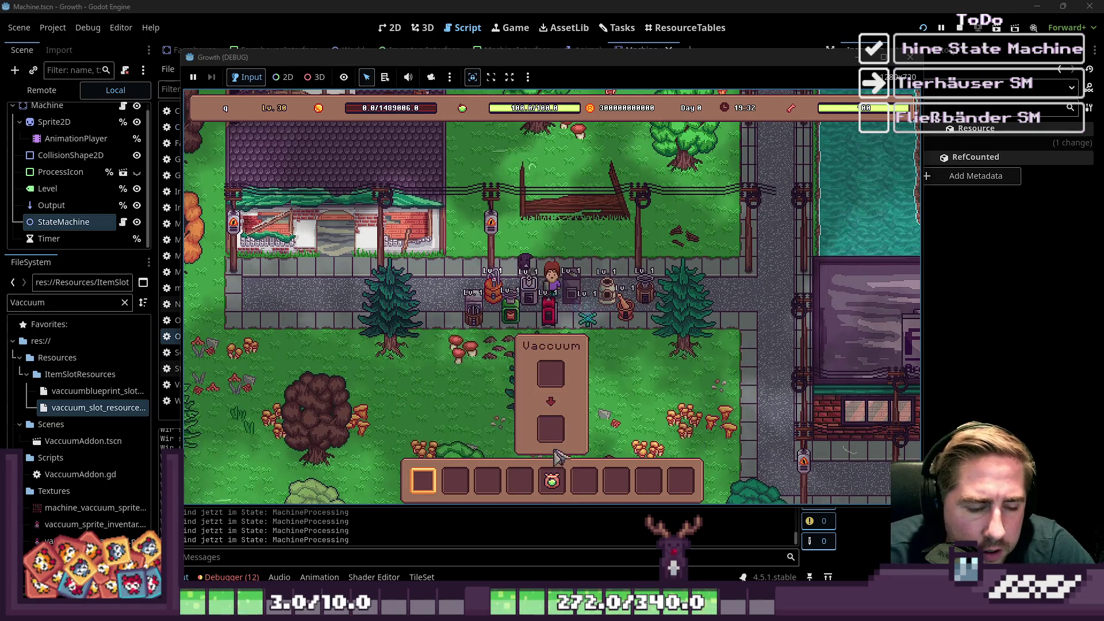
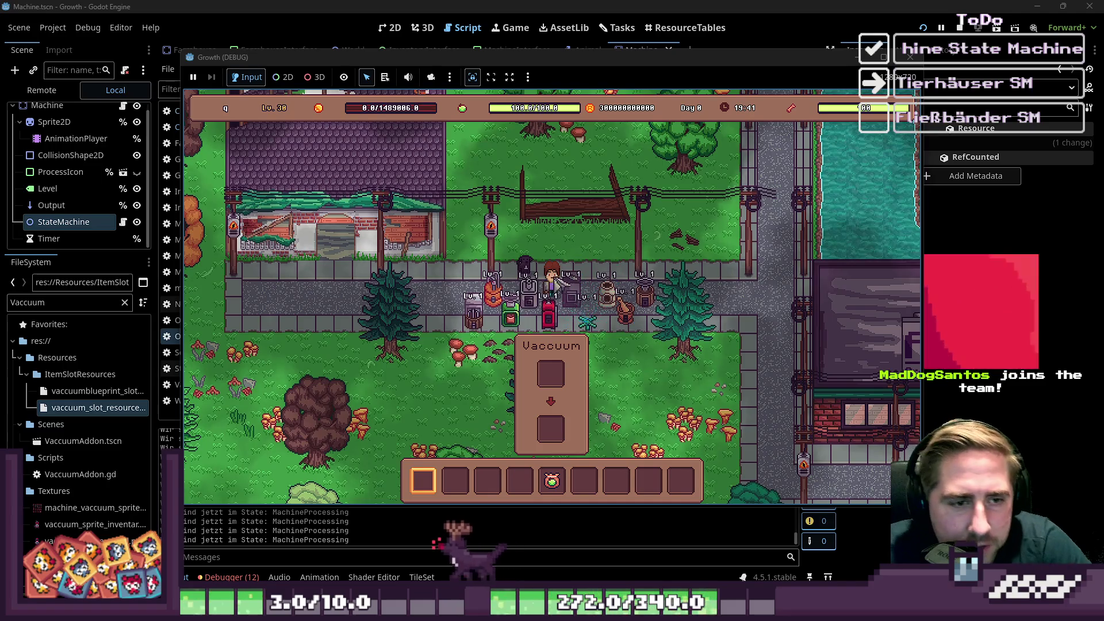
# Walk the player around the farm, toggle the inventory, and open the neighbouring Drill machine.
pyautogui.press('i')
pyautogui.press('w')
pyautogui.press('i')
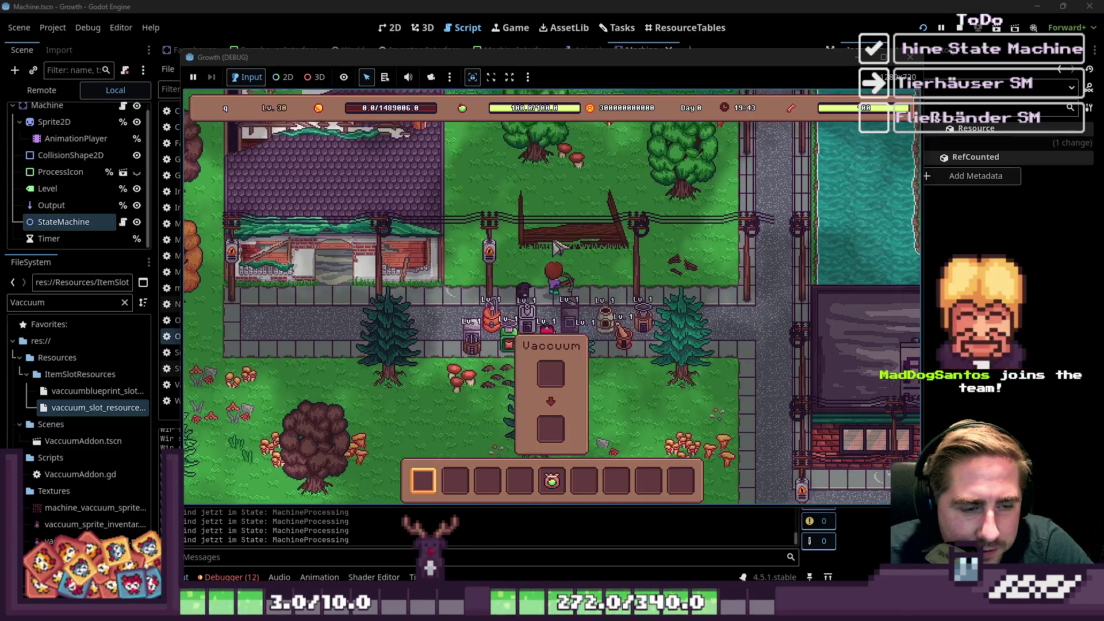
pyautogui.press('i')
pyautogui.press('i')
pyautogui.press('s')
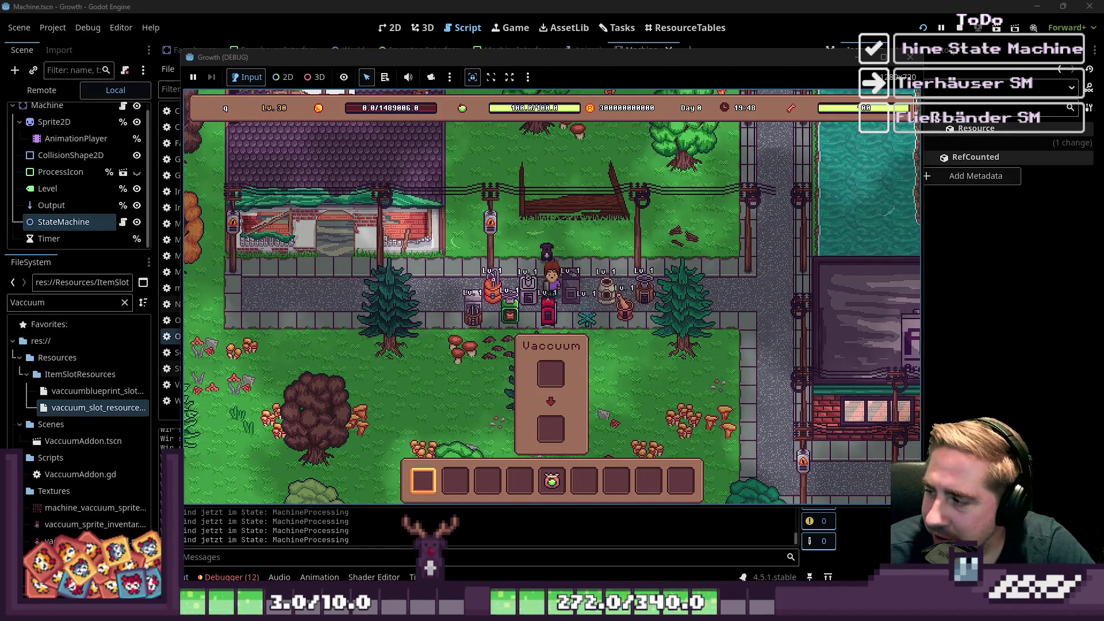
pyautogui.press('i')
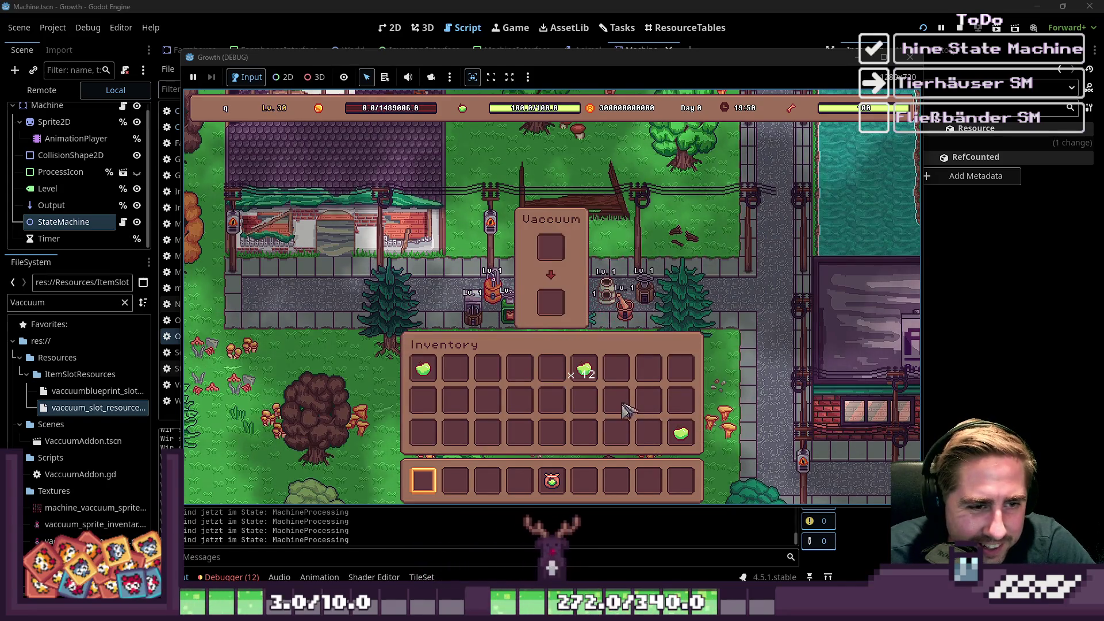
pyautogui.press('i')
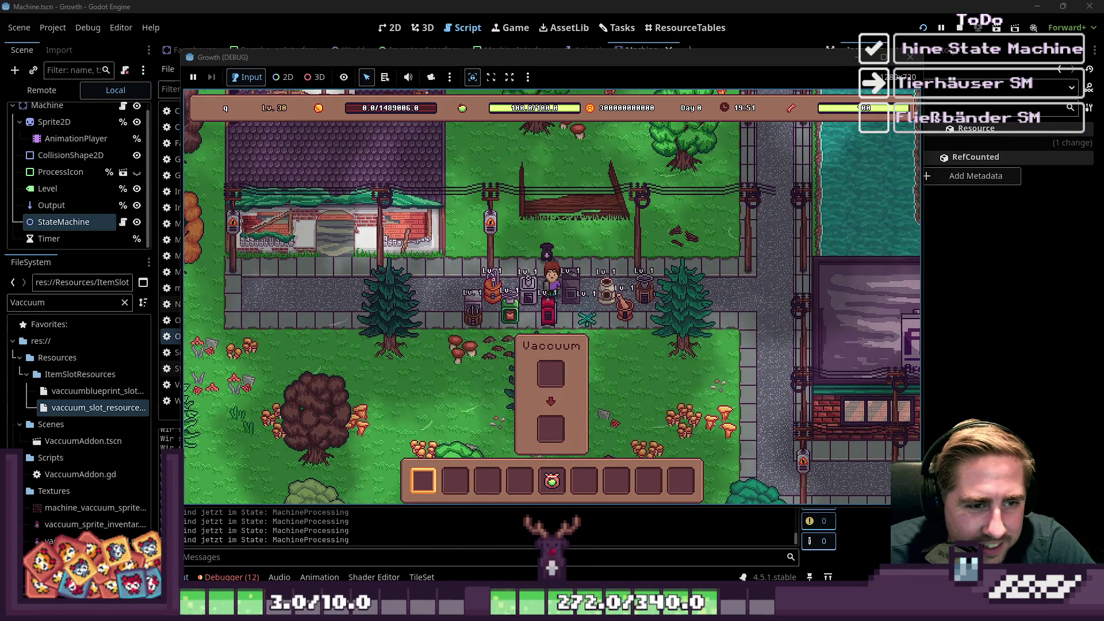
pyautogui.press('i')
pyautogui.press('i')
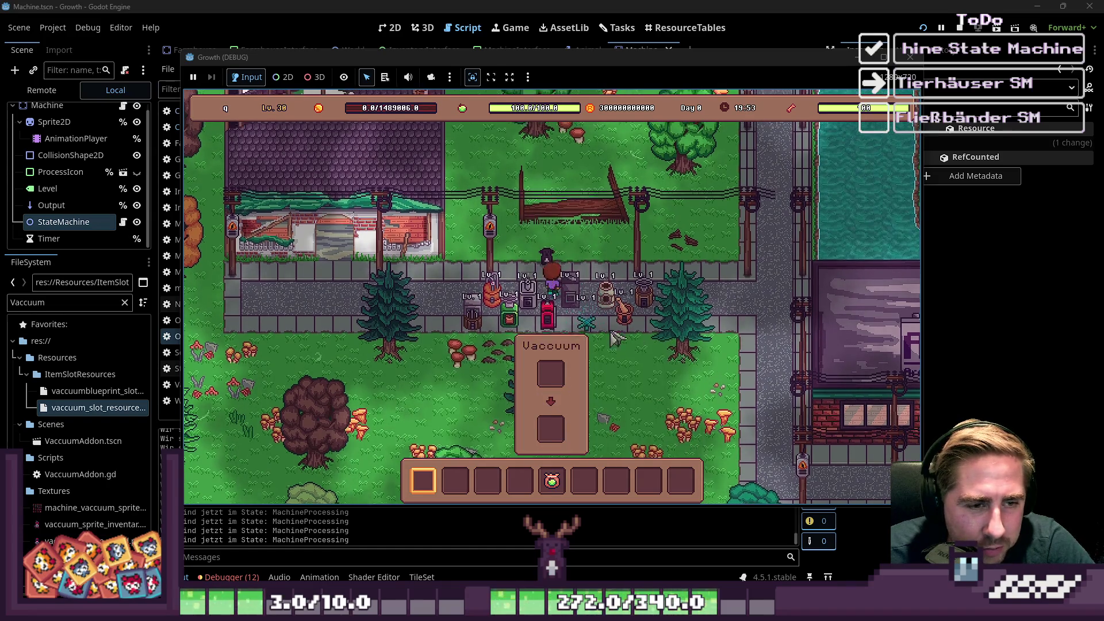
pyautogui.press('w')
pyautogui.click(608, 327)
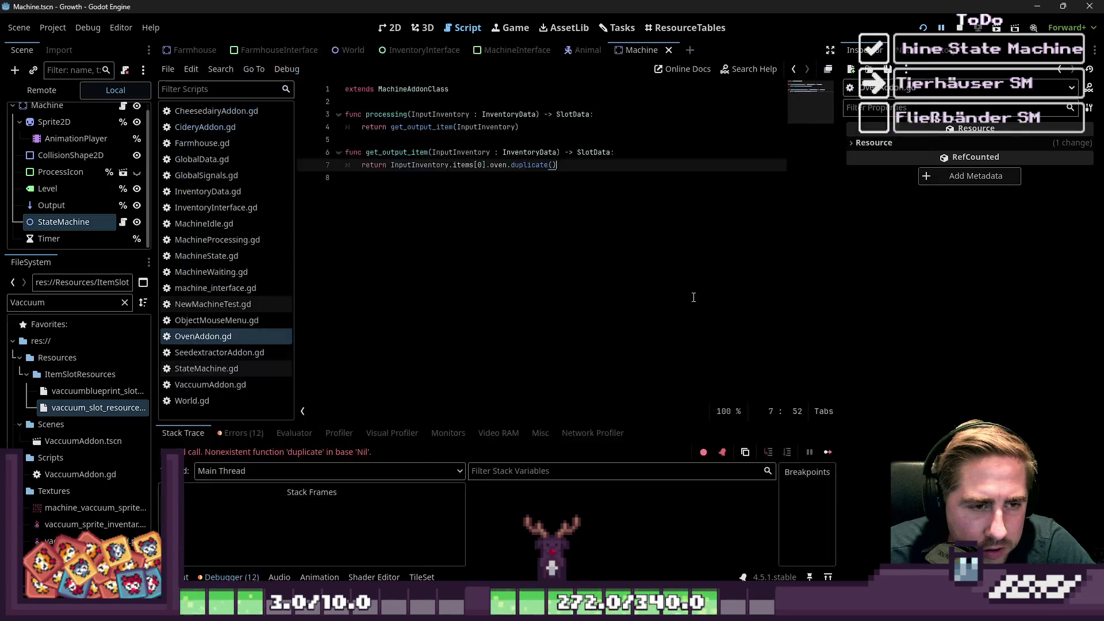
# Inspect possible_items, drop_type and the folder path in get_random_drop across lines 373–381.
pyautogui.doubleClick(425, 230)
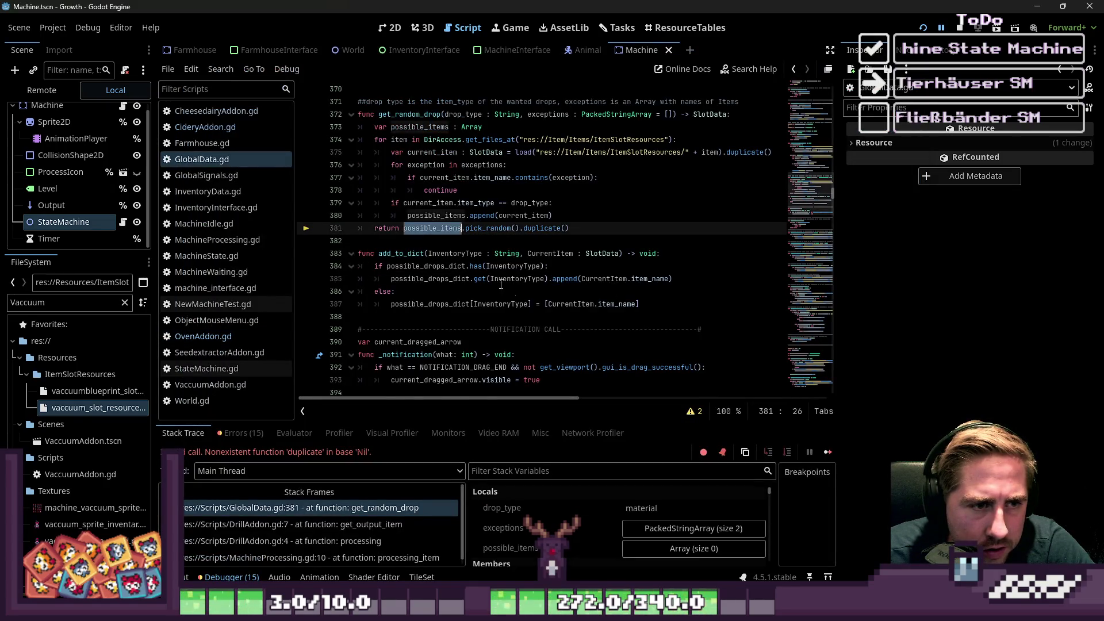
pyautogui.scroll(1, 535, 300)
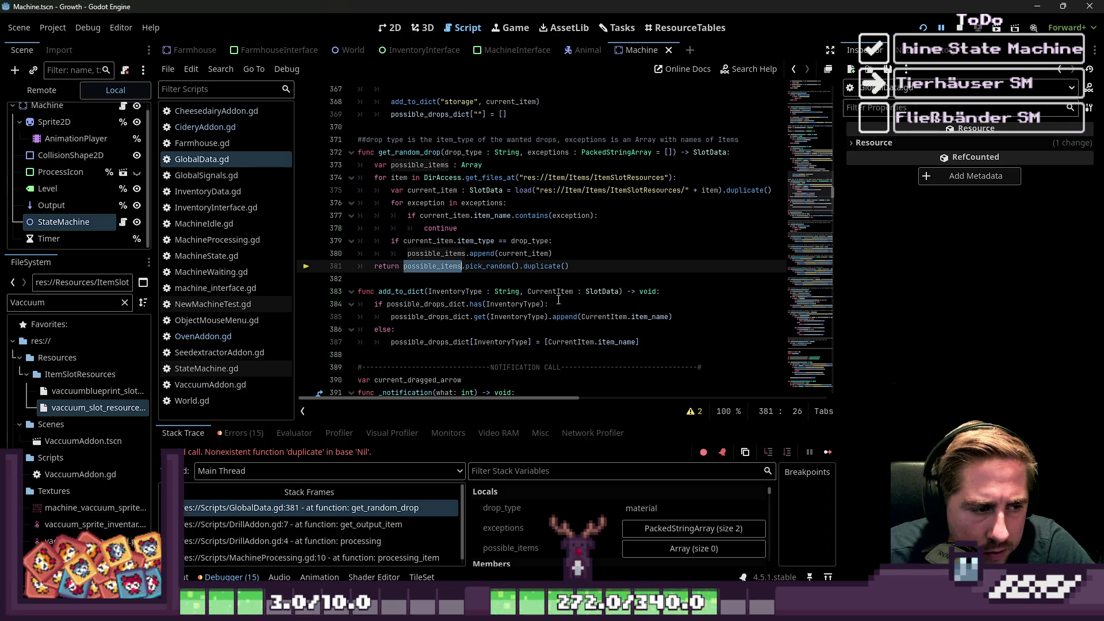
pyautogui.click(486, 256)
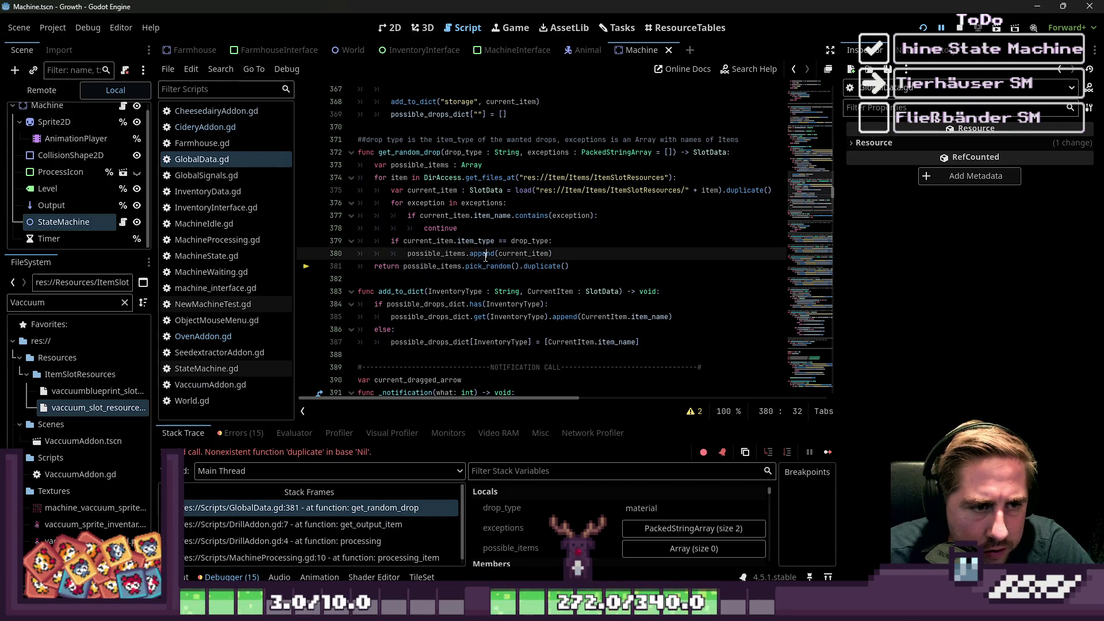
pyautogui.moveTo(440, 254)
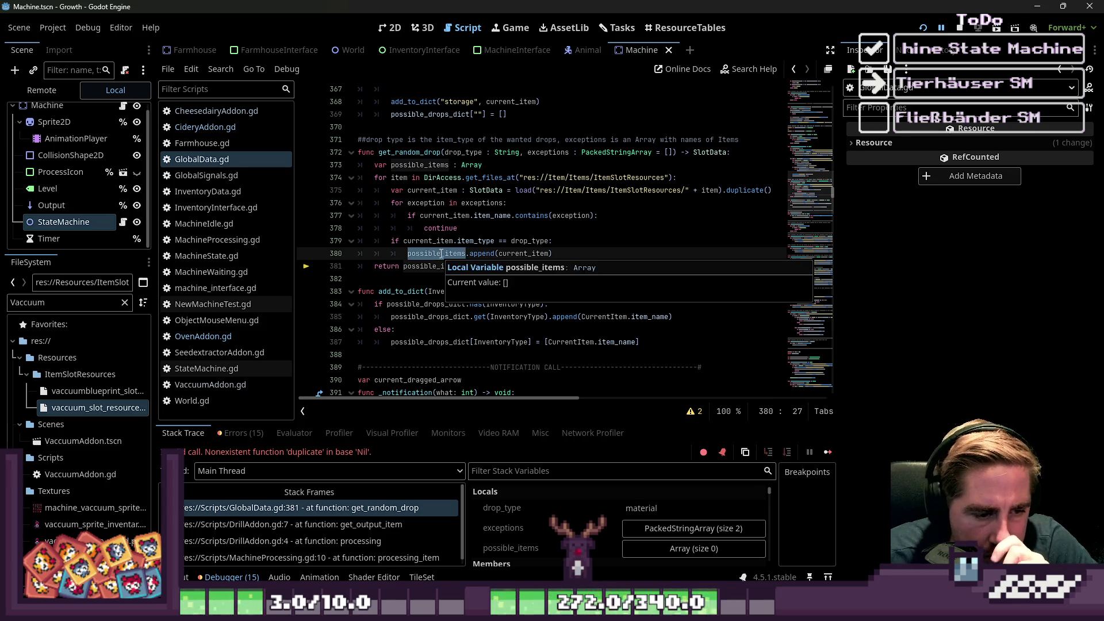
pyautogui.click(663, 512)
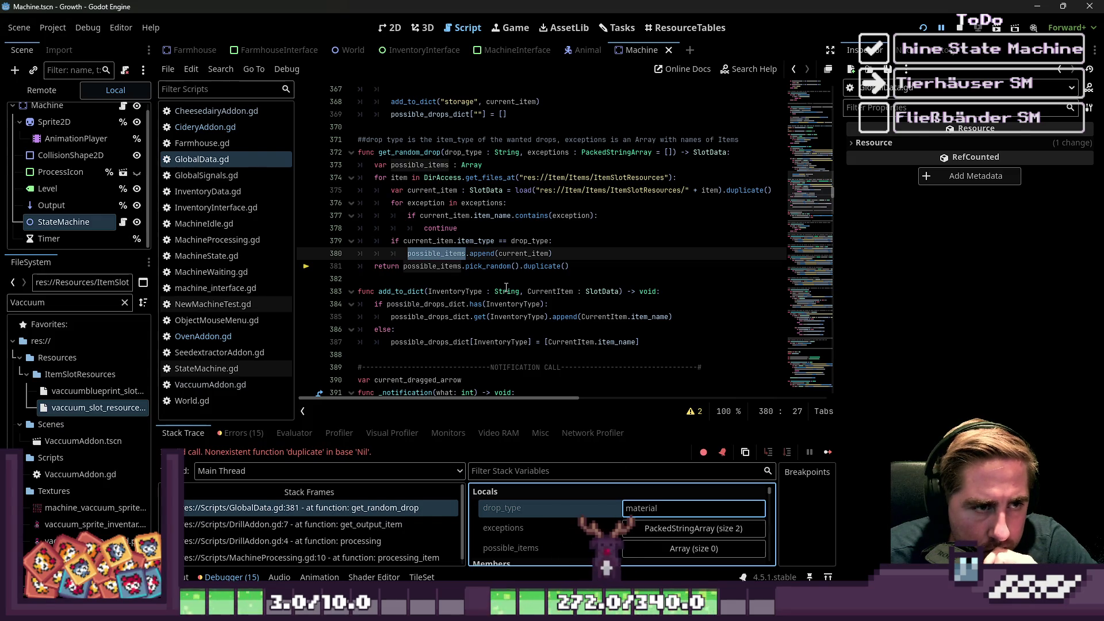
pyautogui.click(582, 178)
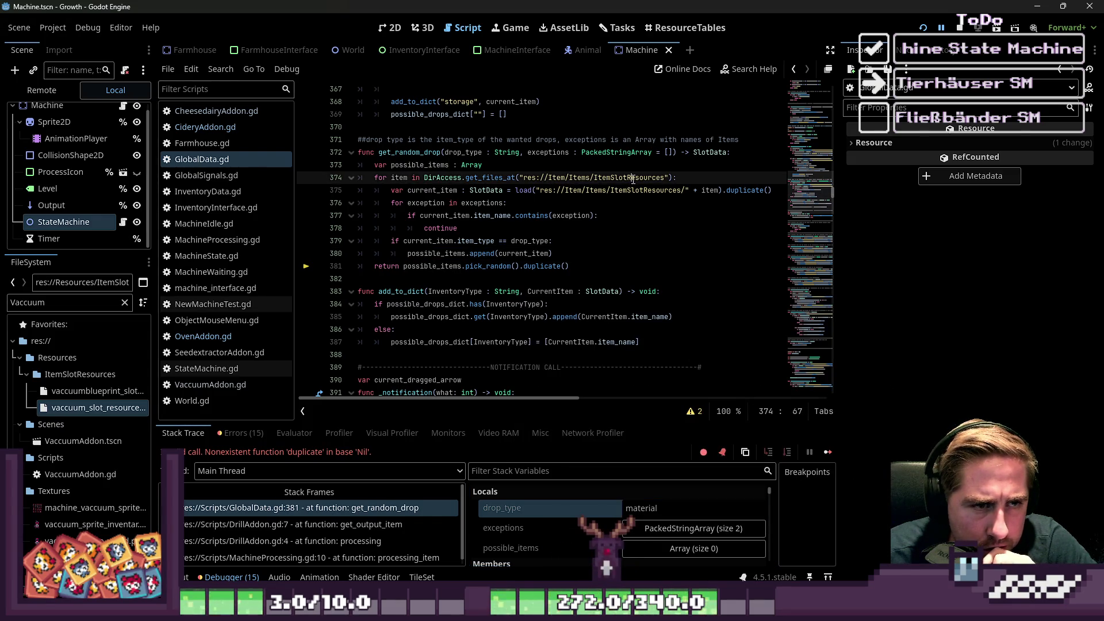
pyautogui.press('Down')
pyautogui.press('Down')
pyautogui.press('Down')
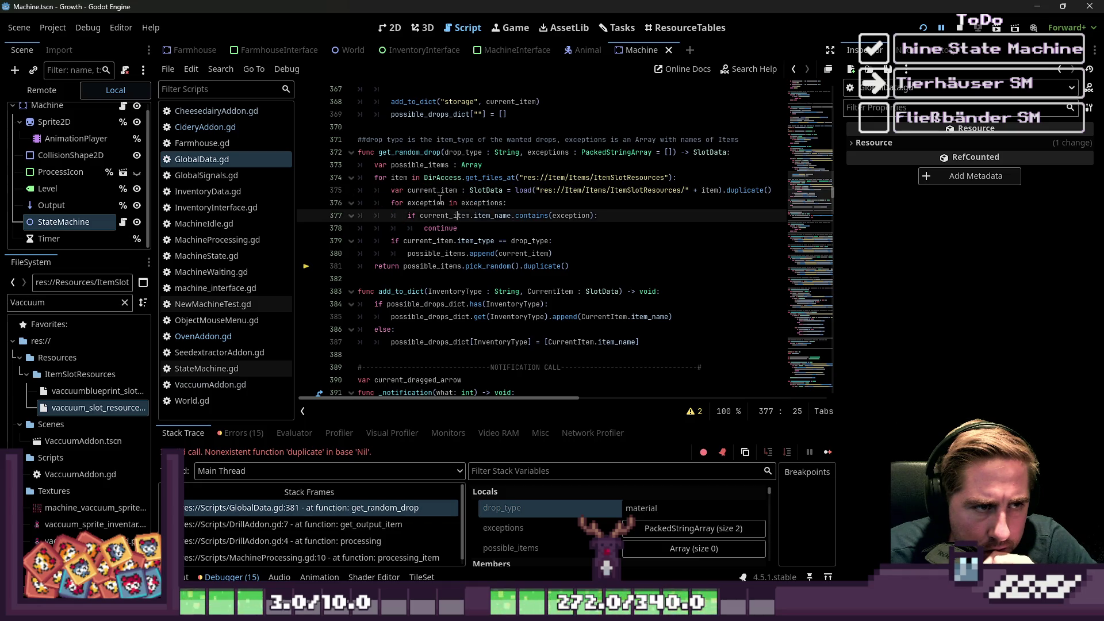
pyautogui.click(422, 166)
pyautogui.scroll(-1, 536, 289)
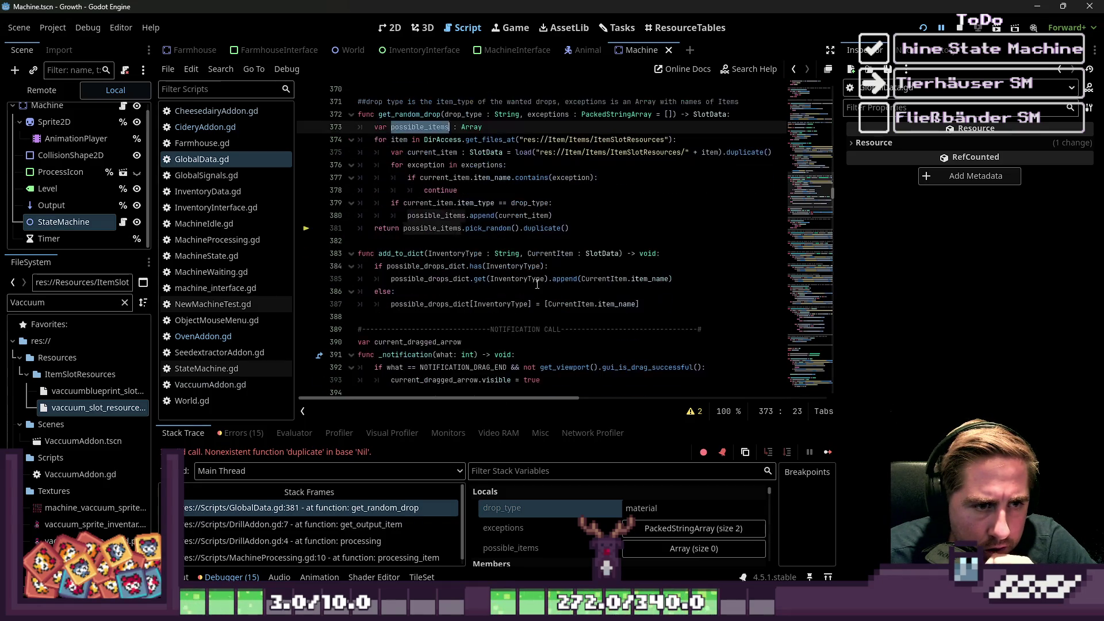
pyautogui.scroll(-1, 613, 510)
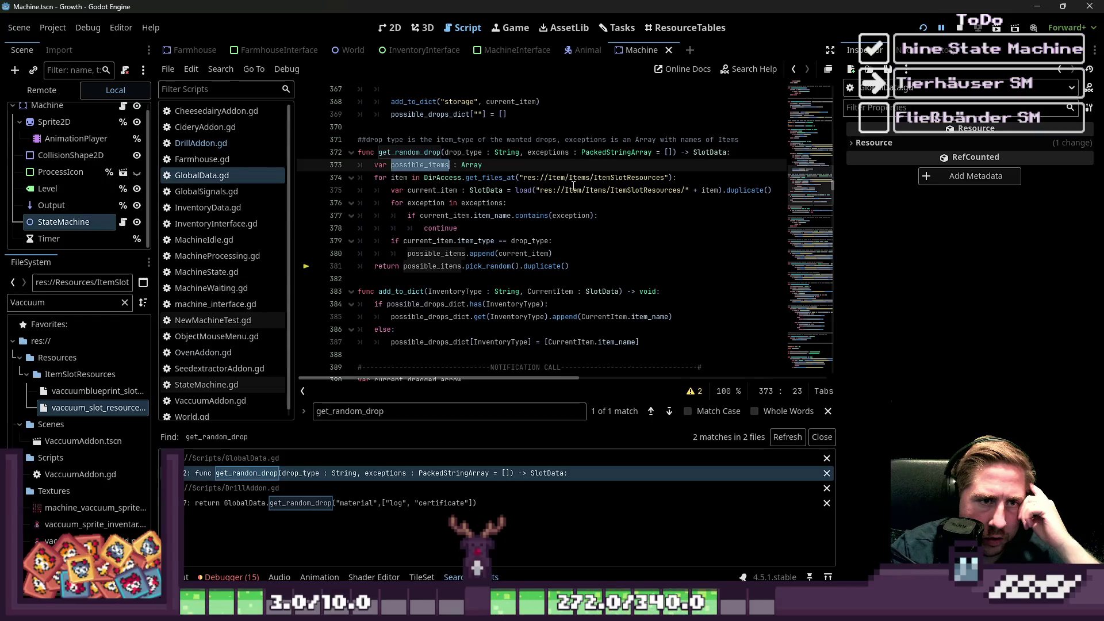
# Change the folder path on line 374 to res://Resources/ItemSlotResources.
pyautogui.doubleClick(560, 178)
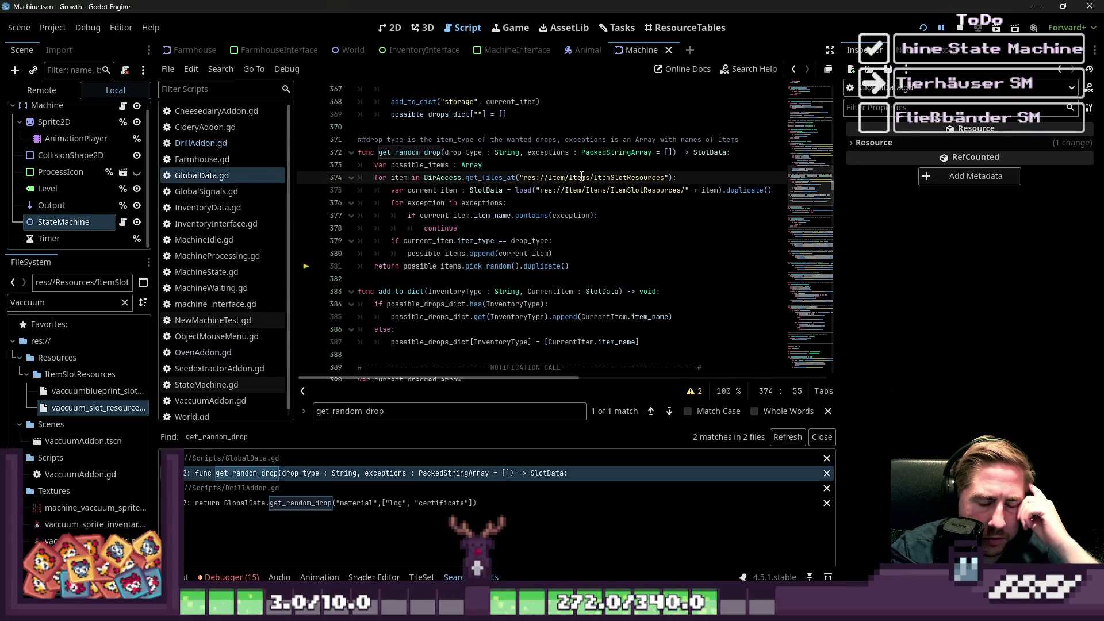
pyautogui.click(560, 177)
pyautogui.write('R')
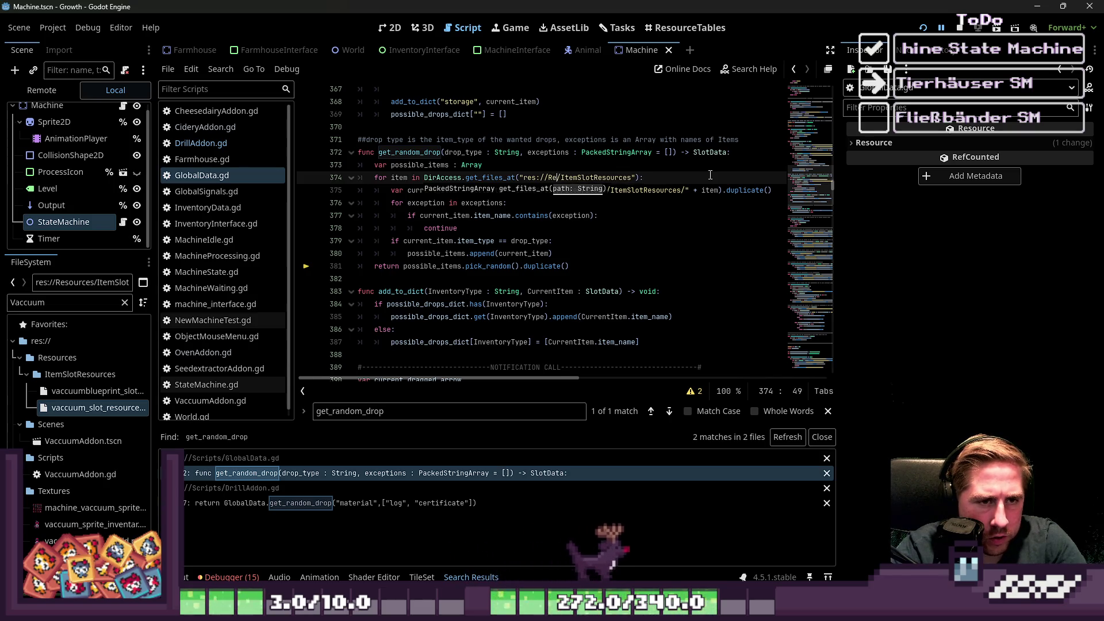
pyautogui.write('cou')
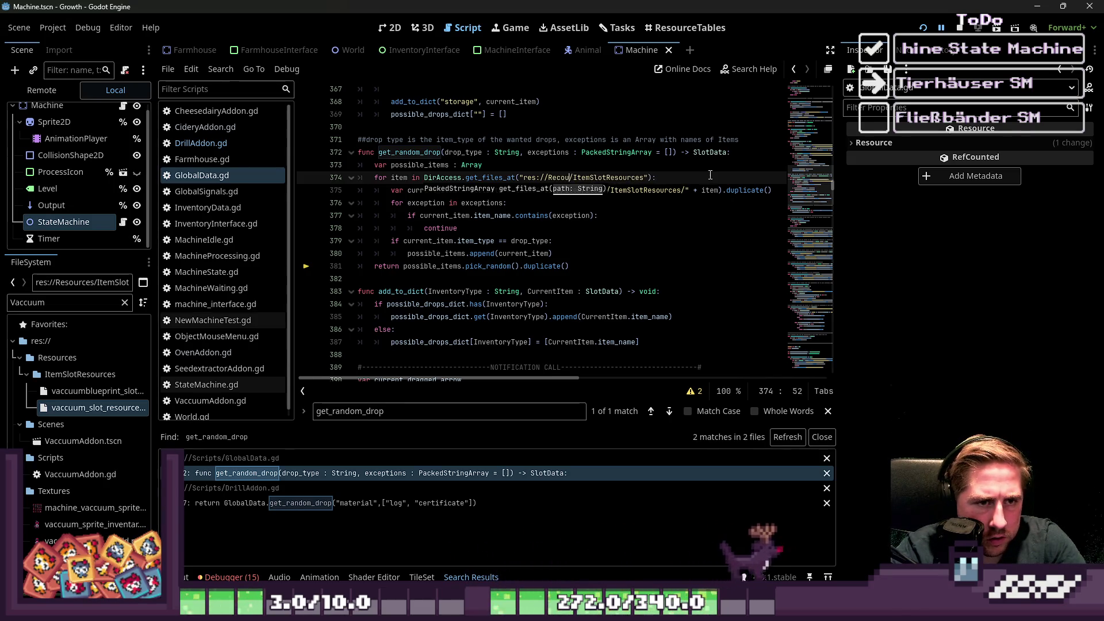
pyautogui.press('BackSpace')
pyautogui.press('BackSpace')
pyautogui.press('BackSpace')
pyautogui.write('sources')
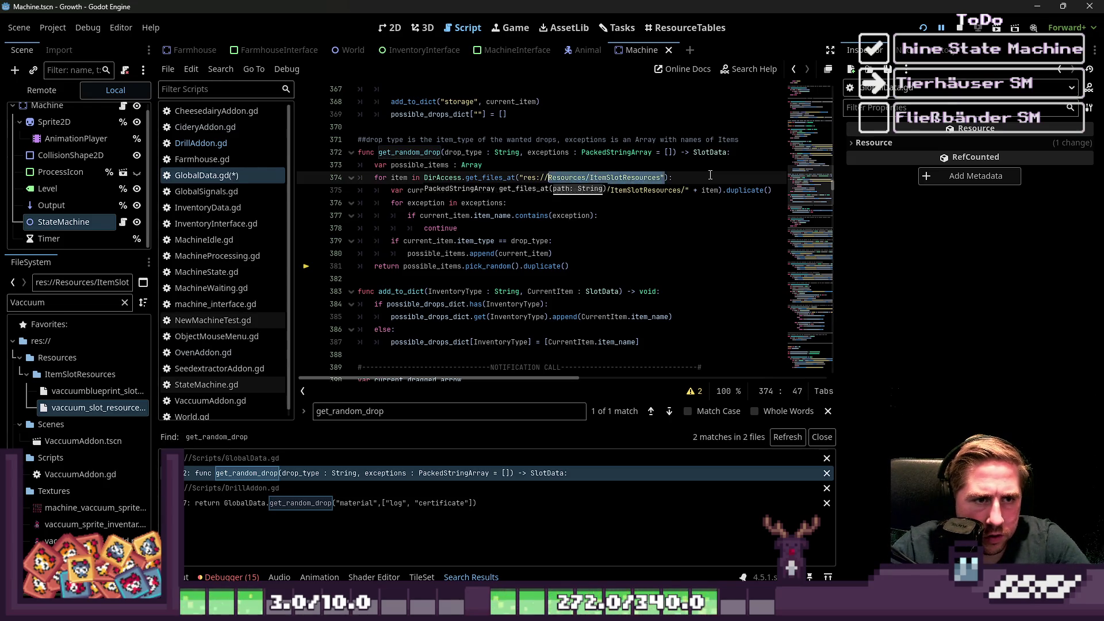
# Paste the same Resources path into line 375's load path, close the quote, and save GlobalData.gd.
pyautogui.press('Down')
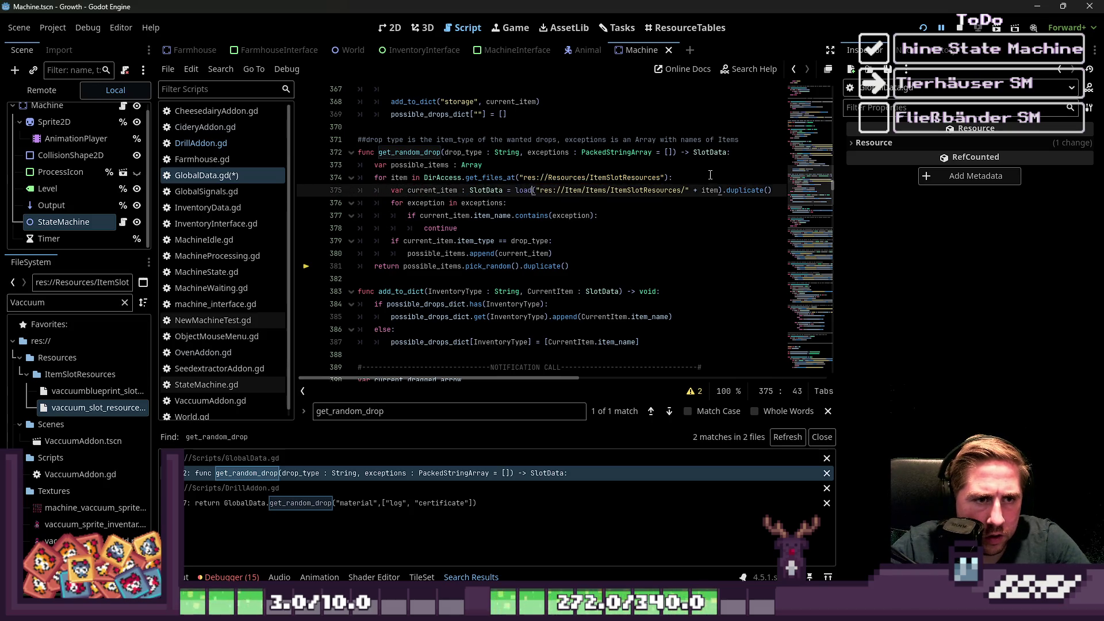
pyautogui.hotkey('ctrl', 'shift', 'Right')
pyautogui.hotkey('ctrl', 'shift', 'Right')
pyautogui.hotkey('ctrl', 'shift', 'Right')
pyautogui.hotkey('ctrl', 'shift', 'Right')
pyautogui.write('"res://Resources/ItemSlotResources"')
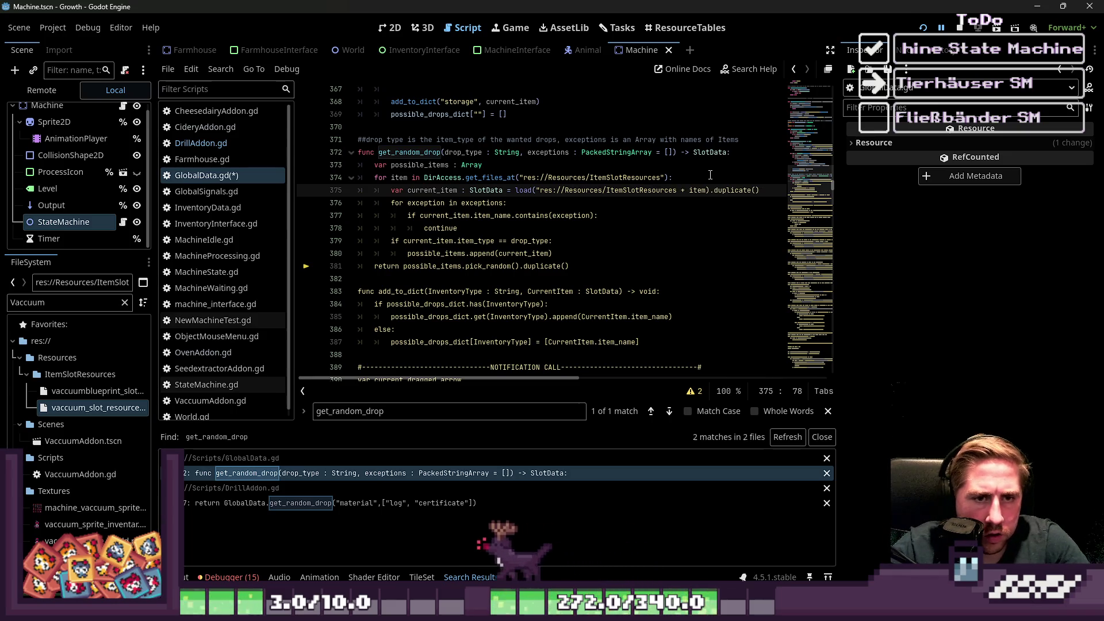
pyautogui.write('"')
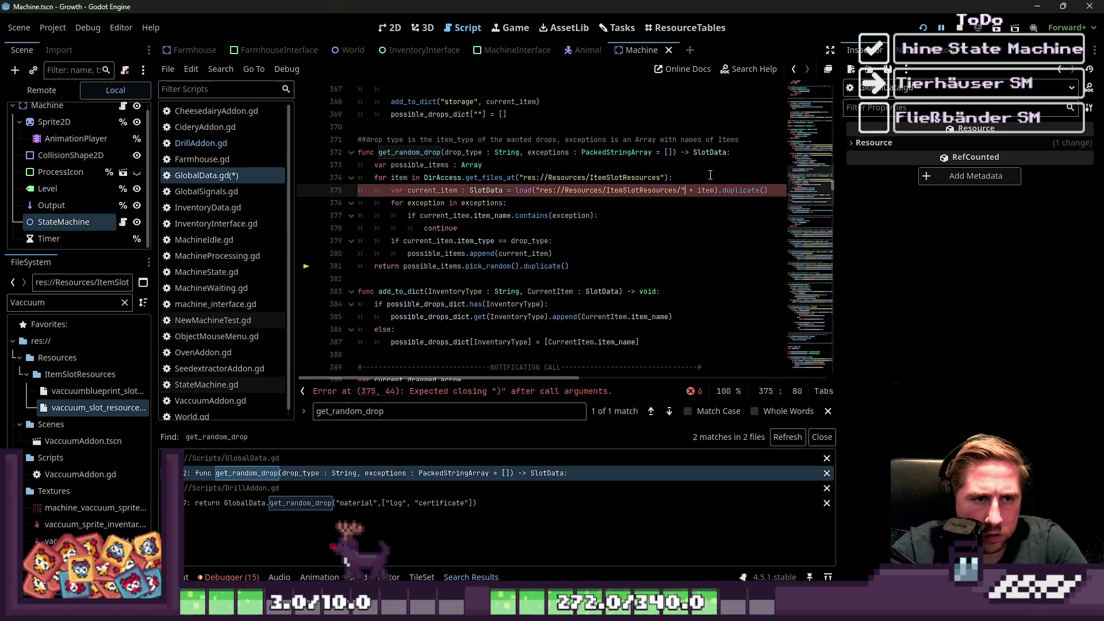
pyautogui.press('Down')
pyautogui.press('Down')
pyautogui.press('Down')
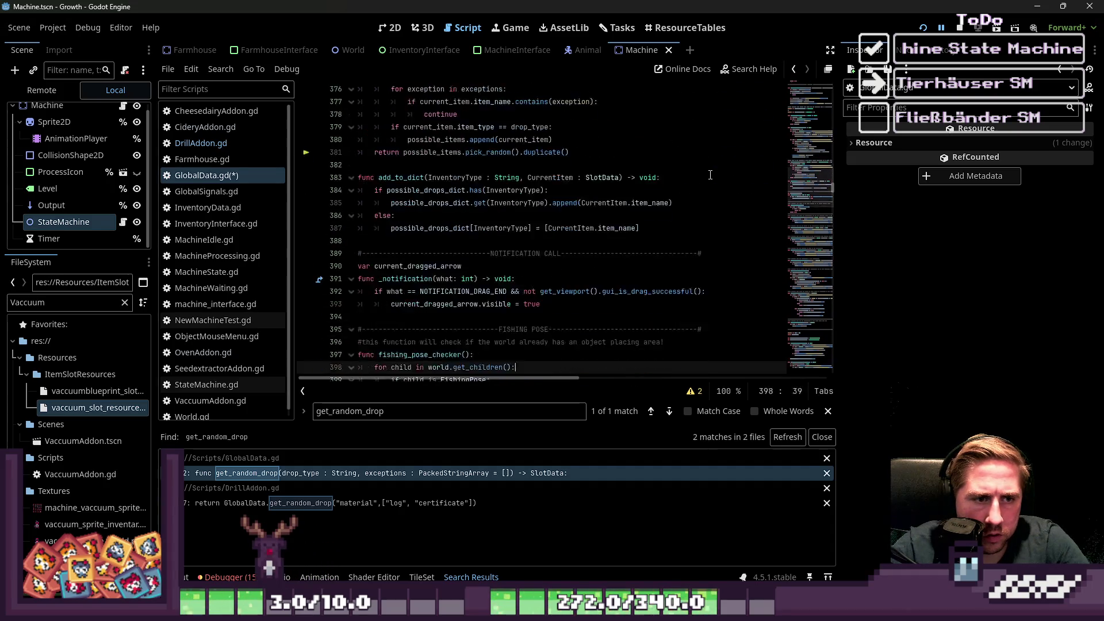
pyautogui.press('Up')
pyautogui.hotkey('ctrl', 's')
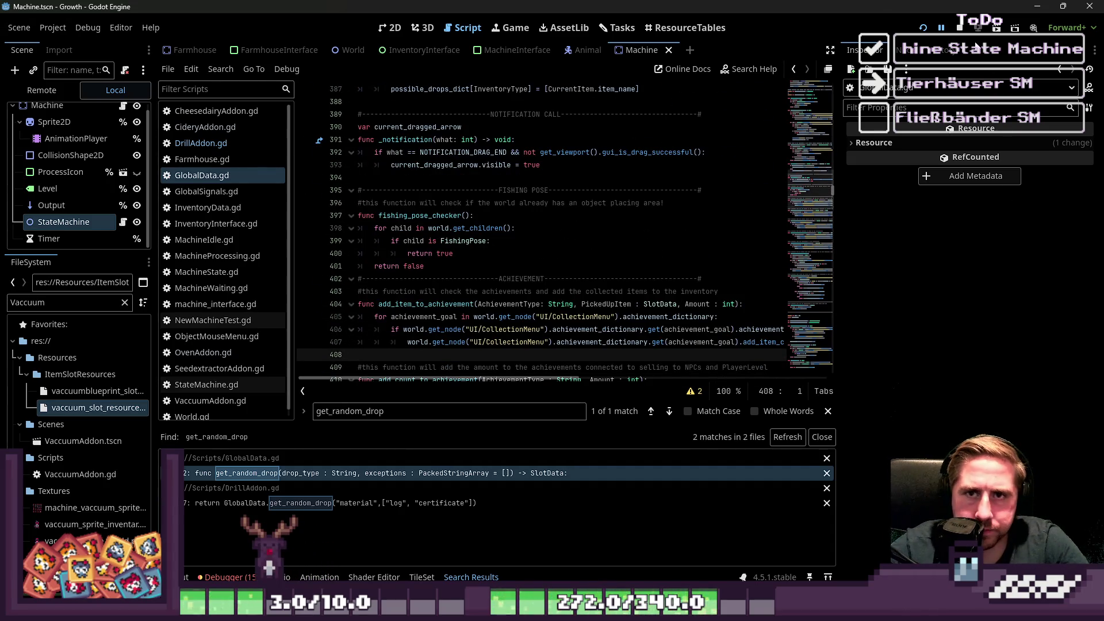
# Run the project and start a new game with a newly named character.
pyautogui.click(959, 27)
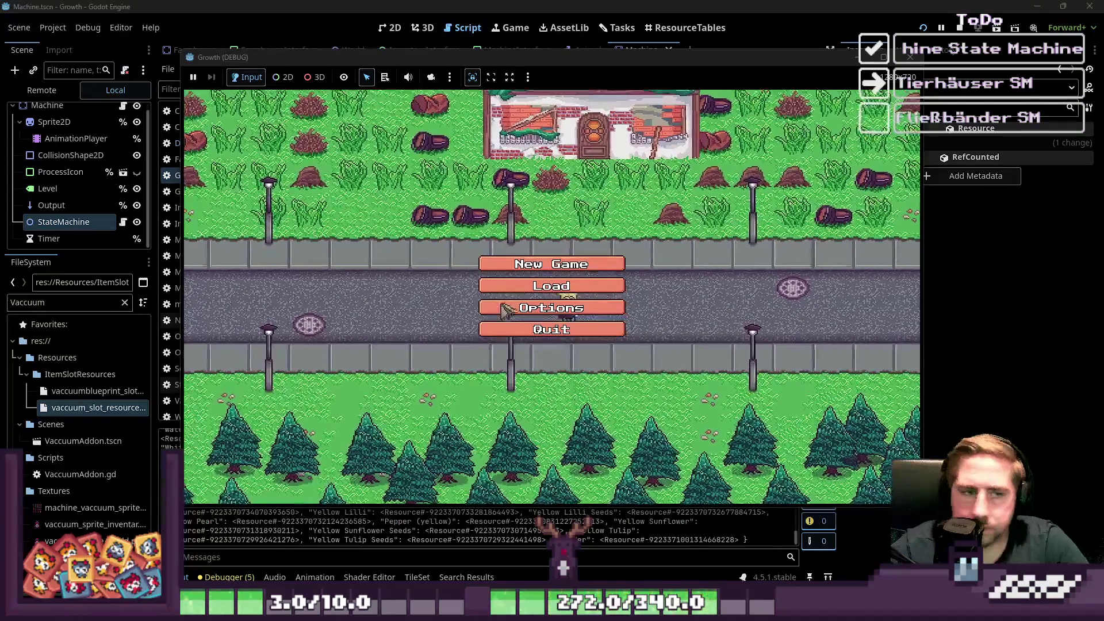
pyautogui.click(549, 282)
pyautogui.click(586, 237)
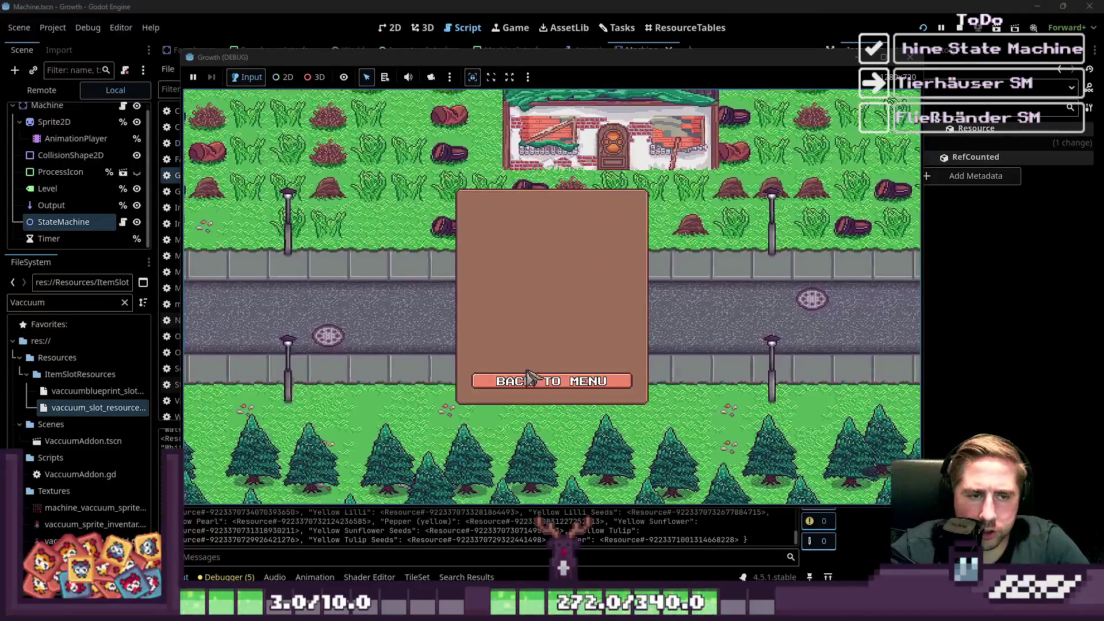
pyautogui.write('c')
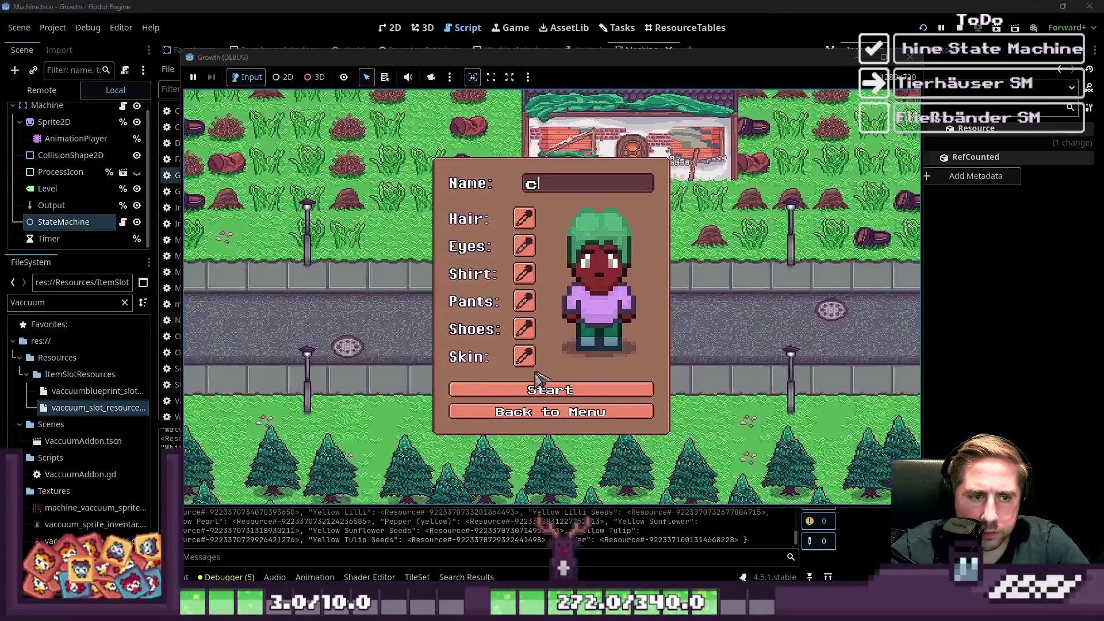
pyautogui.click(552, 397)
# Close the inventory, walk up to the machines, and open the Drill's panel.
pyautogui.press('i')
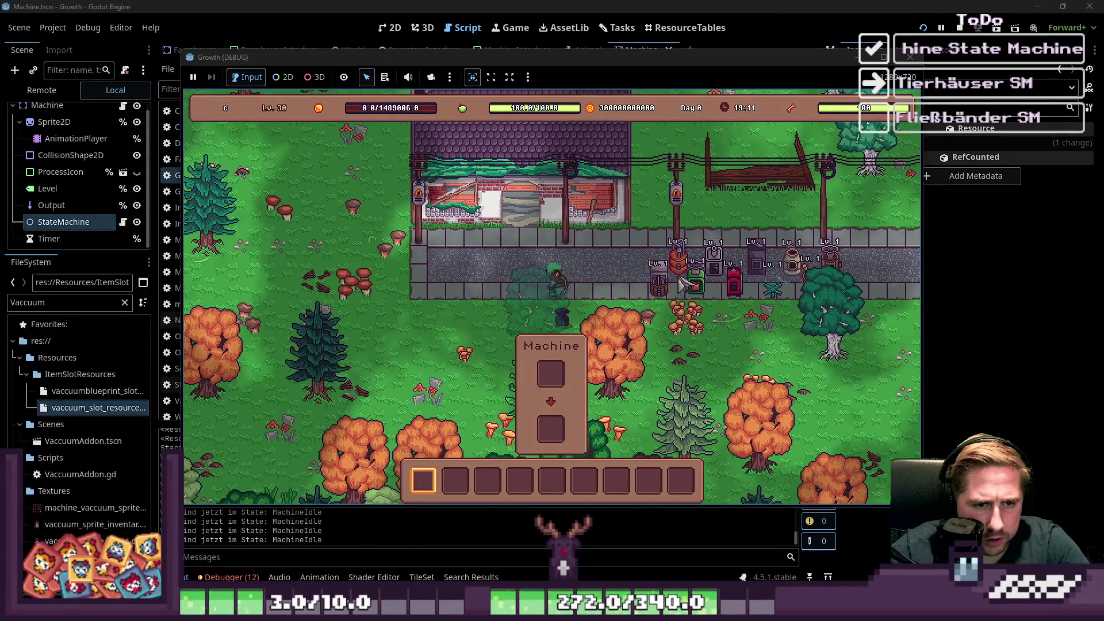
pyautogui.press('w')
pyautogui.press('d')
pyautogui.press('d')
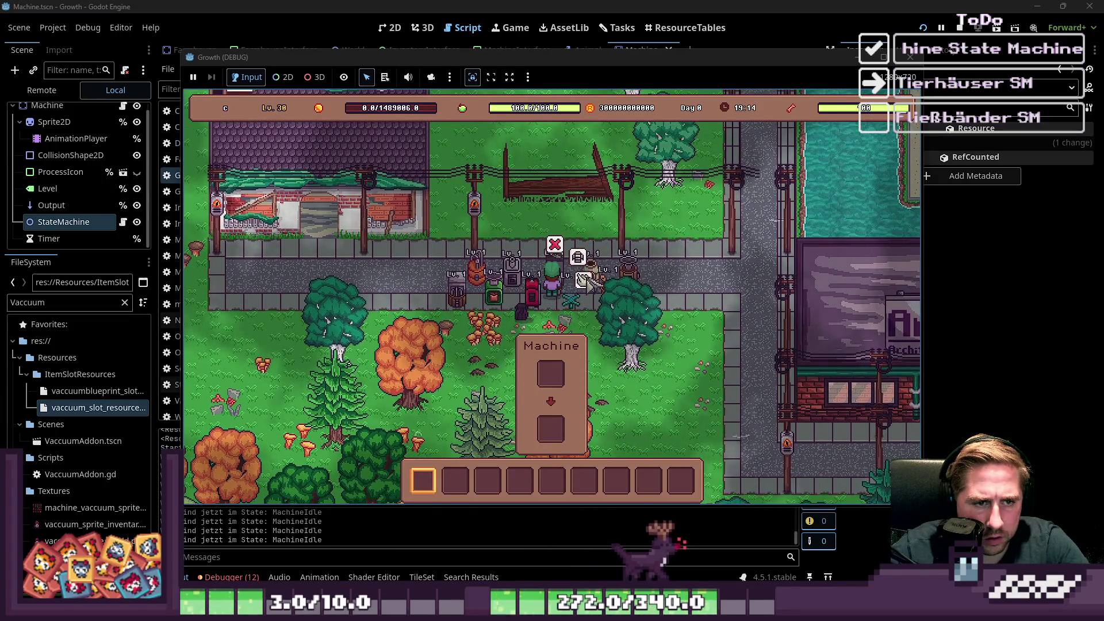
pyautogui.click(587, 281)
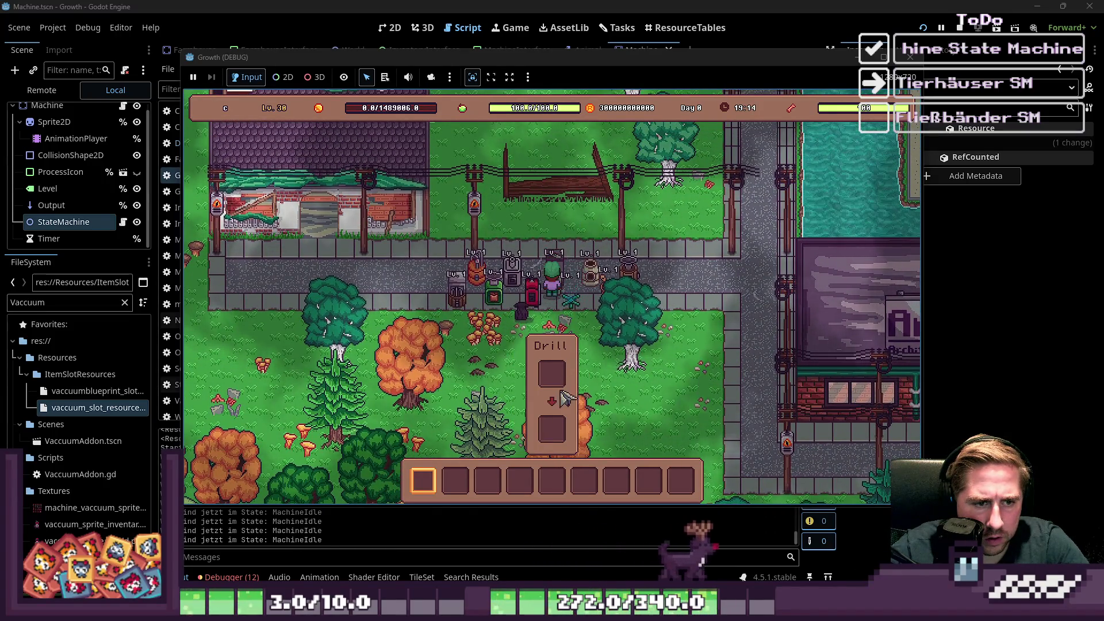
# Collect the Drill's successive outputs, ending with a Pine Log, into the inventory.
pyautogui.click(586, 369)
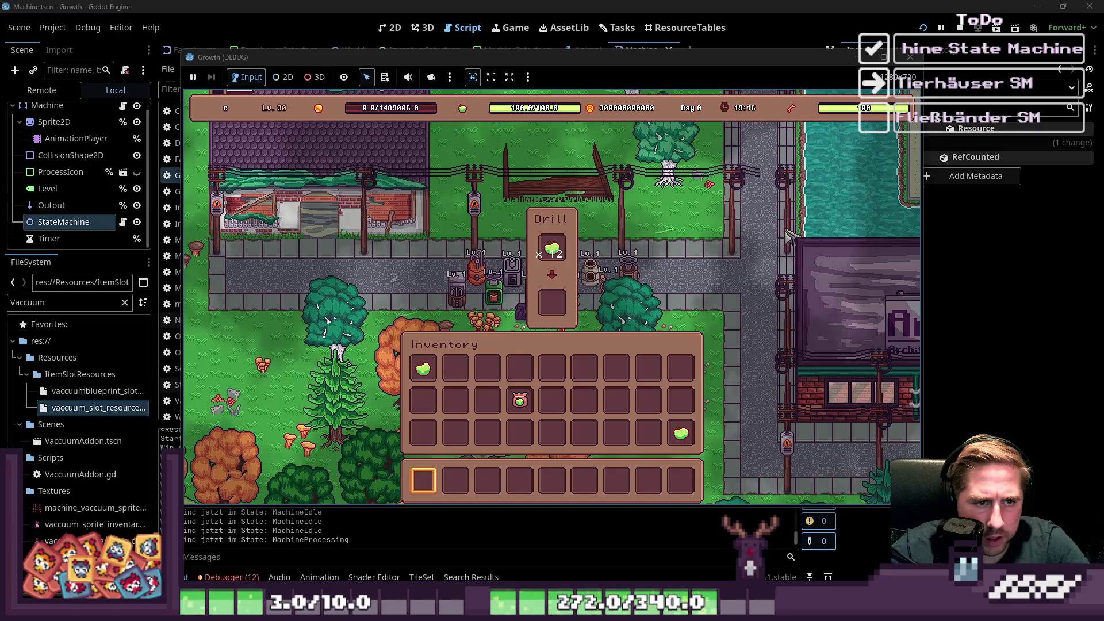
pyautogui.moveTo(557, 314)
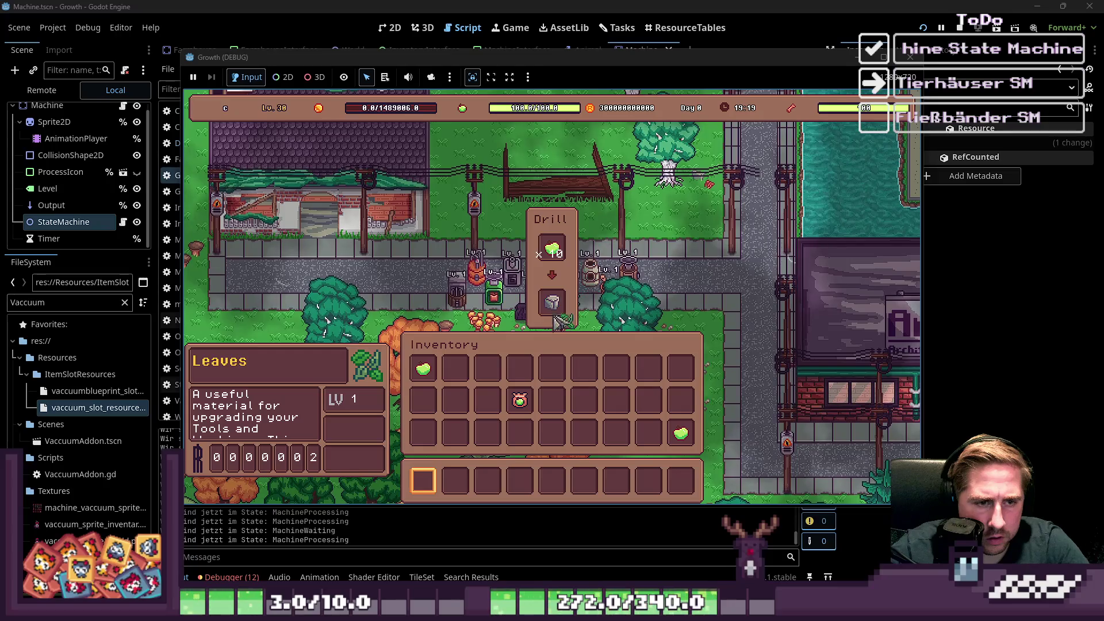
pyautogui.click(557, 314)
pyautogui.click(557, 314)
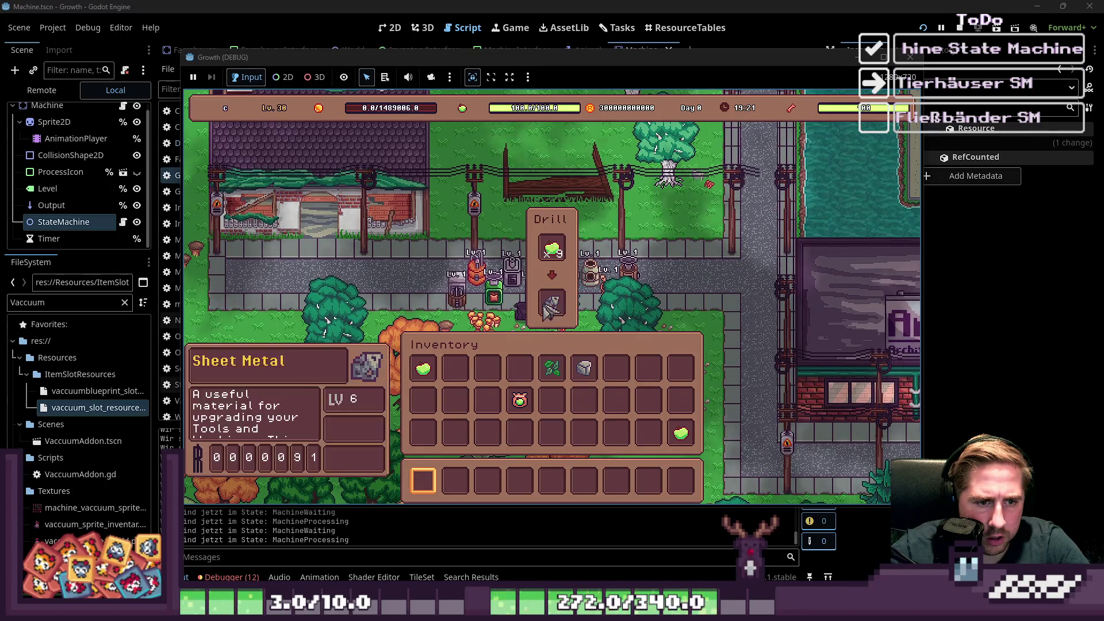
pyautogui.click(552, 303)
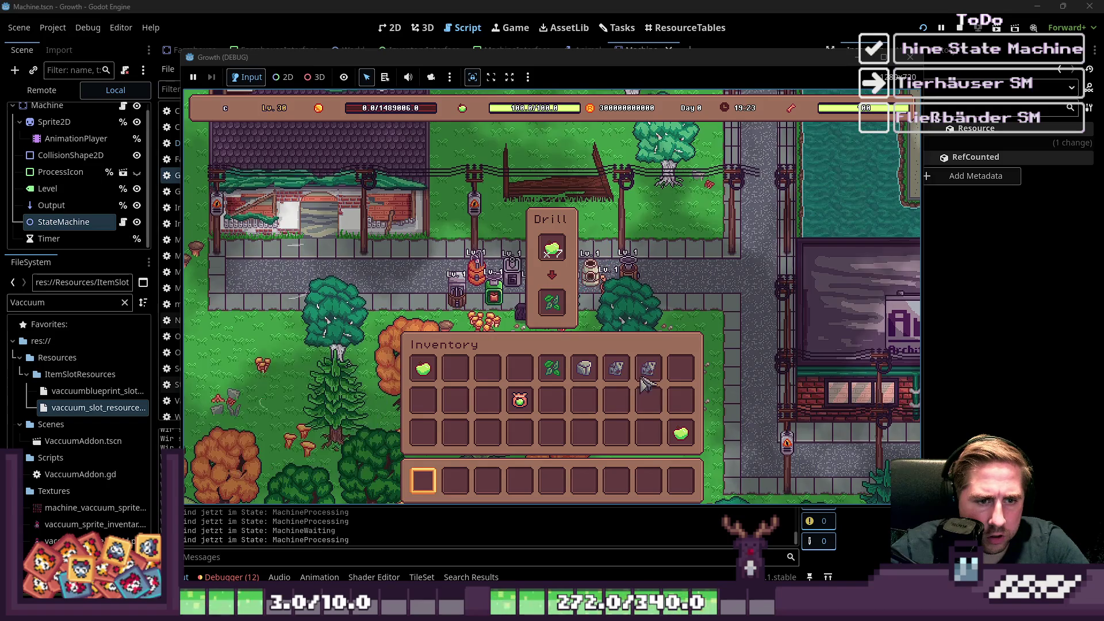
pyautogui.click(553, 302)
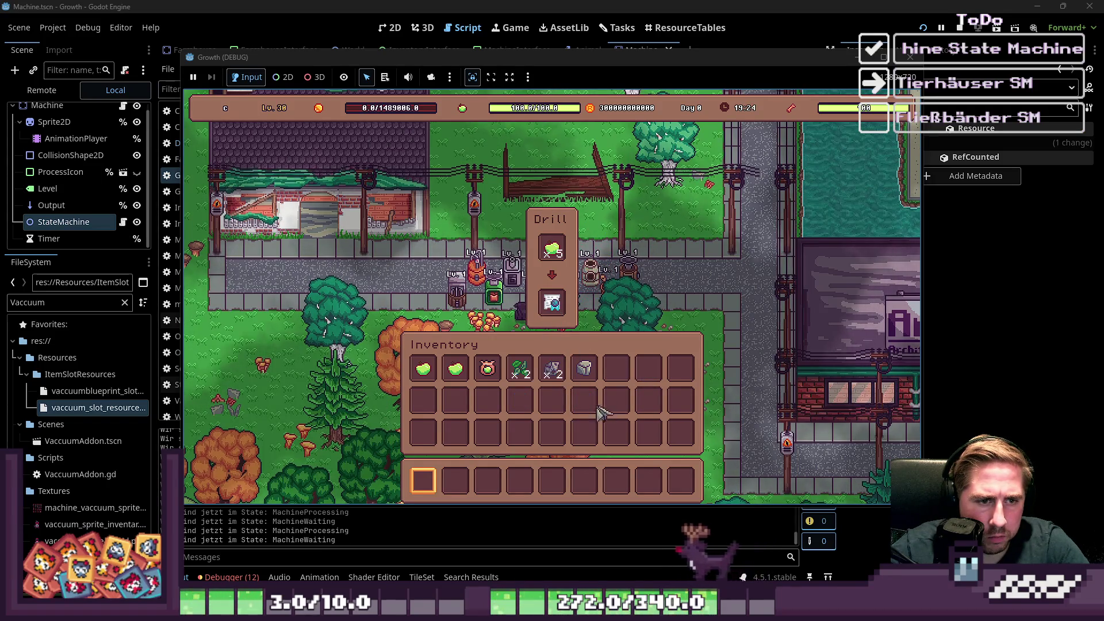
pyautogui.click(552, 304)
pyautogui.click(552, 304)
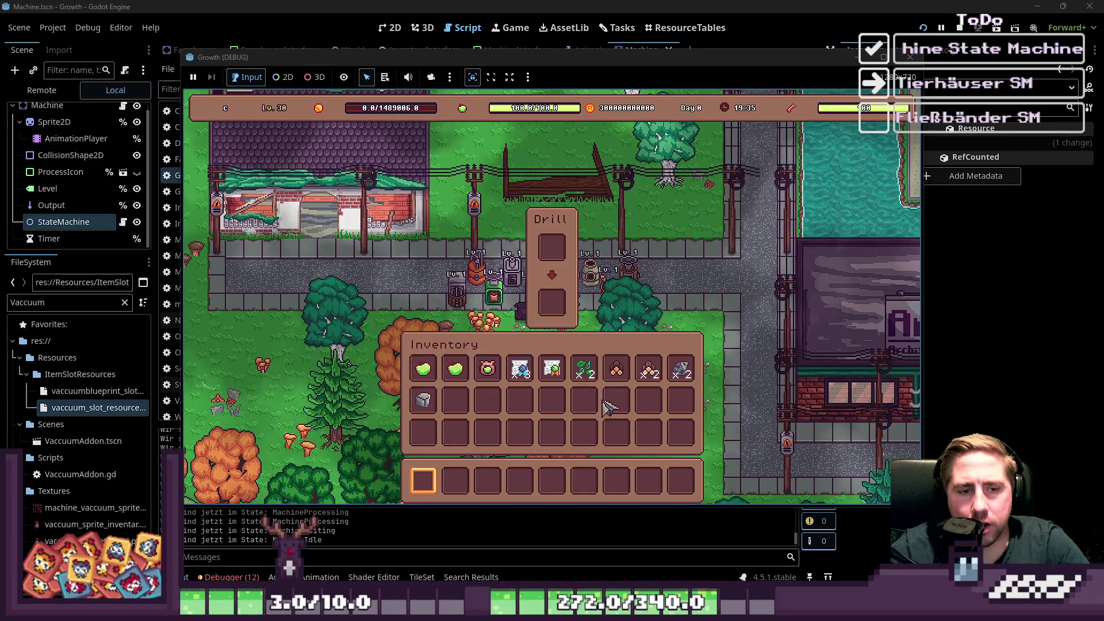
# Walk down to the Sprinkler and load inventory items, including a Pine Log, into its input.
pyautogui.press('i')
pyautogui.press('i')
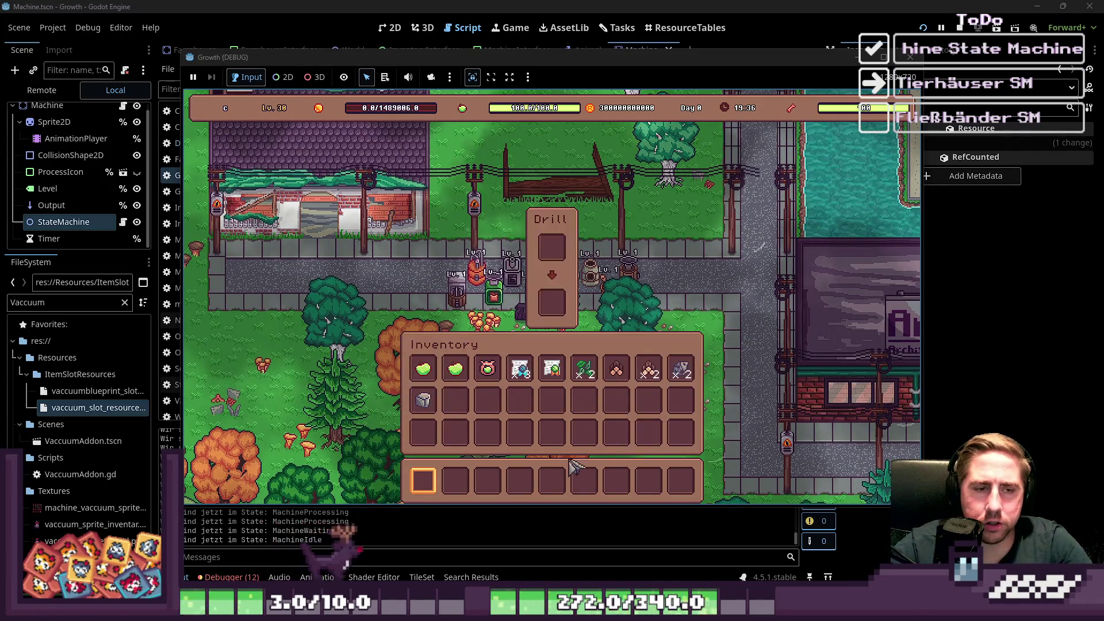
pyautogui.moveTo(618, 371)
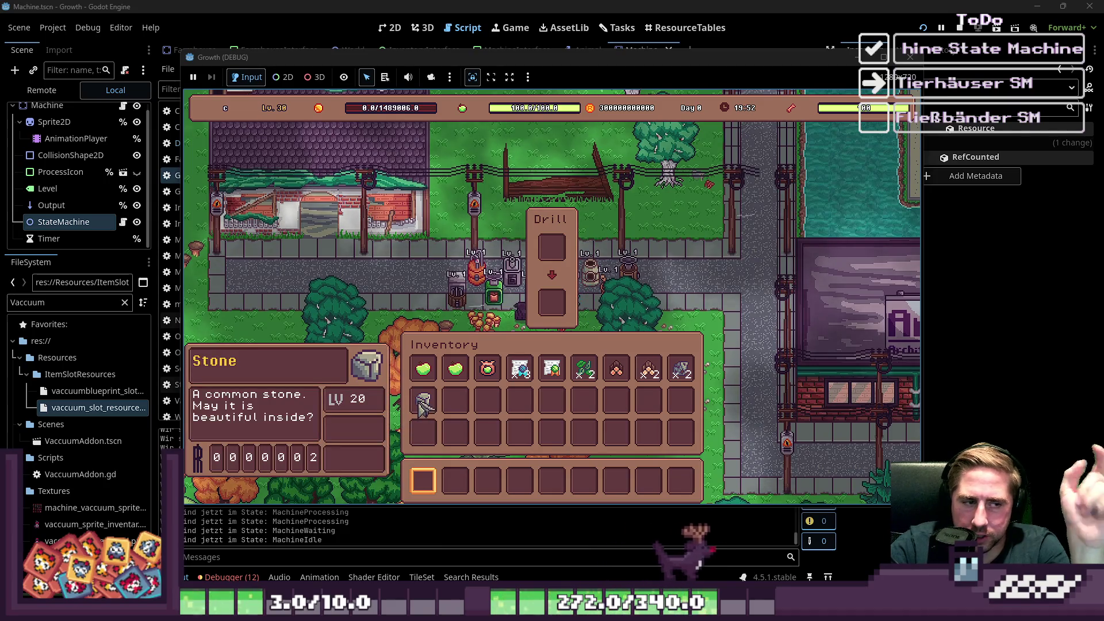
pyautogui.press('i')
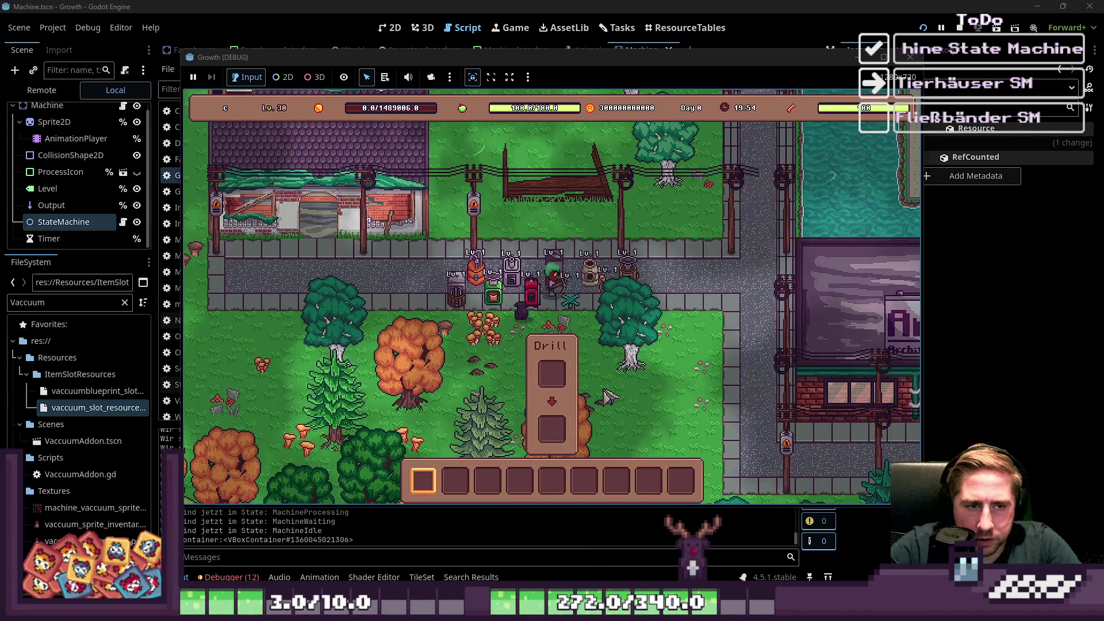
pyautogui.press('s')
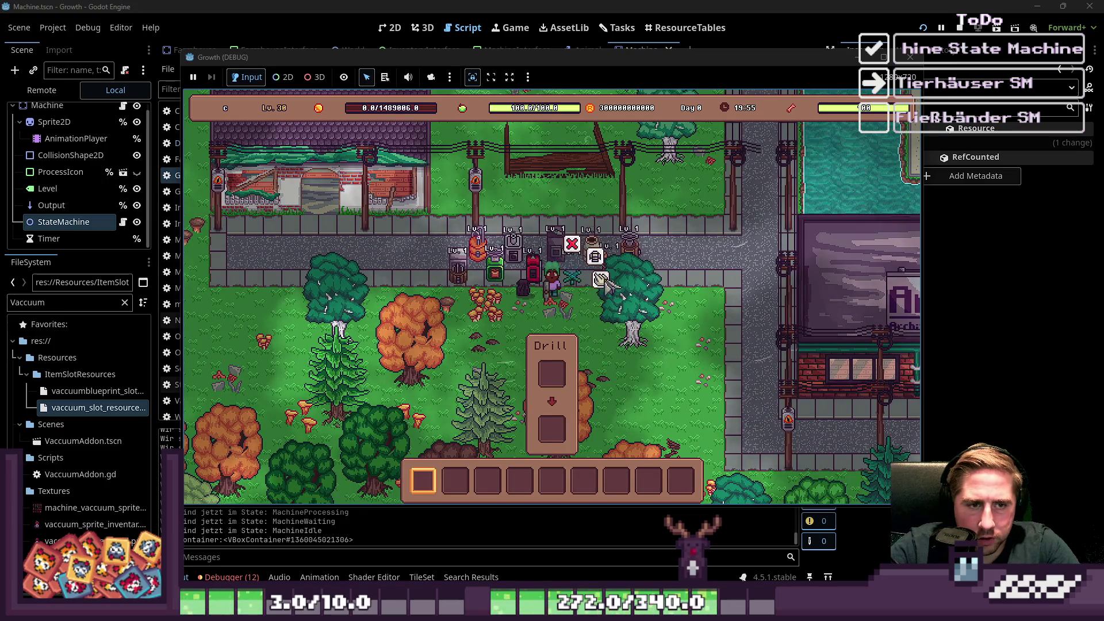
pyautogui.press('i')
pyautogui.moveTo(614, 360)
pyautogui.mouseDown()
pyautogui.moveTo(526, 210)
pyautogui.moveTo(551, 247)
pyautogui.mouseUp()
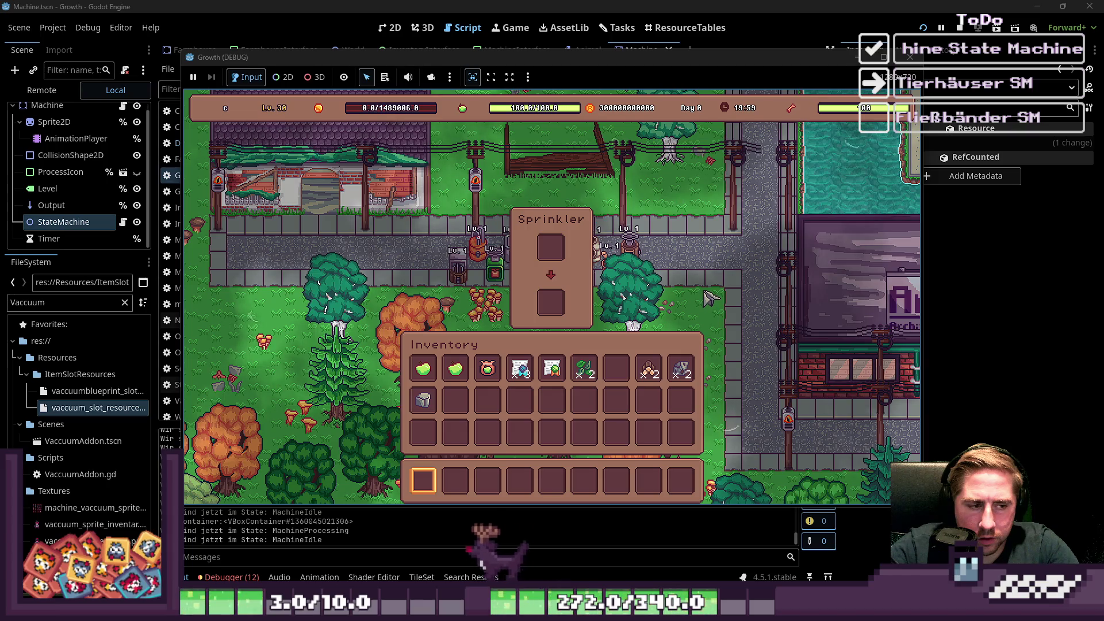
pyautogui.press('i')
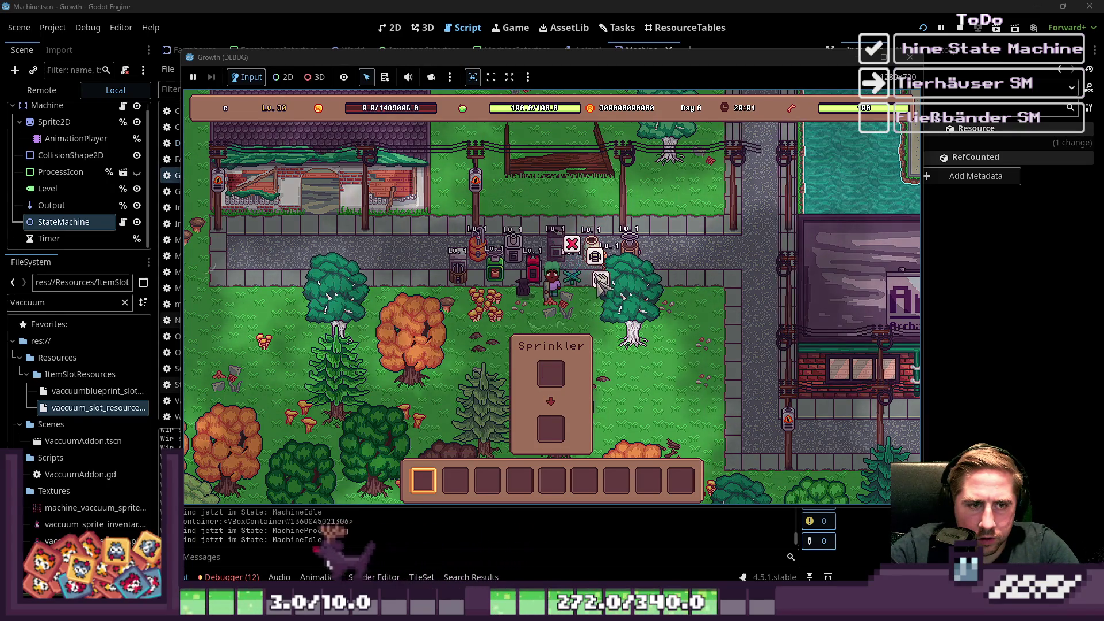
pyautogui.press('i')
pyautogui.moveTo(665, 370); pyautogui.dragTo(546, 240)
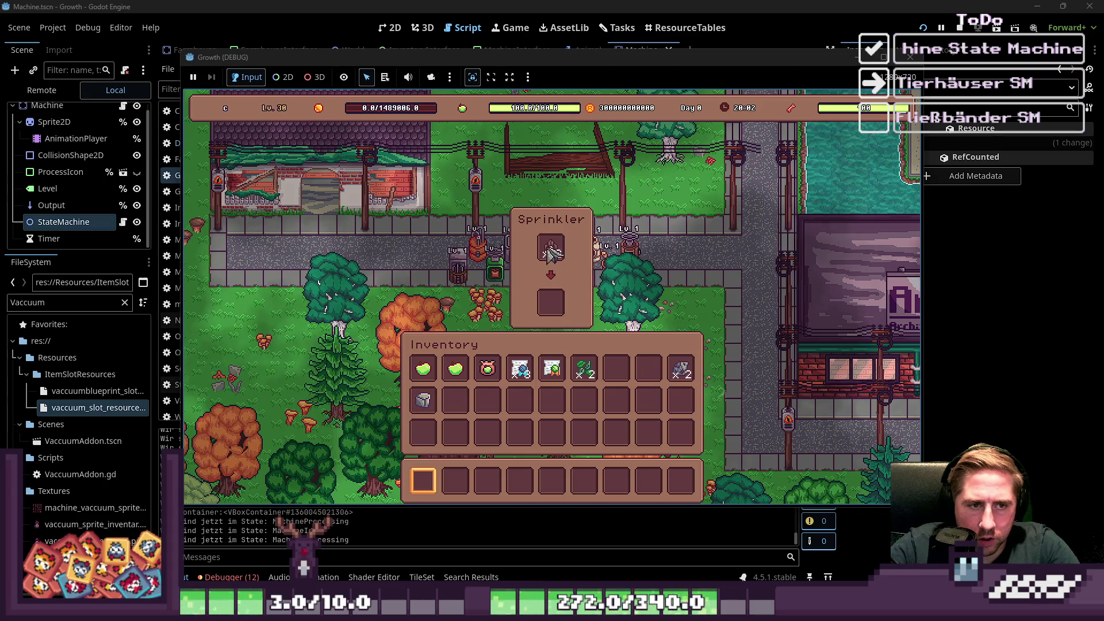
pyautogui.press('i')
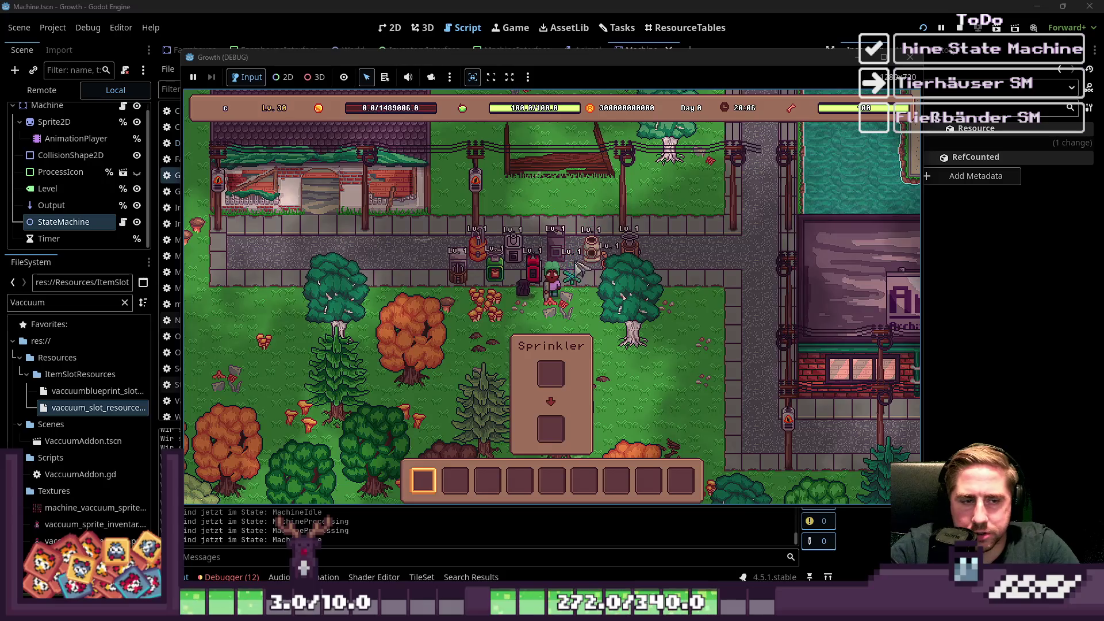
# Walk to the Composter and drop the Leaves into its input.
pyautogui.press('d')
pyautogui.press('w')
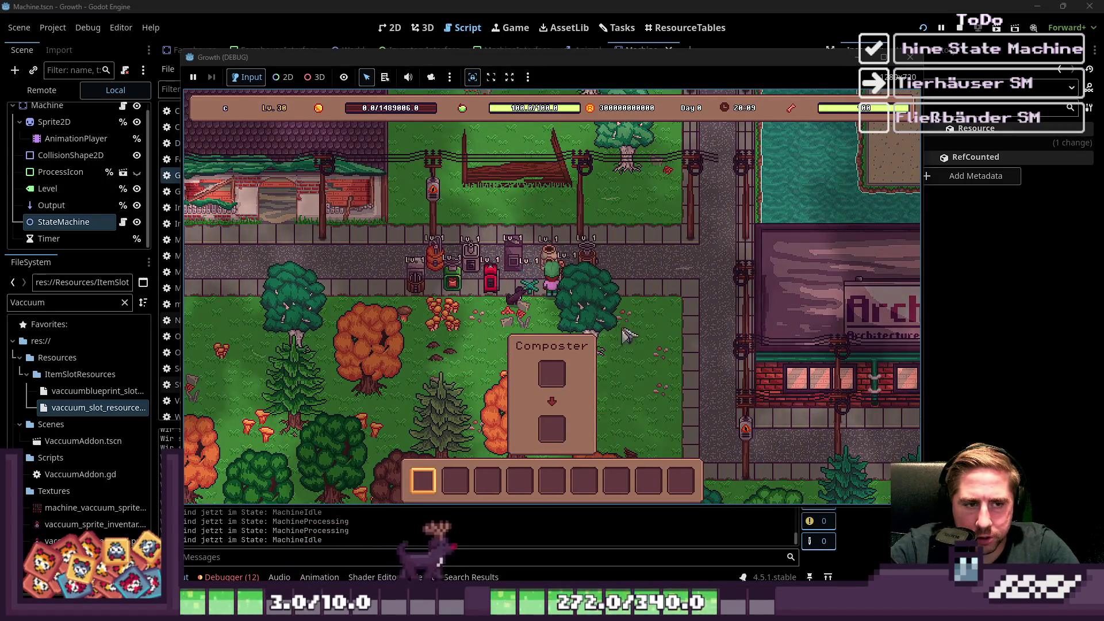
pyautogui.press('i')
pyautogui.moveTo(582, 379); pyautogui.dragTo(551, 246)
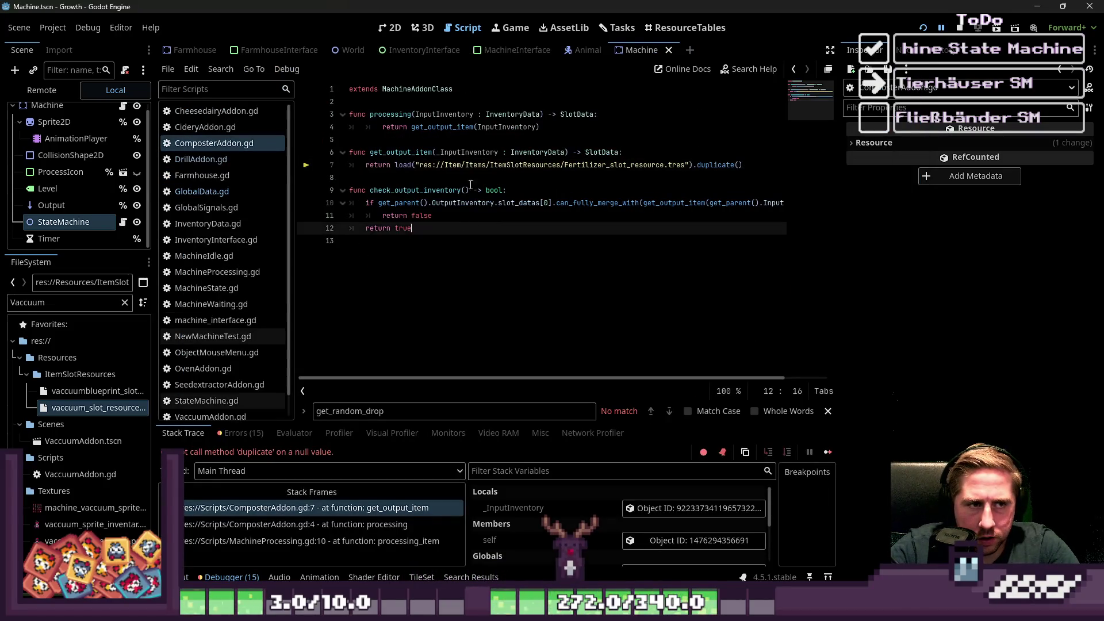
# Fix line 7 to load res://Resources/ItemSlotResources/Fertilizer_slot_resource.tres and rerun the project with F5.
pyautogui.click(468, 165)
pyautogui.click(479, 166)
pyautogui.write('Resourc')
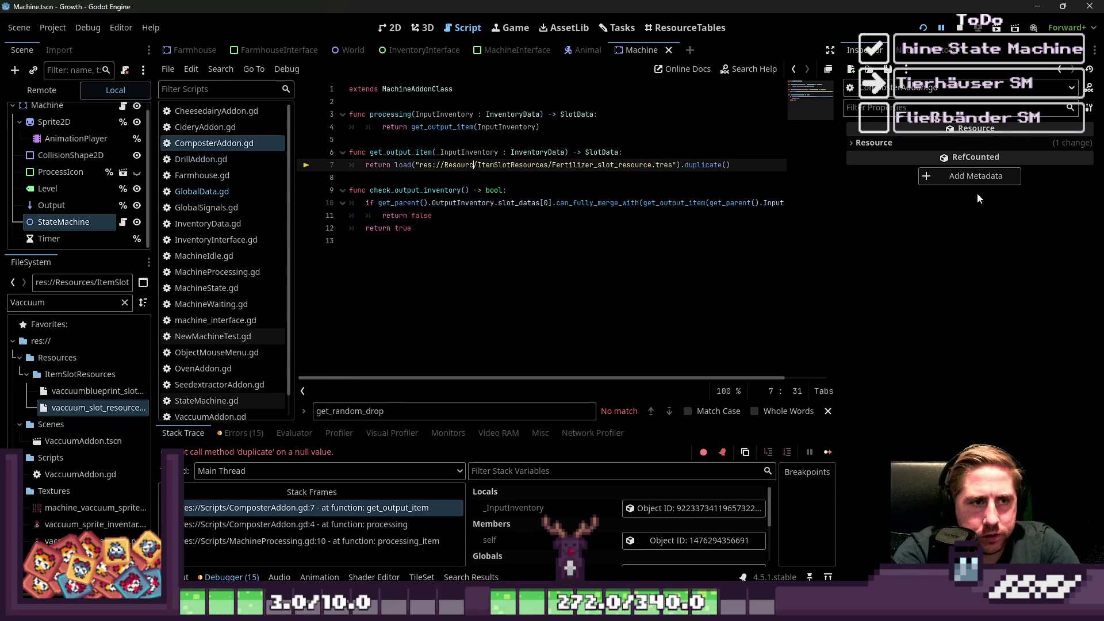
pyautogui.write('es/')
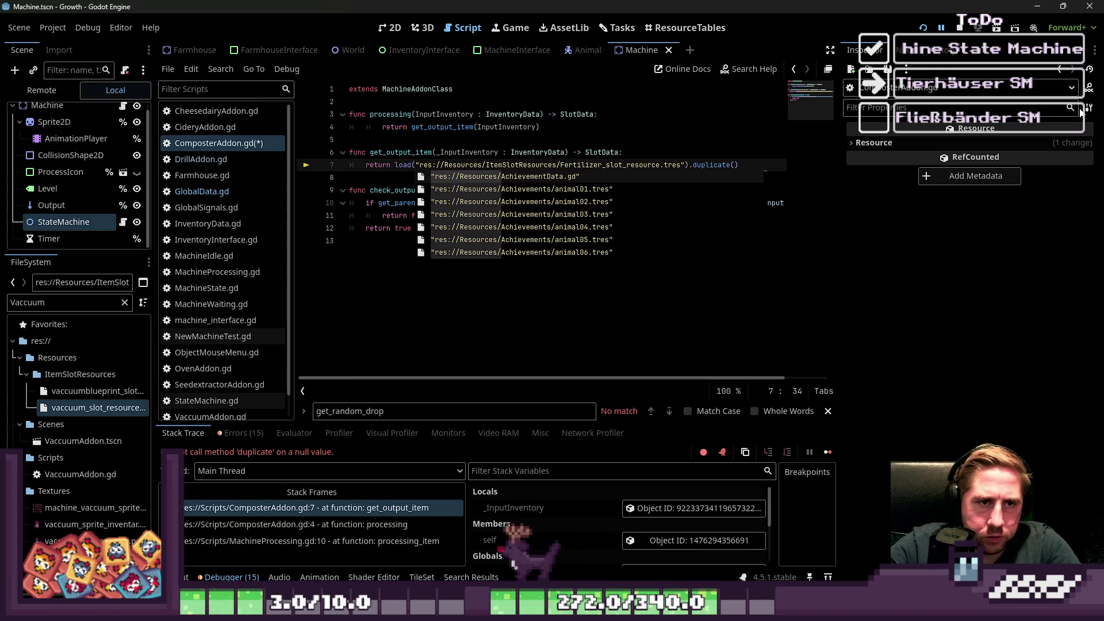
pyautogui.press('F5')
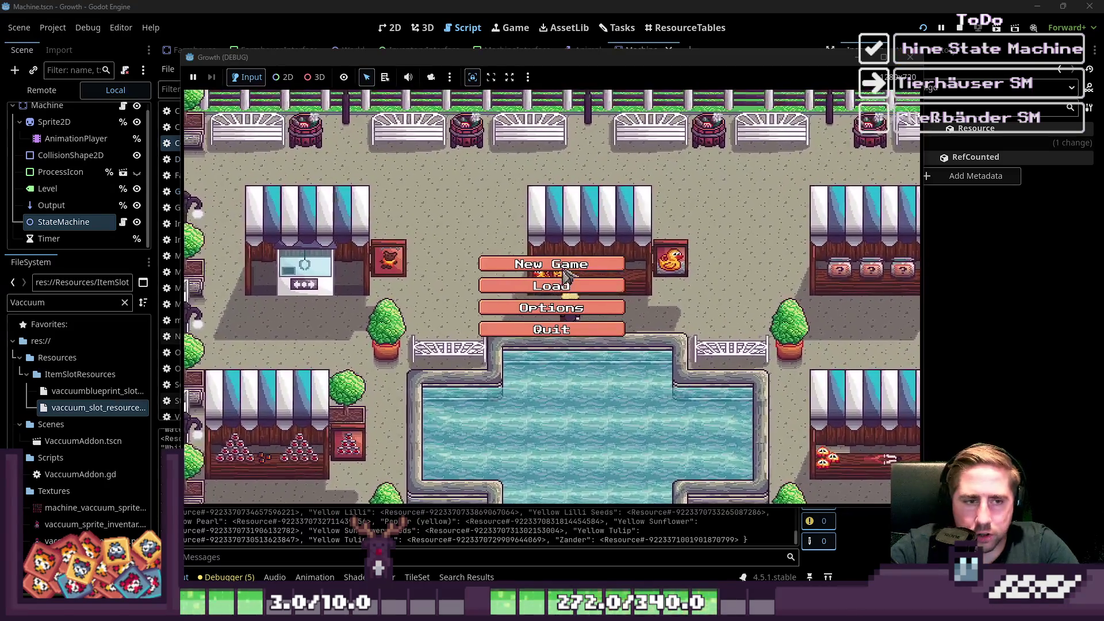
# Start a new game with a freshly named character and check the inventory.
pyautogui.click(549, 260)
pyautogui.write('cv')
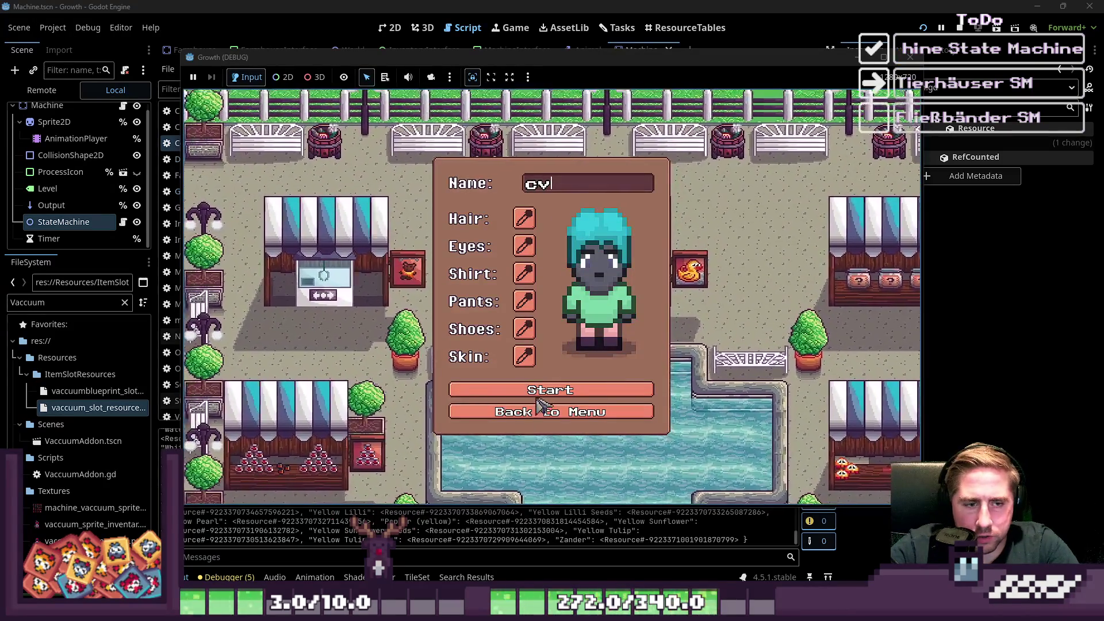
pyautogui.click(539, 392)
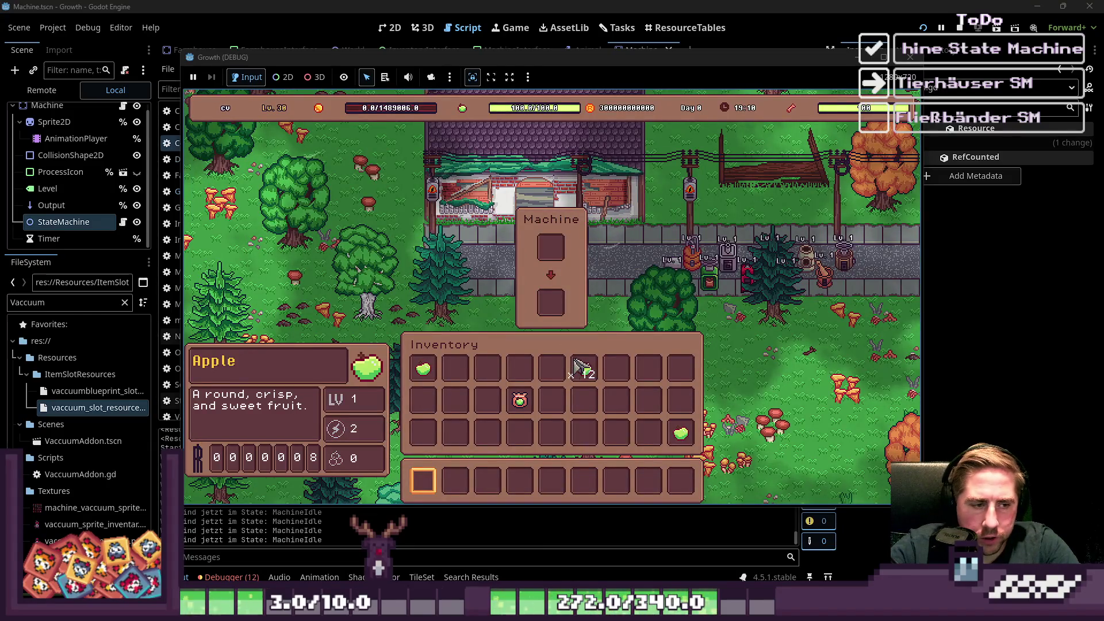
pyautogui.press('i')
pyautogui.press('i')
pyautogui.press('i')
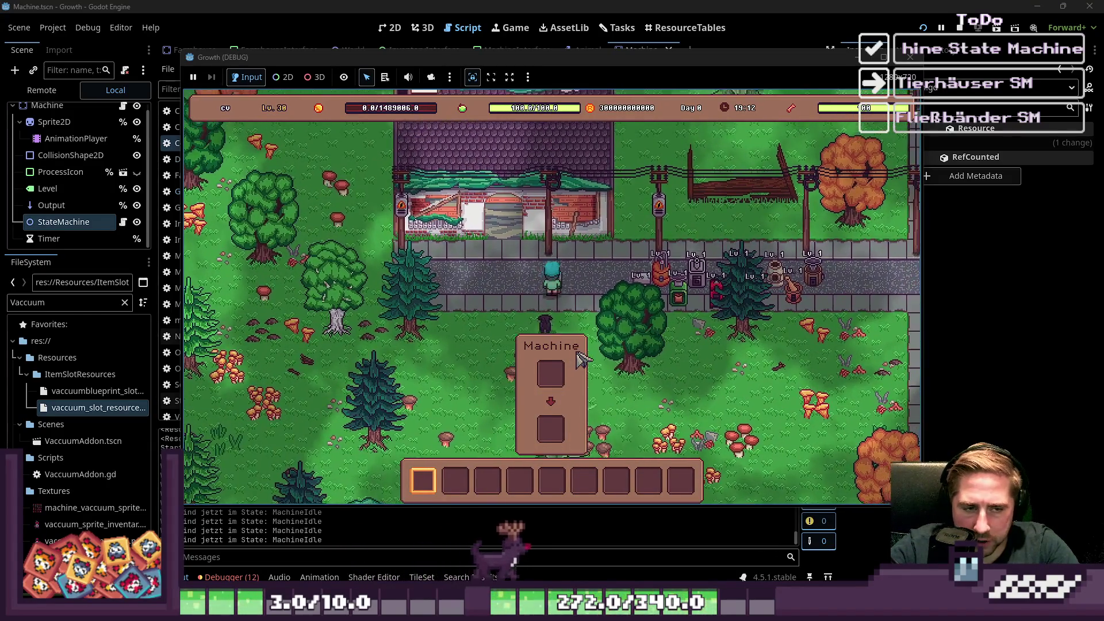
pyautogui.press('i')
pyautogui.press('i')
pyautogui.press('i')
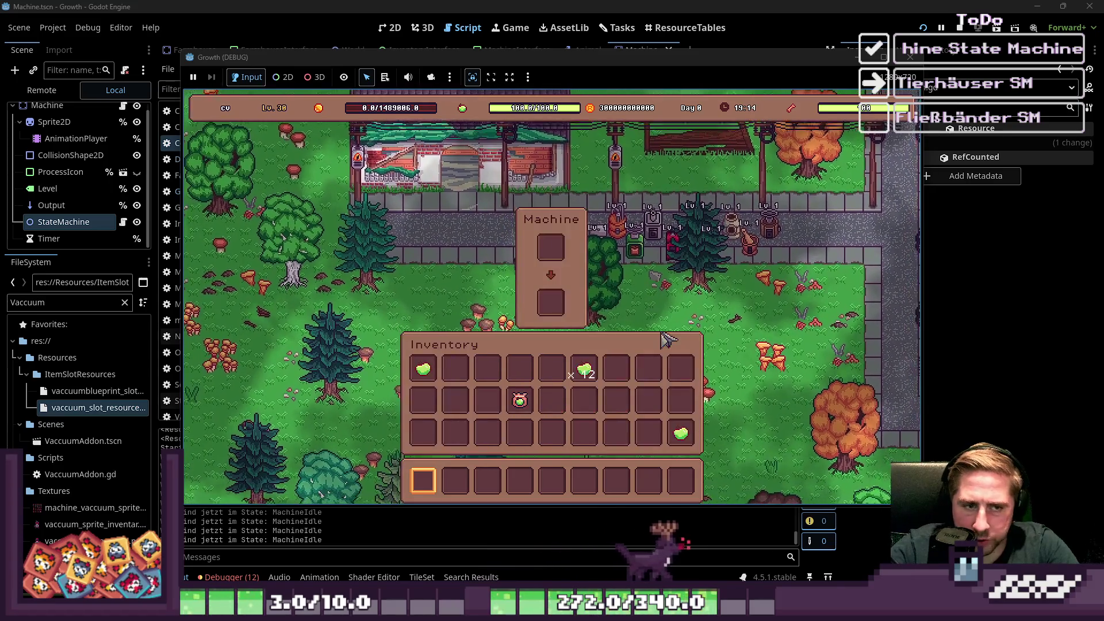
pyautogui.press('i')
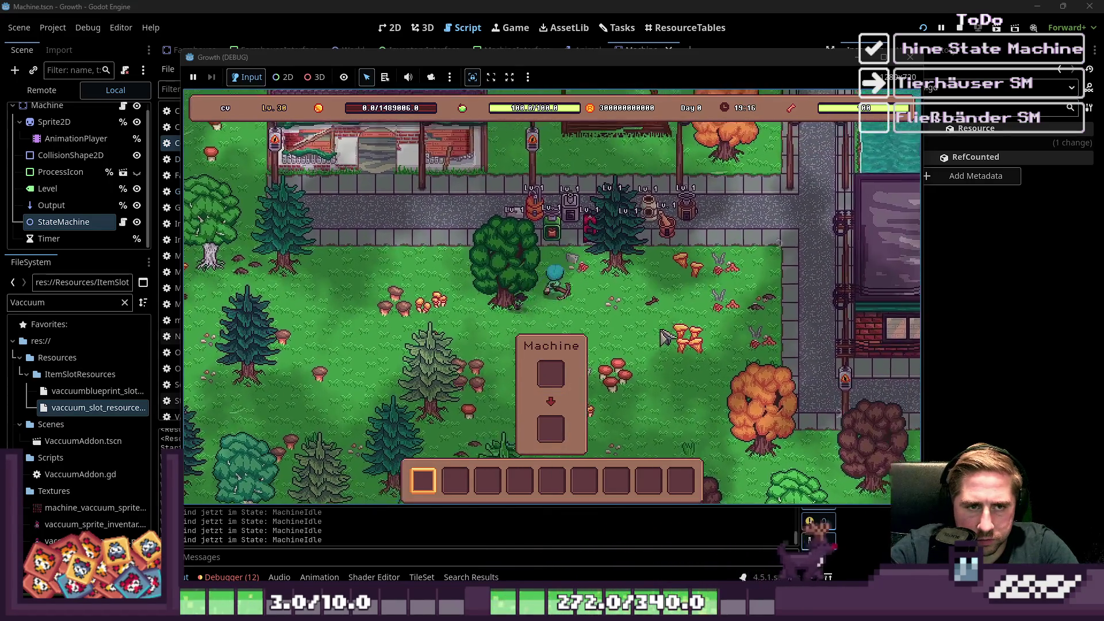
# Walk to the Composter and feed it the Leaves stack.
pyautogui.press('w')
pyautogui.press('d')
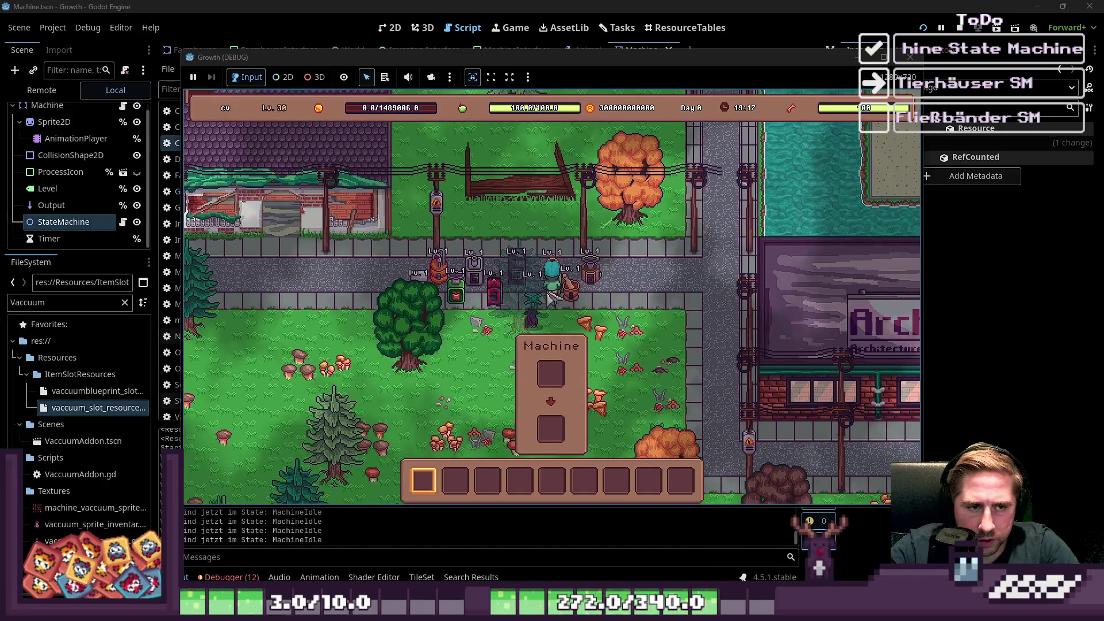
pyautogui.press('s')
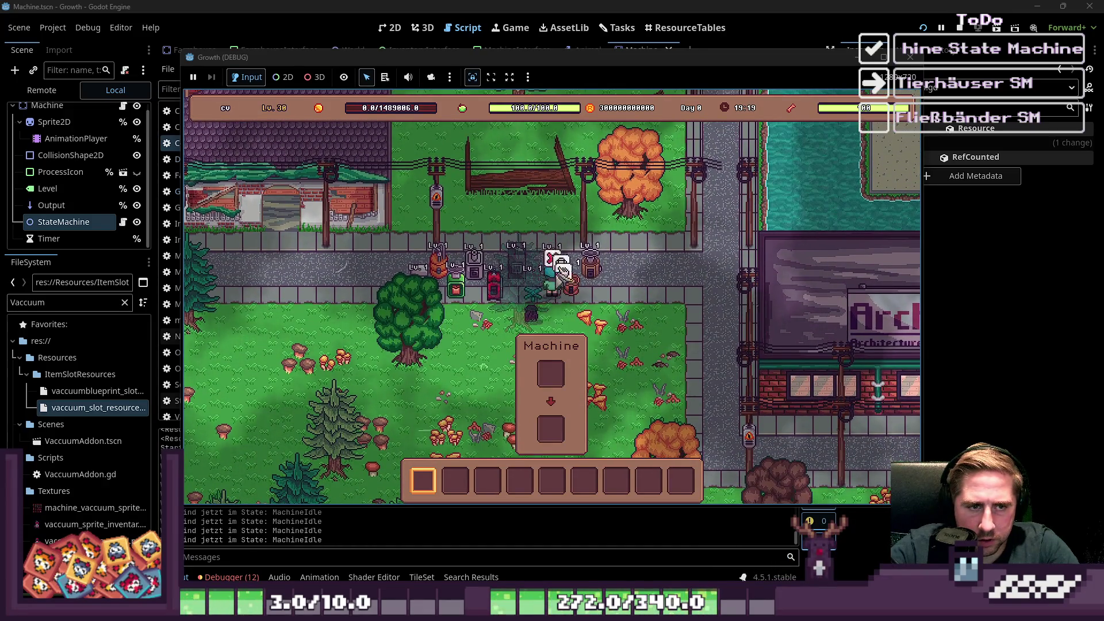
pyautogui.click(575, 253)
pyautogui.press('i')
pyautogui.click(581, 395)
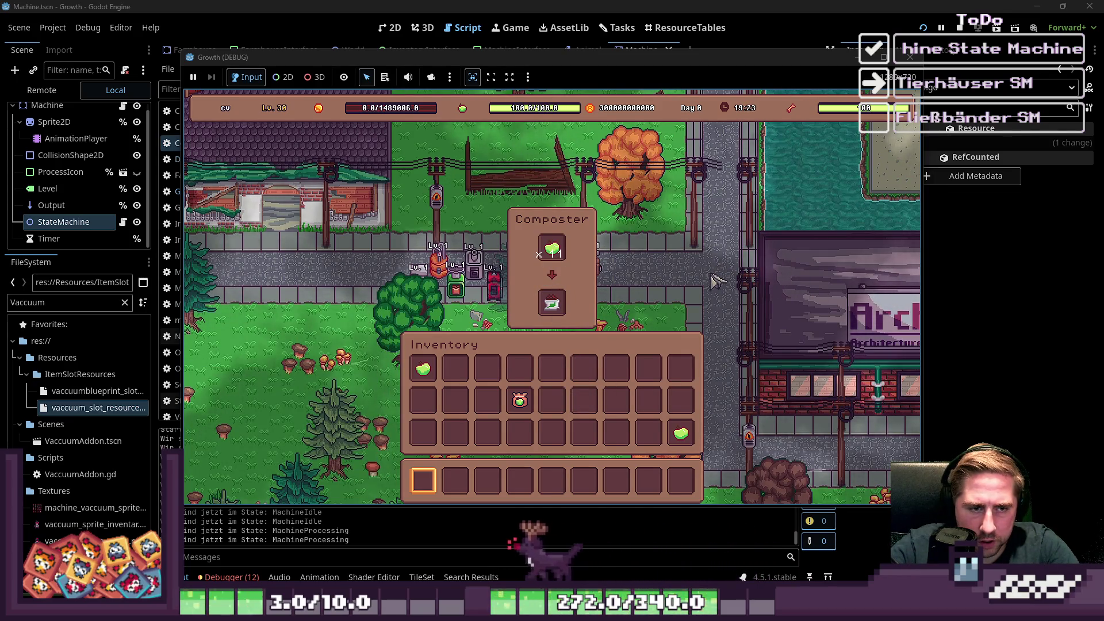
pyautogui.press('i')
pyautogui.press('s')
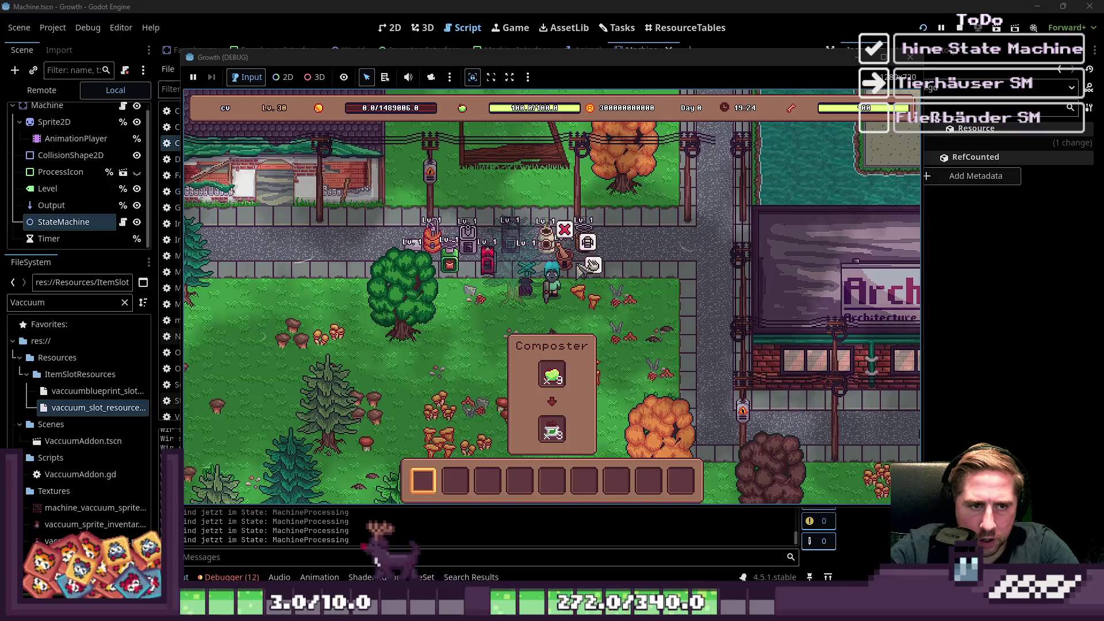
# Visit the Mortar, then walk up-left and open the Drill's panel.
pyautogui.click(587, 265)
pyautogui.press('i')
pyautogui.press('i')
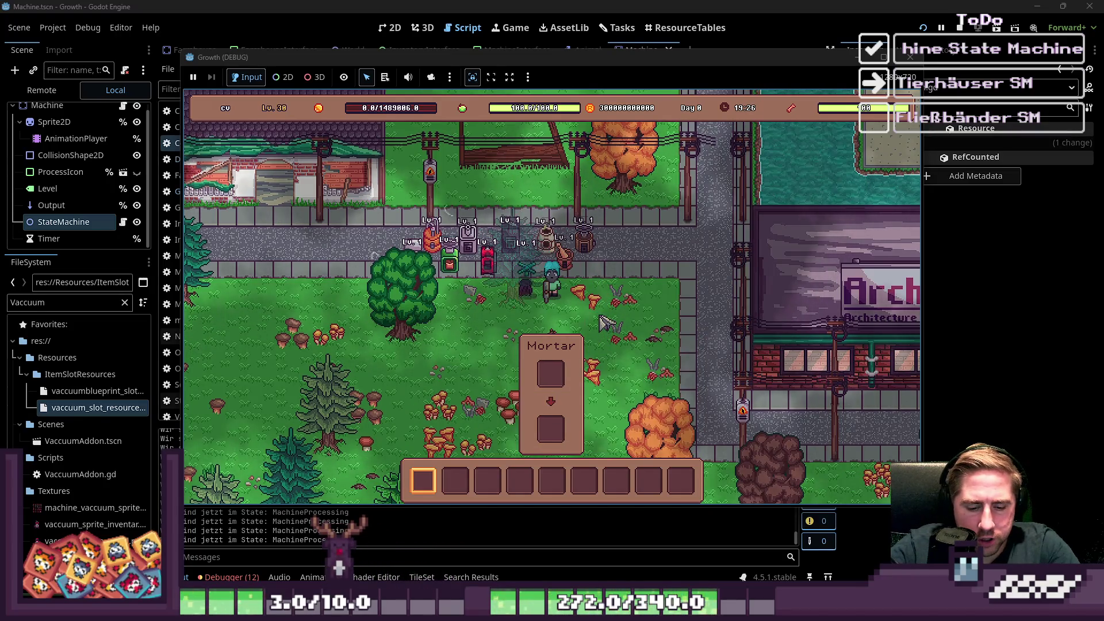
pyautogui.press('i')
pyautogui.press('i')
pyautogui.hotkey('w', 'a')
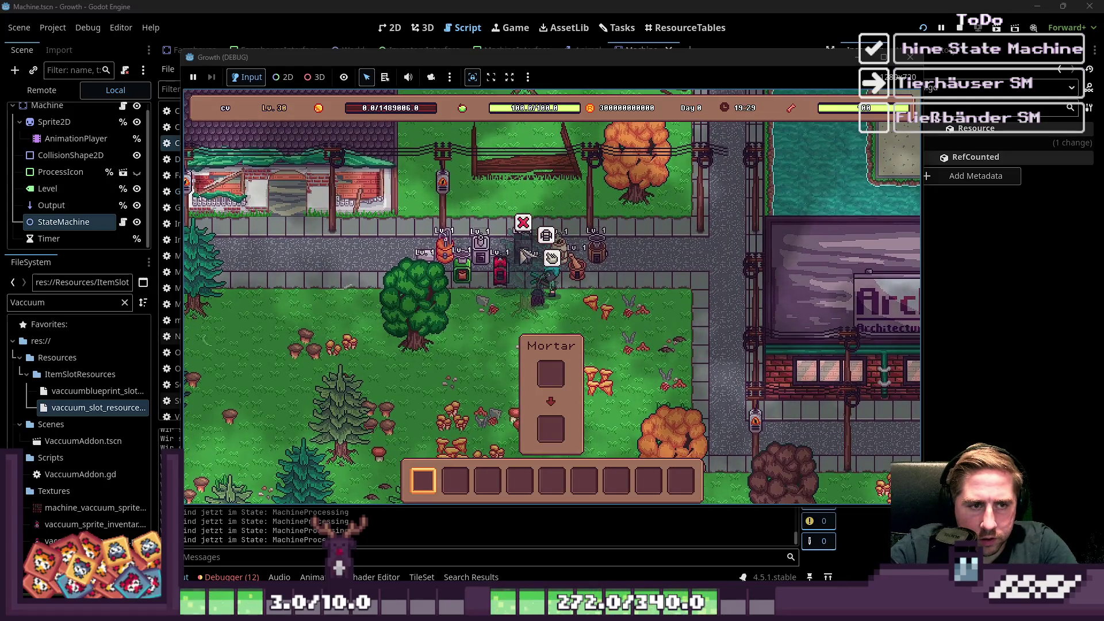
pyautogui.click(525, 256)
# Collect a certificate and Sheet Metal from the Drill and load an Apple into its input.
pyautogui.press('i')
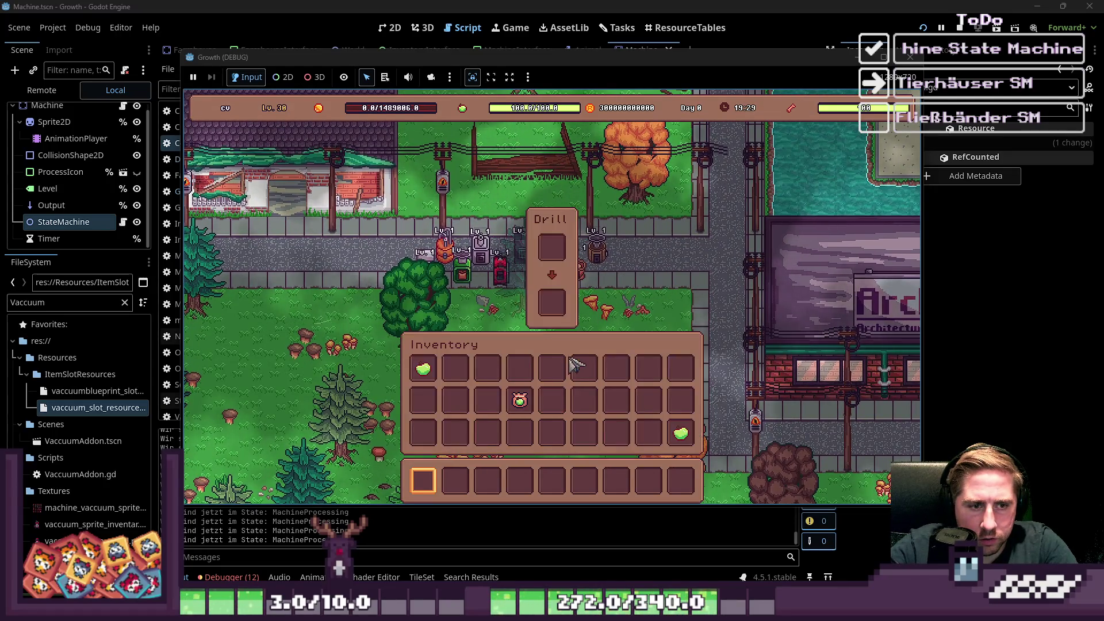
pyautogui.moveTo(520, 398)
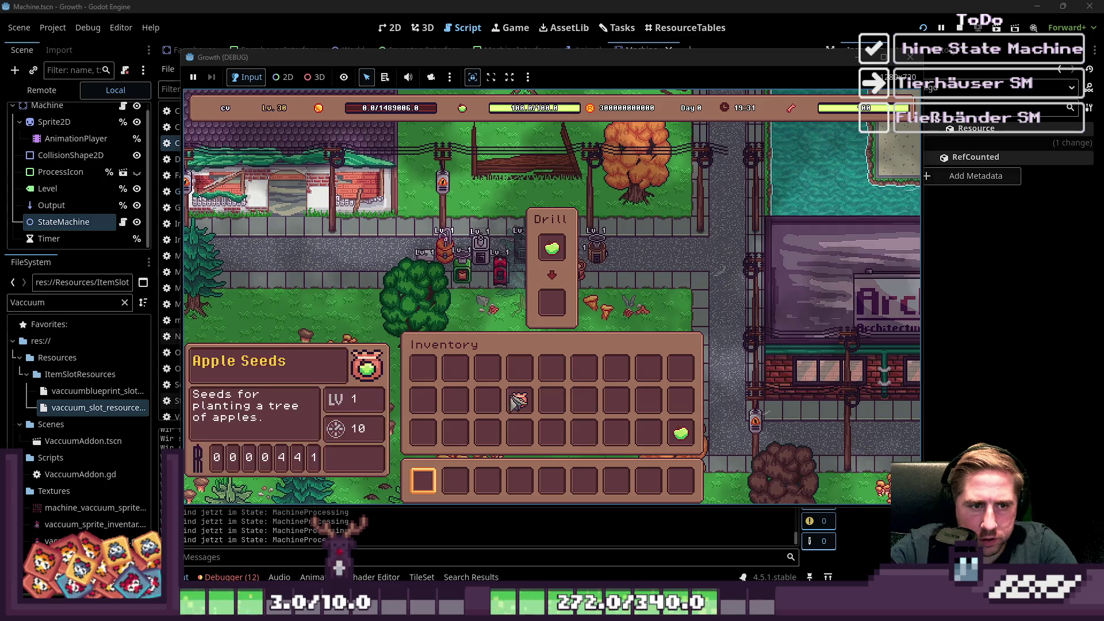
pyautogui.click(552, 303)
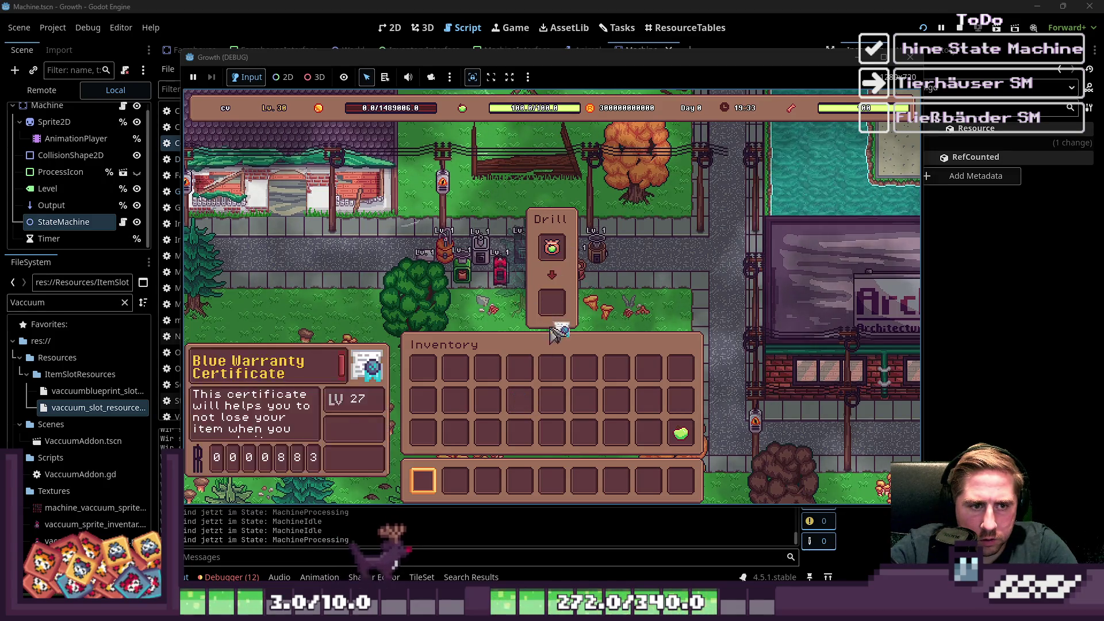
pyautogui.click(552, 368)
pyautogui.click(552, 303)
pyautogui.click(585, 368)
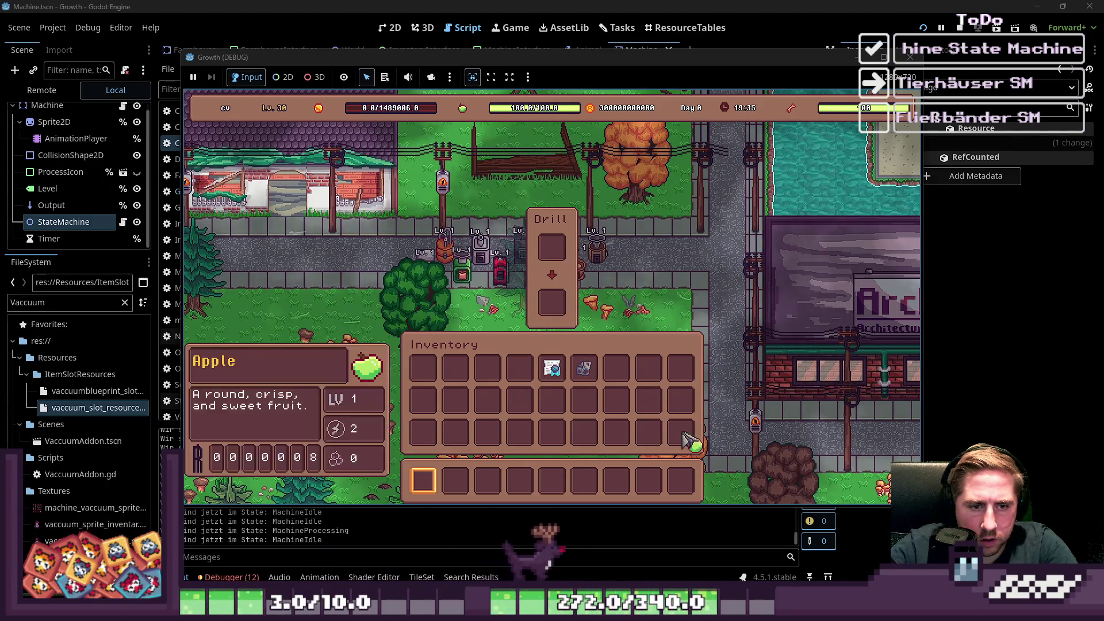
pyautogui.click(681, 432)
pyautogui.click(553, 247)
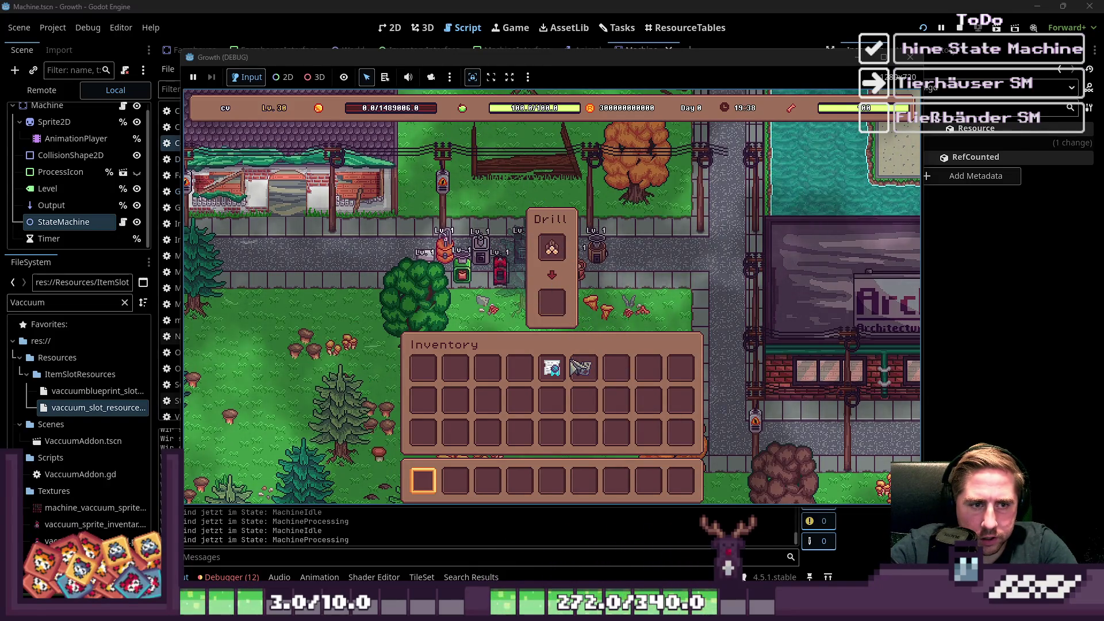
# Cycle Sand, Leaves, Blue and Green Warranty Certificates and a Birch Log through the Drill.
pyautogui.click(550, 250)
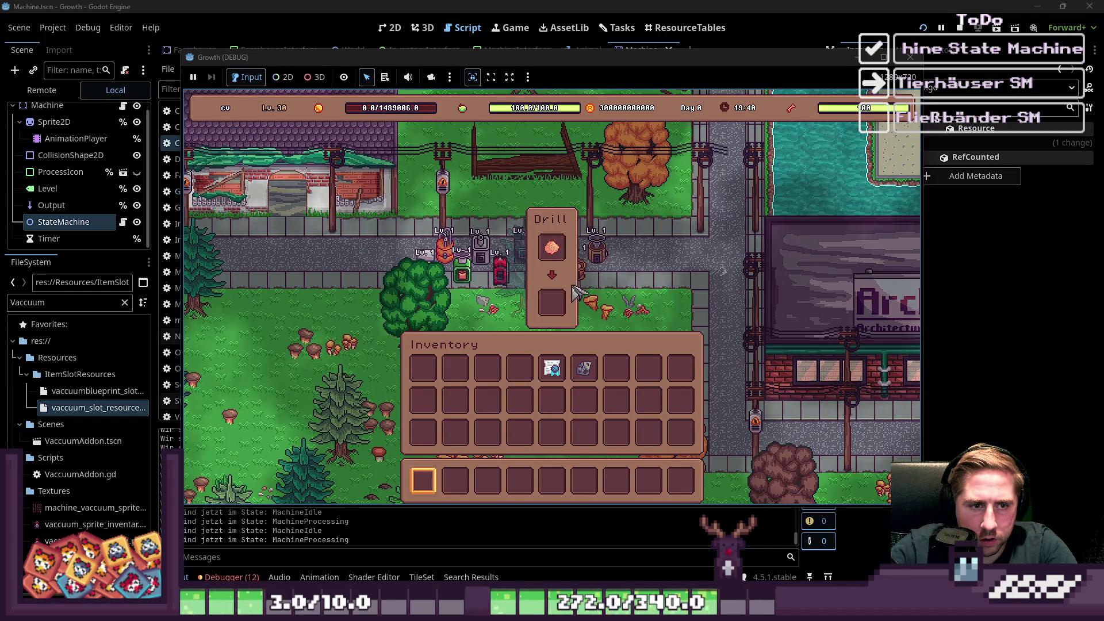
pyautogui.click(564, 307)
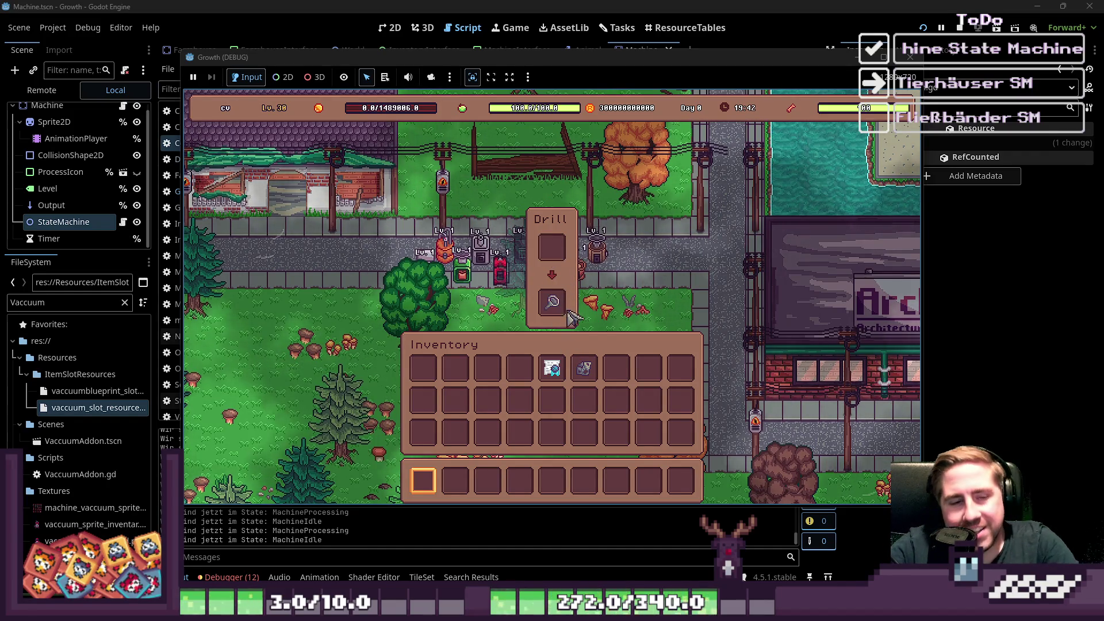
pyautogui.click(553, 303)
pyautogui.click(552, 247)
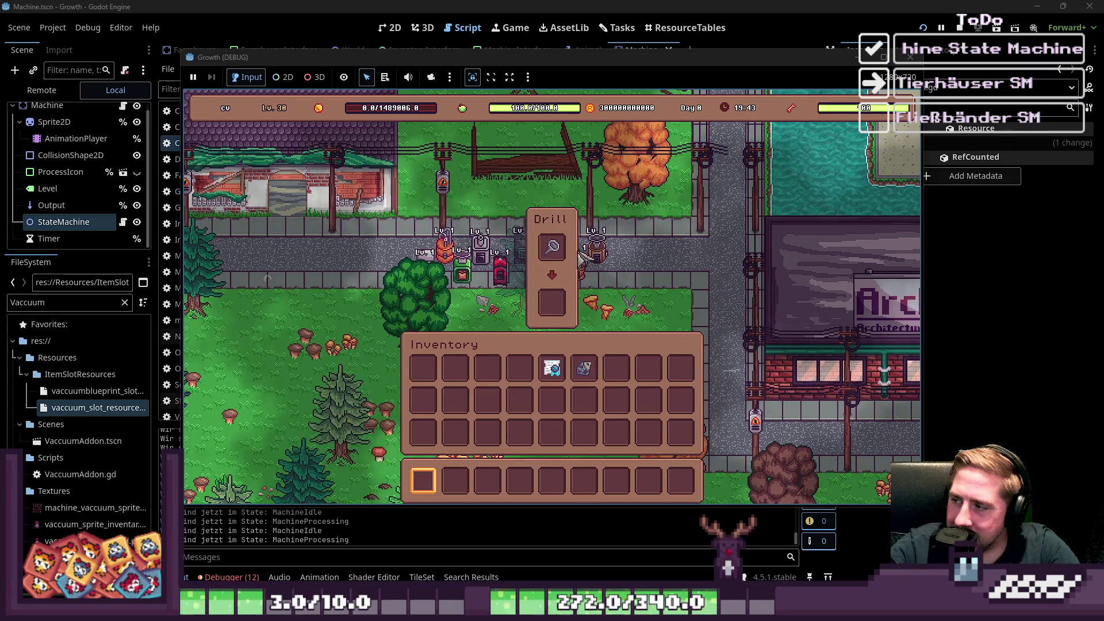
pyautogui.click(552, 248)
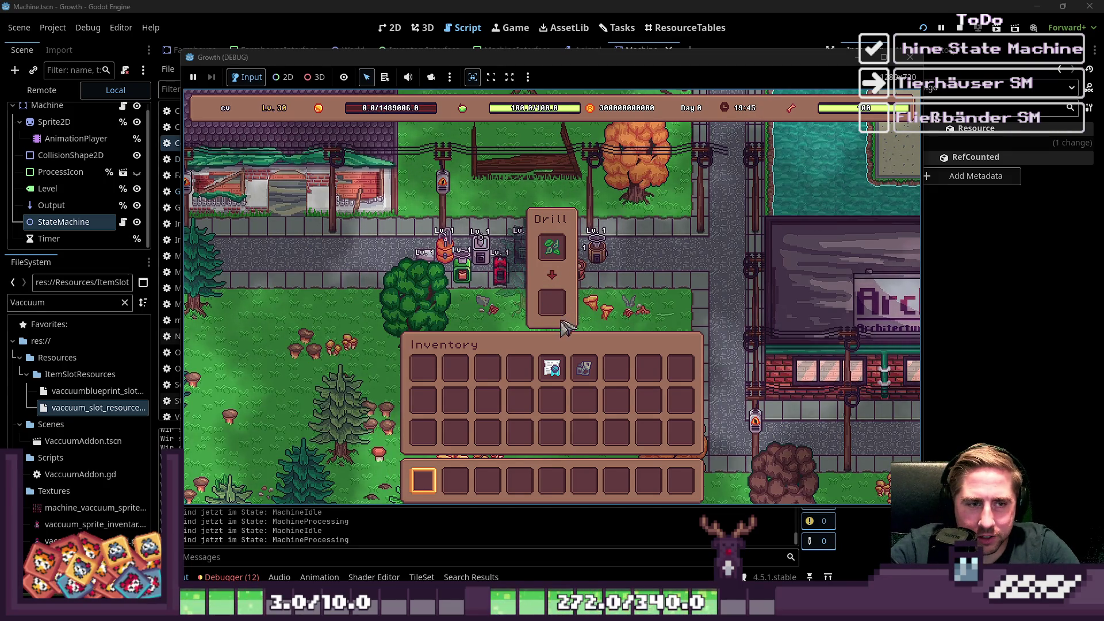
pyautogui.click(554, 250)
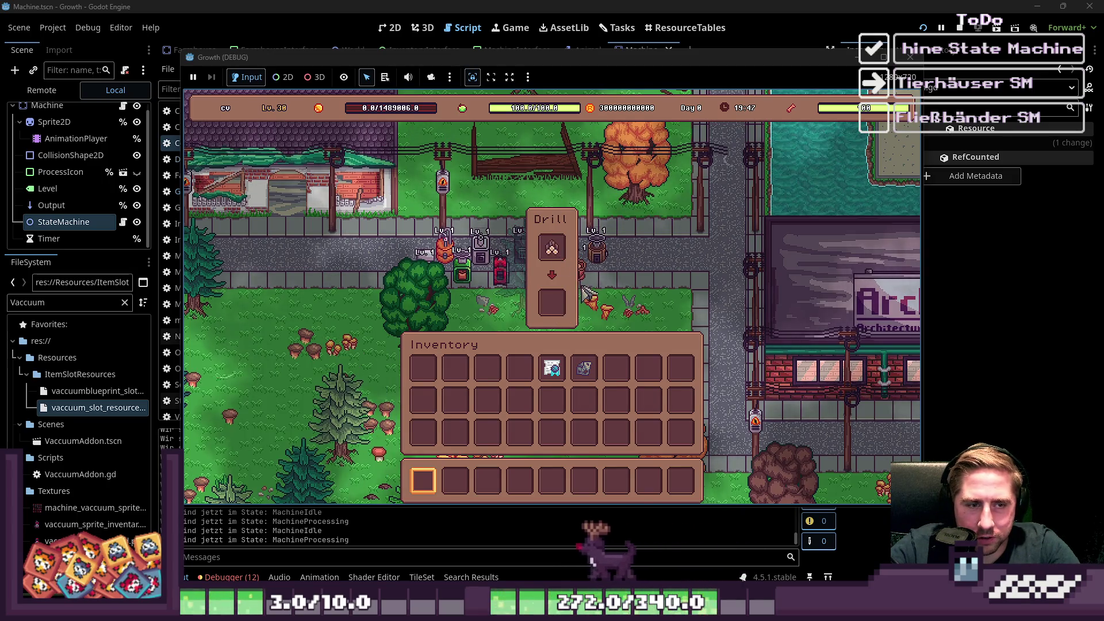
pyautogui.click(552, 247)
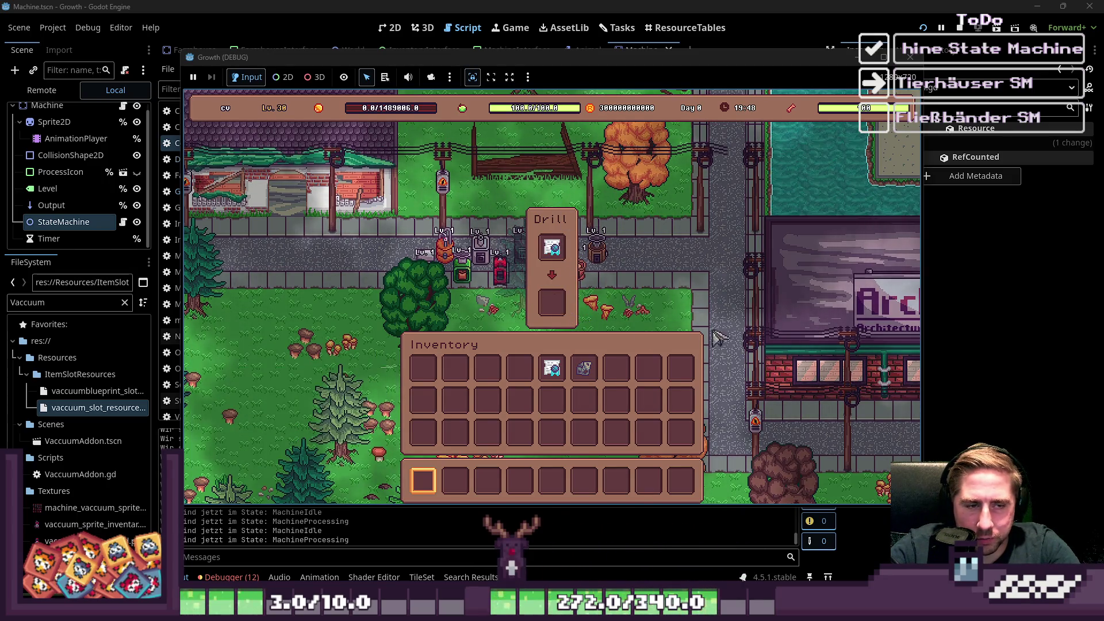
pyautogui.click(553, 246)
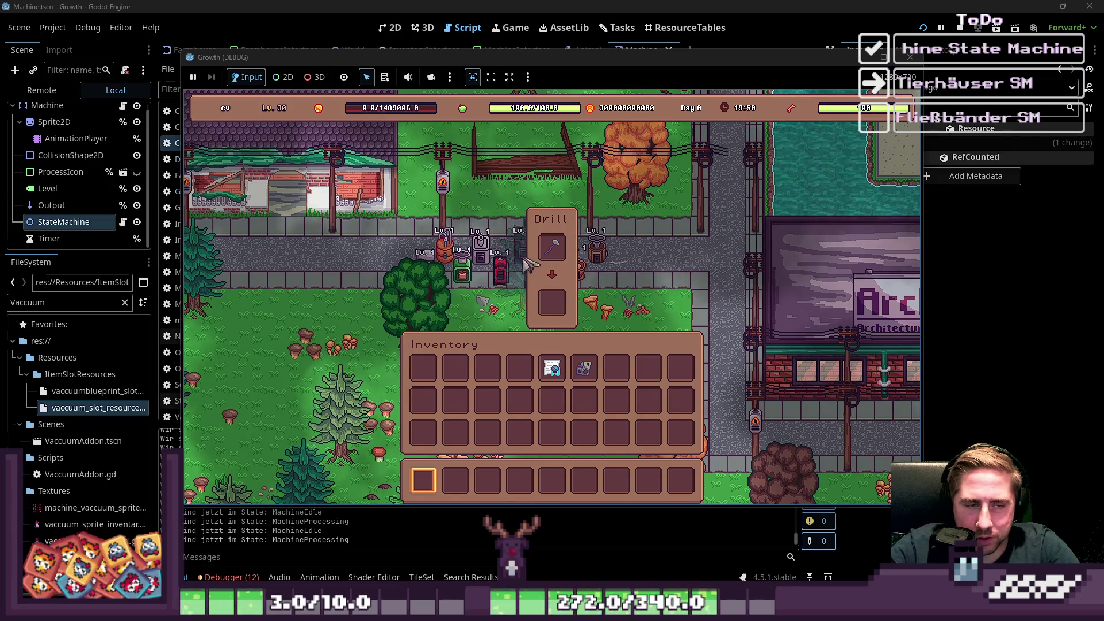
pyautogui.click(555, 253)
pyautogui.click(557, 253)
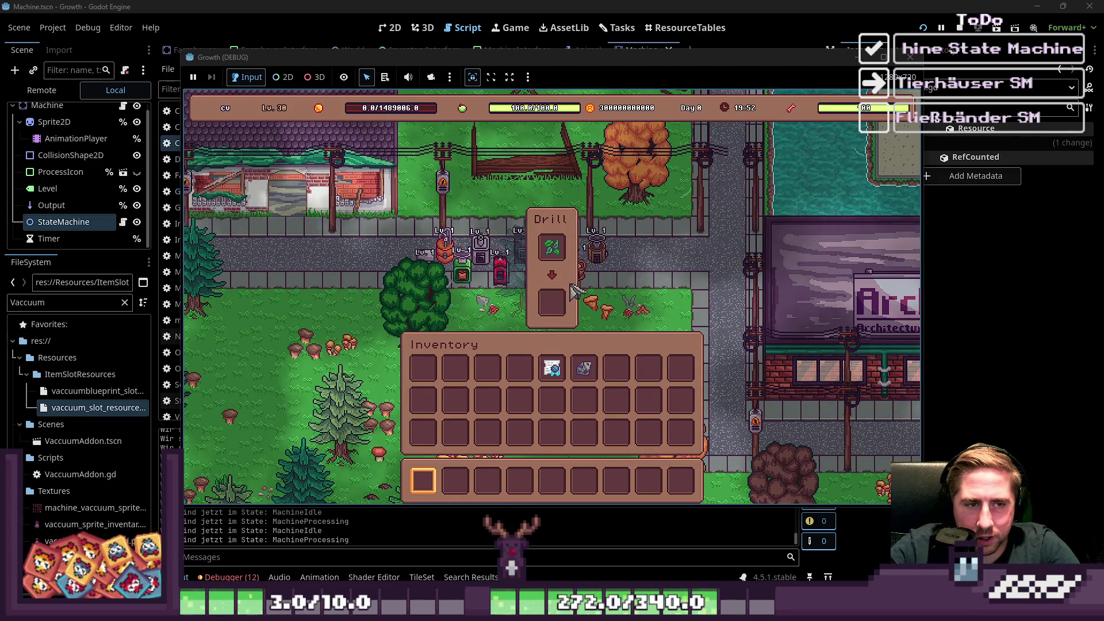
pyautogui.click(546, 256)
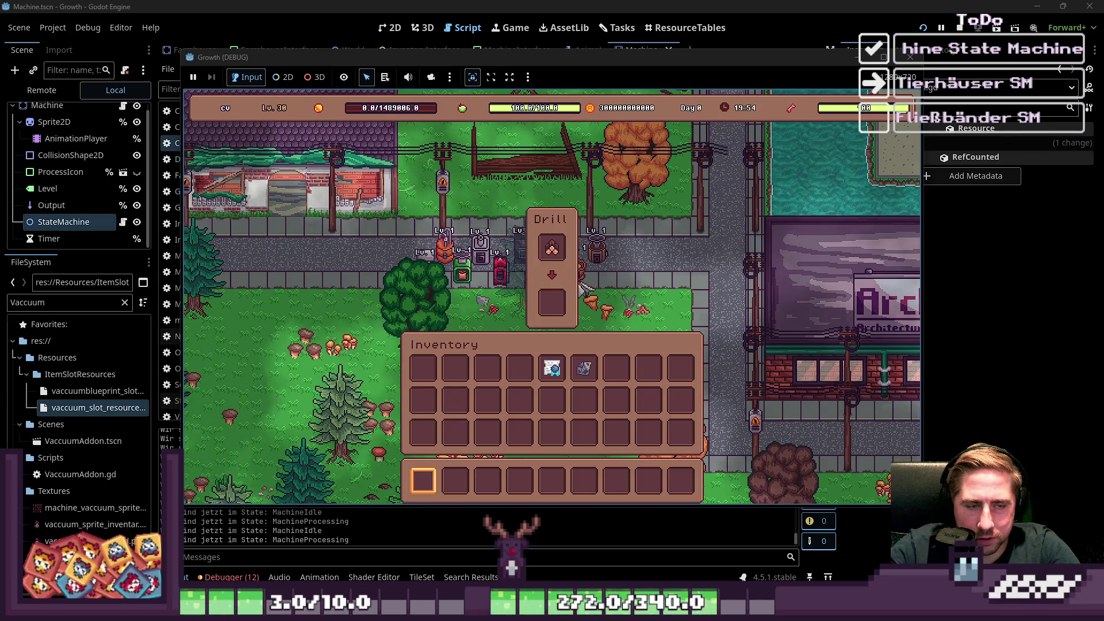
pyautogui.click(552, 248)
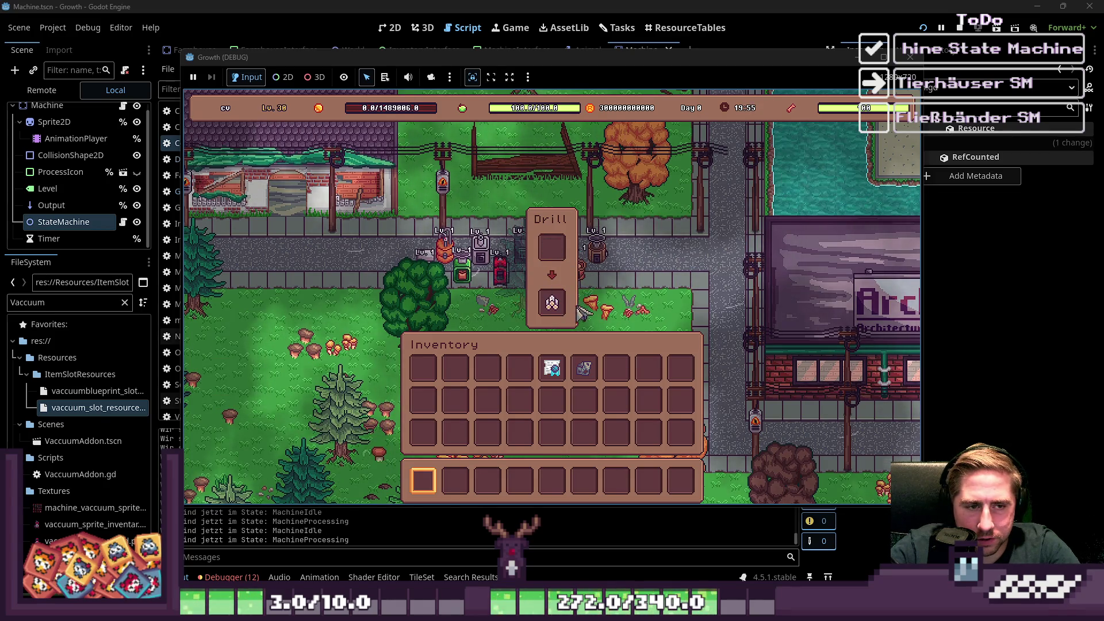
pyautogui.click(555, 250)
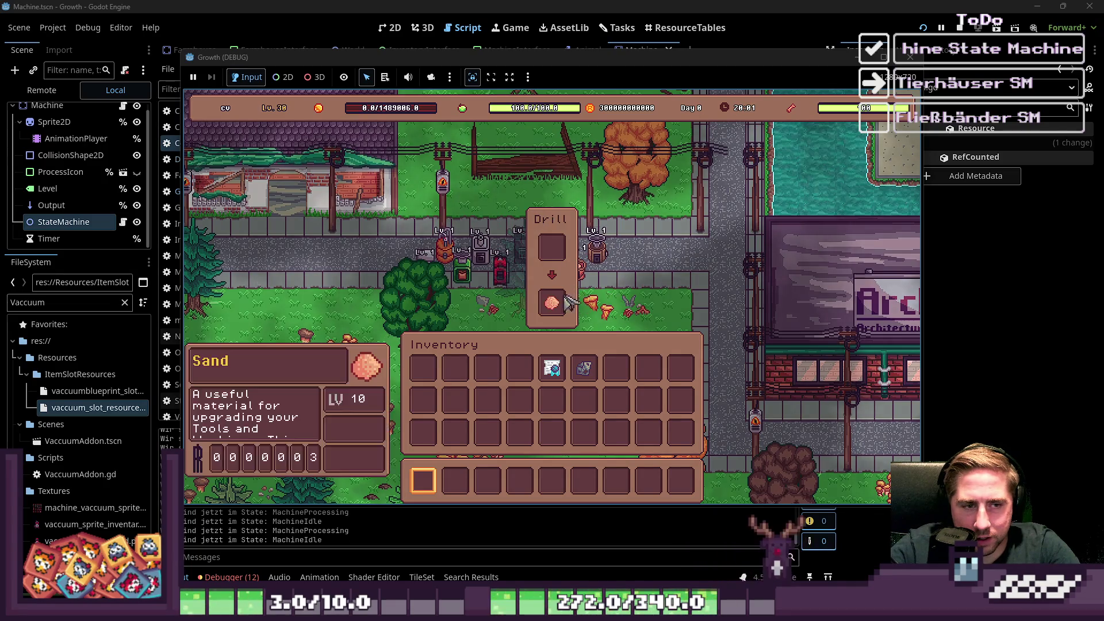
# Feed Sand, a Hopper, Leaves, a Gear Wheel and a Maple Log back through the Drill.
pyautogui.click(566, 301)
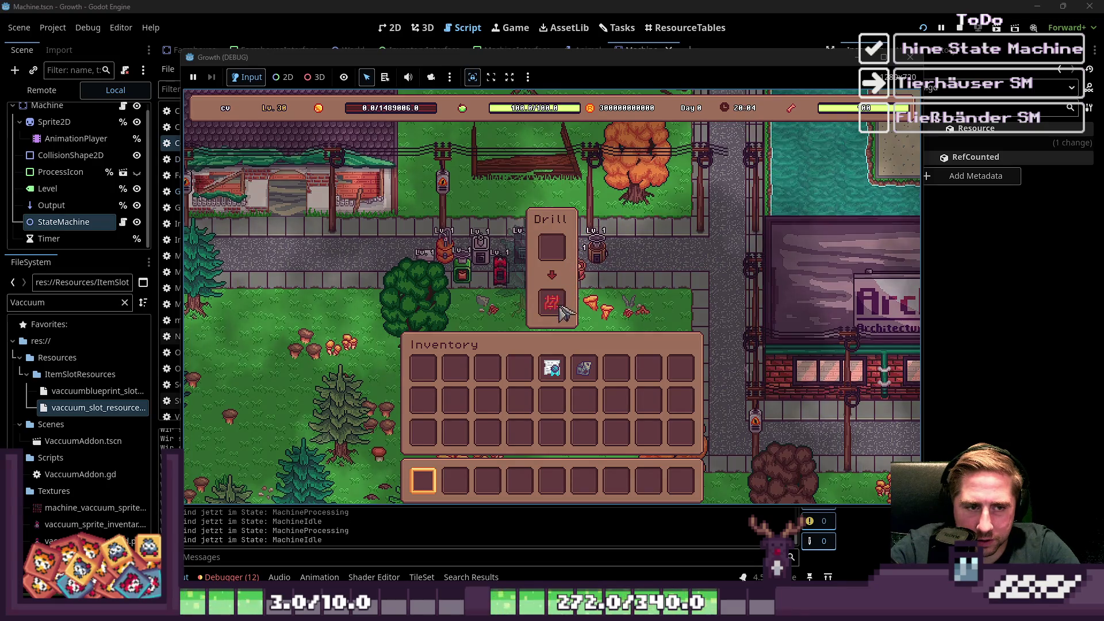
pyautogui.click(567, 314)
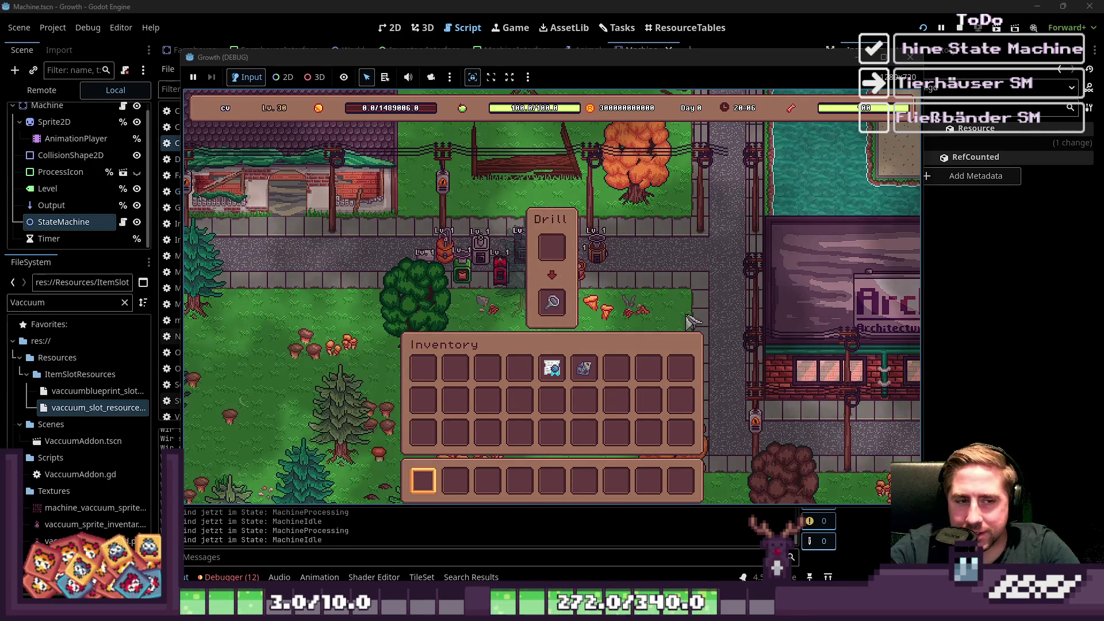
pyautogui.click(553, 302)
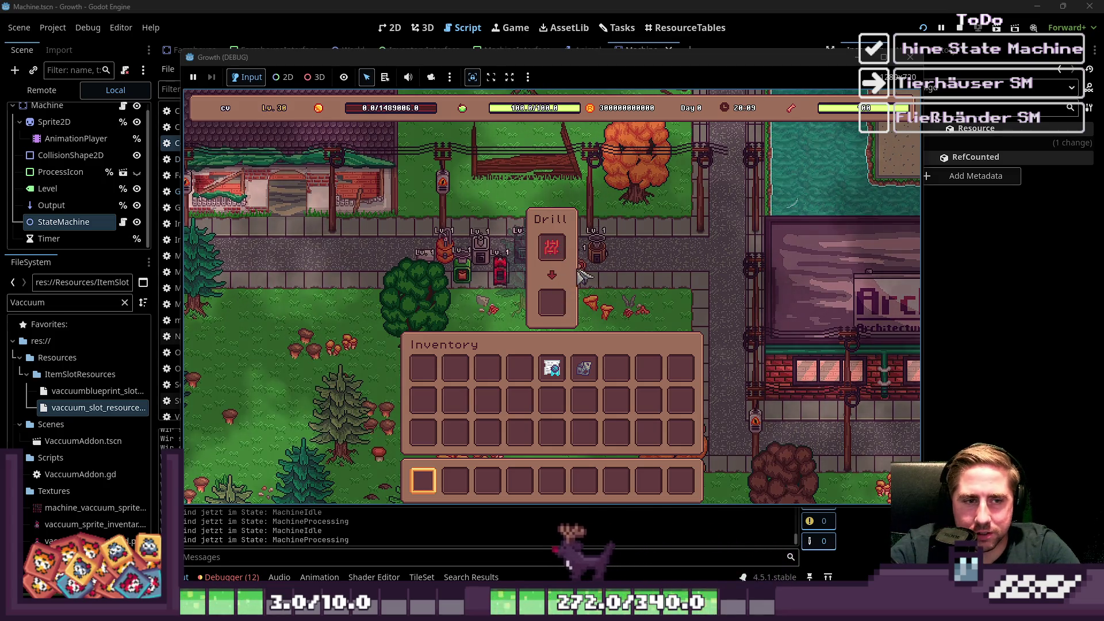
pyautogui.click(552, 249)
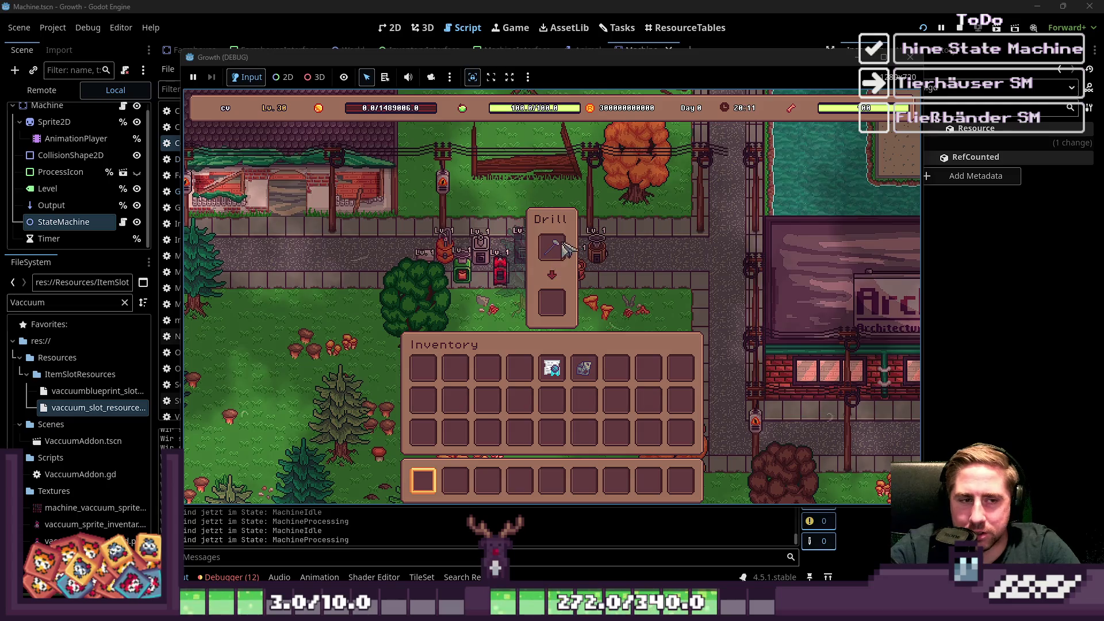
pyautogui.click(552, 248)
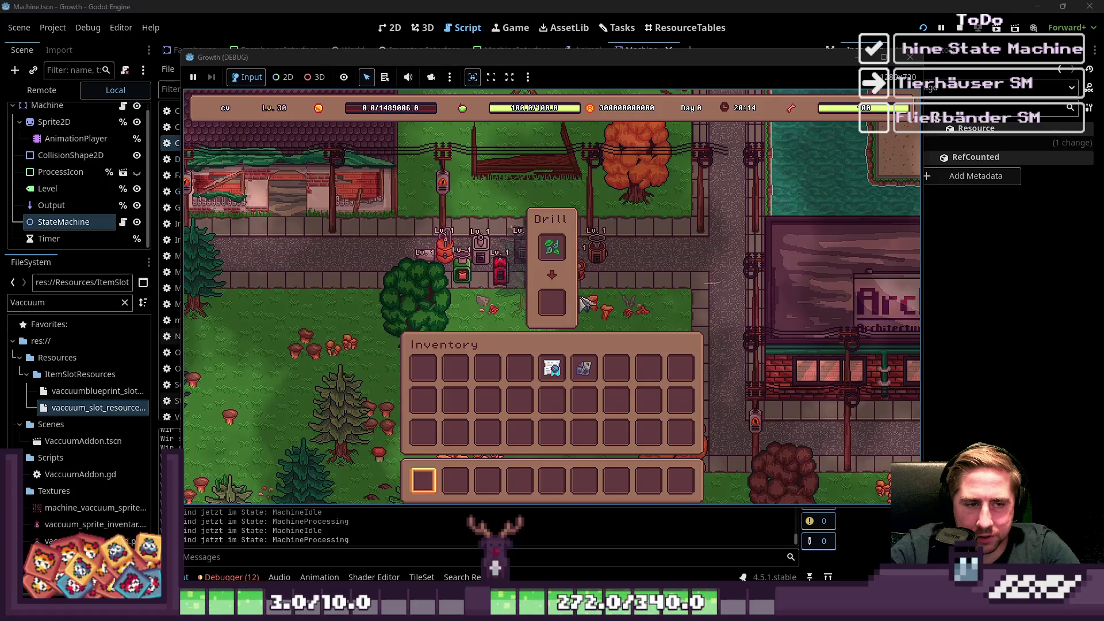
pyautogui.moveTo(552, 299); pyautogui.dragTo(549, 265)
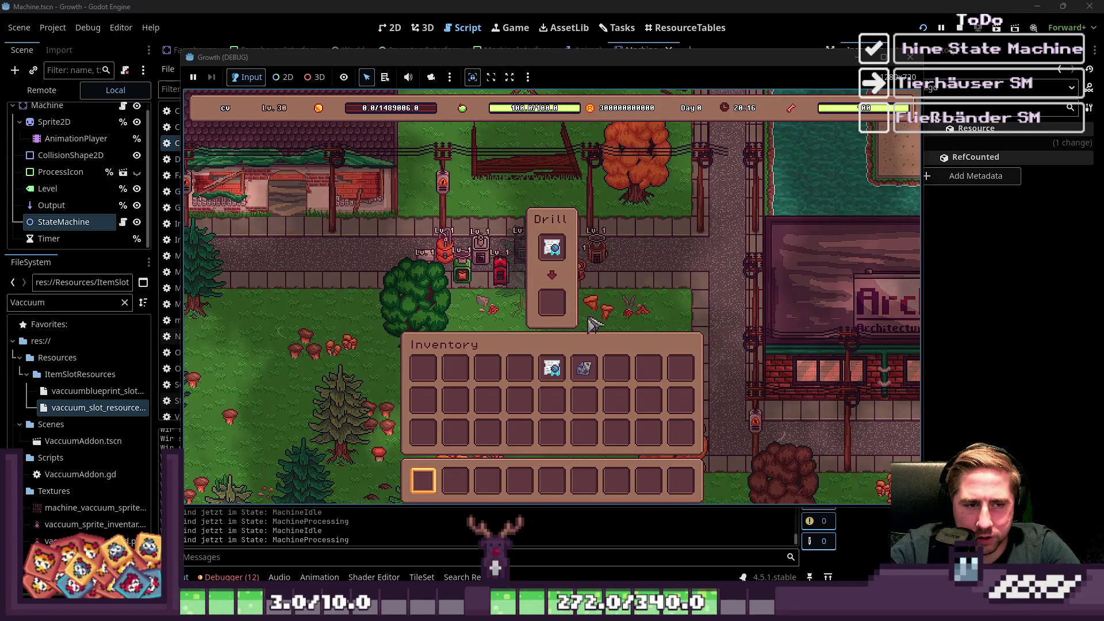
pyautogui.moveTo(561, 315); pyautogui.dragTo(555, 256)
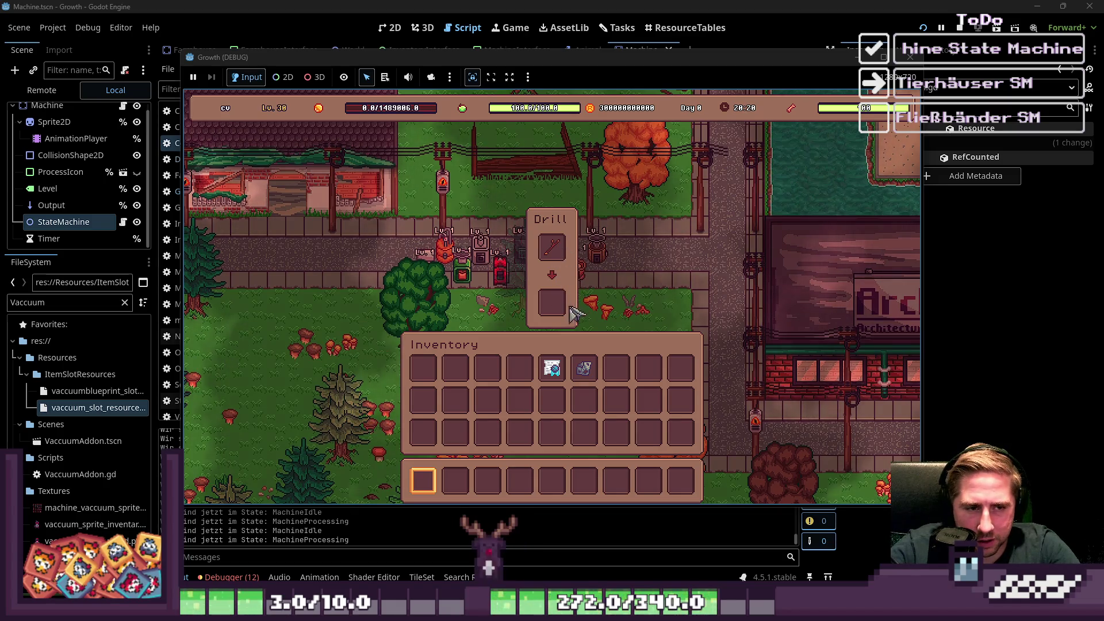
pyautogui.moveTo(546, 305)
pyautogui.mouseDown()
pyautogui.moveTo(568, 244)
pyautogui.moveTo(559, 258)
pyautogui.mouseUp()
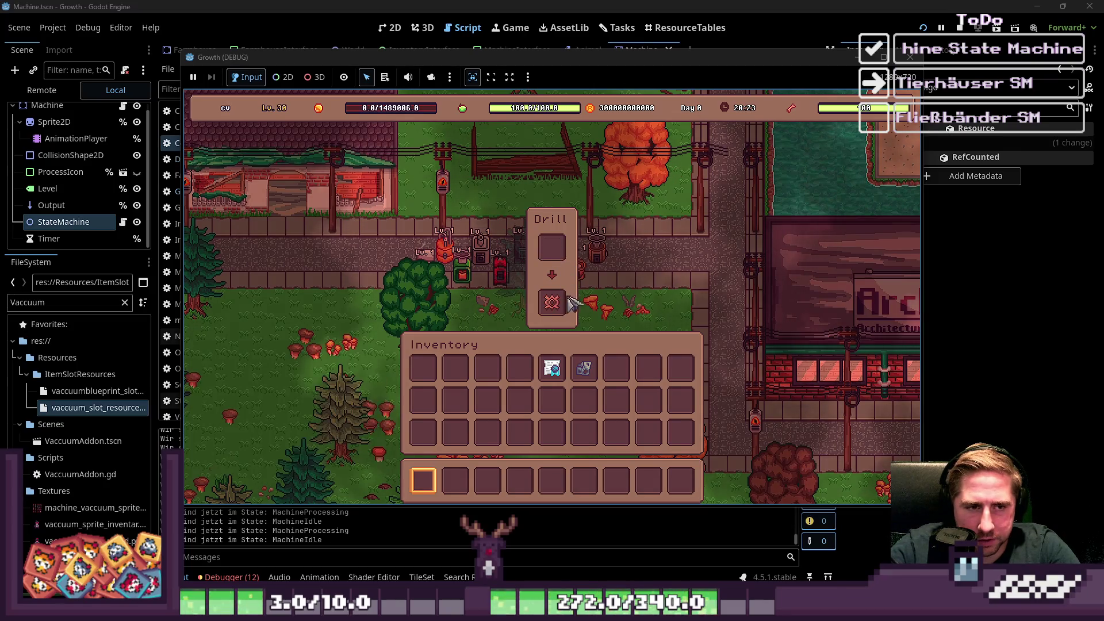
pyautogui.moveTo(552, 302); pyautogui.dragTo(558, 261)
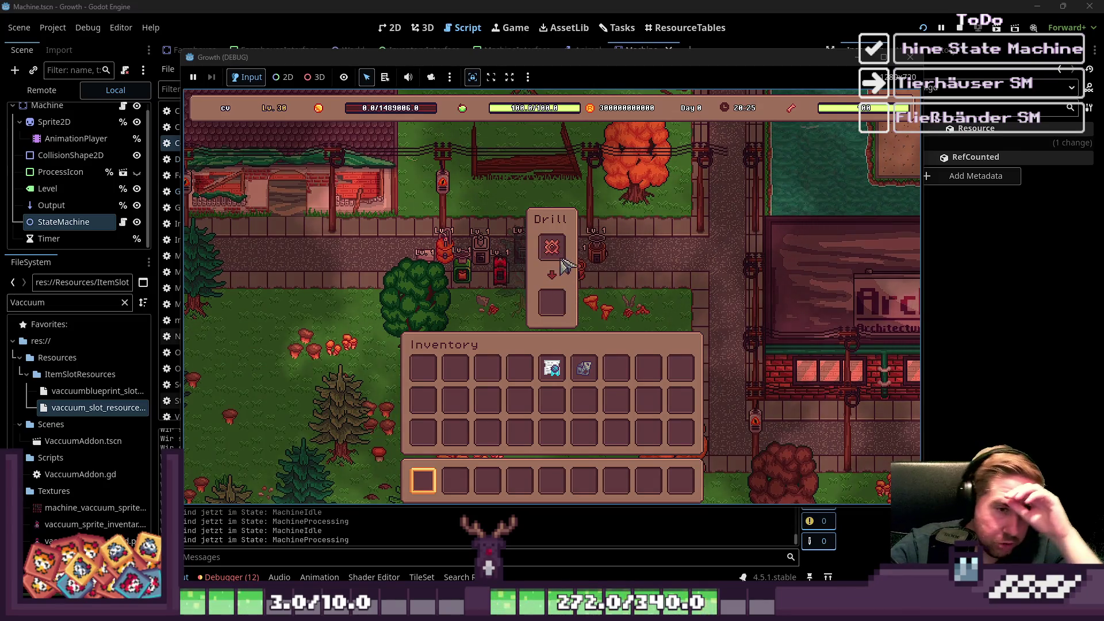
pyautogui.moveTo(555, 305); pyautogui.dragTo(567, 263)
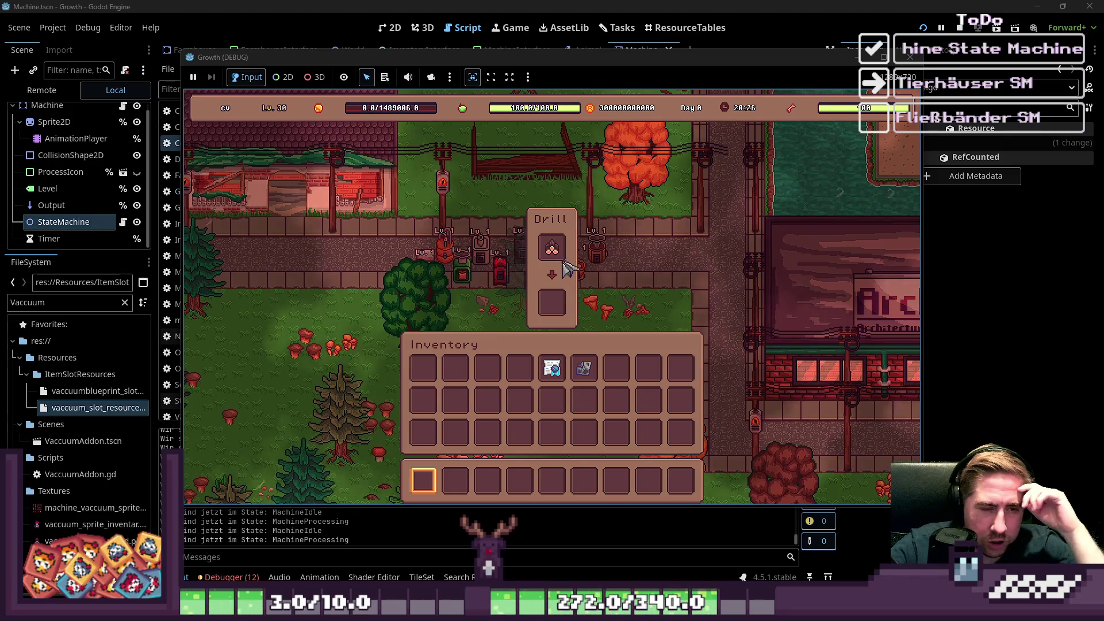
pyautogui.moveTo(553, 301)
pyautogui.mouseDown()
pyautogui.moveTo(560, 281)
pyautogui.moveTo(550, 253)
pyautogui.mouseUp()
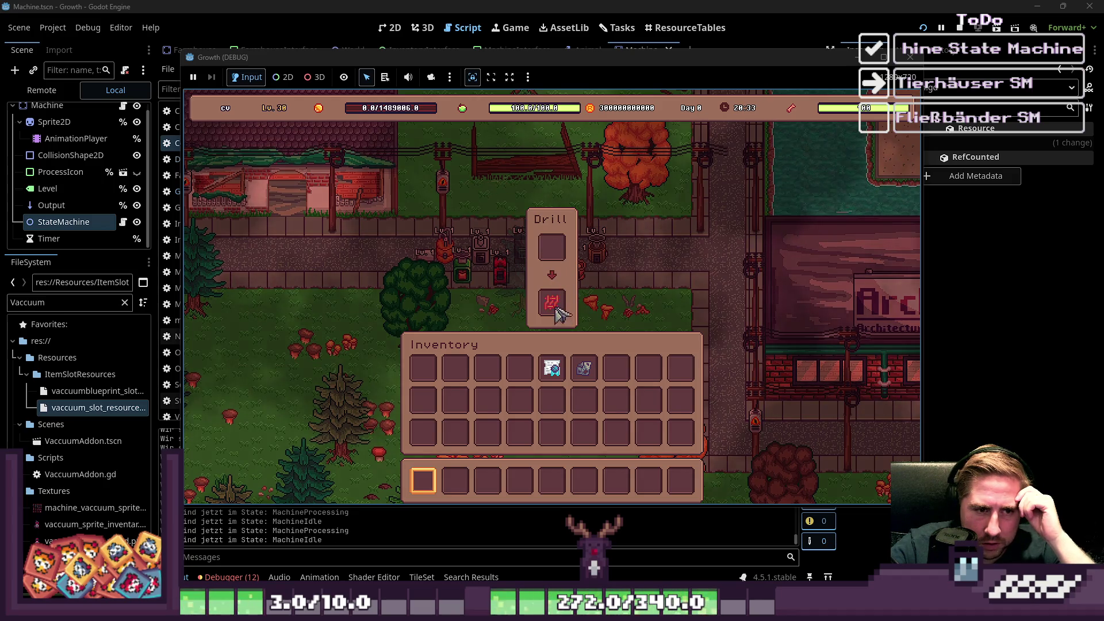
pyautogui.moveTo(551, 251); pyautogui.dragTo(552, 253)
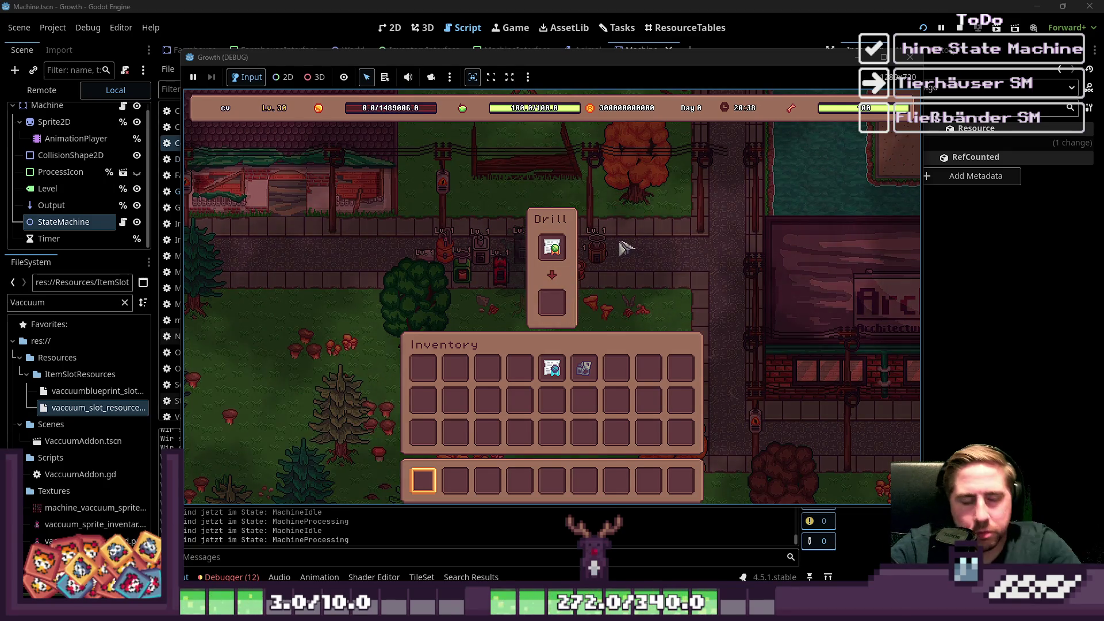
# Drag the 99-Stone stack from the F1 debug item grid into the hotbar, then open the Mortar.
pyautogui.press('i')
pyautogui.press('i')
pyautogui.press('i')
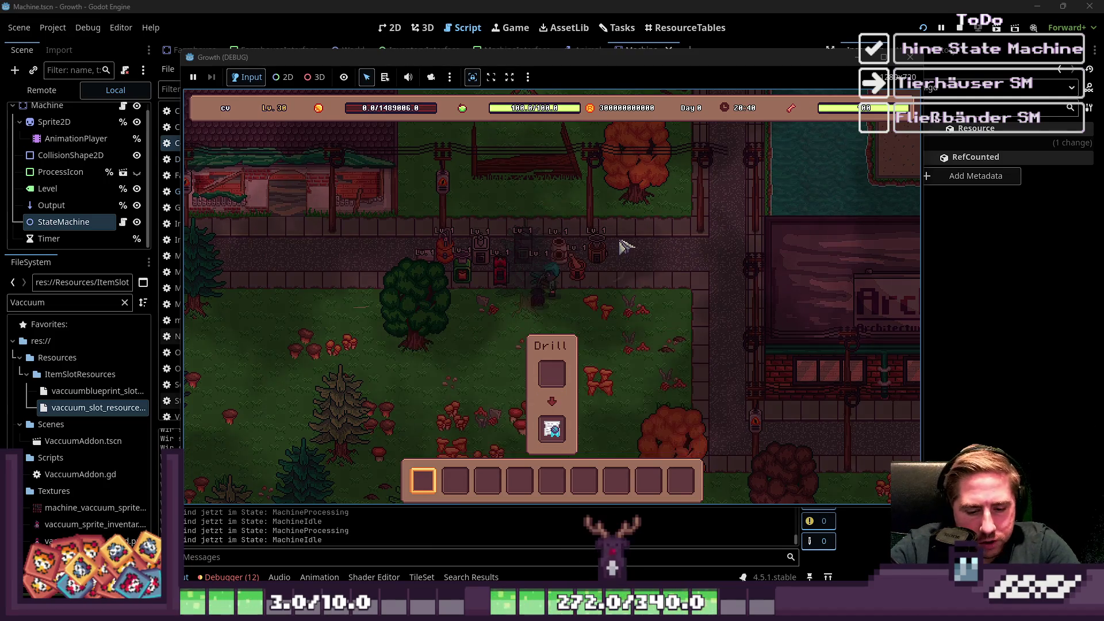
pyautogui.press('F1')
pyautogui.scroll(-8, 620, 236)
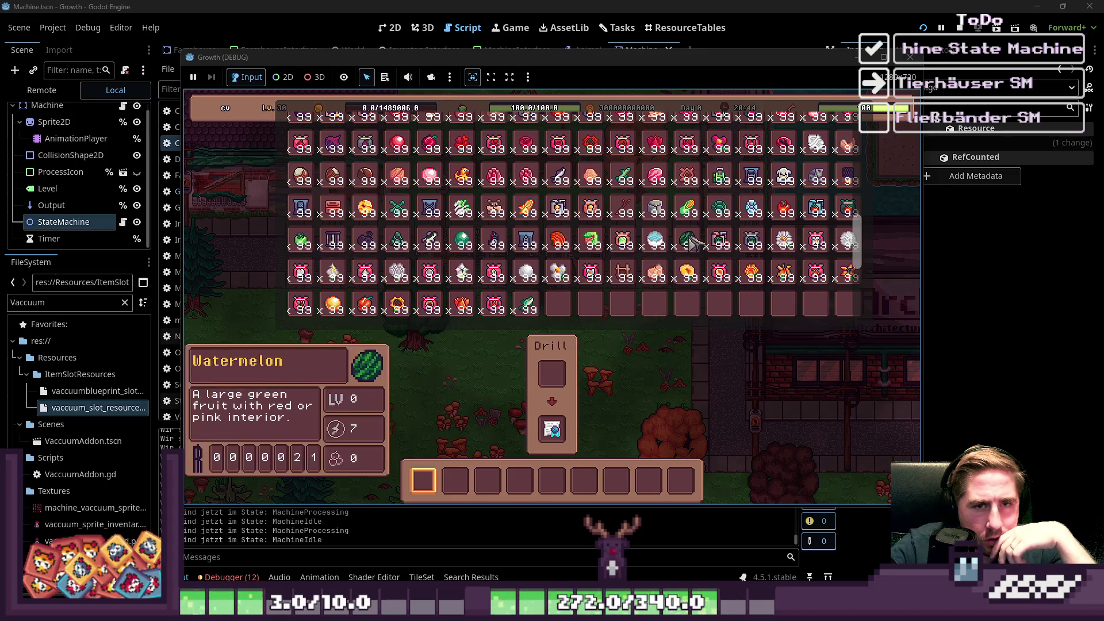
pyautogui.scroll(1, 689, 270)
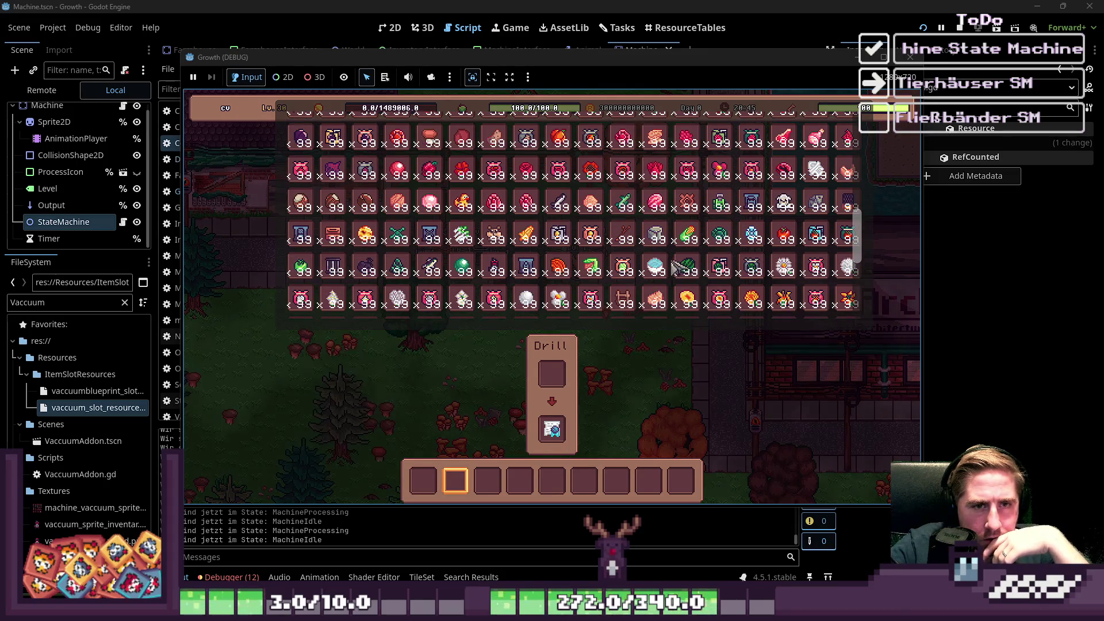
pyautogui.scroll(1, 658, 259)
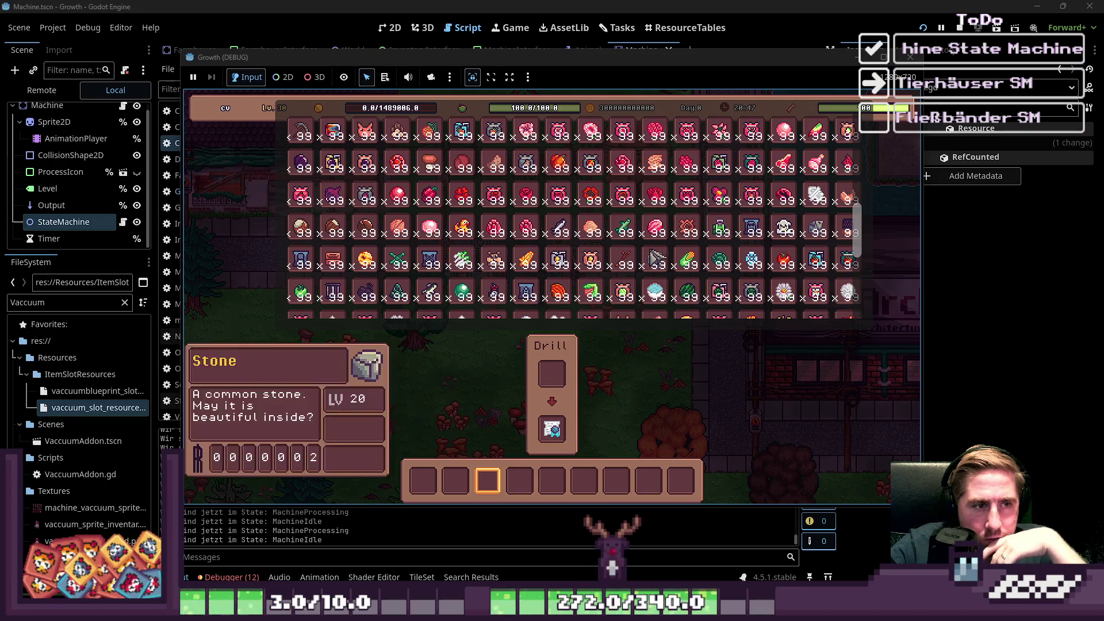
pyautogui.scroll(-2, 638, 250)
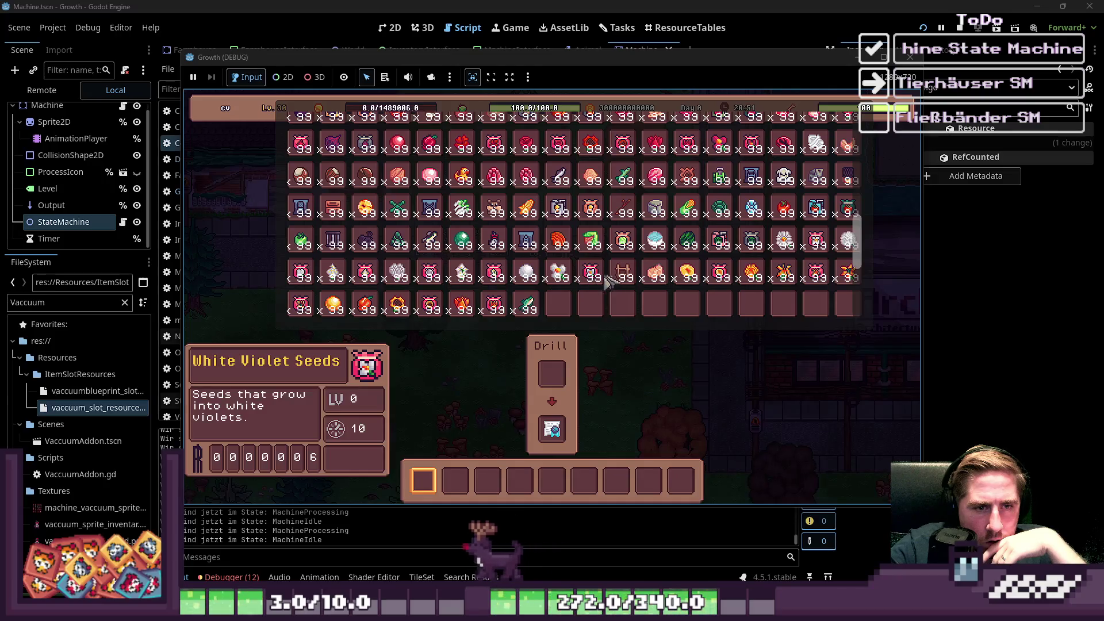
pyautogui.scroll(1, 659, 289)
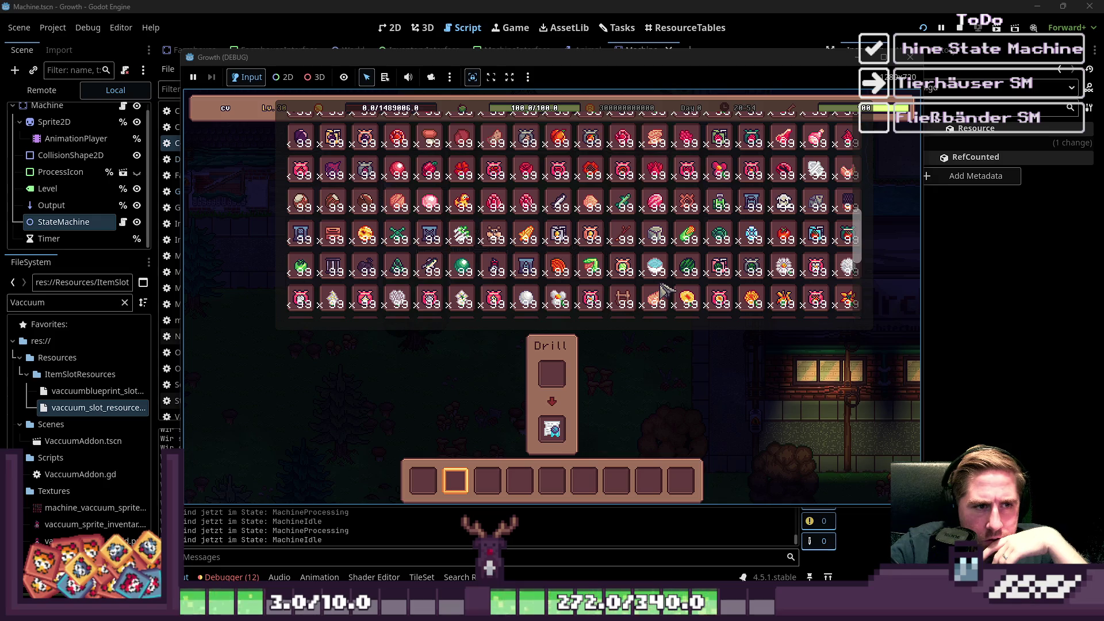
pyautogui.moveTo(657, 236); pyautogui.dragTo(638, 425)
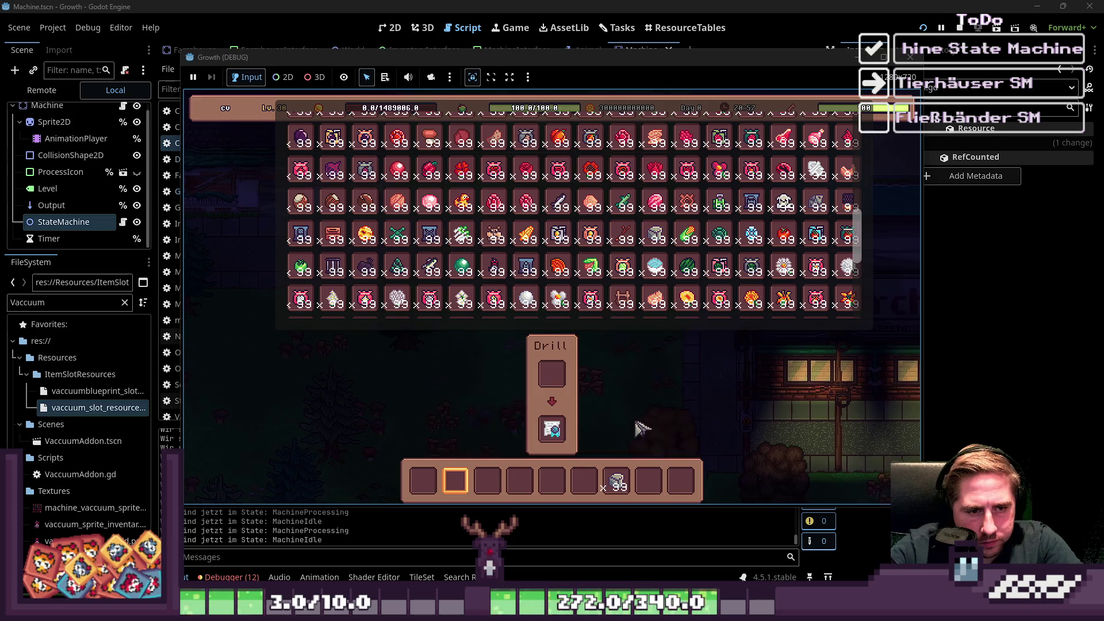
pyautogui.press('i')
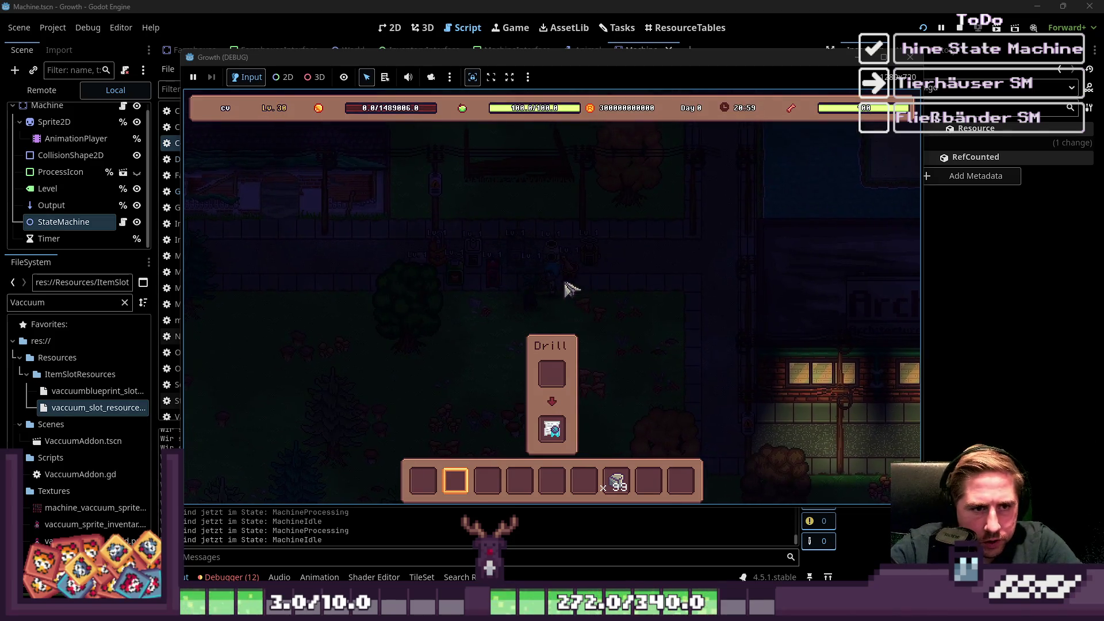
pyautogui.click(592, 280)
# Load the Stone stack into the Mortar's input, triggering the MortarAddon.gd error.
pyautogui.press('i')
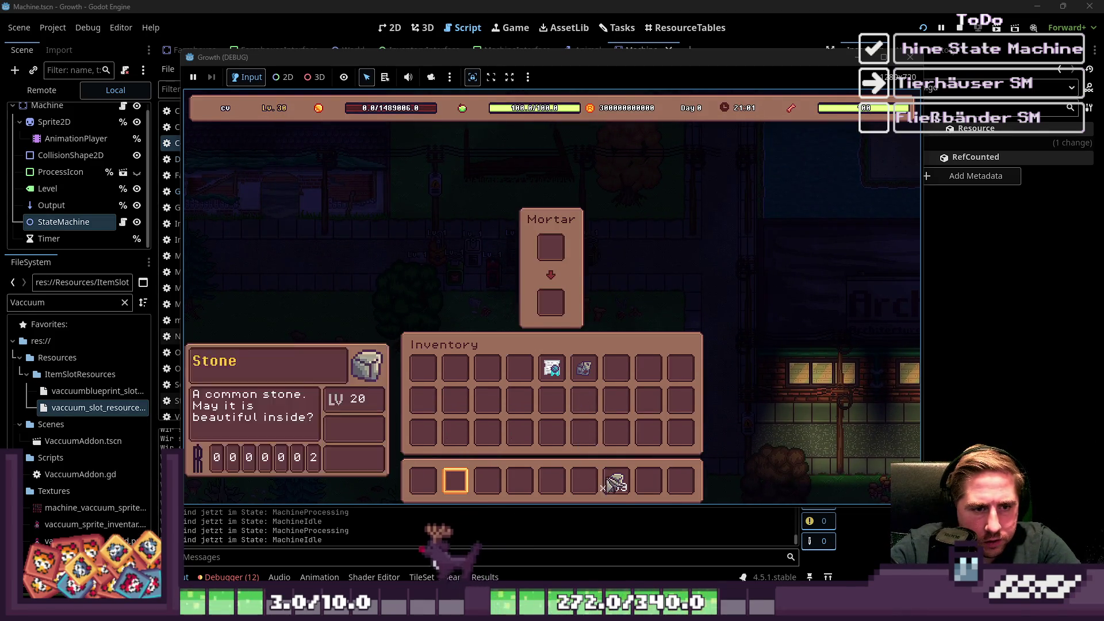
pyautogui.moveTo(616, 481); pyautogui.dragTo(546, 275)
pyautogui.click(551, 249)
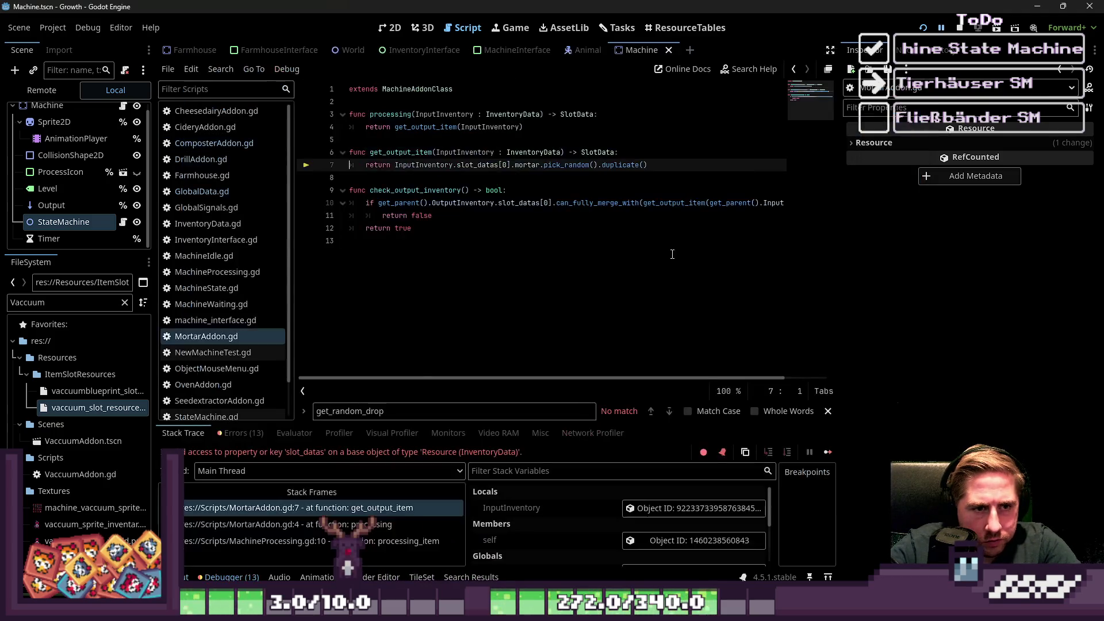
pyautogui.click(515, 249)
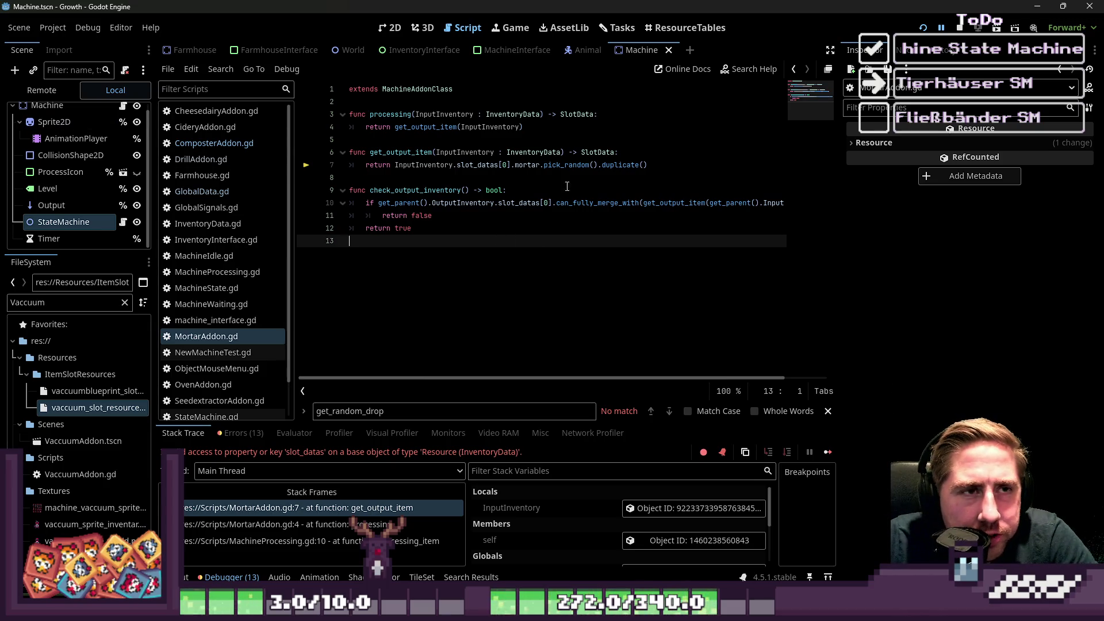
# Rerun the project, delete the existing saves, and start a new game with a new character.
pyautogui.click(919, 27)
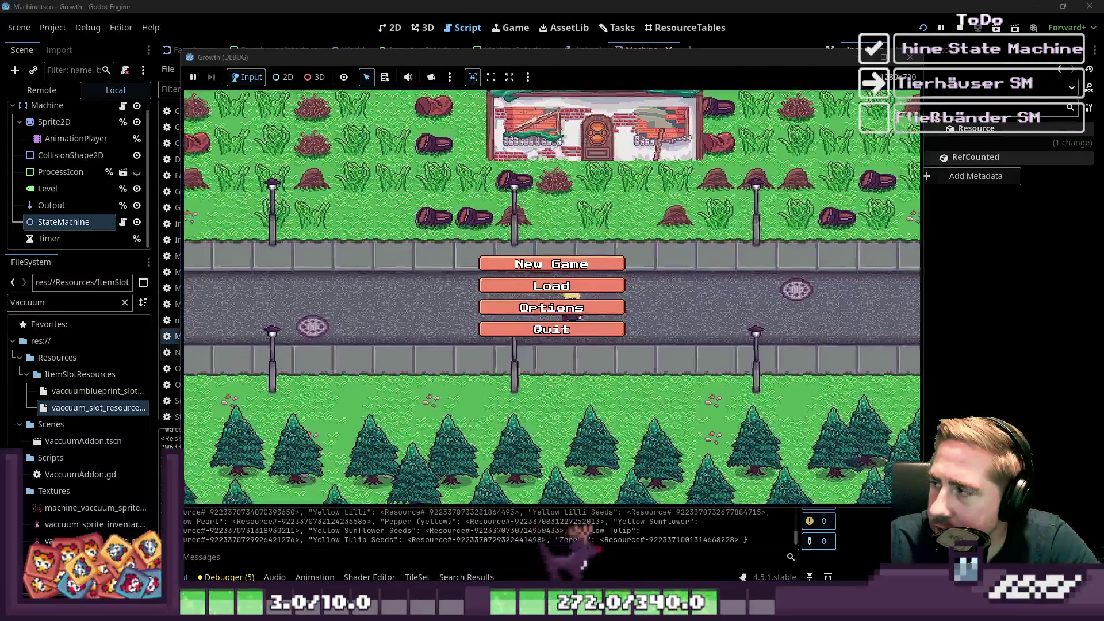
pyautogui.click(566, 287)
pyautogui.click(587, 237)
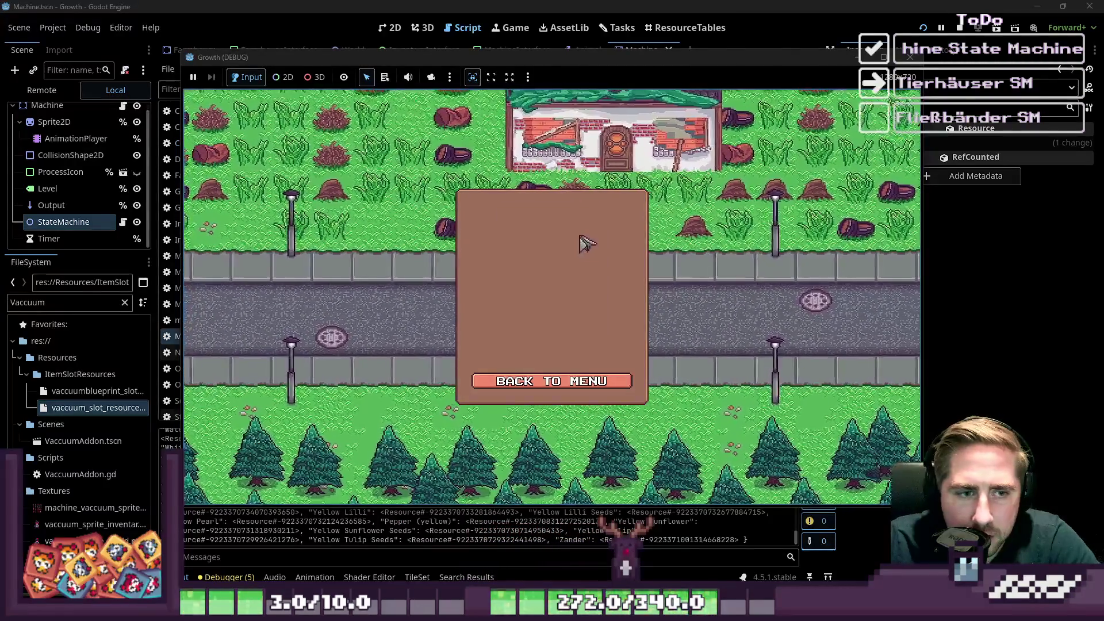
pyautogui.click(554, 382)
pyautogui.click(557, 262)
pyautogui.write('sad')
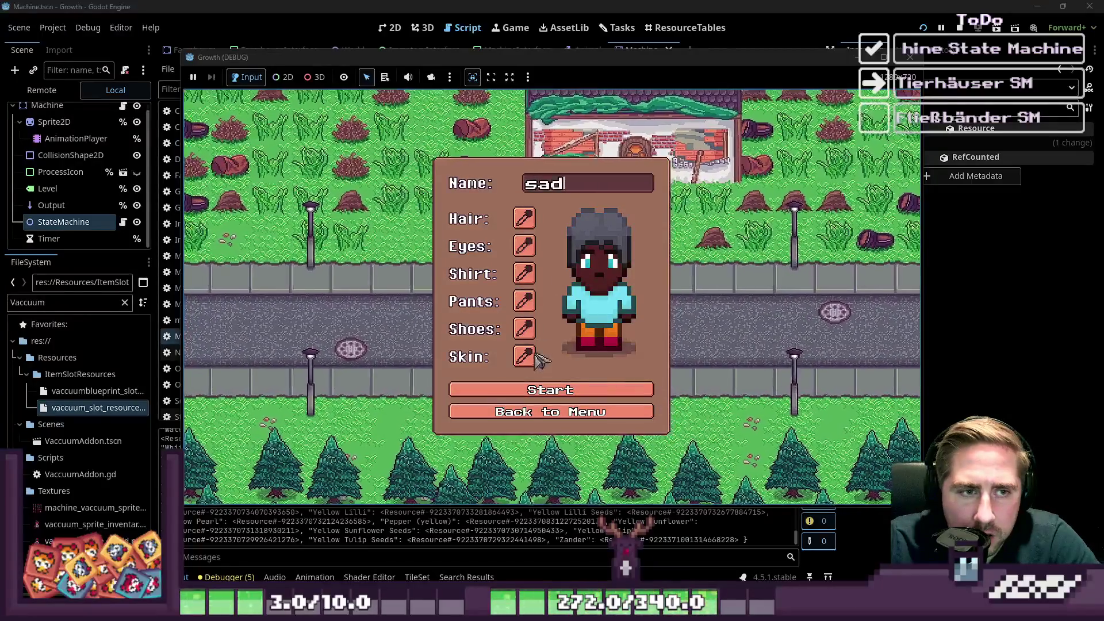
pyautogui.click(550, 397)
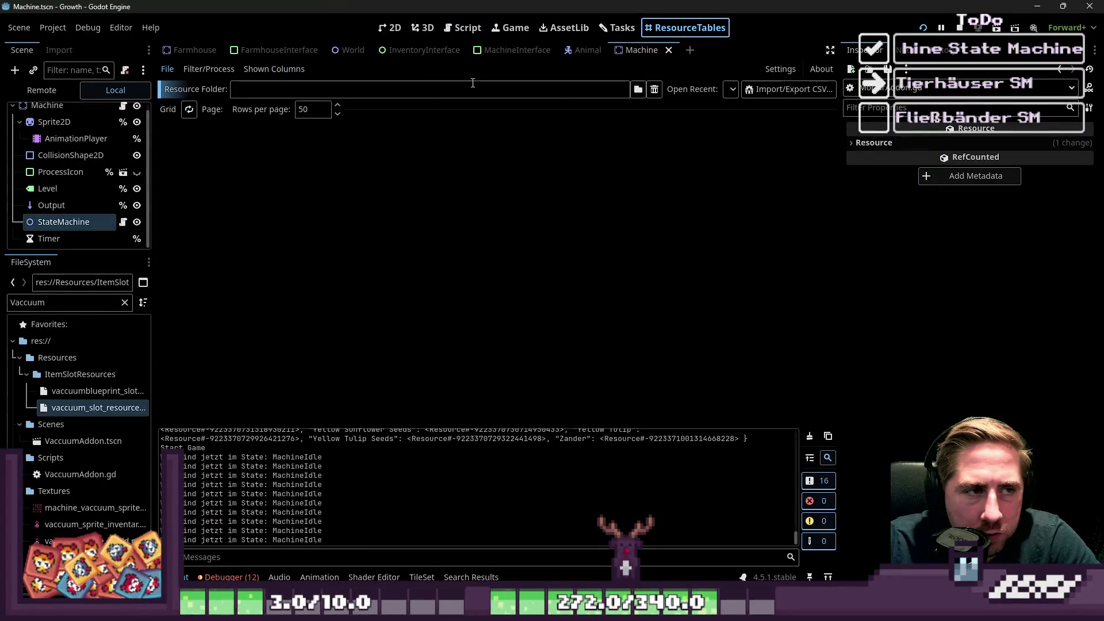
# Load the res://Resources/ItemSlotResources folder into the ResourceTables view.
pyautogui.click(643, 90)
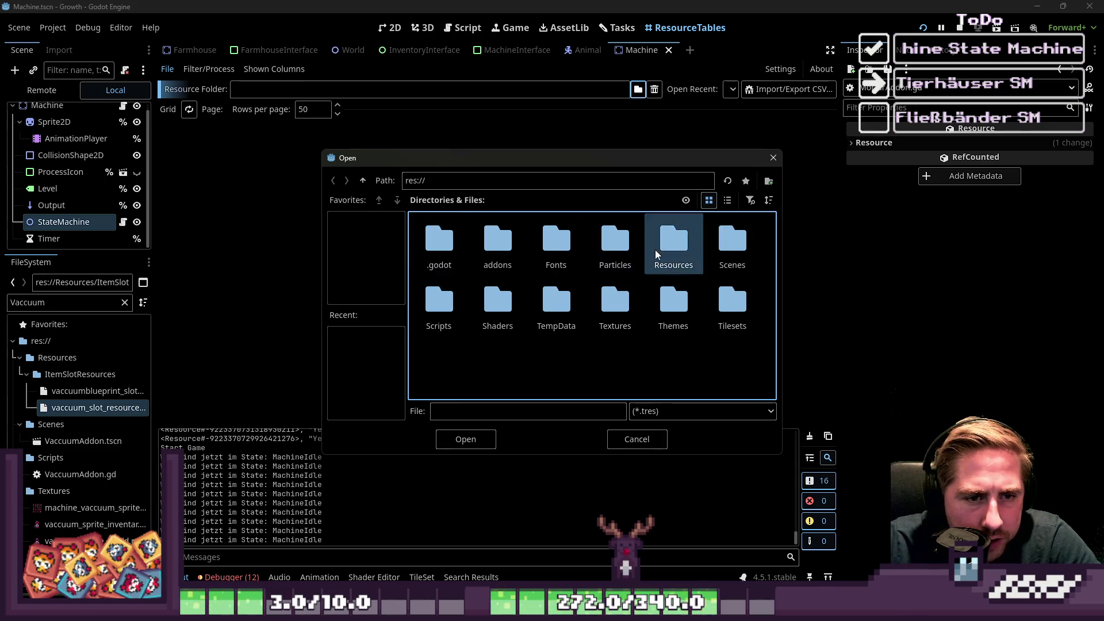
pyautogui.doubleClick(673, 244)
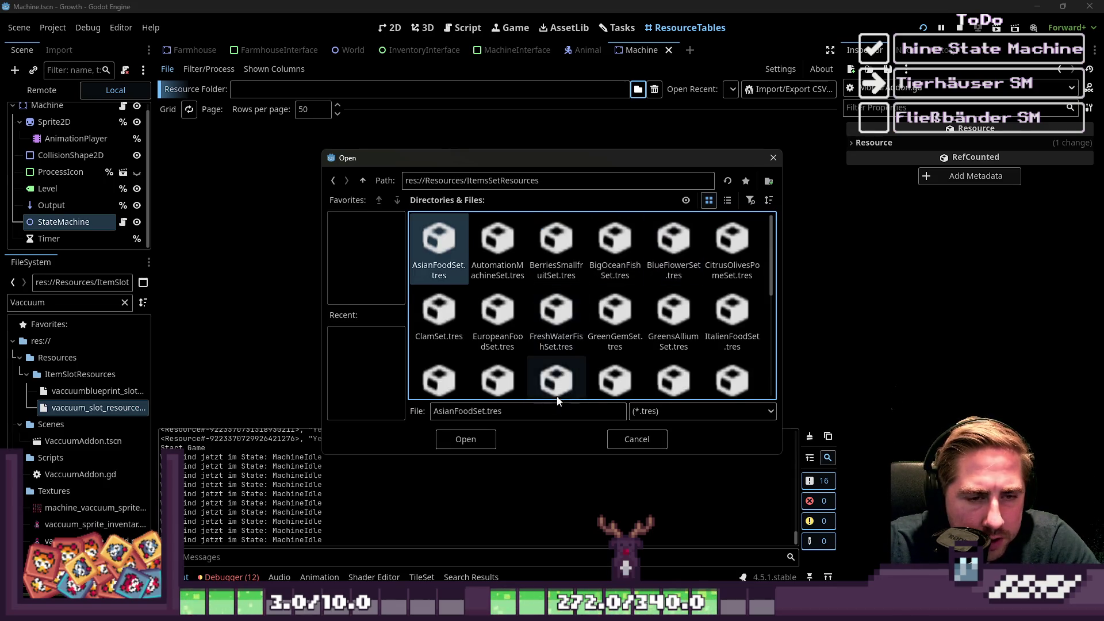
pyautogui.click(362, 181)
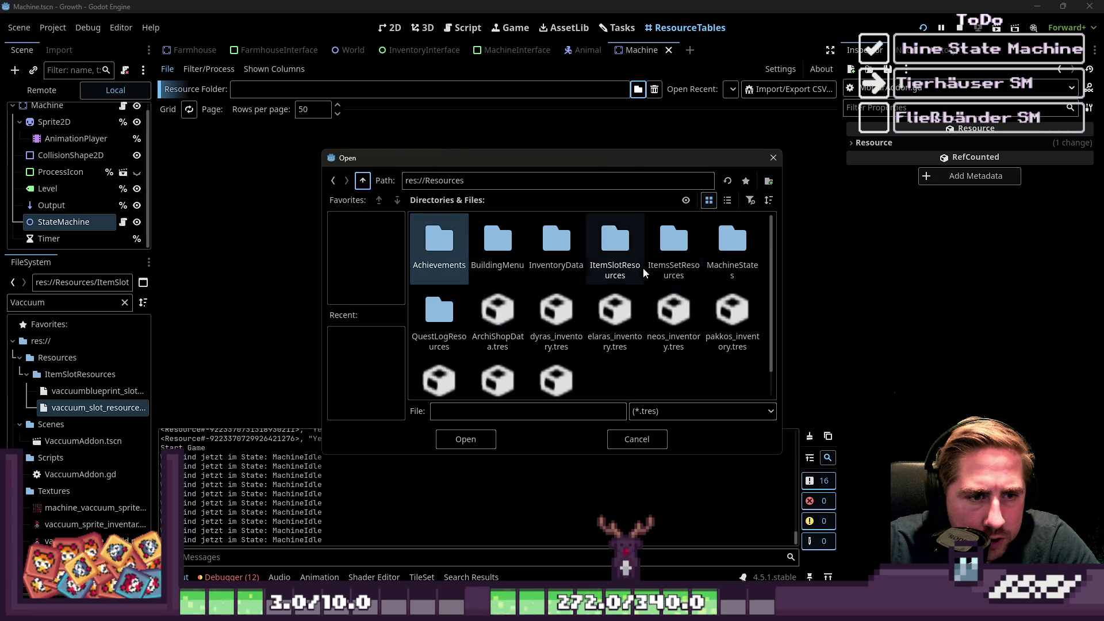
pyautogui.doubleClick(612, 250)
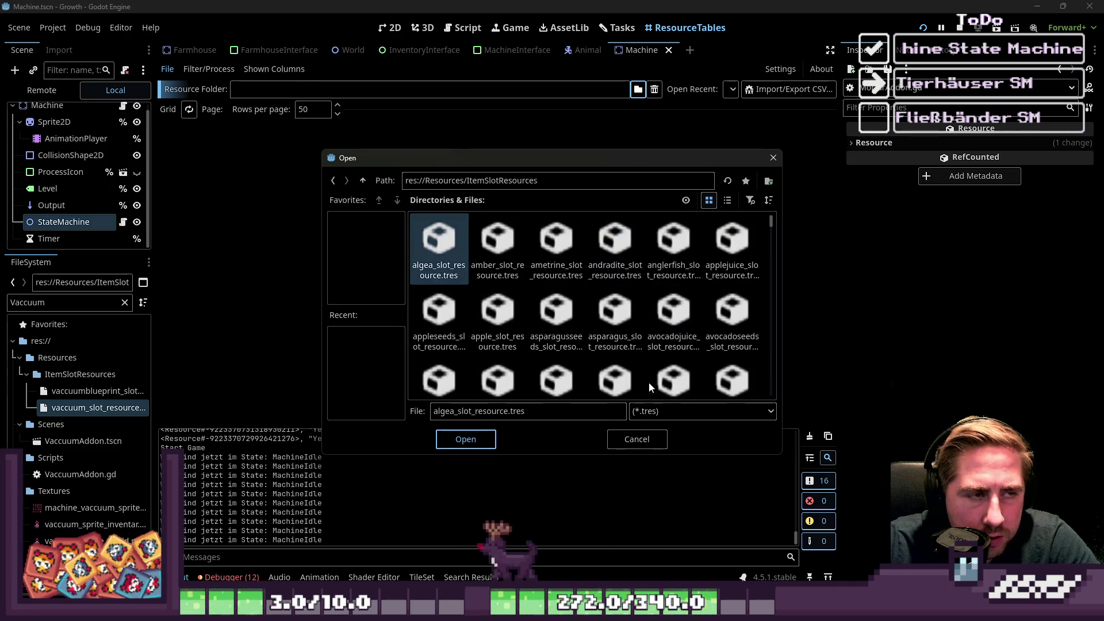
pyautogui.moveTo(692, 609)
pyautogui.press('Return')
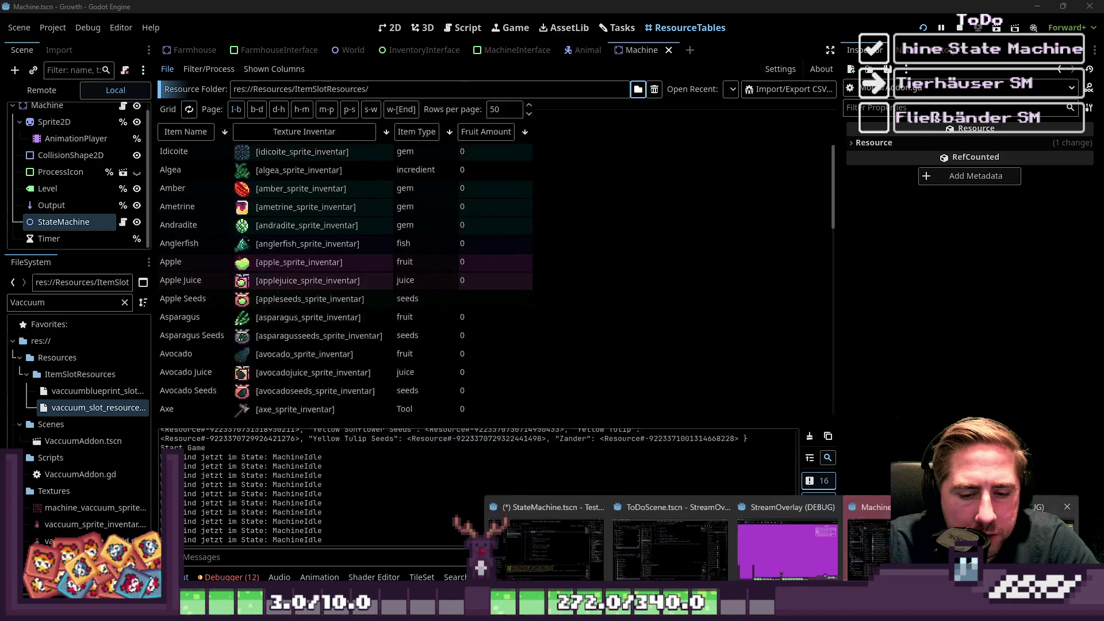
# In the running game, walk the character over to the Mortar machine and close the inventory.
pyautogui.click(535, 552)
pyautogui.press('i')
pyautogui.press('s')
pyautogui.press('i')
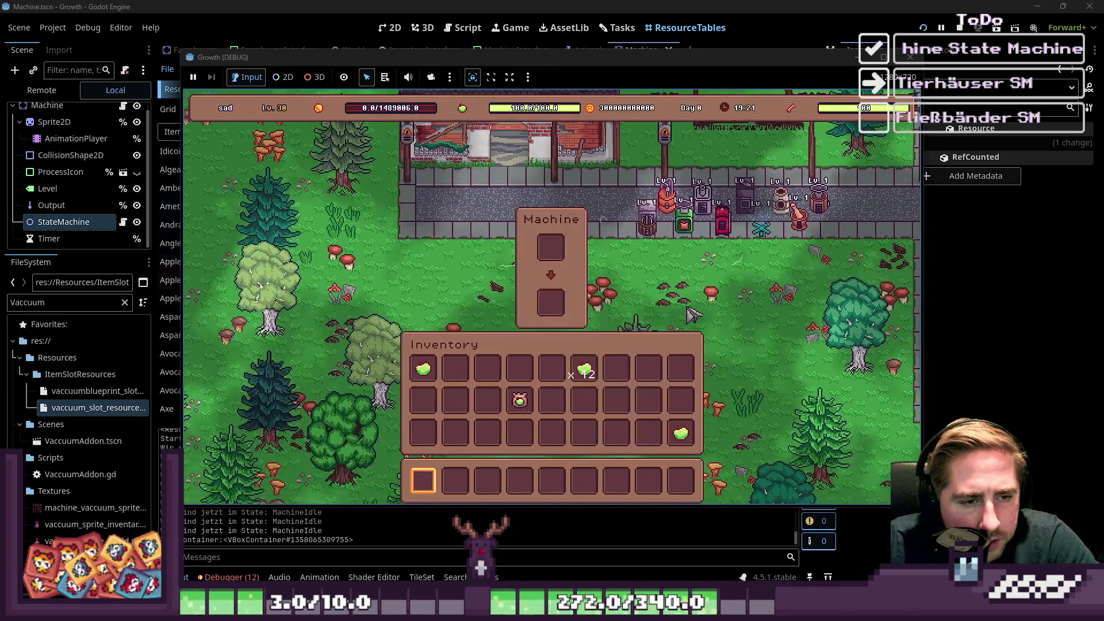
pyautogui.press('i')
pyautogui.press('w')
pyautogui.press('d')
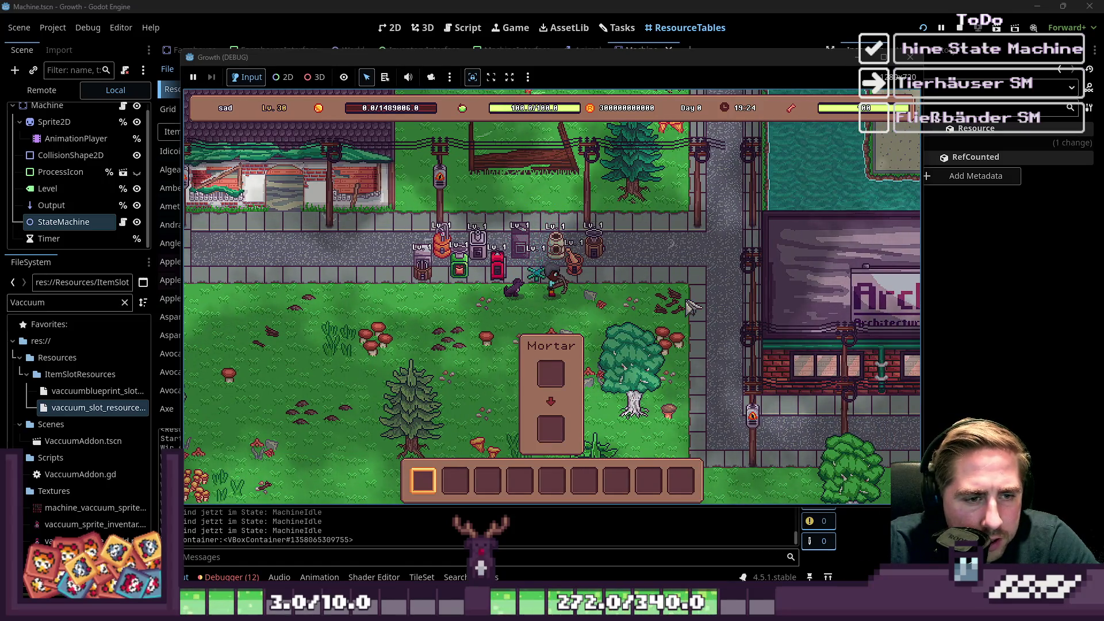
pyautogui.press('i')
pyautogui.press('i')
pyautogui.press('F8')
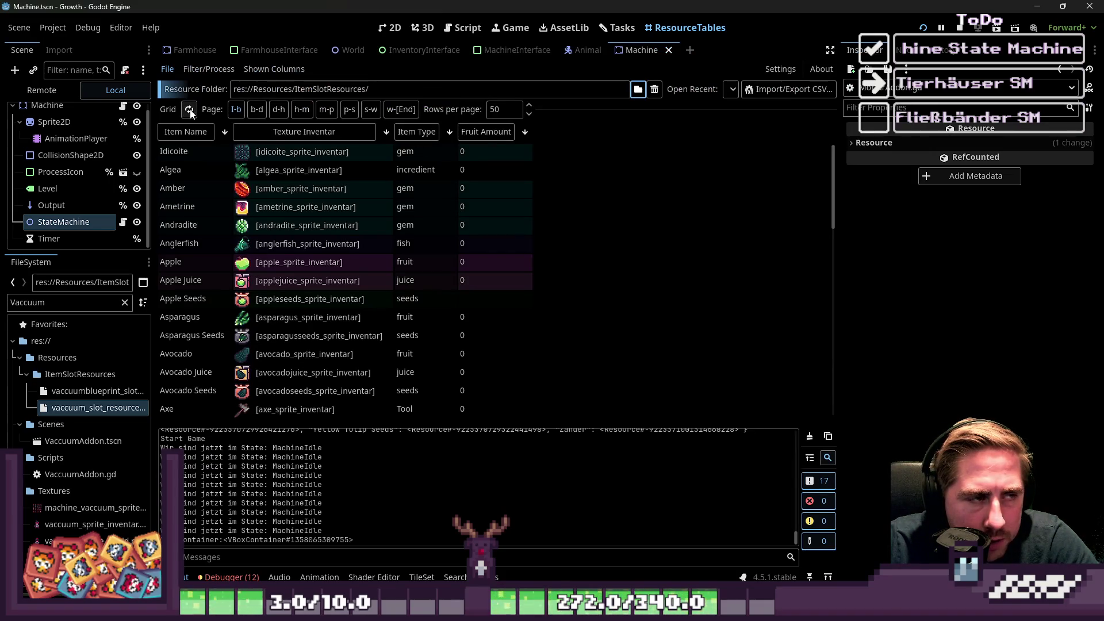
# Show the Mortar column in the resource table.
pyautogui.click(274, 68)
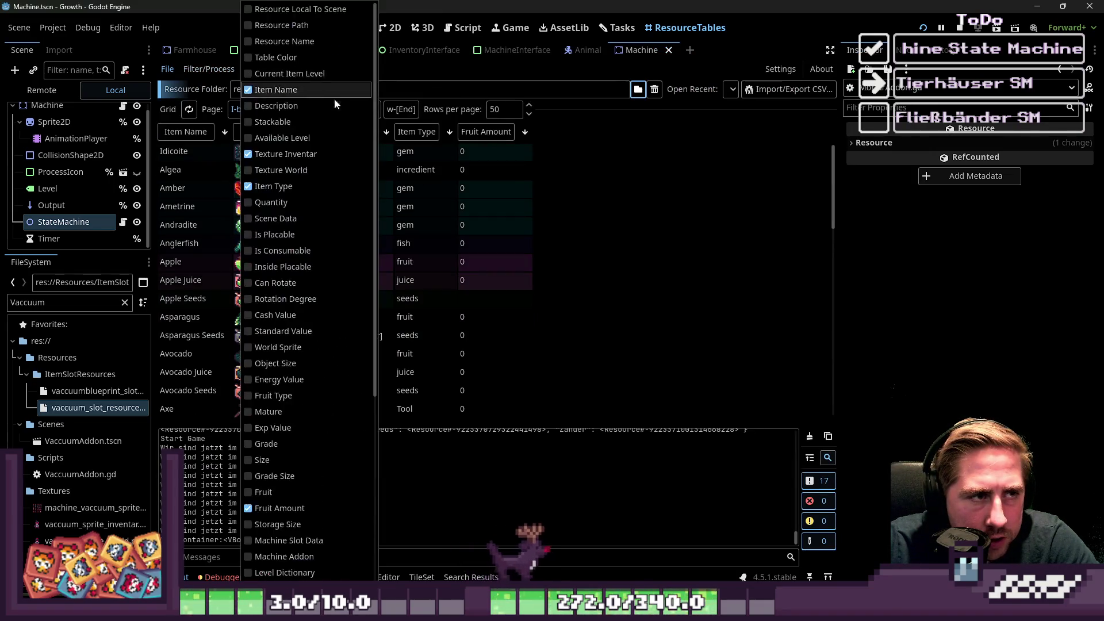
pyautogui.scroll(-5, 310, 182)
pyautogui.click(258, 374)
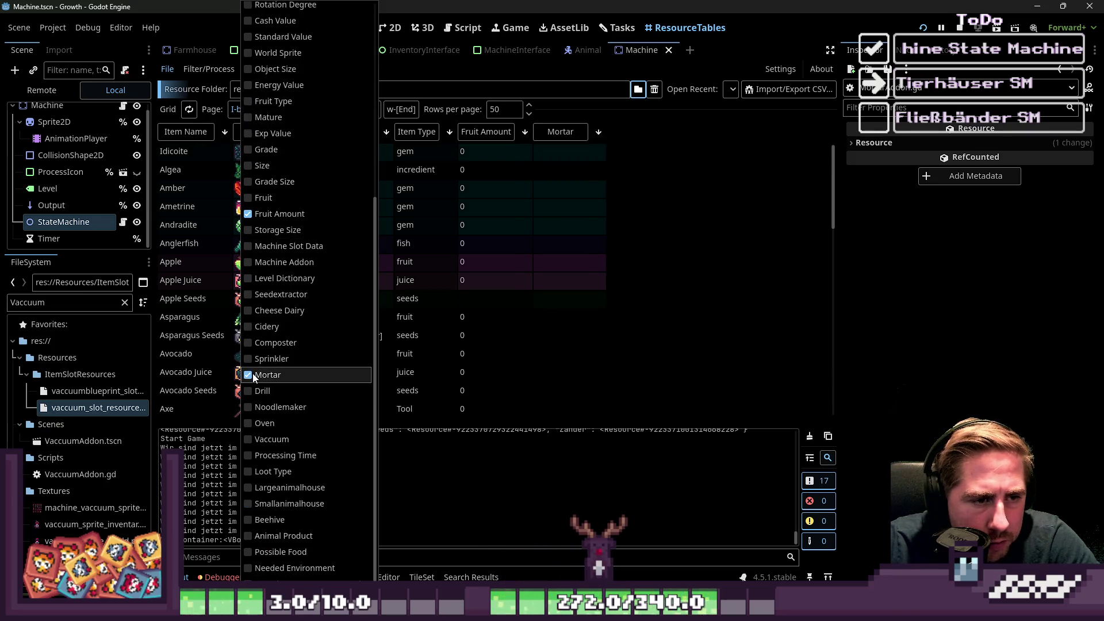
pyautogui.scroll(-5, 692, 276)
pyautogui.scroll(10, 691, 278)
pyautogui.write('300')
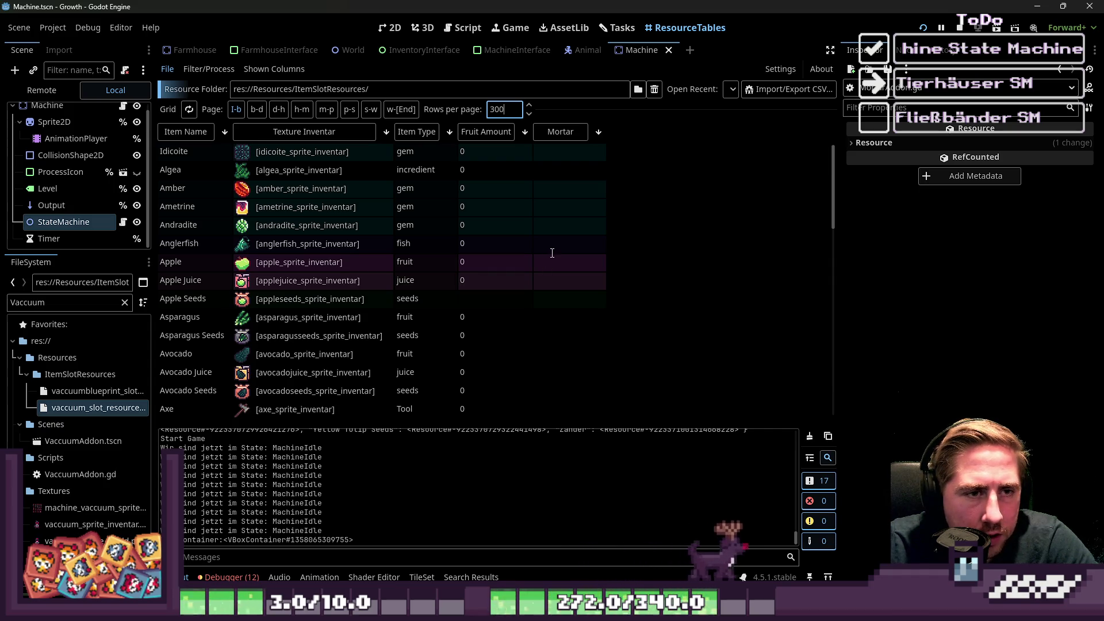
# Set the table to 300 rows per page and browse through the item rows.
pyautogui.press('Return')
pyautogui.scroll(-3, 550, 252)
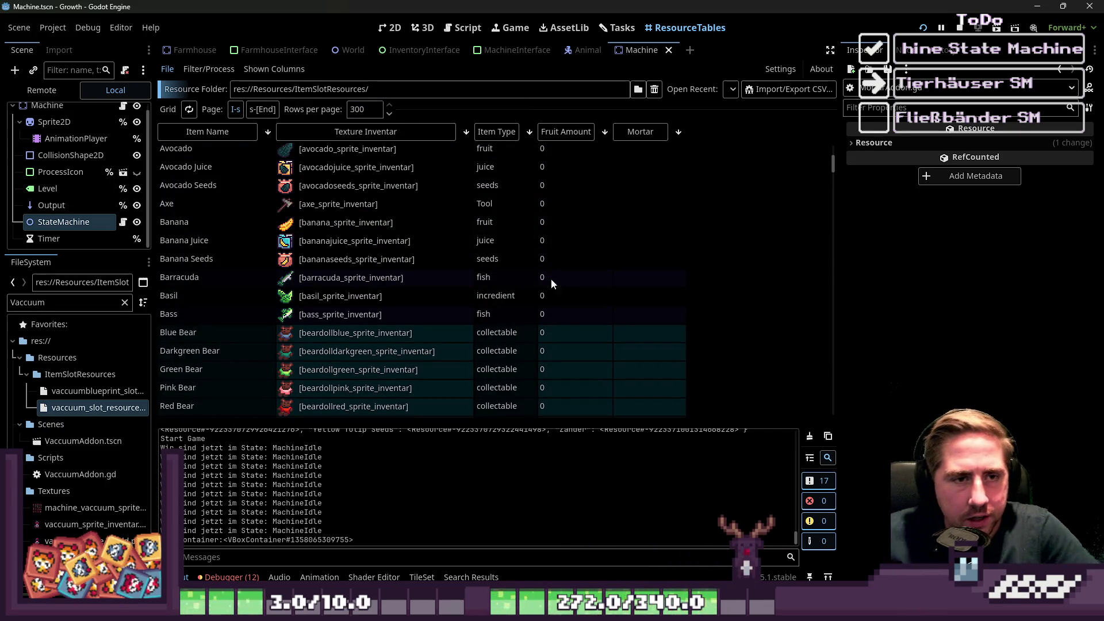
pyautogui.scroll(-15, 551, 278)
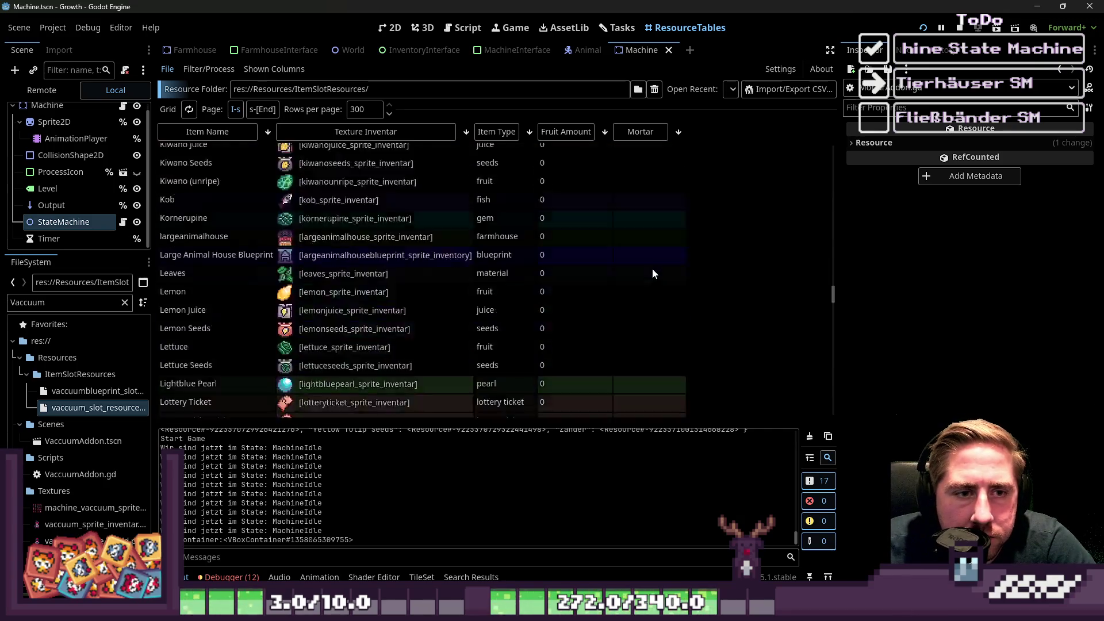
pyautogui.scroll(-15, 655, 267)
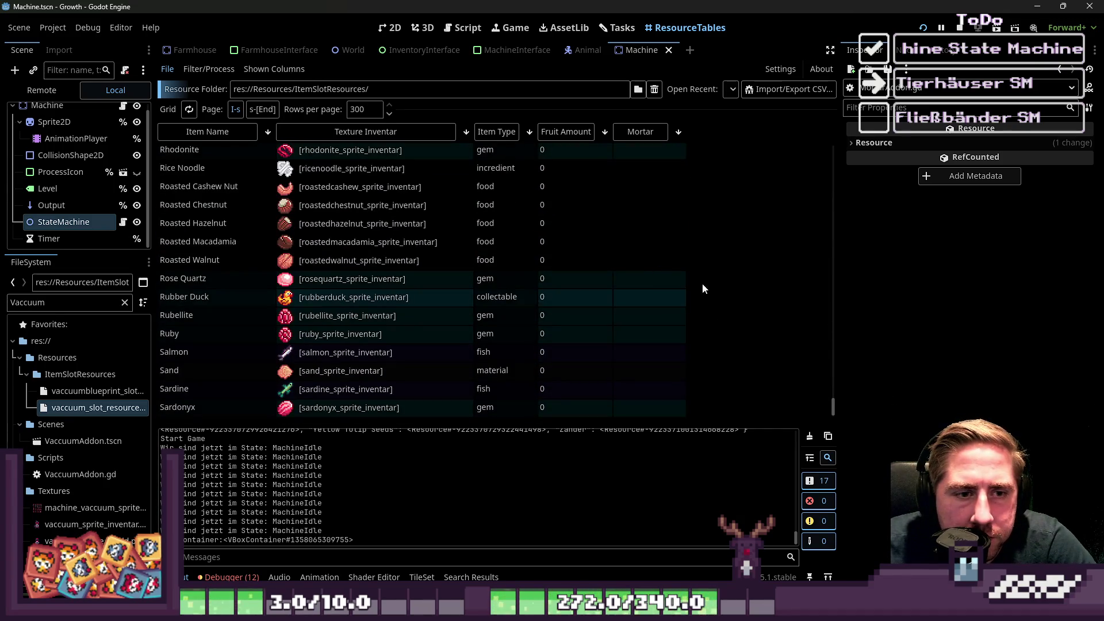
pyautogui.scroll(10, 703, 284)
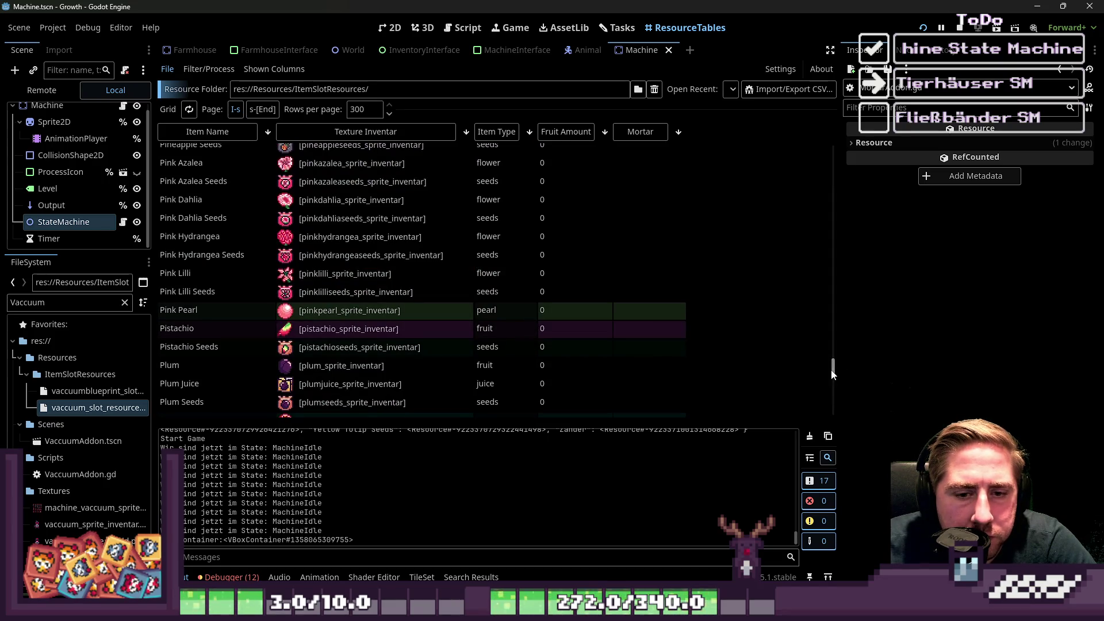
pyautogui.moveTo(832, 375); pyautogui.dragTo(806, 133)
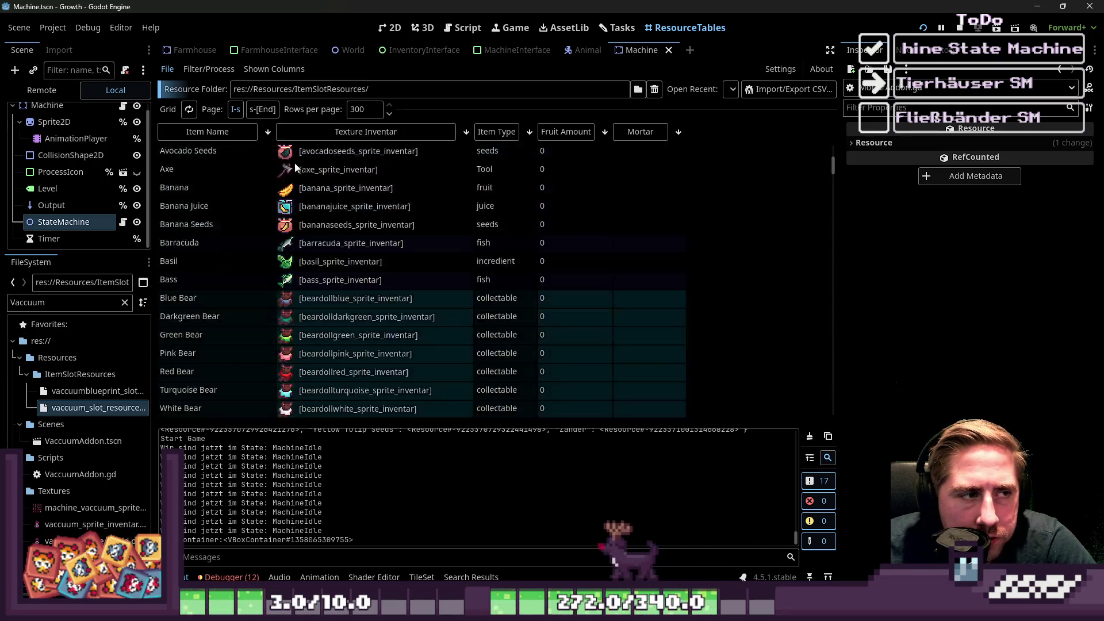
pyautogui.scroll(-20, 295, 167)
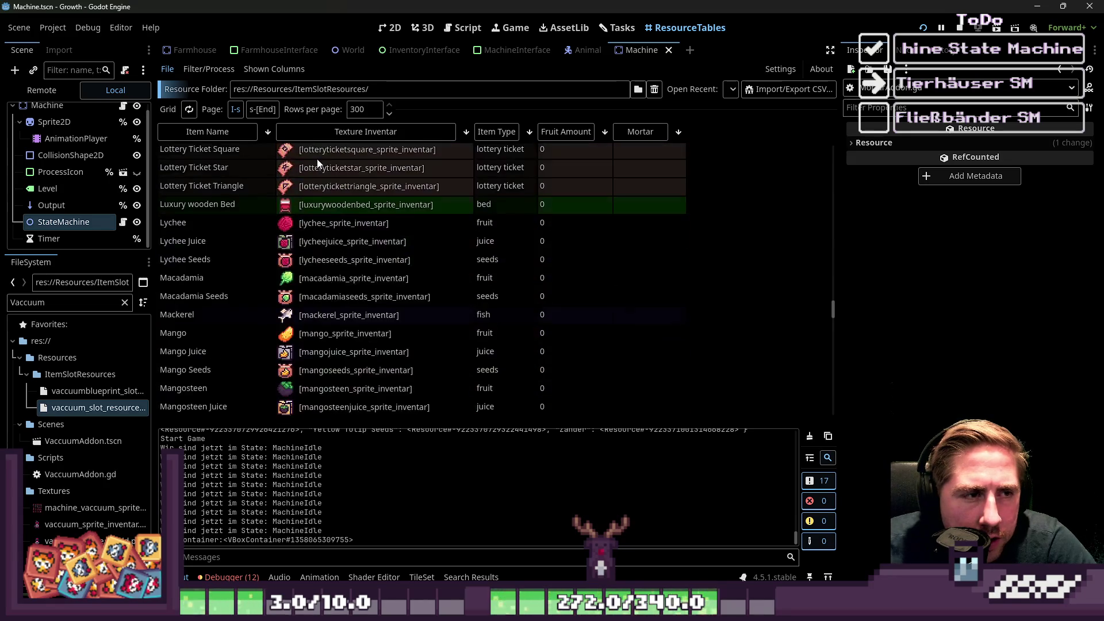
pyautogui.scroll(-10, 318, 164)
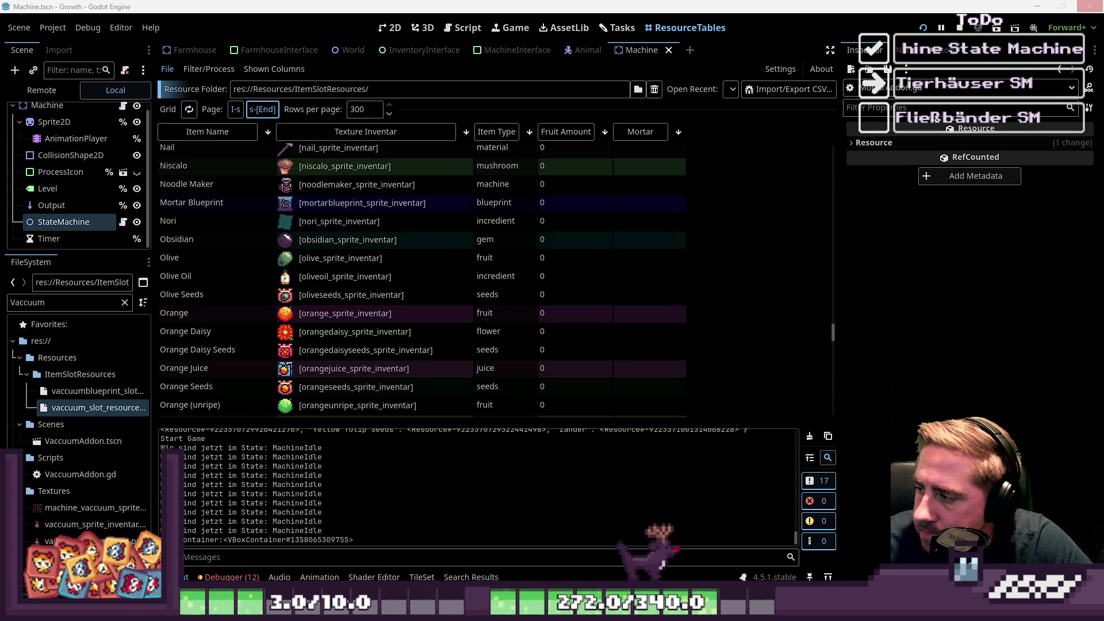
# Switch to the last page, find the Stone row and open its Mortar cell.
pyautogui.click(263, 110)
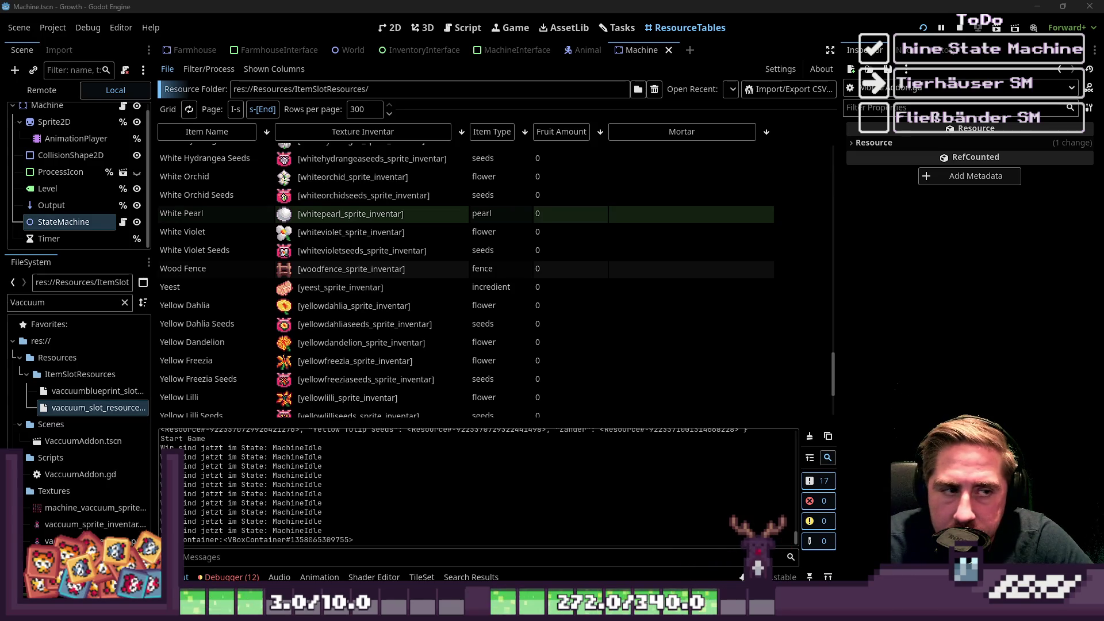
pyautogui.scroll(-3, 460, 268)
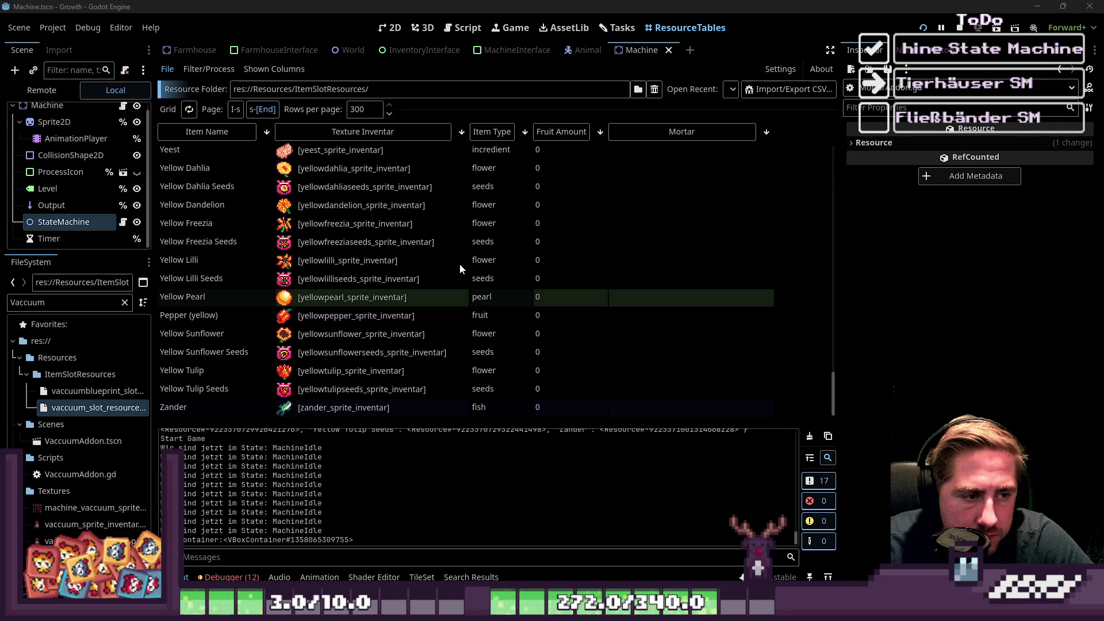
pyautogui.scroll(15, 460, 263)
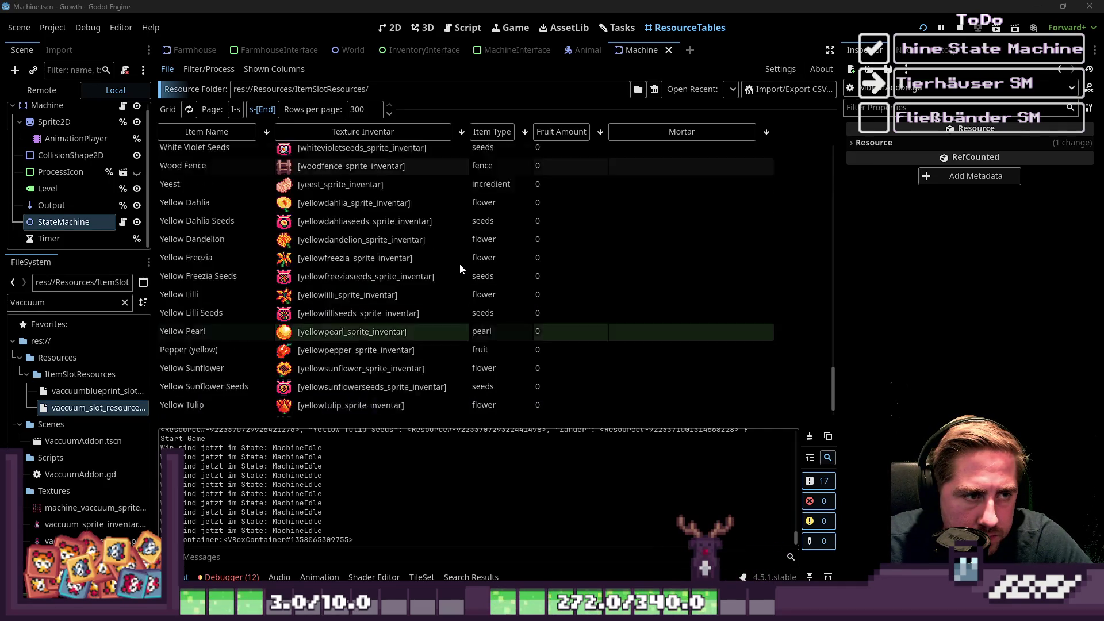
pyautogui.scroll(5, 462, 264)
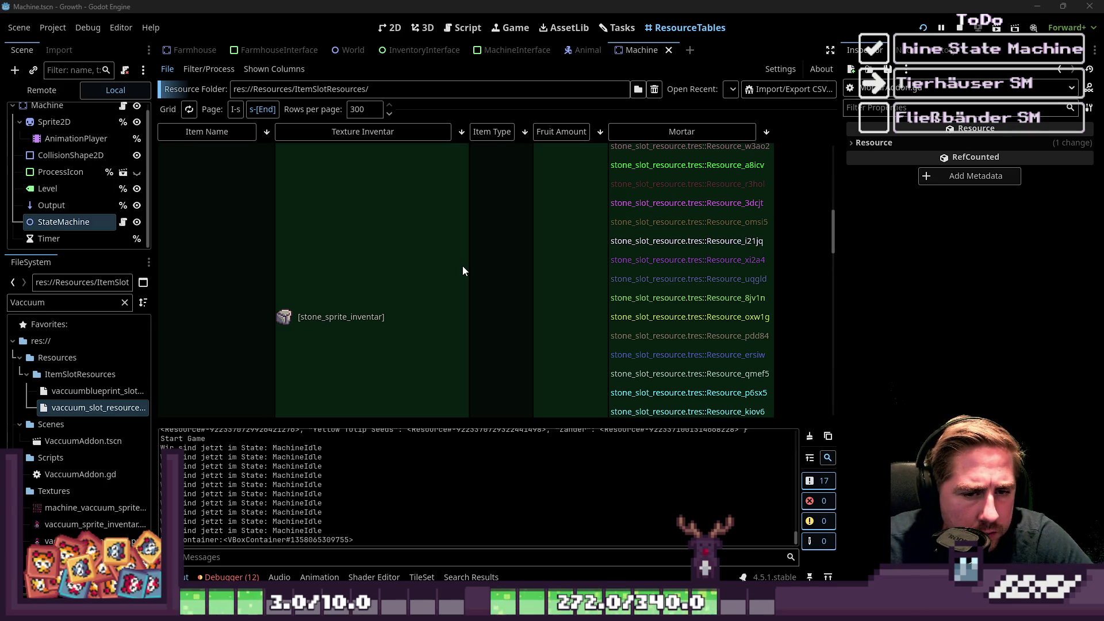
pyautogui.scroll(5, 463, 265)
pyautogui.click(693, 309)
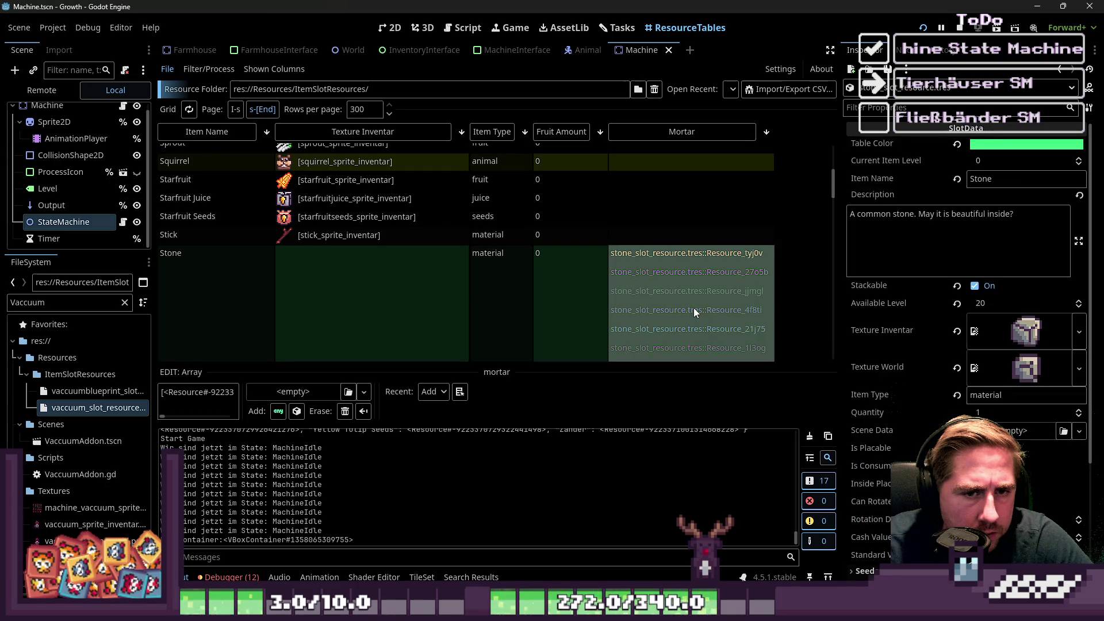
# Expand Stone's Processing properties and list its 33 Mortar output entries.
pyautogui.scroll(-5, 972, 345)
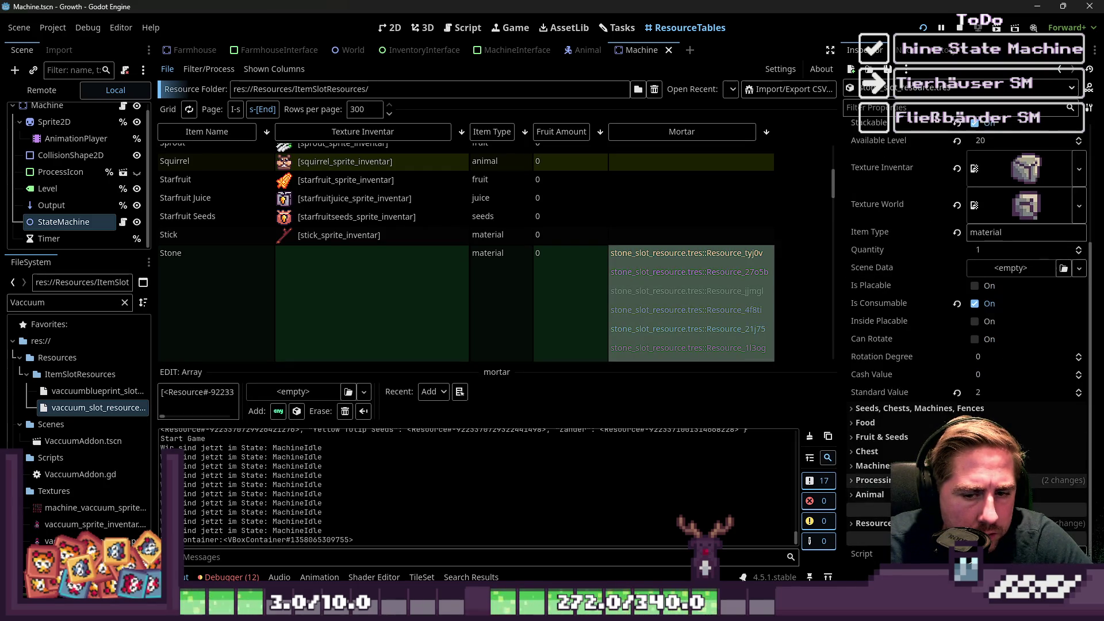
pyautogui.click(874, 480)
pyautogui.scroll(-4, 874, 480)
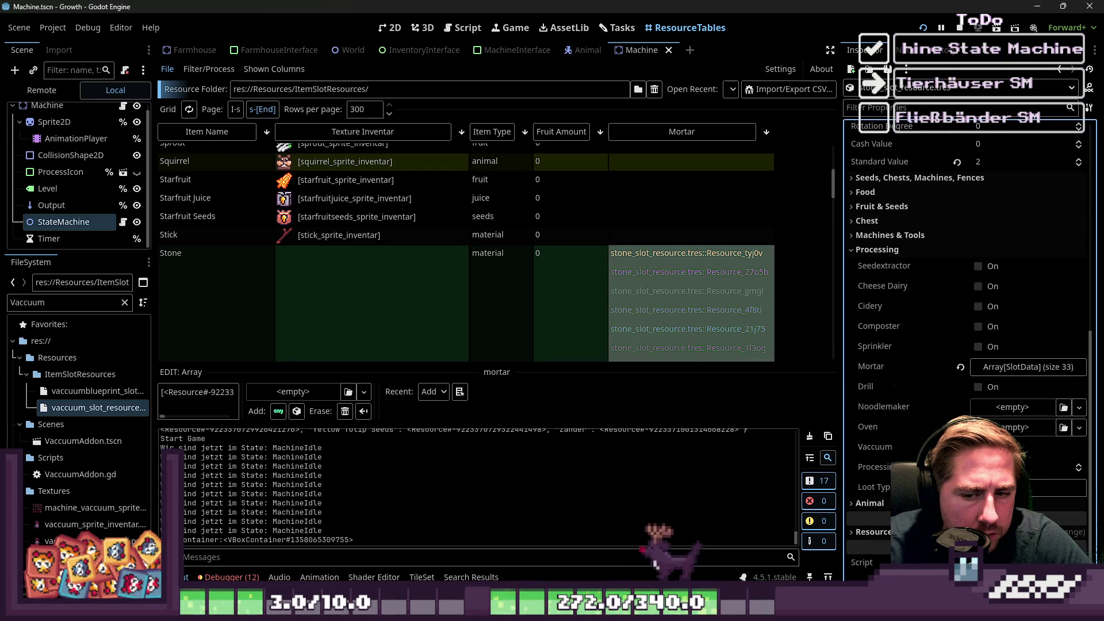
pyautogui.click(1006, 368)
# Inspect the Idicoite, Ametrine and Amber Mortar entries, then bring up MortarAddon.gd.
pyautogui.click(1015, 178)
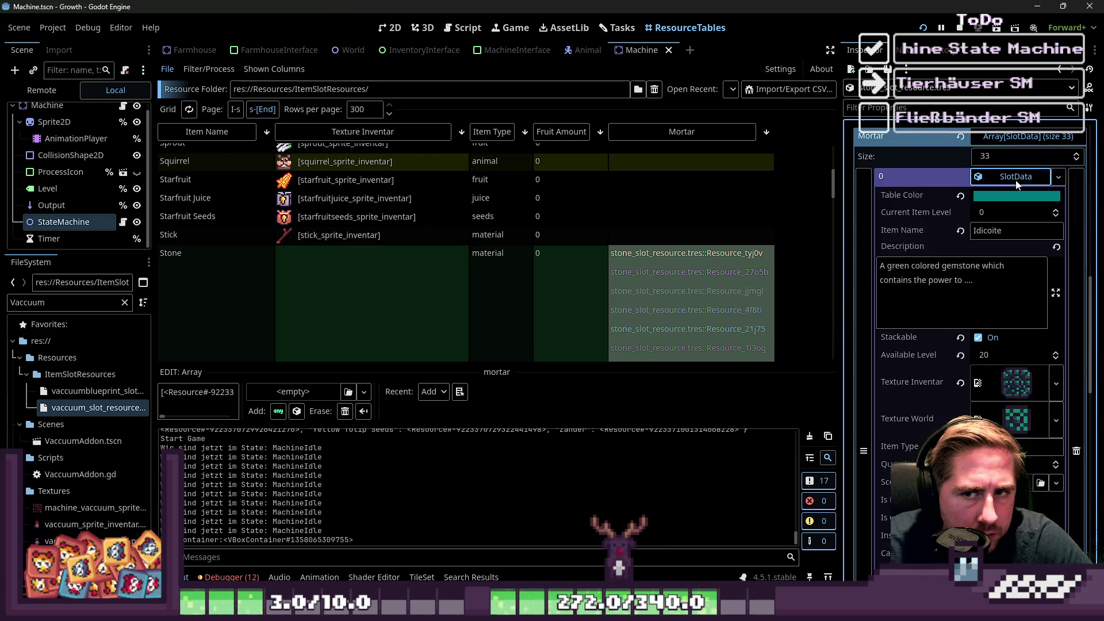
pyautogui.click(1016, 177)
pyautogui.click(1006, 216)
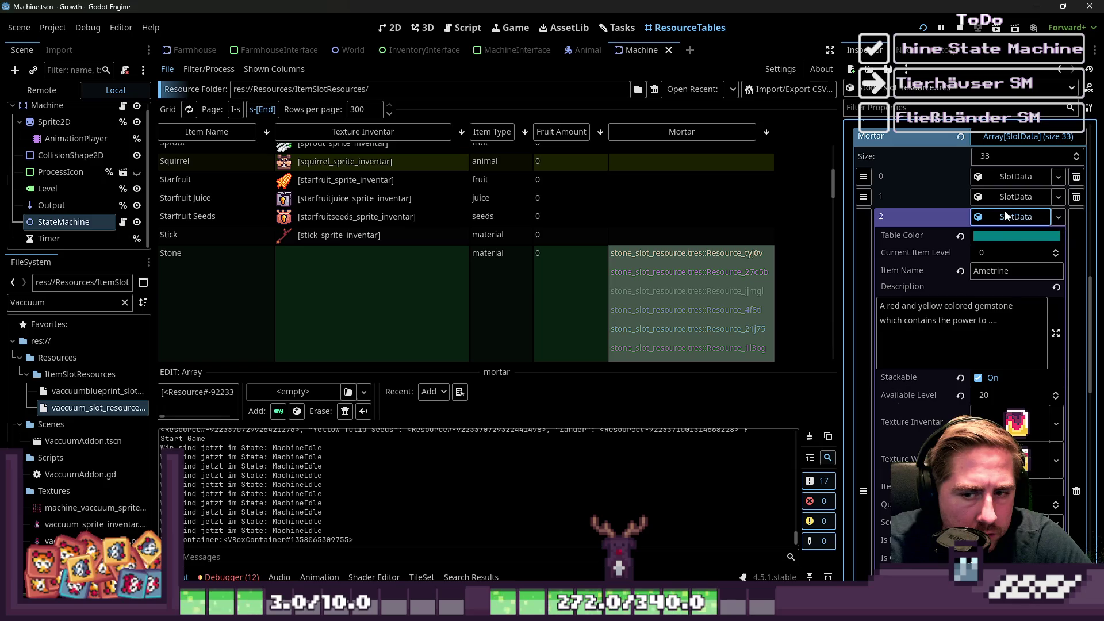
pyautogui.click(1006, 217)
pyautogui.click(1007, 199)
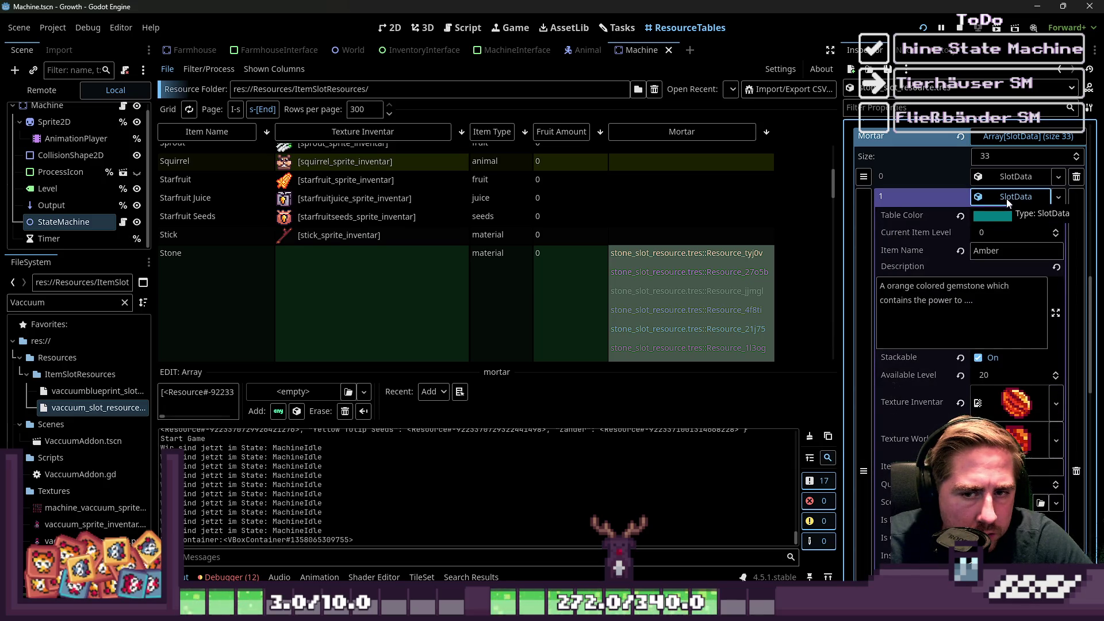
pyautogui.click(1006, 199)
pyautogui.click(1006, 198)
pyautogui.click(1013, 192)
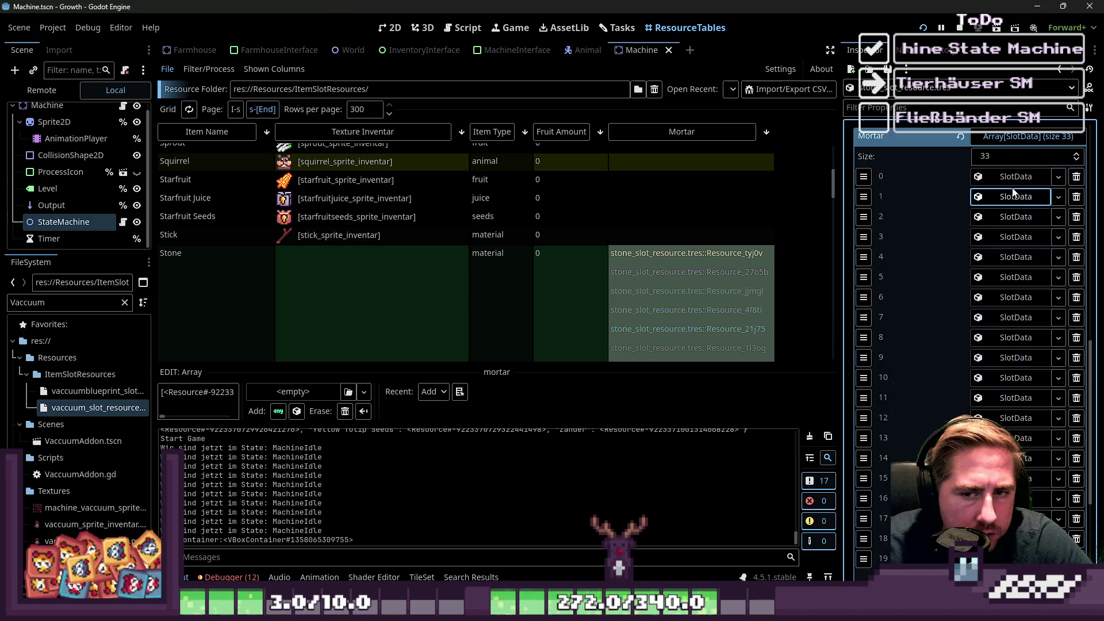
pyautogui.click(1015, 178)
pyautogui.click(1018, 183)
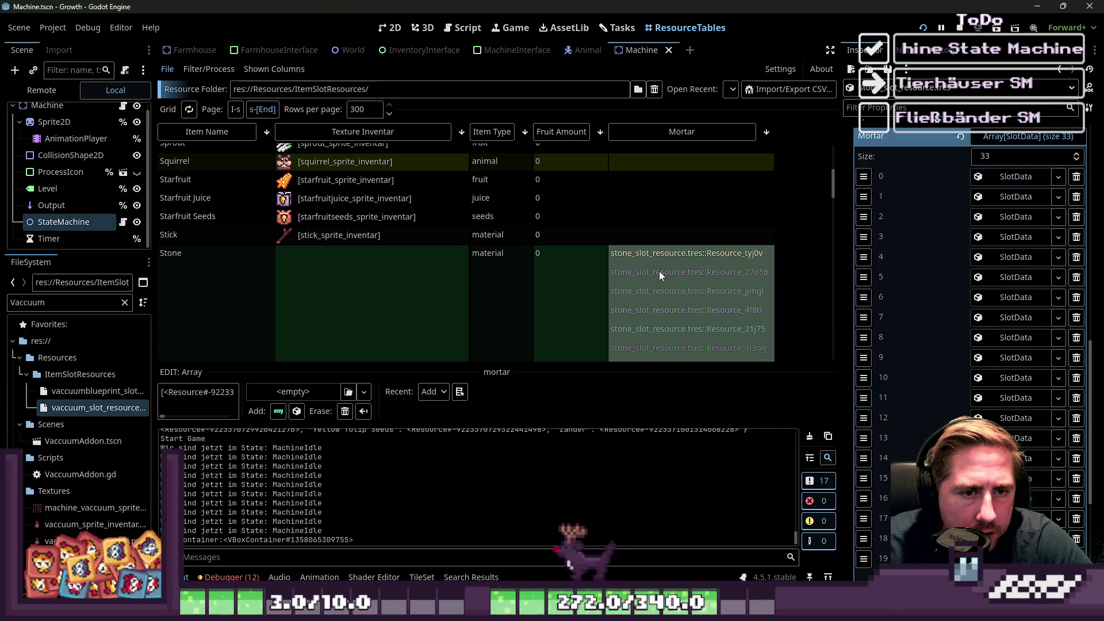
pyautogui.scroll(-3, 659, 271)
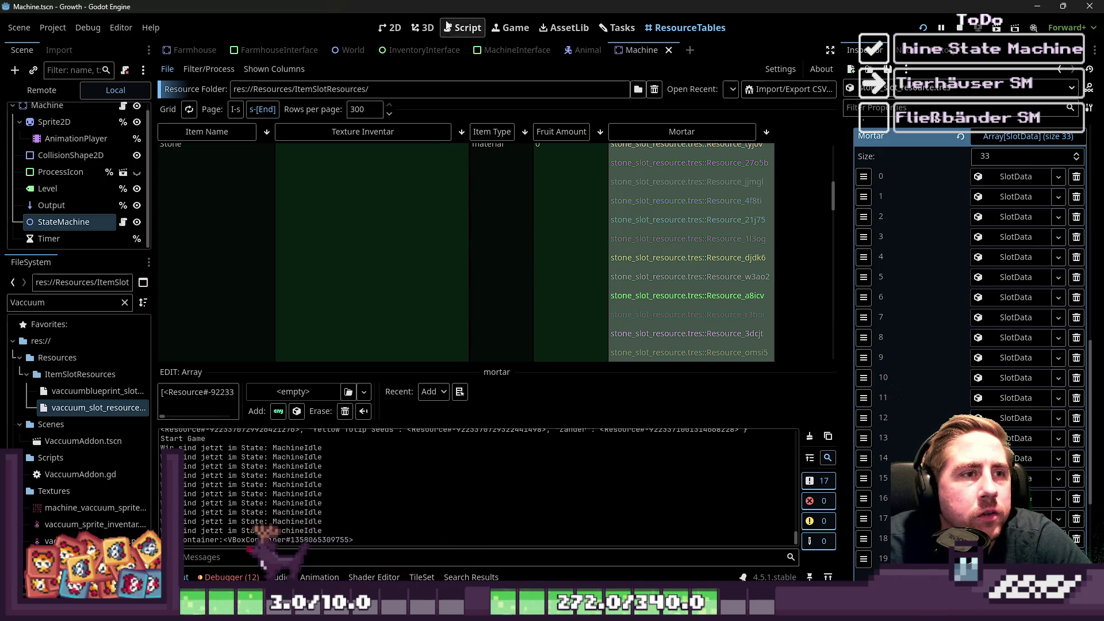
pyautogui.click(463, 28)
# Clear the old find term and start a debug run to view the runtime errors.
pyautogui.click(466, 203)
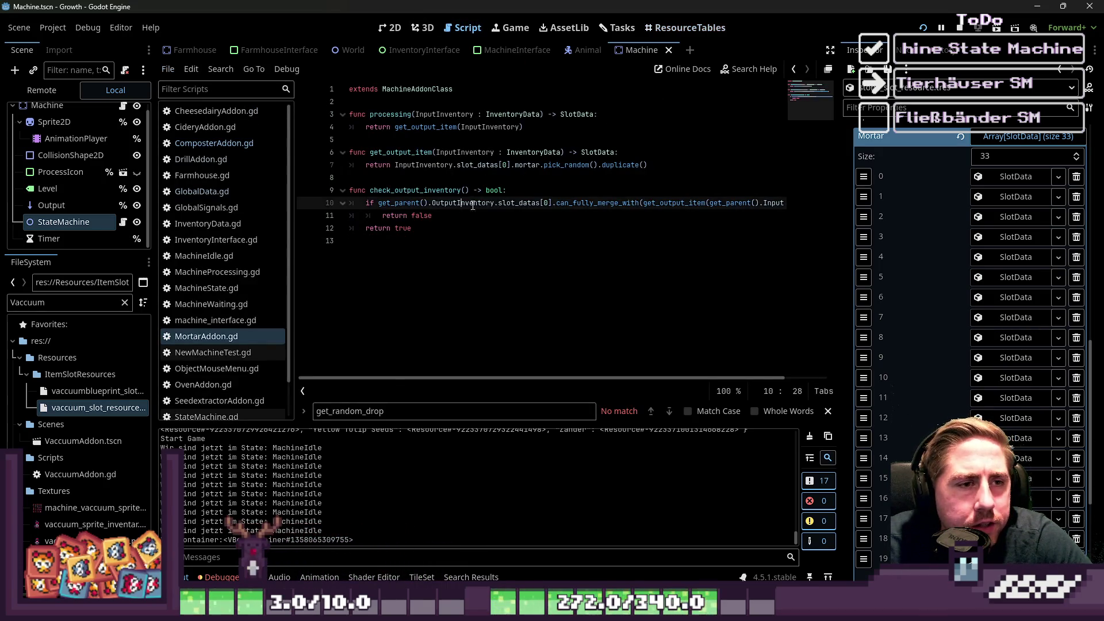
pyautogui.doubleClick(563, 166)
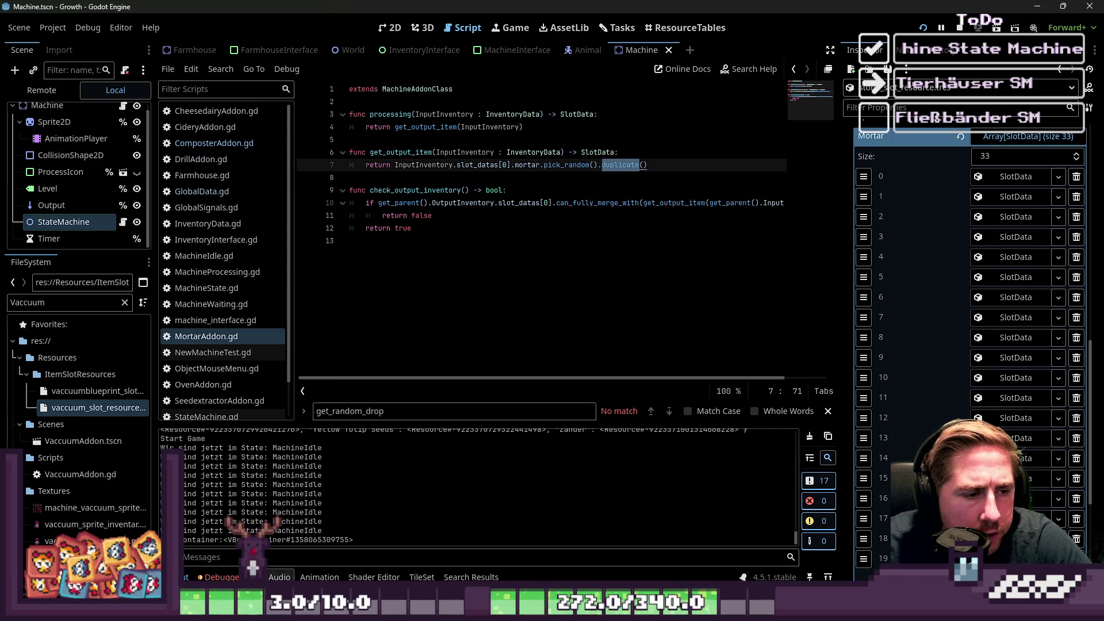
pyautogui.click(336, 351)
pyautogui.doubleClick(360, 413)
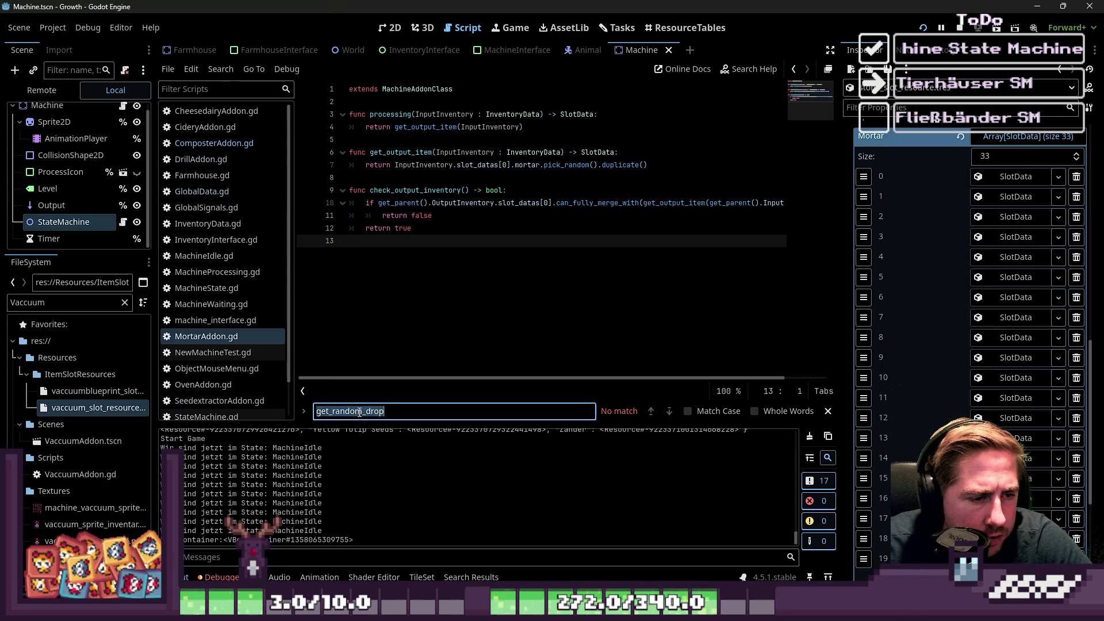
pyautogui.press('BackSpace')
pyautogui.press('F5')
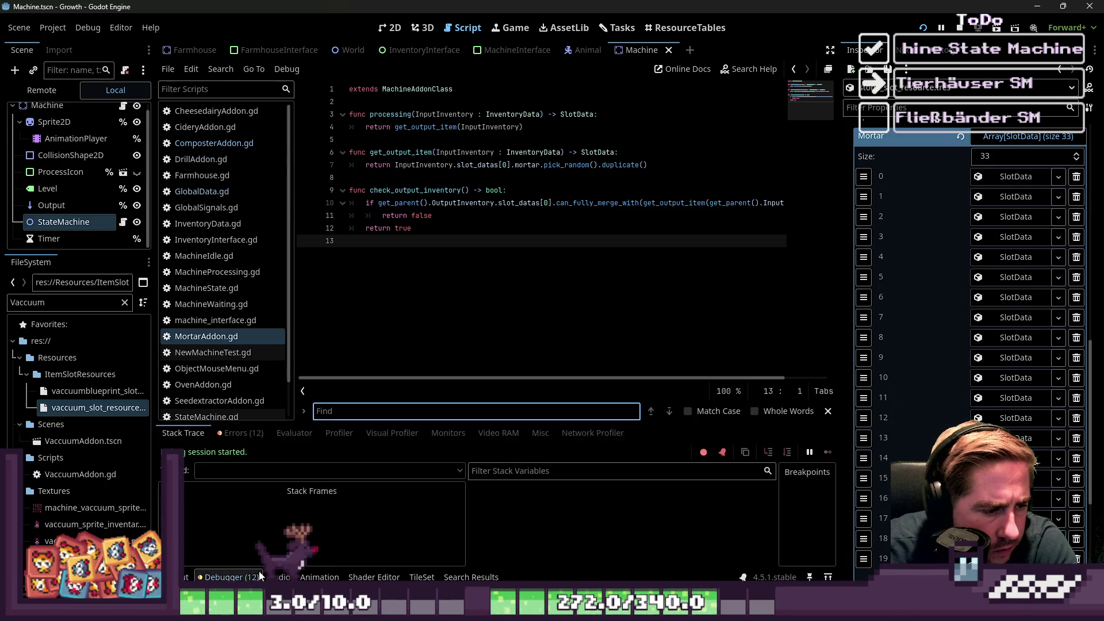
pyautogui.click(244, 433)
# Replace slot_datas with items on line 7, delete check_output_inventory, and save the script.
pyautogui.click(580, 190)
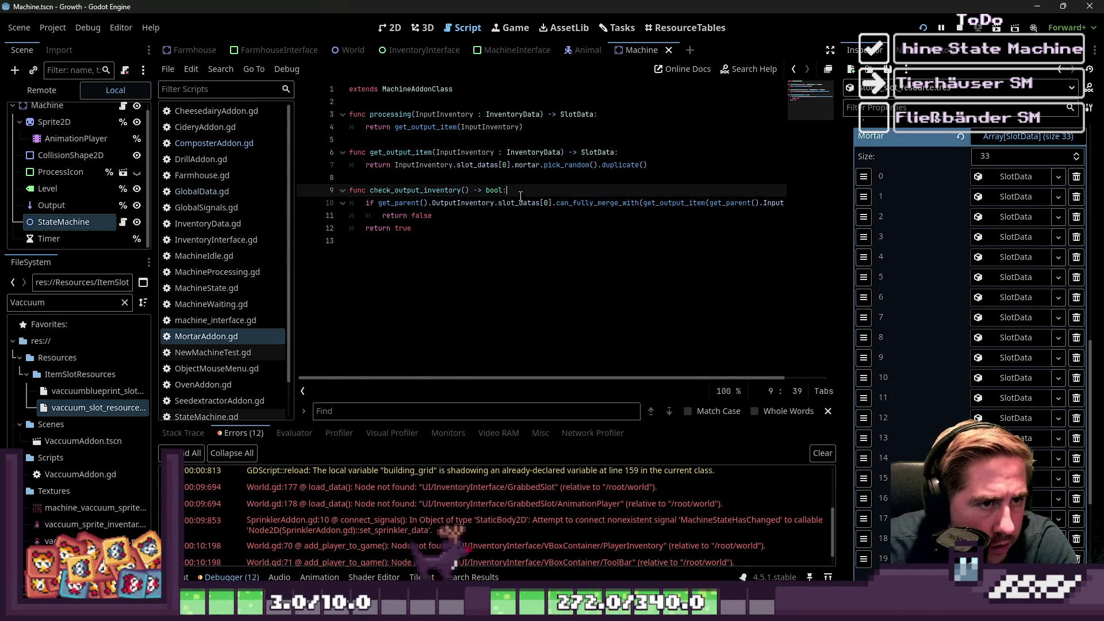
pyautogui.click(584, 139)
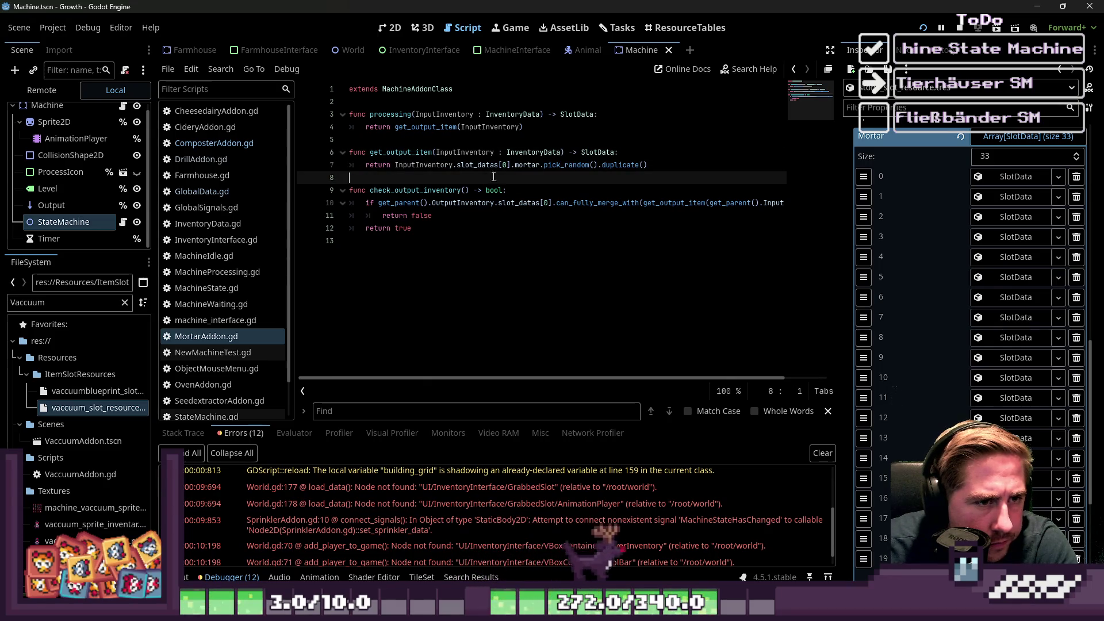
pyautogui.doubleClick(477, 165)
pyautogui.write('items')
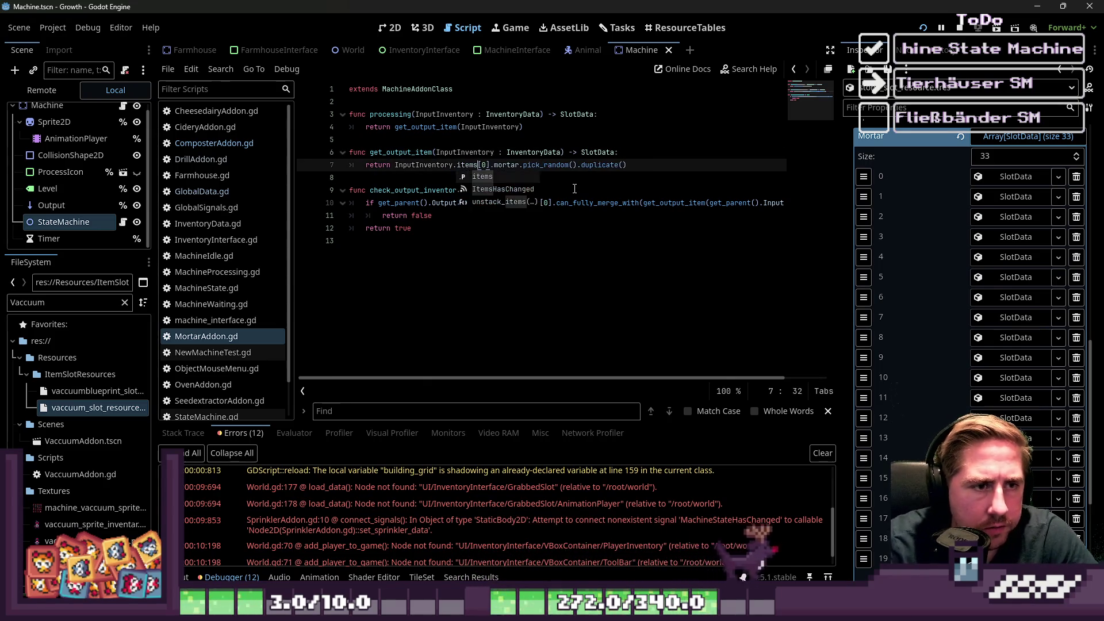
pyautogui.press('Escape')
pyautogui.press('Down')
pyautogui.hotkey('shift', 'Down')
pyautogui.hotkey('shift', 'Down')
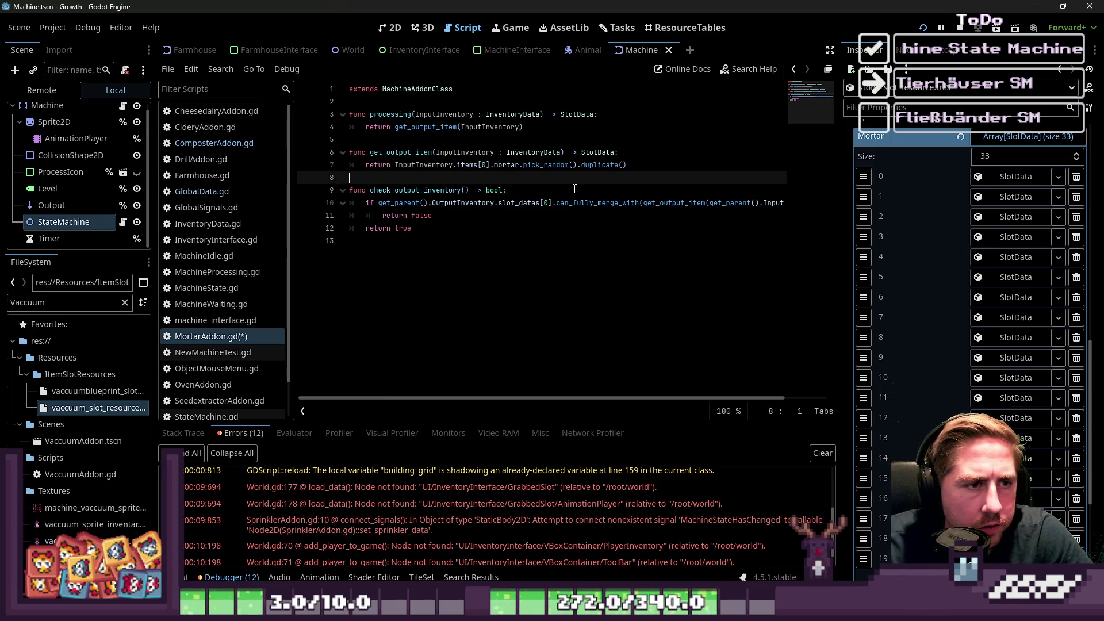
pyautogui.hotkey('shift', 'Down')
pyautogui.hotkey('shift', 'Down')
pyautogui.press('BackSpace')
pyautogui.hotkey('ctrl', 's')
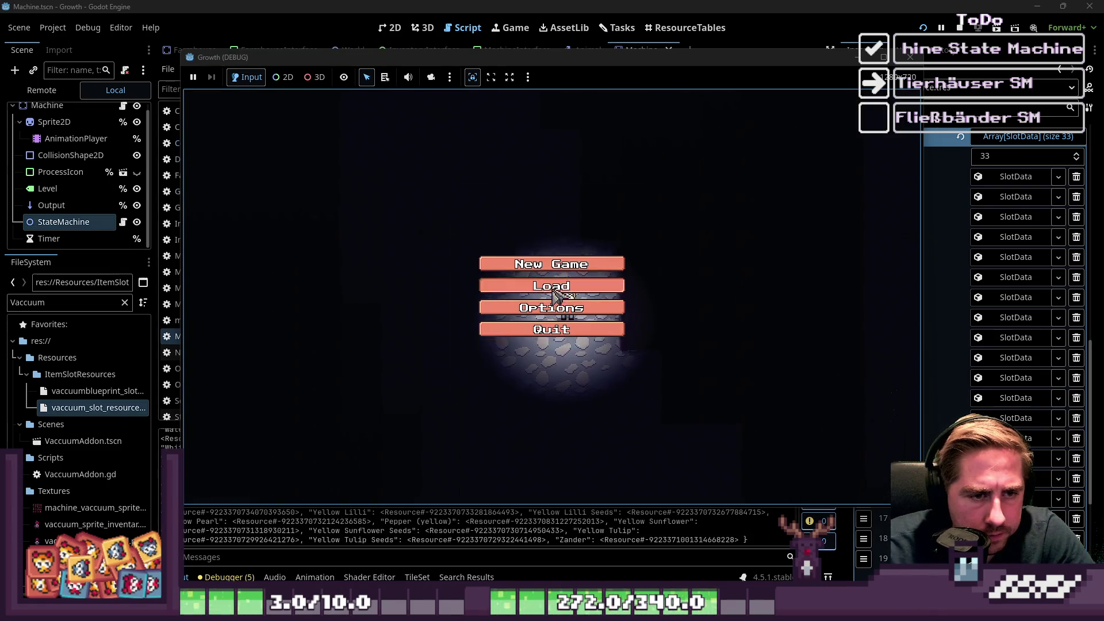
# Delete the old saved character, create a new character, and start the game.
pyautogui.click(598, 287)
pyautogui.click(591, 236)
pyautogui.click(543, 381)
pyautogui.click(575, 261)
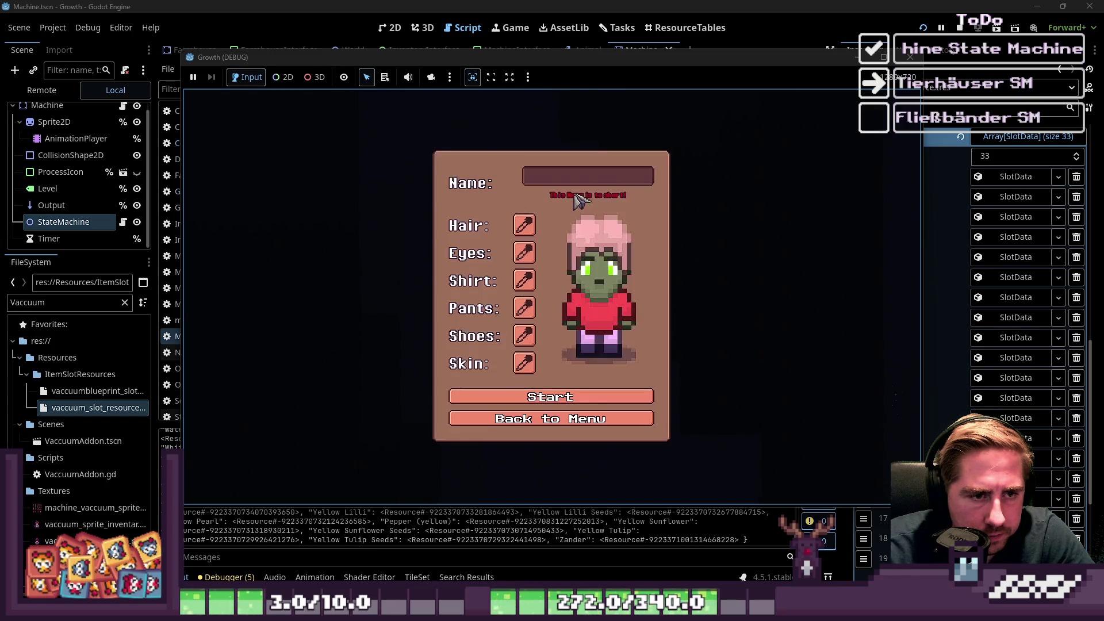
pyautogui.write('cxy')
pyautogui.click(495, 412)
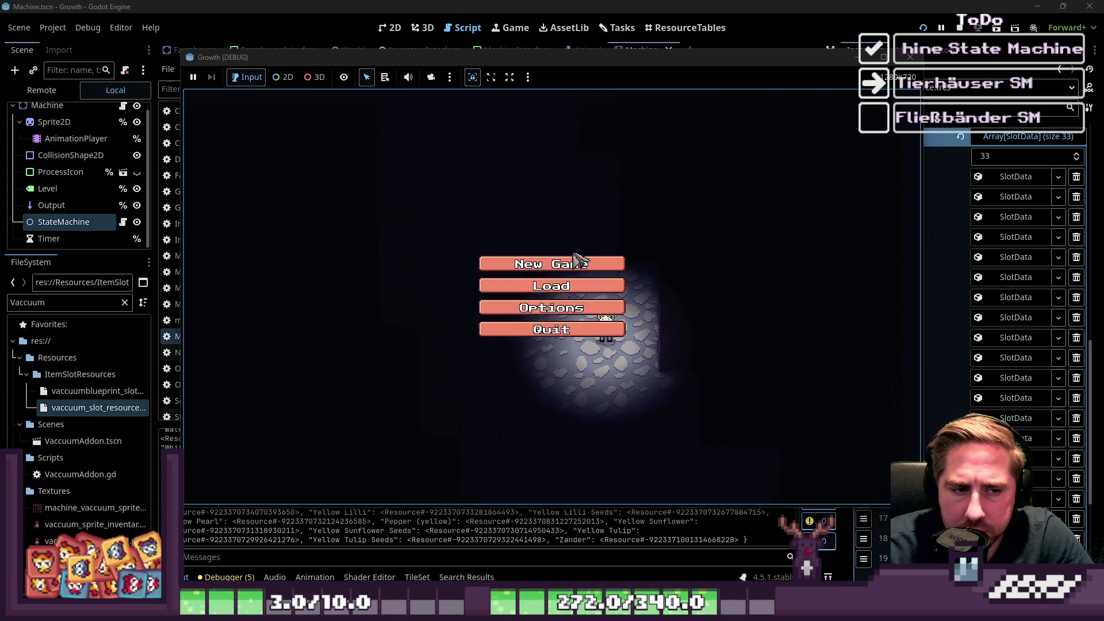
pyautogui.click(570, 261)
pyautogui.click(523, 390)
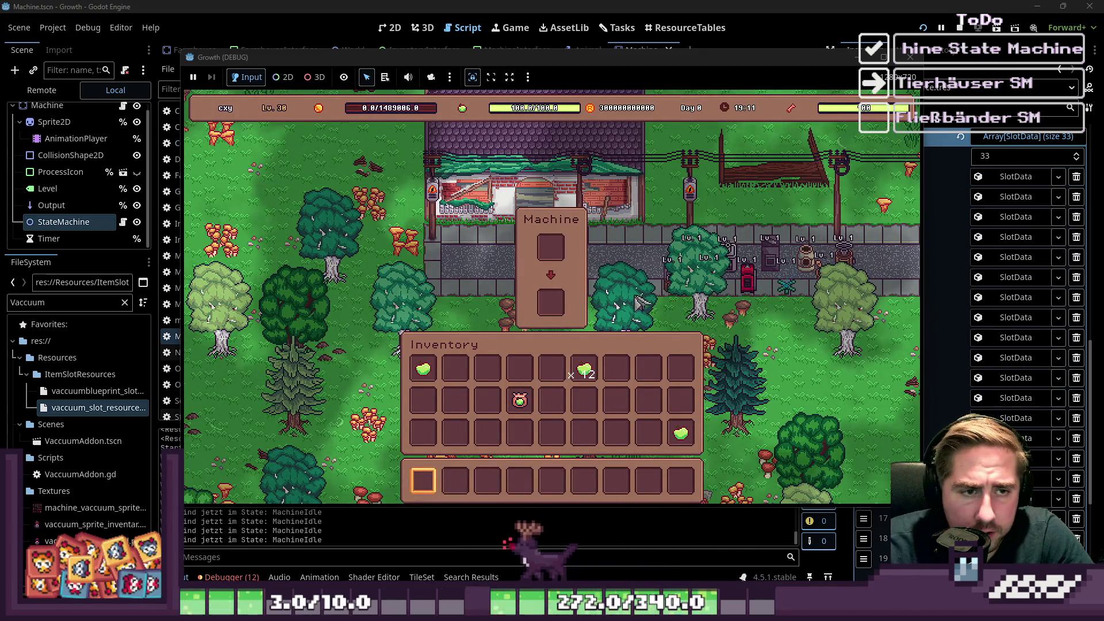
# Walk the character to the mortar and open the inventory with the full debug item grid.
pyautogui.press('i')
pyautogui.press('i')
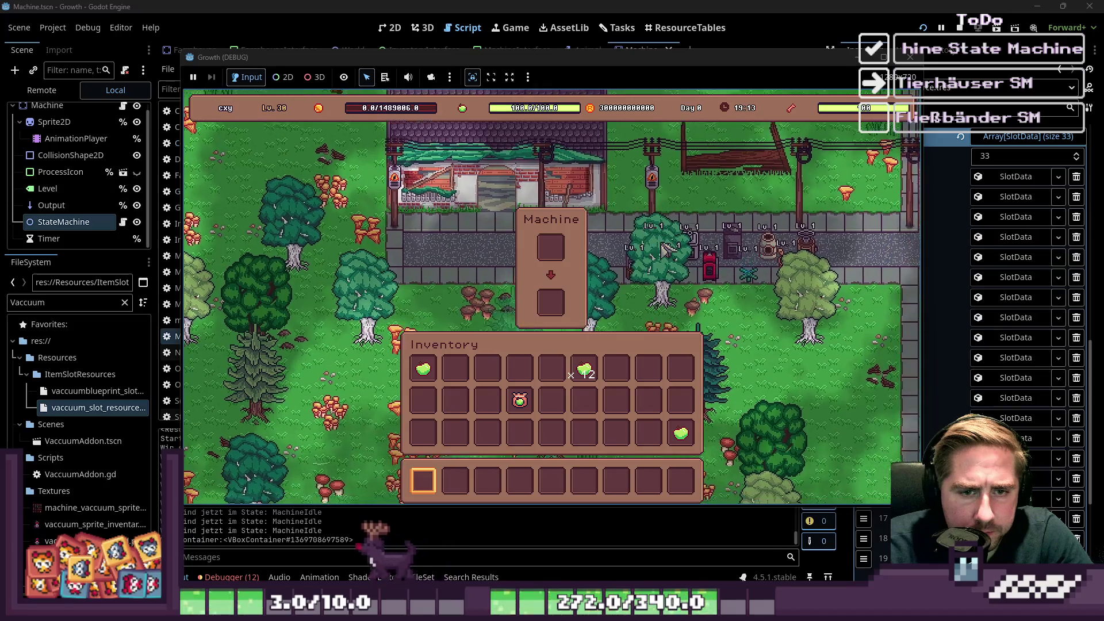
pyautogui.press('d')
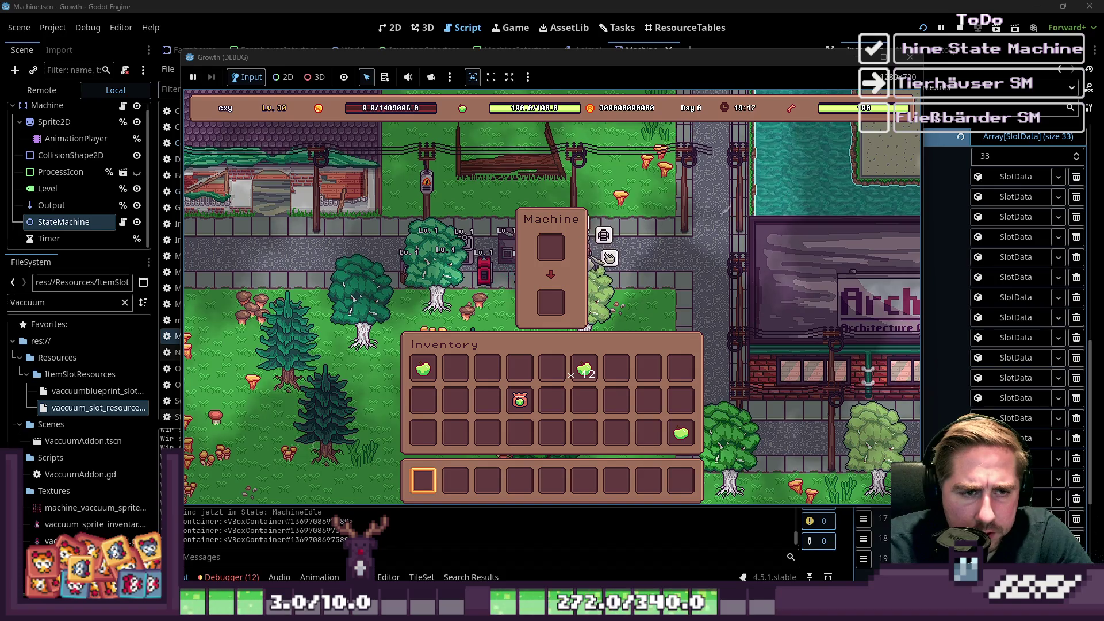
pyautogui.press('i')
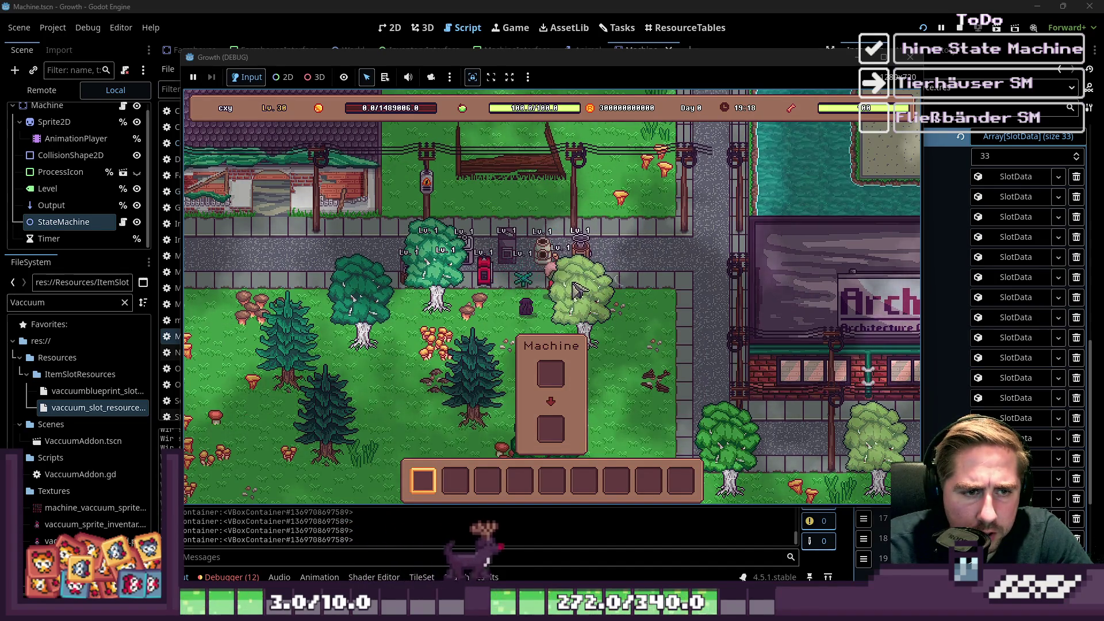
pyautogui.press('s')
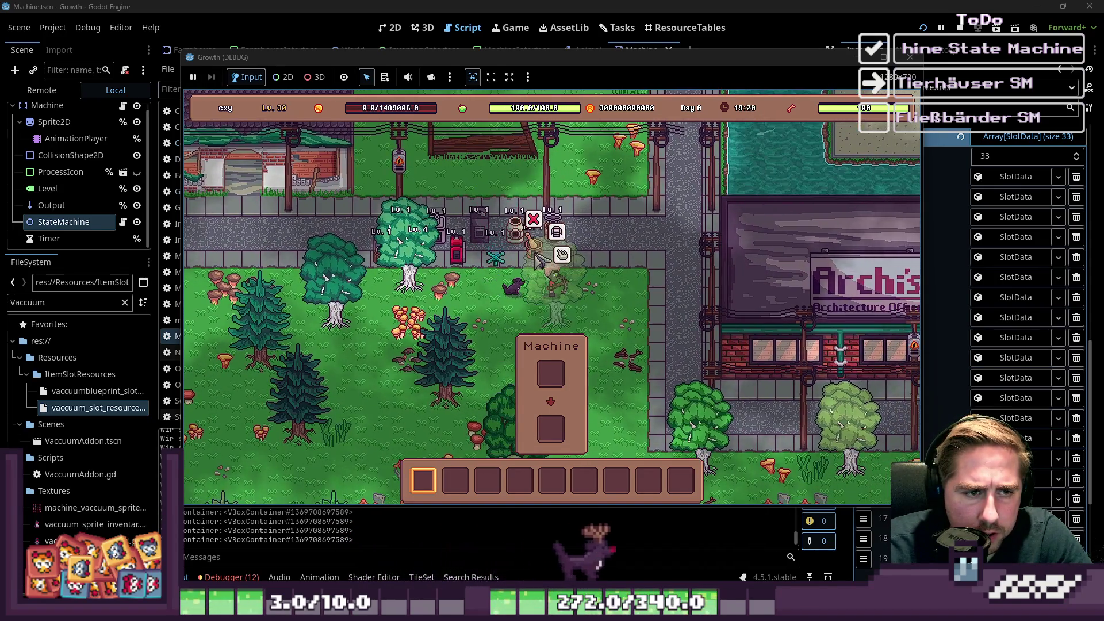
pyautogui.press('w')
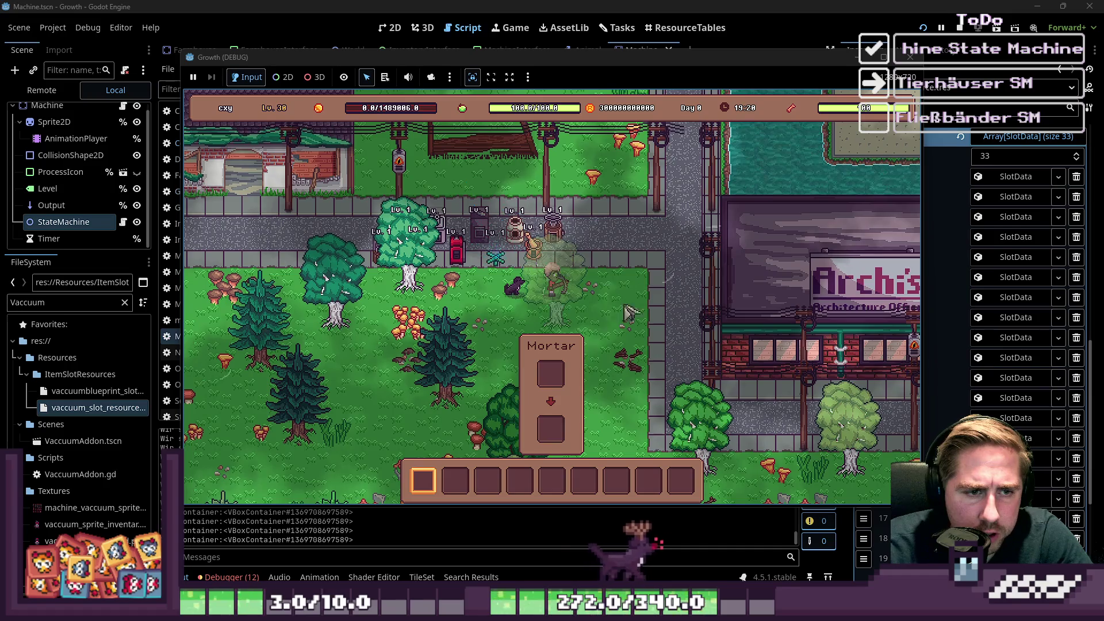
pyautogui.press('i')
pyautogui.press('i')
pyautogui.press('i')
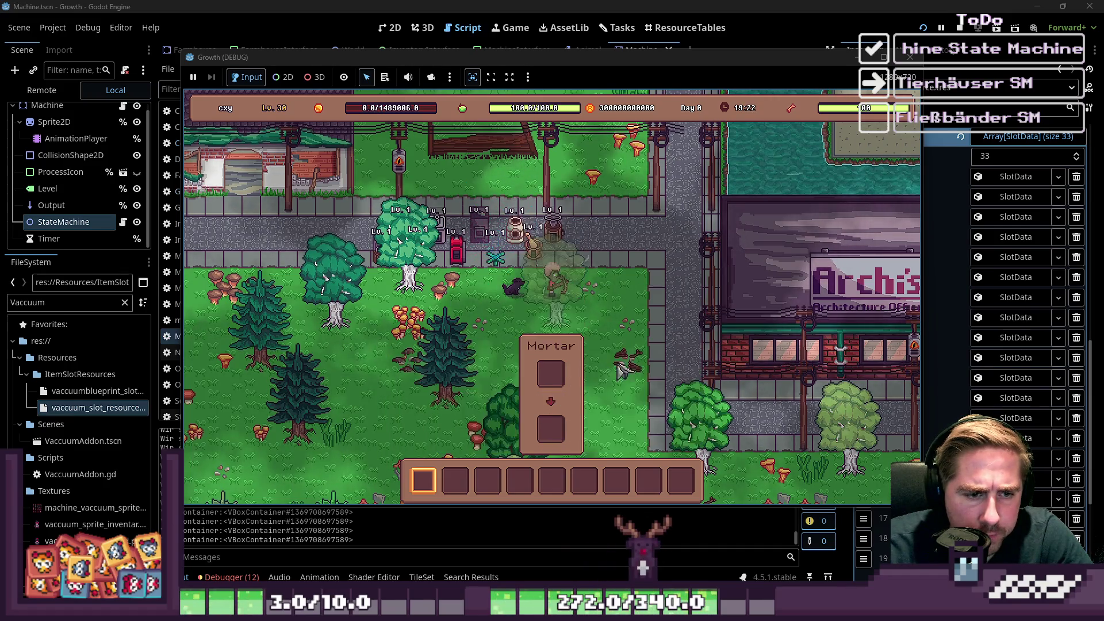
pyautogui.press('e')
pyautogui.scroll(-6, 661, 288)
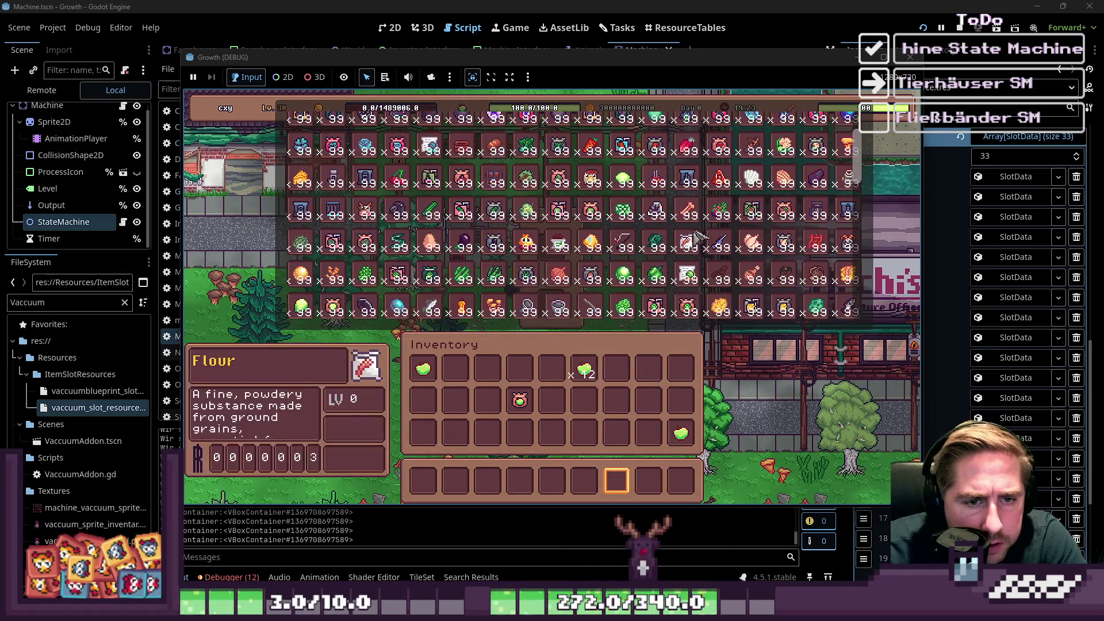
# Take a stack of 99 Stone from the debug item grid into the hotbar and open the Mortar.
pyautogui.scroll(5, 698, 274)
pyautogui.scroll(-4, 699, 275)
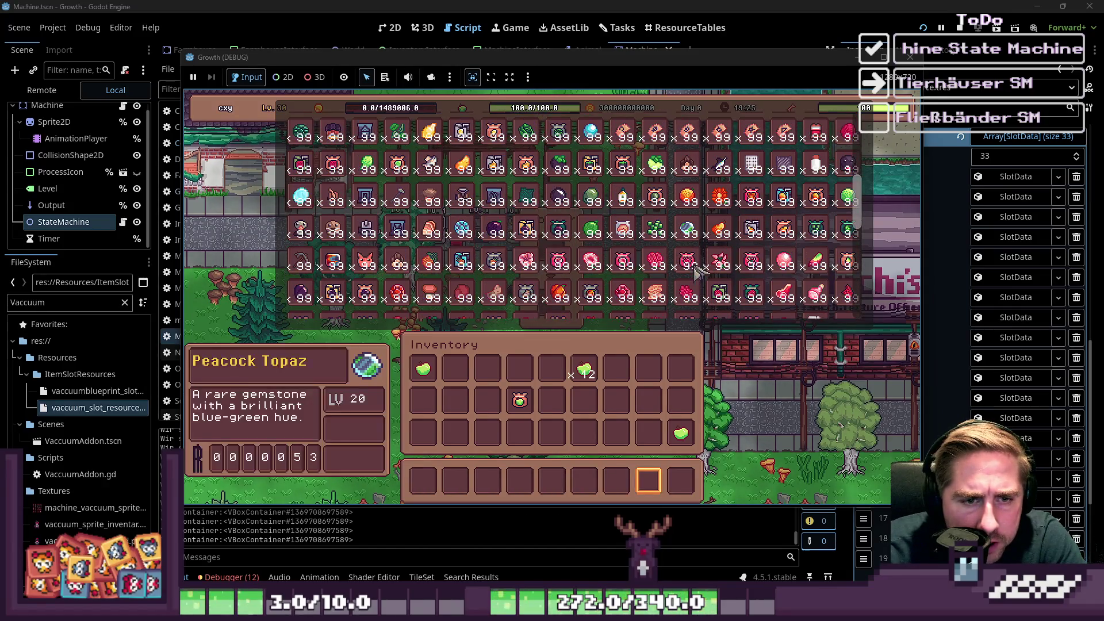
pyautogui.scroll(-3, 699, 275)
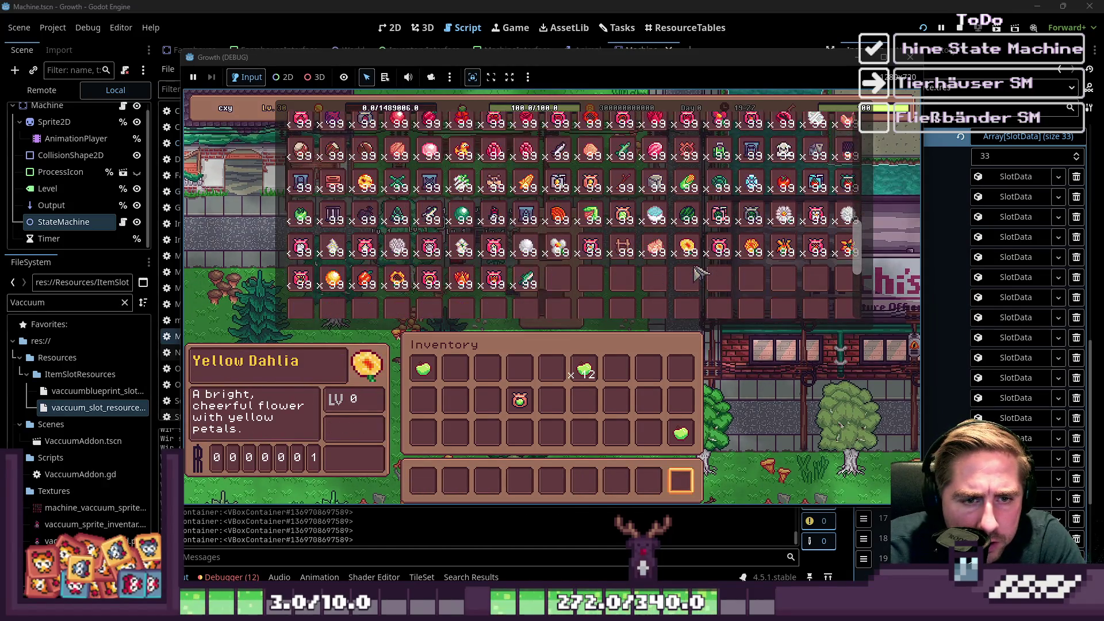
pyautogui.scroll(5, 719, 265)
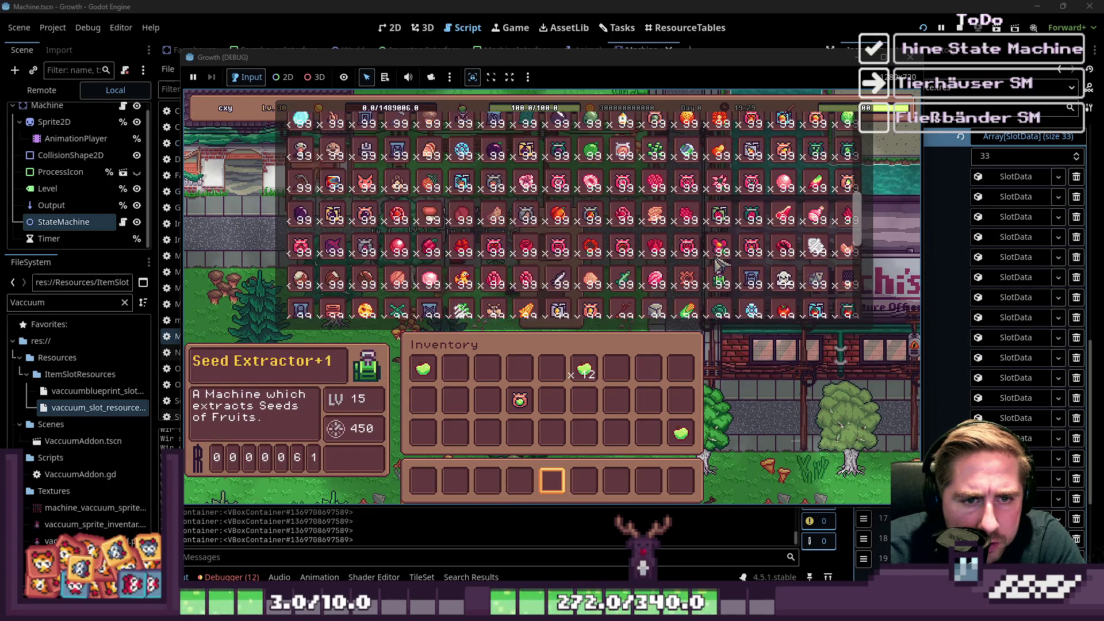
pyautogui.scroll(-4, 719, 265)
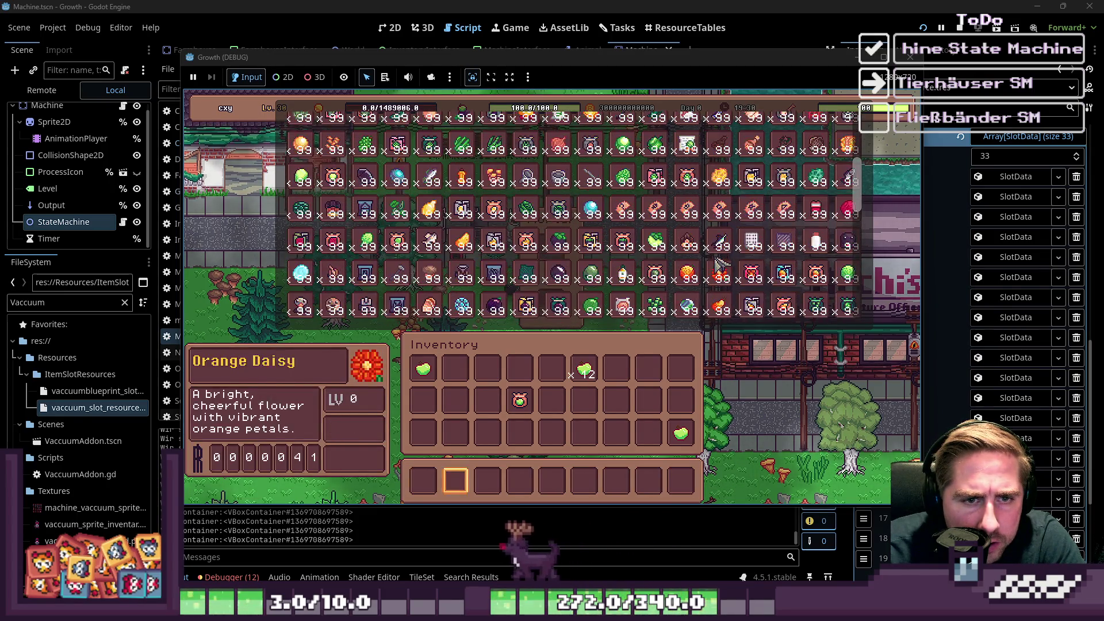
pyautogui.scroll(-5, 758, 243)
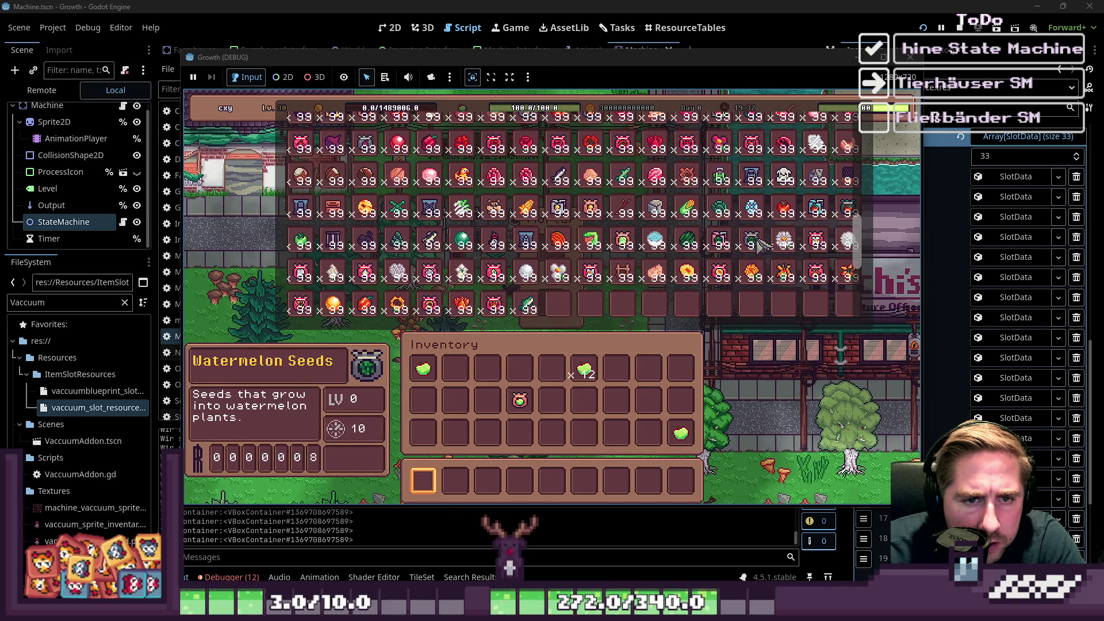
pyautogui.scroll(1, 760, 246)
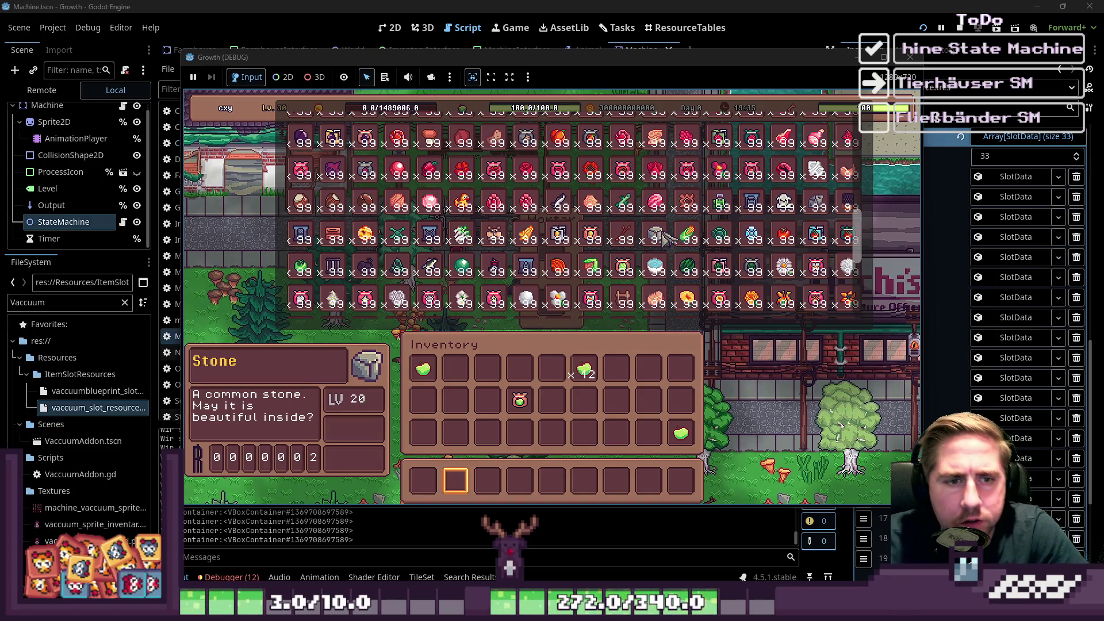
pyautogui.moveTo(661, 253); pyautogui.dragTo(593, 483)
pyautogui.press('e')
pyautogui.press('e')
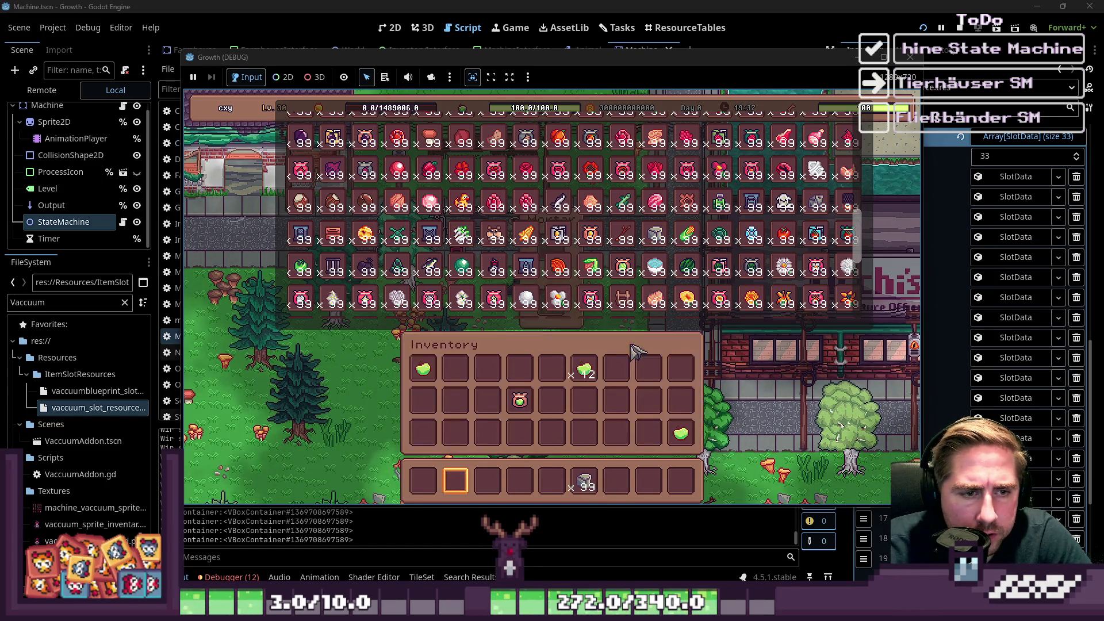
pyautogui.press('e')
pyautogui.press('e')
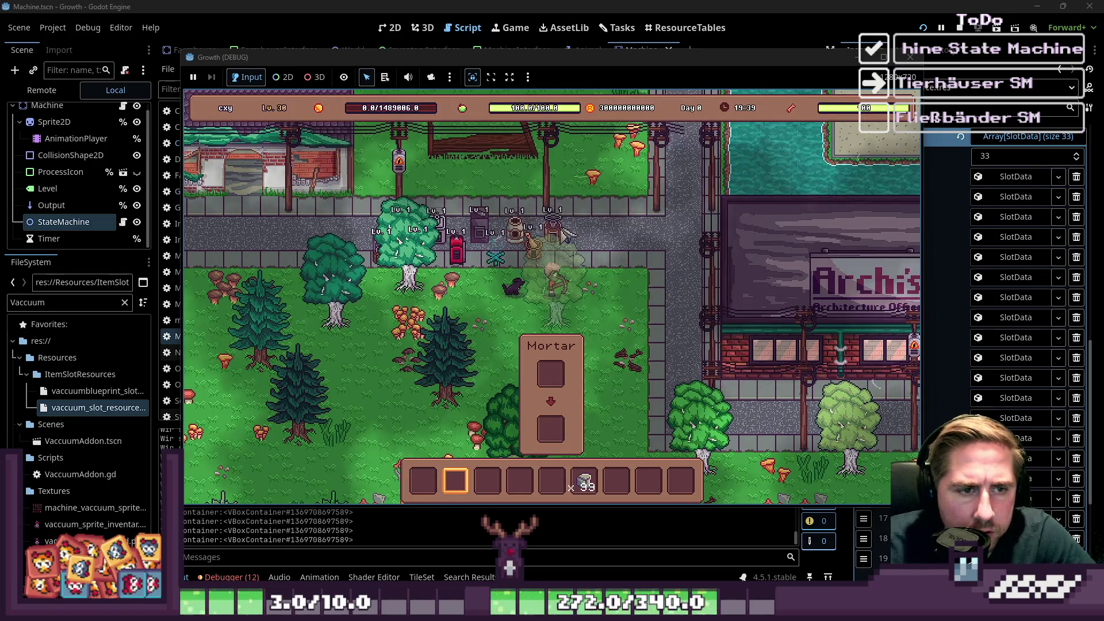
pyautogui.press('w')
# Put the 99 Stone into the Mortar input and collect gemstones such as Peacock Topaz and Pyrope.
pyautogui.click(586, 483)
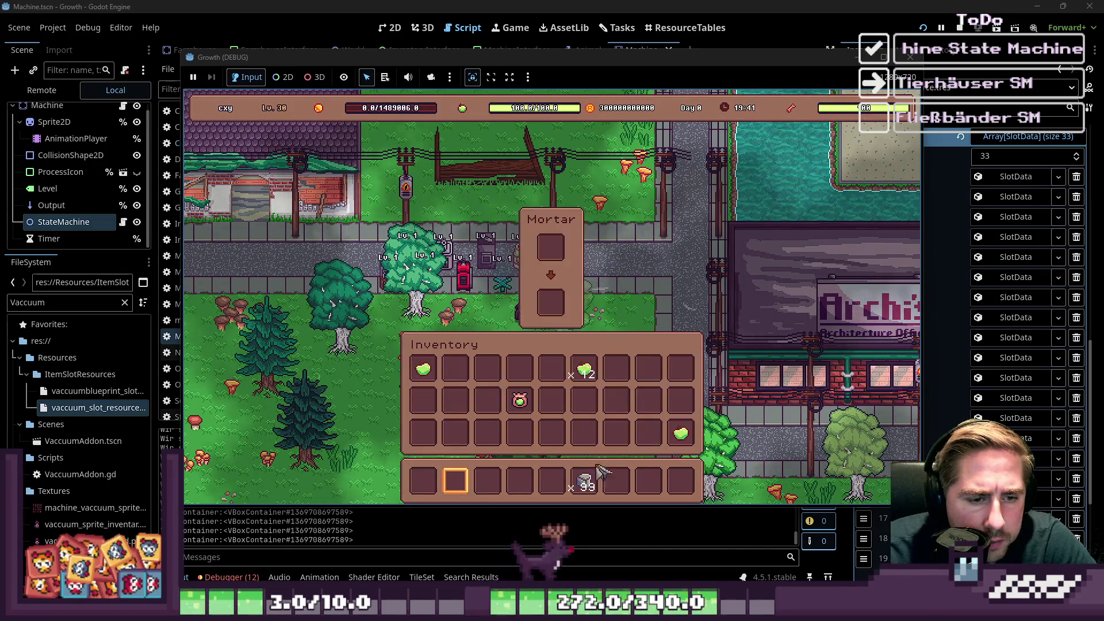
pyautogui.press('e')
pyautogui.click(552, 248)
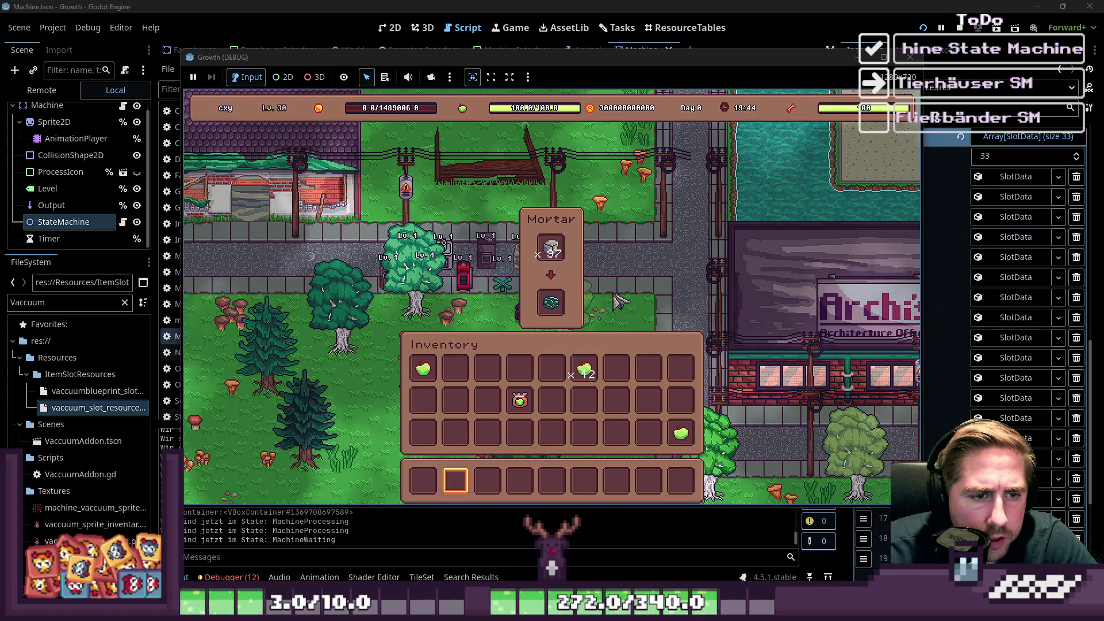
pyautogui.click(551, 302)
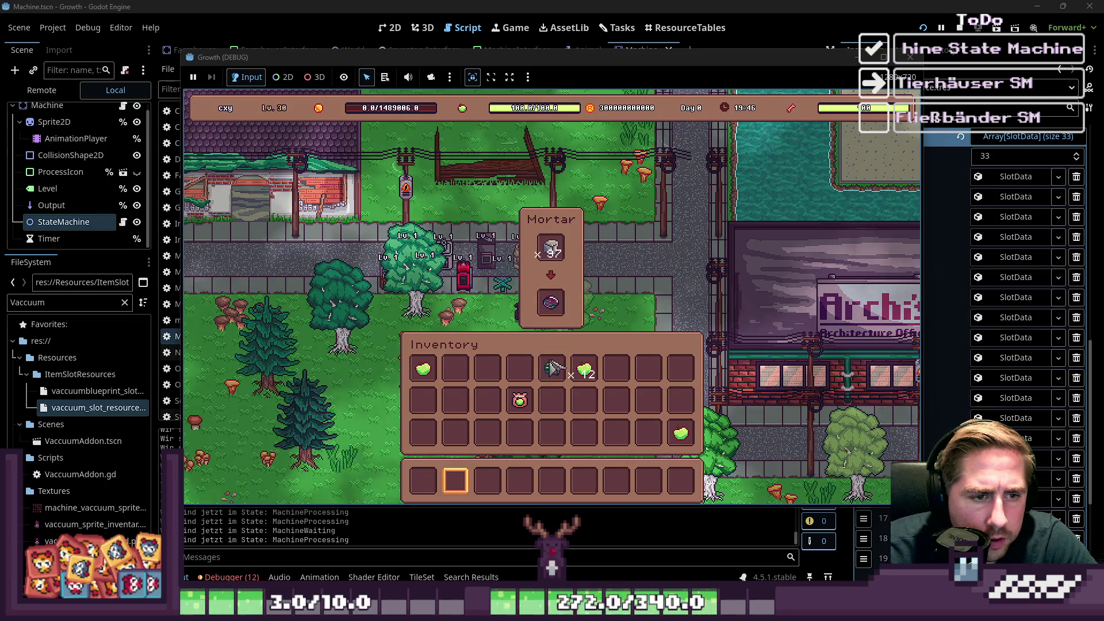
pyautogui.click(551, 308)
pyautogui.click(550, 309)
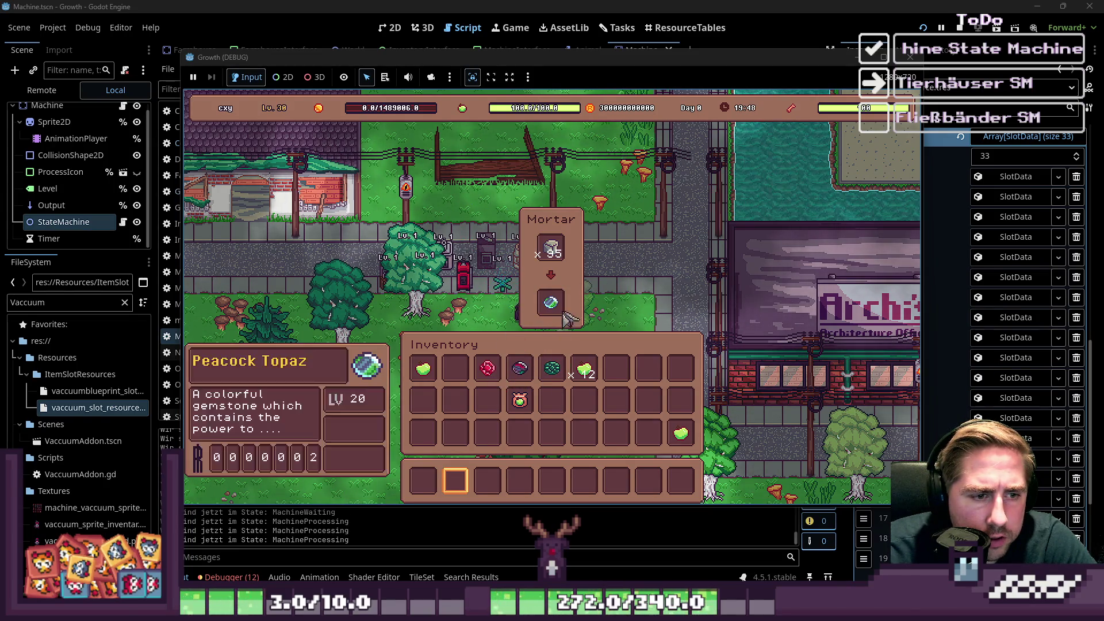
pyautogui.click(544, 314)
pyautogui.click(546, 308)
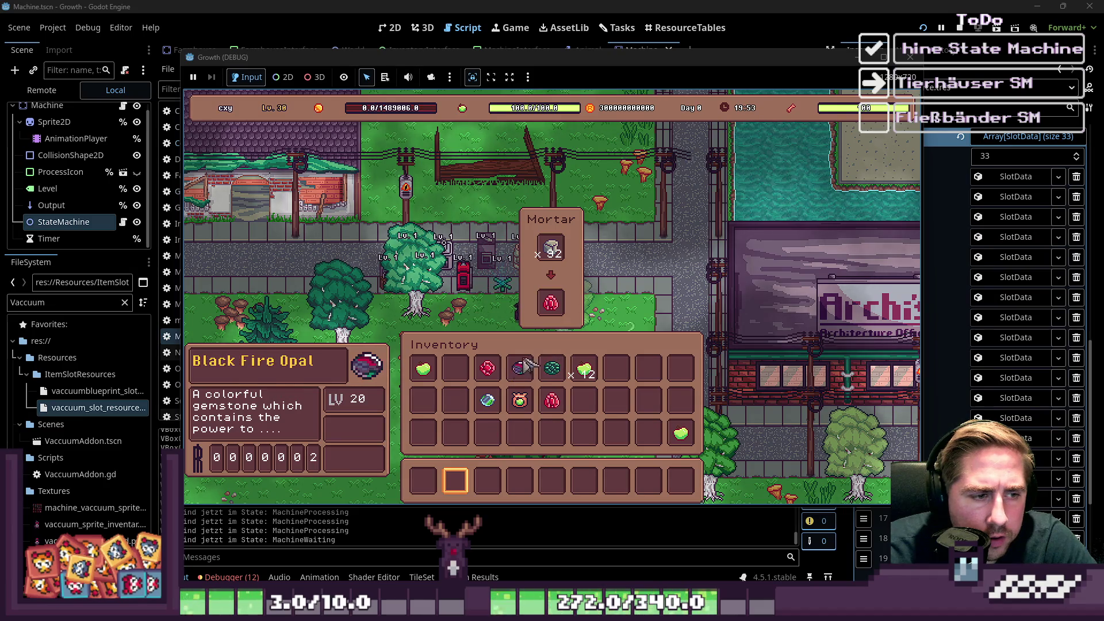
# Move the remaining Mortar output into the inventory, then close the panels and stop the game.
pyautogui.press('Escape')
pyautogui.press('i')
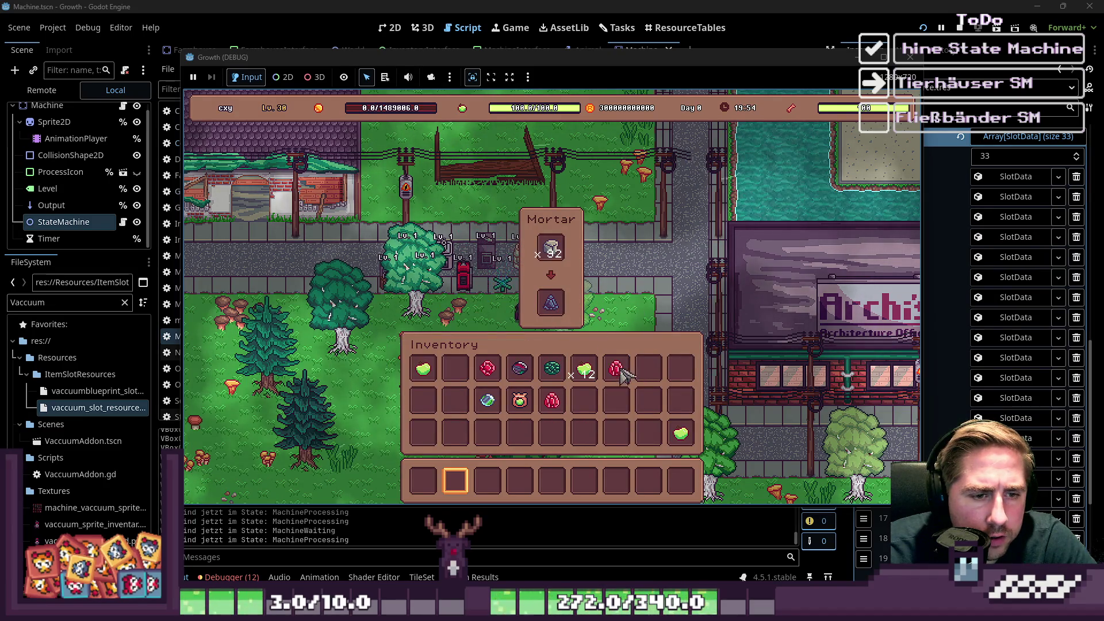
pyautogui.moveTo(554, 302)
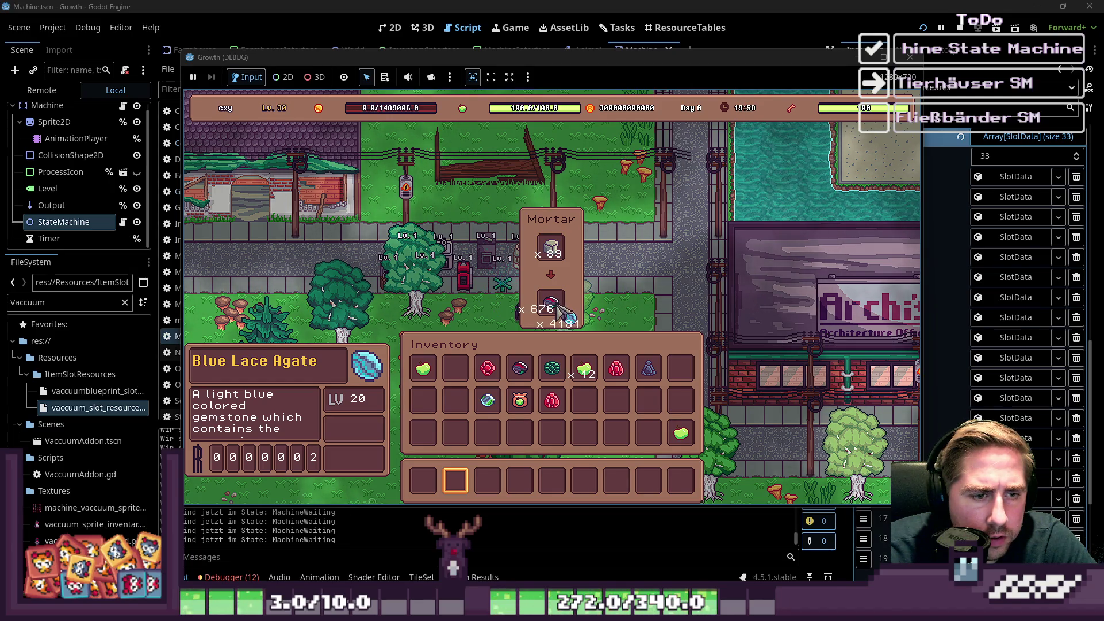
pyautogui.moveTo(663, 371)
pyautogui.click(546, 313)
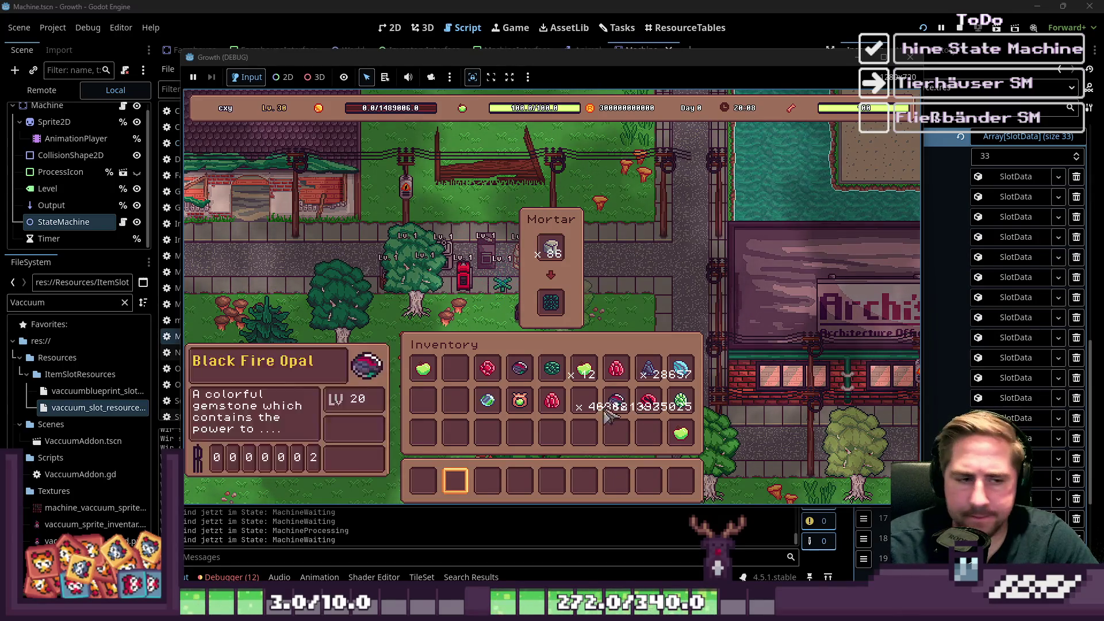
pyautogui.moveTo(552, 302)
pyautogui.moveTo(552, 302); pyautogui.dragTo(556, 320)
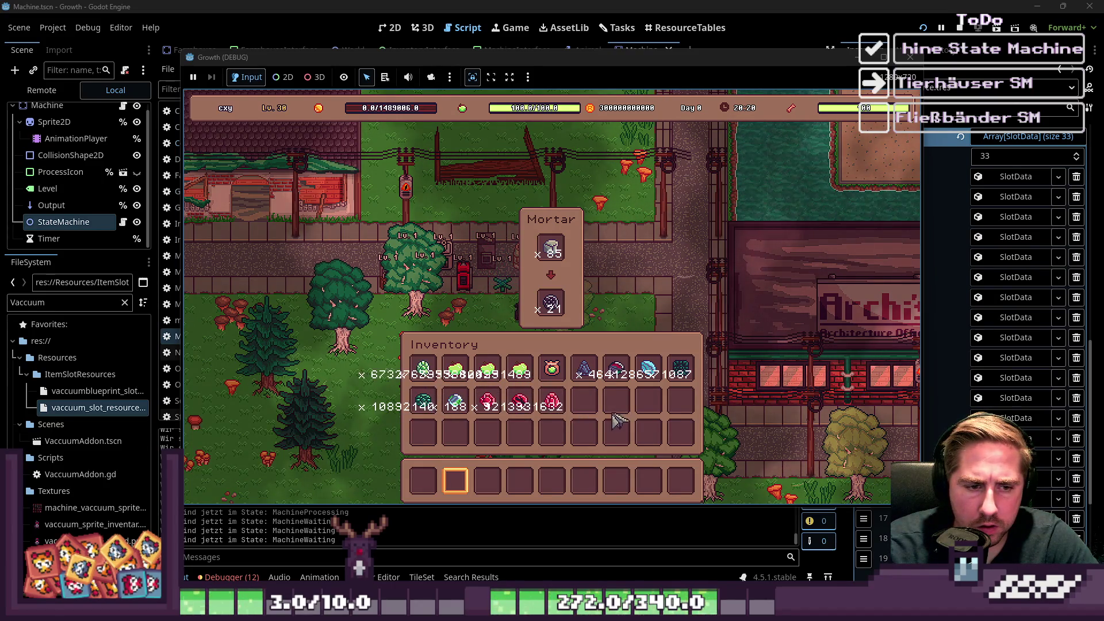
pyautogui.moveTo(552, 373)
pyautogui.mouseDown()
pyautogui.moveTo(549, 382)
pyautogui.moveTo(581, 378)
pyautogui.moveTo(584, 399)
pyautogui.mouseUp()
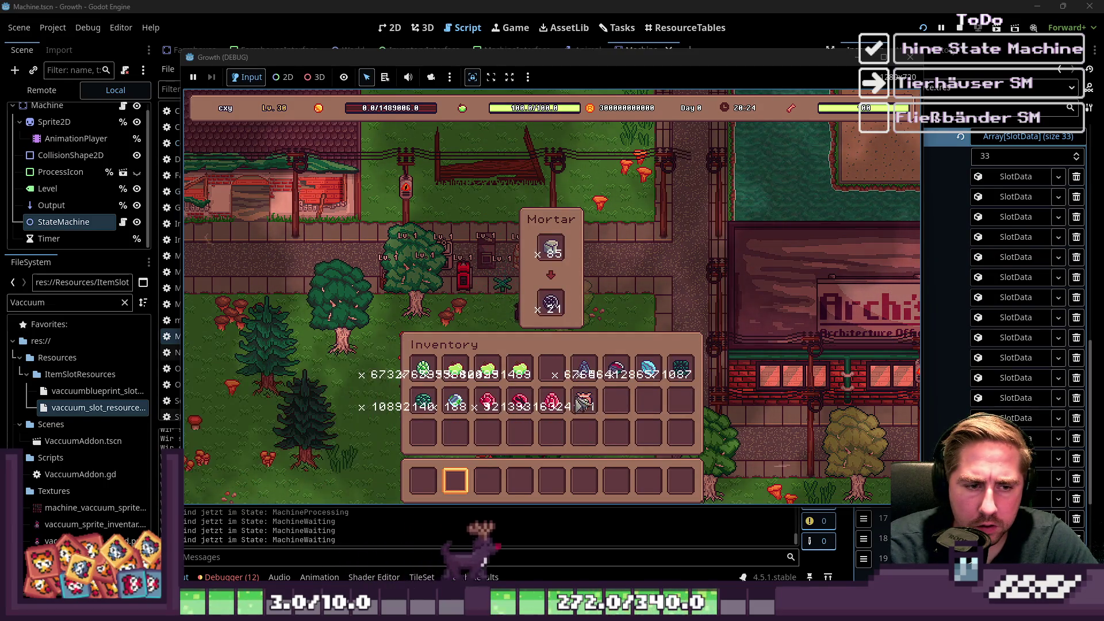
pyautogui.press('Escape')
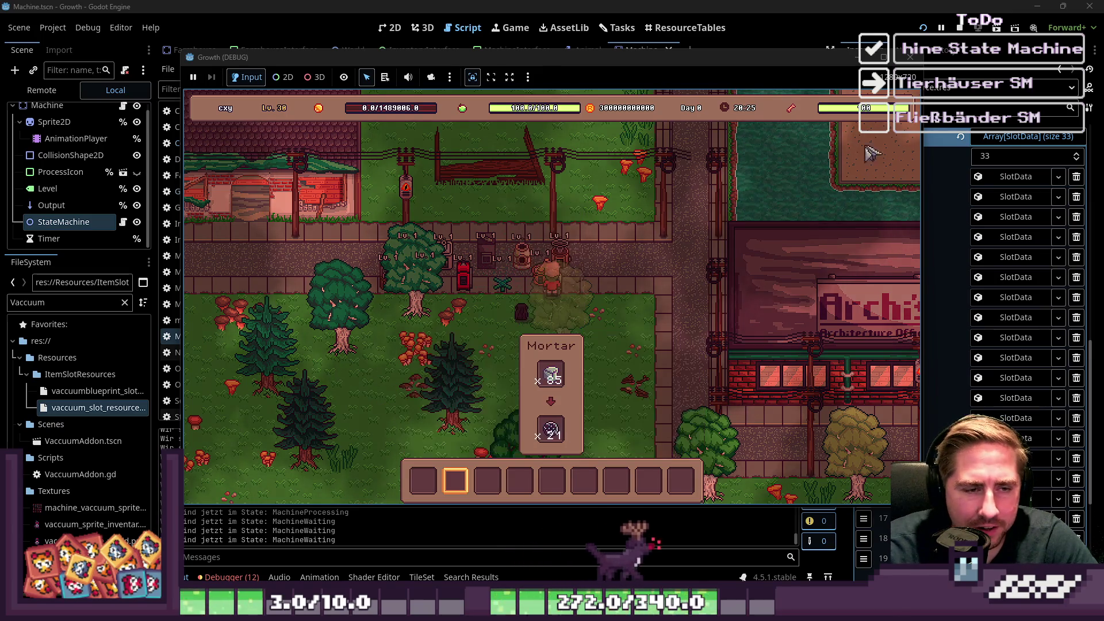
pyautogui.press('F8')
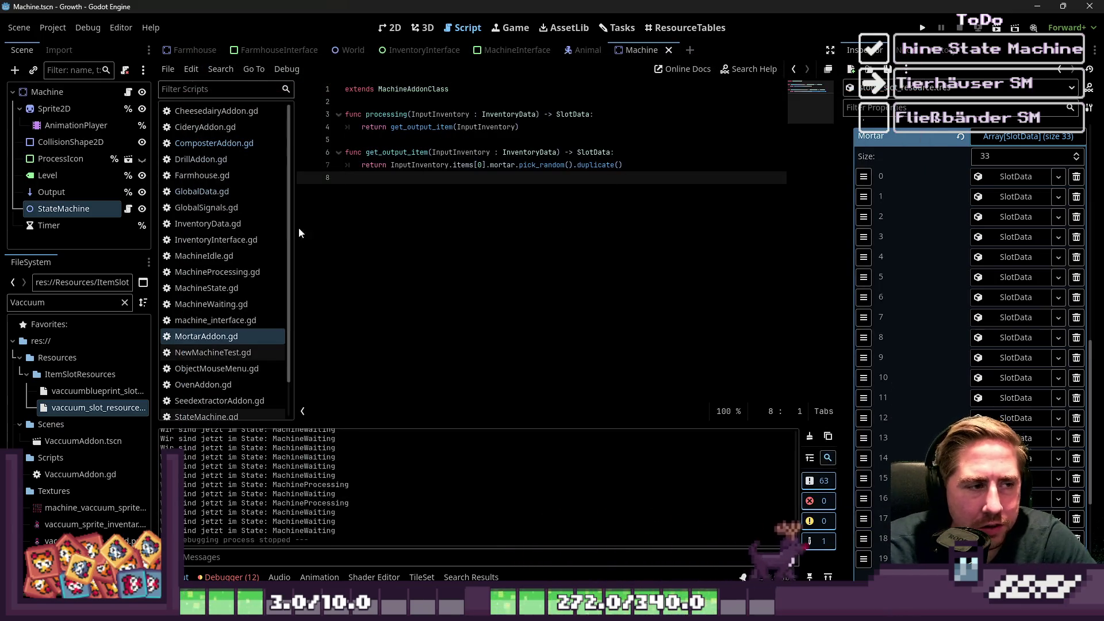
# Open InventoryInterface.gd, narrow the left dock, and review the click handler's merge and switch calls.
pyautogui.click(233, 240)
pyautogui.scroll(-2, 550, 290)
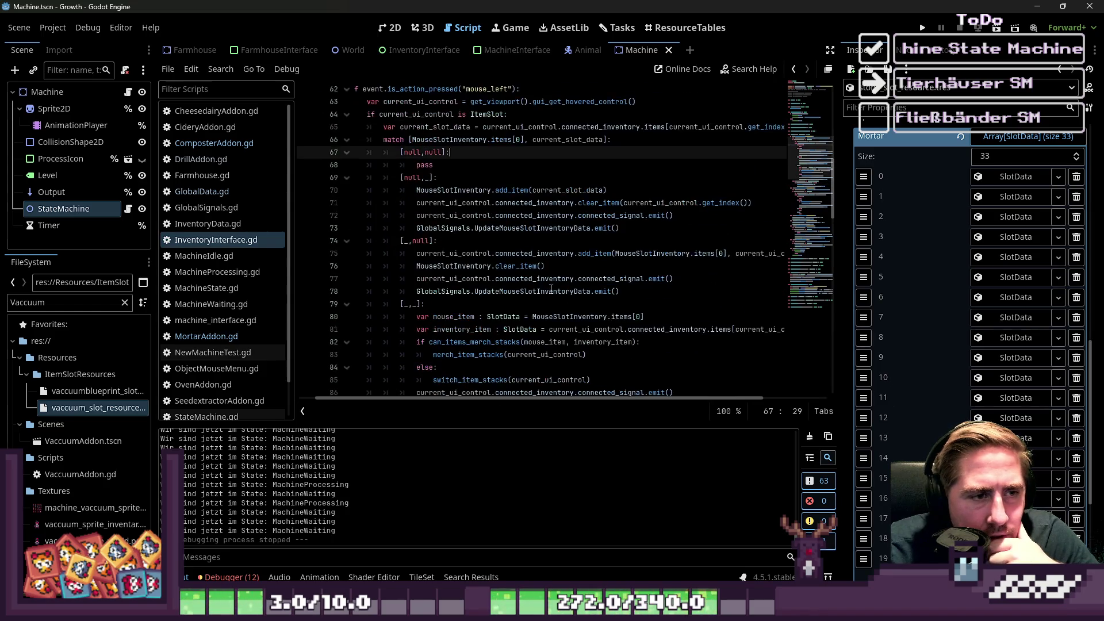
pyautogui.click(477, 228)
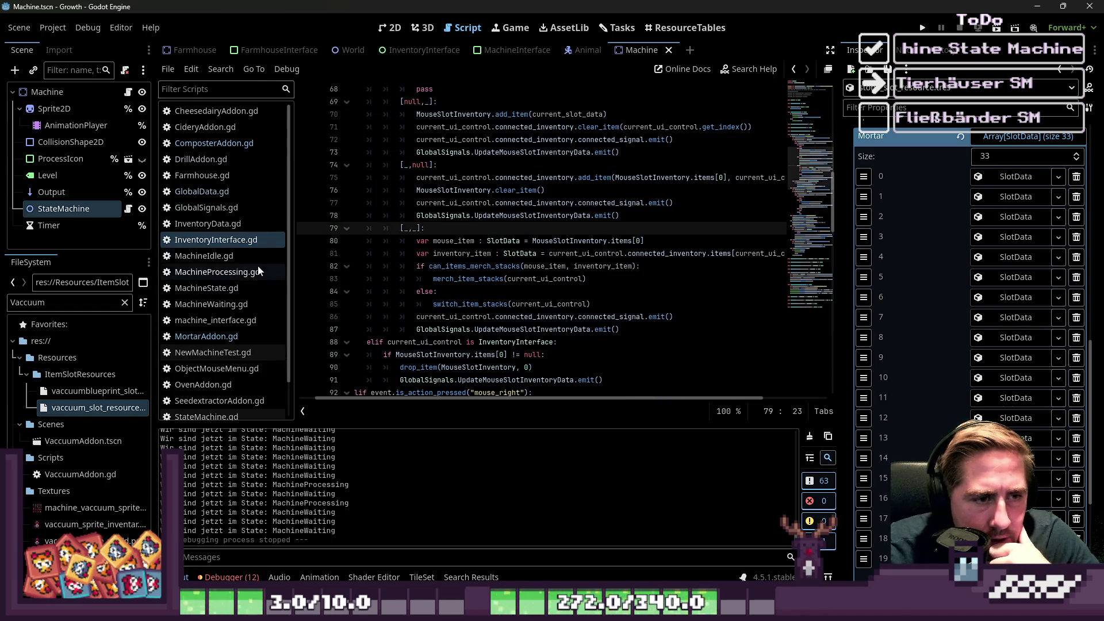
pyautogui.moveTo(153, 247); pyautogui.dragTo(103, 248)
pyautogui.click(456, 278)
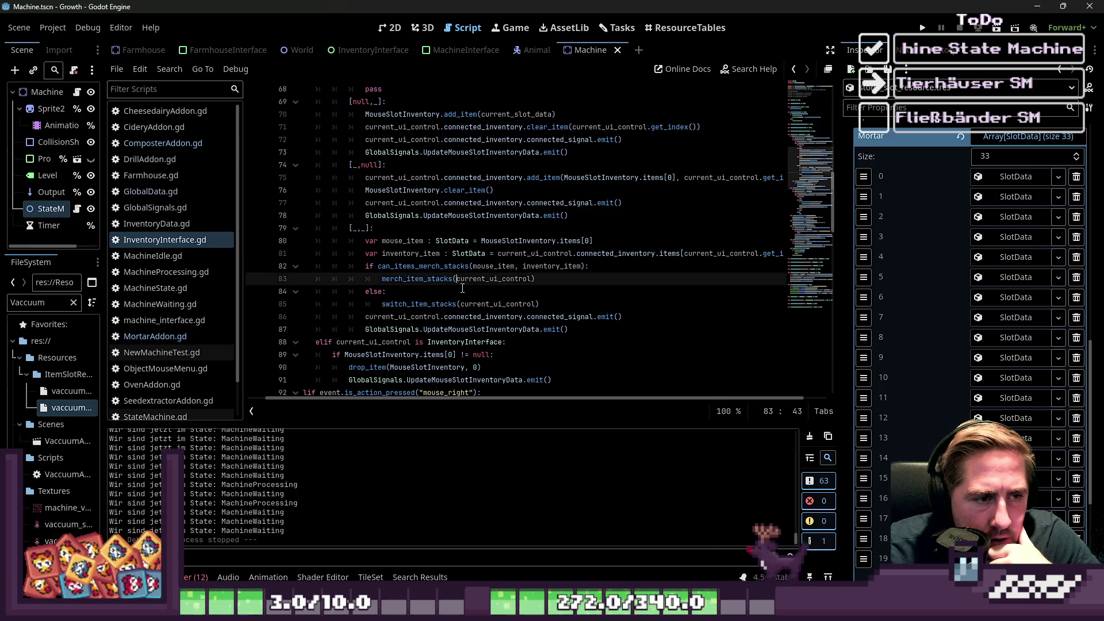
pyautogui.scroll(-1, 478, 288)
pyautogui.moveTo(482, 291)
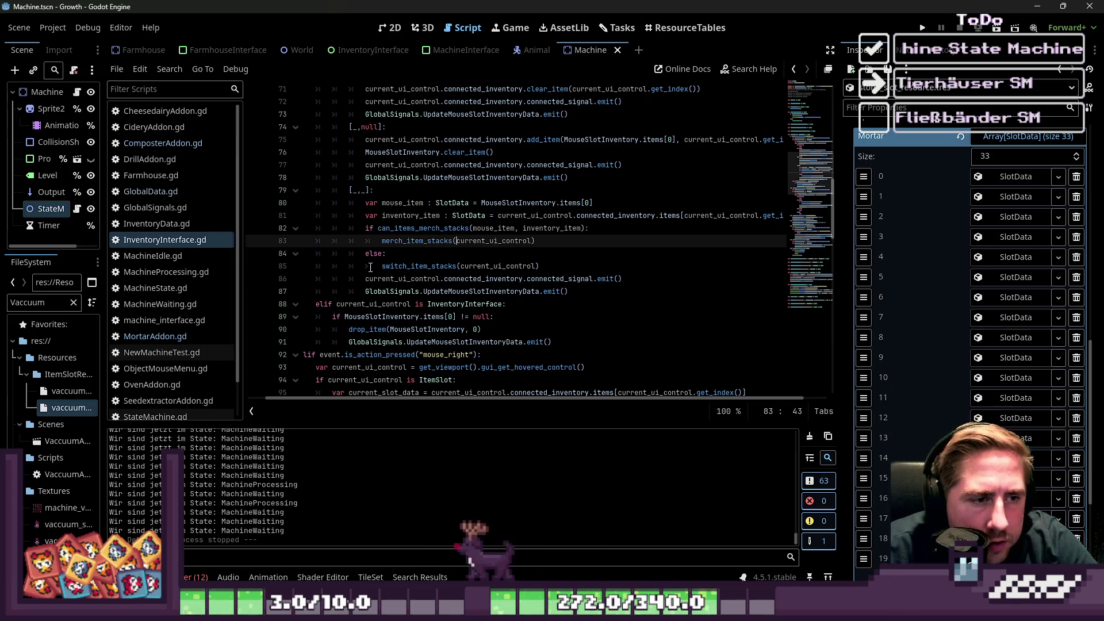
pyautogui.press('Down')
pyautogui.press('Down')
# Unfold the switch_item_stacks function at line 144.
pyautogui.scroll(-7, 435, 273)
pyautogui.scroll(5, 435, 273)
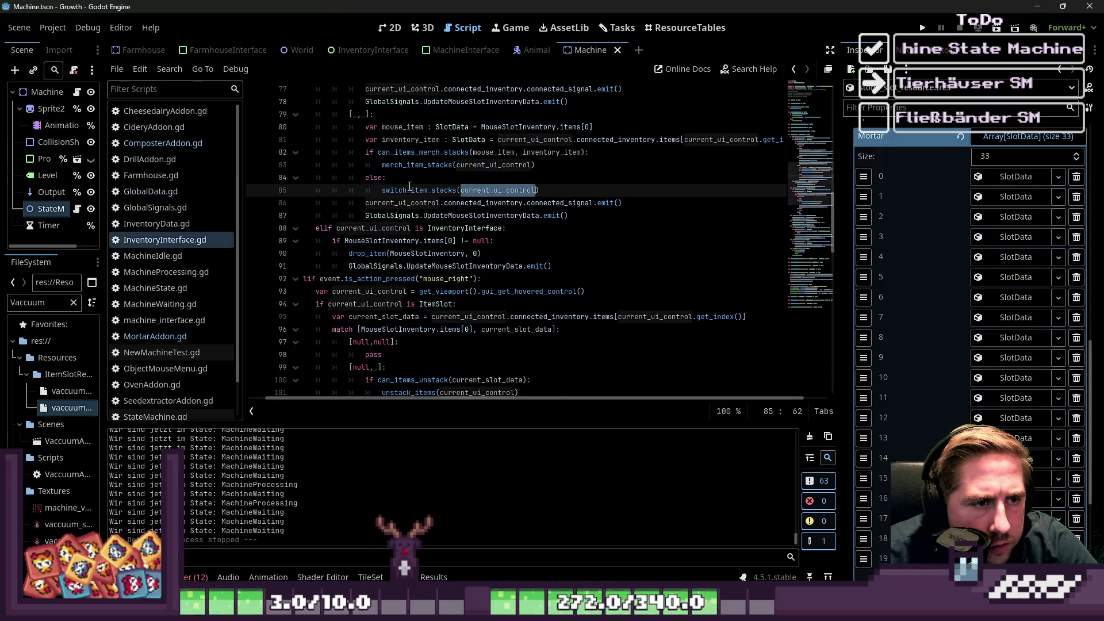
pyautogui.scroll(-15, 430, 233)
pyautogui.scroll(-1, 430, 233)
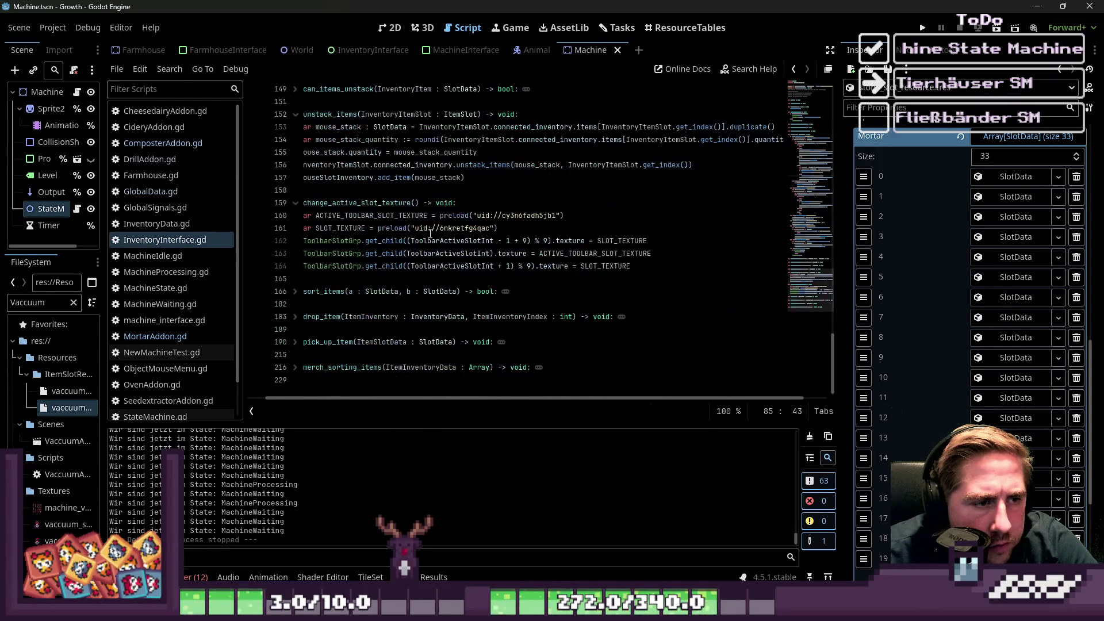
pyautogui.scroll(1, 431, 233)
pyautogui.click(296, 215)
pyautogui.keyDown('shift'); pyautogui.click(299, 220); pyautogui.keyUp('shift')
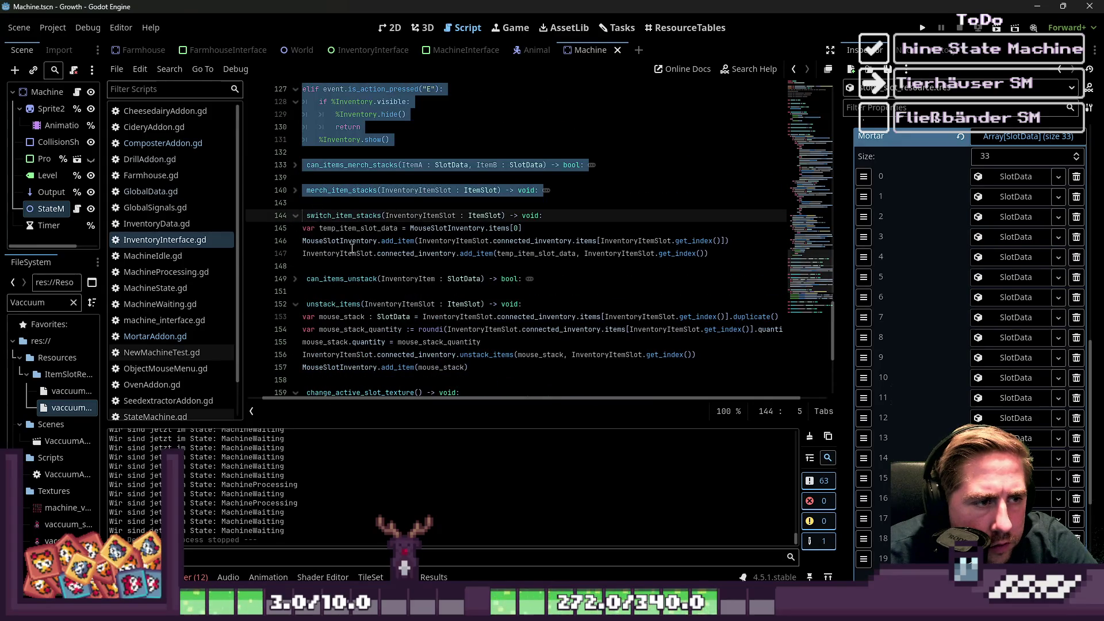
# Examine the add_item swap lines in switch_item_stacks alongside can_items_unstack.
pyautogui.click(353, 253)
pyautogui.click(412, 278)
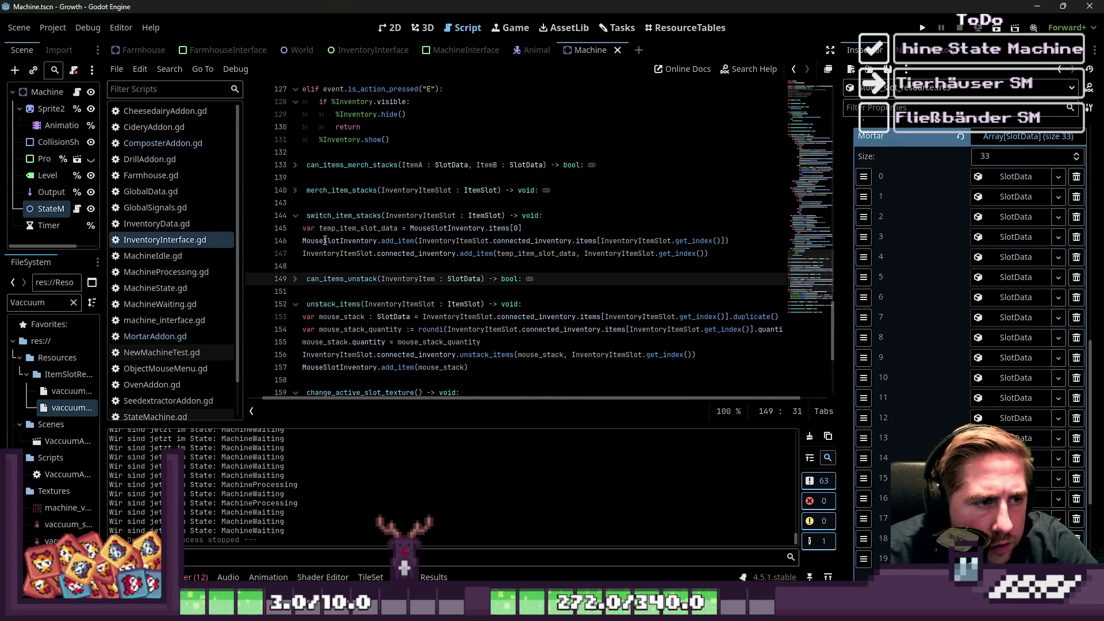
pyautogui.click(326, 241)
pyautogui.moveTo(344, 254); pyautogui.dragTo(331, 241)
pyautogui.scroll(3, 433, 262)
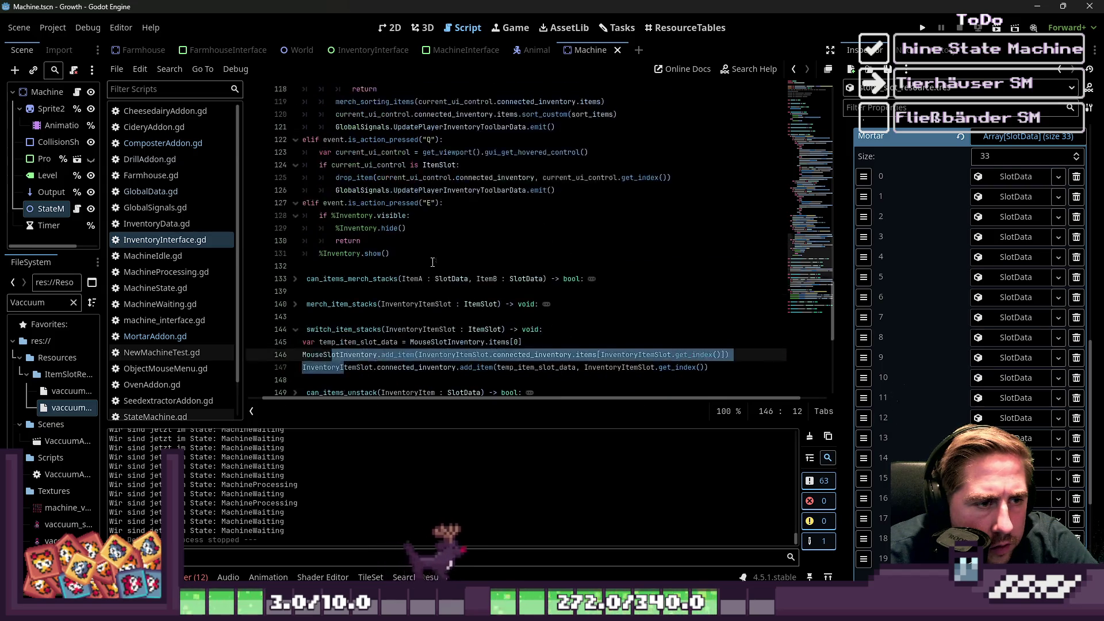
pyautogui.scroll(-1, 432, 262)
pyautogui.doubleClick(401, 317)
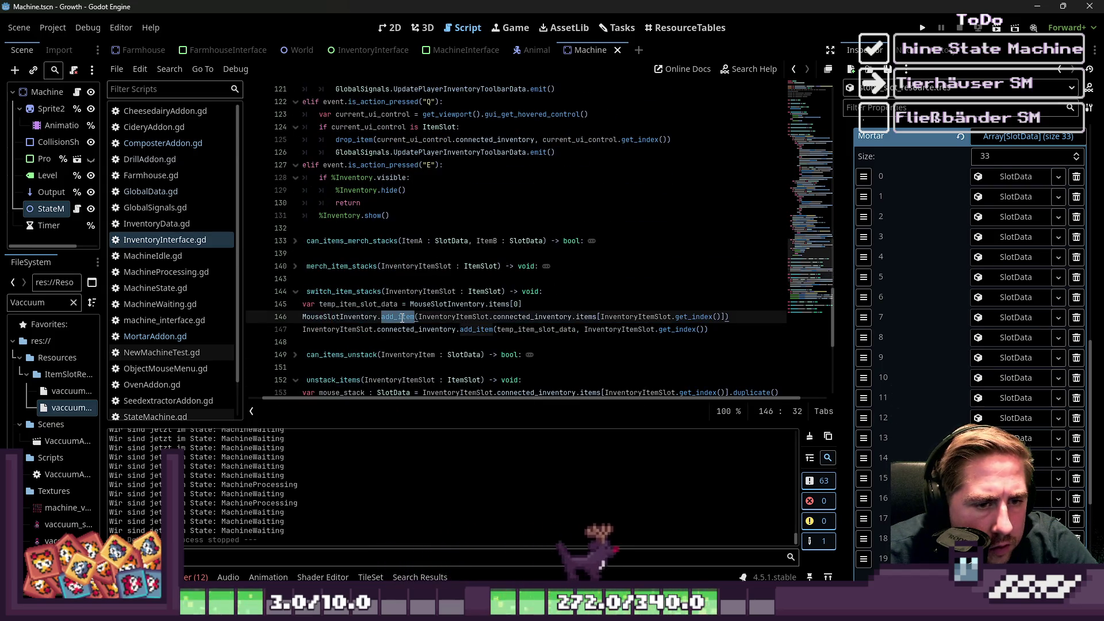
pyautogui.click(569, 297)
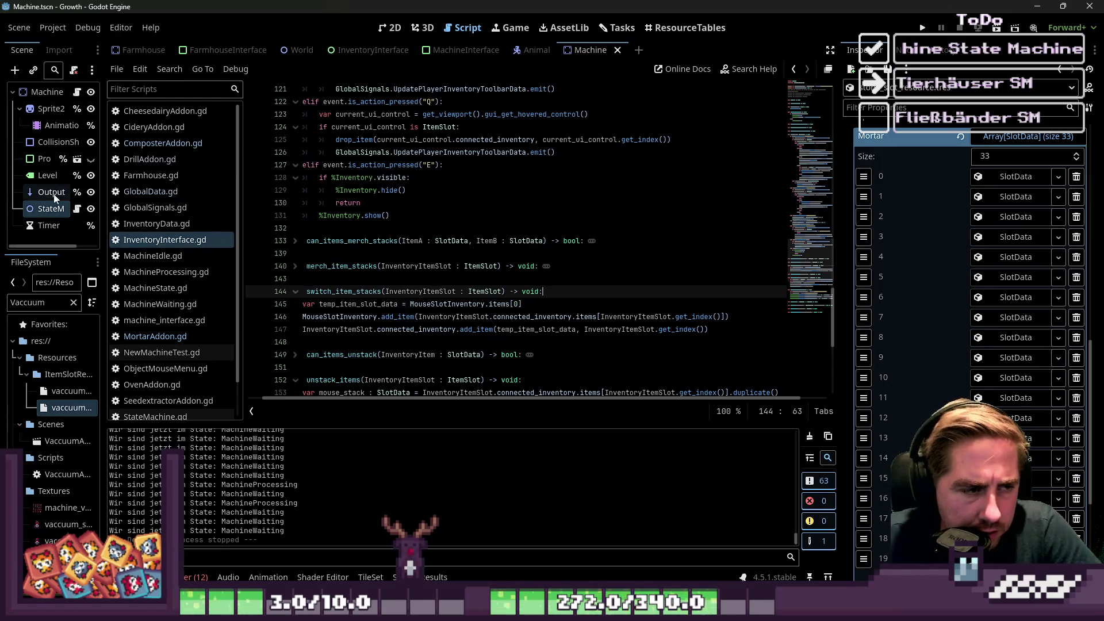
# Open InventoryInterface.gd with the cursor on line 143, just before the switch_item_stacks function.
pyautogui.click(149, 160)
pyautogui.click(150, 194)
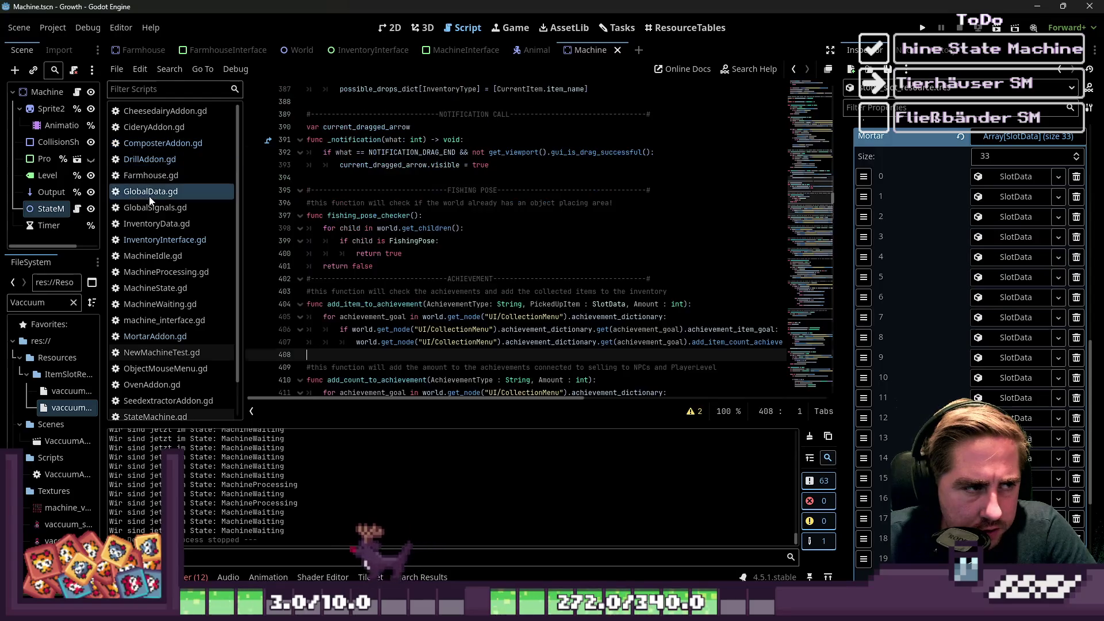
pyautogui.click(152, 367)
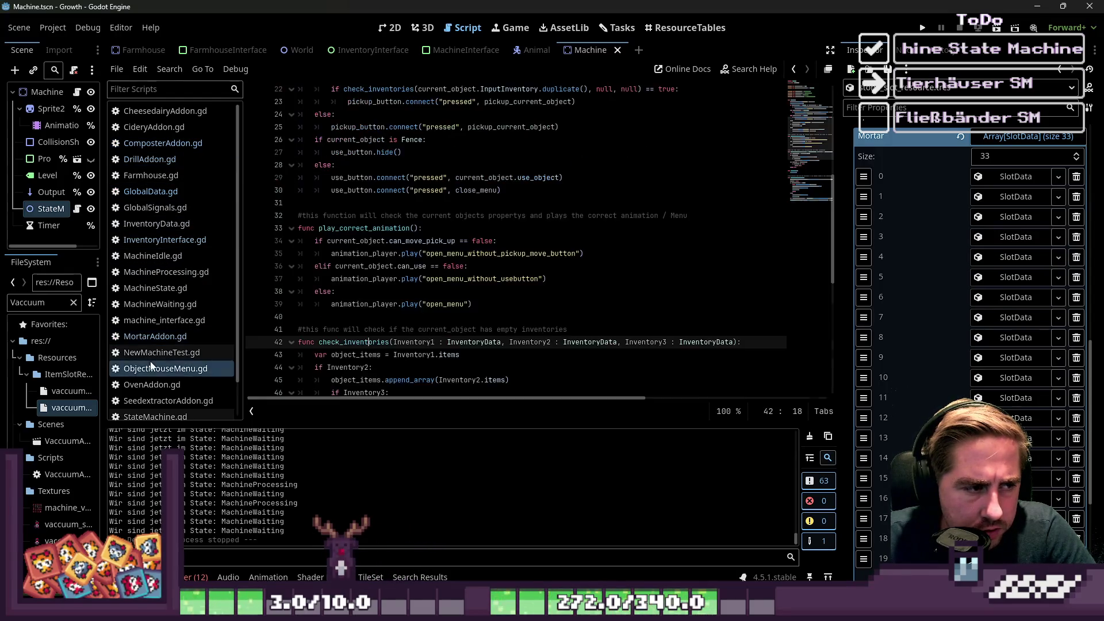
pyautogui.click(150, 354)
pyautogui.scroll(-1, 149, 299)
pyautogui.click(148, 139)
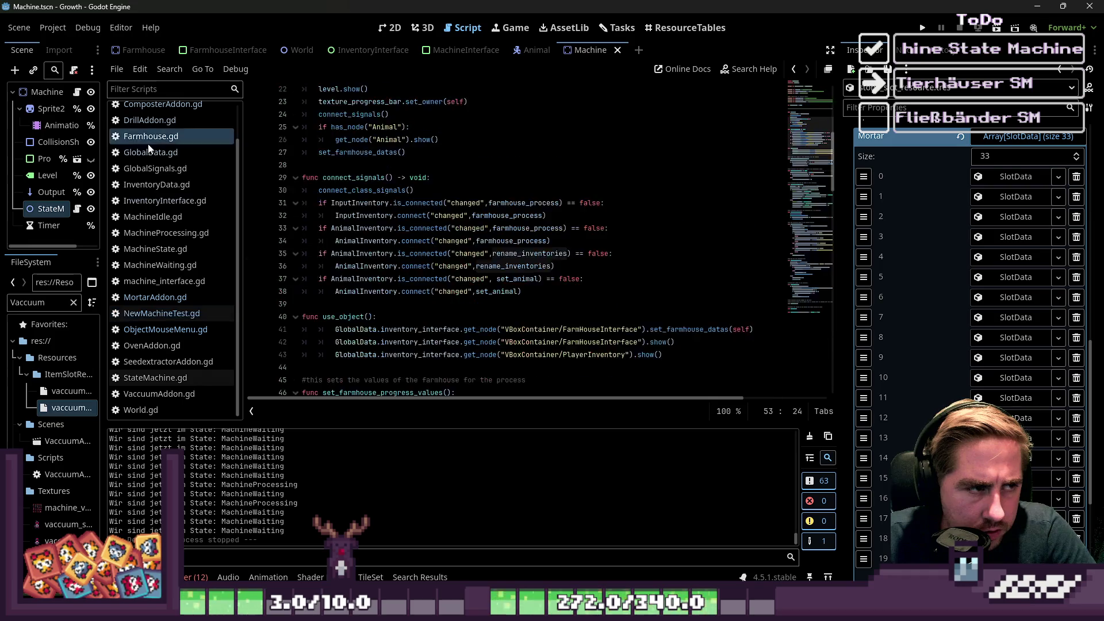
pyautogui.click(148, 152)
pyautogui.click(170, 330)
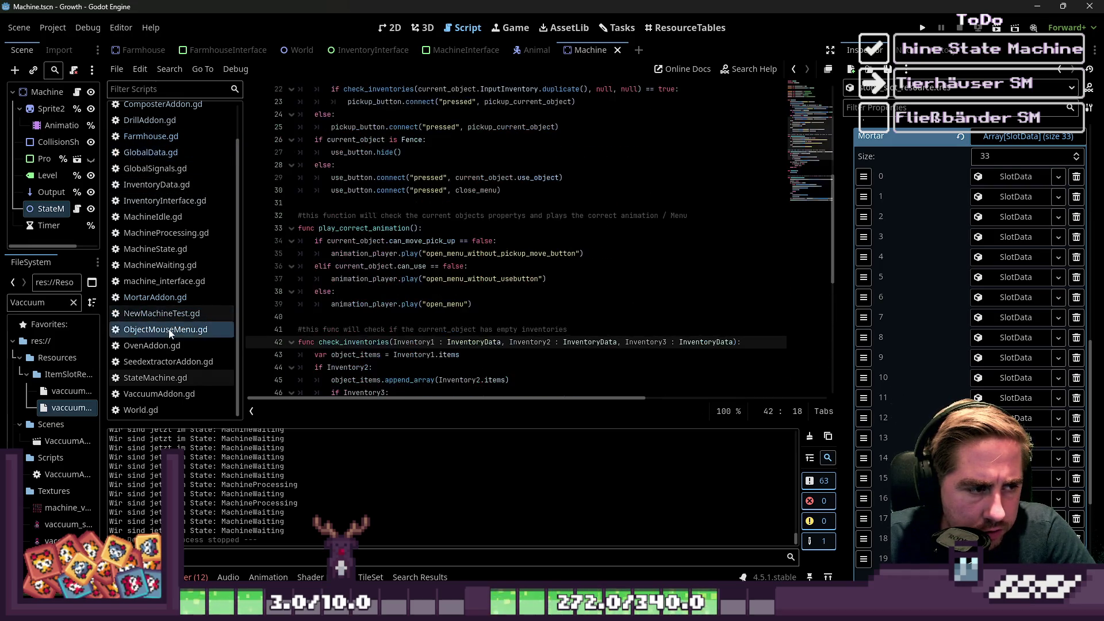
pyautogui.scroll(1, 169, 326)
pyautogui.scroll(-1, 163, 256)
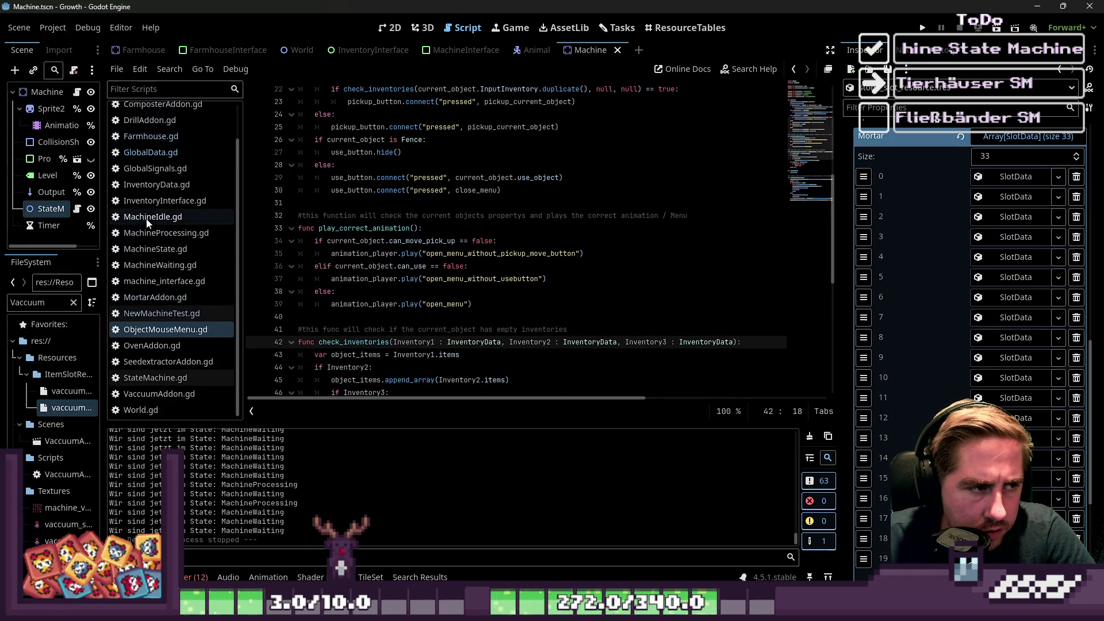
pyautogui.click(165, 201)
pyautogui.click(368, 279)
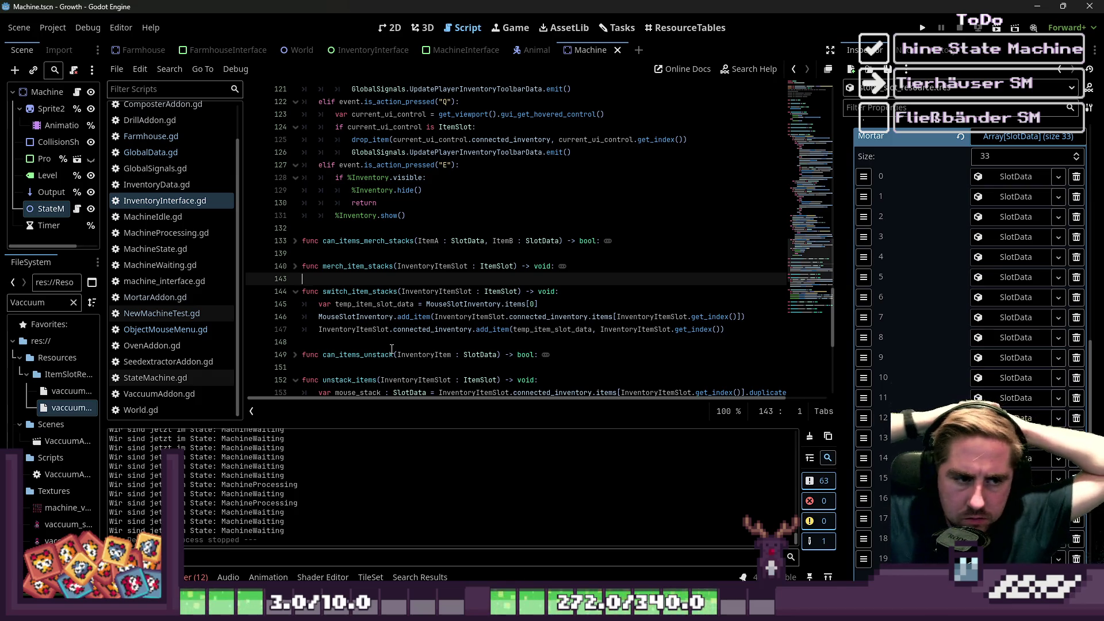
# Rename the temp variable to temp_item_from_mouse and add a temp_item_from_inventory variable below it.
pyautogui.press('Down')
pyautogui.press('Down')
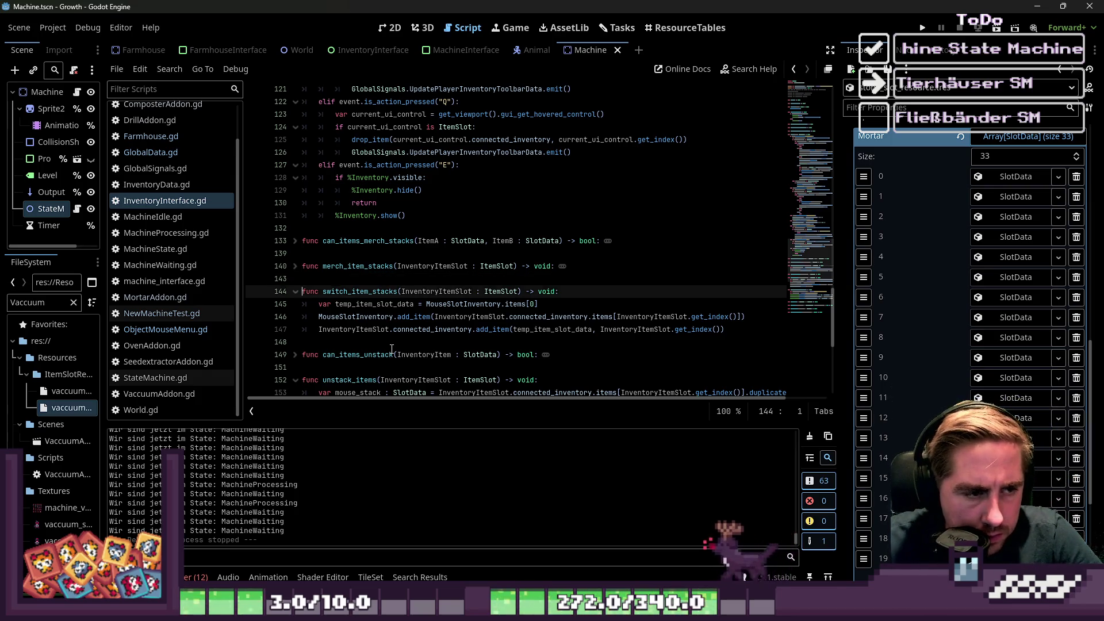
pyautogui.press('End')
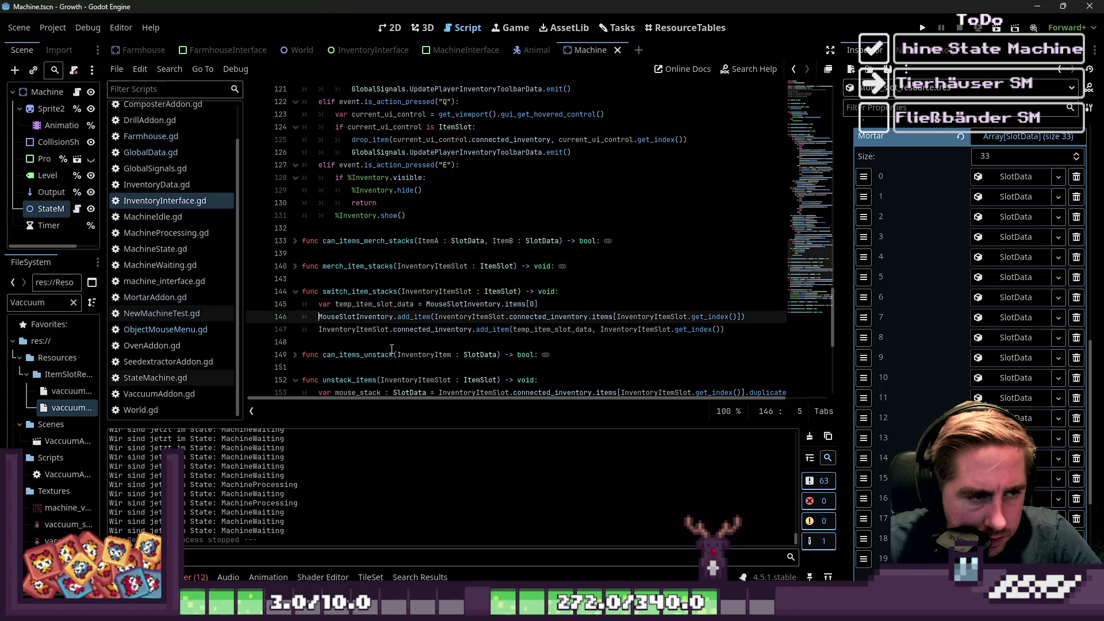
pyautogui.press('Return')
pyautogui.press('Up')
pyautogui.press('Right')
pyautogui.press('Right')
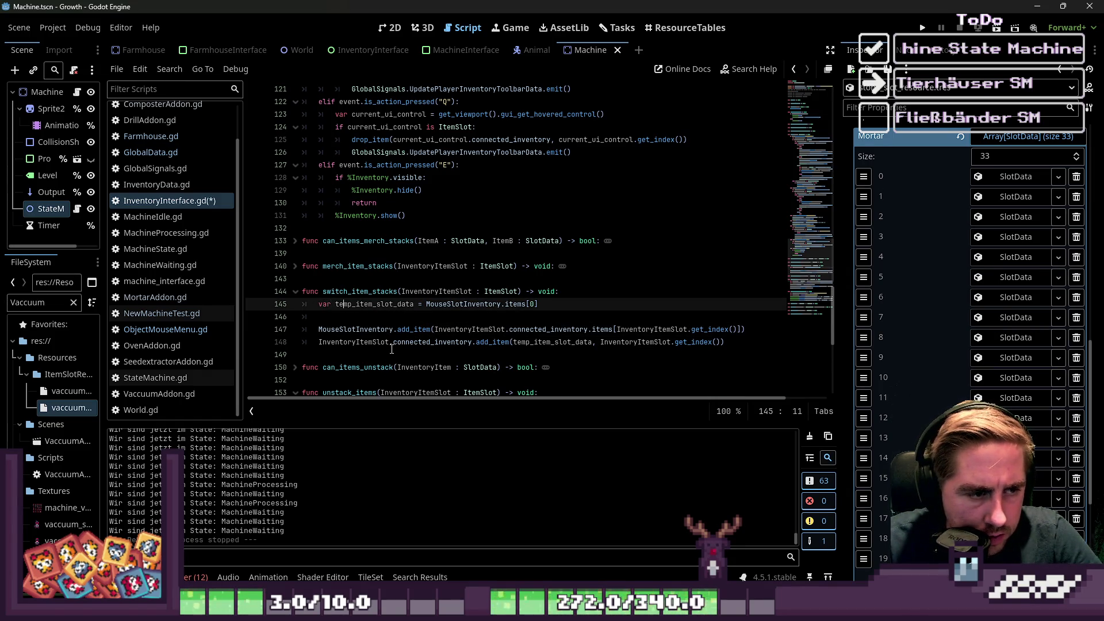
pyautogui.hotkey('ctrl', 'shift', 'Right')
pyautogui.write('_from')
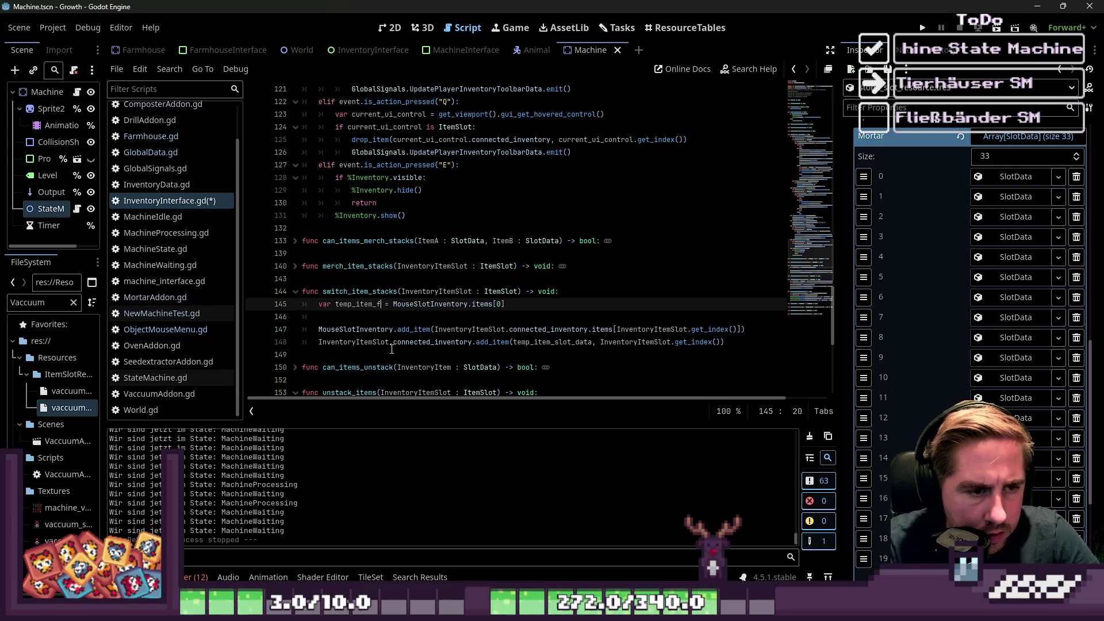
pyautogui.write('_mouse')
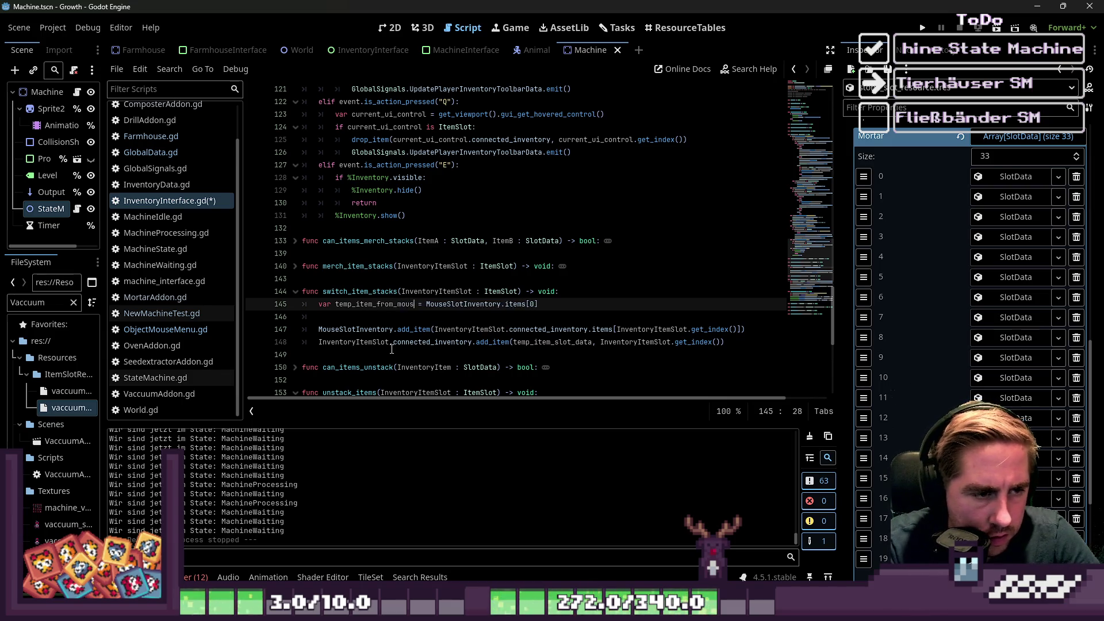
pyautogui.press('Right')
pyautogui.press('Right')
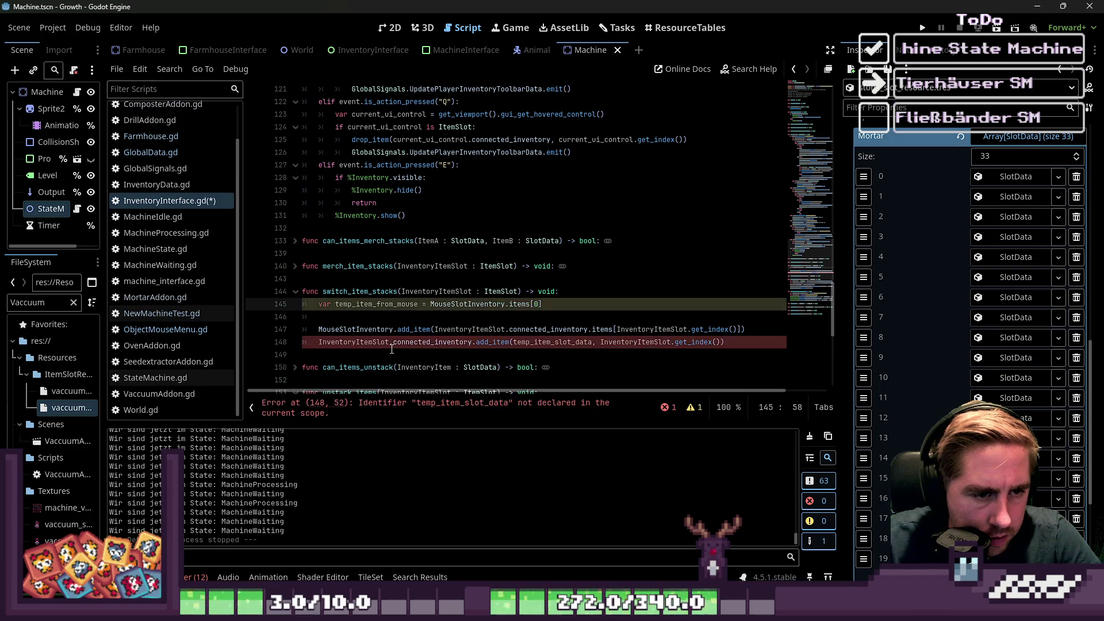
pyautogui.hotkey('ctrl', 'Left')
pyautogui.hotkey('ctrl', 'Left')
pyautogui.hotkey('ctrl', 'Left')
pyautogui.press('Down')
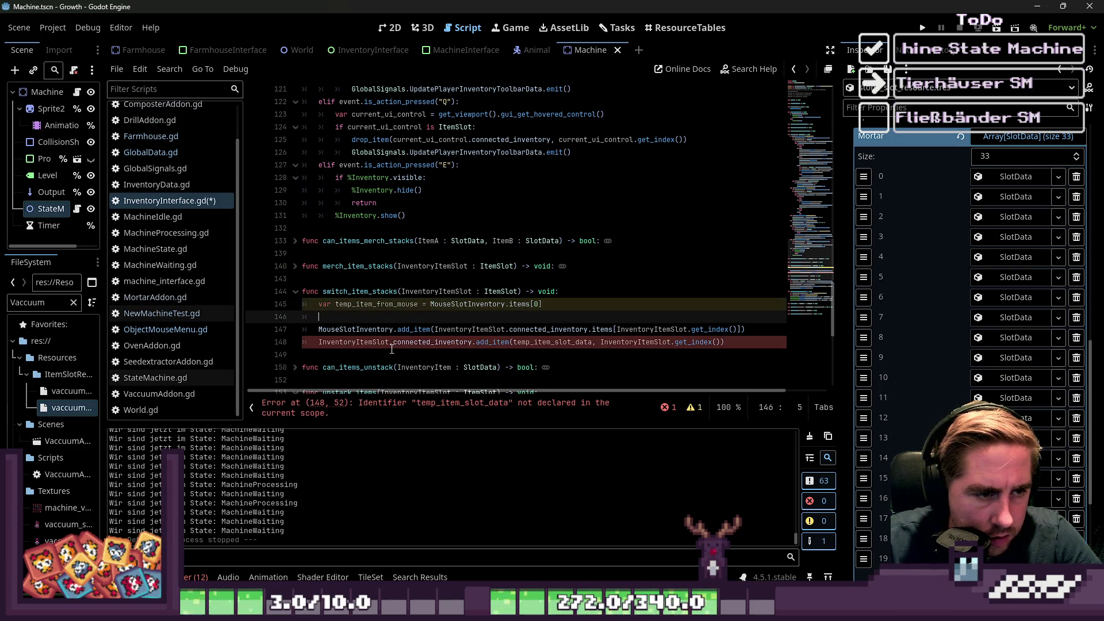
pyautogui.write('p')
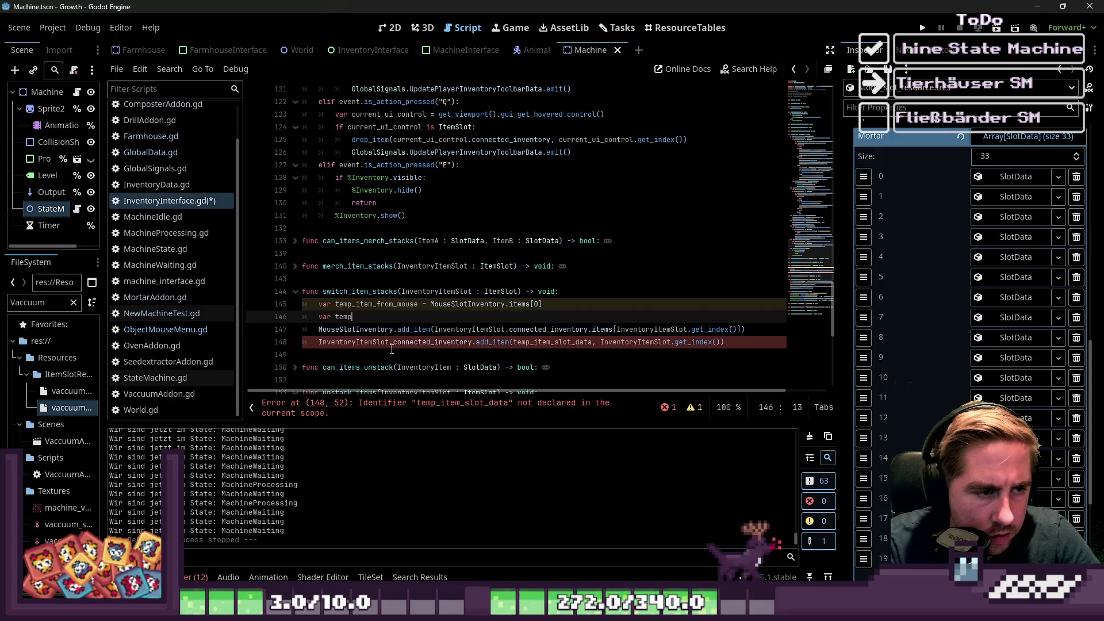
pyautogui.write('_item_from')
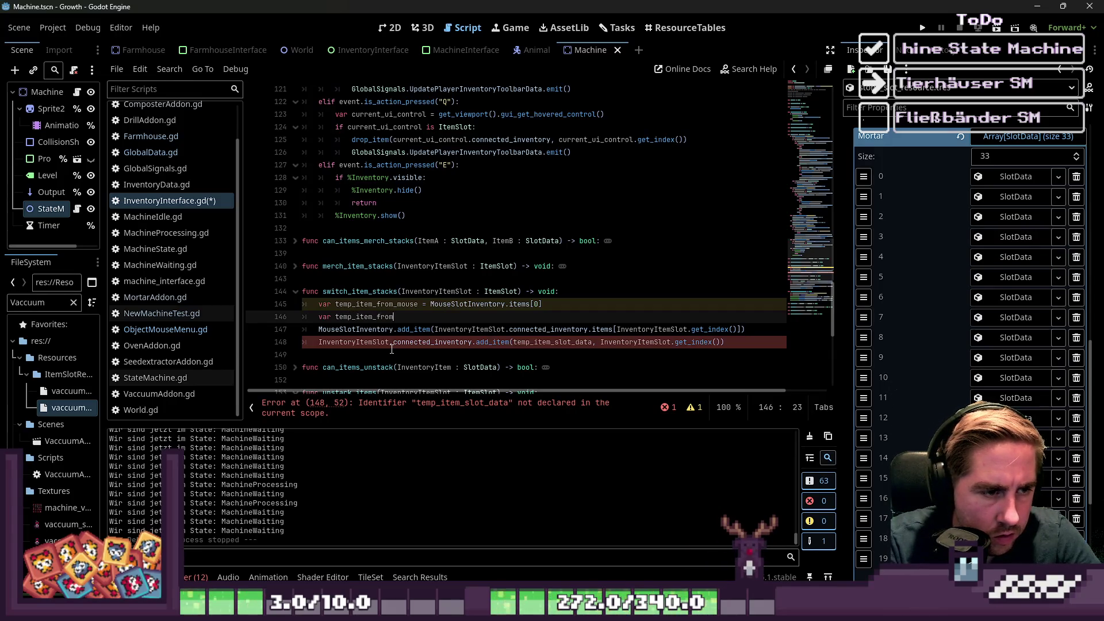
pyautogui.write('_inventory =')
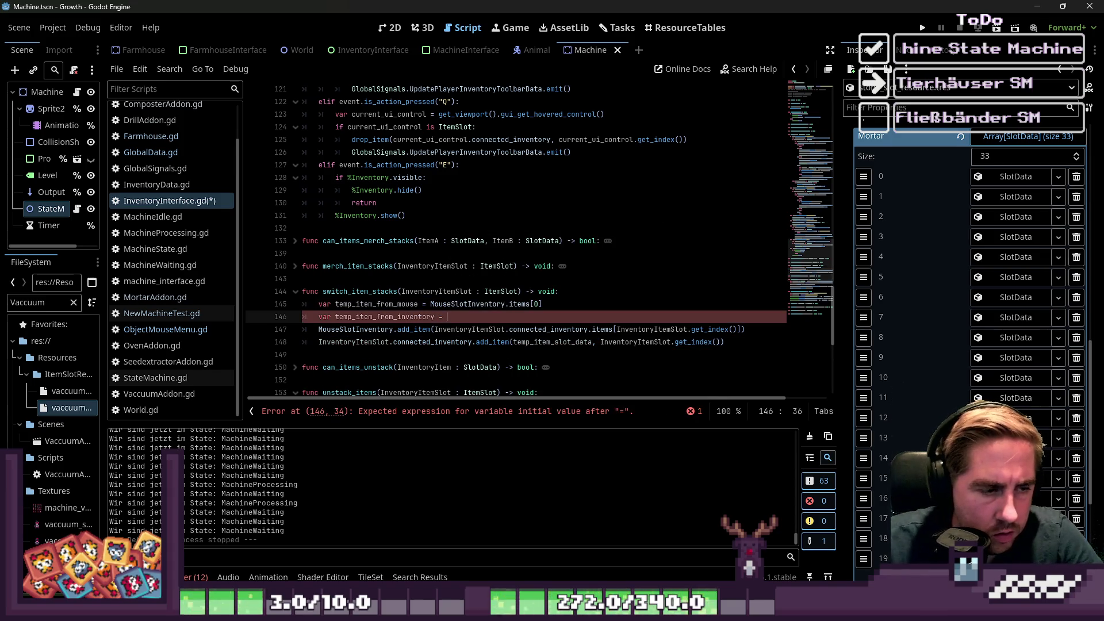
# Assign InventoryItemSlot to temp_item_from_inventory and declare both temp variables with :=.
pyautogui.scroll(-3, 690, 216)
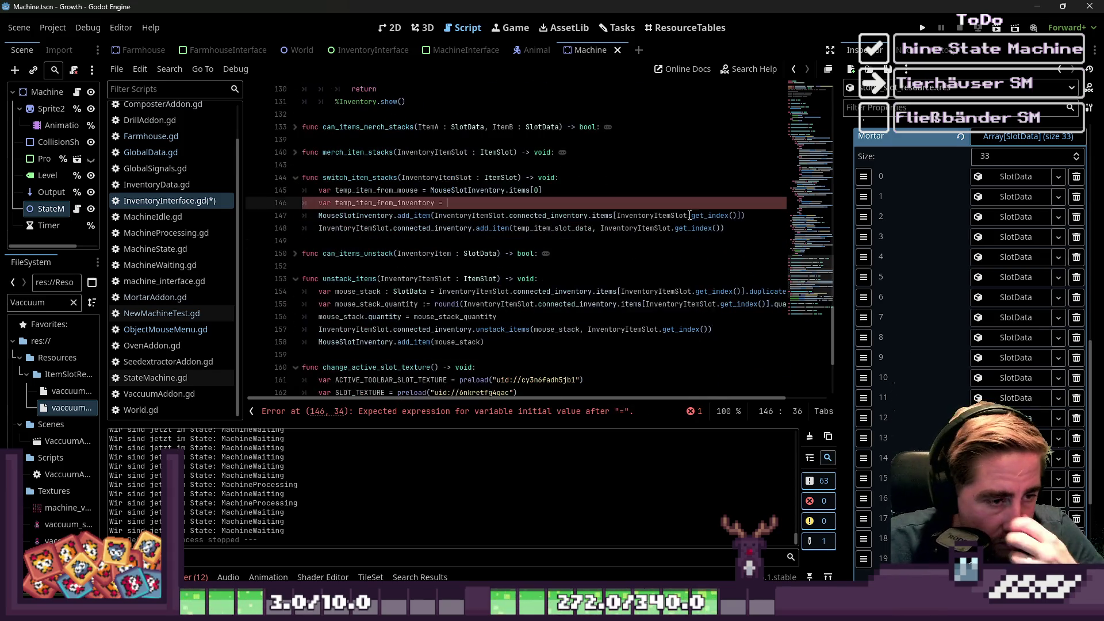
pyautogui.click(488, 216)
pyautogui.moveTo(318, 229); pyautogui.dragTo(478, 230)
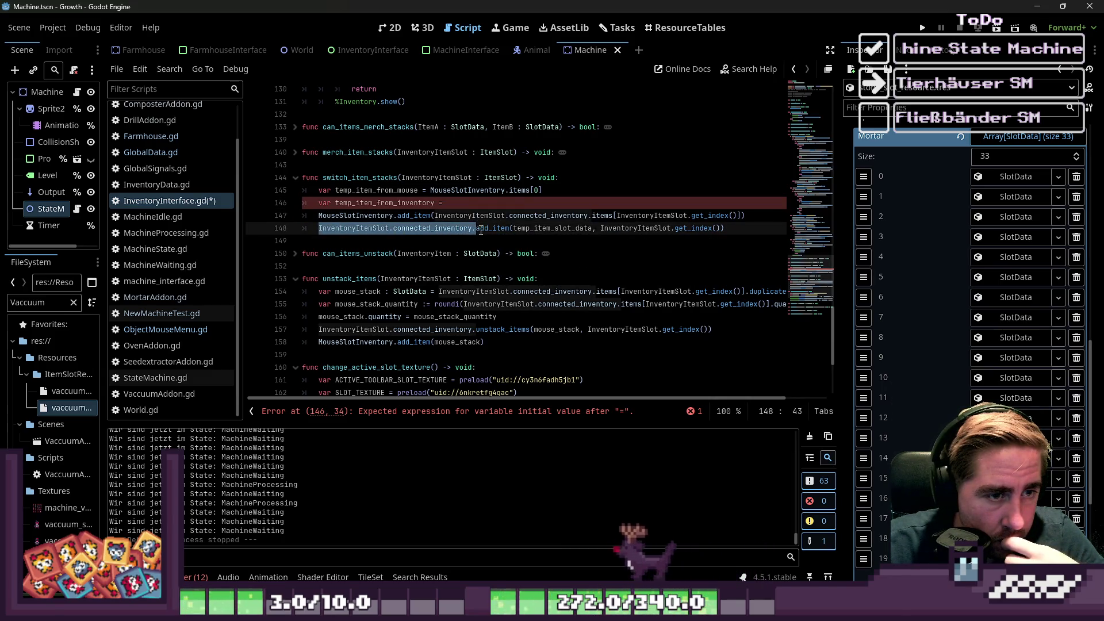
pyautogui.click(515, 229)
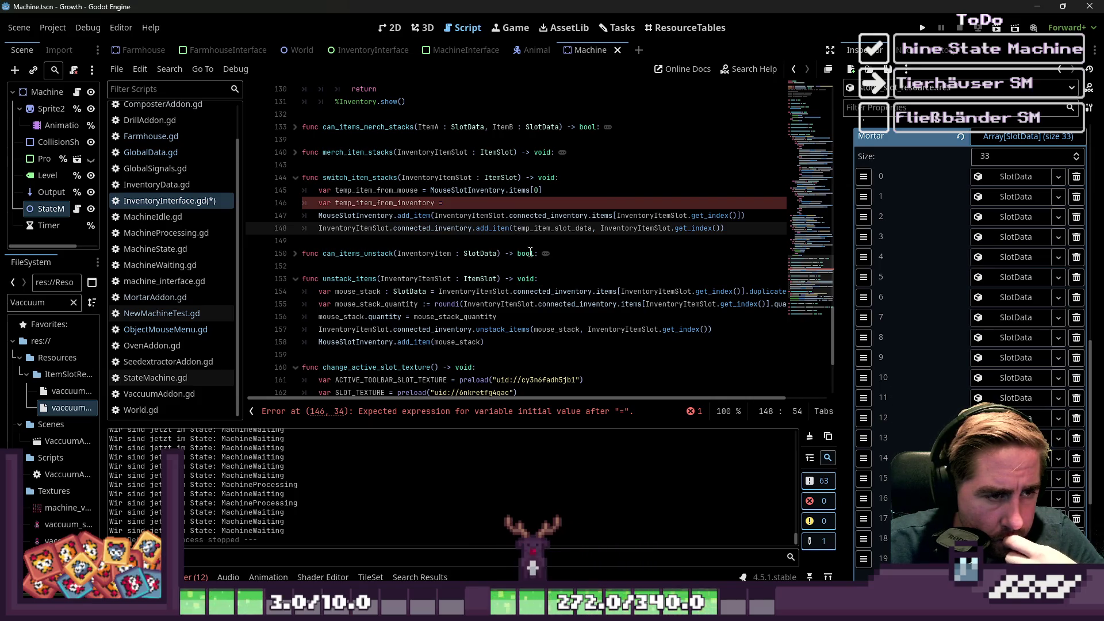
pyautogui.click(414, 228)
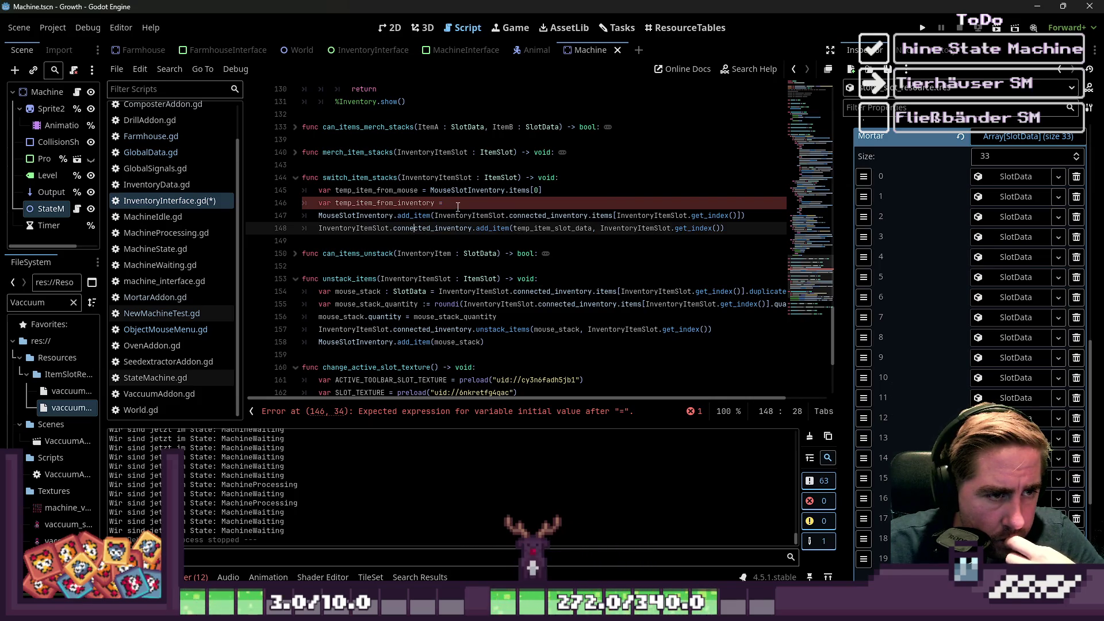
pyautogui.click(468, 203)
pyautogui.doubleClick(436, 177)
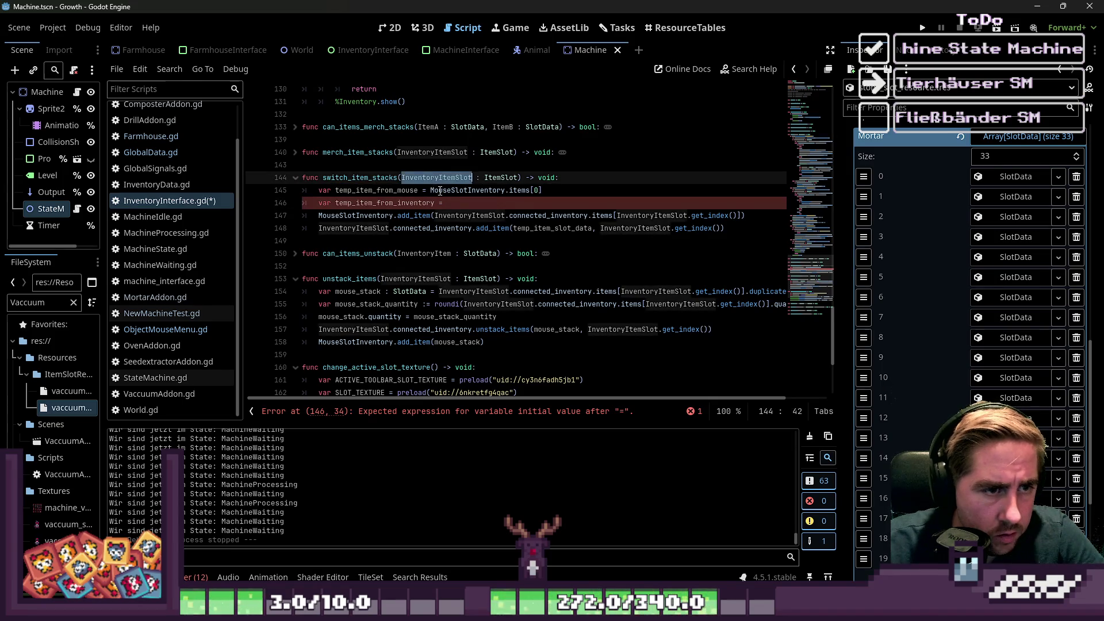
pyautogui.hotkey('ctrl', 'c')
pyautogui.click(469, 202)
pyautogui.hotkey('ctrl', 'v')
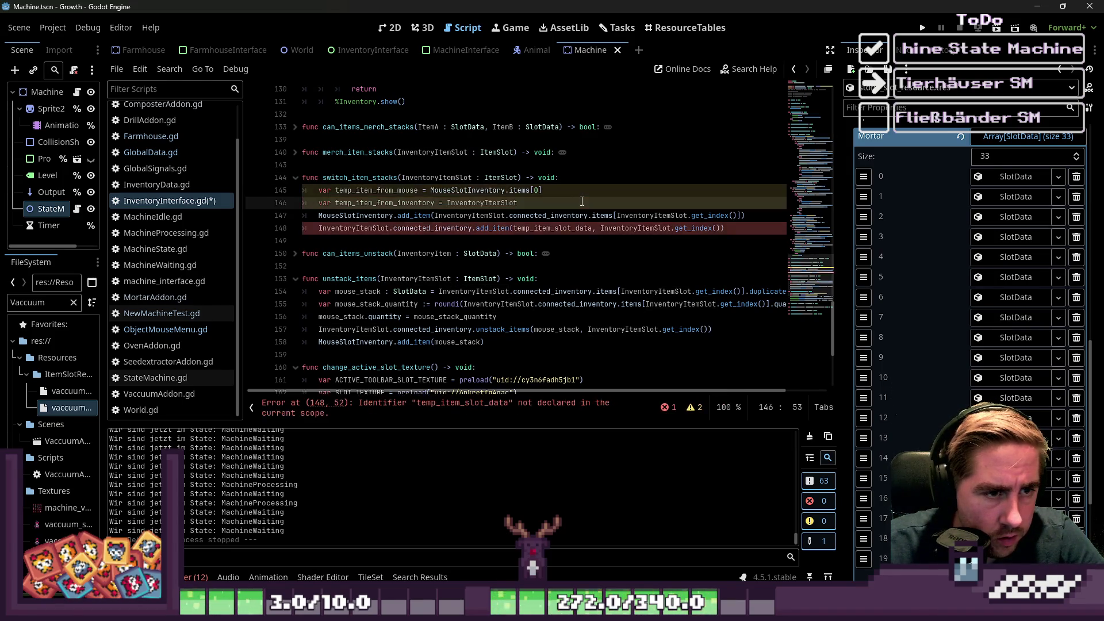
pyautogui.click(423, 190)
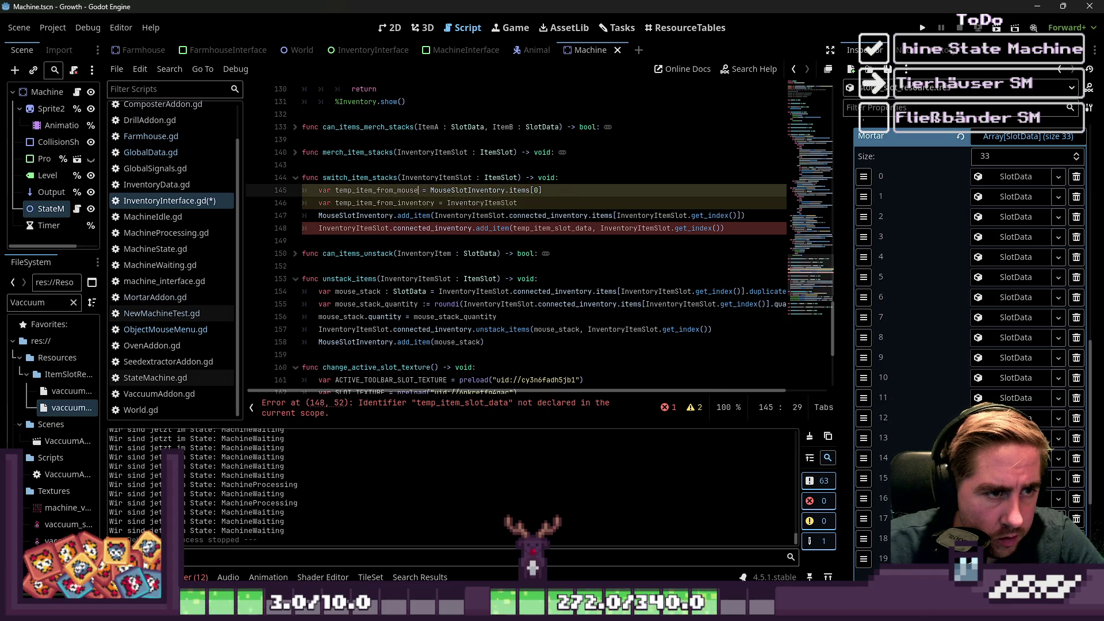
pyautogui.write(':')
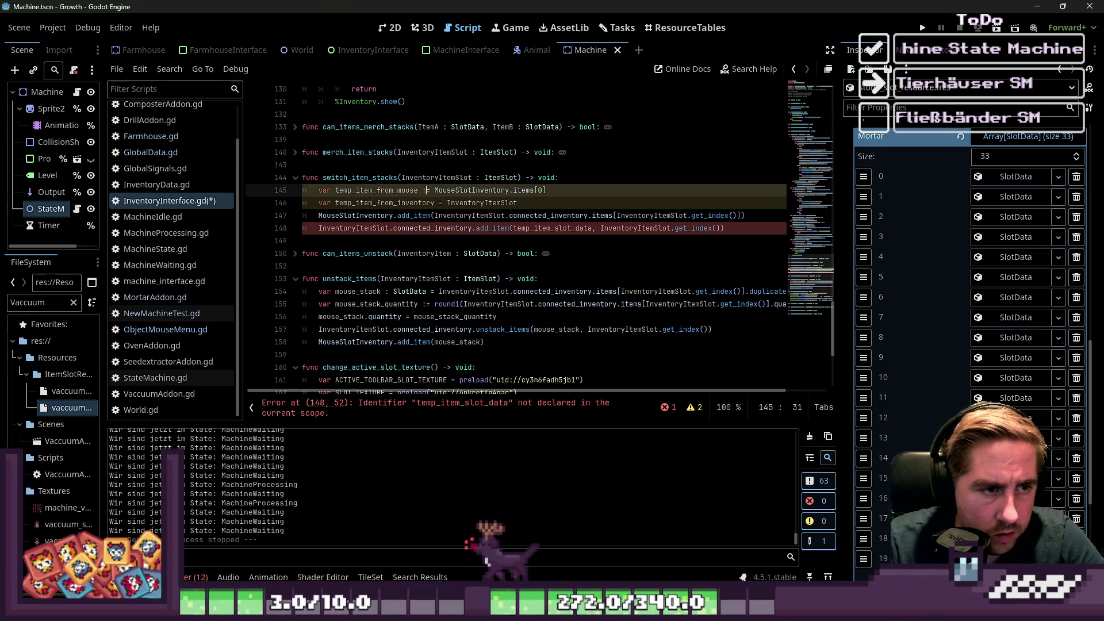
pyautogui.click(438, 202)
pyautogui.write(':')
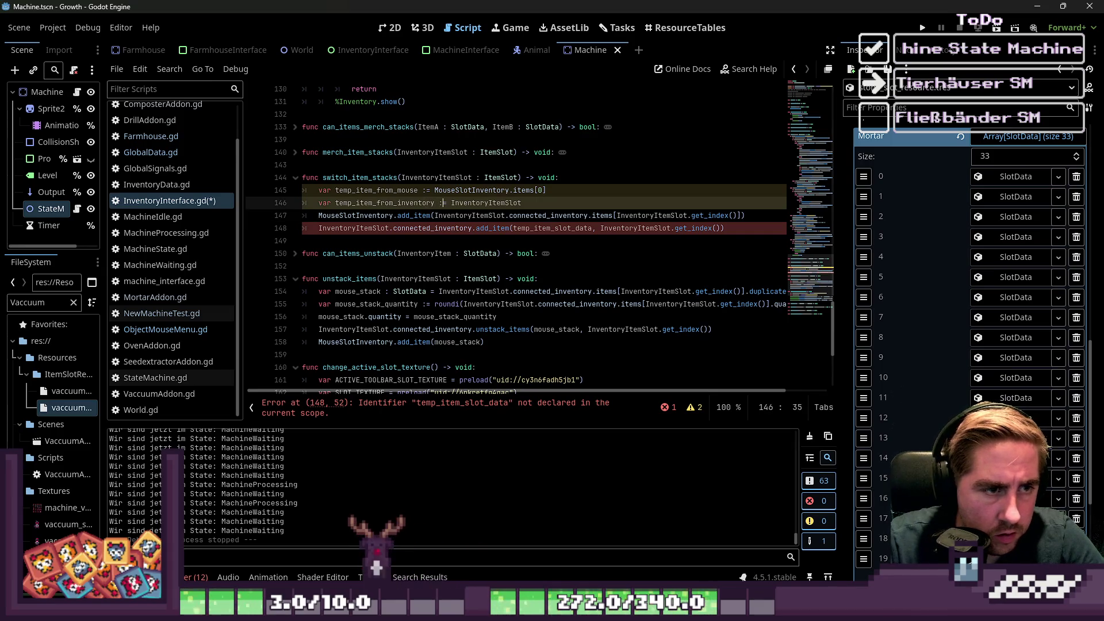
# Add MouseSlotInventory.items[0] = null after the temp variables, with a blank line before the add_item calls.
pyautogui.press('Down')
pyautogui.press('Up')
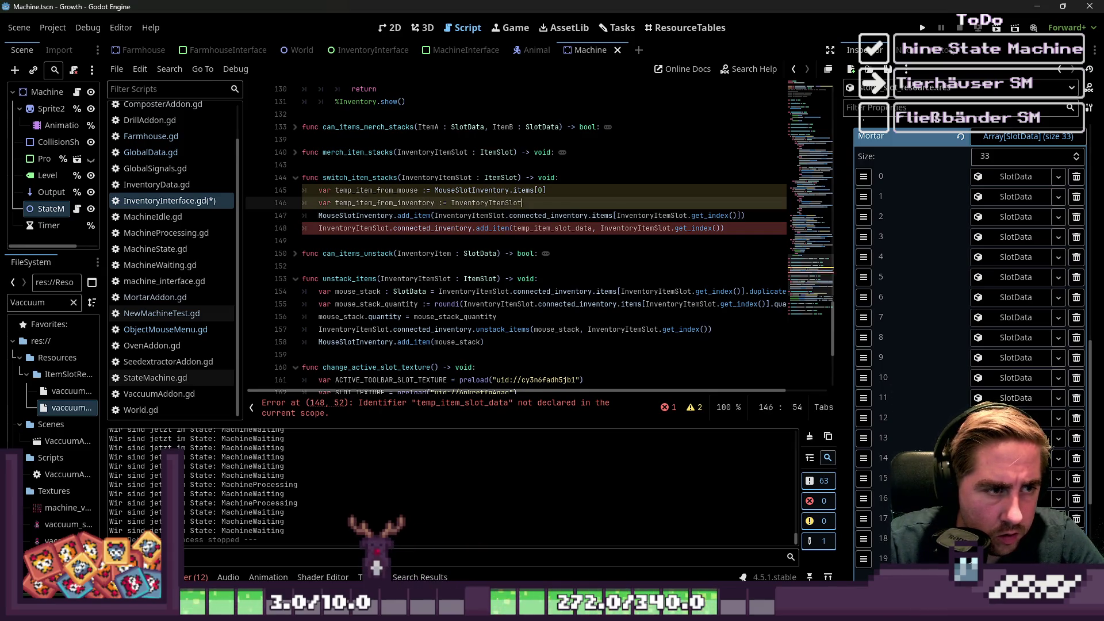
pyautogui.press('End')
pyautogui.press('Return')
pyautogui.write('MouseSlotInventory.')
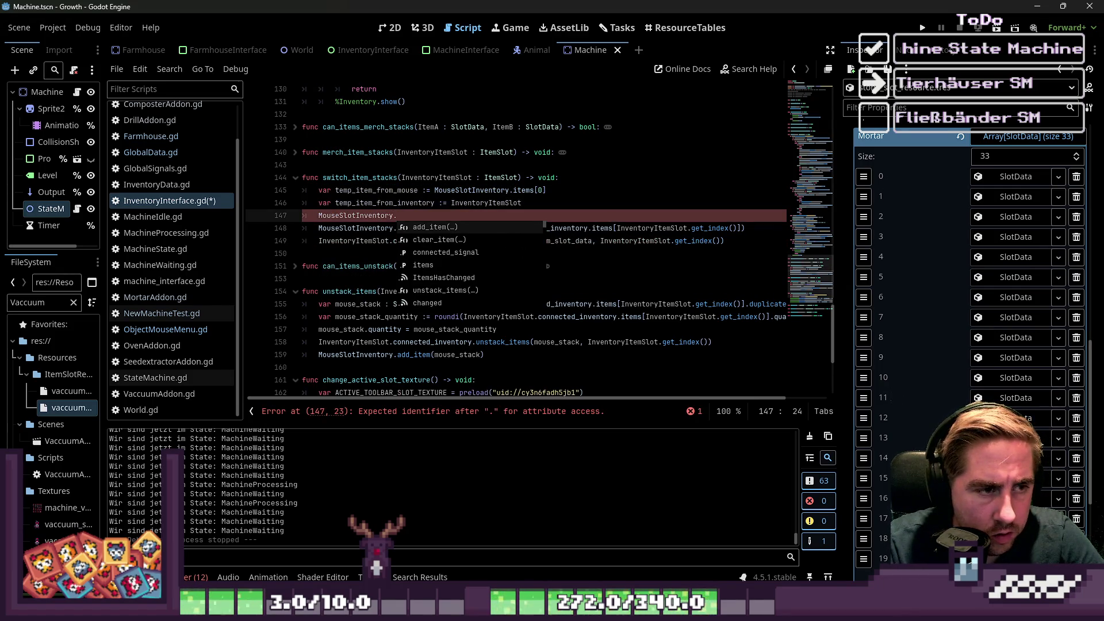
pyautogui.write('items[0] = ')
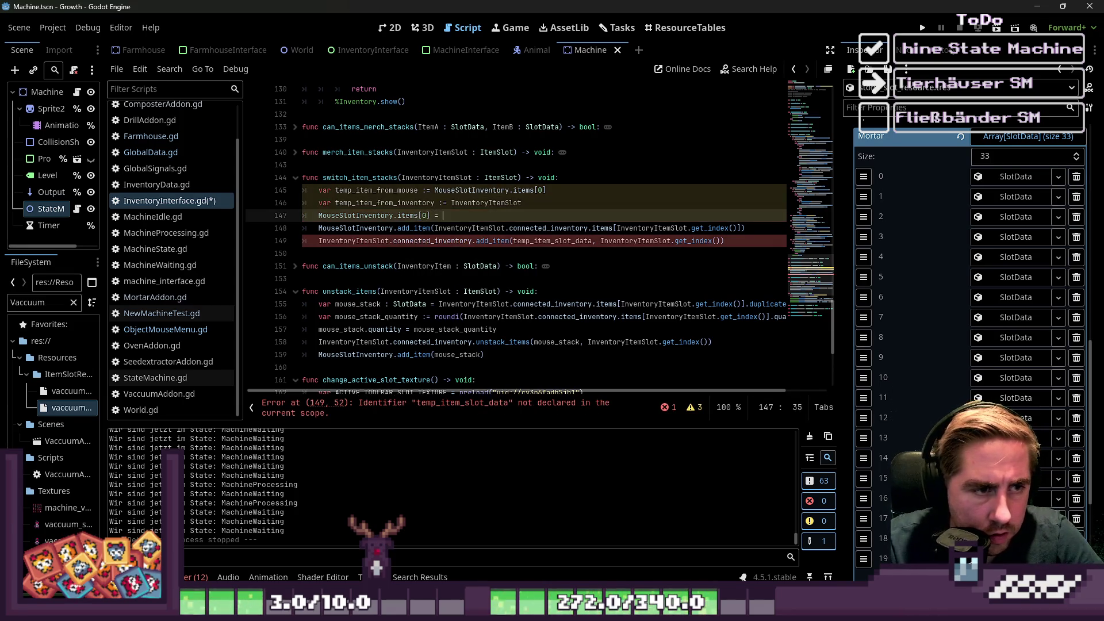
pyautogui.write('null')
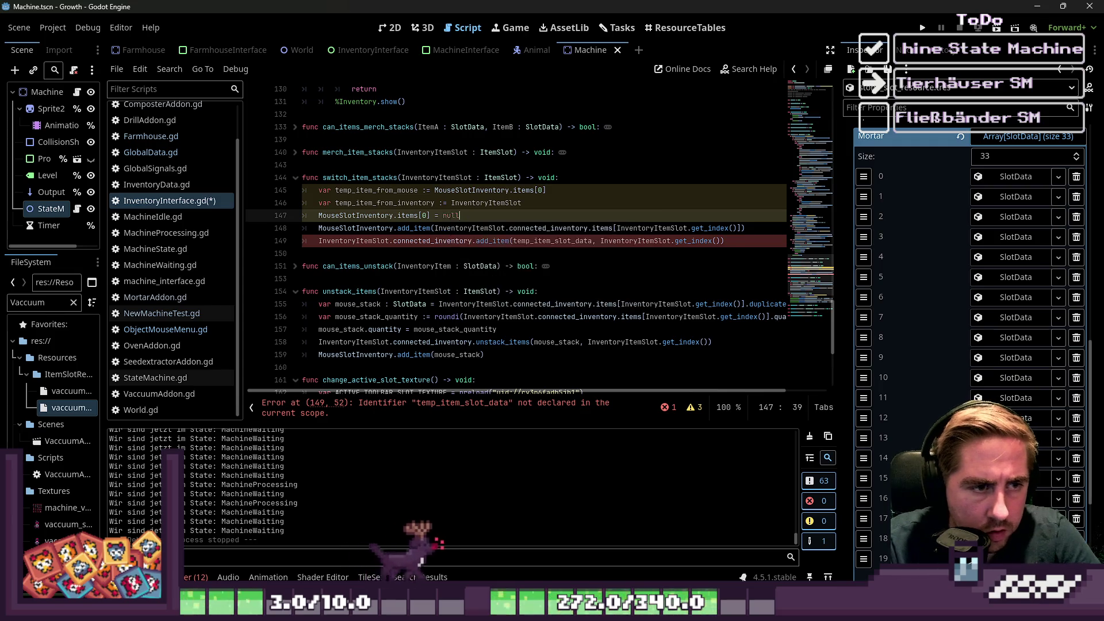
pyautogui.click(318, 228)
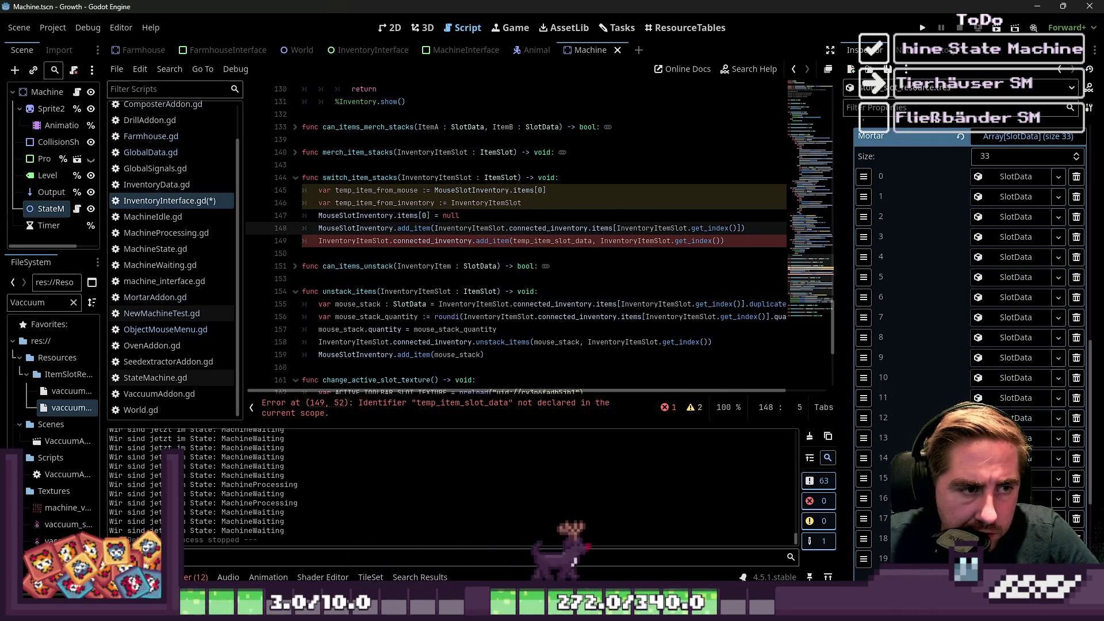
pyautogui.press('Home')
pyautogui.press('Return')
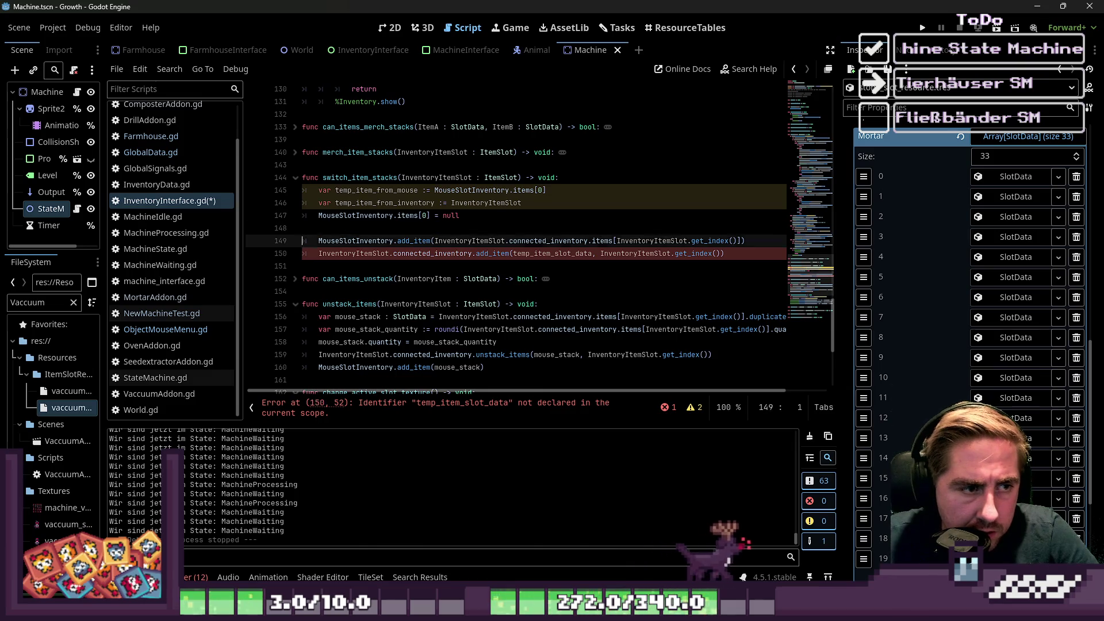
# Paste InventoryItemSlot.connected_inventory onto line 148, indented inside the function body.
pyautogui.click(451, 254)
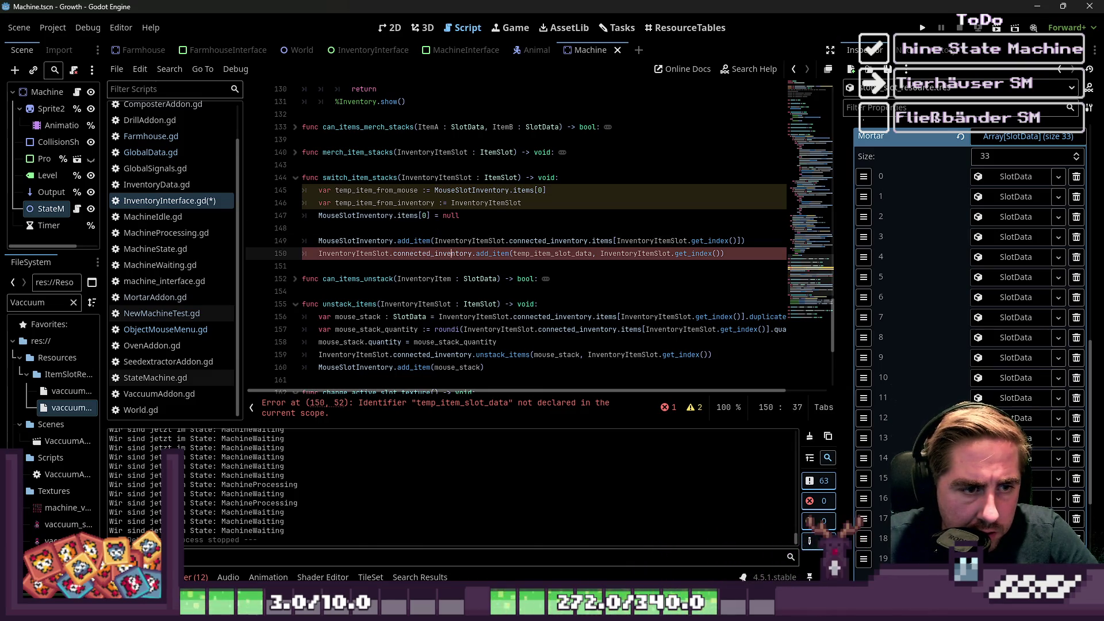
pyautogui.click(391, 254)
pyautogui.hotkey('ctrl', 'shift', 'Right')
pyautogui.hotkey('ctrl', 'shift', 'Right')
pyautogui.hotkey('ctrl', 'shift', 'Right')
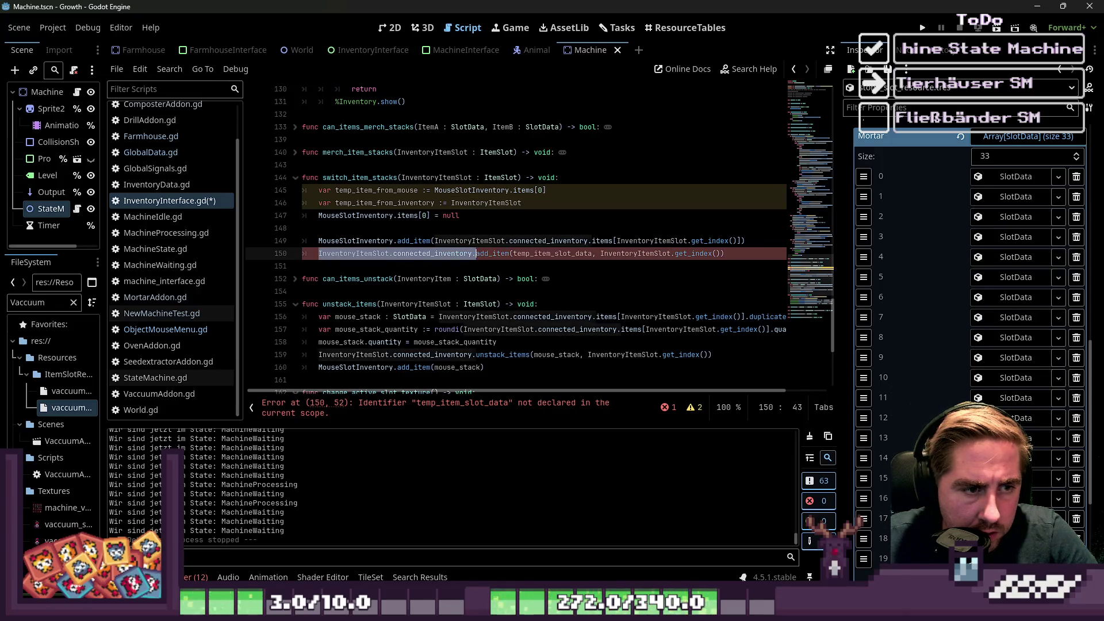
pyautogui.click(303, 228)
pyautogui.hotkey('ctrl', 'v')
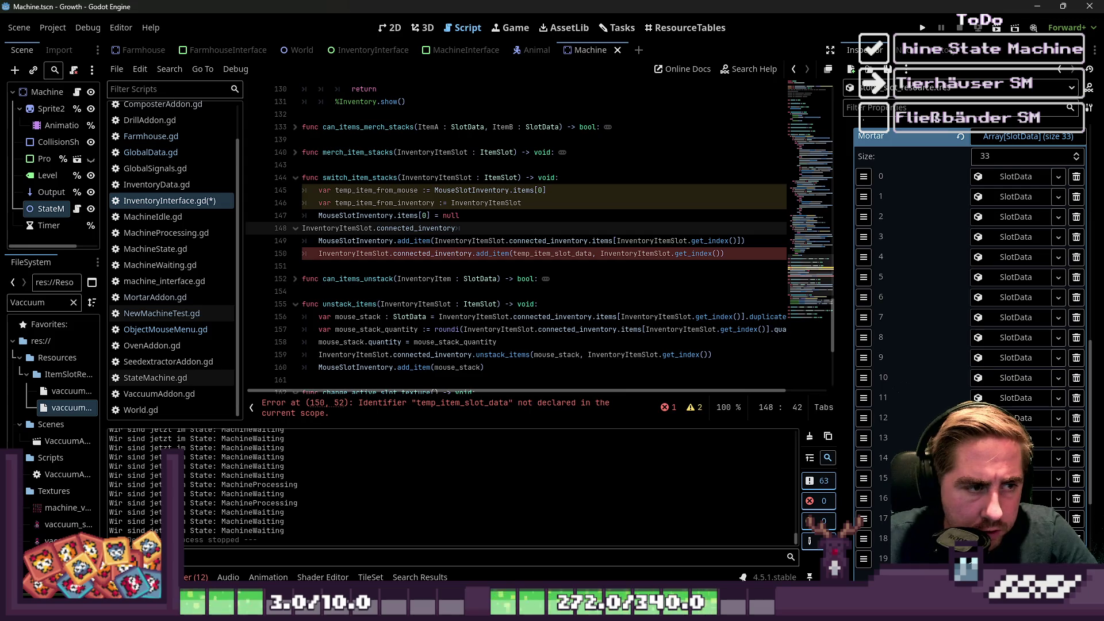
pyautogui.hotkey('ctrl', 'z')
pyautogui.press('Tab')
pyautogui.hotkey('ctrl', 'v')
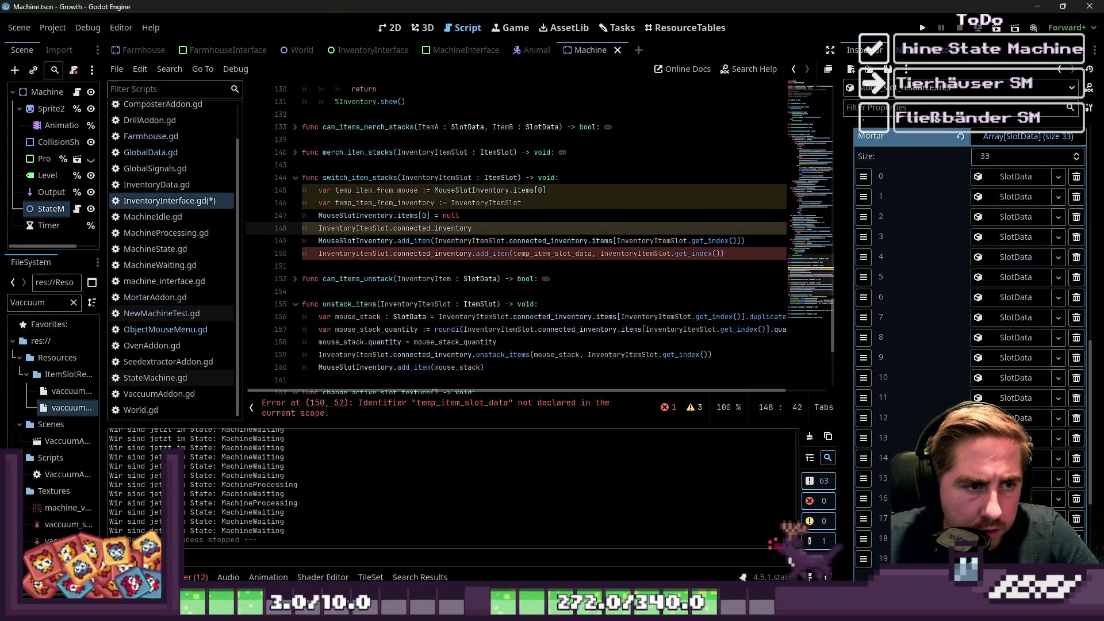
# Complete line 148 as .items[InventoryItemSlot.get_index()] = null.
pyautogui.write('.')
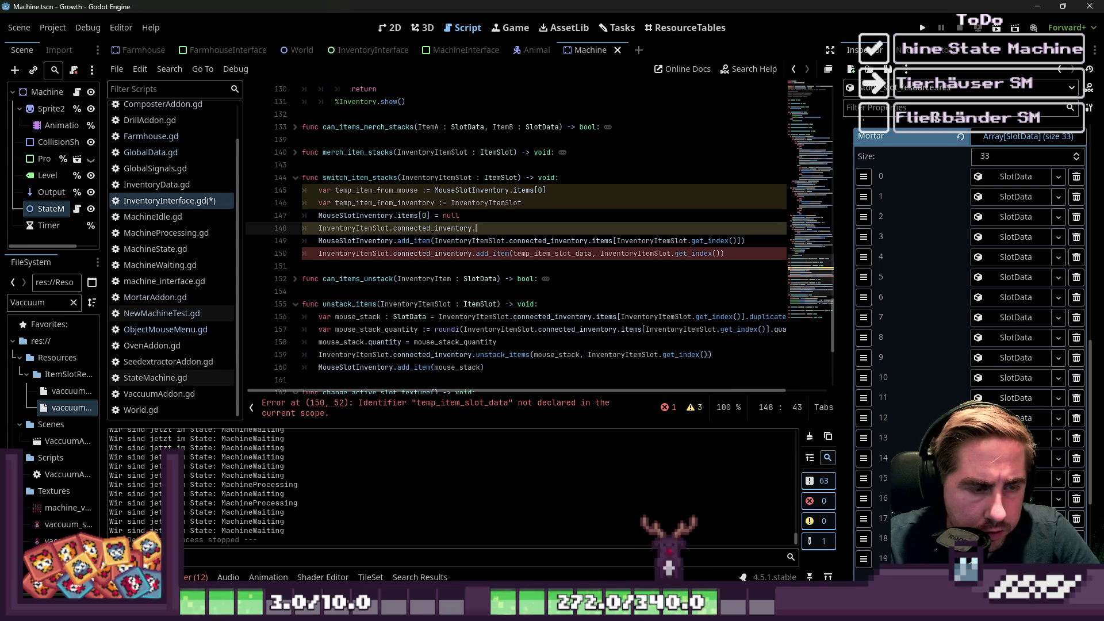
pyautogui.write('items[')
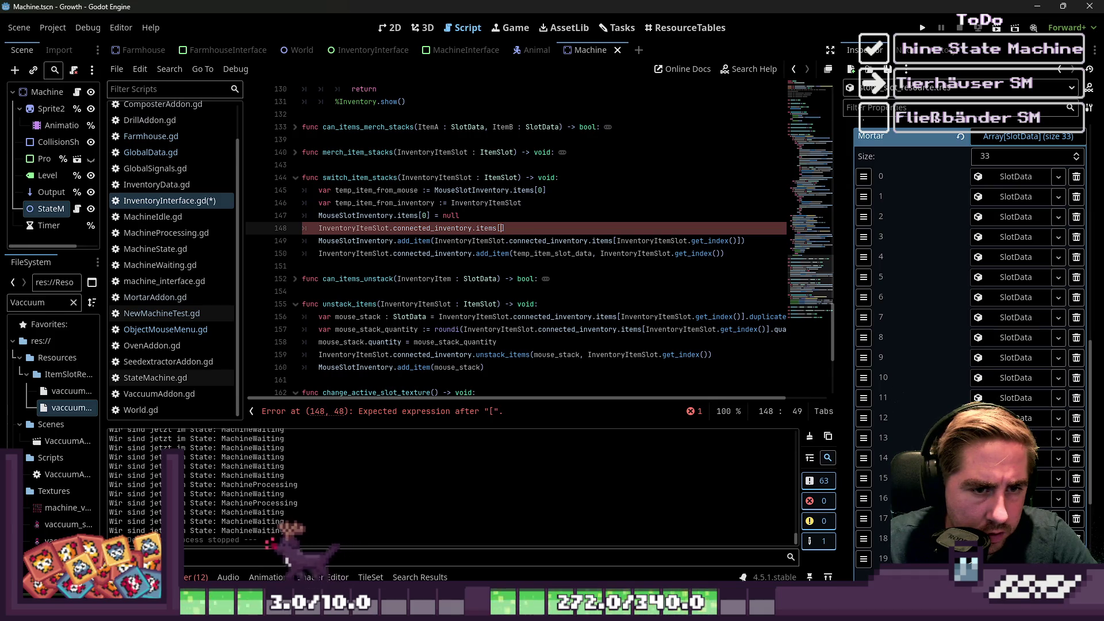
pyautogui.write('Item')
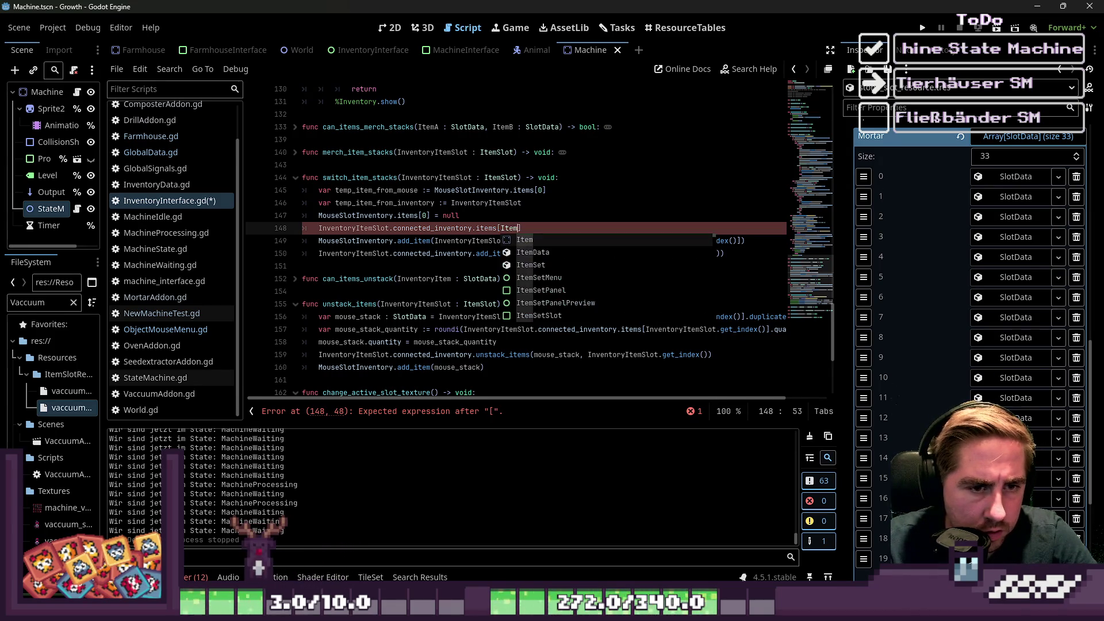
pyautogui.press('BackSpace')
pyautogui.press('BackSpace')
pyautogui.write('ntor')
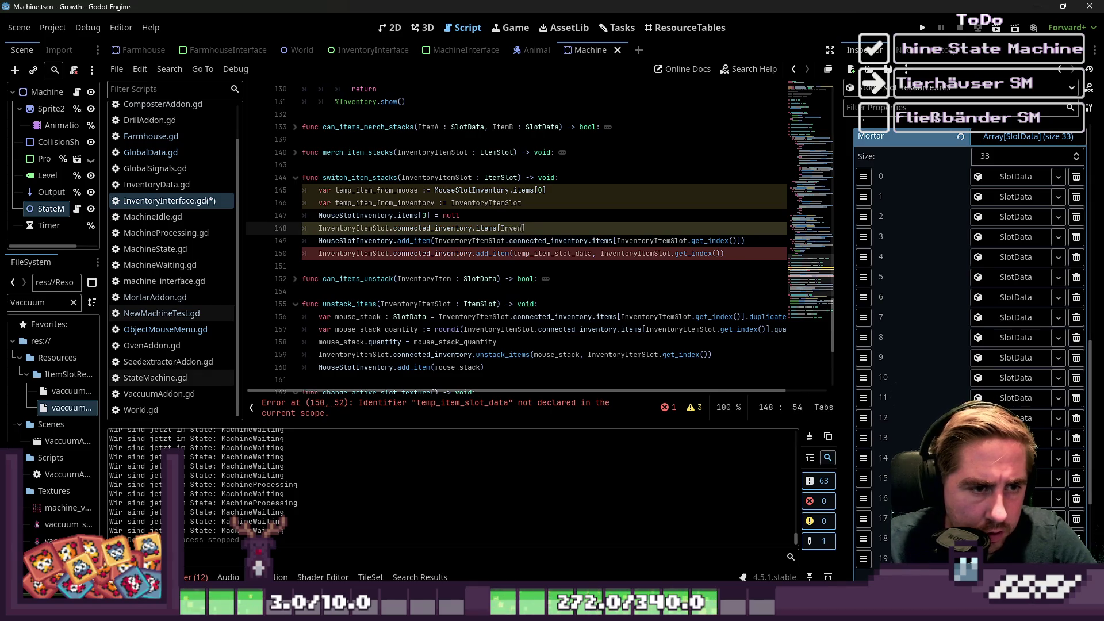
pyautogui.write('yItemSlo')
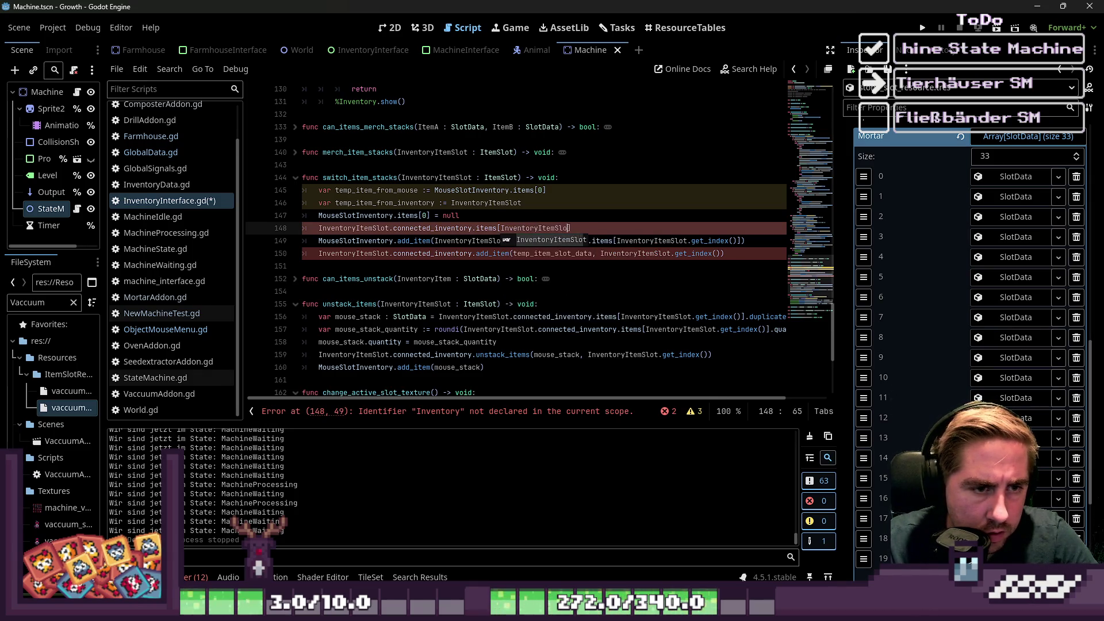
pyautogui.write('t.g')
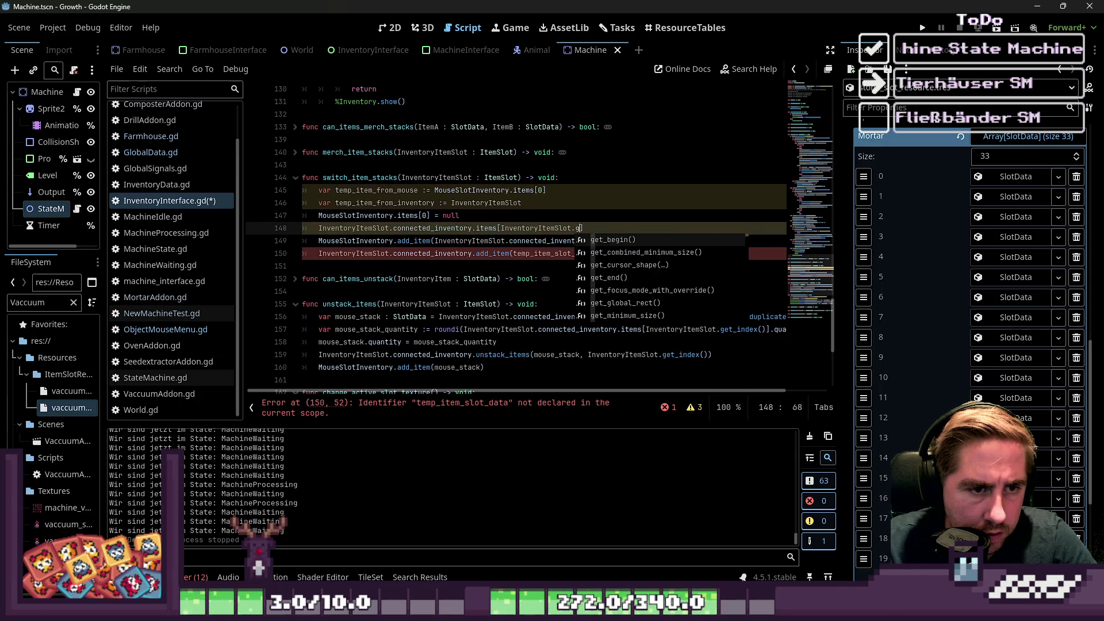
pyautogui.write('et_index(')
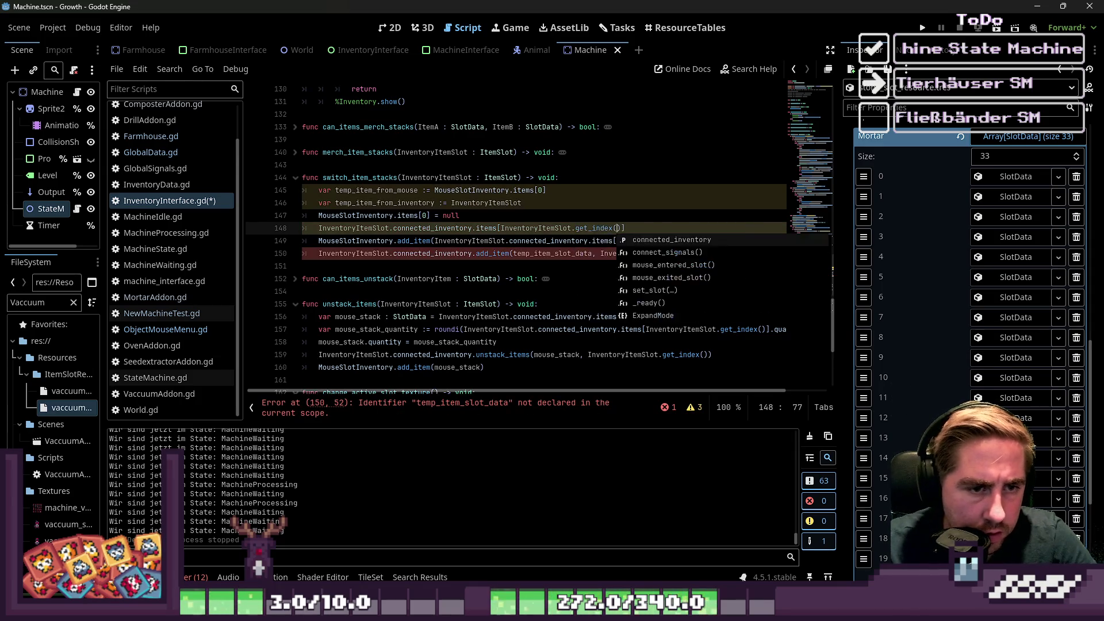
pyautogui.write(')')
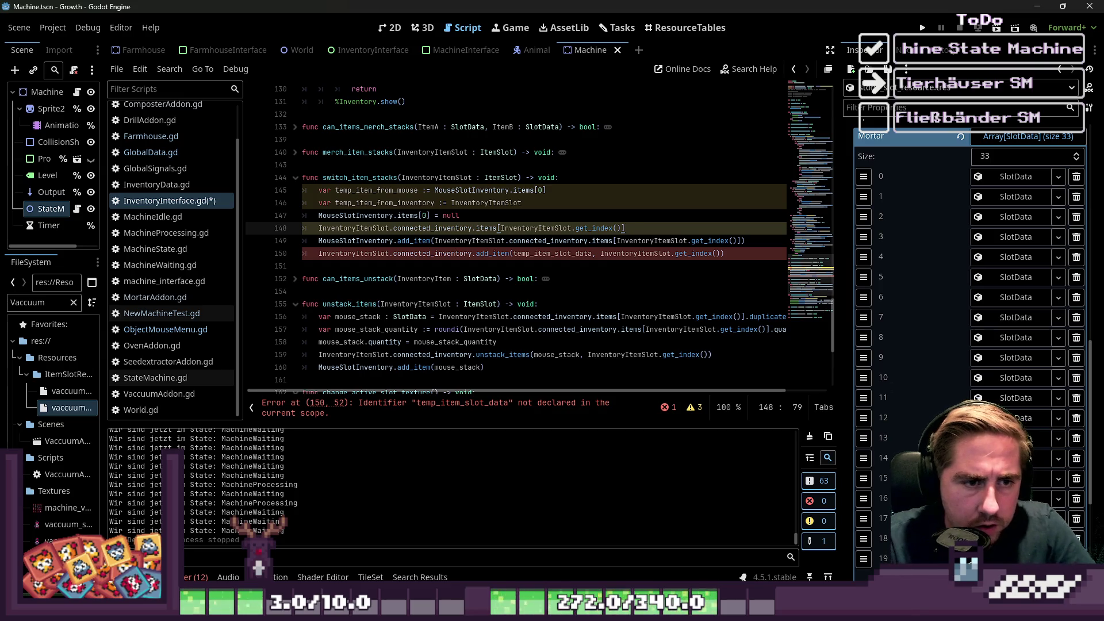
pyautogui.press('BackSpace')
pyautogui.write('= nu')
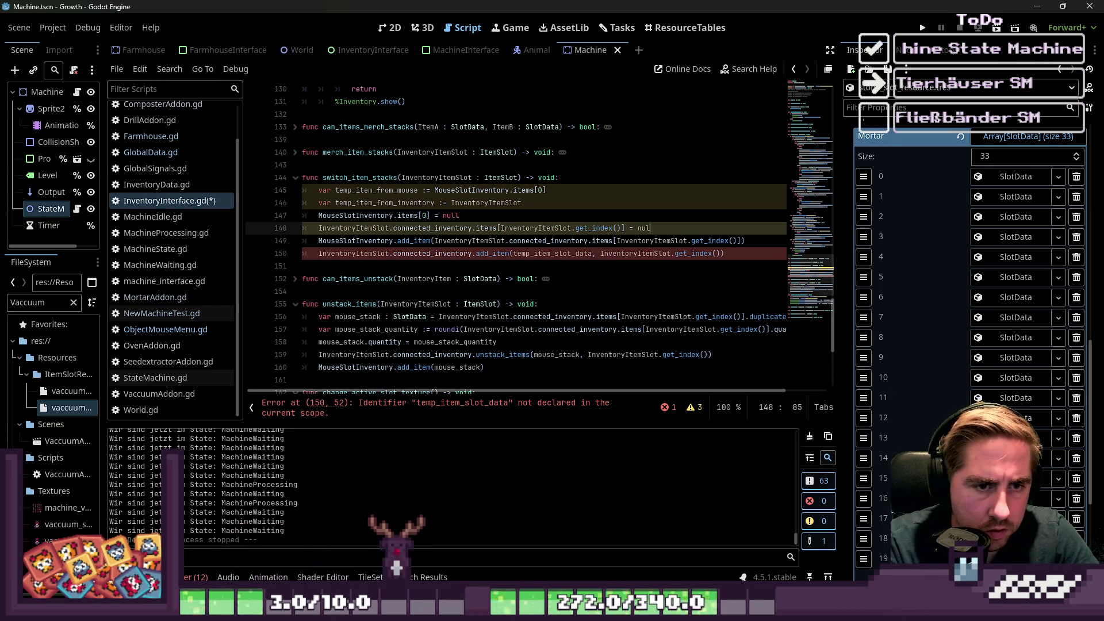
pyautogui.write('ll')
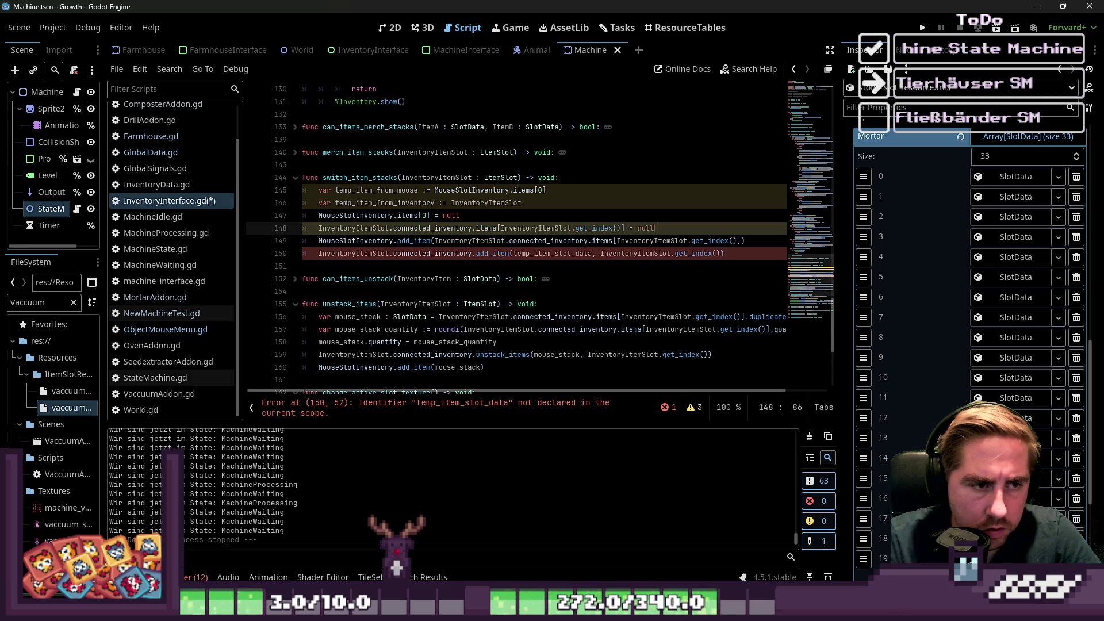
pyautogui.doubleClick(374, 204)
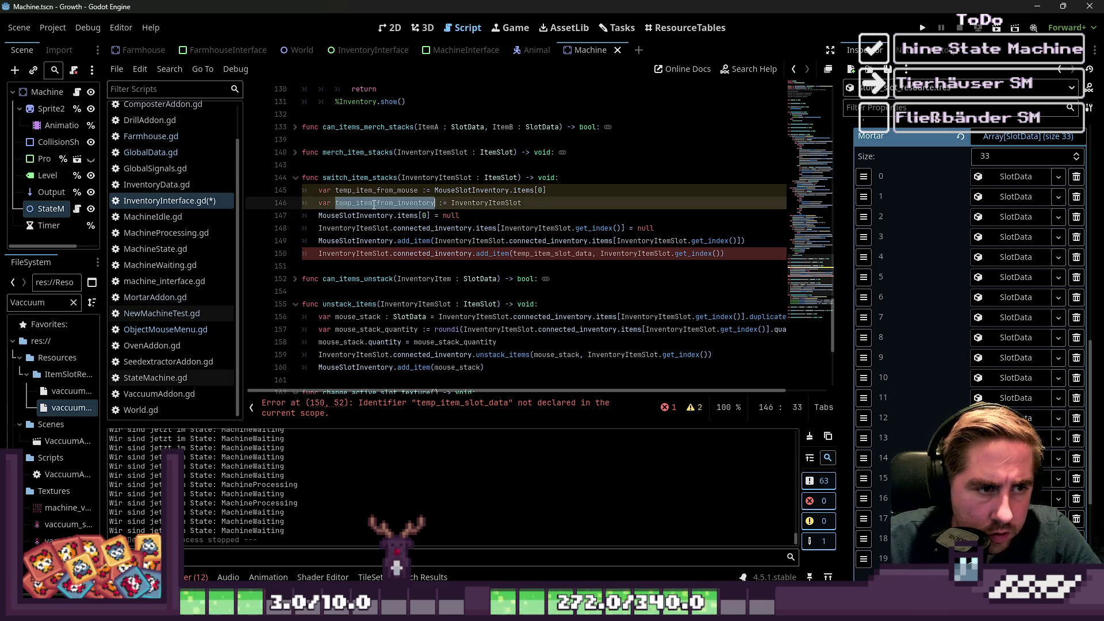
# Replace the undeclared temp_item_slot_data on line 150 with temp_item_from_mouse.
pyautogui.doubleClick(374, 190)
pyautogui.hotkey('ctrl', 'c')
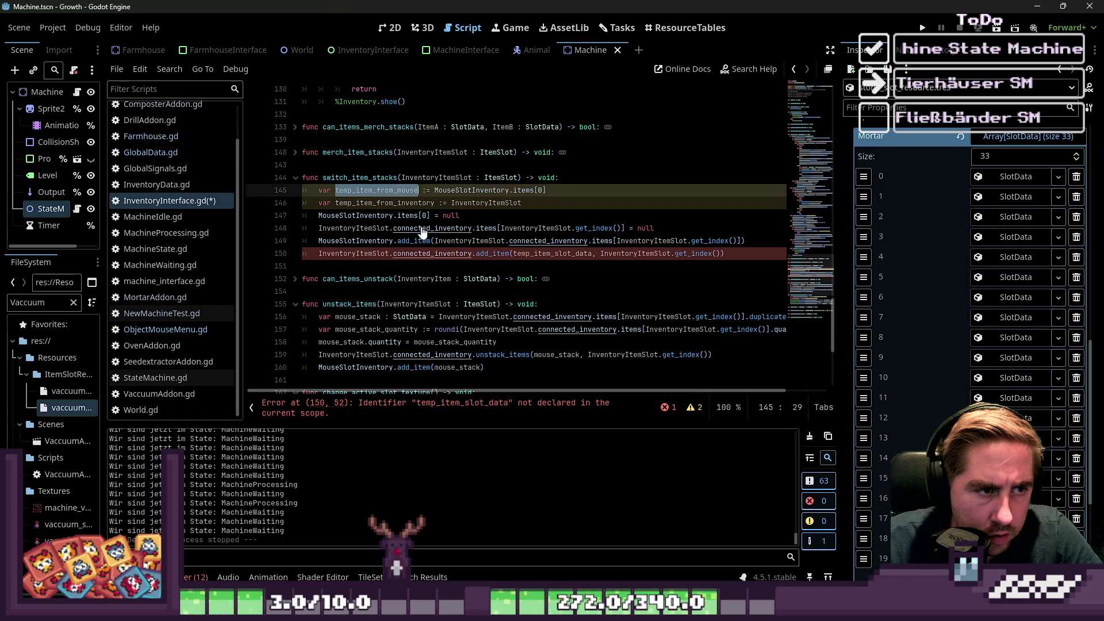
pyautogui.click(525, 253)
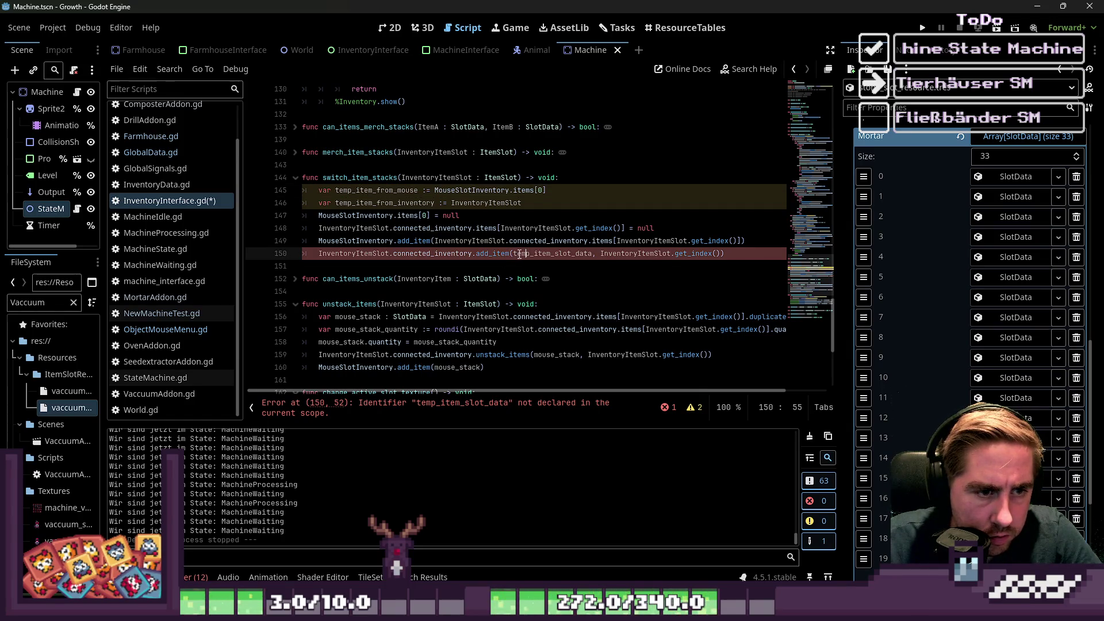
pyautogui.doubleClick(520, 253)
pyautogui.hotkey('ctrl', 'v')
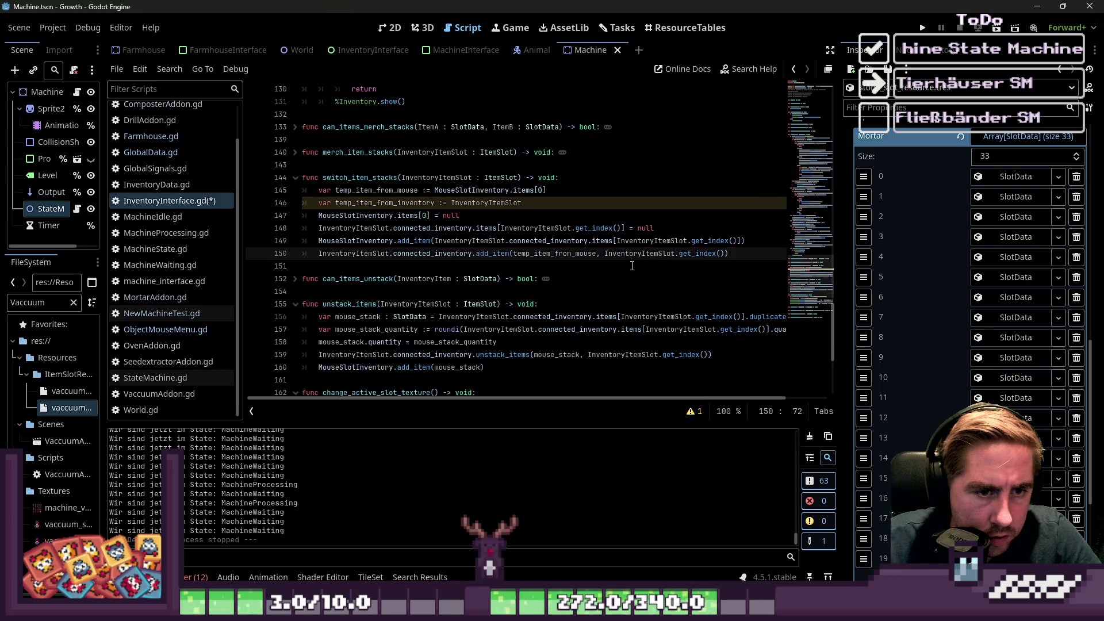
pyautogui.click(498, 253)
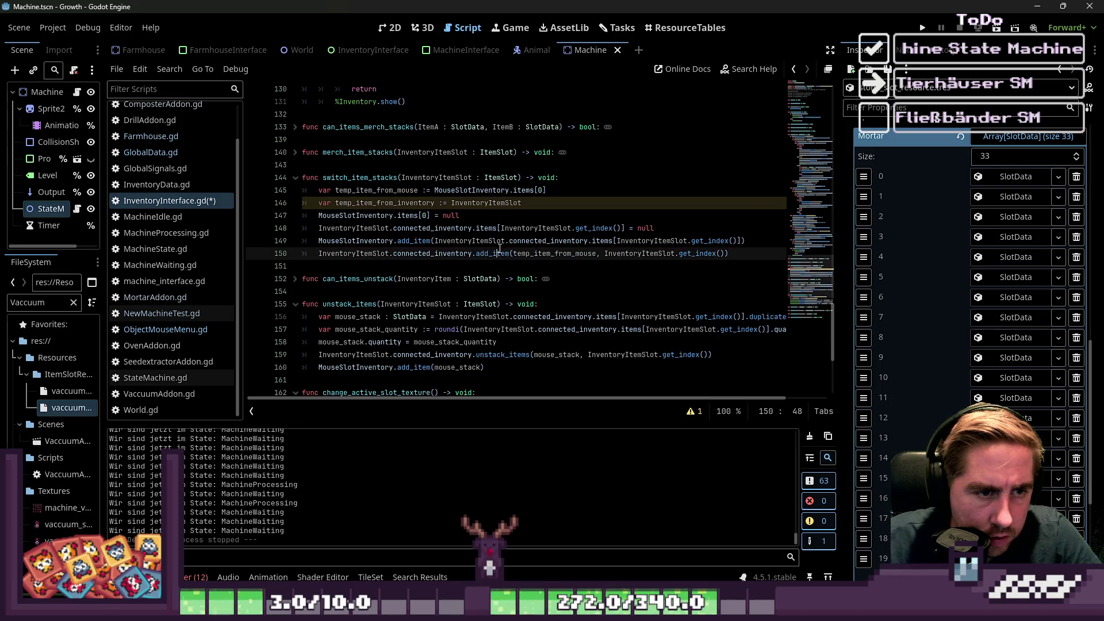
# Change line 149's MouseSlotInventory.add_item argument to temp_item_from_inventory.
pyautogui.click(441, 242)
pyautogui.doubleClick(374, 242)
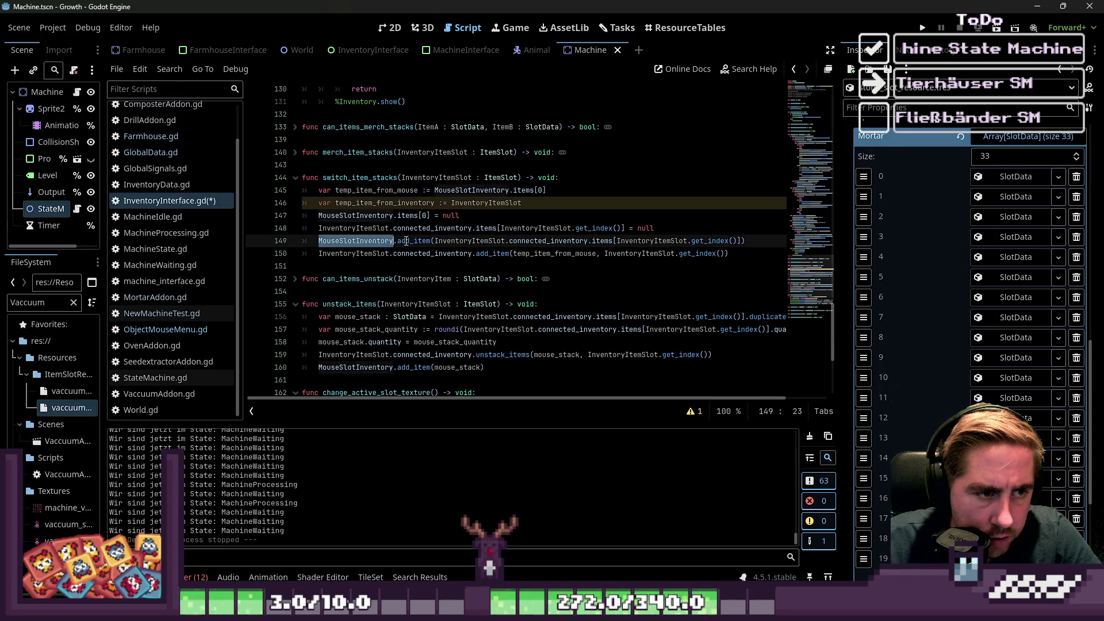
pyautogui.click(405, 242)
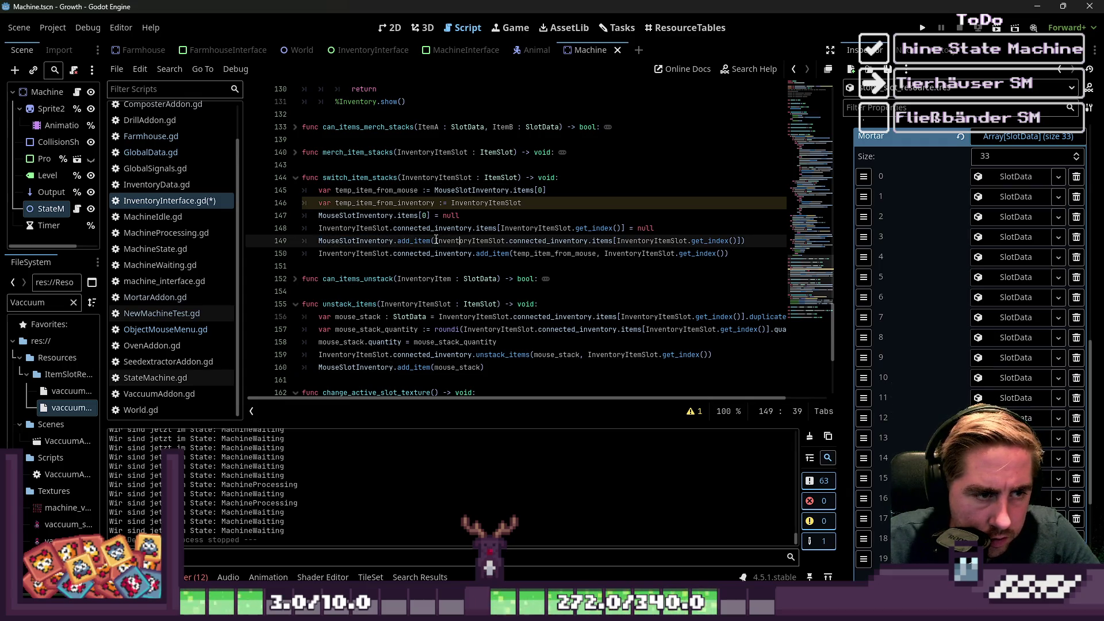
pyautogui.moveTo(436, 241); pyautogui.dragTo(736, 241)
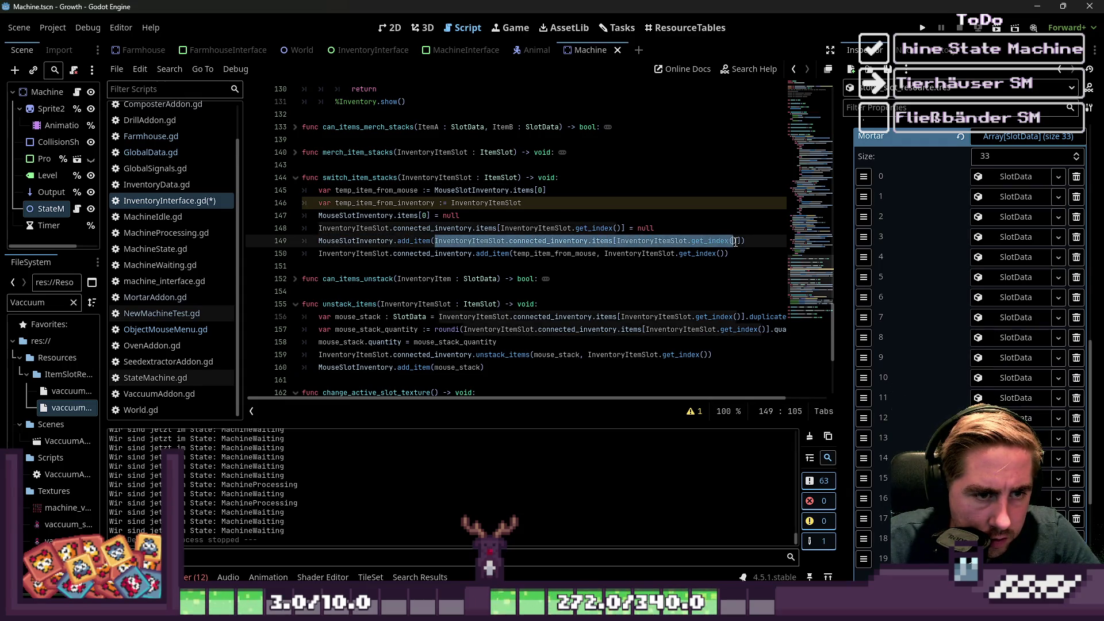
pyautogui.write('temp_item_from_inventory')
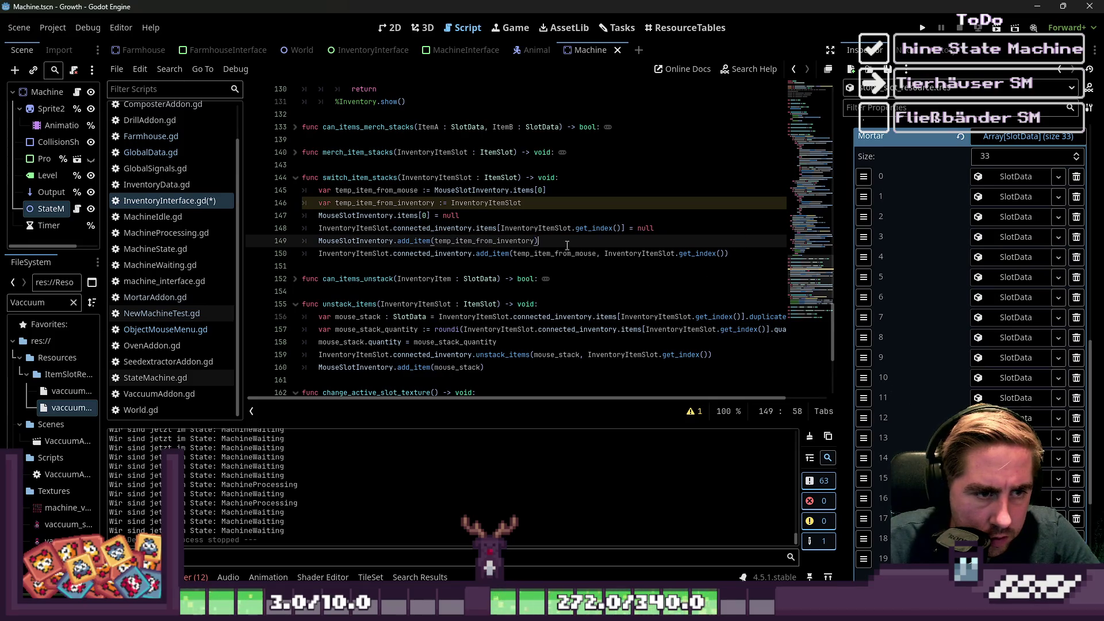
pyautogui.hotkey('ctrl', 'z')
pyautogui.hotkey('ctrl', 'z')
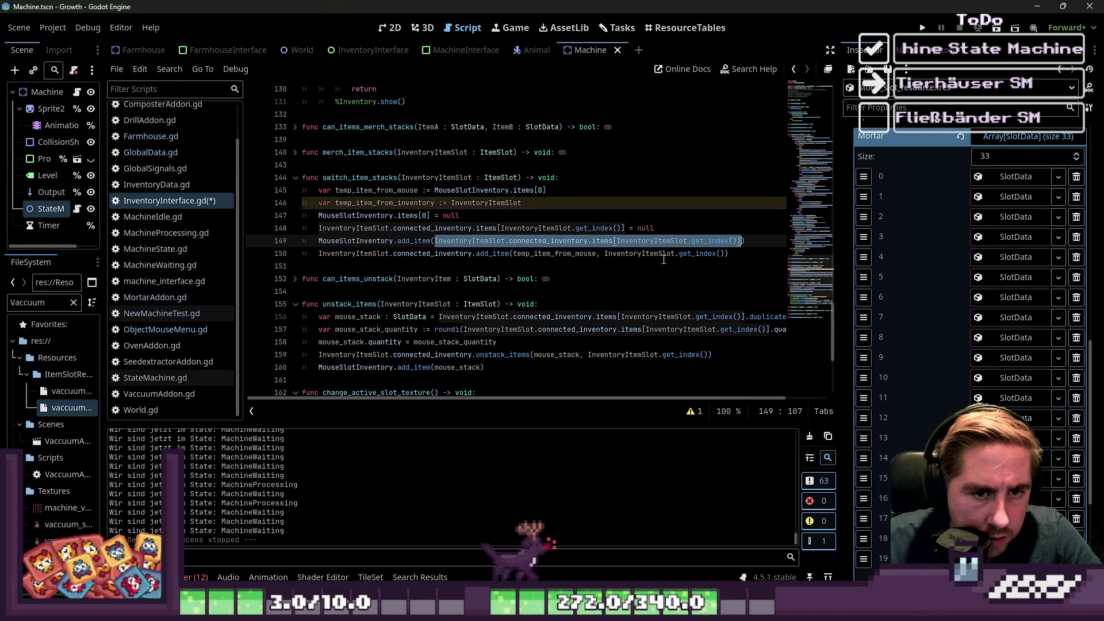
pyautogui.hotkey('ctrl', 'y')
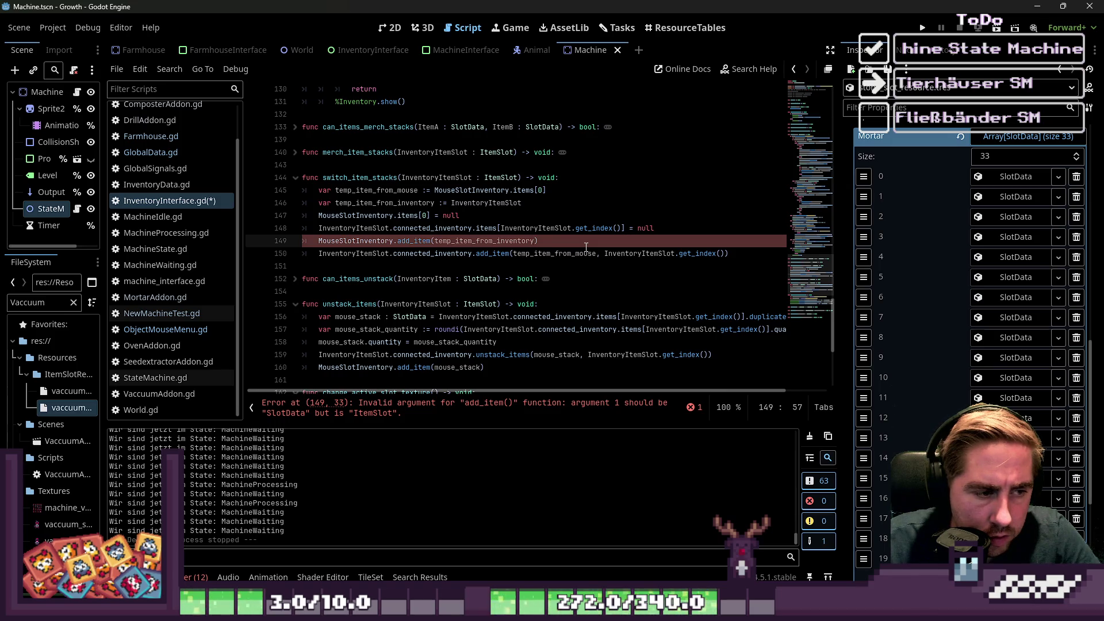
pyautogui.hotkey('ctrl', 'z')
pyautogui.hotkey('ctrl', 'z')
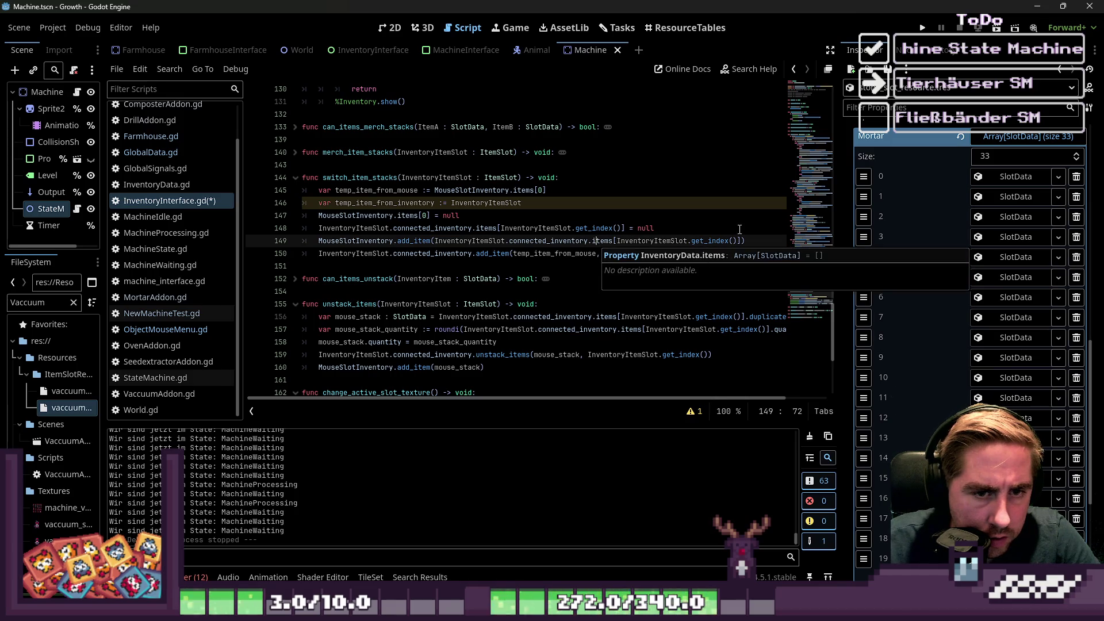
pyautogui.moveTo(745, 240)
pyautogui.mouseDown()
pyautogui.moveTo(446, 253)
pyautogui.moveTo(439, 241)
pyautogui.mouseUp()
pyautogui.write('temp_item_from_inventory')
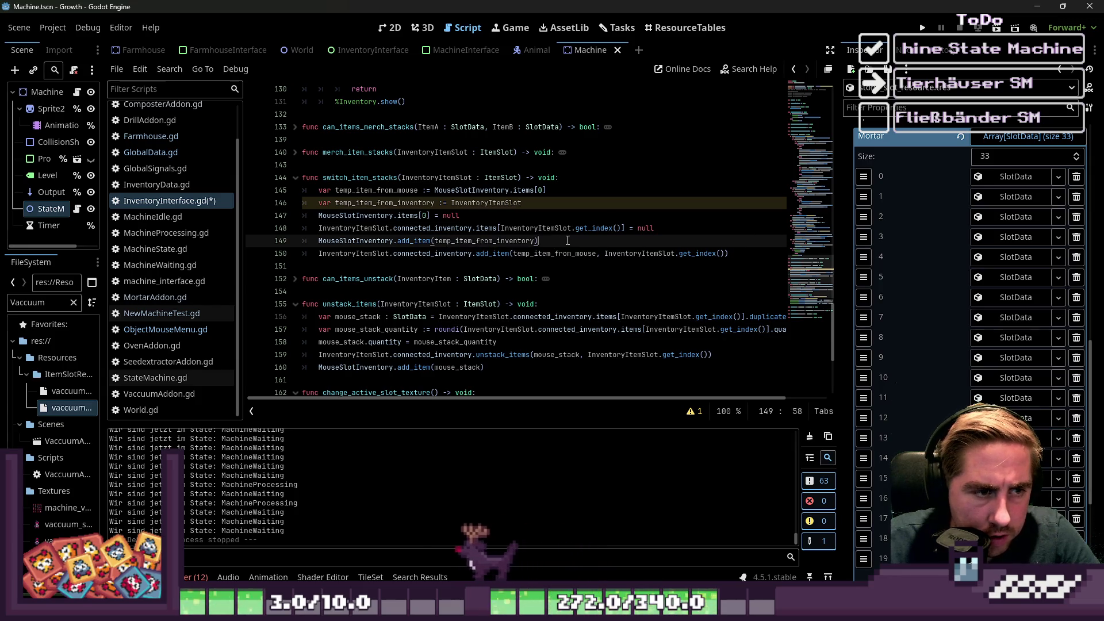
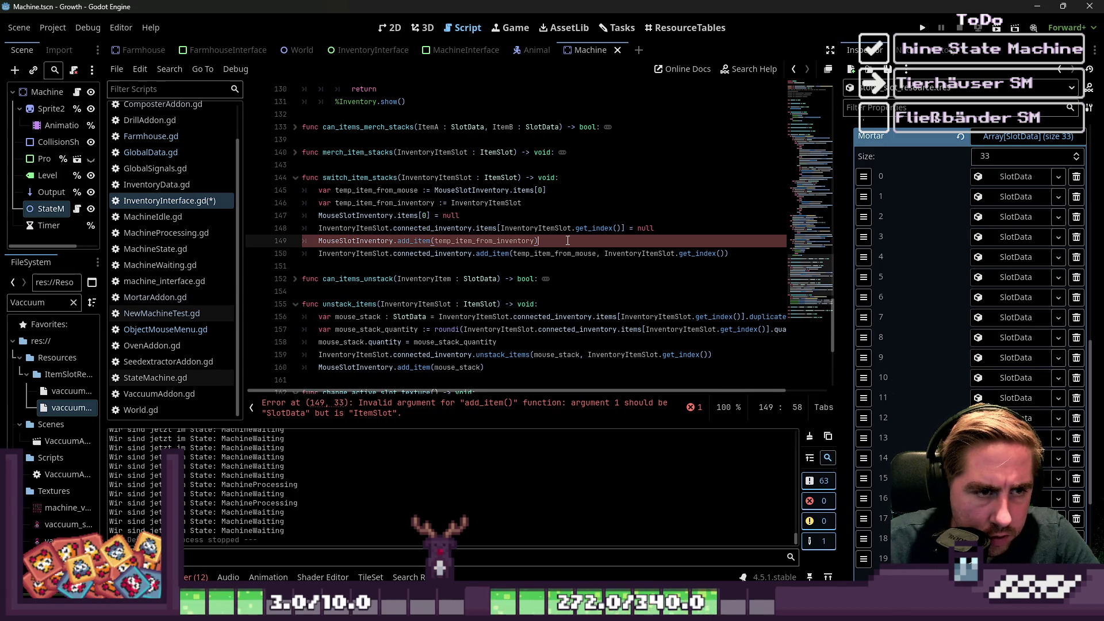
# Append the connected inventory slot lookup to the temp_item_from_inventory line 146.
pyautogui.click(526, 203)
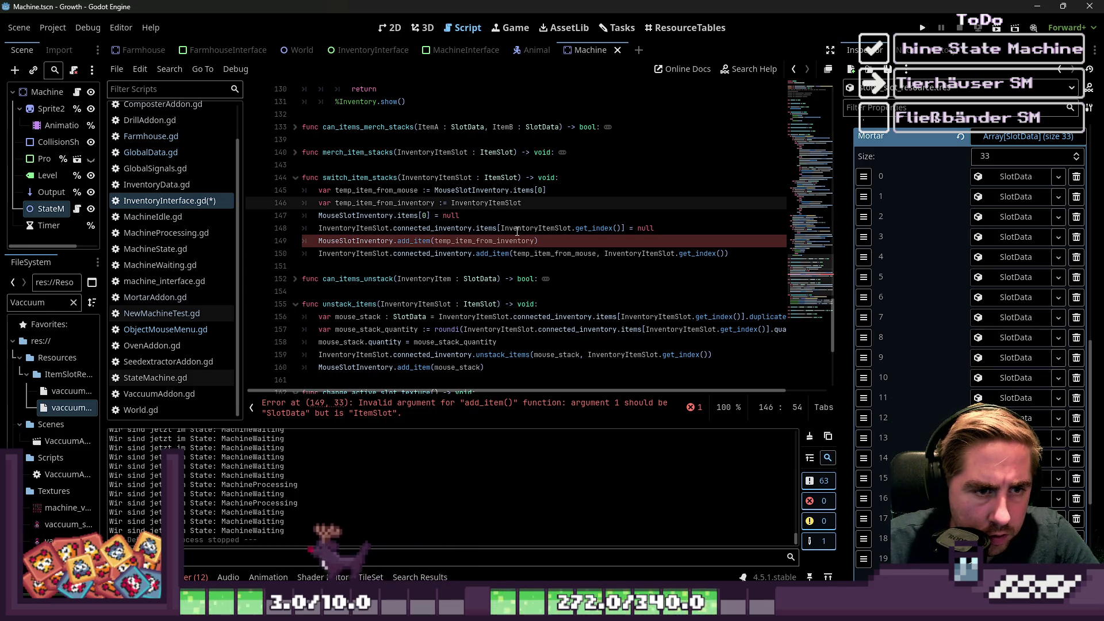
pyautogui.click(617, 228)
pyautogui.moveTo(626, 229)
pyautogui.mouseDown()
pyautogui.moveTo(353, 228)
pyautogui.moveTo(396, 224)
pyautogui.mouseUp()
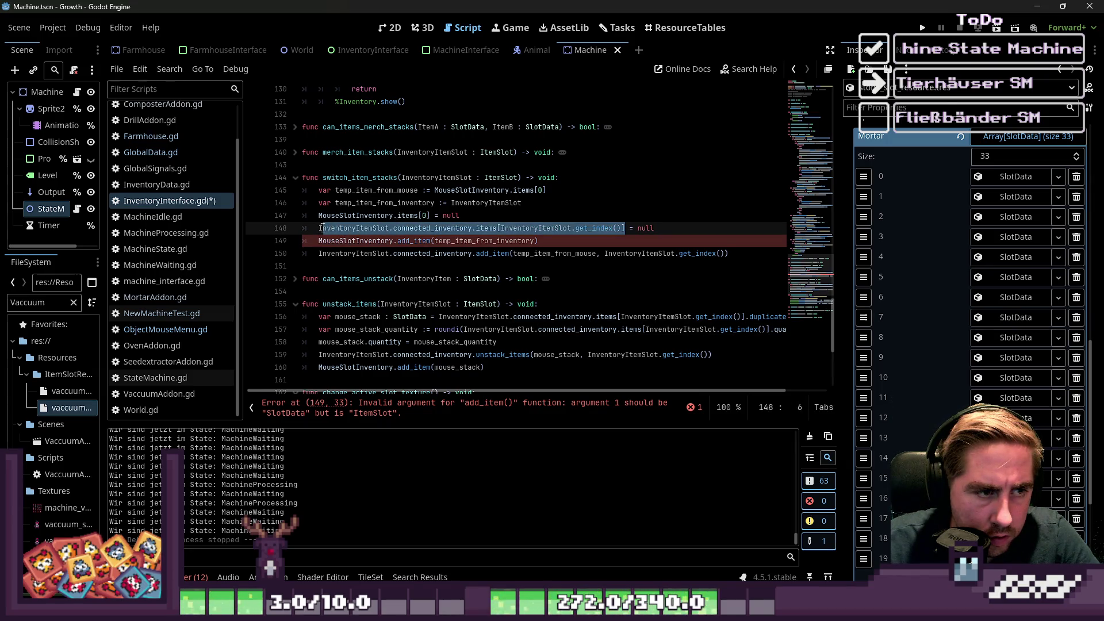
pyautogui.click(534, 204)
pyautogui.write('.')
pyautogui.hotkey('ctrl', 'v')
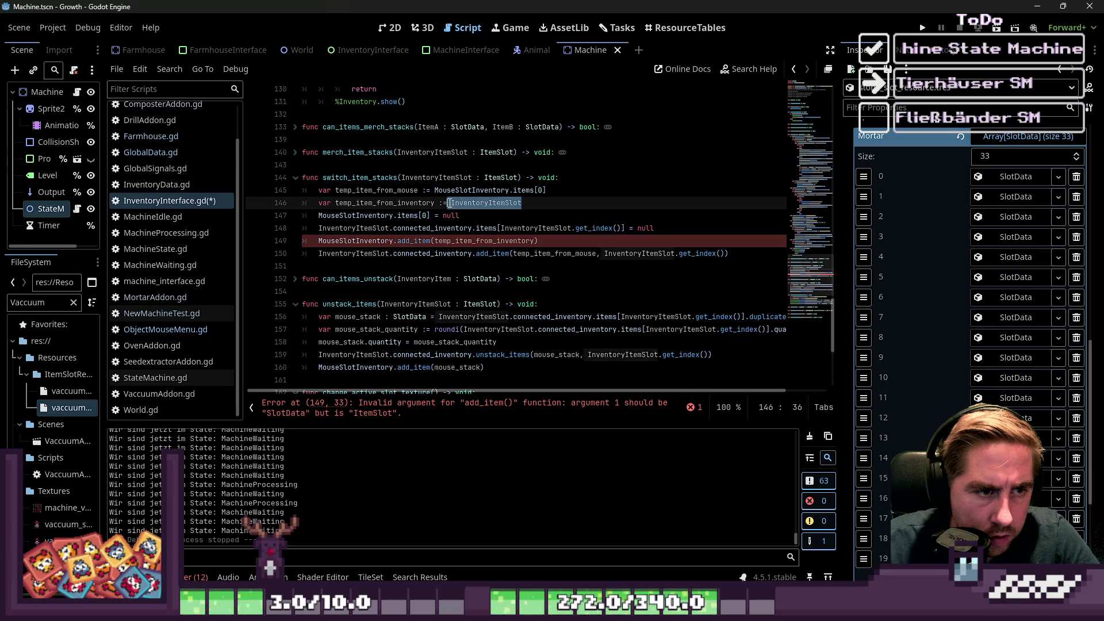
pyautogui.click(467, 203)
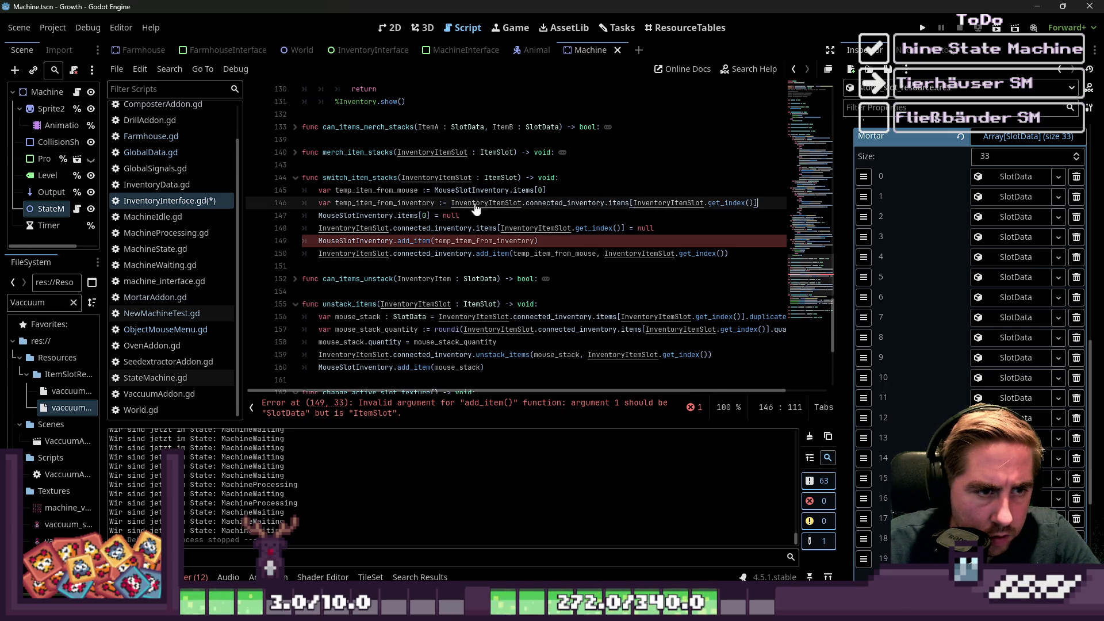
# Insert blank lines after the variable declarations and before the add_item calls.
pyautogui.doubleClick(398, 204)
pyautogui.click(556, 242)
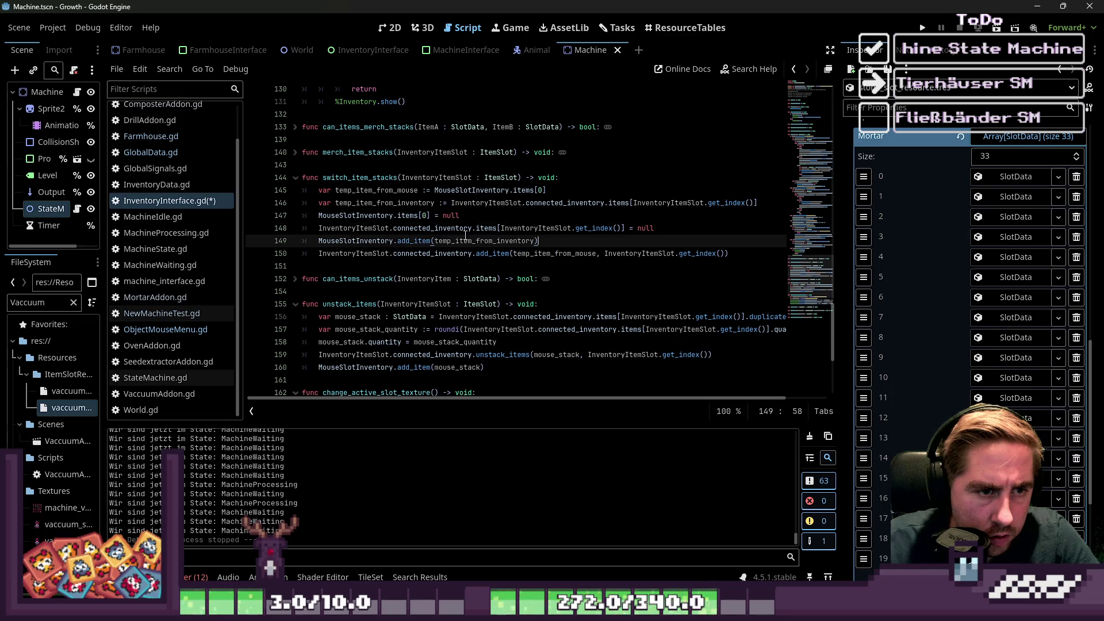
pyautogui.doubleClick(484, 240)
pyautogui.click(318, 241)
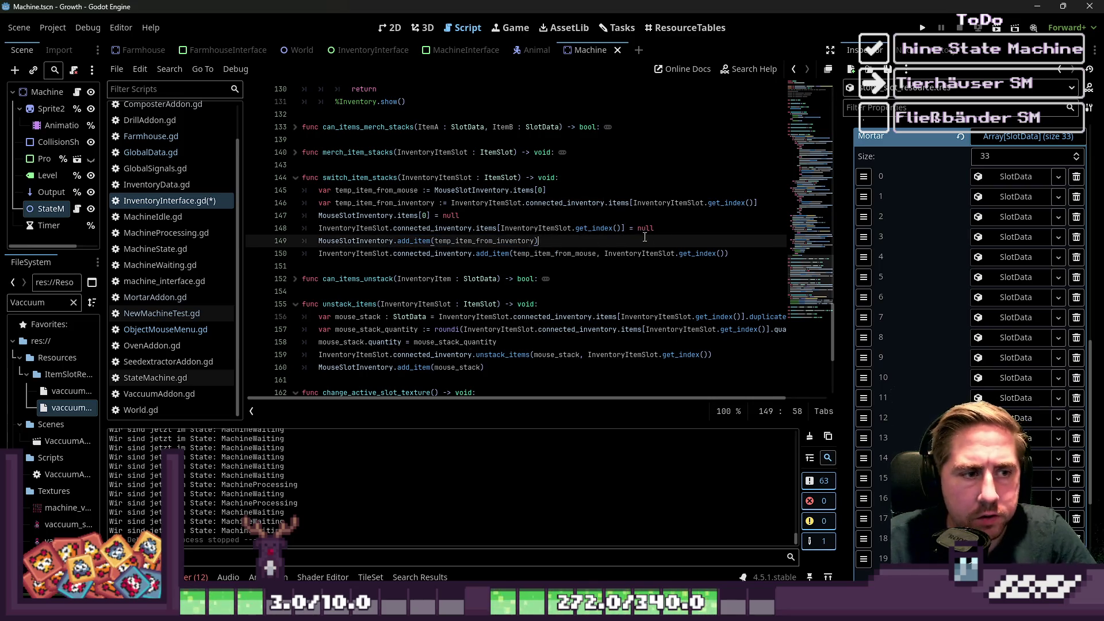
pyautogui.press('Return')
pyautogui.click(303, 216)
pyautogui.press('Return')
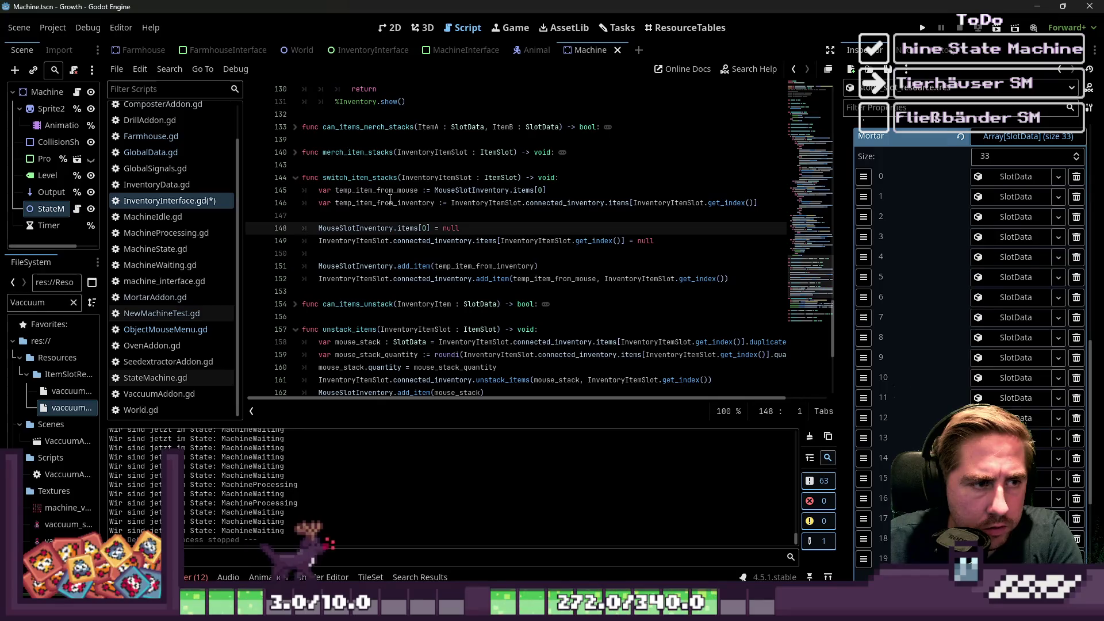
pyautogui.click(387, 206)
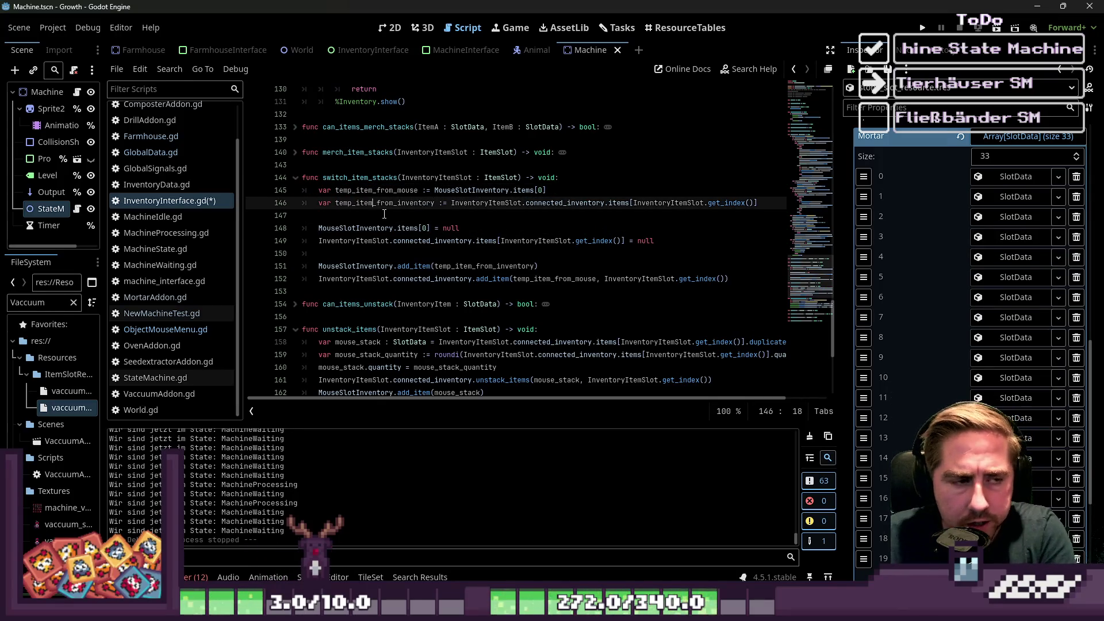
# Replace items[0] = null with delete_item() on line 148, then check InventoryData.gd's function names.
pyautogui.press('Down')
pyautogui.press('Down')
pyautogui.press('Down')
pyautogui.press('Up')
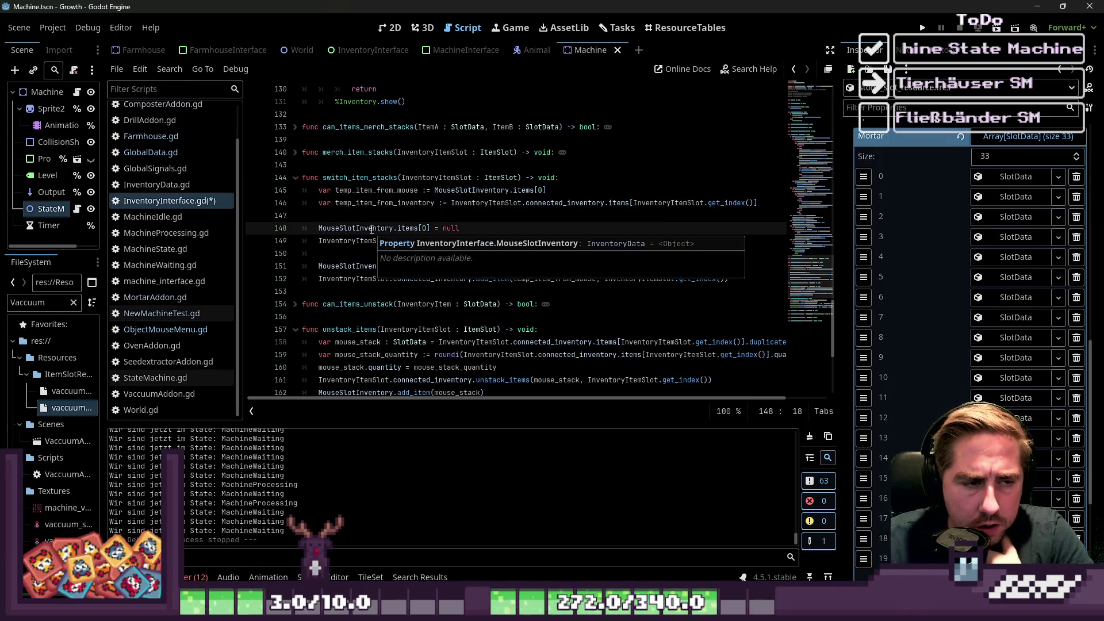
pyautogui.click(357, 257)
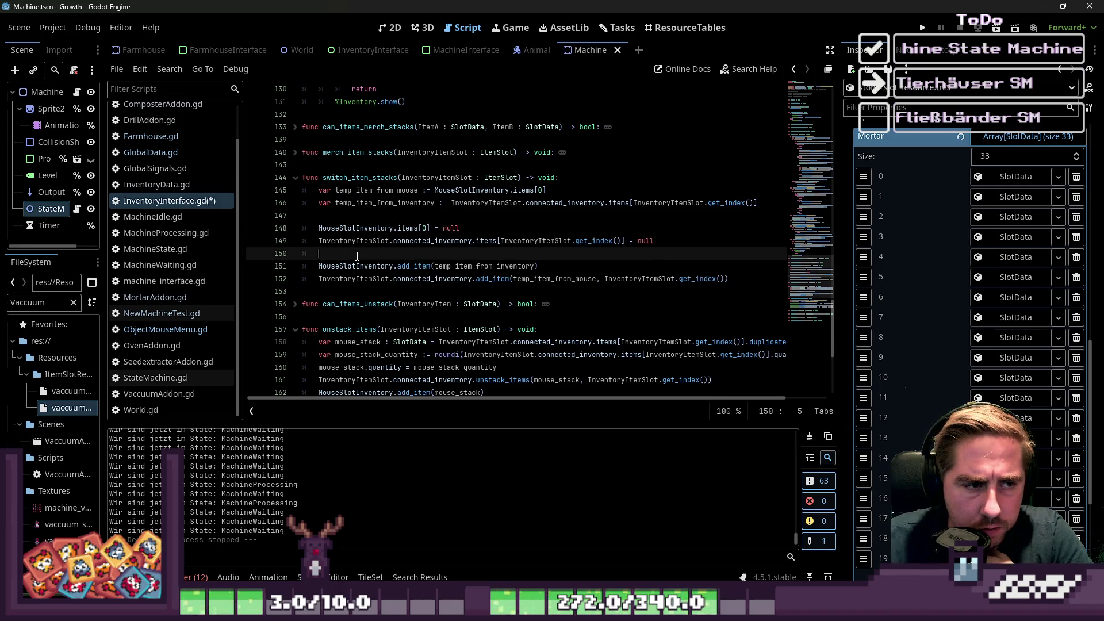
pyautogui.click(463, 278)
pyautogui.moveTo(399, 228); pyautogui.dragTo(460, 229)
pyautogui.press('BackSpace')
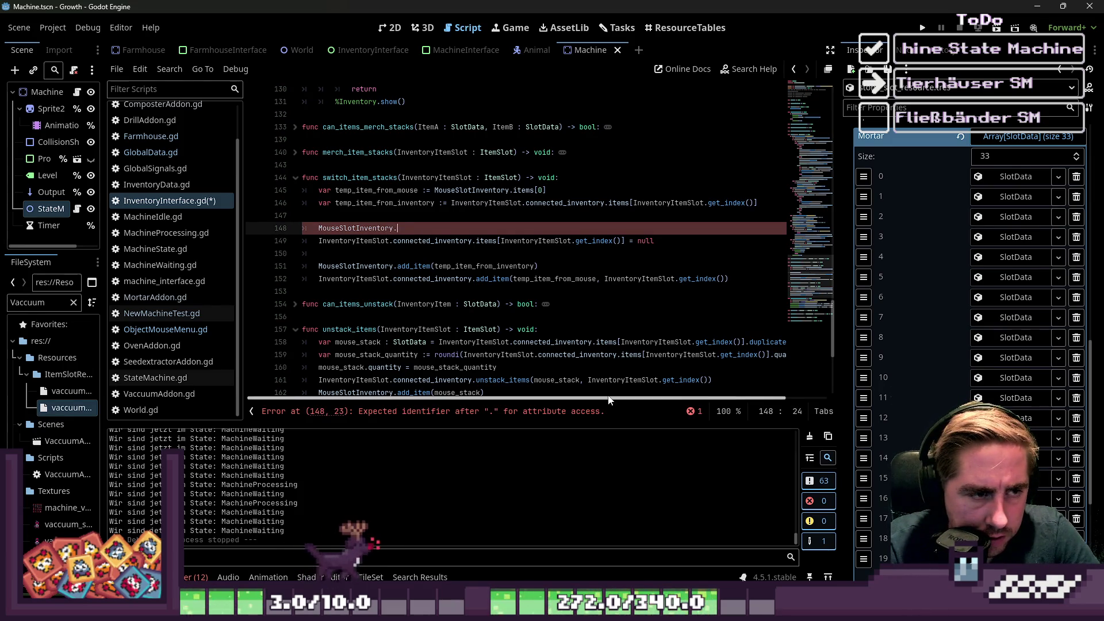
pyautogui.write('dele')
pyautogui.press('BackSpace')
pyautogui.press('BackSpace')
pyautogui.press('BackSpace')
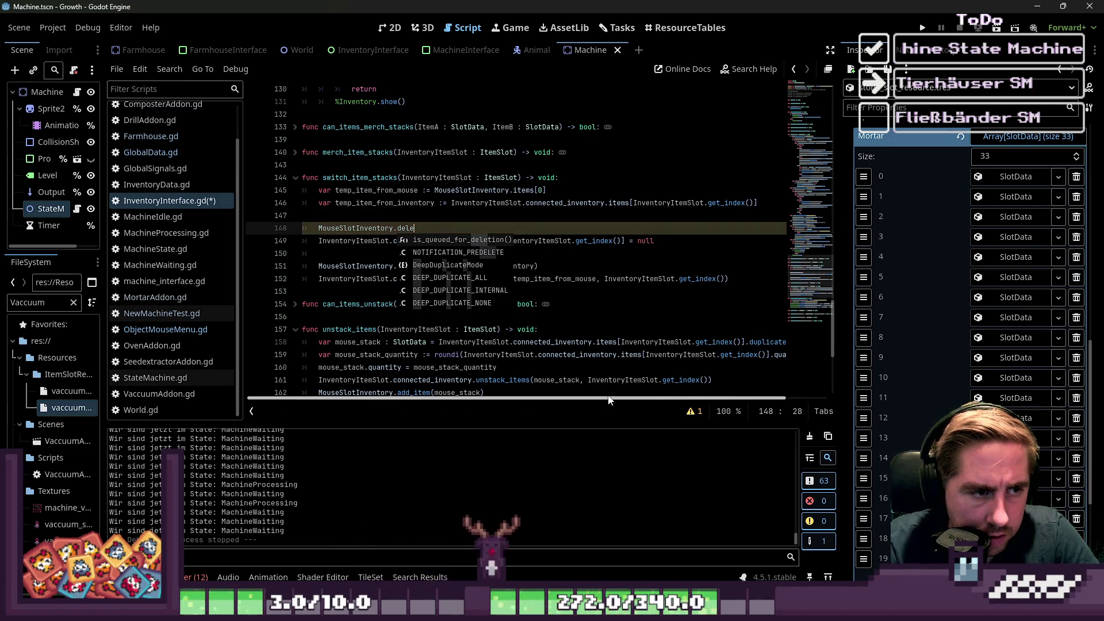
pyautogui.write('elete_item(')
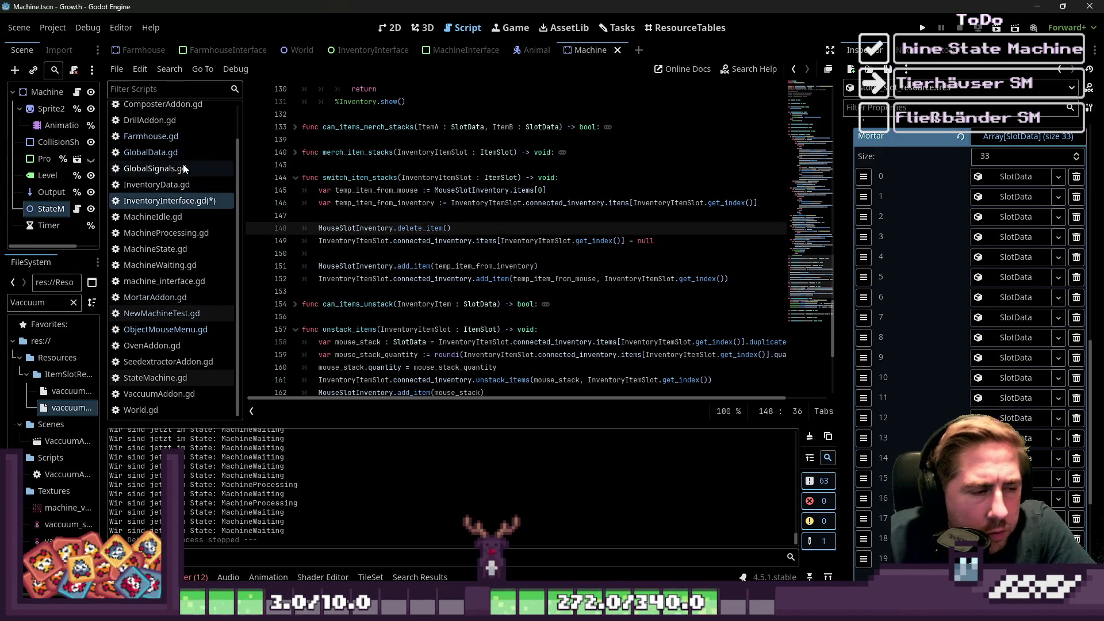
pyautogui.click(178, 186)
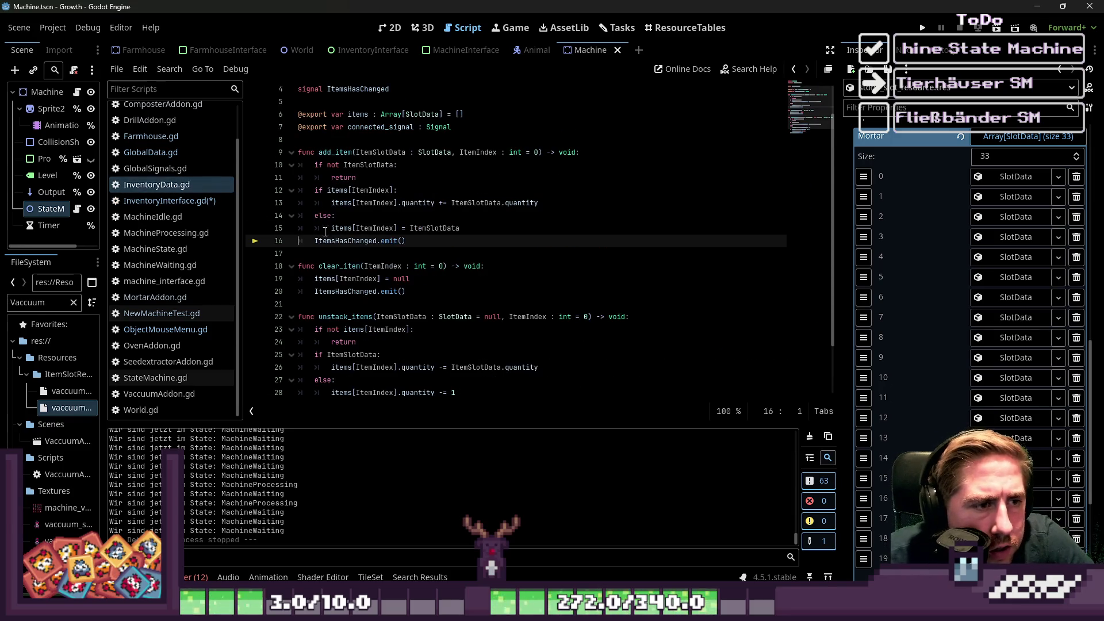
# Copy clear_item from InventoryData.gd and use it instead of delete_item on line 148.
pyautogui.doubleClick(341, 267)
pyautogui.hotkey('ctrl', 'c')
pyautogui.click(169, 200)
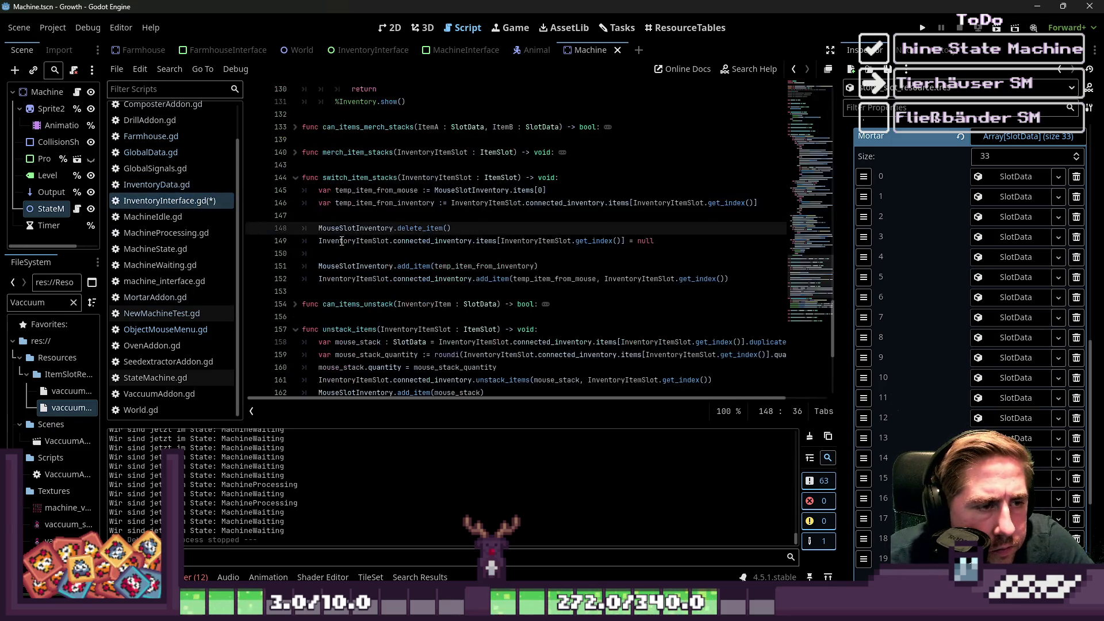
pyautogui.doubleClick(404, 228)
pyautogui.hotkey('ctrl', 'v')
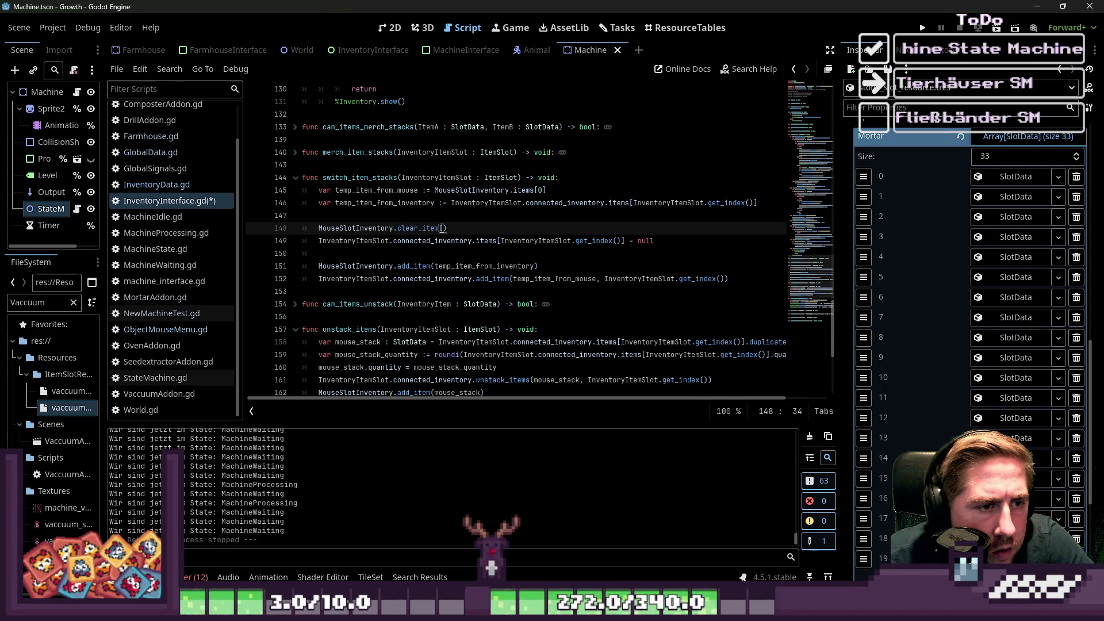
pyautogui.write('(')
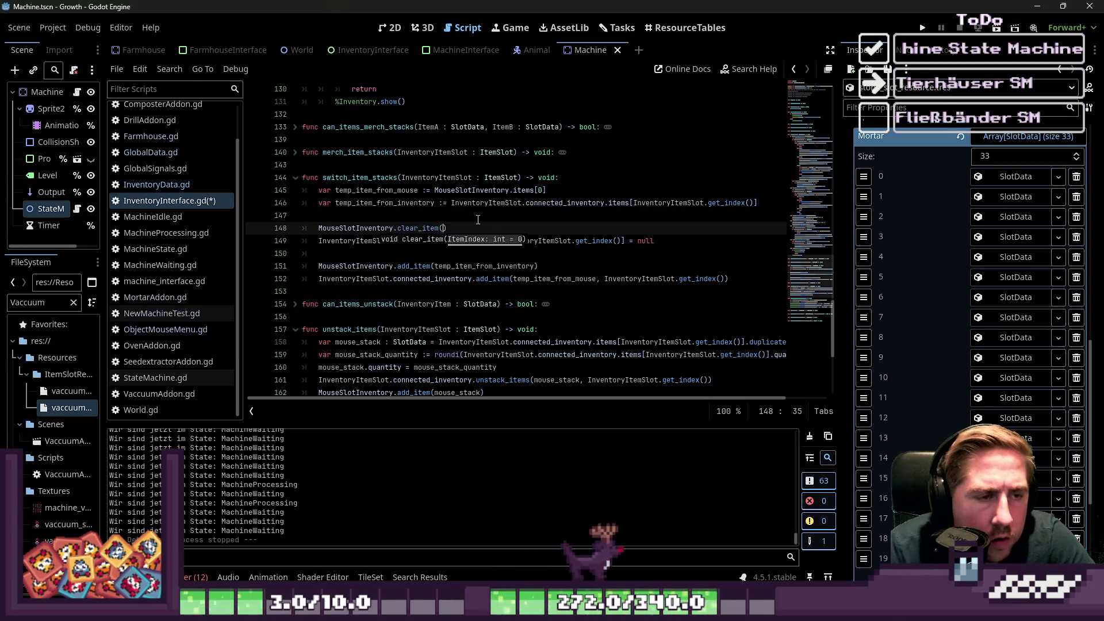
pyautogui.press('Escape')
# Rewrite line 149 as clear_item(InventoryItemSlot.get_index()), removing the = null assignment.
pyautogui.press('Down')
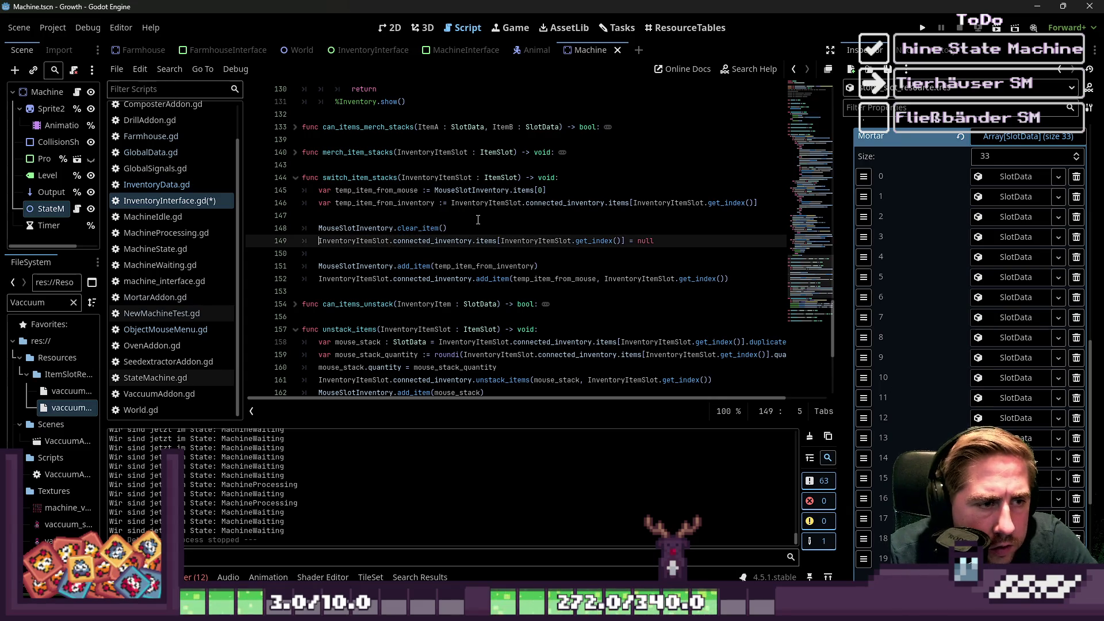
pyautogui.hotkey('ctrl', 'shift', 'Right')
pyautogui.hotkey('ctrl', 'shift', 'Right')
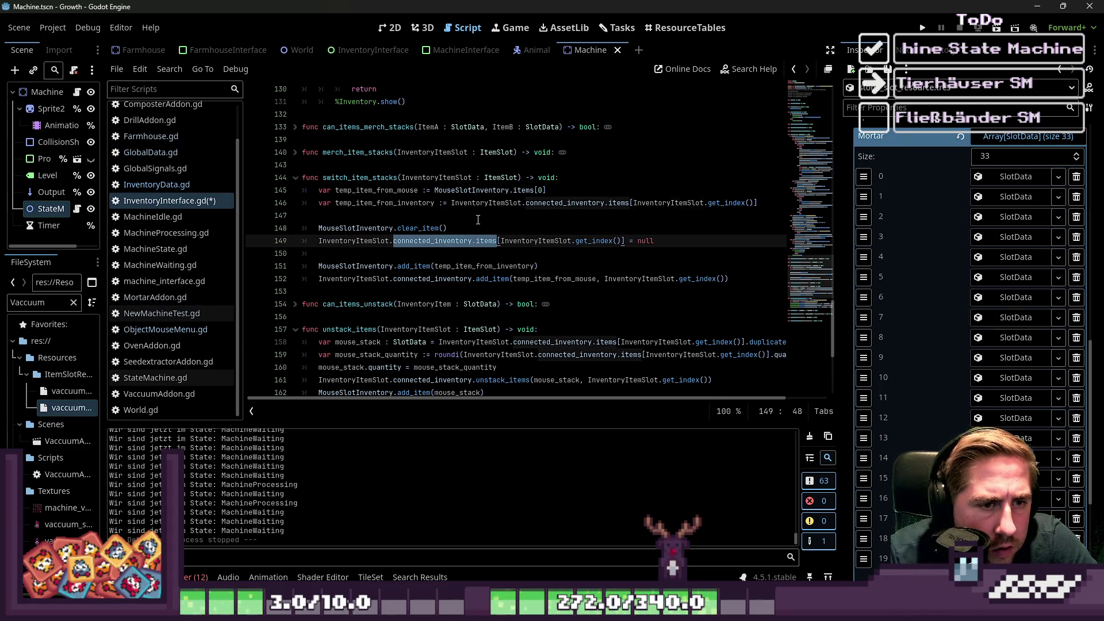
pyautogui.write('clear_item')
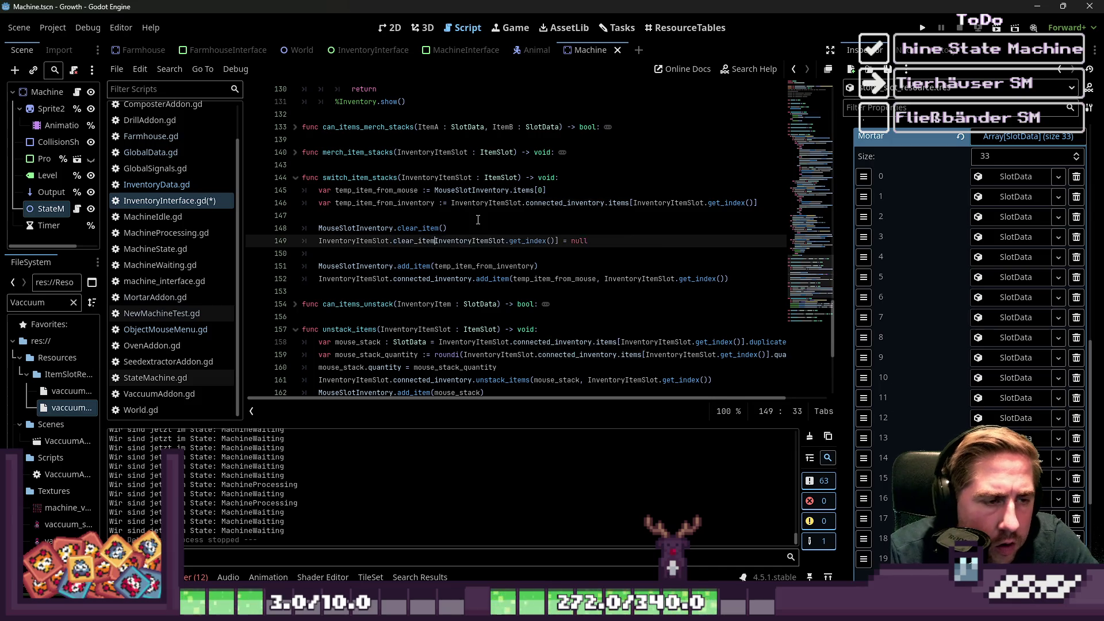
pyautogui.hotkey('ctrl', 'shift', 'Right')
pyautogui.hotkey('ctrl', 'shift', 'Right')
pyautogui.hotkey('ctrl', 'shift', 'Right')
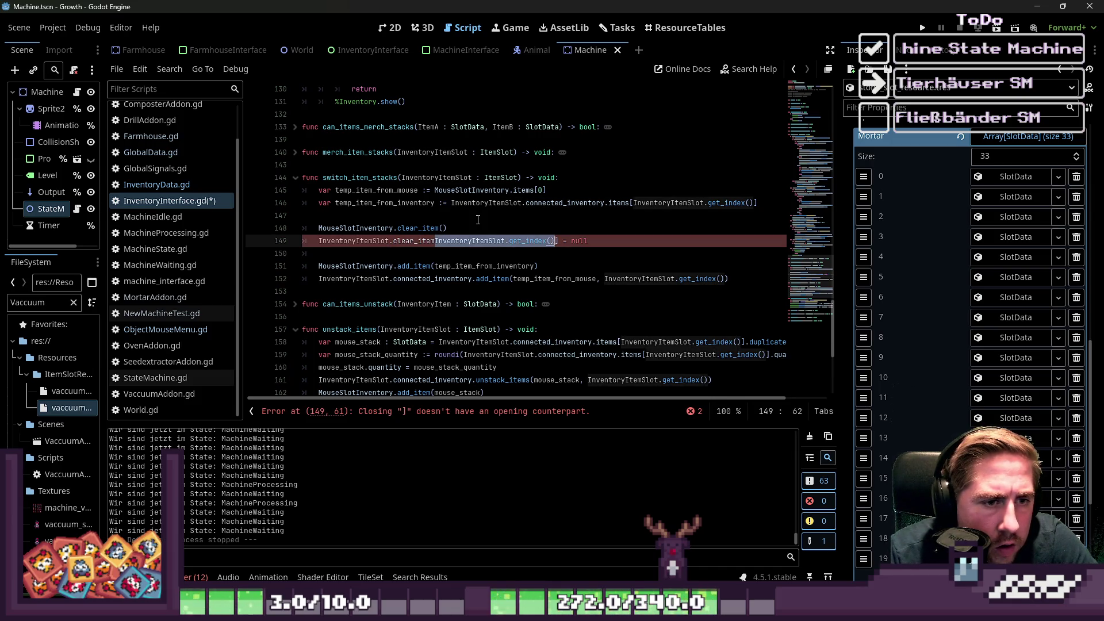
pyautogui.write('(')
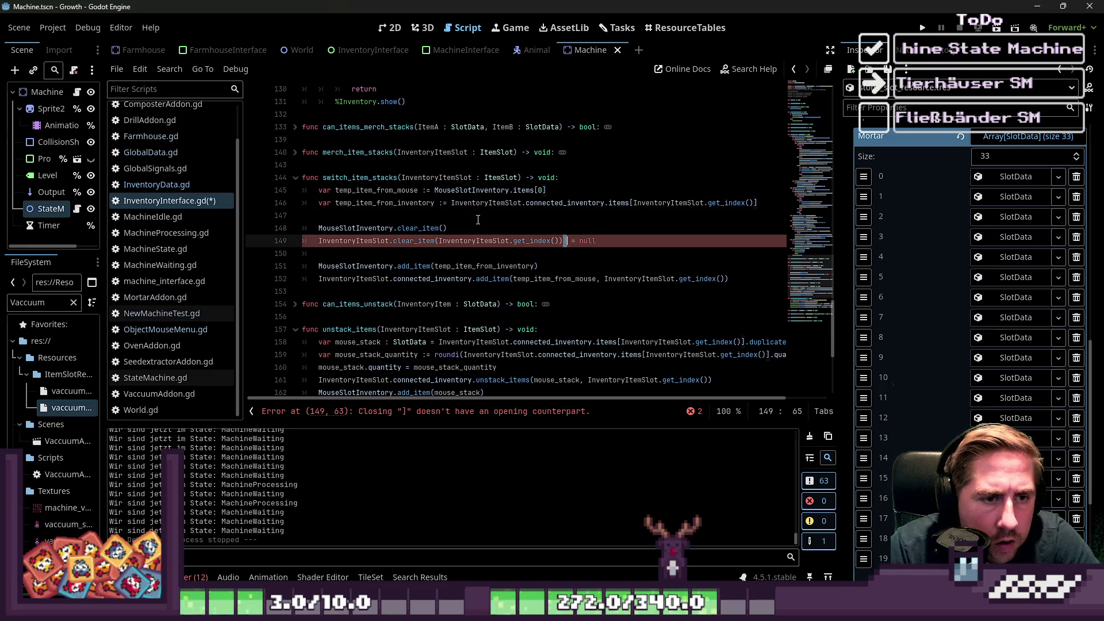
pyautogui.press('Delete')
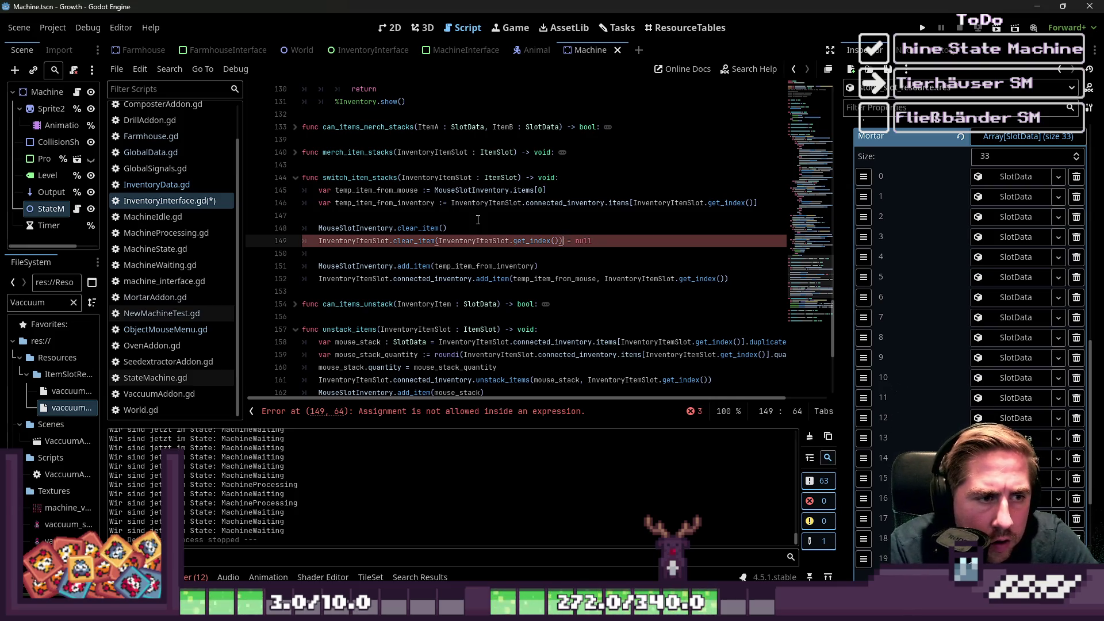
pyautogui.press('Delete')
pyautogui.press('Delete')
pyautogui.press('Delete')
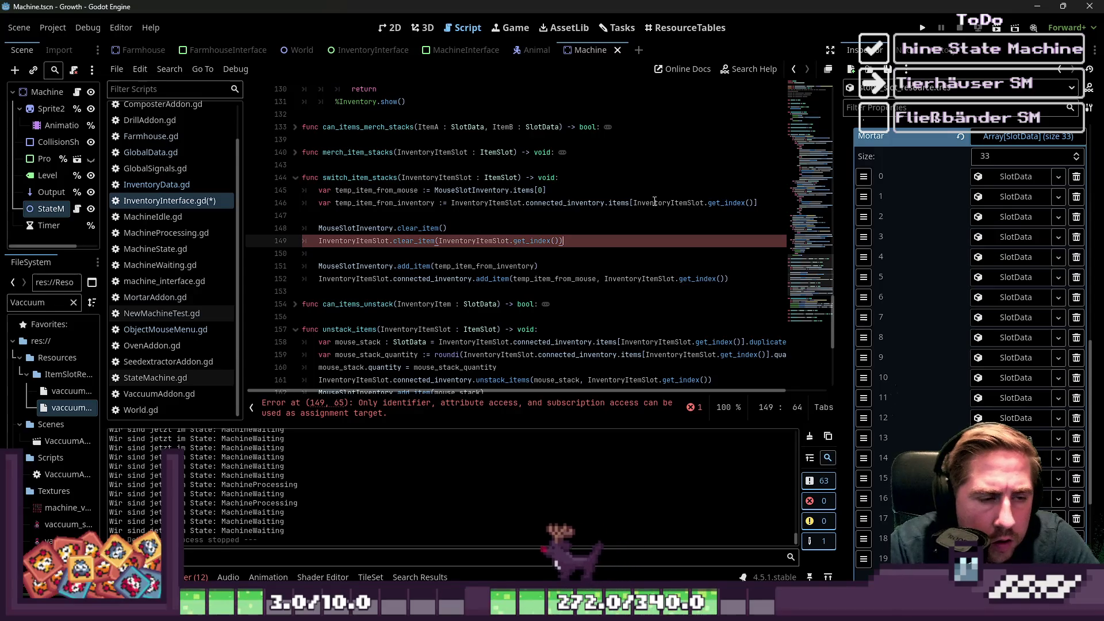
# Save InventoryInterface.gd and run the game.
pyautogui.hotkey('ctrl', 's')
pyautogui.click(505, 178)
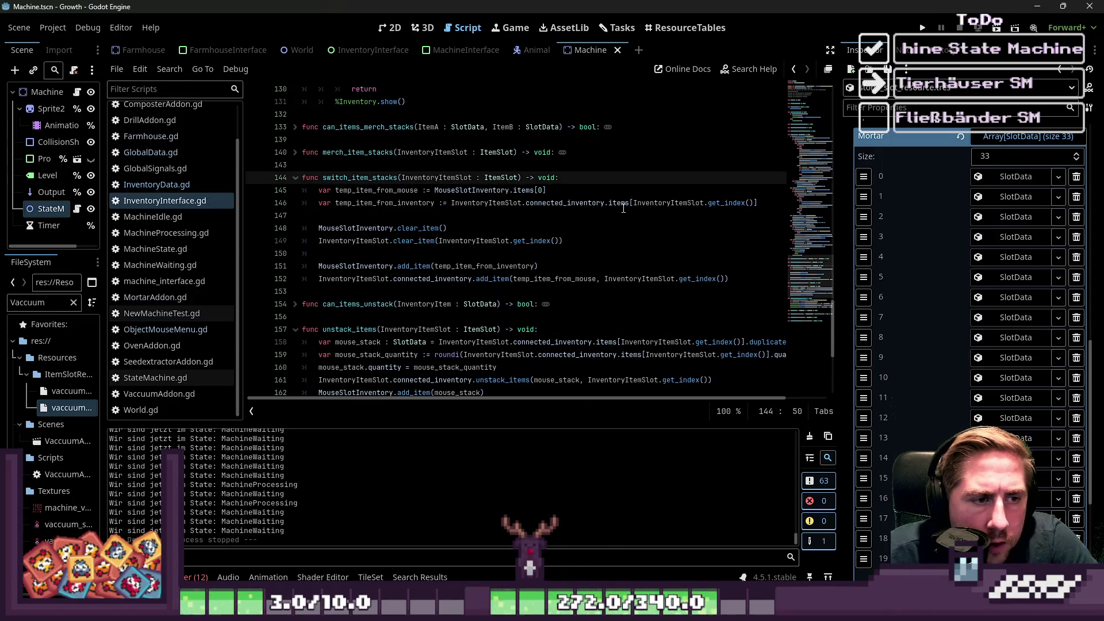
pyautogui.click(431, 279)
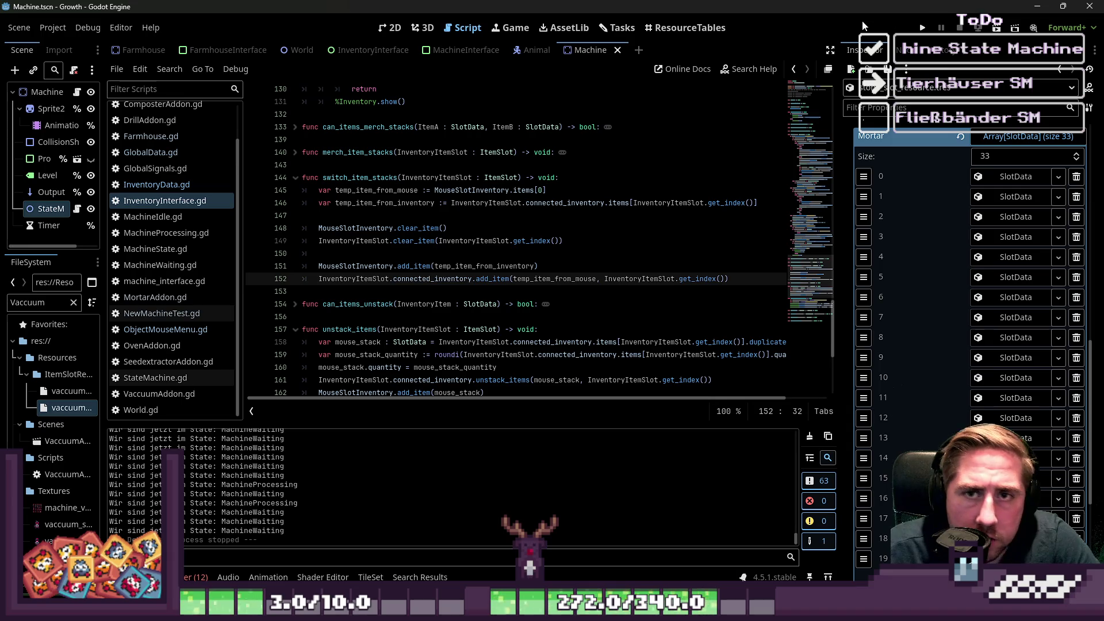
pyautogui.click(923, 28)
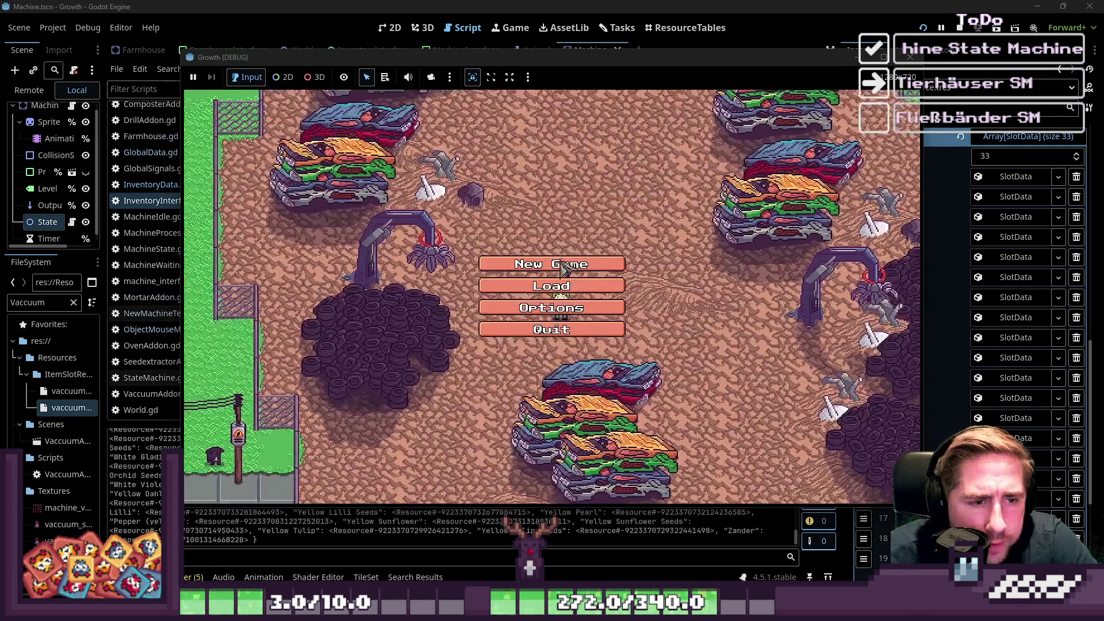
# Start a new game as 'cx' and swap an item stack into another slot, hitting the line 149 error.
pyautogui.click(540, 265)
pyautogui.write('cx')
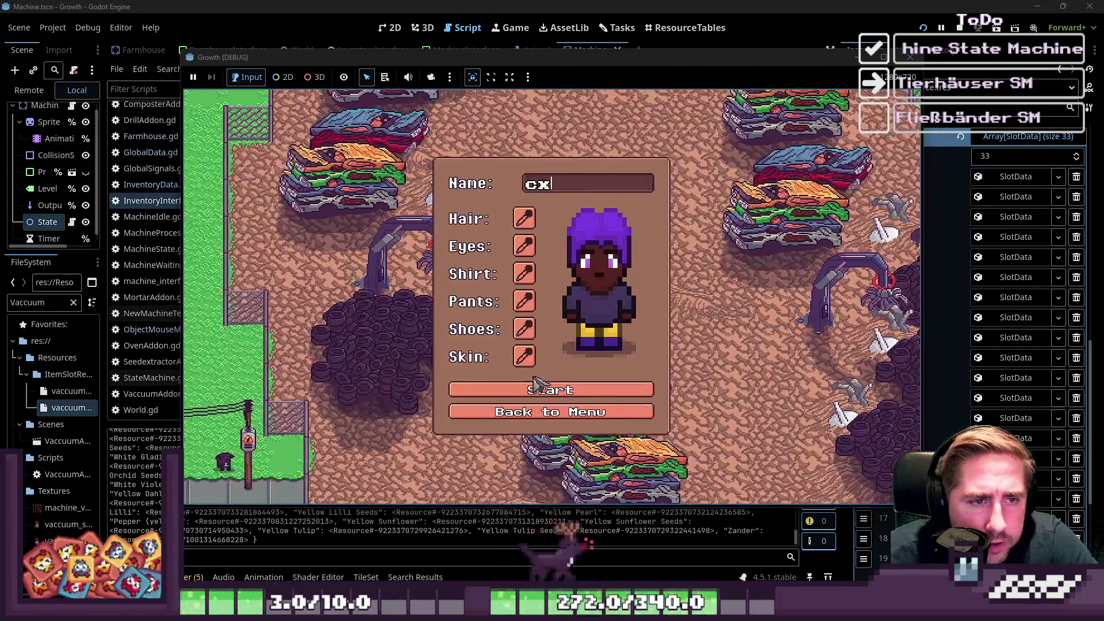
pyautogui.click(537, 388)
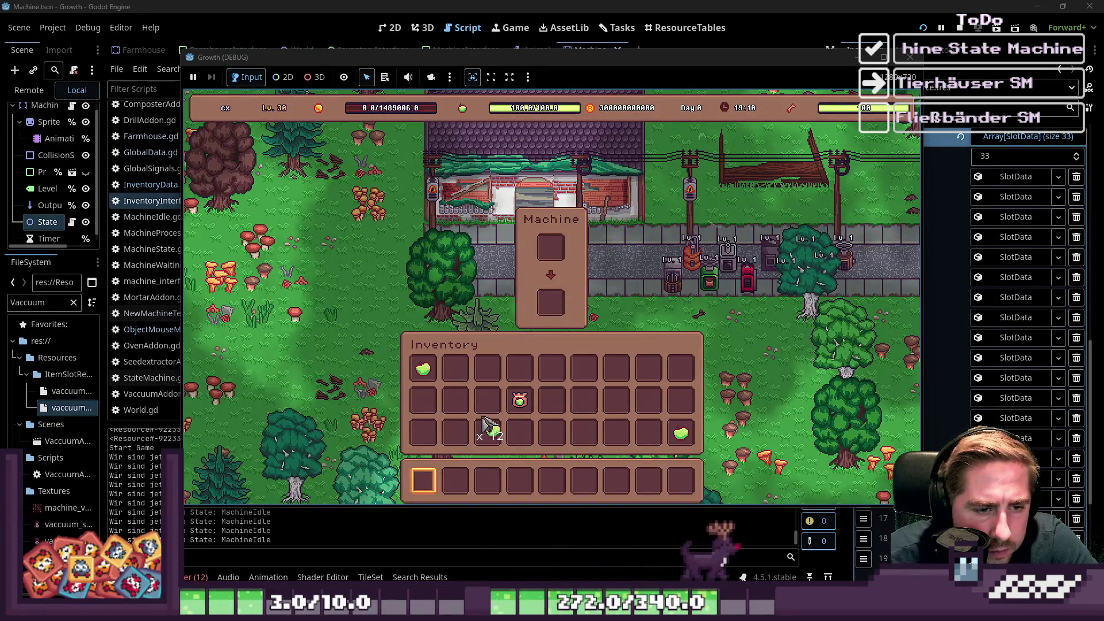
pyautogui.click(517, 403)
pyautogui.click(450, 253)
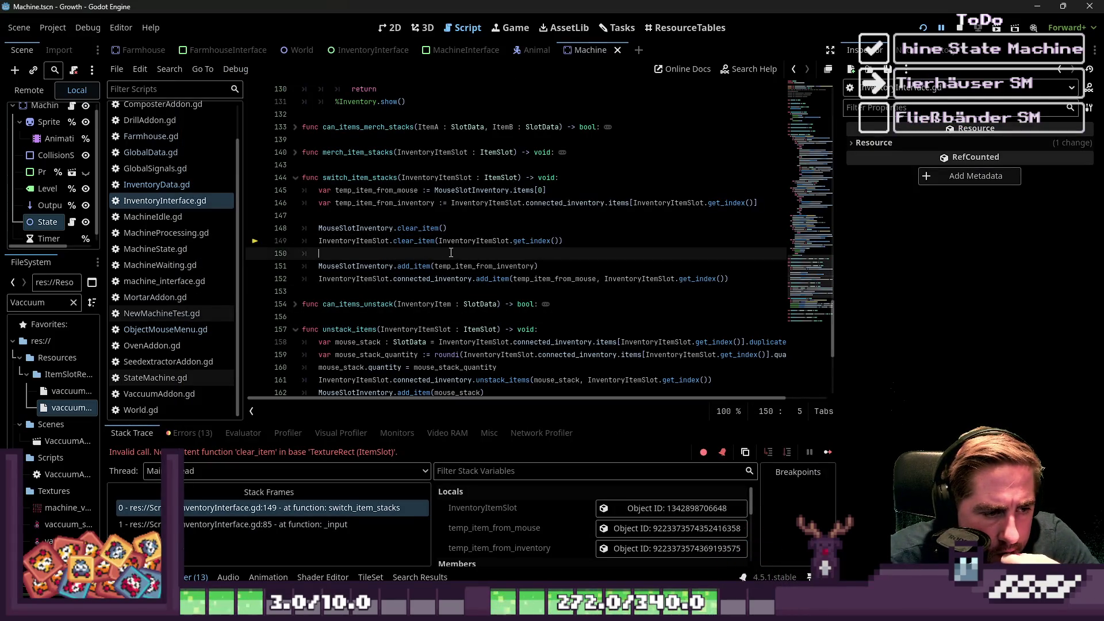
# Replace InventoryItemSlot on line 149 with InventoryItemSlot.connected_inventory, save, and rerun with F5.
pyautogui.click(459, 242)
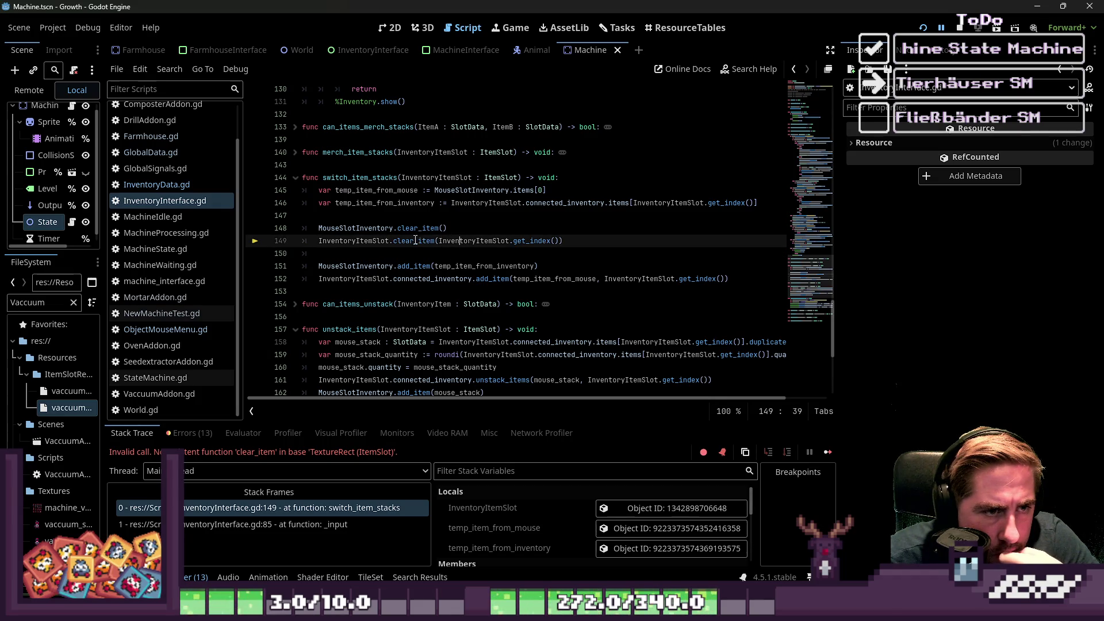
pyautogui.doubleClick(373, 242)
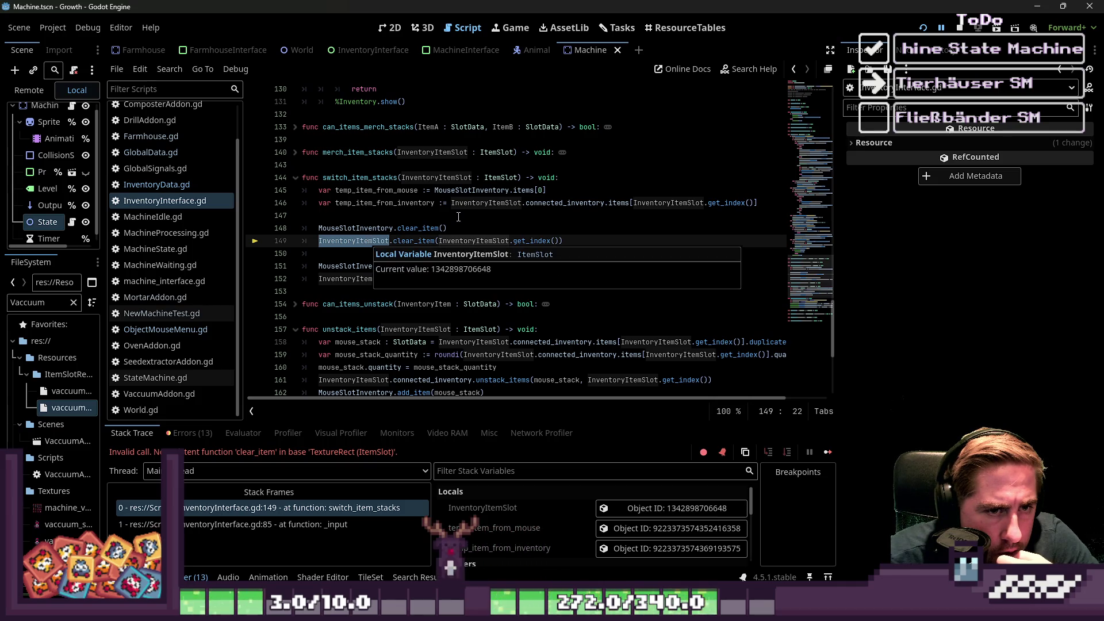
pyautogui.click(471, 202)
pyautogui.moveTo(453, 203); pyautogui.dragTo(605, 207)
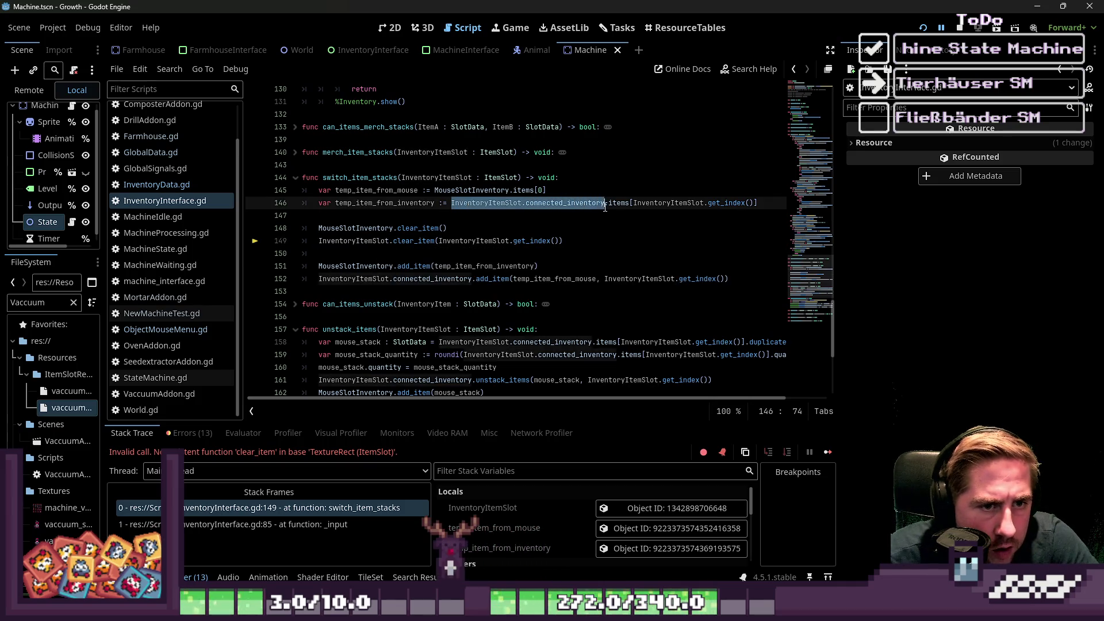
pyautogui.hotkey('ctrl', 'c')
pyautogui.doubleClick(353, 241)
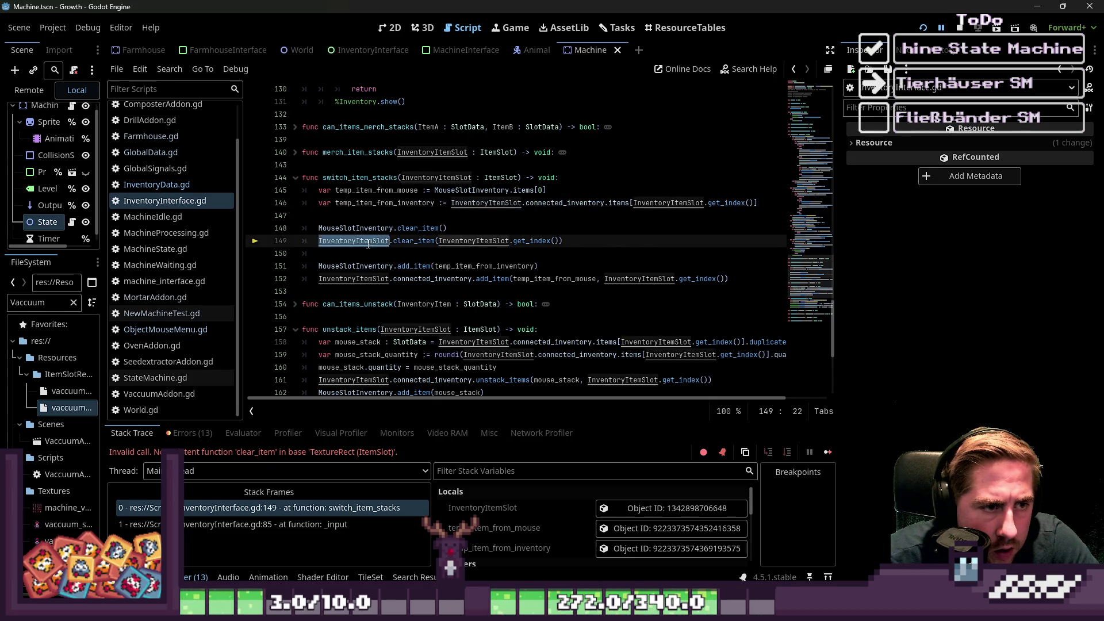
pyautogui.hotkey('ctrl', 'v')
pyautogui.click(500, 254)
pyautogui.hotkey('ctrl', 's')
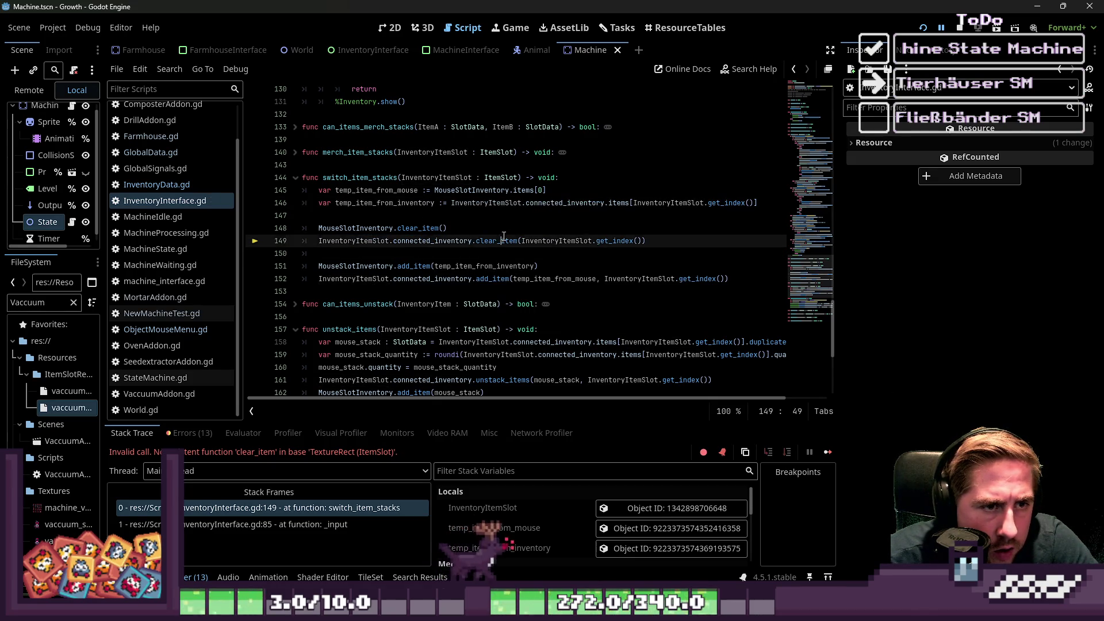
pyautogui.press('F5')
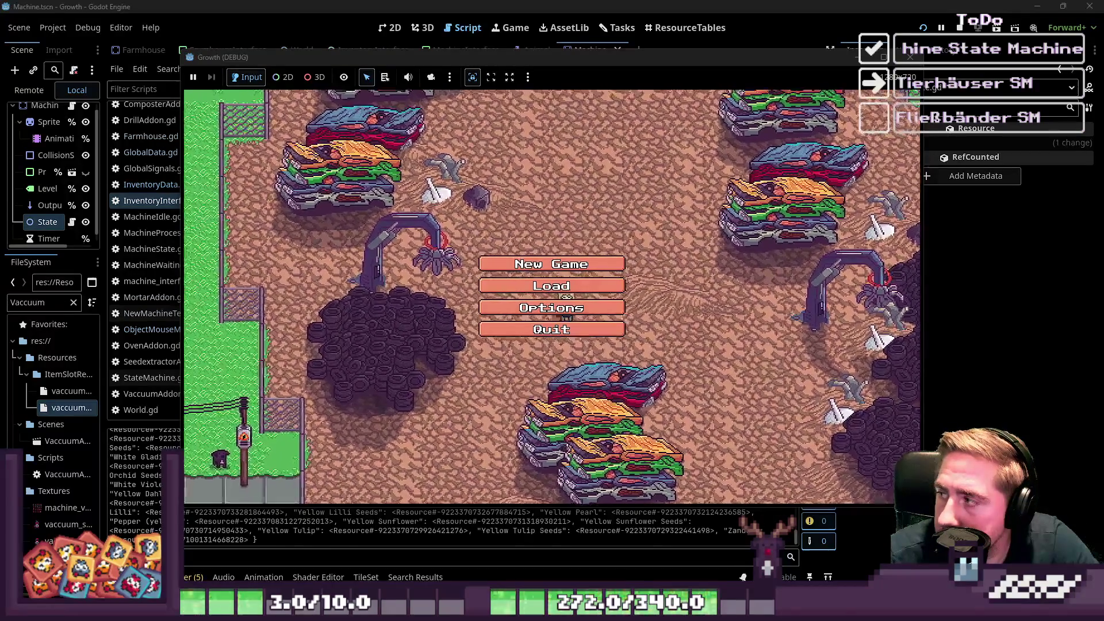
# Start a new game as 'xyc', pick up the apple stack, and walk the character along the path.
pyautogui.click(552, 264)
pyautogui.write('xyc')
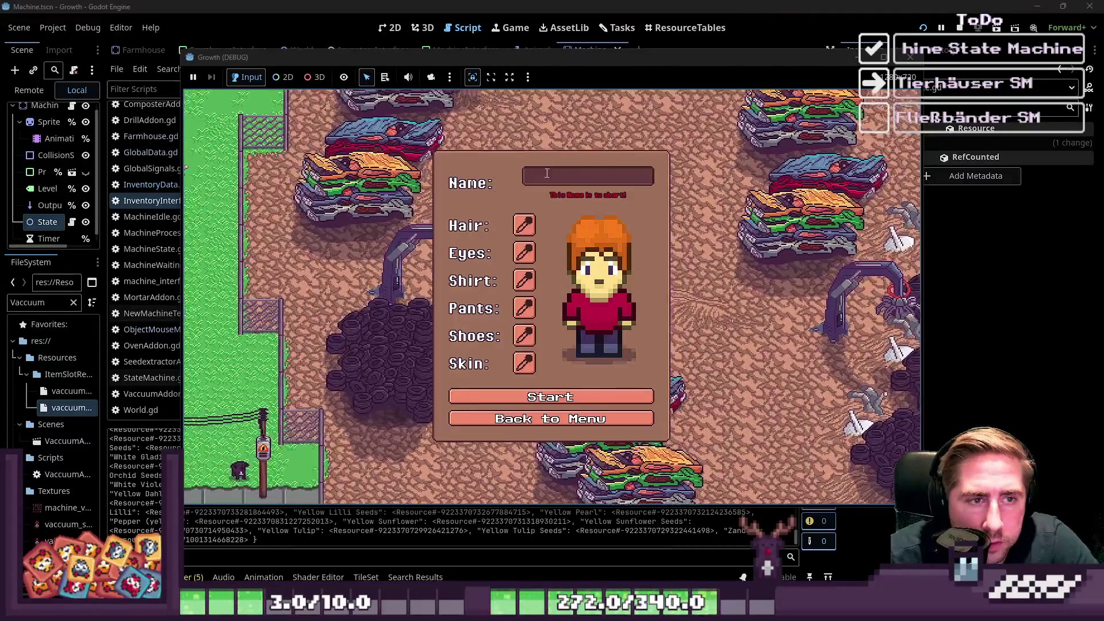
pyautogui.click(575, 391)
pyautogui.click(648, 400)
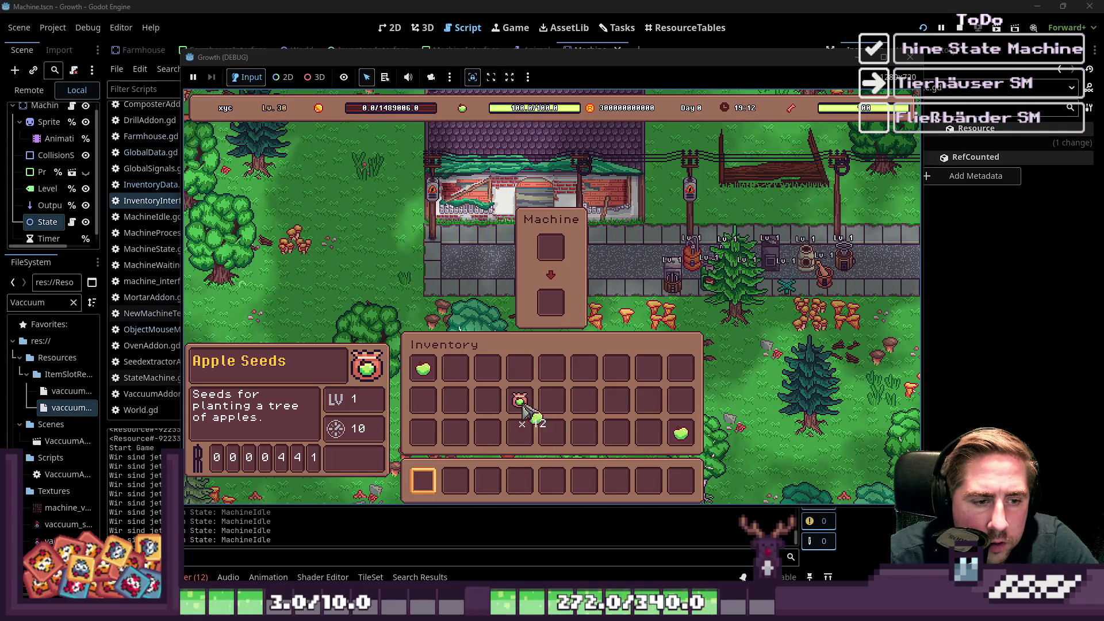
pyautogui.press('i')
pyautogui.press('d')
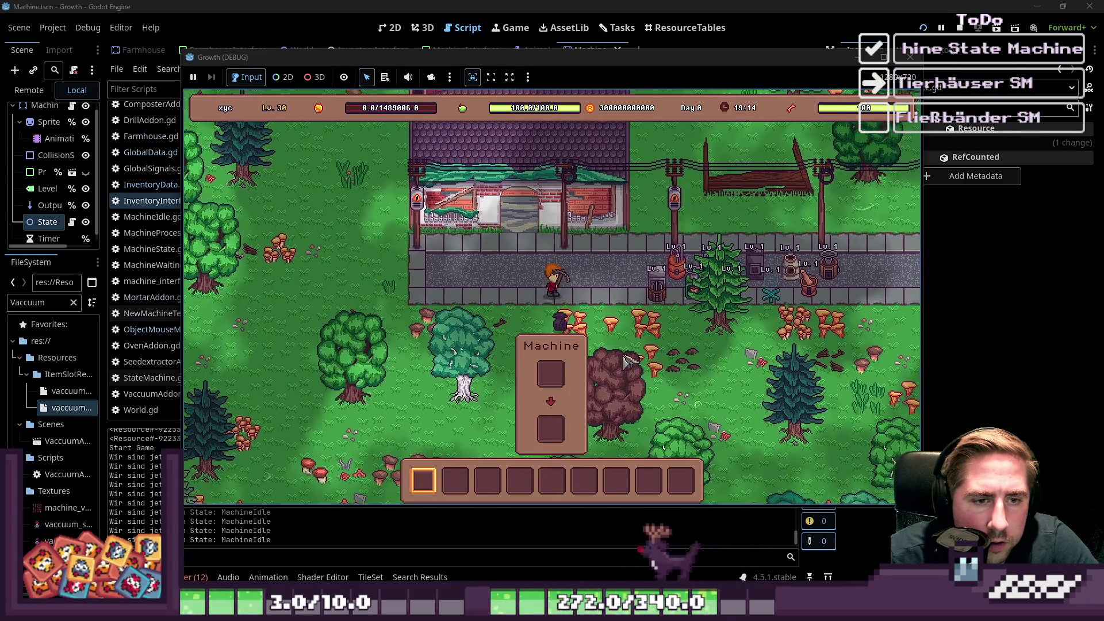
# Stop the game with F8, switch to the 2D view, and launch the game again.
pyautogui.press('F8')
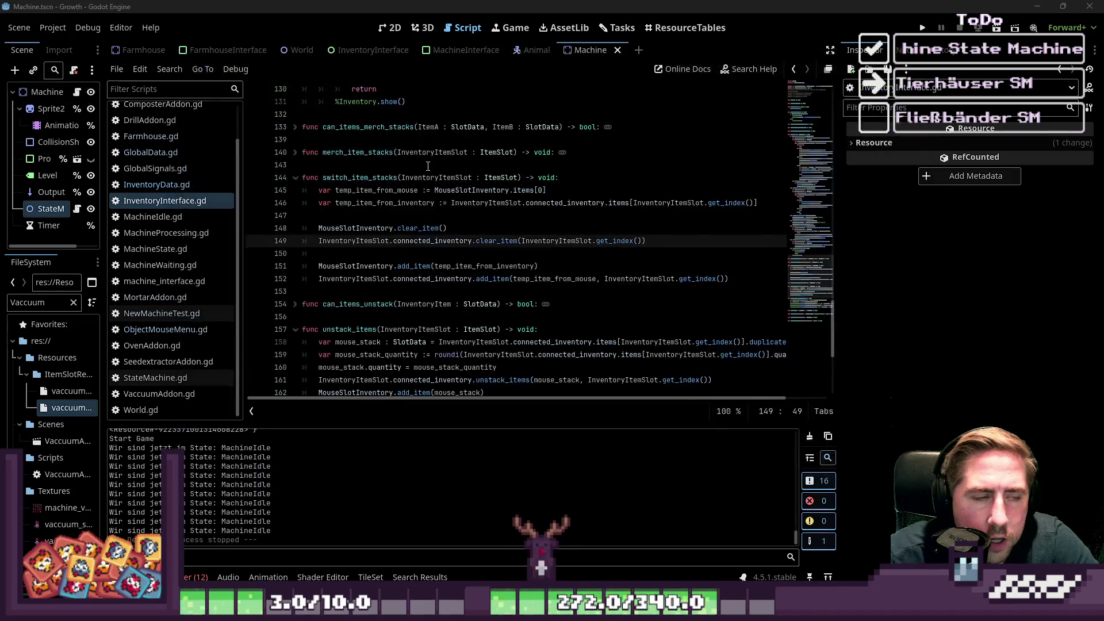
pyautogui.click(391, 32)
pyautogui.scroll(-5, 432, 156)
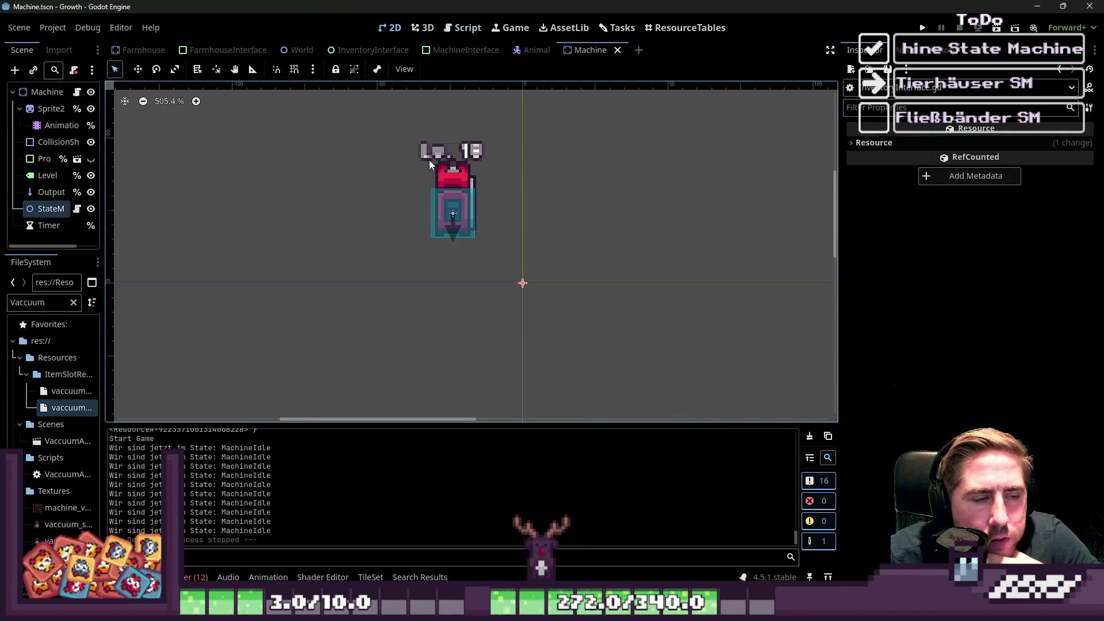
pyautogui.click(923, 28)
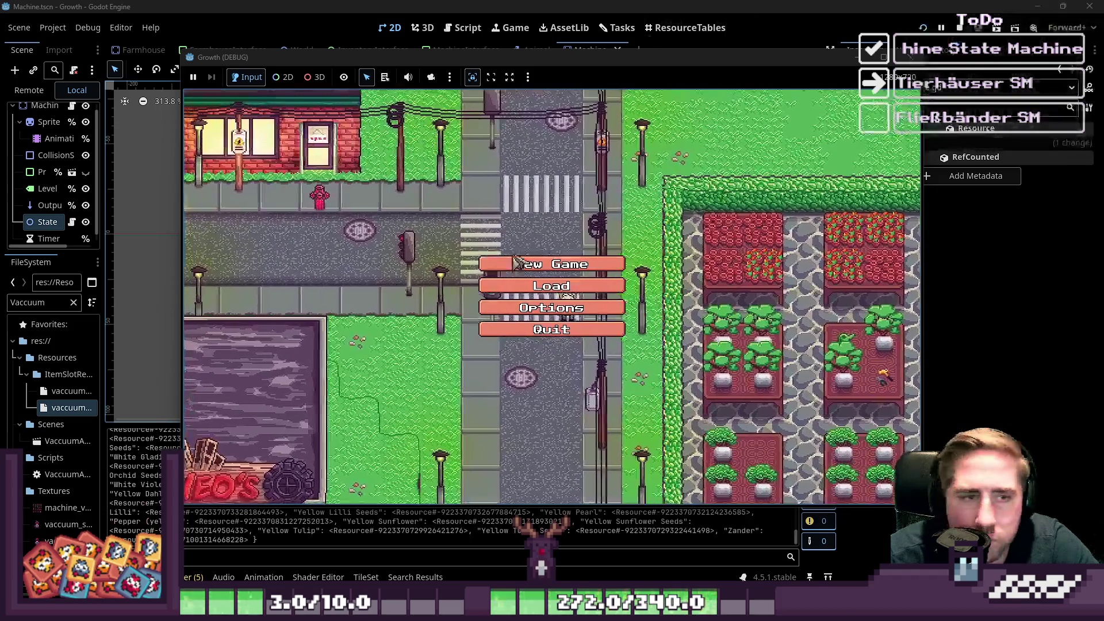
# Start a new game as 'xcy' and walk to the Noodle Maker machine.
pyautogui.click(551, 263)
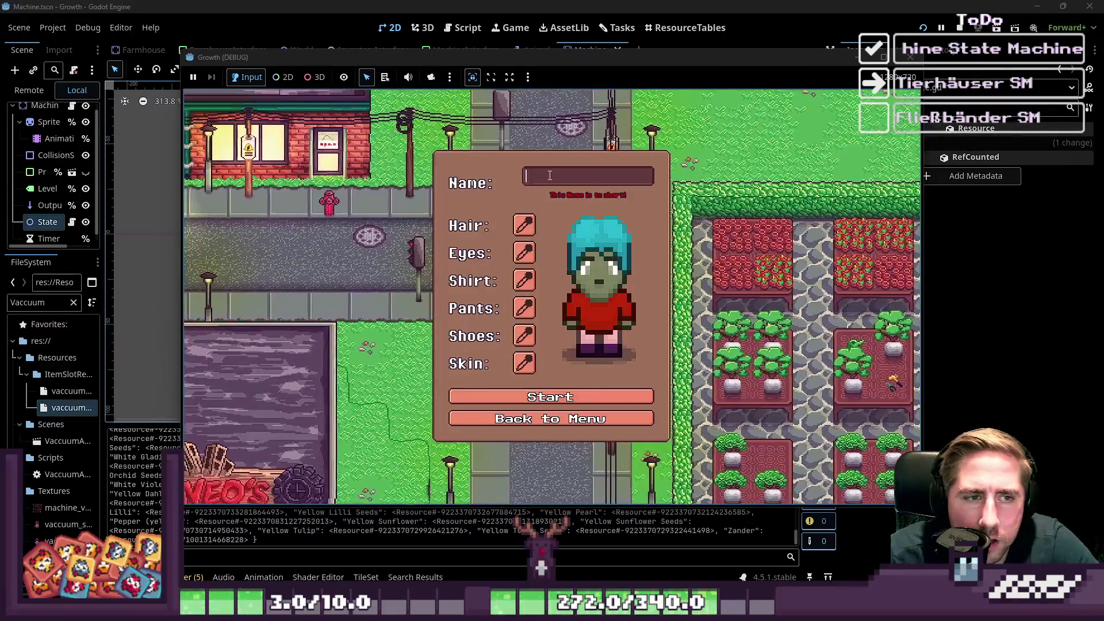
pyautogui.write('xcy')
pyautogui.click(550, 391)
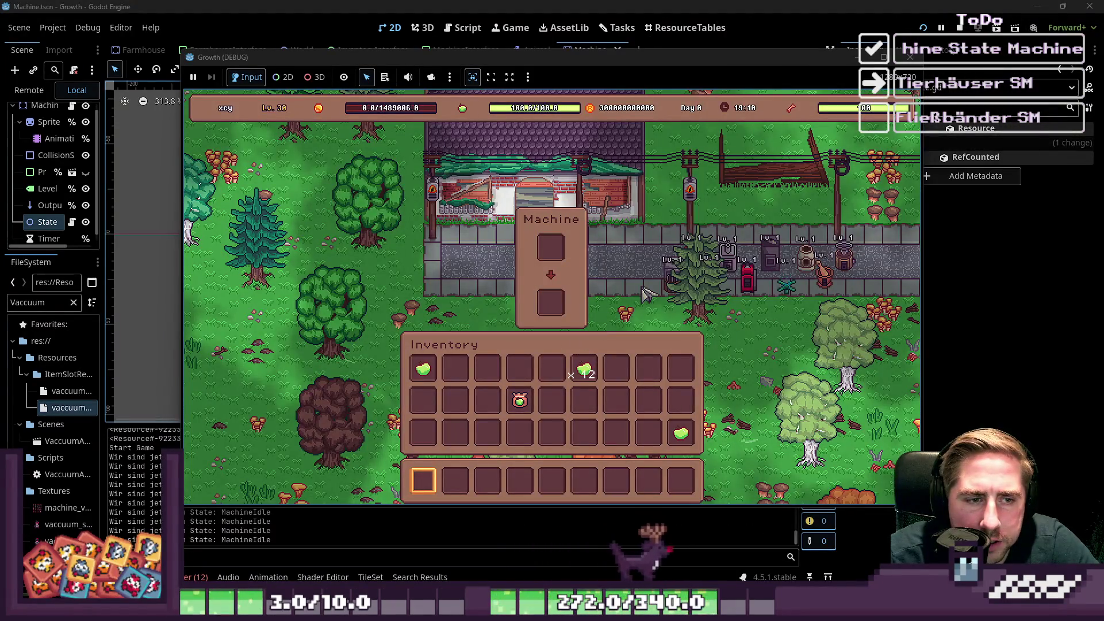
pyautogui.press('w')
pyautogui.press('d')
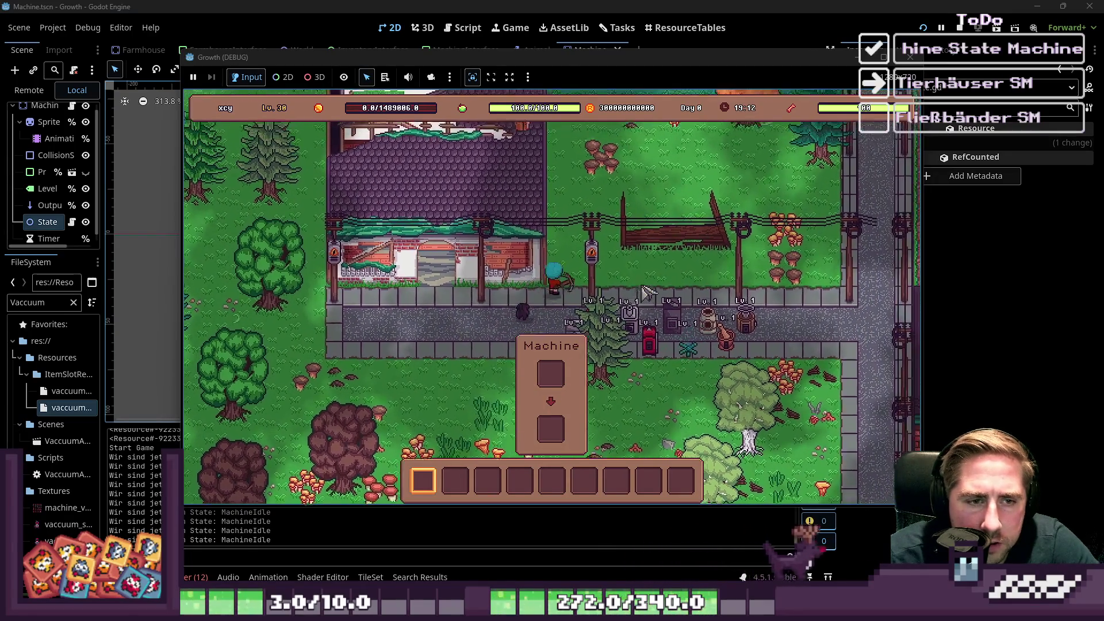
pyautogui.press('d')
pyautogui.press('d')
pyautogui.press('s')
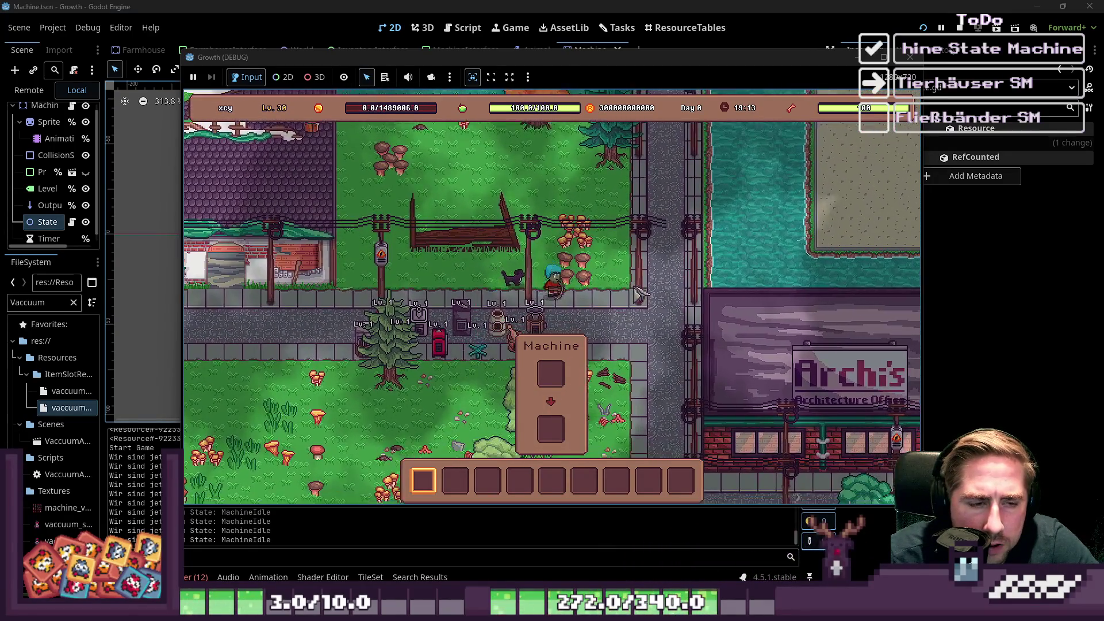
pyautogui.click(530, 284)
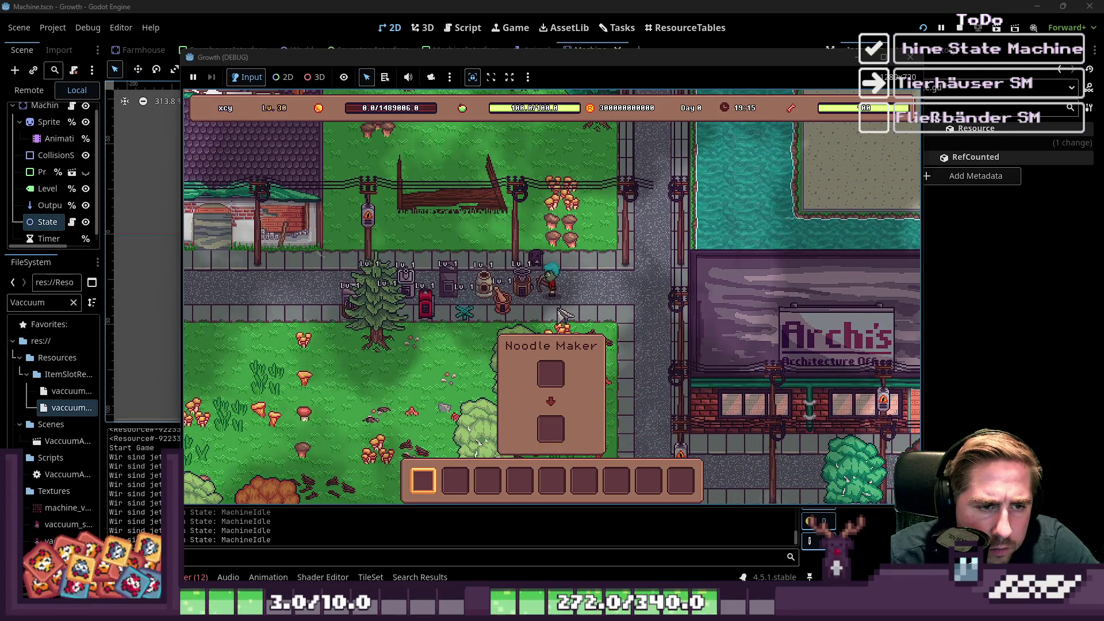
# Take 99 eggs from the debug item grid and drop them into the Noodle Maker input.
pyautogui.press('i')
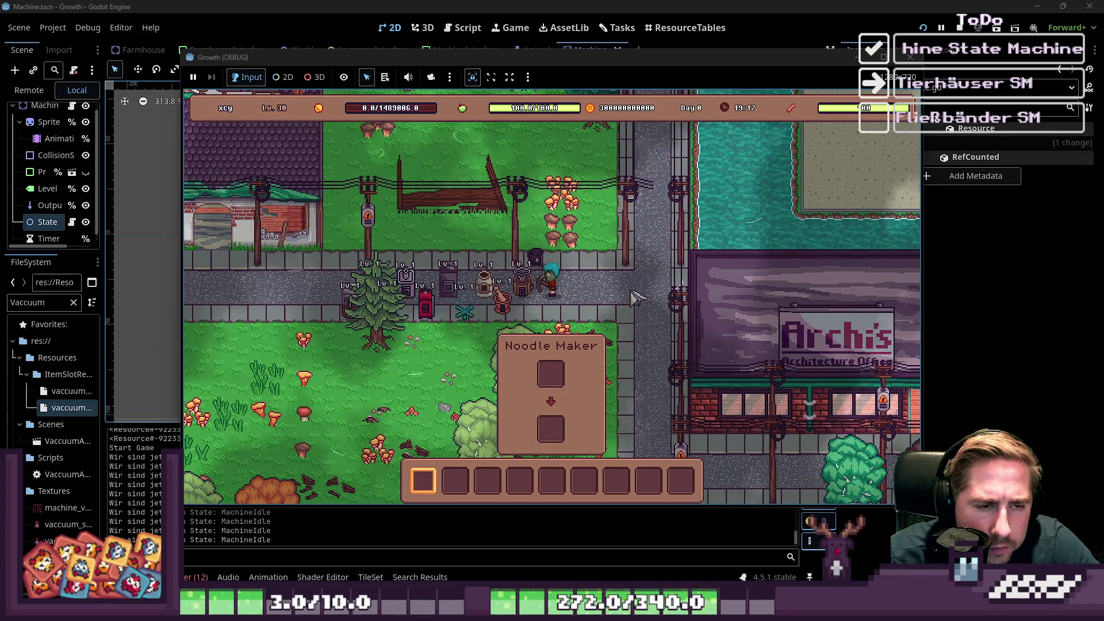
pyautogui.press('i')
pyautogui.press('i')
pyautogui.press('F1')
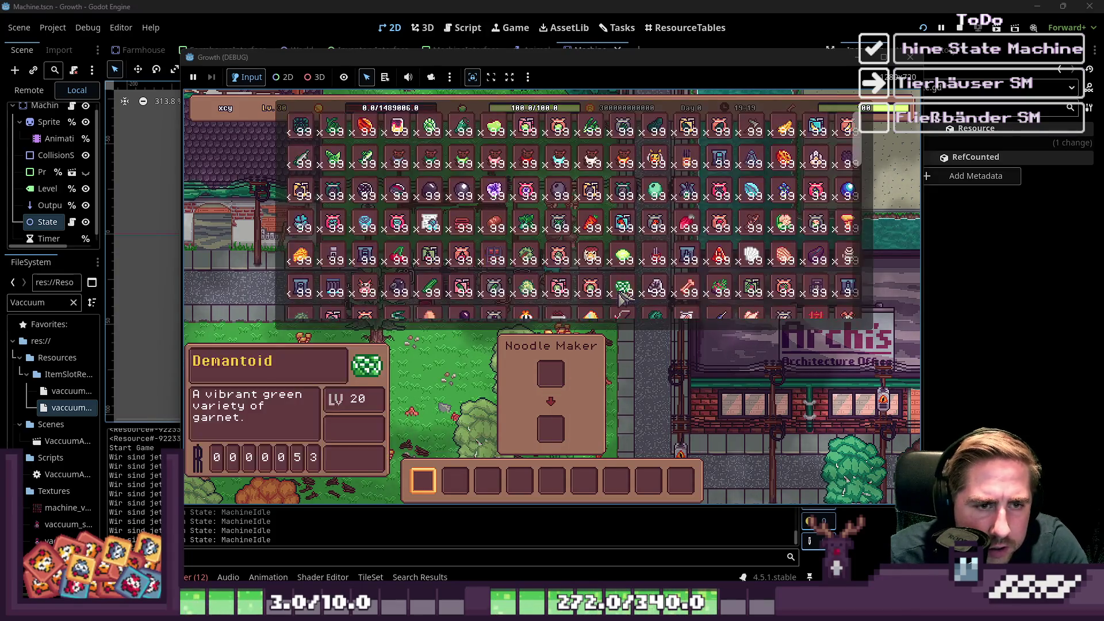
pyautogui.scroll(-2, 627, 259)
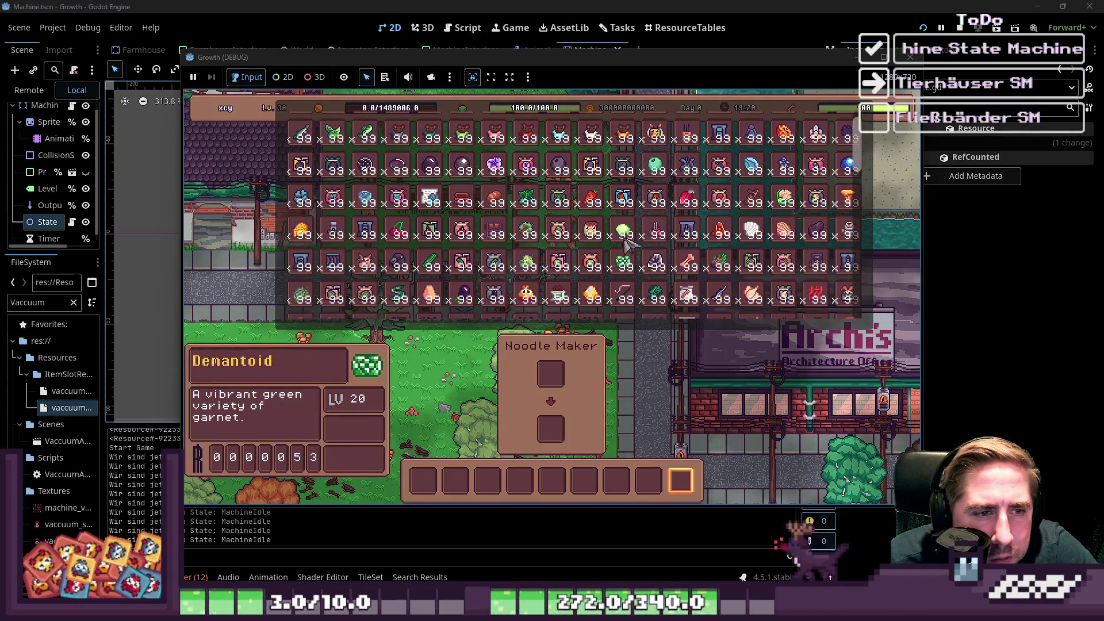
pyautogui.moveTo(430, 294); pyautogui.dragTo(456, 481)
pyautogui.press('i')
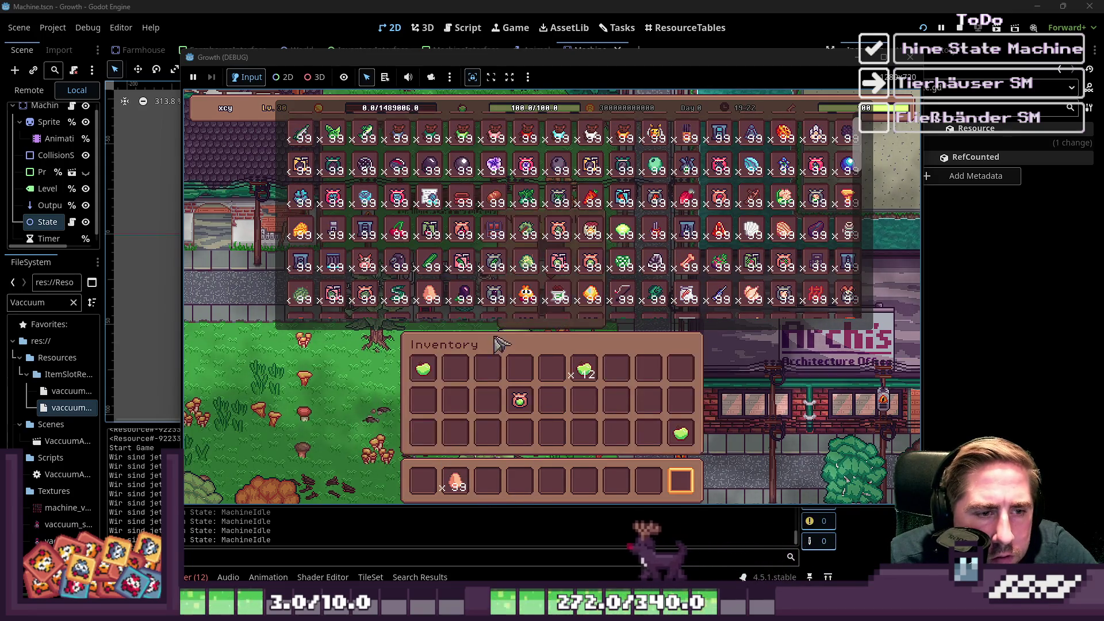
pyautogui.press('i')
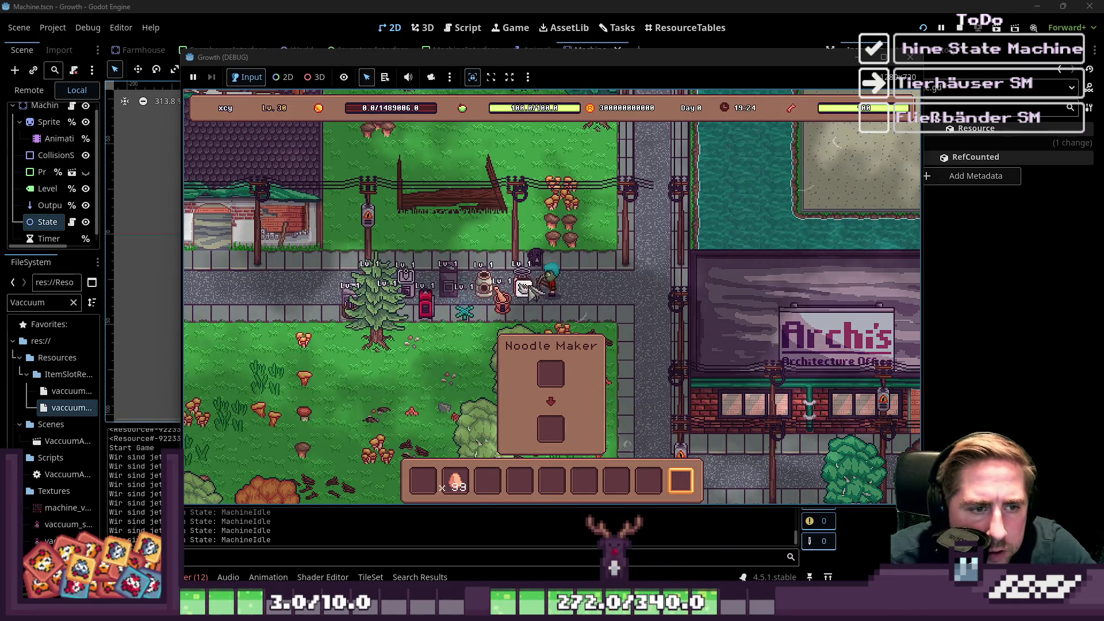
pyautogui.press('i')
pyautogui.moveTo(455, 481)
pyautogui.mouseDown()
pyautogui.moveTo(538, 310)
pyautogui.moveTo(550, 246)
pyautogui.mouseUp()
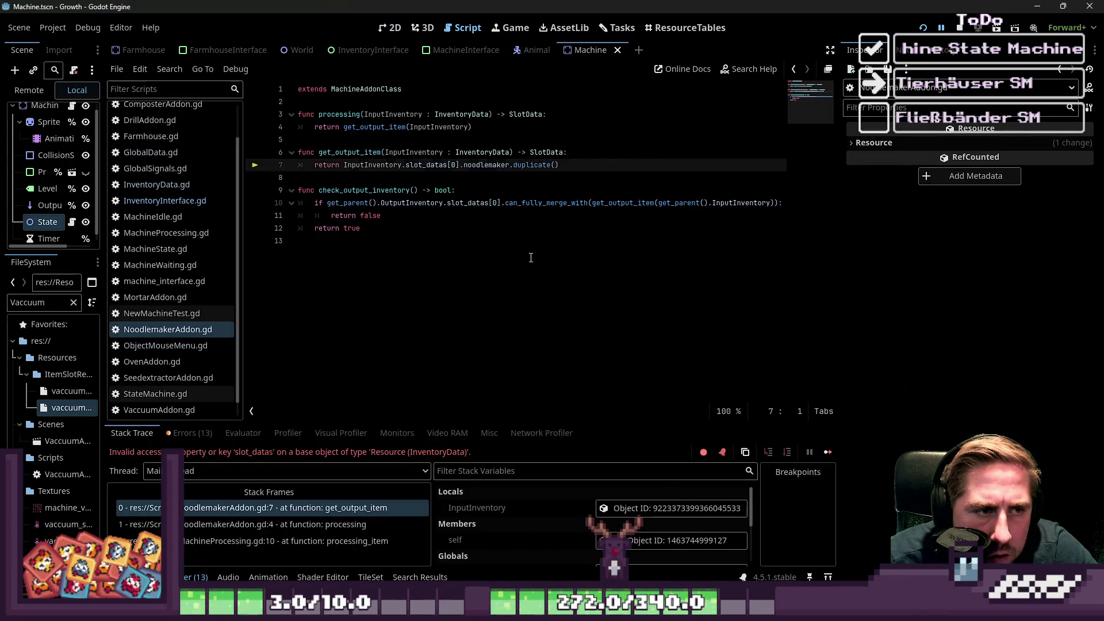
# Change slot_datas to items on line 7, delete check_output_inventory, and rerun the game.
pyautogui.doubleClick(423, 165)
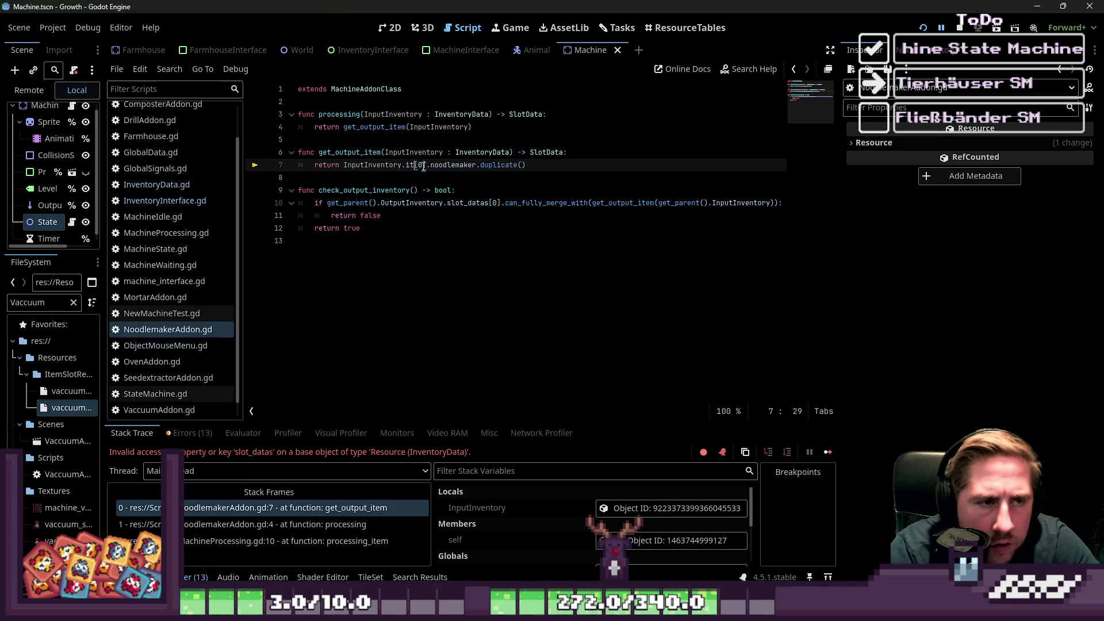
pyautogui.write('ems')
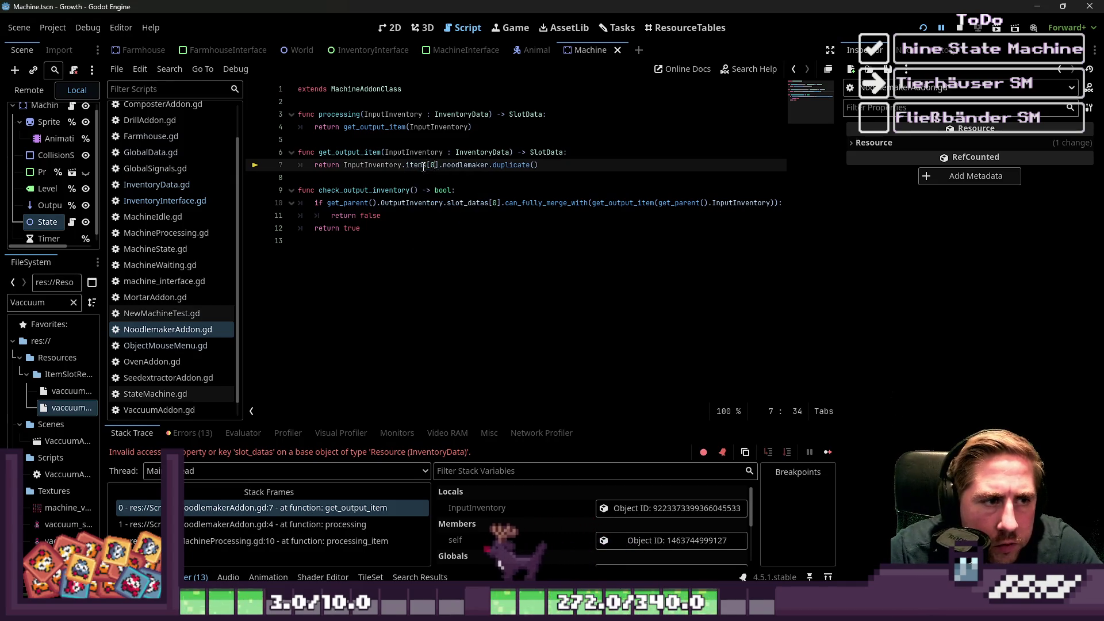
pyautogui.press('Down')
pyautogui.hotkey('shift', 'Down')
pyautogui.hotkey('shift', 'Down')
pyautogui.hotkey('shift', 'Down')
pyautogui.press('BackSpace')
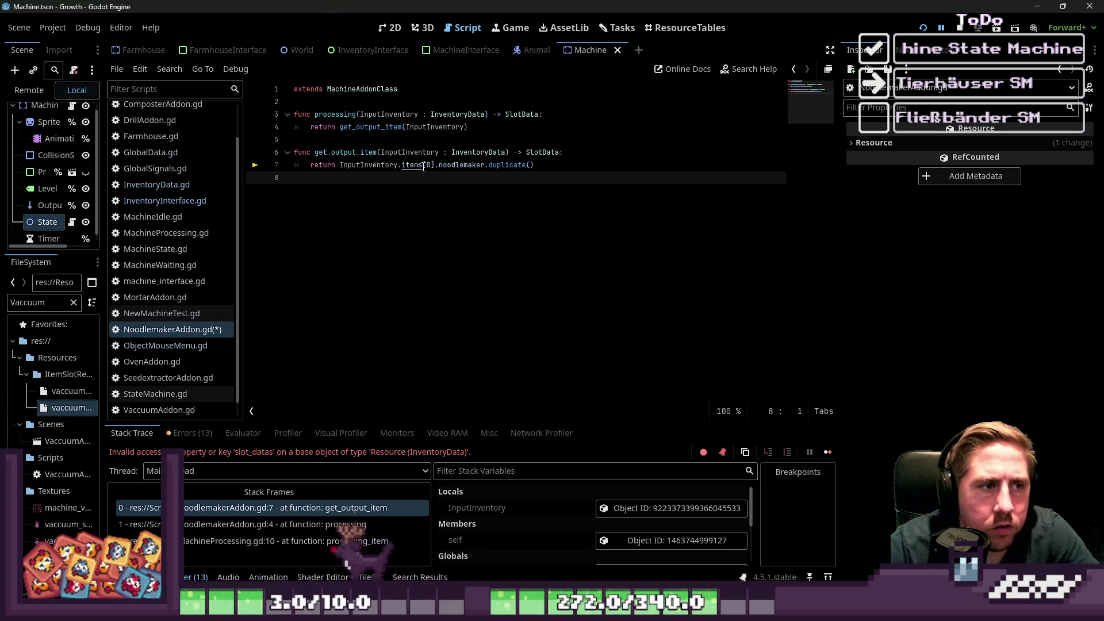
pyautogui.click(923, 29)
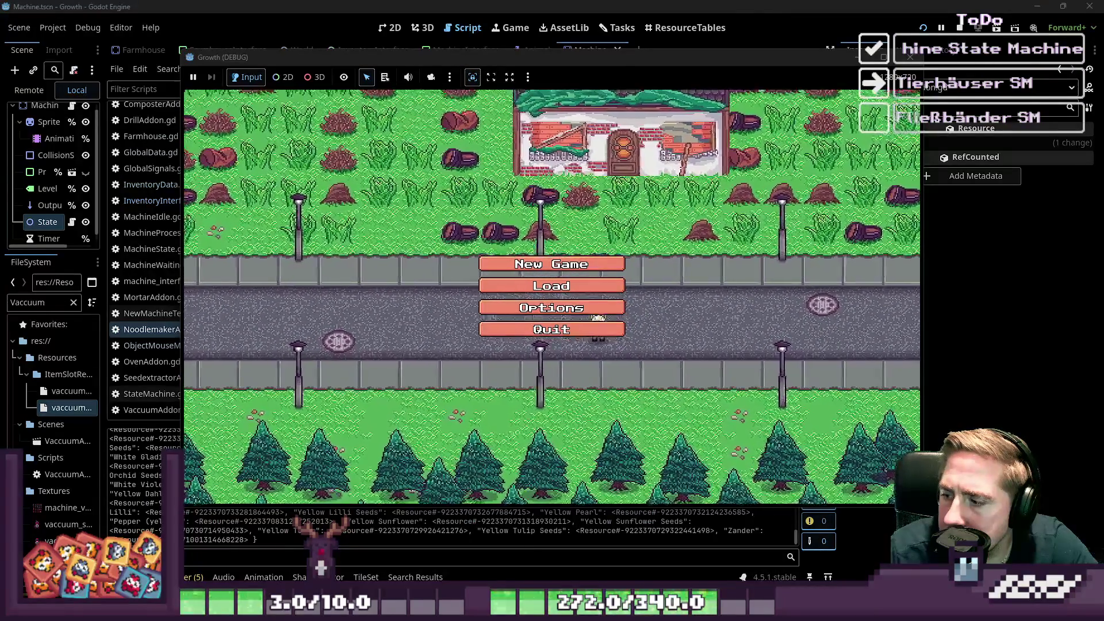
# Start a new game as 'e' and walk the player over to the machine.
pyautogui.click(579, 264)
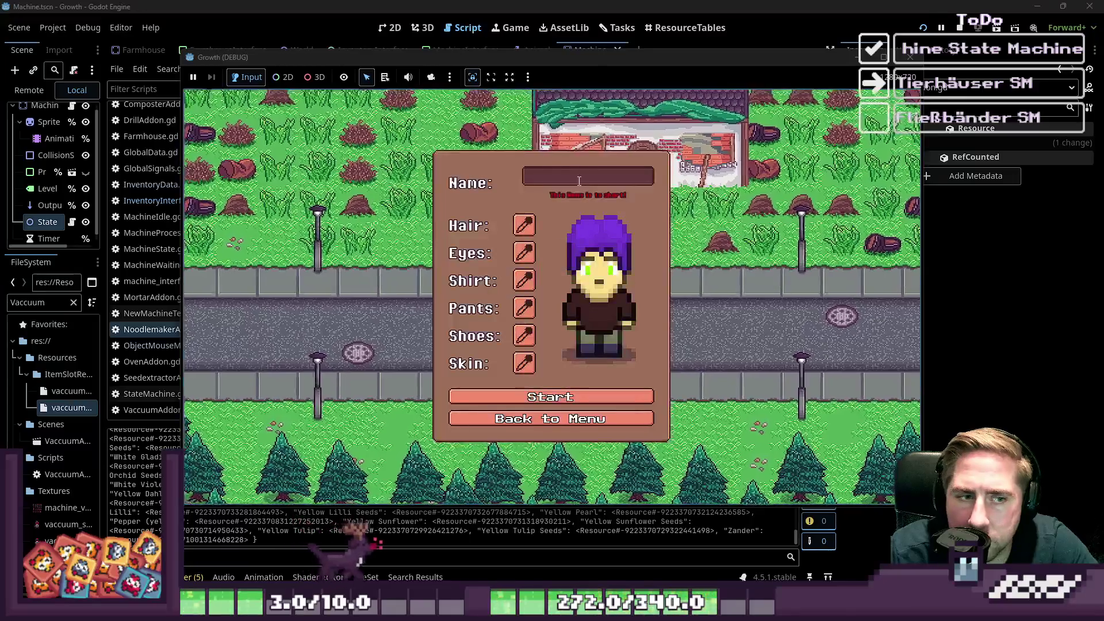
pyautogui.write('e')
pyautogui.click(578, 398)
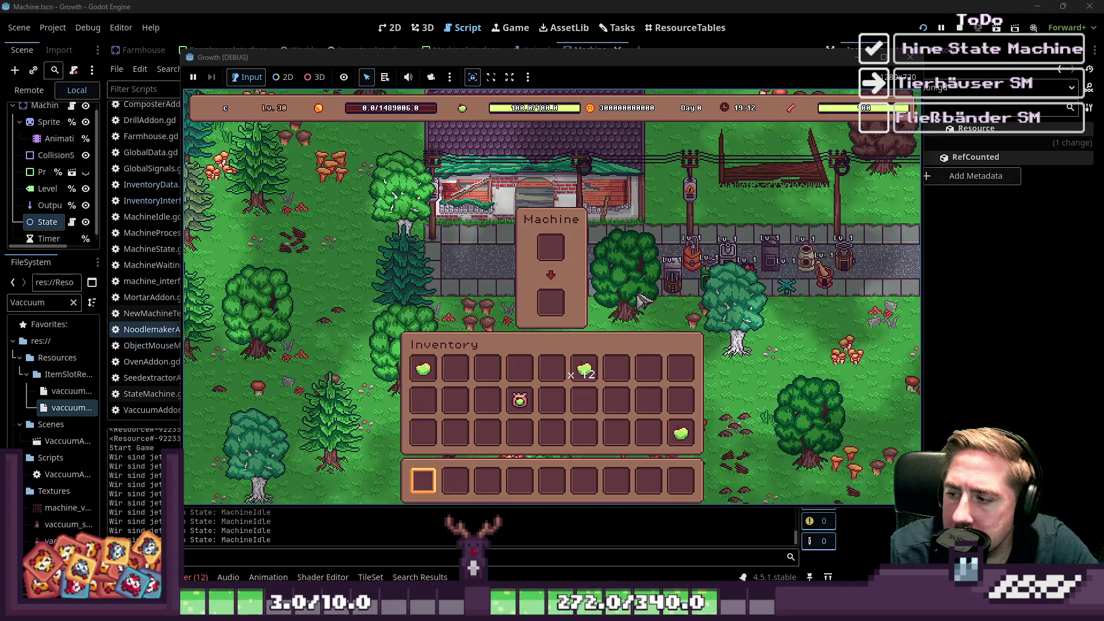
pyautogui.press('i')
pyautogui.press('w')
pyautogui.press('d')
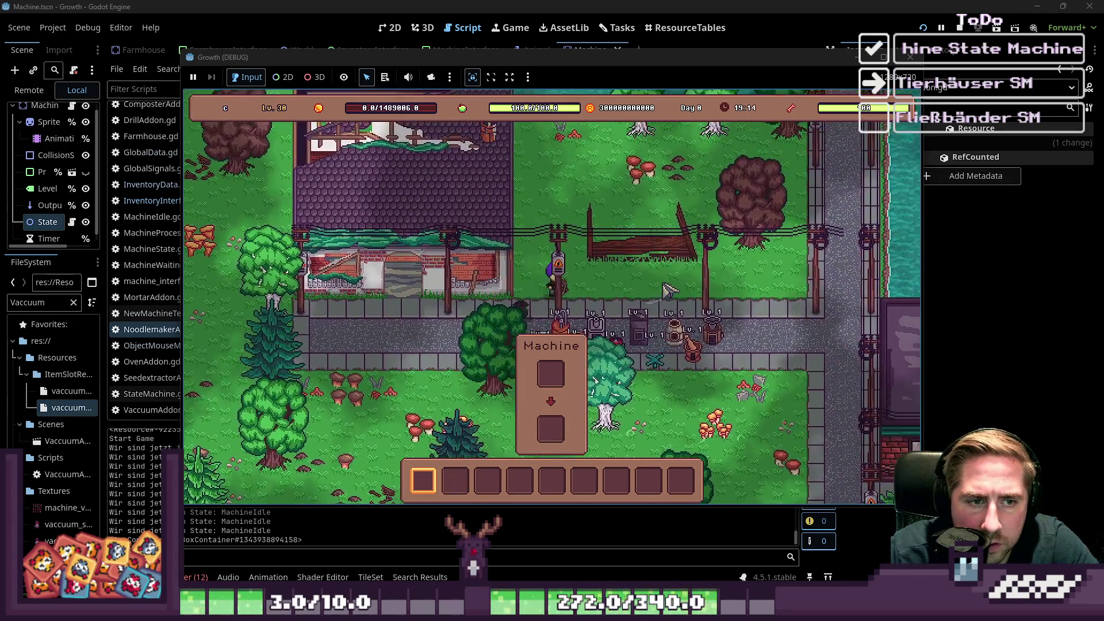
pyautogui.press('d')
pyautogui.press('s')
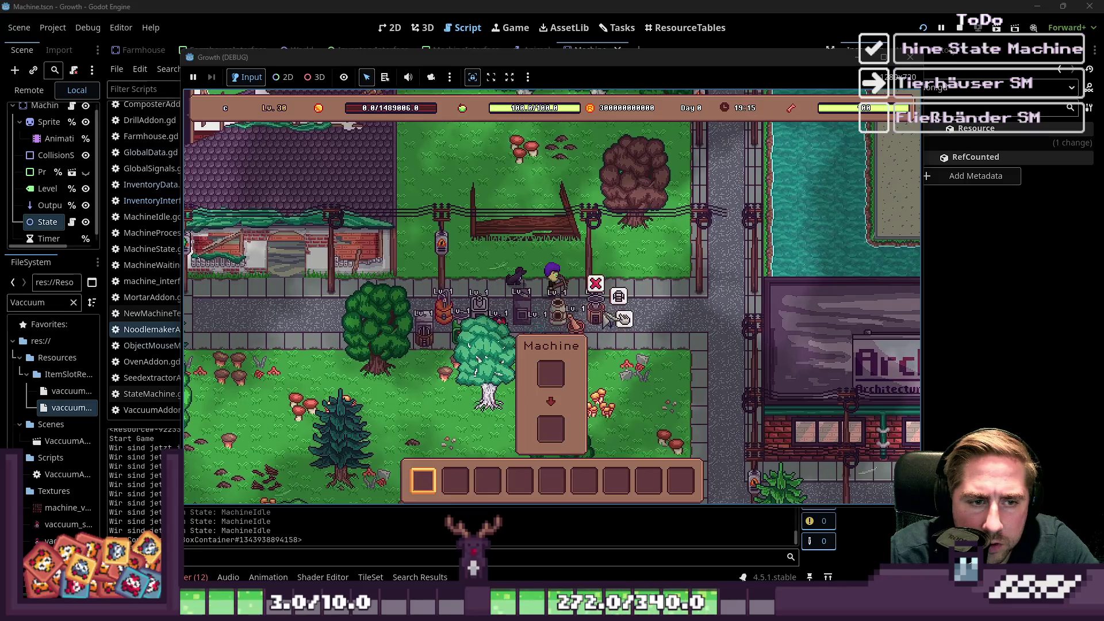
pyautogui.press('i')
# Put an Egg x99 stack into the third inventory slot, then pick up an item to trigger the crash.
pyautogui.press('c')
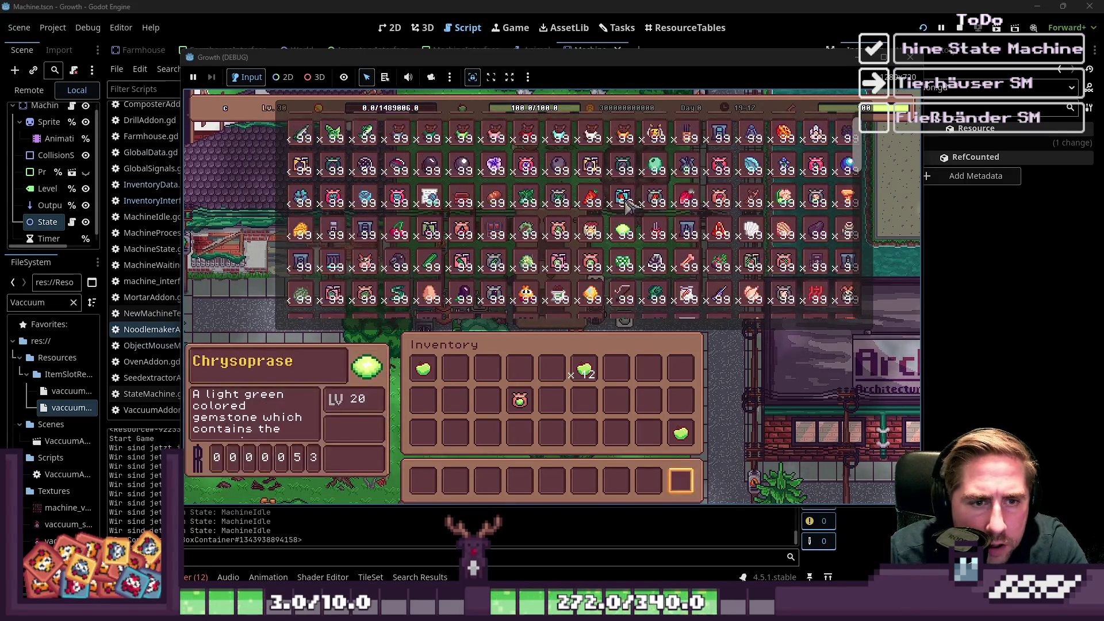
pyautogui.scroll(-4, 575, 264)
pyautogui.scroll(-1, 563, 270)
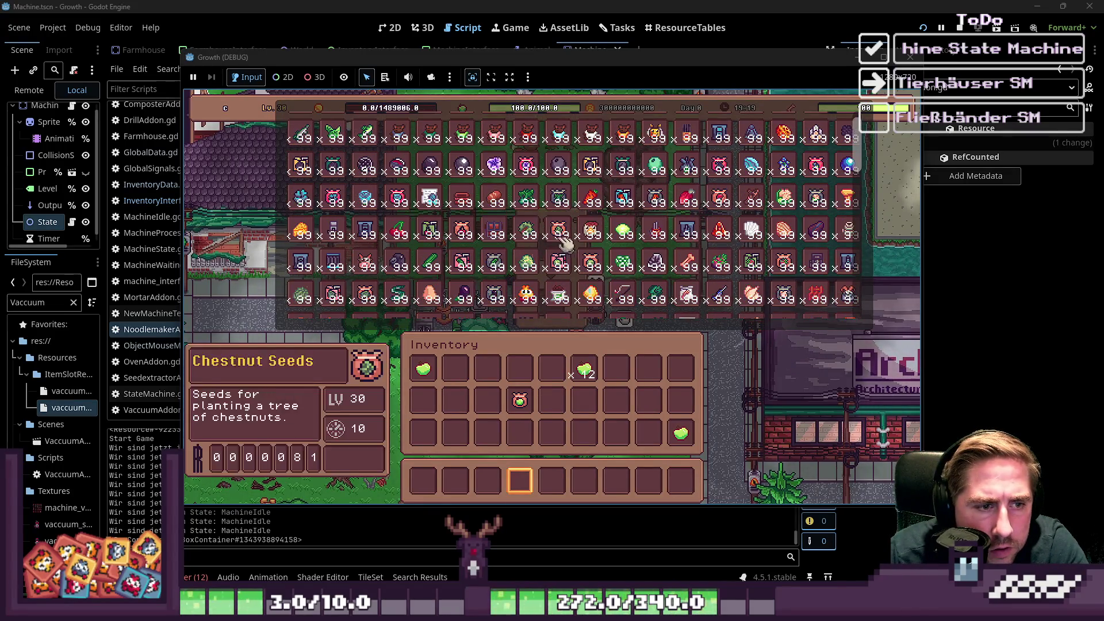
pyautogui.moveTo(437, 297); pyautogui.dragTo(489, 373)
pyautogui.press('c')
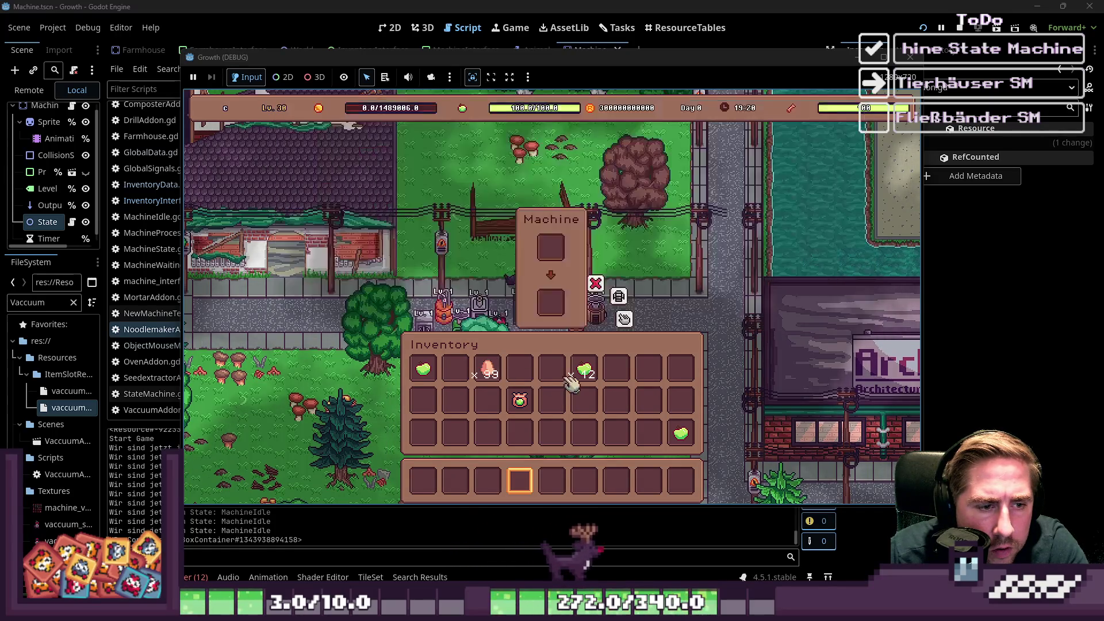
pyautogui.click(491, 383)
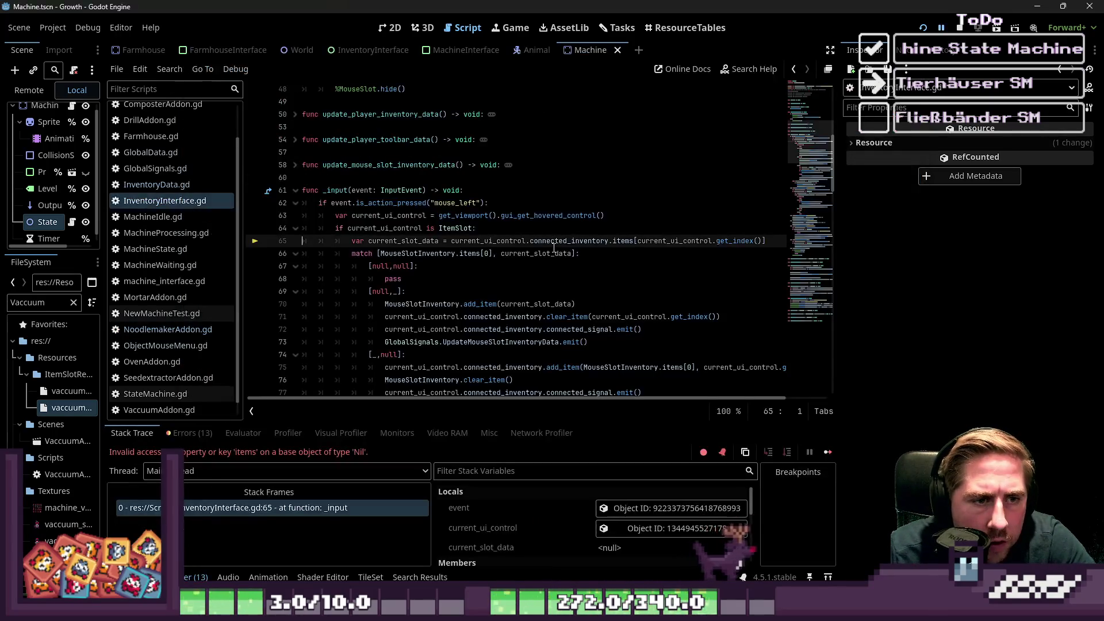
# Inspect the null current_slot_data value, then relaunch the game in debug mode.
pyautogui.moveTo(537, 310)
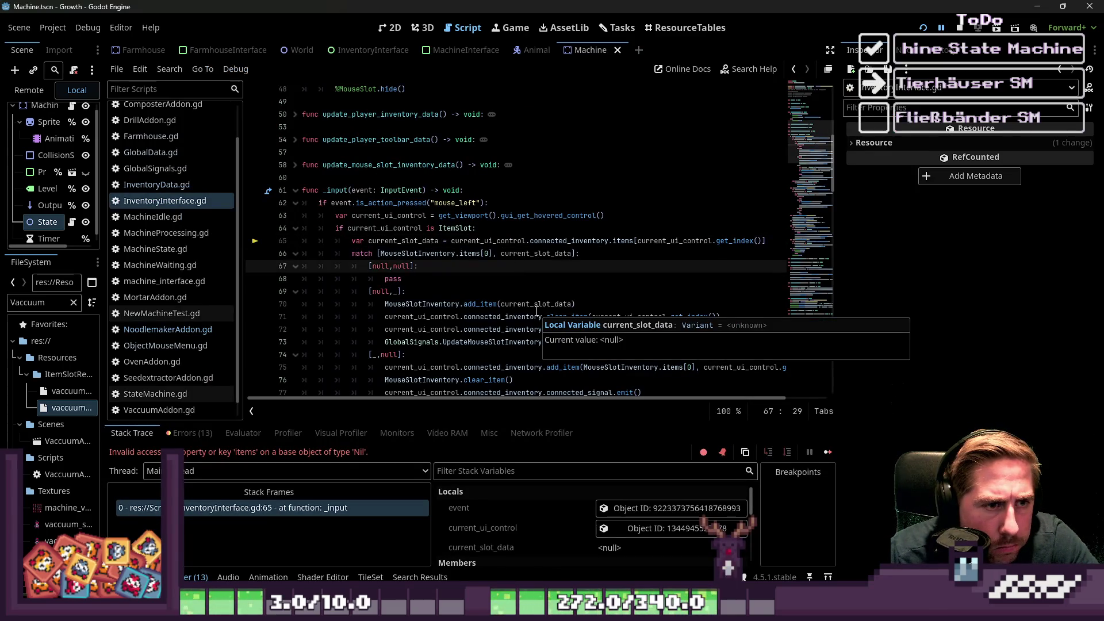
pyautogui.click(923, 27)
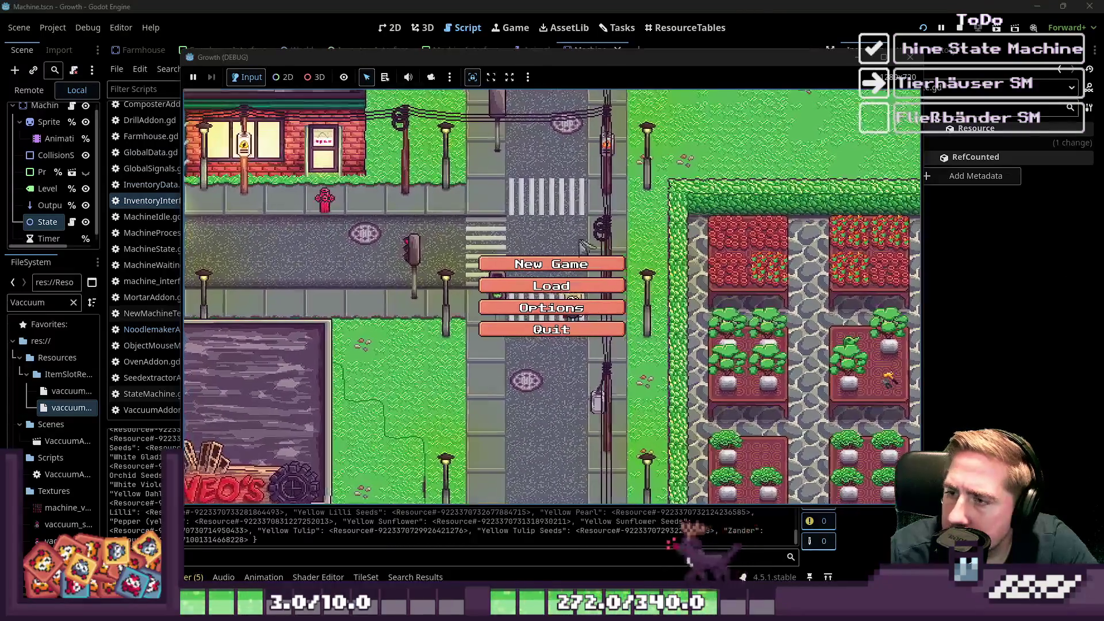
# Start a new game as 'sd' and put an Egg stack into the hotbar.
pyautogui.click(569, 265)
pyautogui.write('sd')
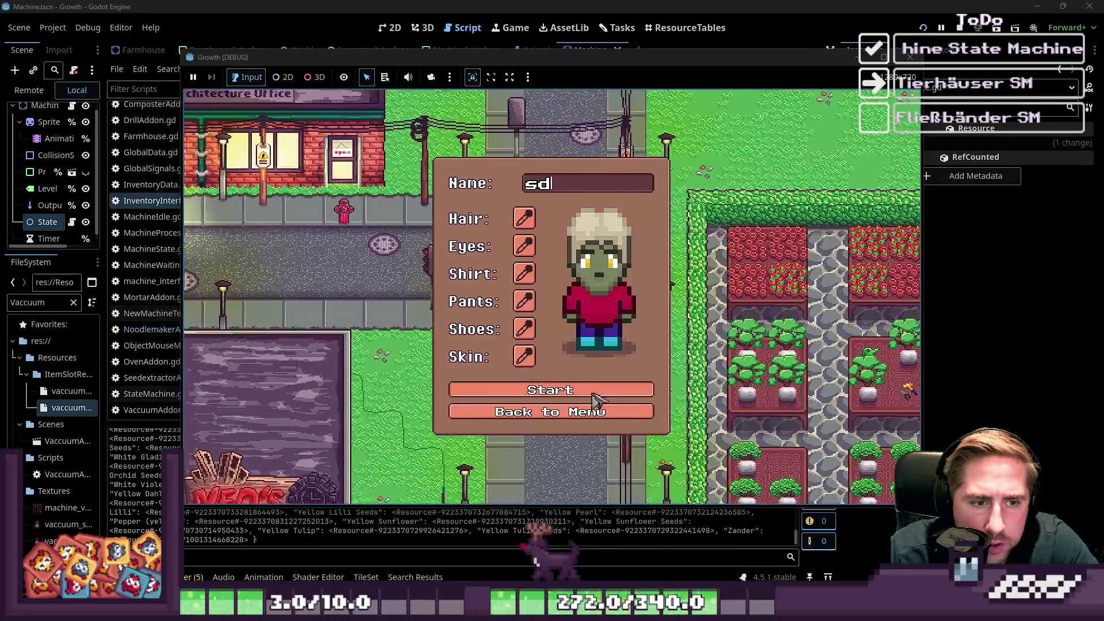
pyautogui.click(622, 390)
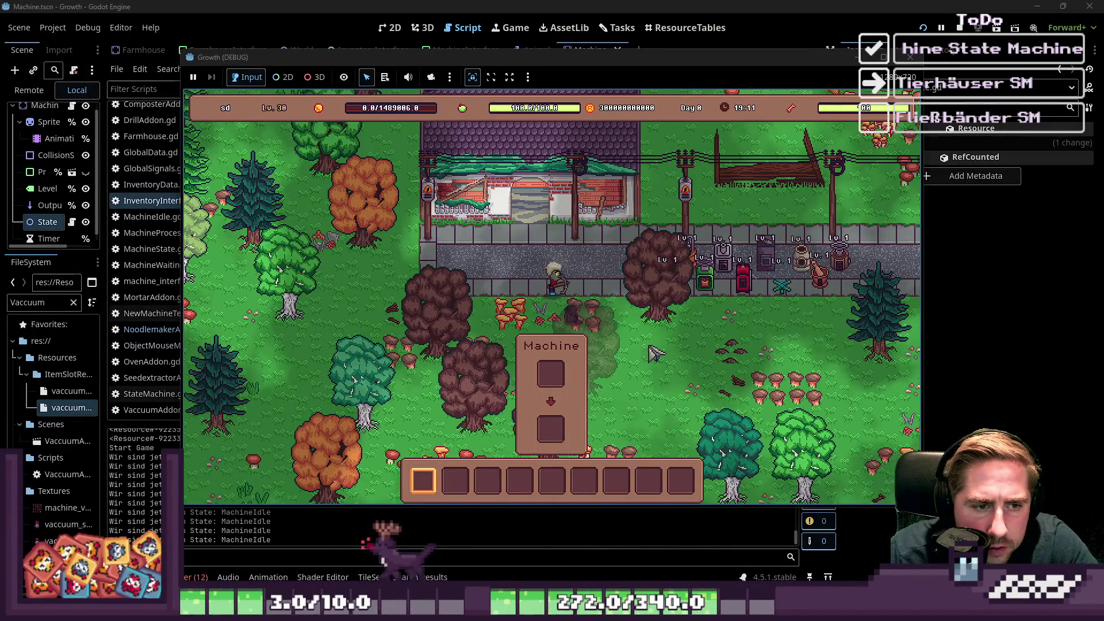
pyautogui.press('w')
pyautogui.press('d')
pyautogui.press('i')
pyautogui.press('i')
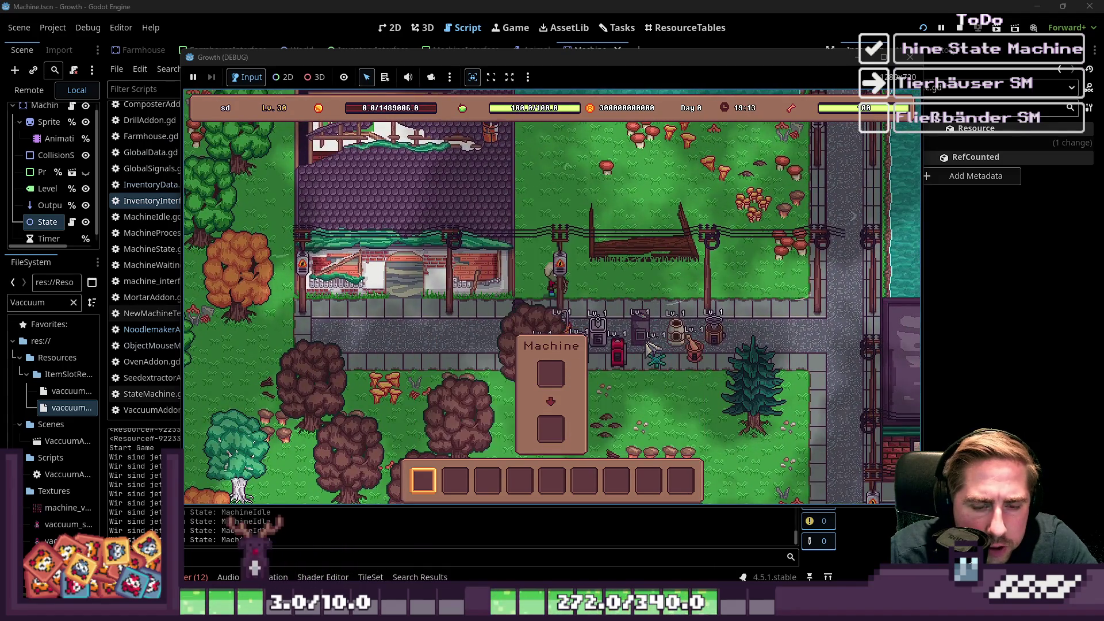
pyautogui.press('Tab')
pyautogui.scroll(-2, 451, 268)
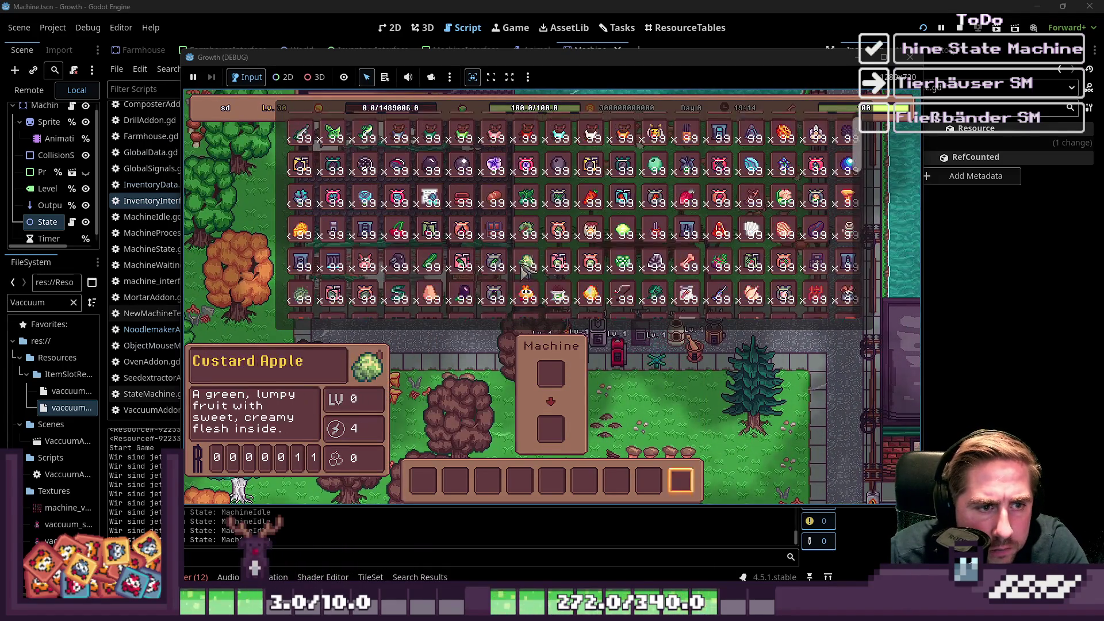
pyautogui.press('2')
pyautogui.press('Tab')
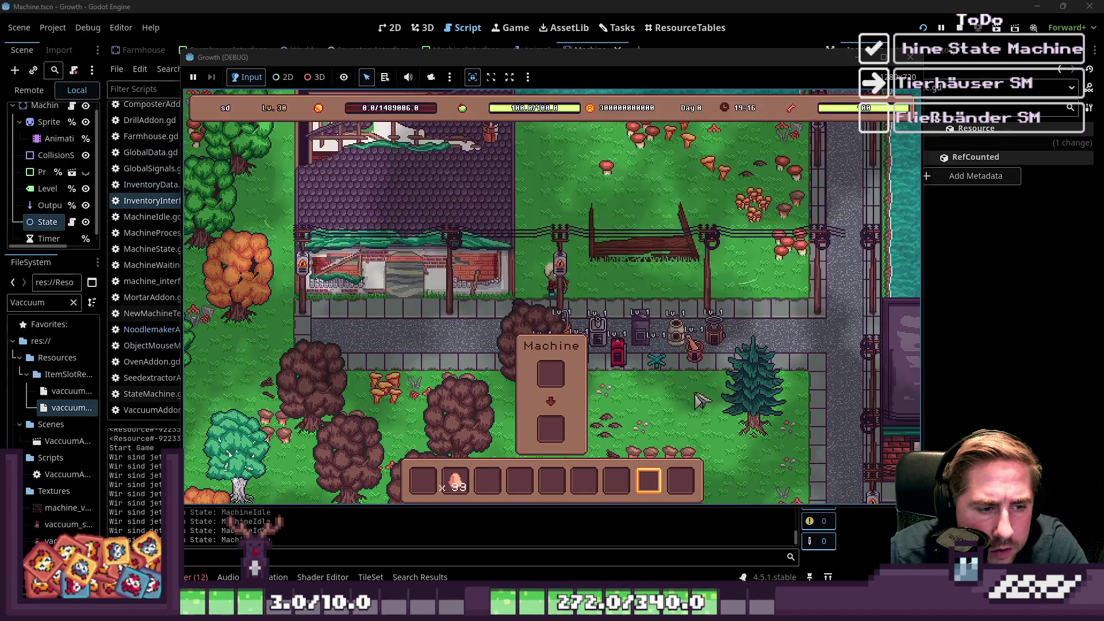
# Walk to the Noodle Maker and drop an egg into its input, triggering the line 7 error.
pyautogui.press('w')
pyautogui.press('d')
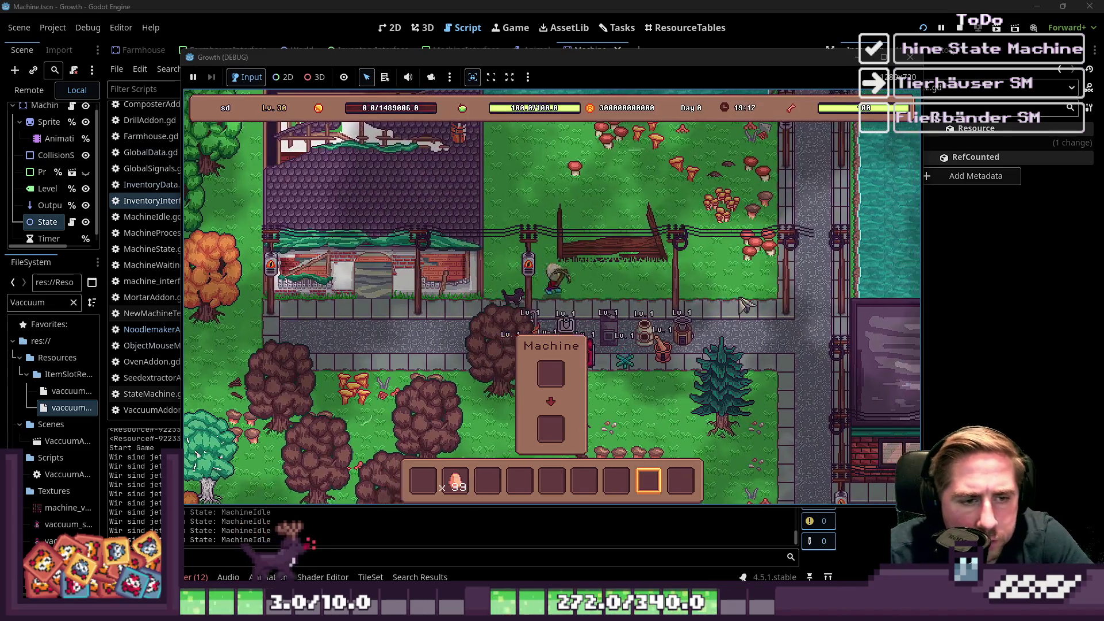
pyautogui.press('w')
pyautogui.press('d')
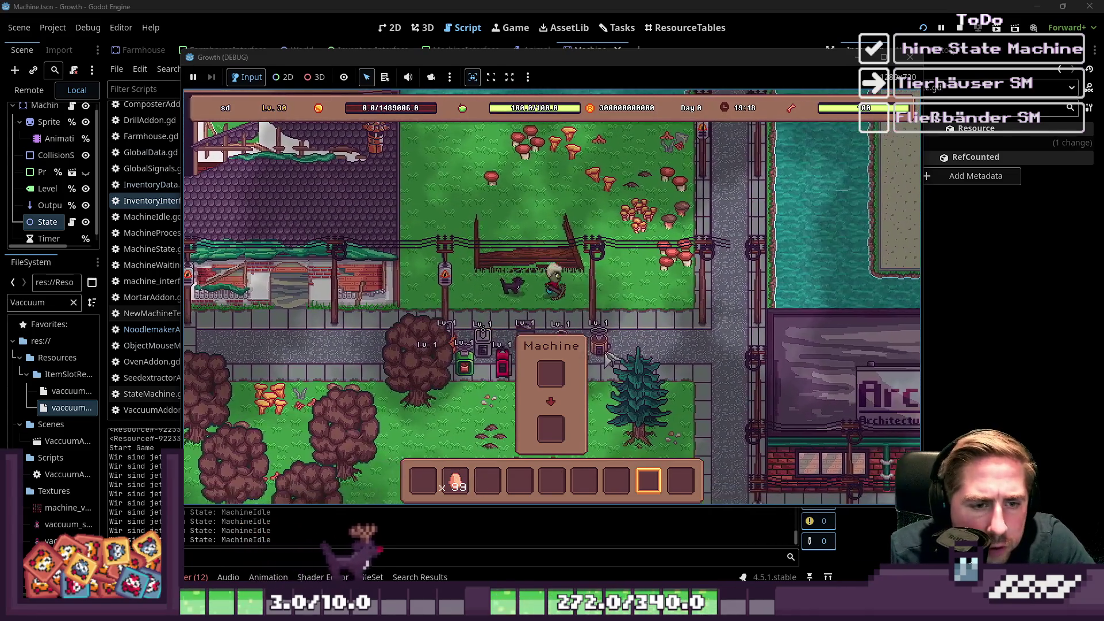
pyautogui.press('s')
pyautogui.press('d')
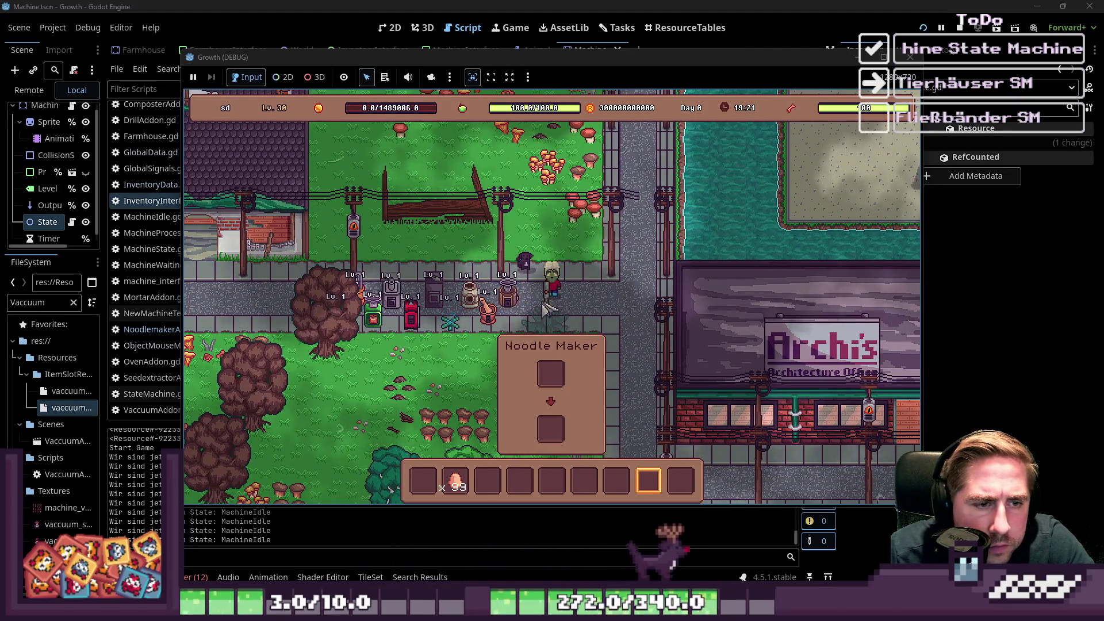
pyautogui.press('Tab')
pyautogui.click(550, 248)
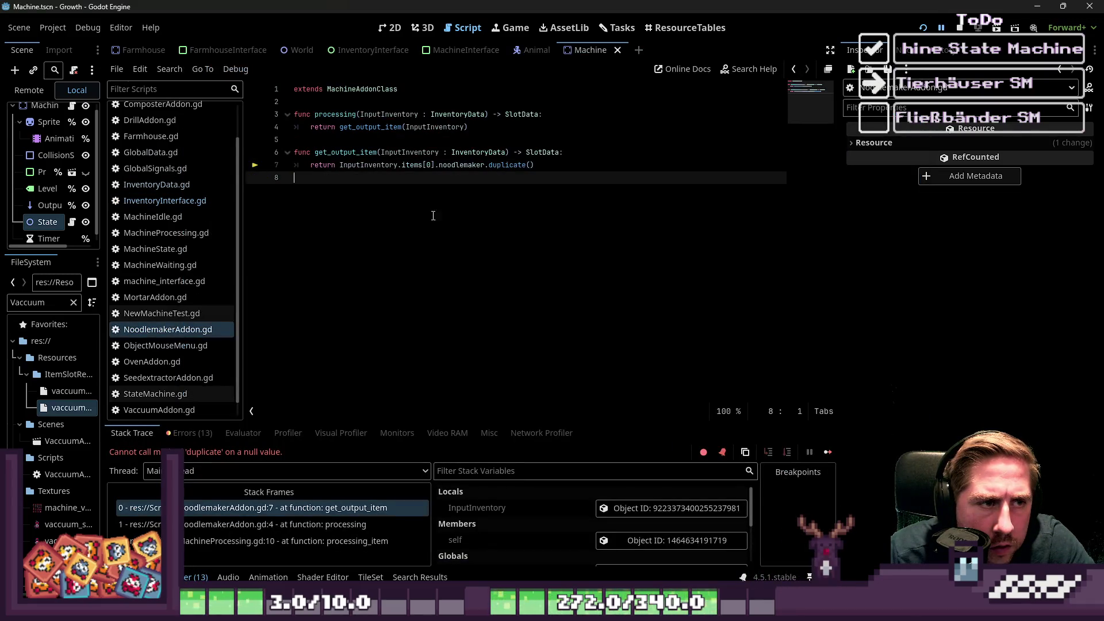
# Open ResourceTables showing the ItemSlotResources and bring up its column list.
pyautogui.click(382, 166)
pyautogui.moveTo(382, 172)
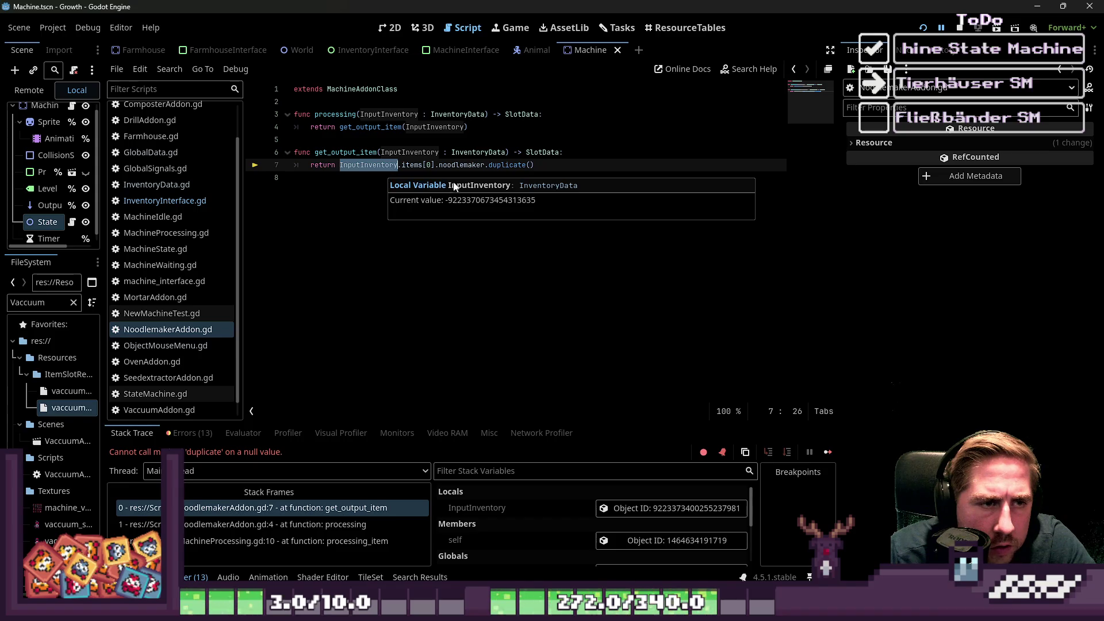
pyautogui.click(686, 27)
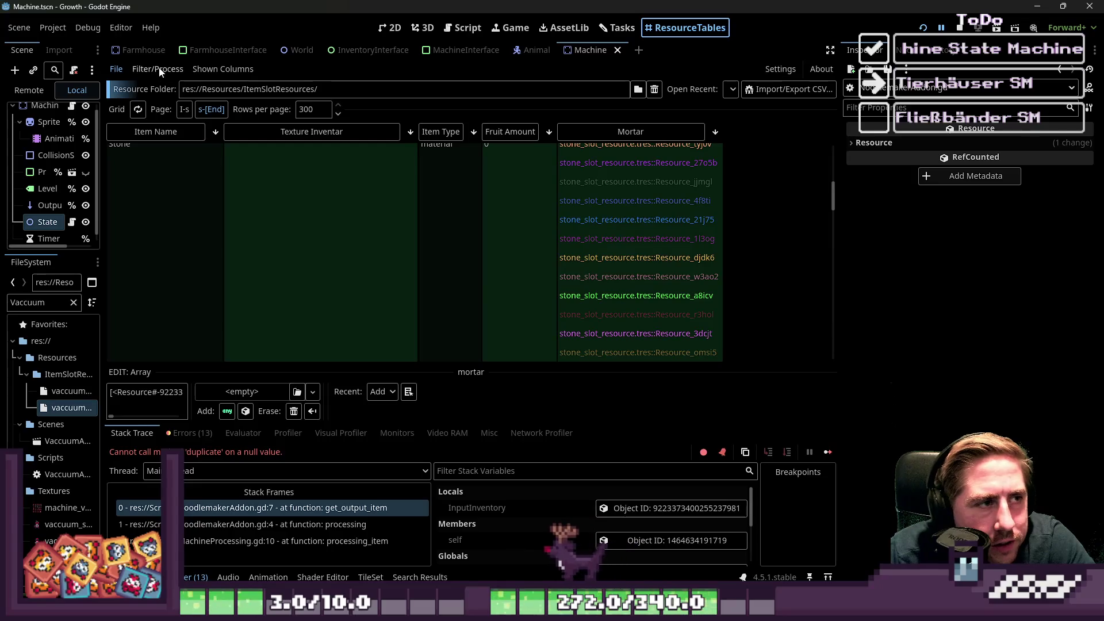
pyautogui.click(216, 70)
pyautogui.click(218, 214)
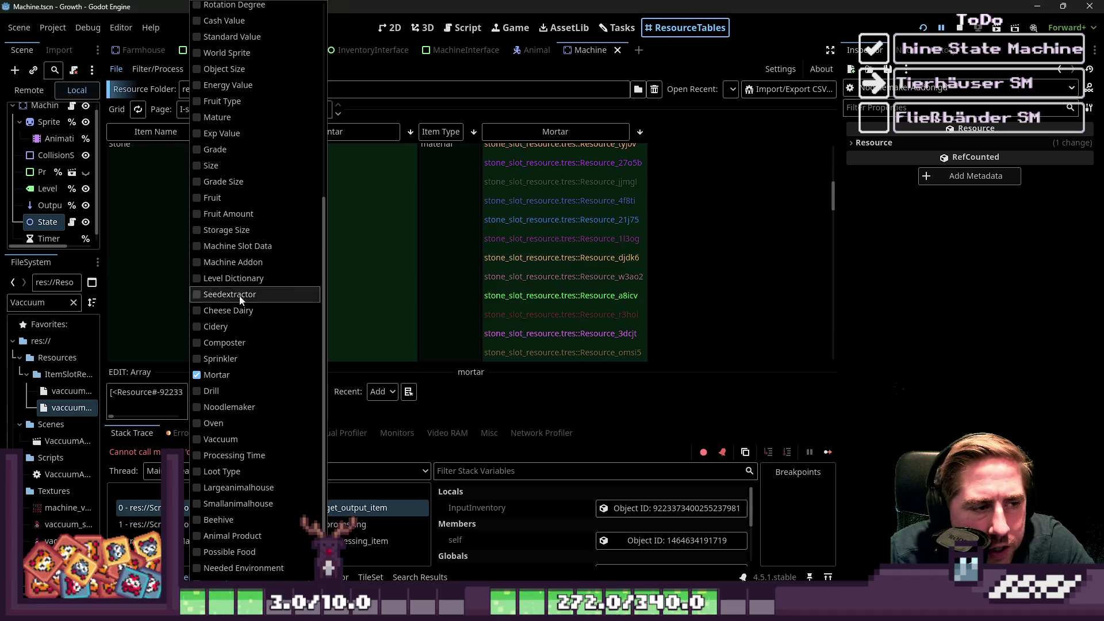
pyautogui.click(219, 408)
pyautogui.click(217, 375)
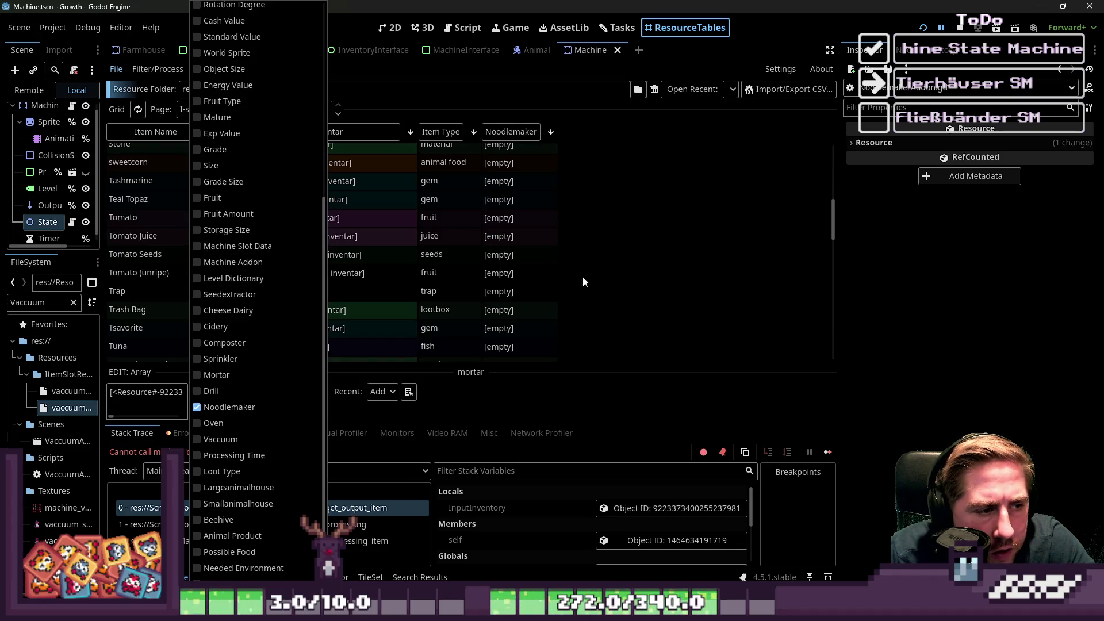
pyautogui.click(596, 193)
pyautogui.scroll(-8, 596, 195)
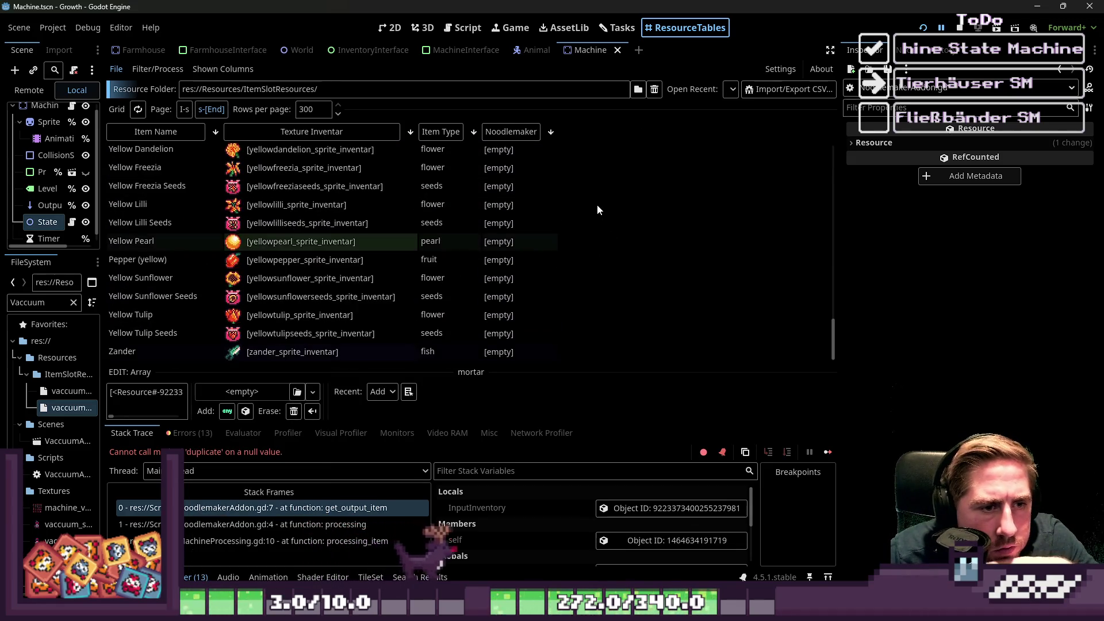
pyautogui.scroll(10, 598, 207)
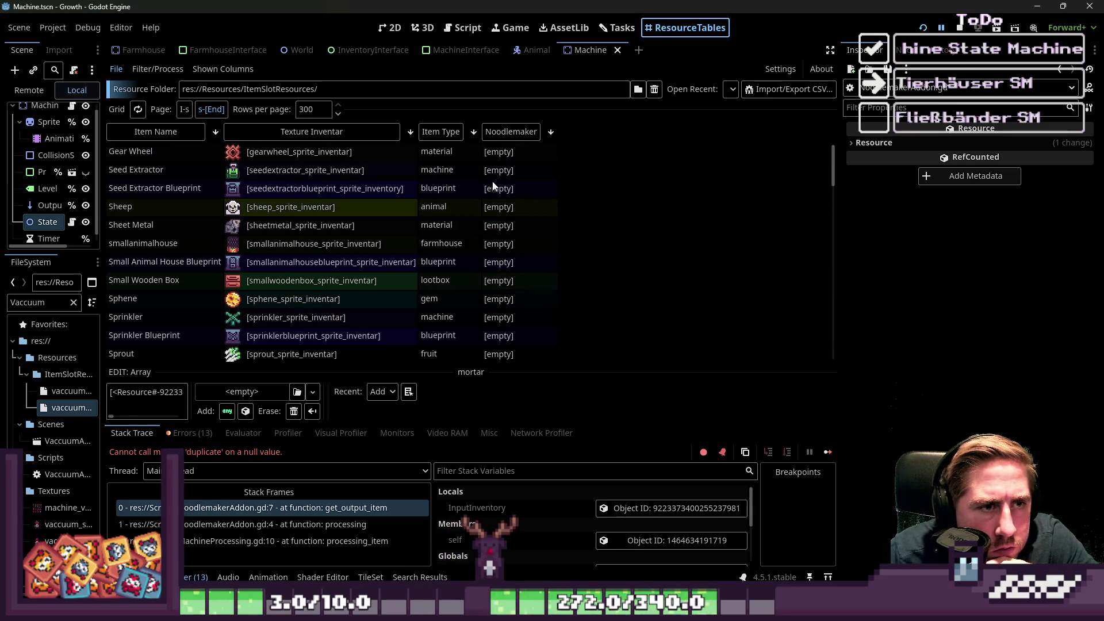
pyautogui.scroll(-10, 567, 247)
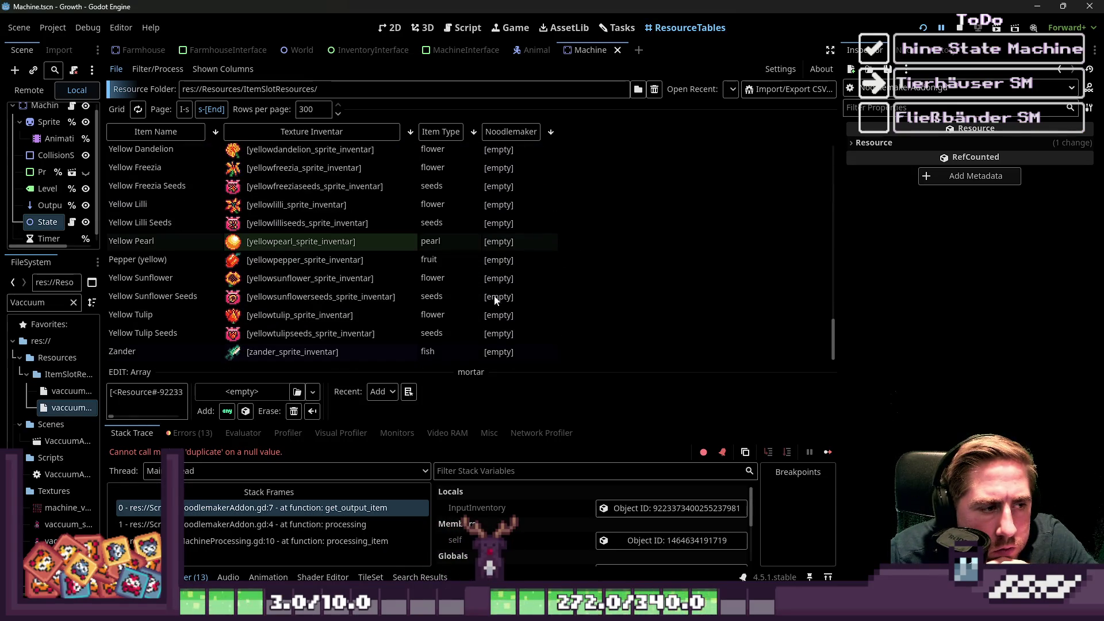
pyautogui.moveTo(450, 376); pyautogui.dragTo(443, 430)
pyautogui.scroll(15, 532, 258)
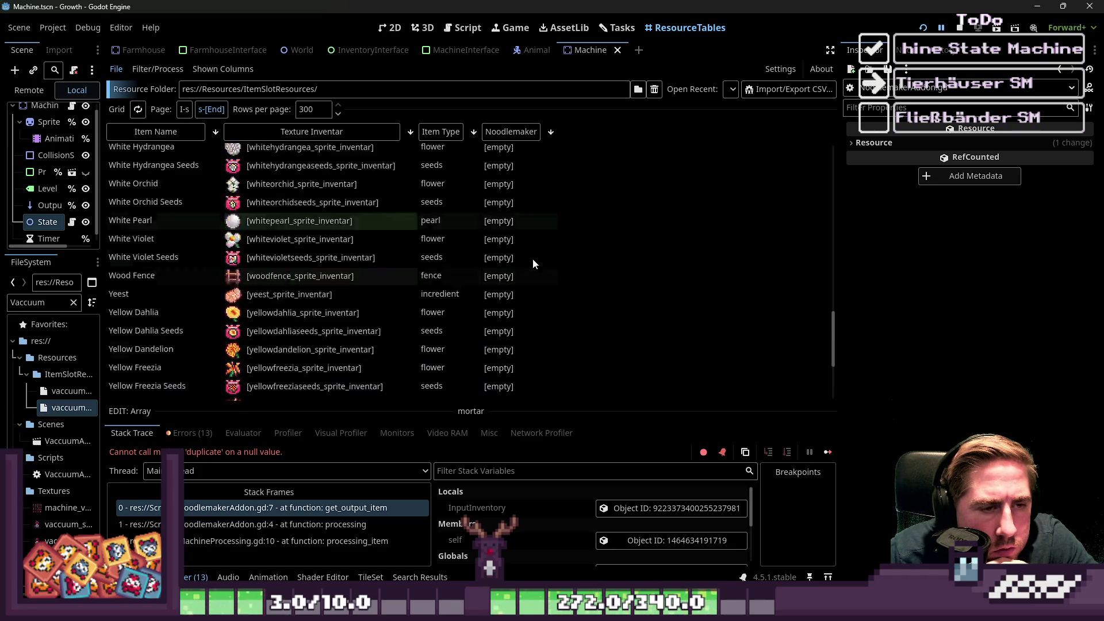
pyautogui.scroll(-8, 529, 265)
pyautogui.scroll(-4, 528, 271)
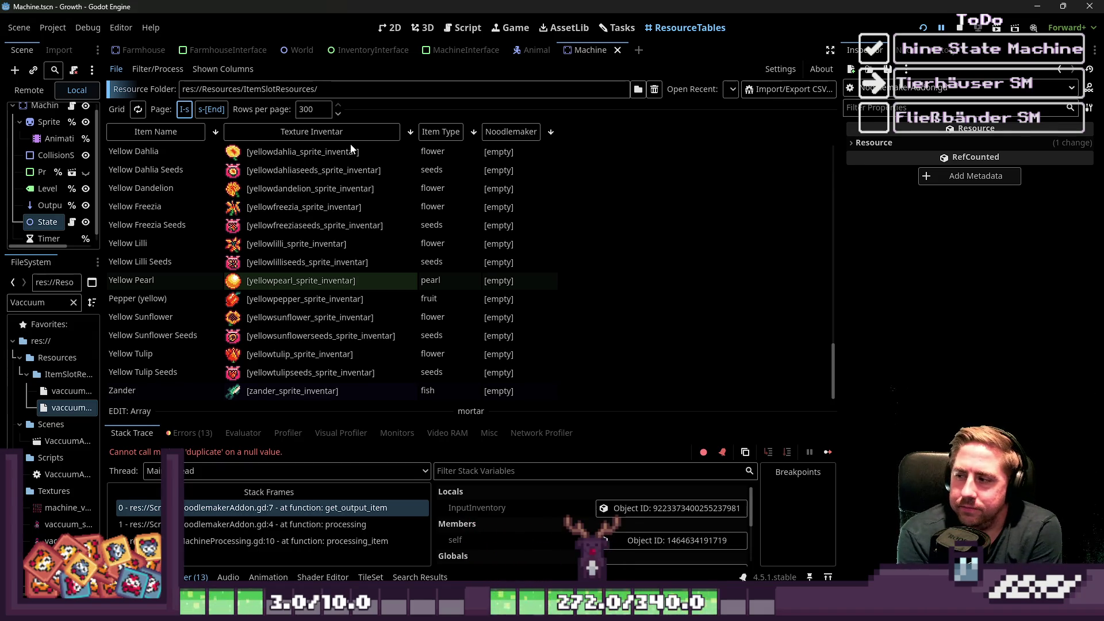
pyautogui.scroll(20, 351, 149)
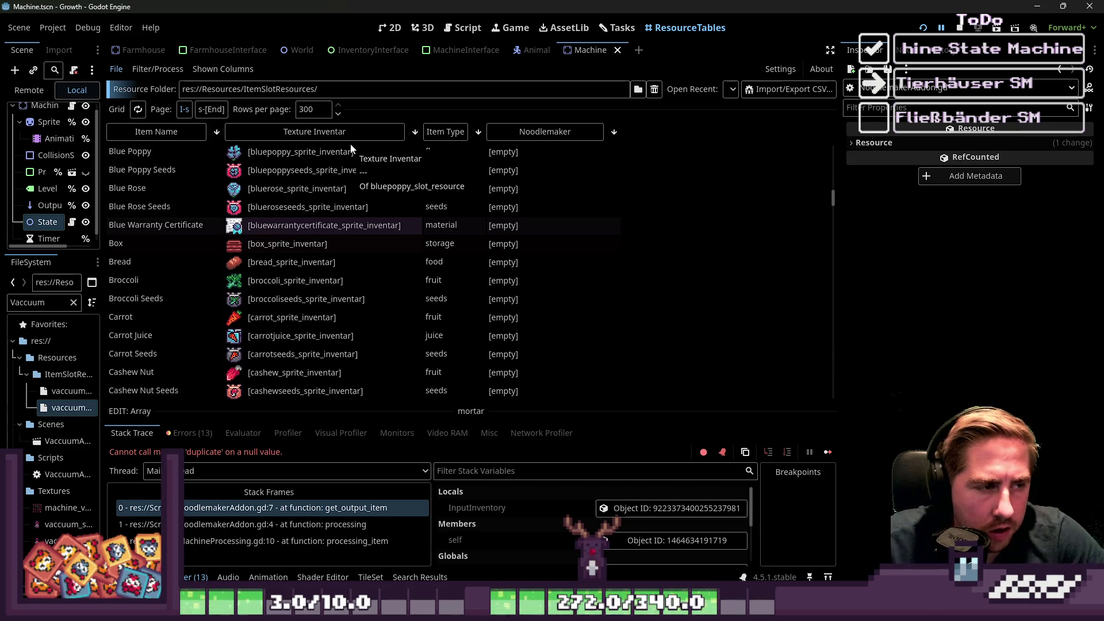
pyautogui.scroll(-20, 527, 225)
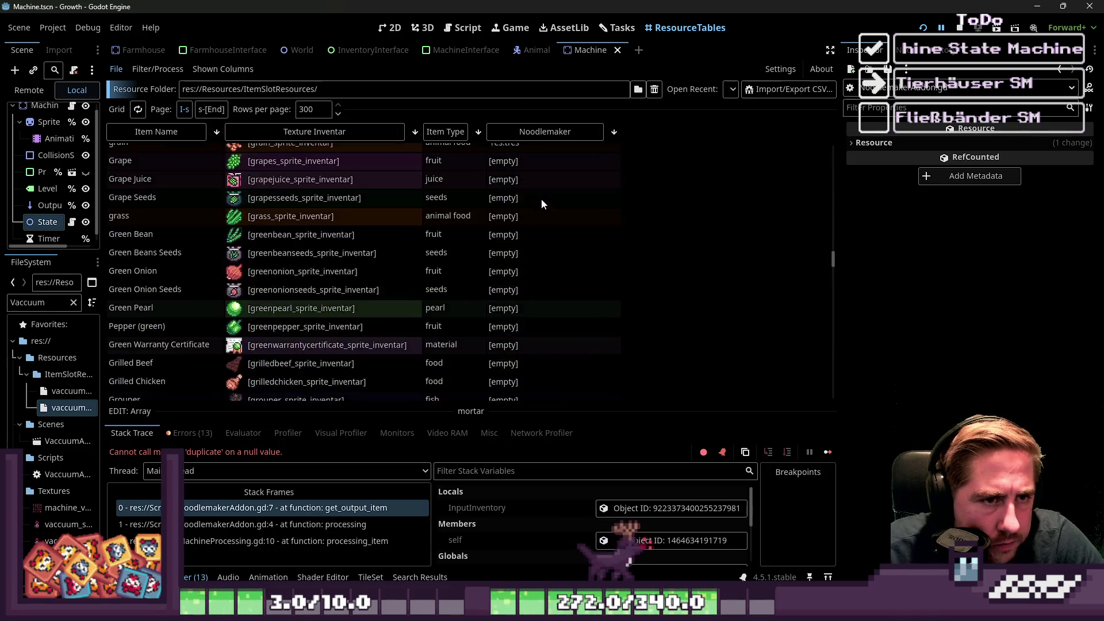
pyautogui.scroll(10, 553, 213)
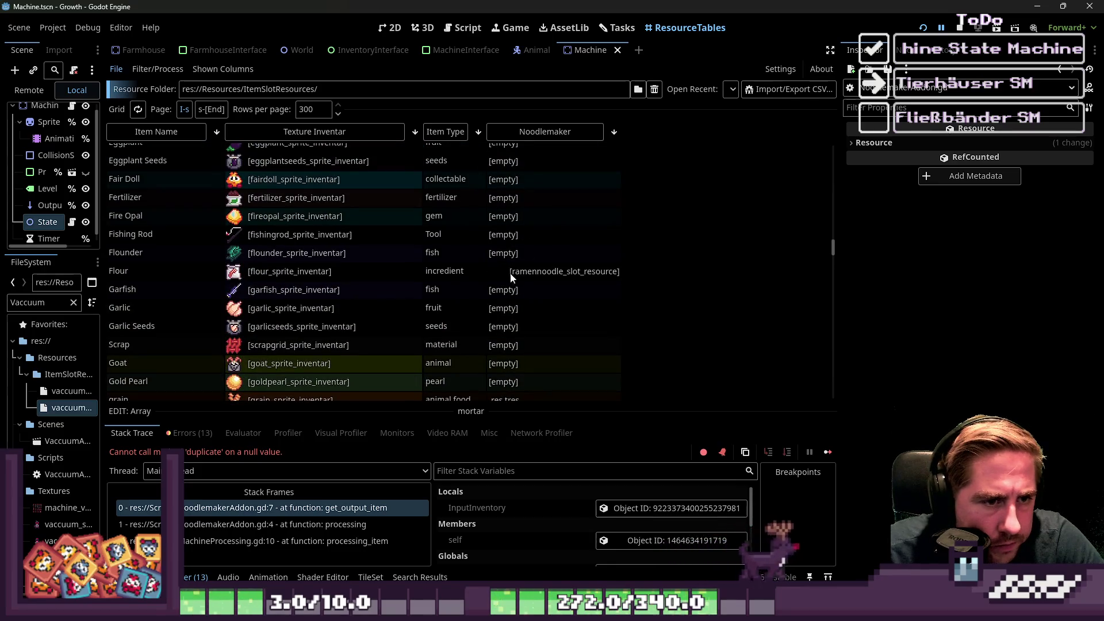
pyautogui.scroll(-20, 297, 280)
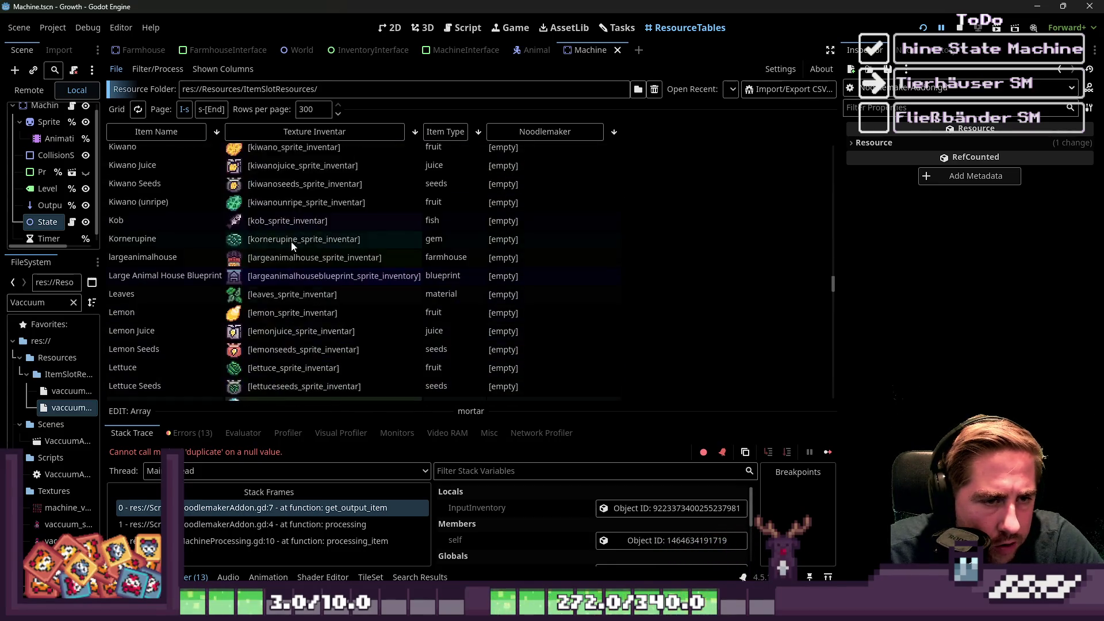
pyautogui.scroll(-20, 294, 241)
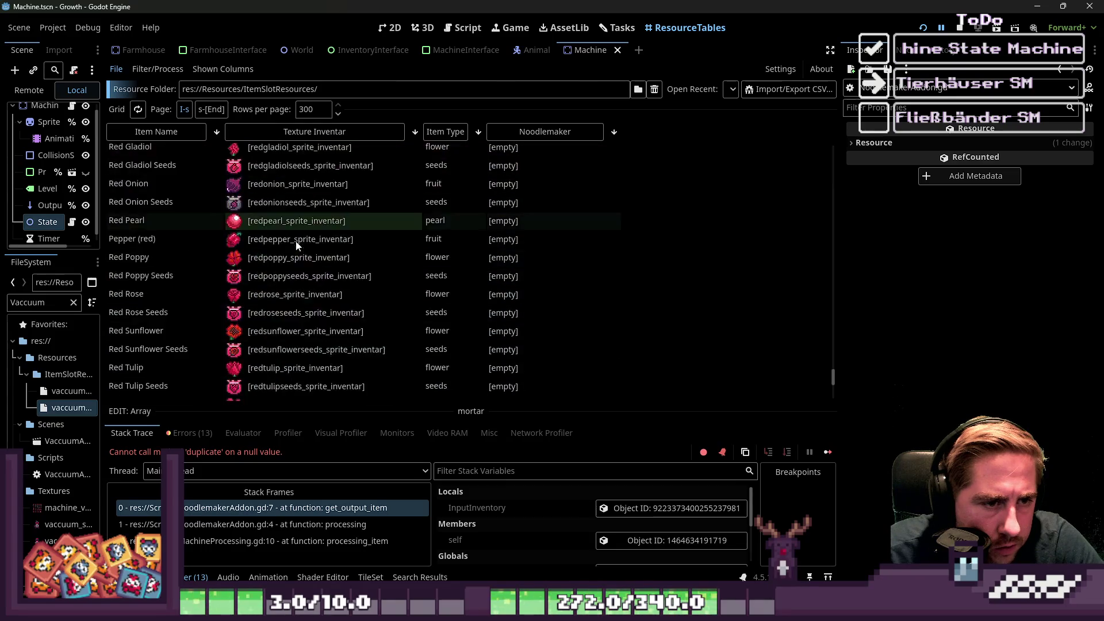
pyautogui.click(970, 29)
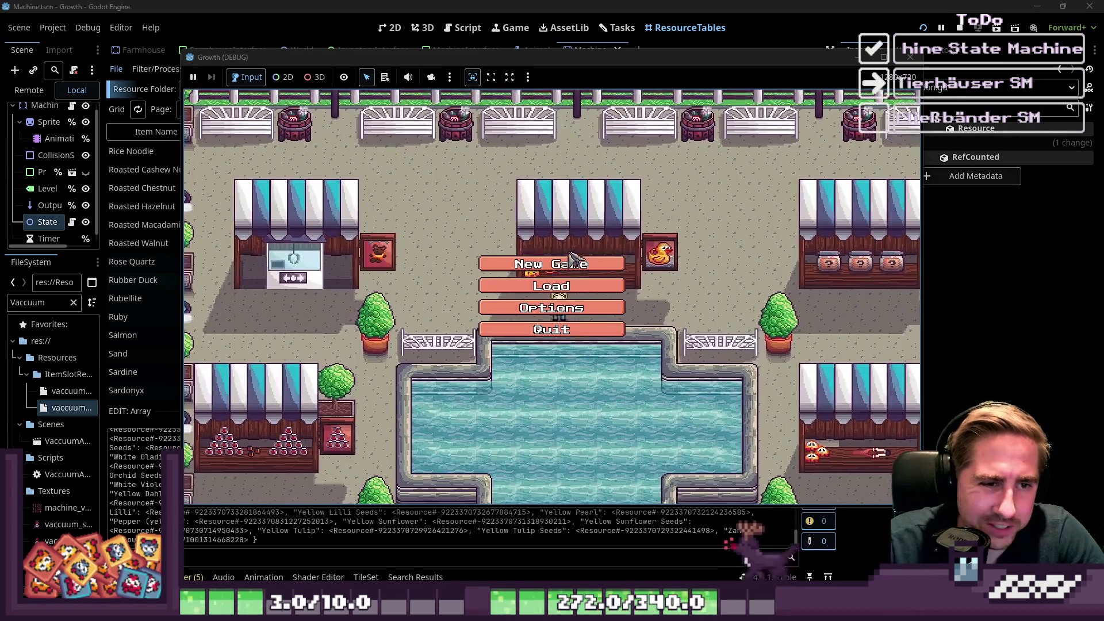
# Start a new game as character 'cs' and move the Flour stack into hotbar slot 6.
pyautogui.click(574, 261)
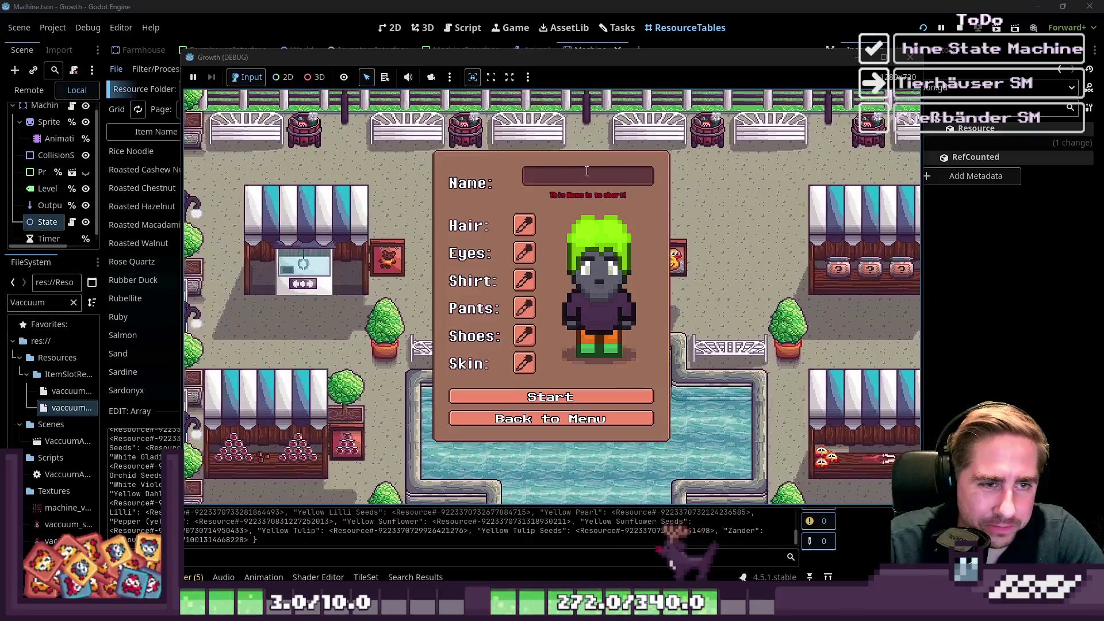
pyautogui.write('cs')
pyautogui.press('Return')
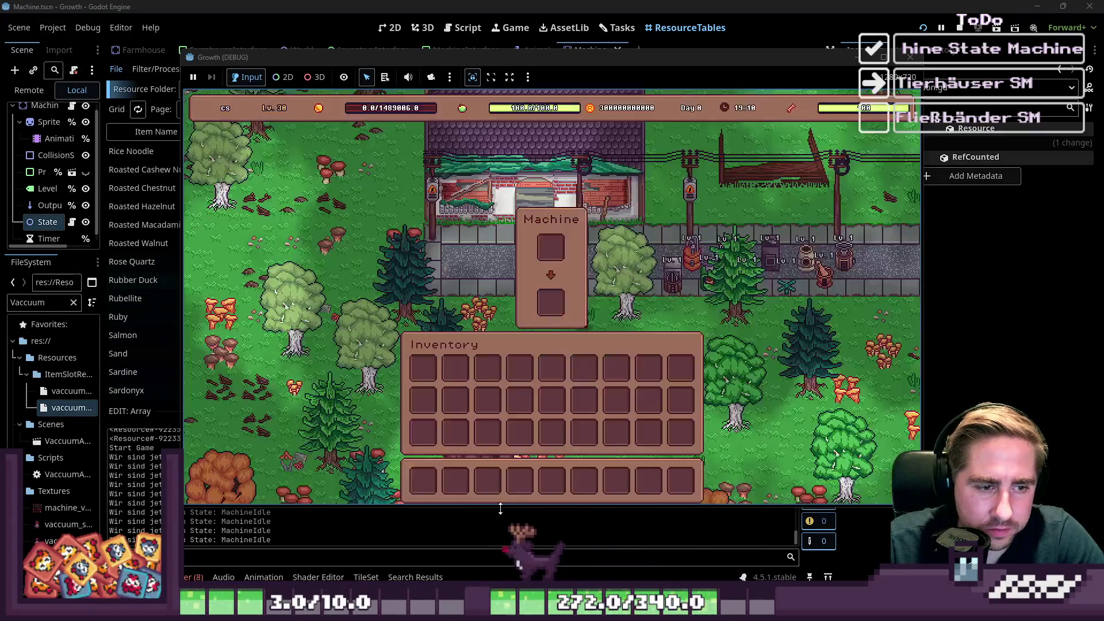
pyautogui.press('i')
pyautogui.press('i')
pyautogui.press('i')
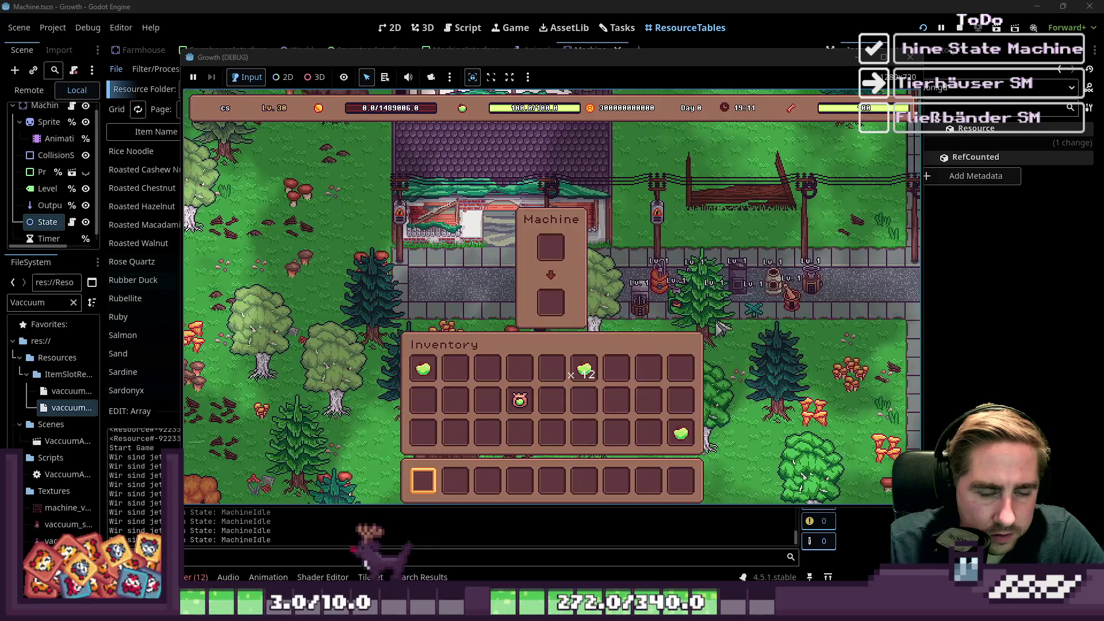
pyautogui.press('Tab')
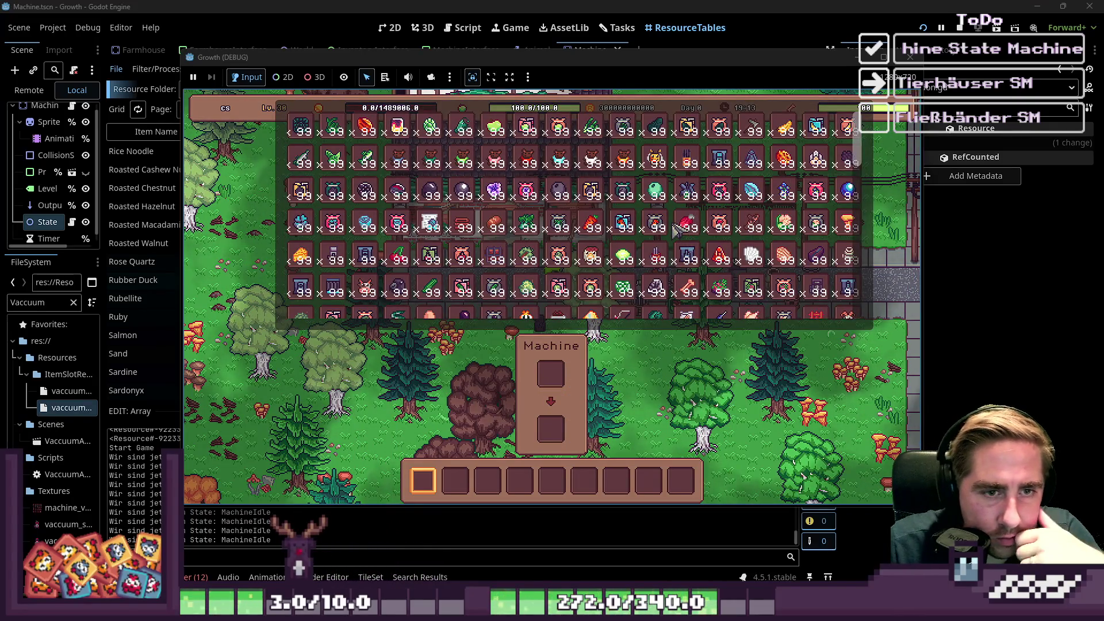
pyautogui.scroll(-5, 677, 230)
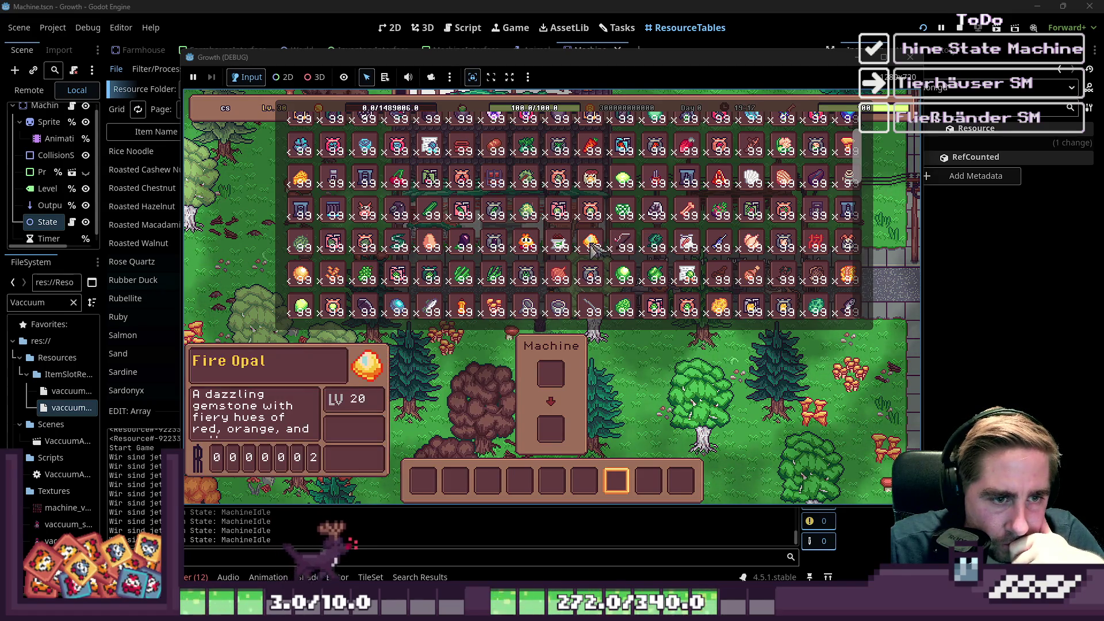
pyautogui.moveTo(692, 252); pyautogui.dragTo(584, 481)
pyautogui.press('i')
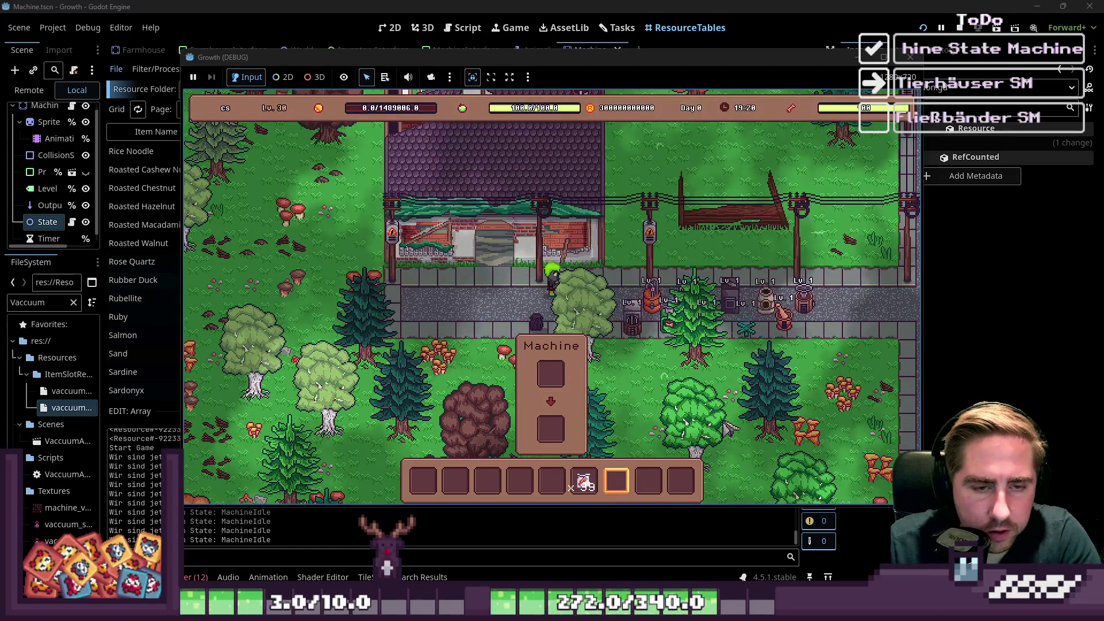
# Walk to the Noodle Maker, load Flour, check the Ramen Noodle output, then stop the game.
pyautogui.press('d')
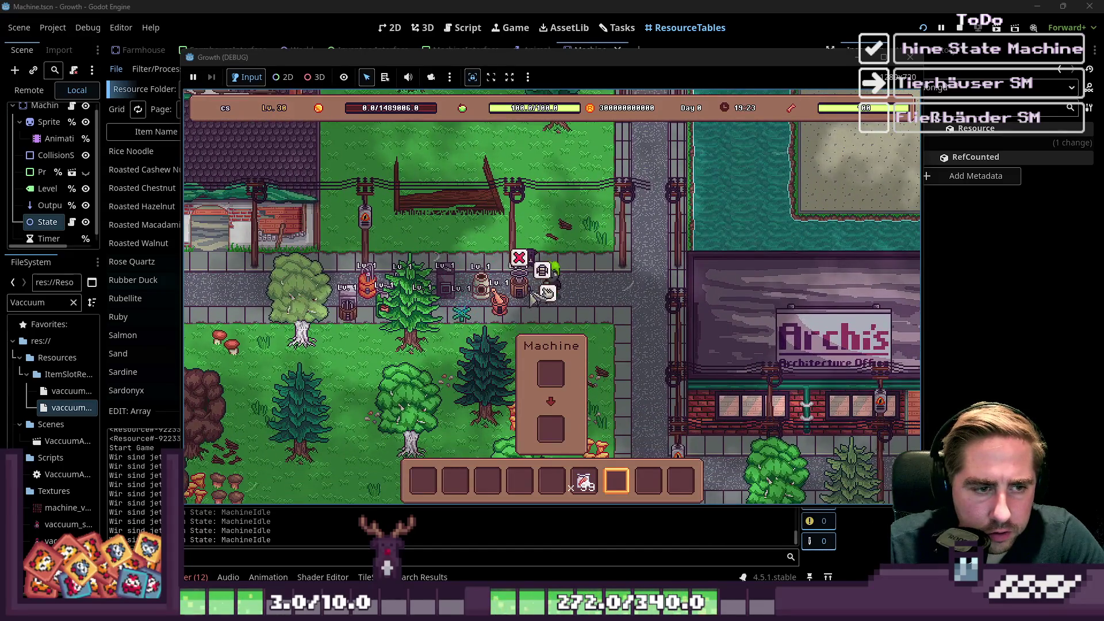
pyautogui.press('i')
pyautogui.moveTo(584, 482)
pyautogui.mouseDown()
pyautogui.moveTo(568, 281)
pyautogui.moveTo(551, 247)
pyautogui.mouseUp()
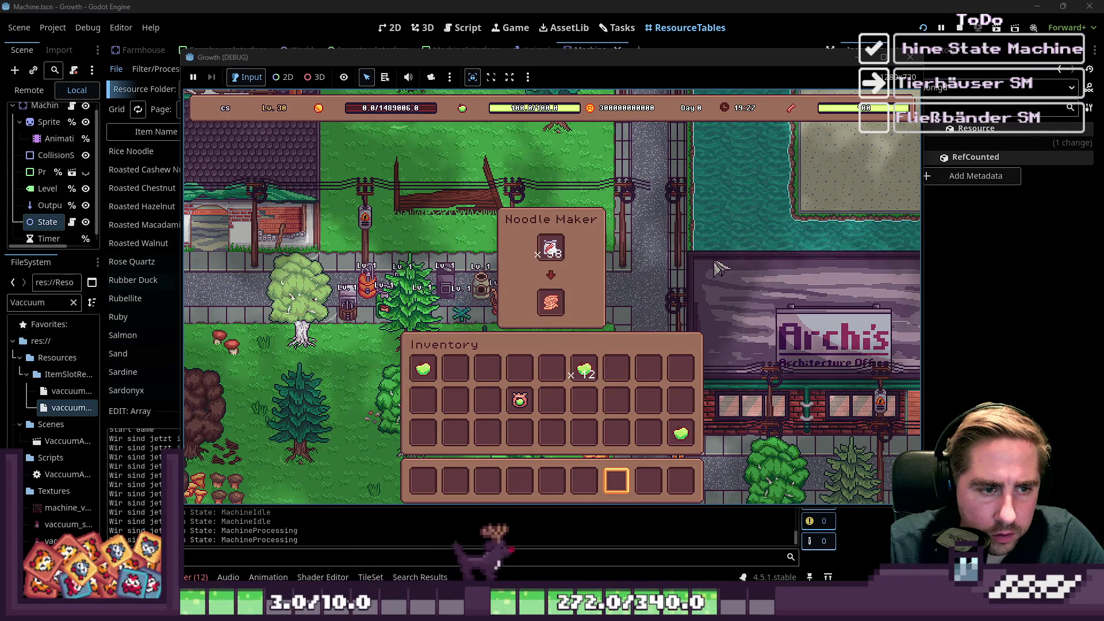
pyautogui.moveTo(555, 304)
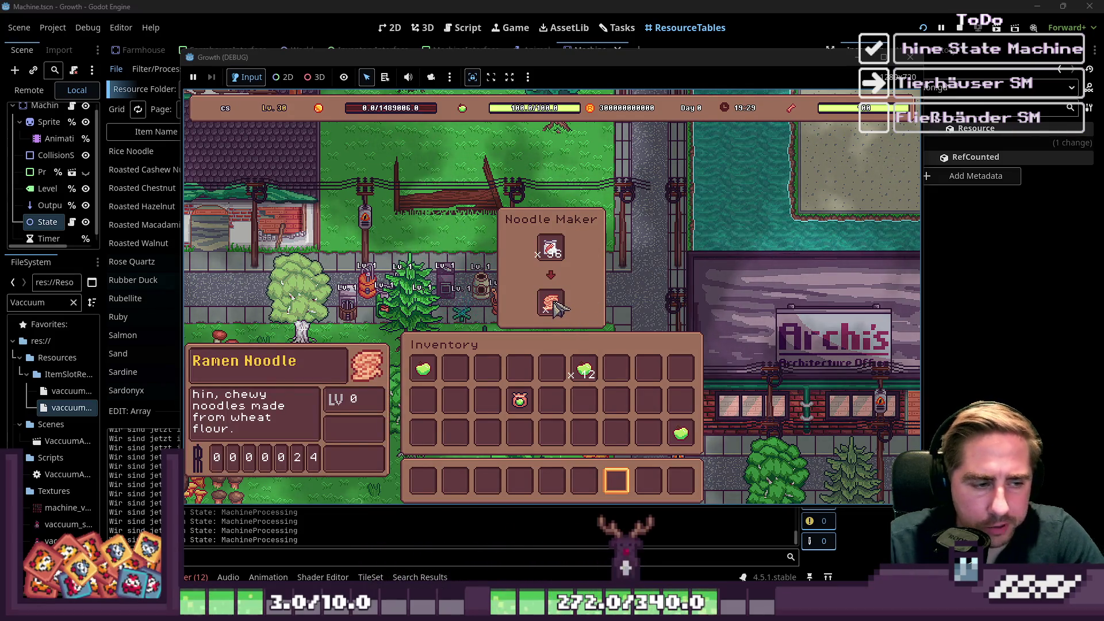
pyautogui.press('i')
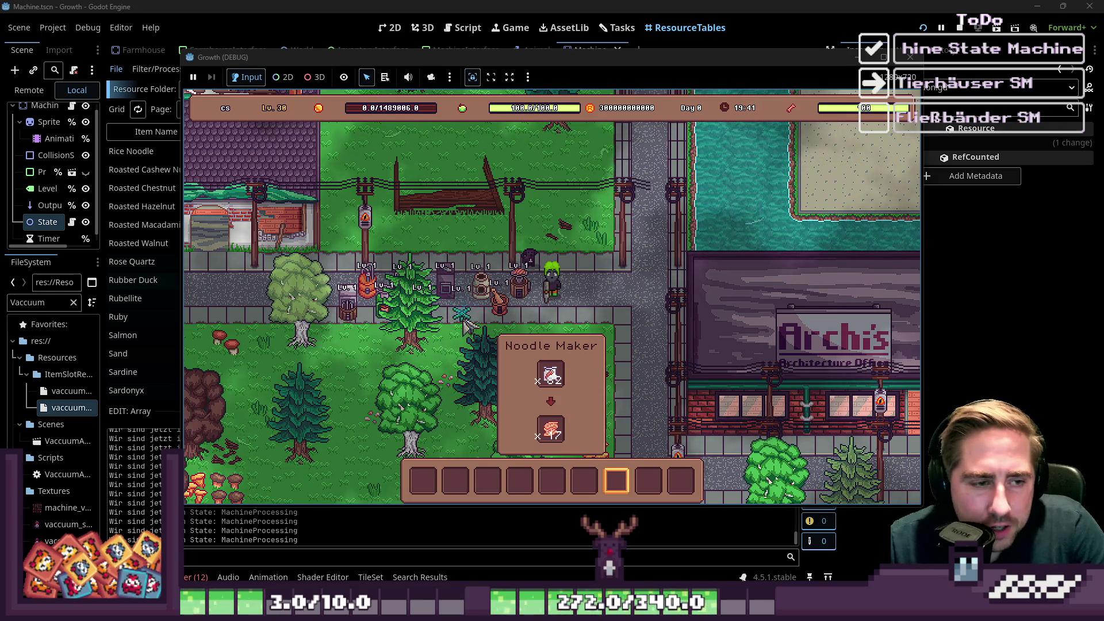
pyautogui.press('i')
pyautogui.press('F8')
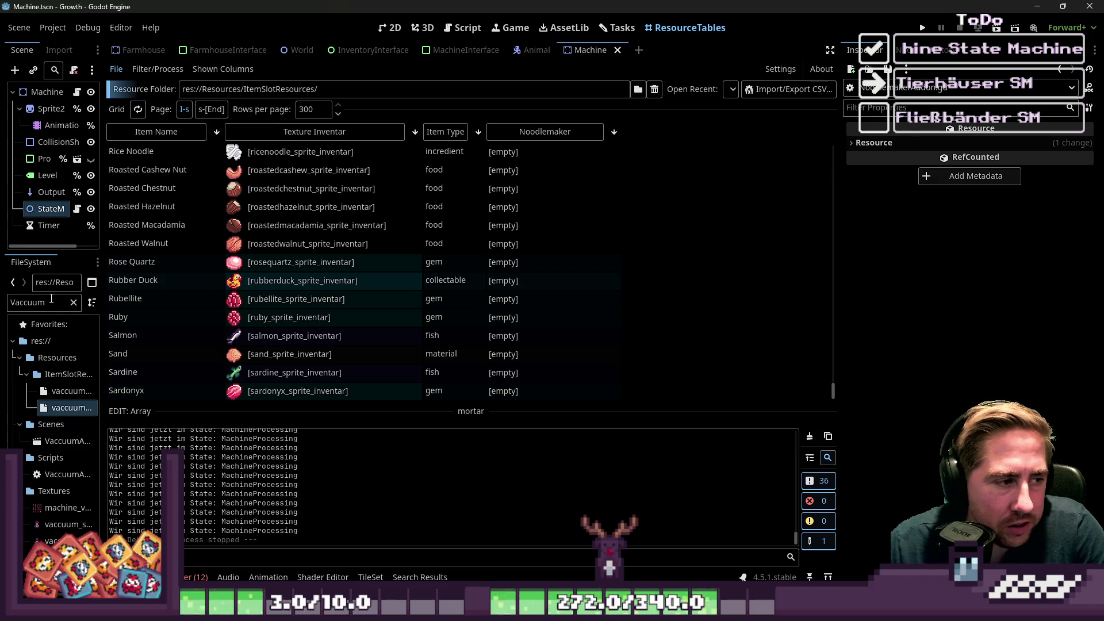
# Filter the FileSystem for 'ADdo' and open SprinklerAddon.tscn in the 2D view.
pyautogui.write('ADdon')
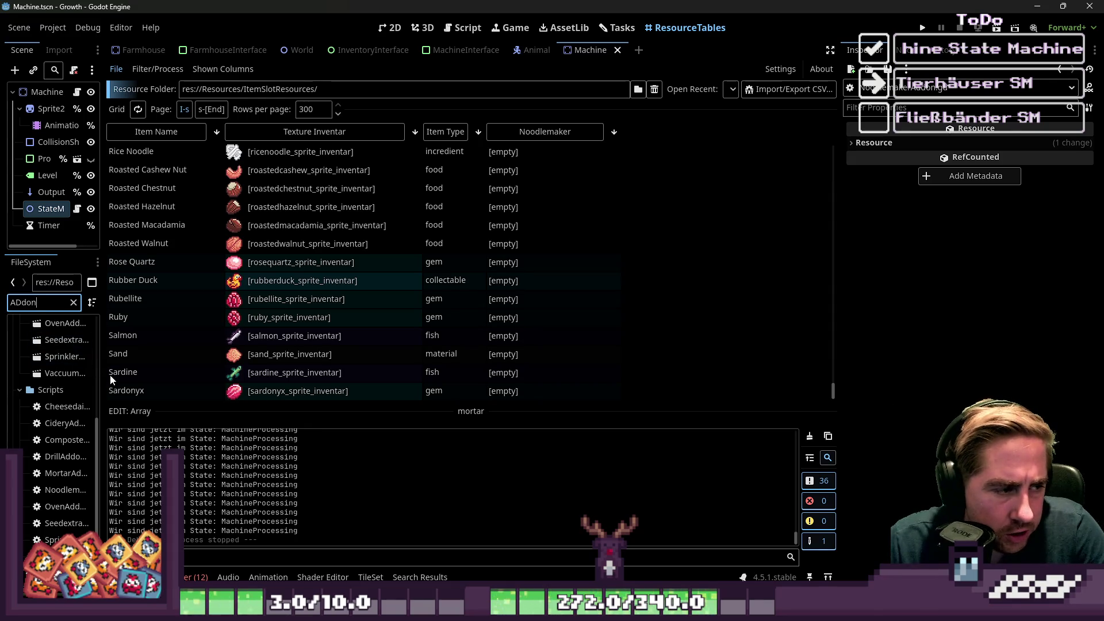
pyautogui.moveTo(102, 371); pyautogui.dragTo(213, 363)
pyautogui.click(85, 358)
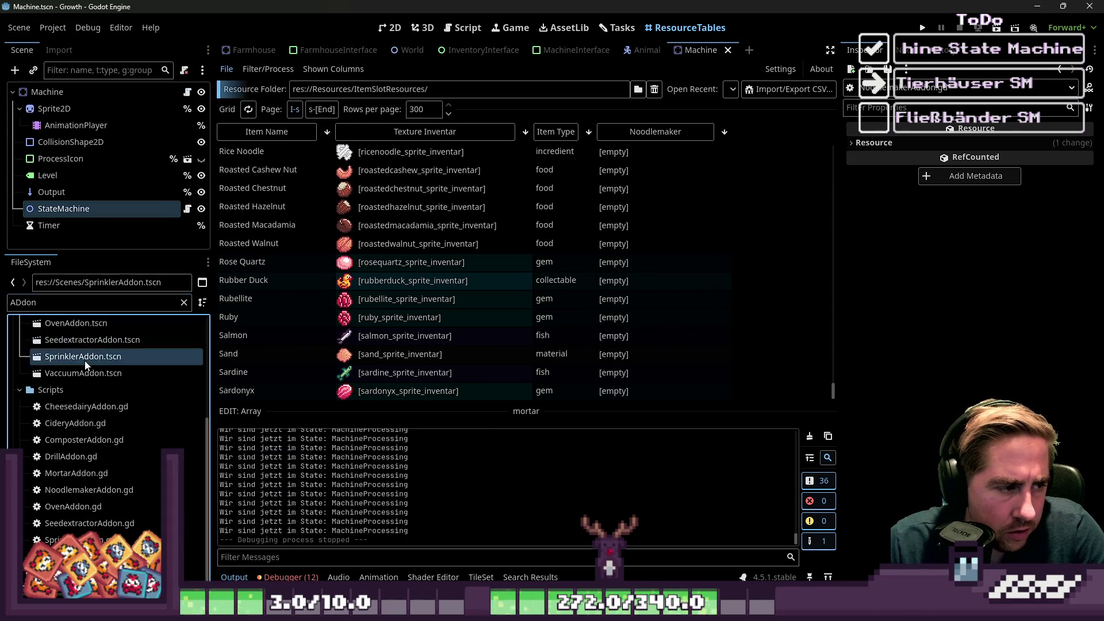
pyautogui.doubleClick(85, 361)
pyautogui.click(389, 27)
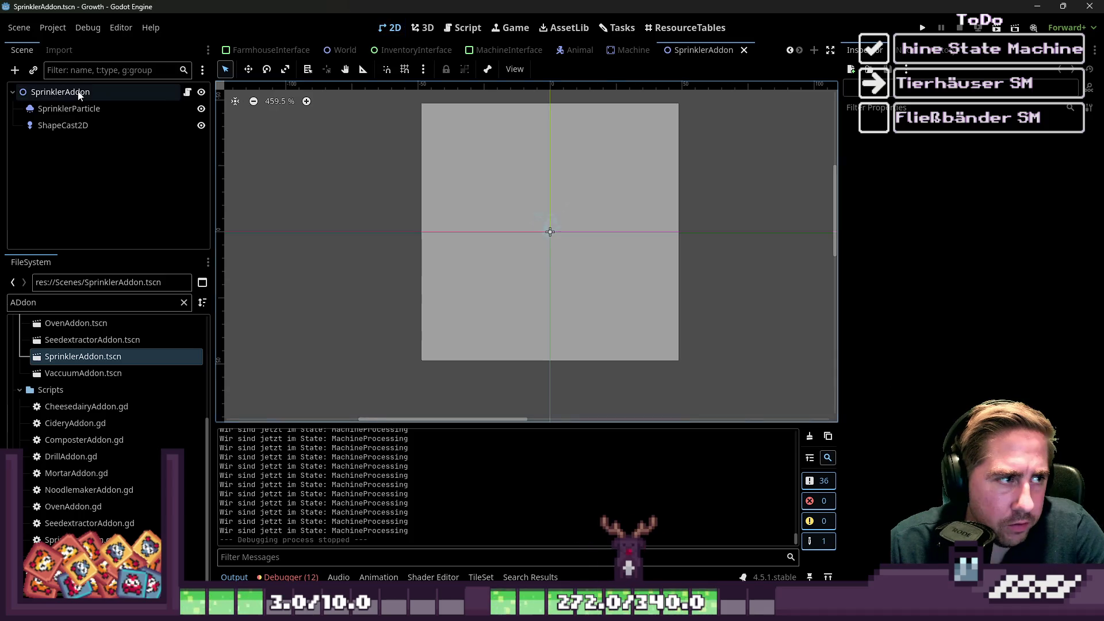
# Switch off Emitting on SprinklerParticle, then bring up the root node's SprinklerAddon.gd script.
pyautogui.click(189, 93)
pyautogui.click(109, 108)
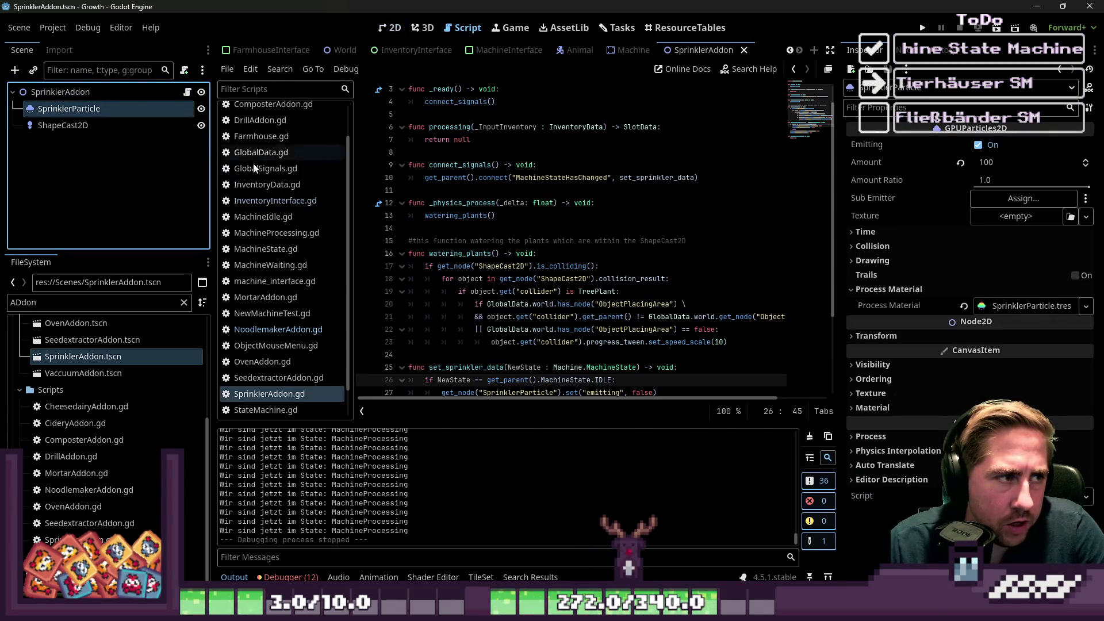
pyautogui.click(381, 30)
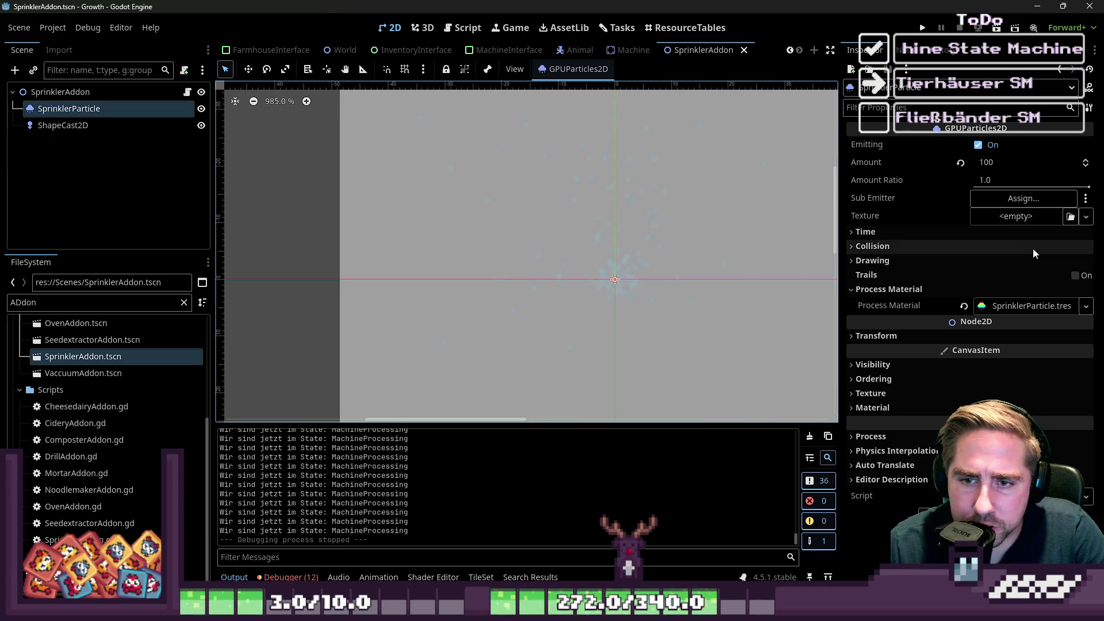
pyautogui.moveTo(840, 254); pyautogui.dragTo(786, 254)
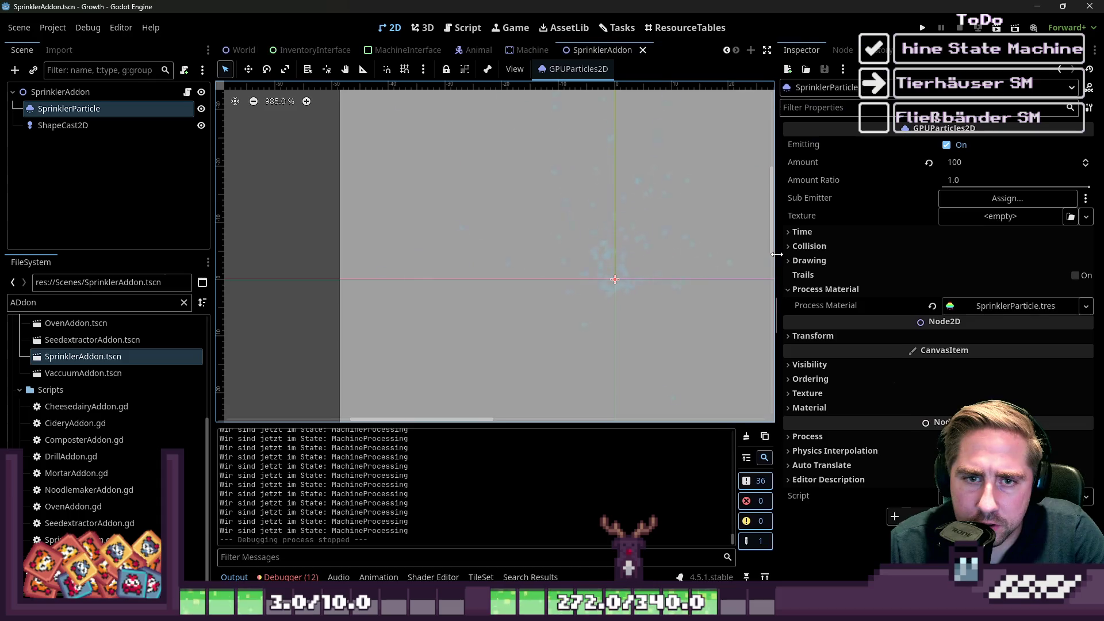
pyautogui.click(951, 144)
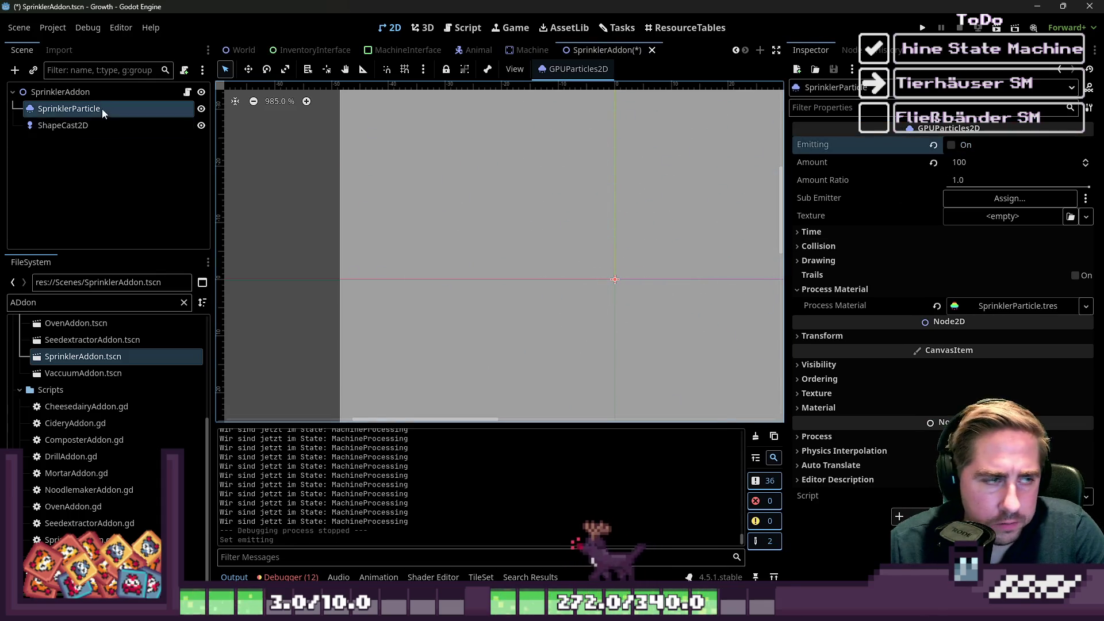
pyautogui.click(60, 92)
pyautogui.click(187, 92)
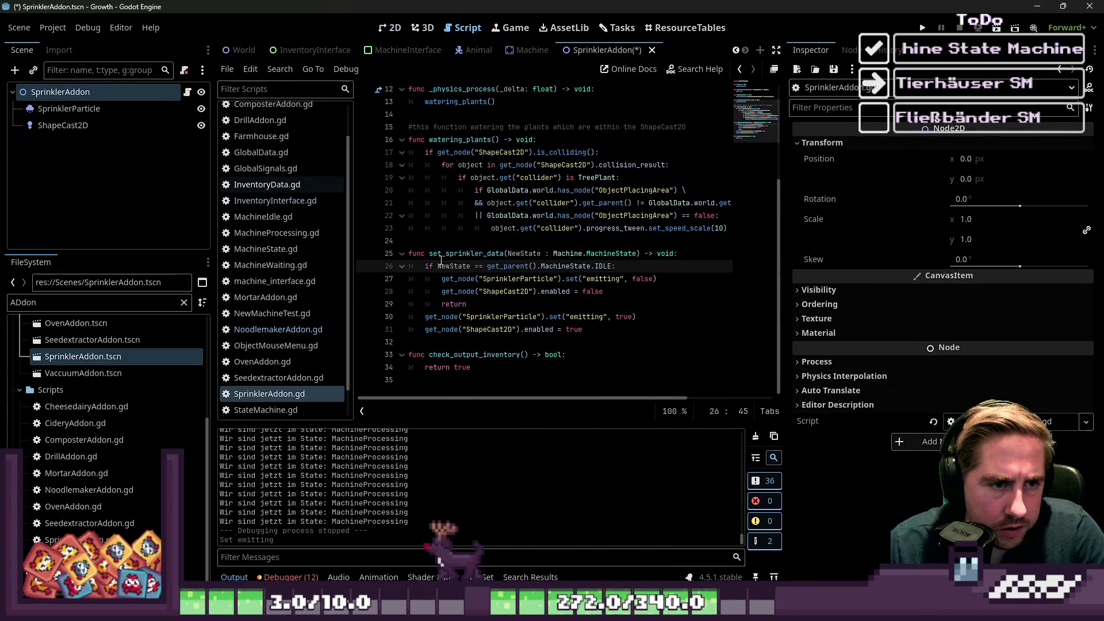
# Narrow the script list and review set_sprinkler_data and the MachineStateHasChanged signal.
pyautogui.moveTo(353, 225); pyautogui.dragTo(264, 228)
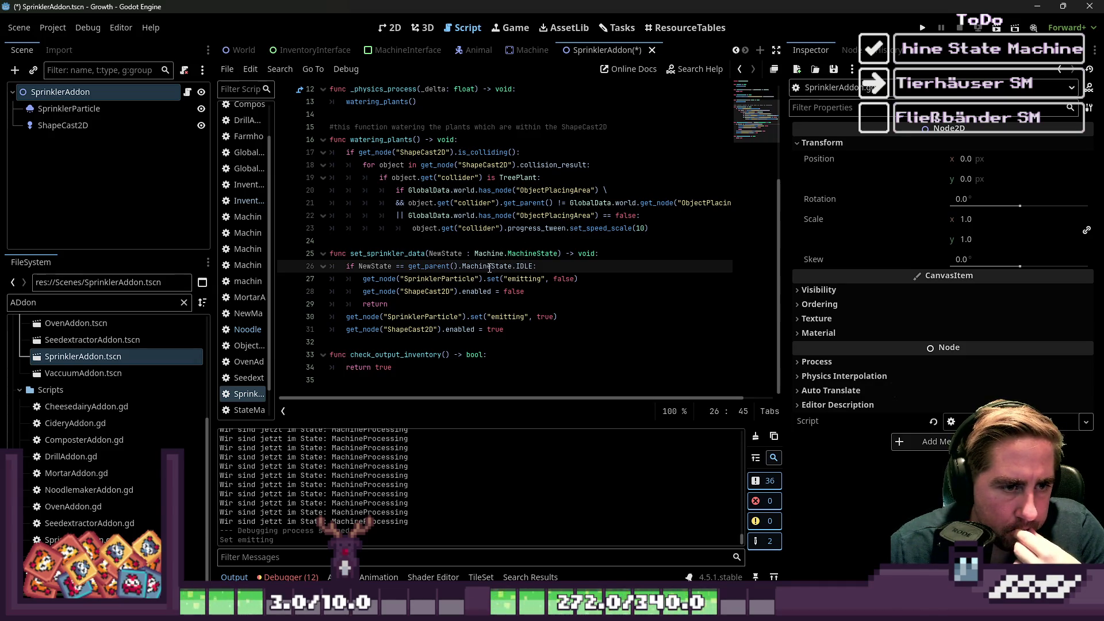
pyautogui.moveTo(425, 267); pyautogui.dragTo(530, 266)
pyautogui.click(531, 266)
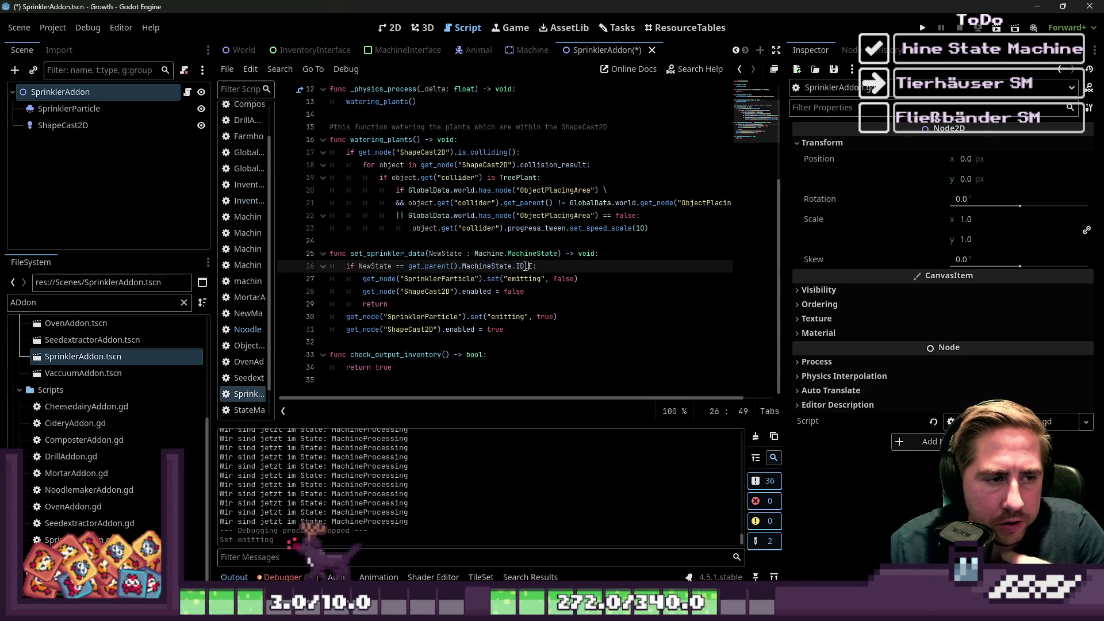
pyautogui.doubleClick(355, 254)
pyautogui.scroll(4, 504, 257)
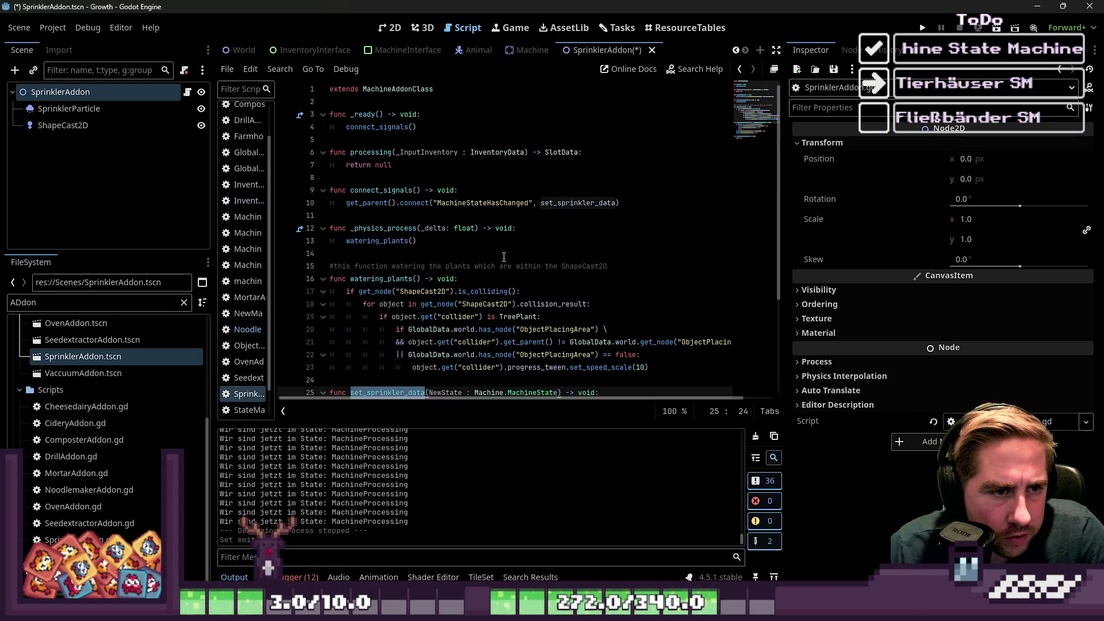
pyautogui.doubleClick(520, 207)
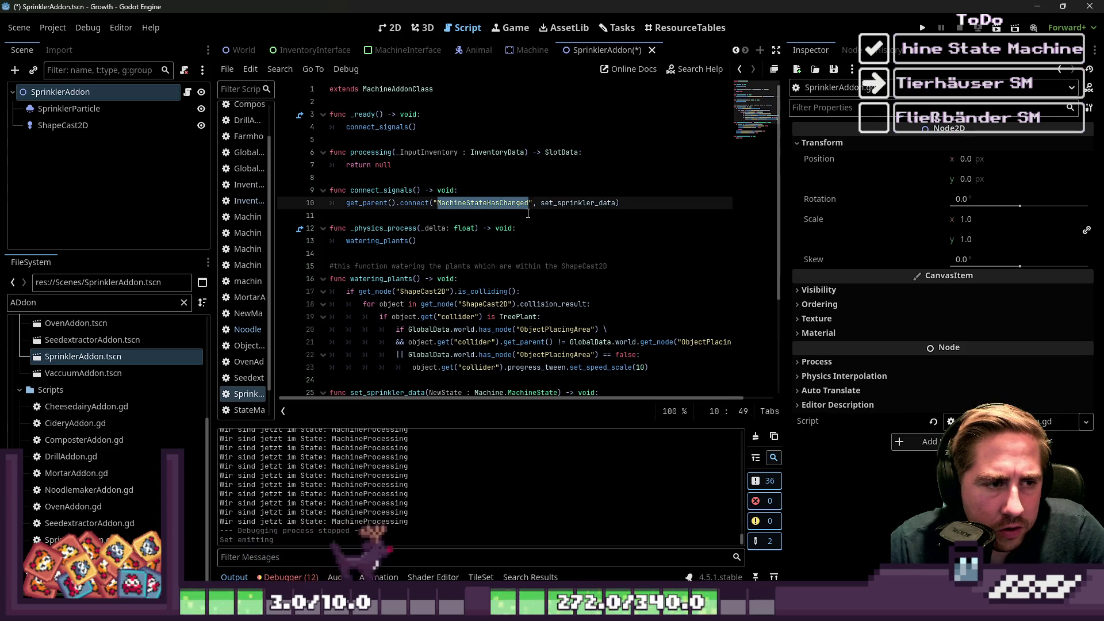
pyautogui.scroll(-2, 408, 332)
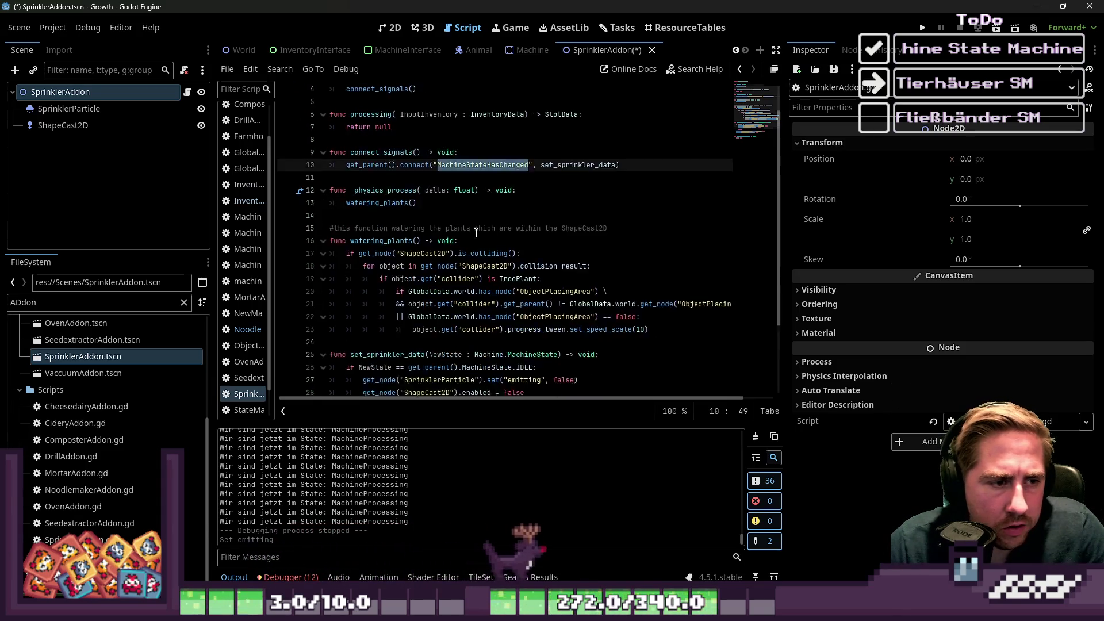
pyautogui.doubleClick(391, 317)
# Add a set_sprinkler_data() call after watering_plants and delete the old connect_signals function.
pyautogui.click(461, 166)
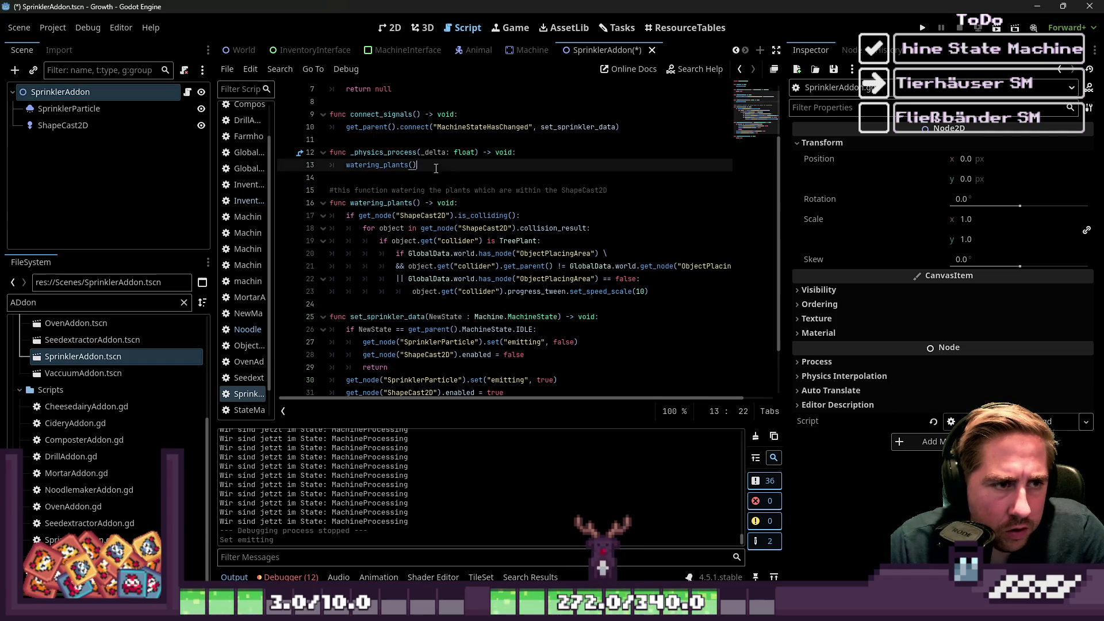
pyautogui.press('Return')
pyautogui.write('set_sprinkler_data(')
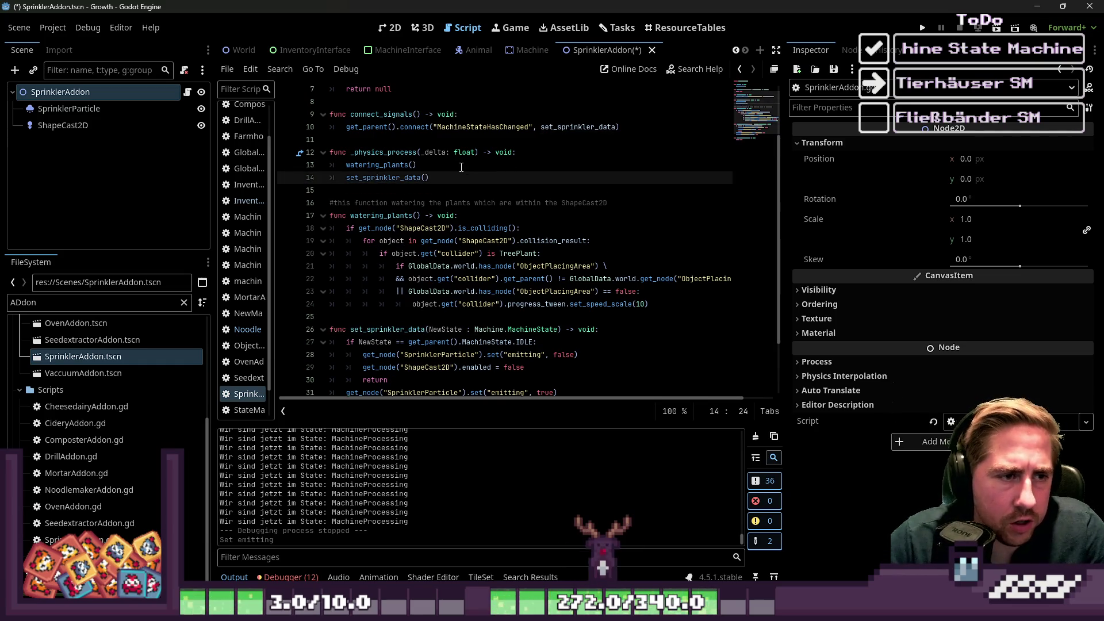
pyautogui.moveTo(624, 127); pyautogui.dragTo(331, 102)
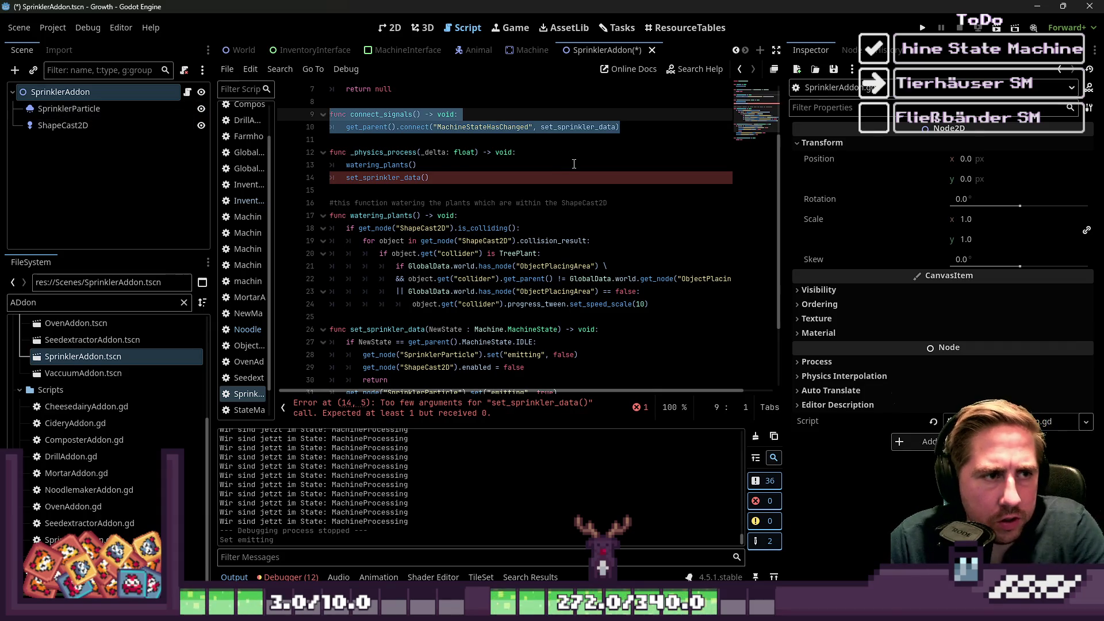
pyautogui.press('BackSpace')
pyautogui.press('BackSpace')
# Check the set_sprinkler_data call and where NewState is used in that function.
pyautogui.click(460, 140)
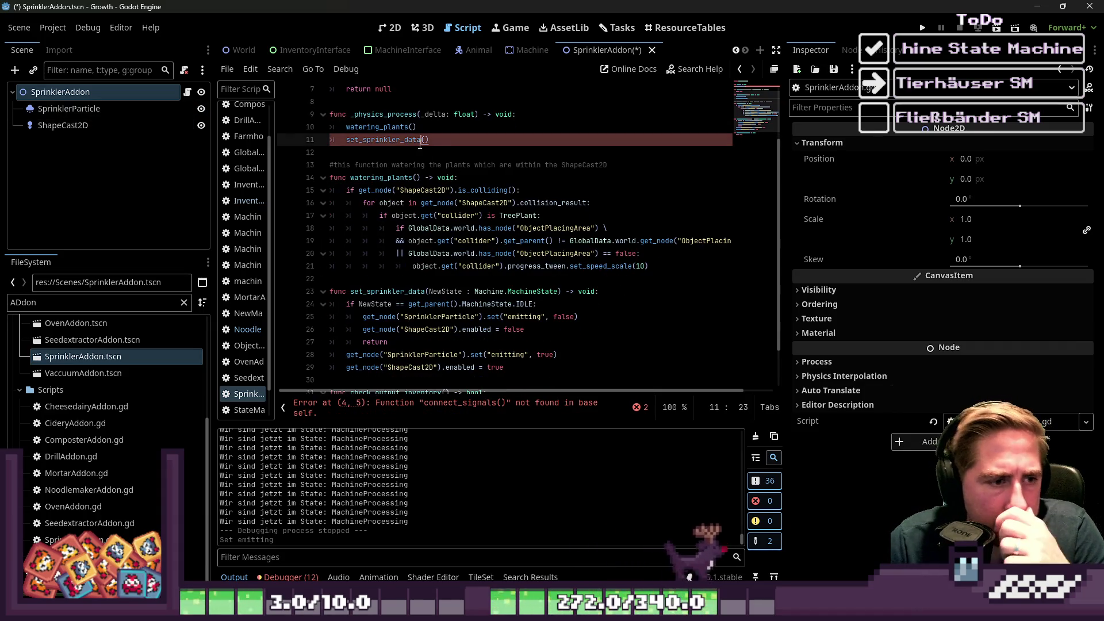
pyautogui.scroll(-1, 402, 215)
pyautogui.click(373, 268)
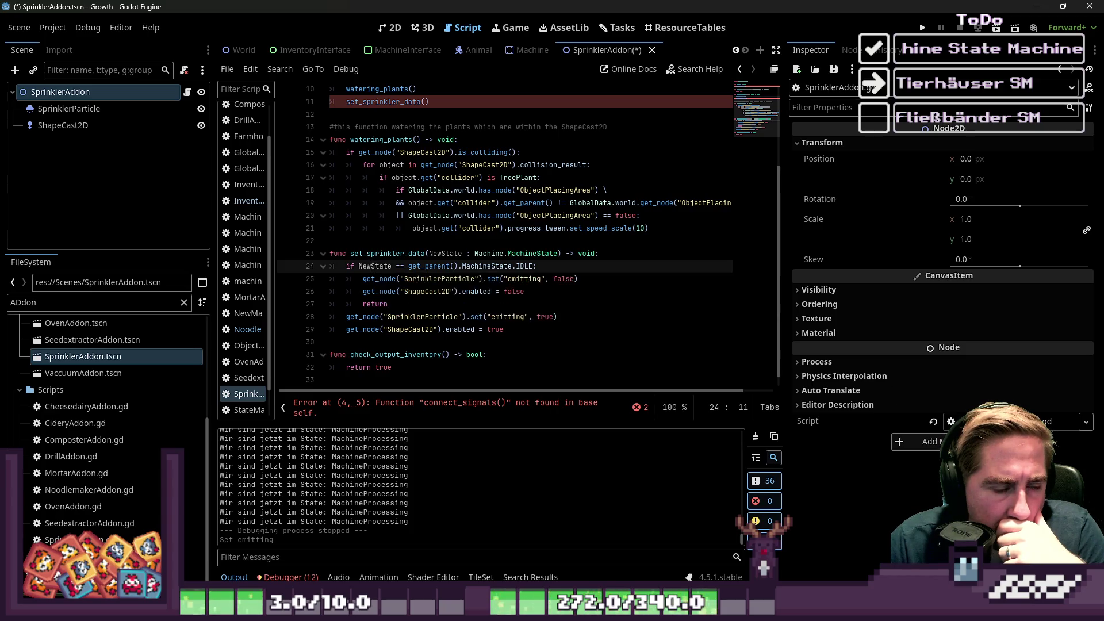
pyautogui.doubleClick(374, 267)
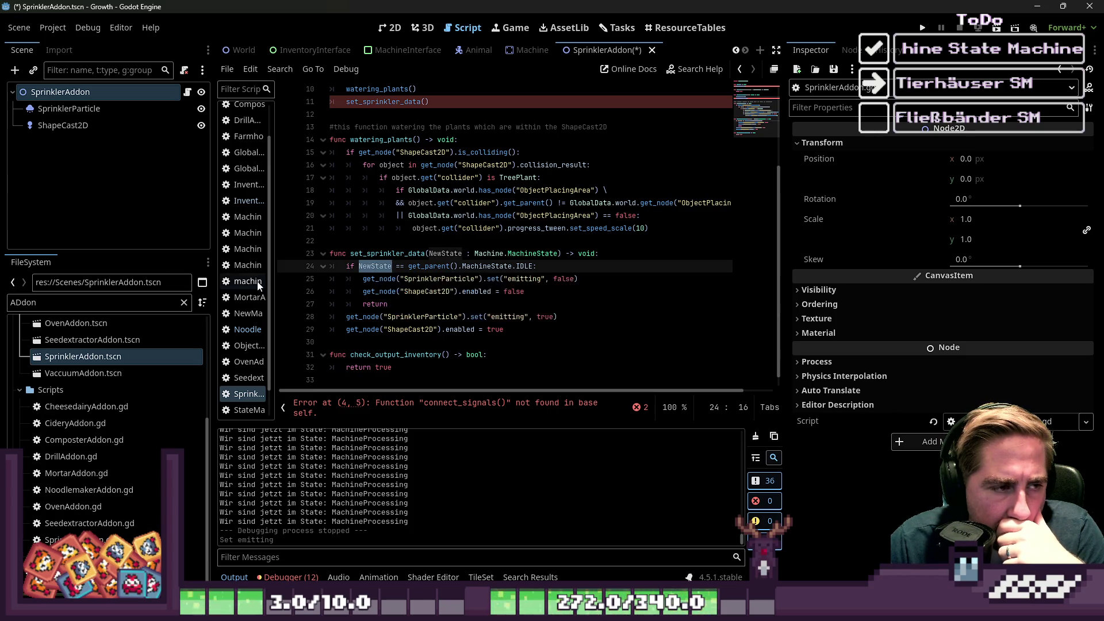
# Readjust the script list and code editor widths, then open NoodlemakerAddon.gd.
pyautogui.moveTo(272, 258); pyautogui.dragTo(357, 302)
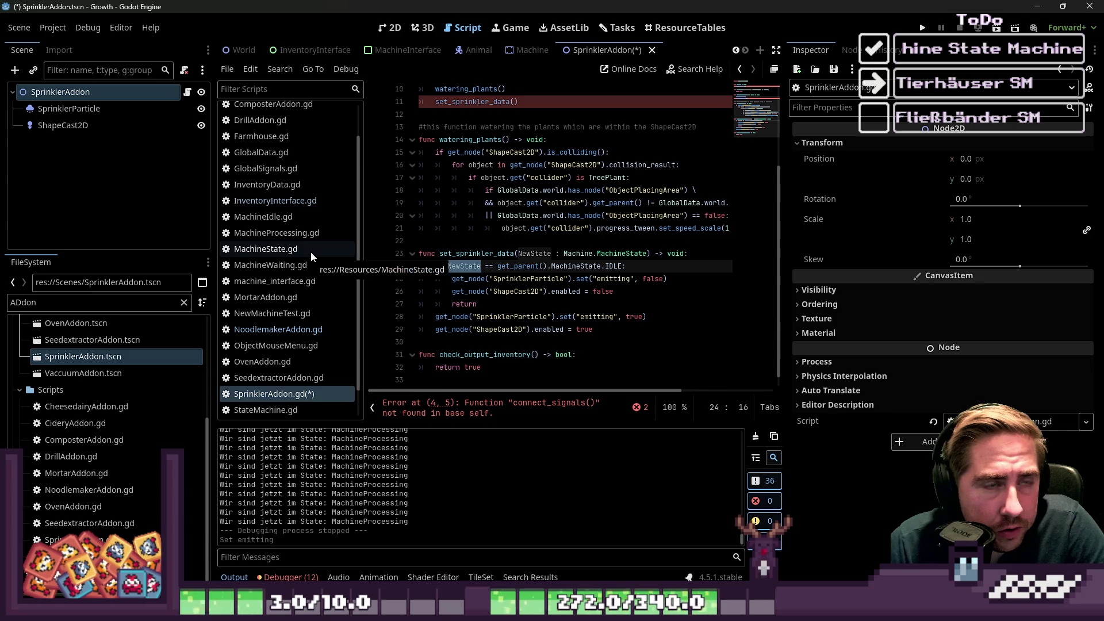
pyautogui.scroll(-1, 311, 252)
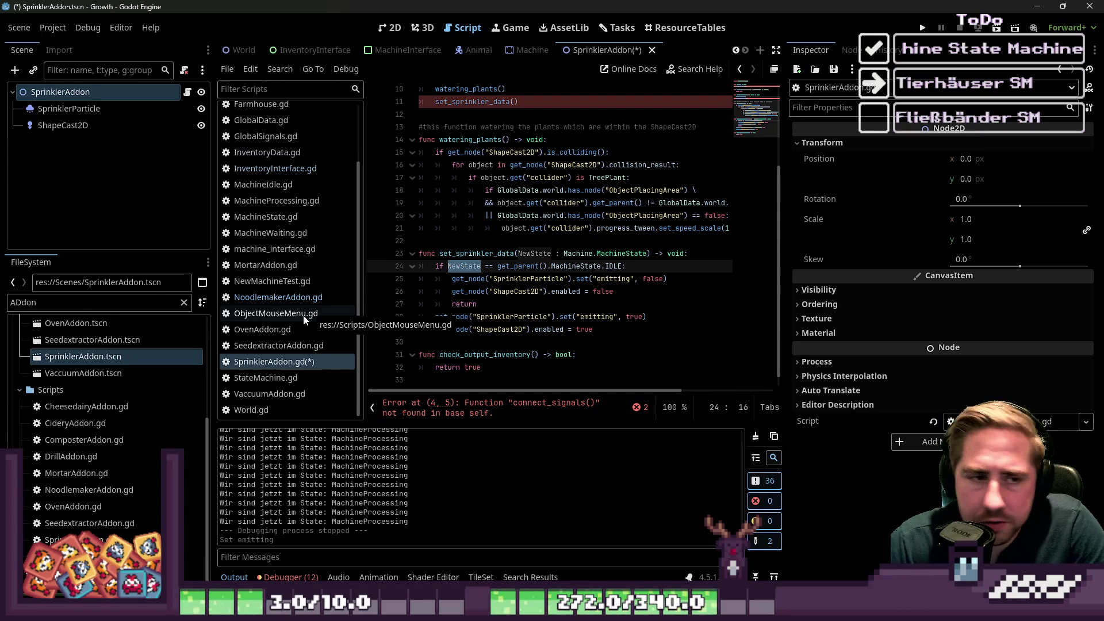
pyautogui.moveTo(365, 223); pyautogui.dragTo(332, 223)
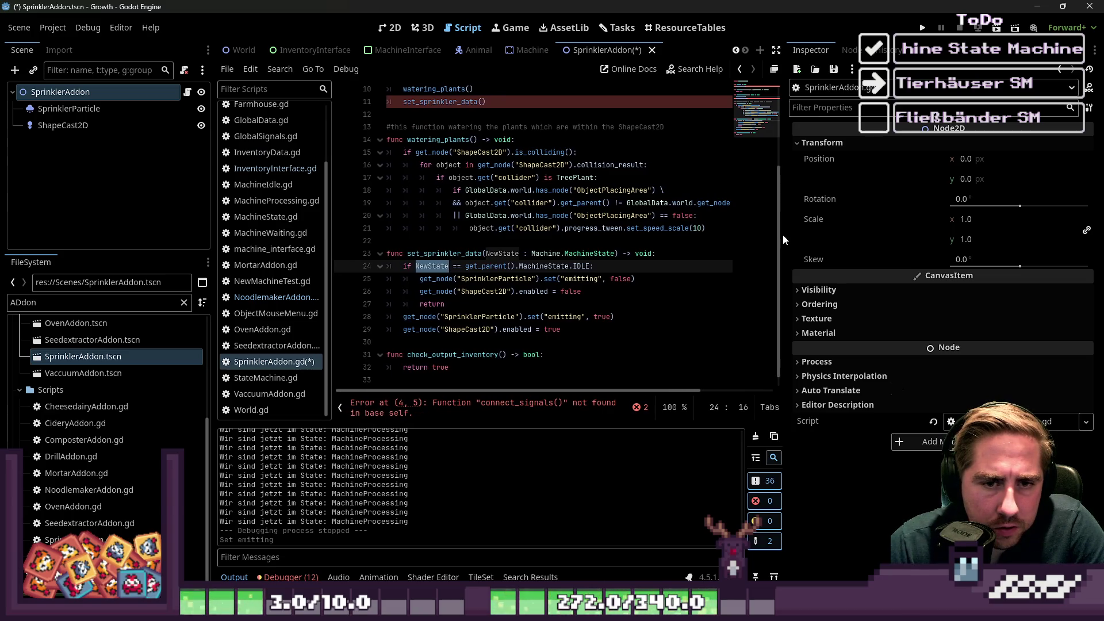
pyautogui.moveTo(789, 232); pyautogui.dragTo(901, 231)
pyautogui.click(287, 297)
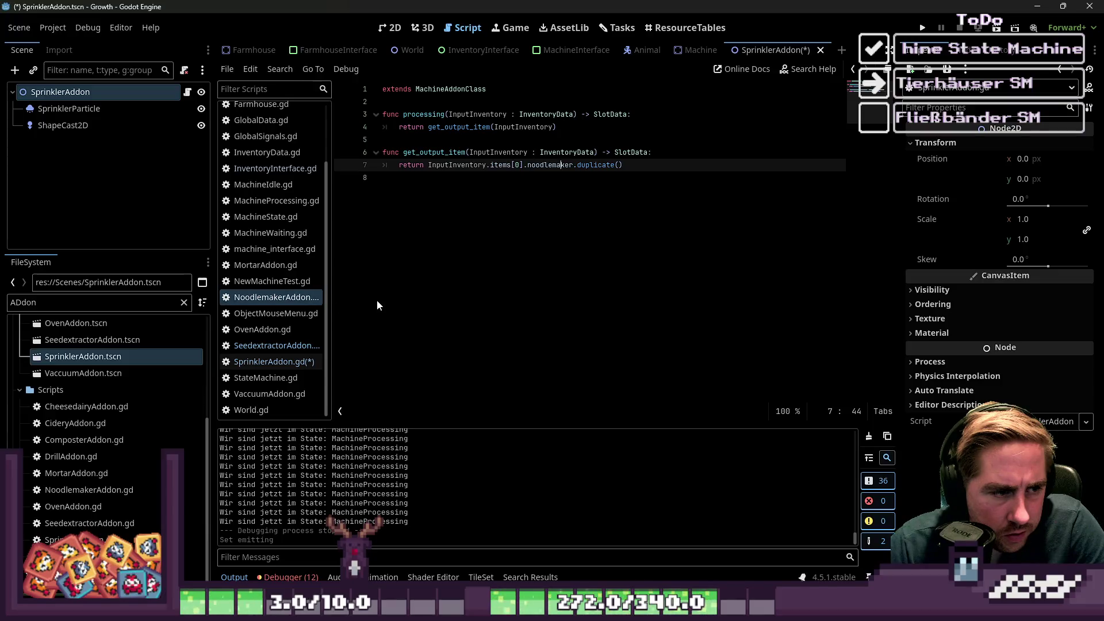
# Delete the check_output_inventory function from ComposterAddon.gd and save.
pyautogui.scroll(3, 276, 219)
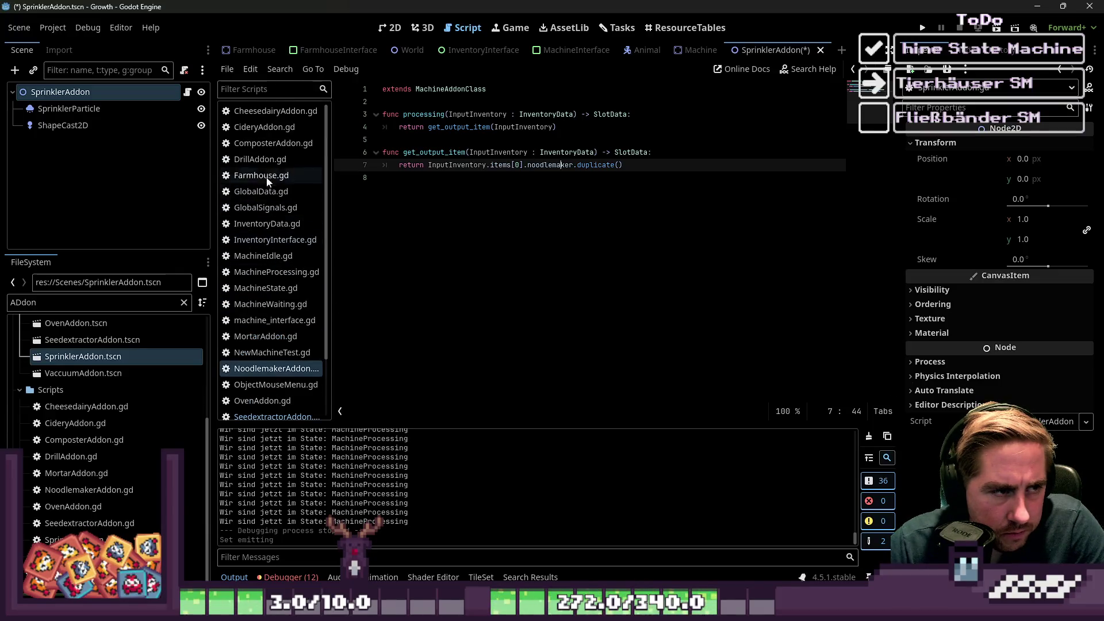
pyautogui.click(268, 149)
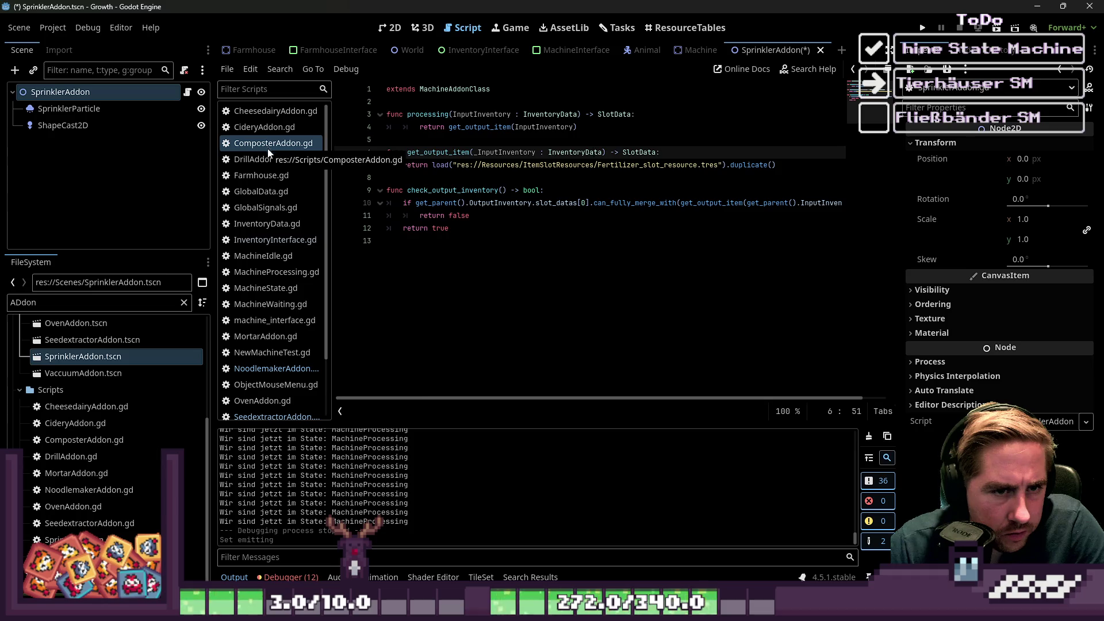
pyautogui.moveTo(457, 228)
pyautogui.mouseDown()
pyautogui.moveTo(391, 215)
pyautogui.moveTo(363, 188)
pyautogui.mouseUp()
pyautogui.press('BackSpace')
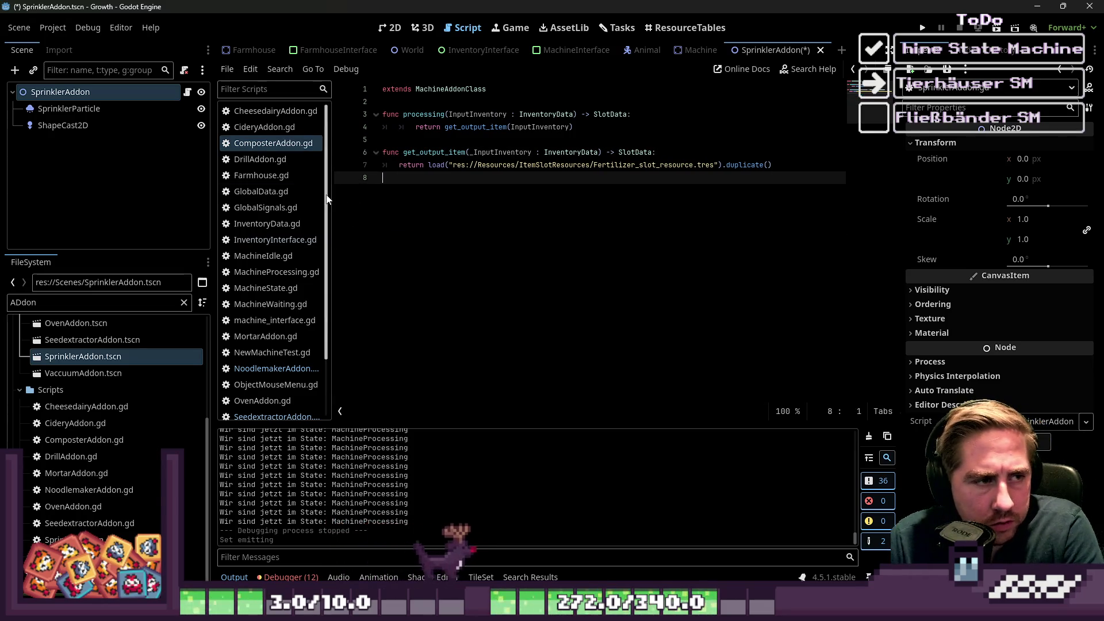
pyautogui.hotkey('ctrl', 's')
# Review CideryAddon.gd's get_output_item function, then return to ComposterAddon.gd.
pyautogui.click(256, 129)
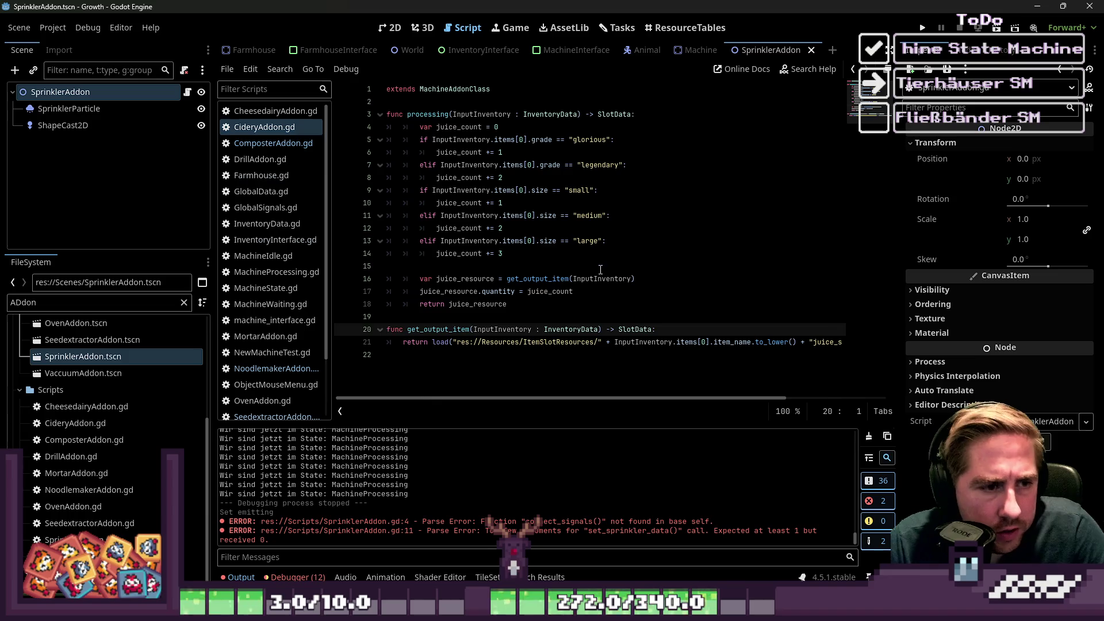
pyautogui.click(402, 266)
pyautogui.moveTo(402, 355)
pyautogui.mouseDown()
pyautogui.moveTo(409, 327)
pyautogui.moveTo(365, 321)
pyautogui.mouseUp()
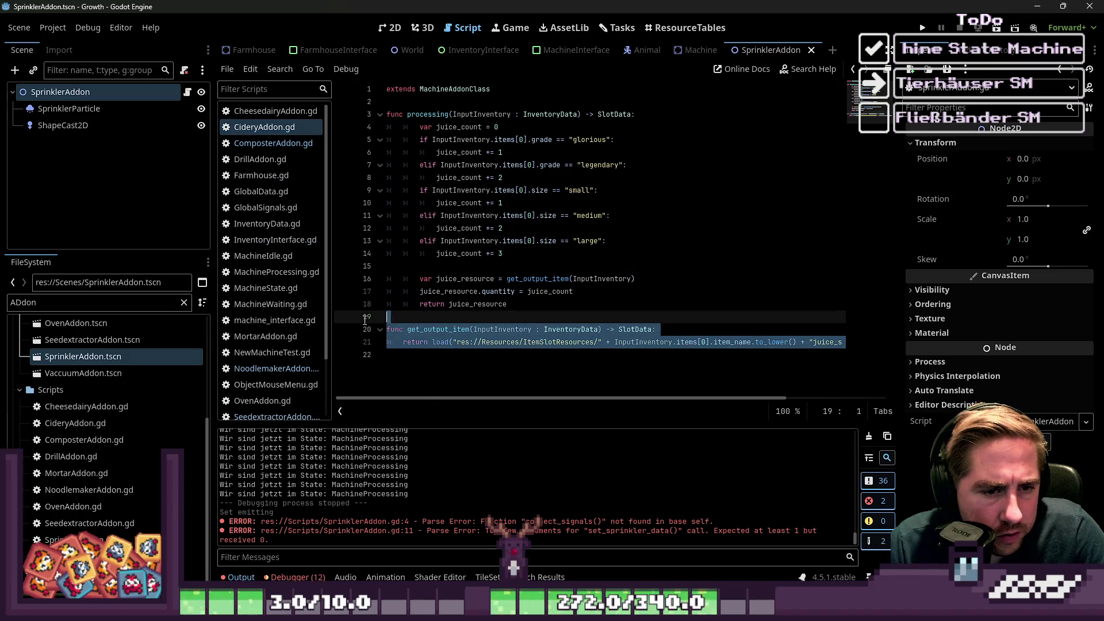
pyautogui.click(424, 319)
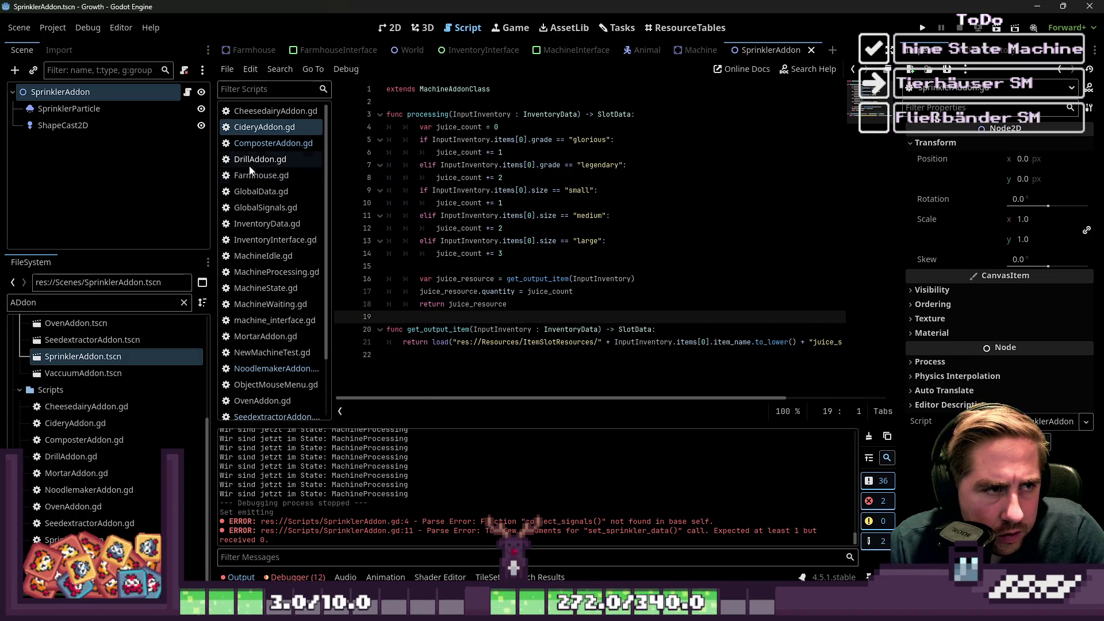
pyautogui.click(276, 150)
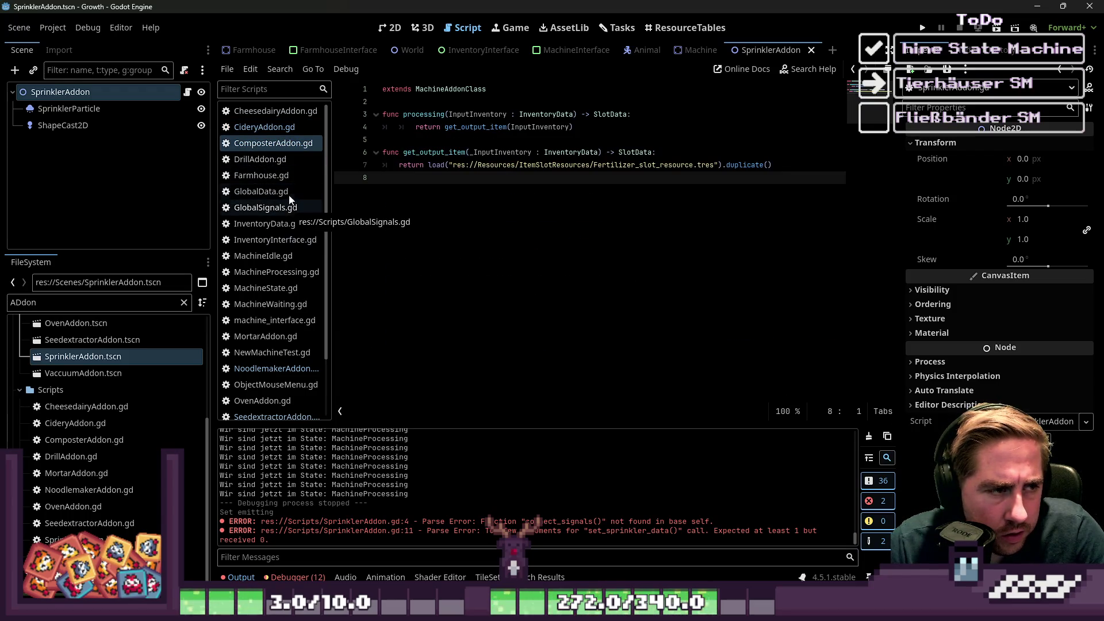
# Look through DrillAddon, MortarAddon, NewMachineTest, NoodlemakerAddon, OvenAddon and SeedextractorAddon, ending on SprinklerAddon.gd.
pyautogui.click(285, 160)
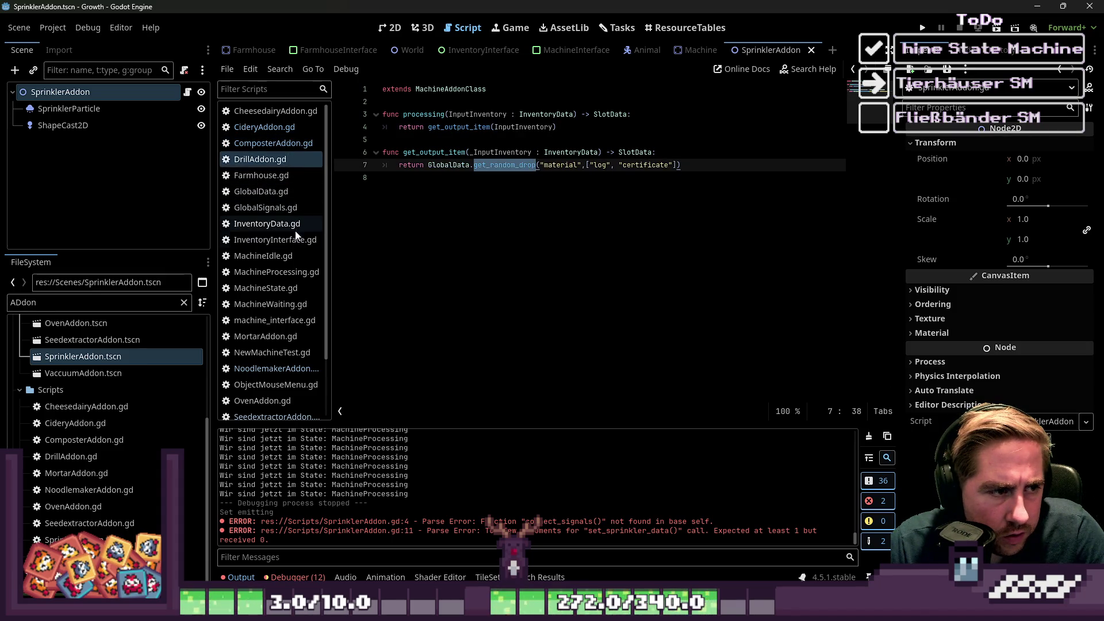
pyautogui.click(295, 339)
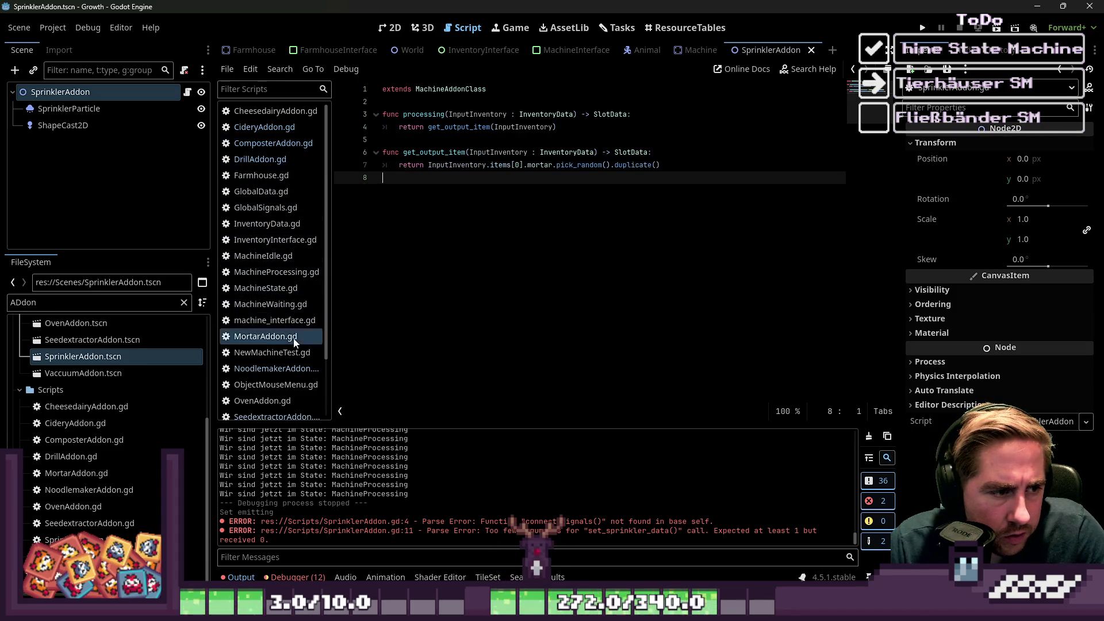
pyautogui.scroll(-2, 295, 342)
pyautogui.click(275, 282)
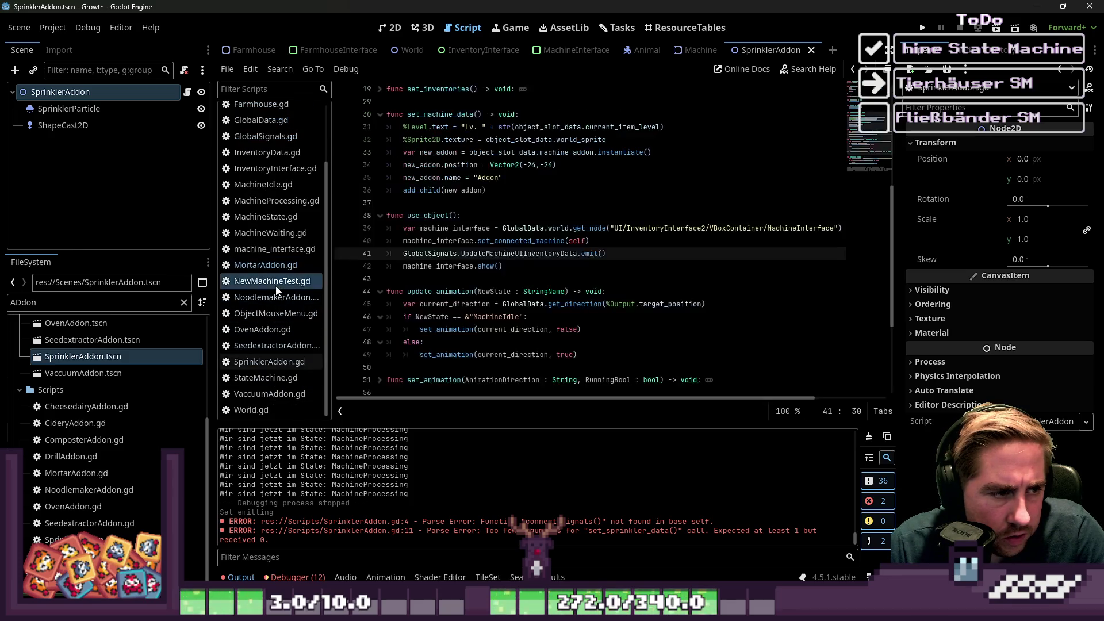
pyautogui.click(273, 299)
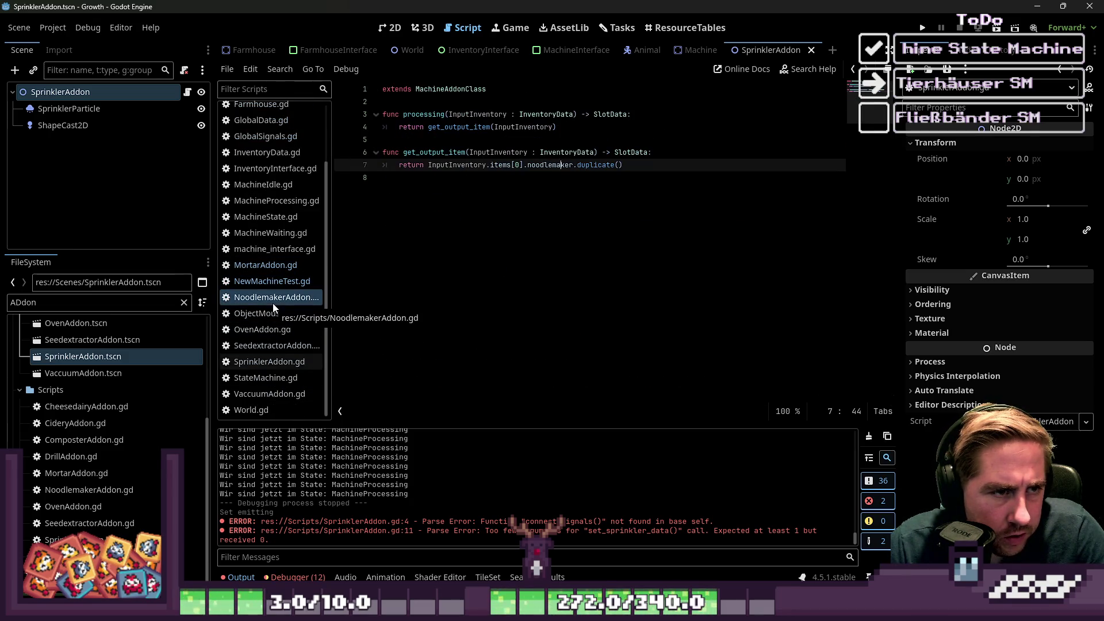
pyautogui.click(278, 332)
pyautogui.write('ove')
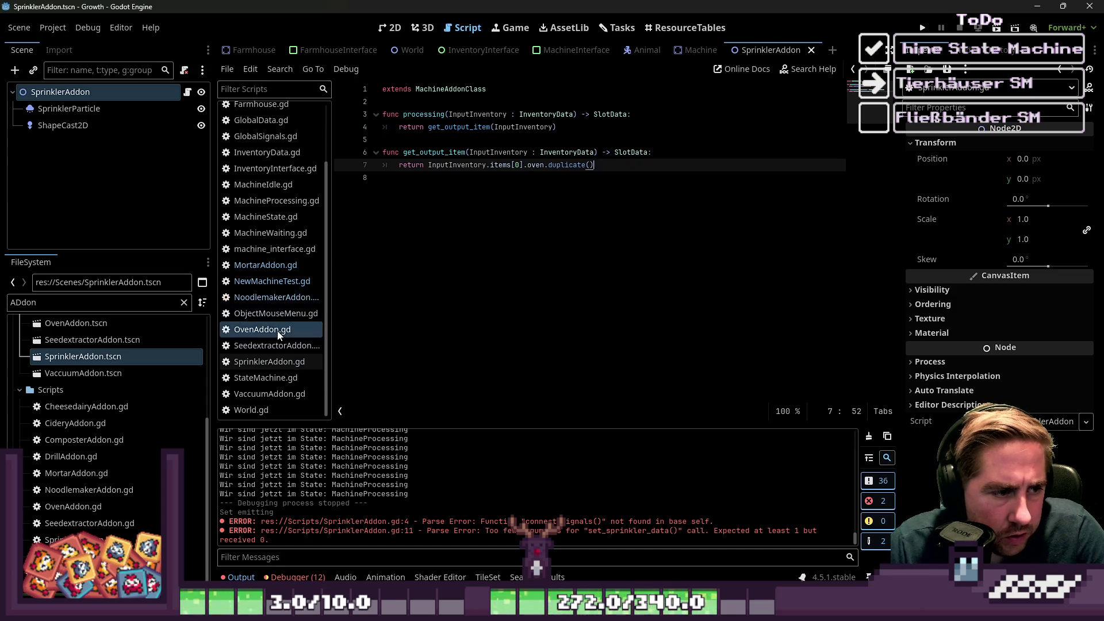
pyautogui.click(279, 345)
pyautogui.click(282, 364)
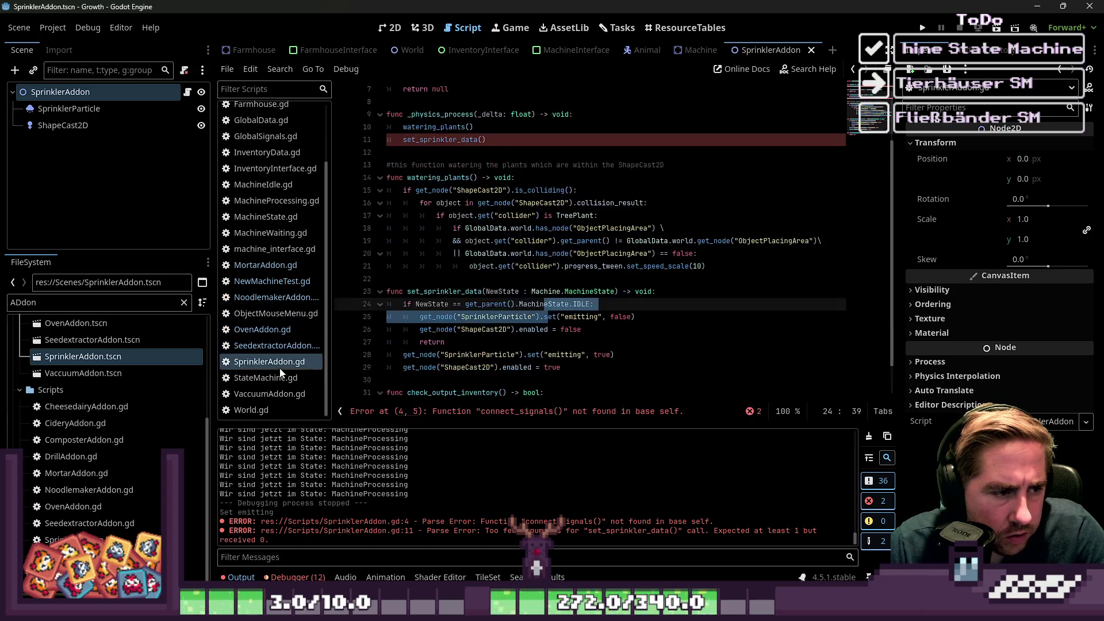
pyautogui.click(295, 382)
pyautogui.click(290, 395)
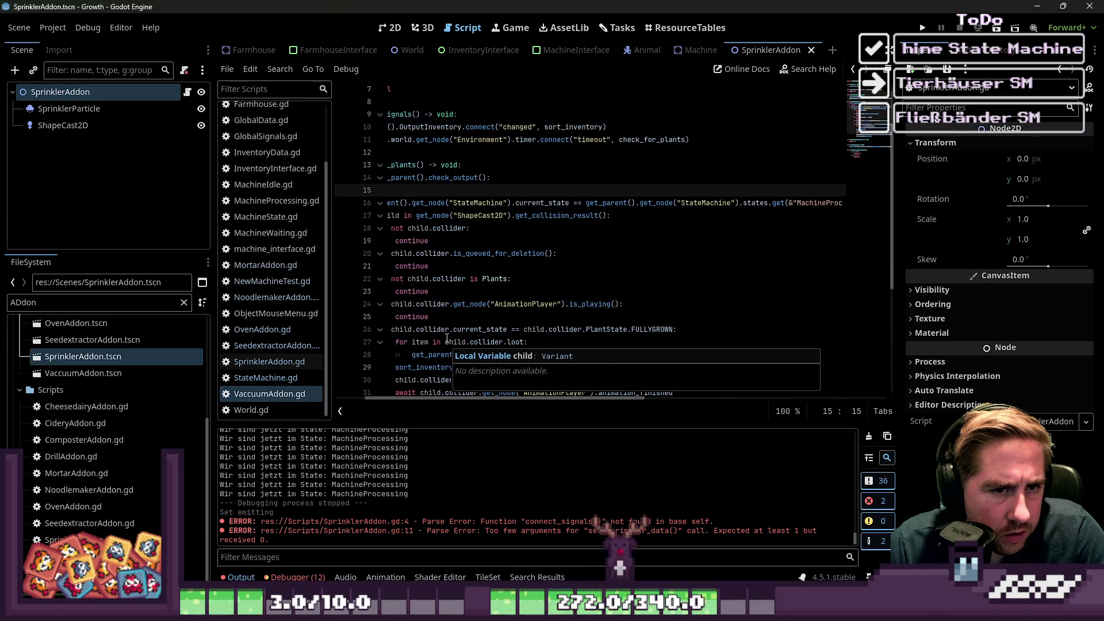
pyautogui.click(289, 379)
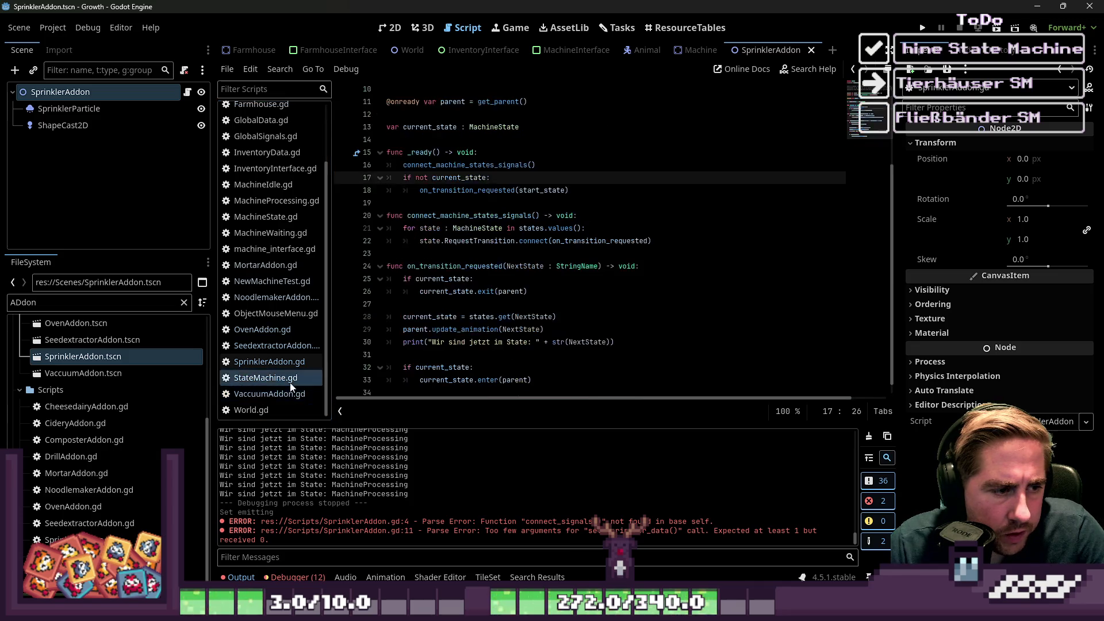
pyautogui.click(286, 396)
pyautogui.click(445, 226)
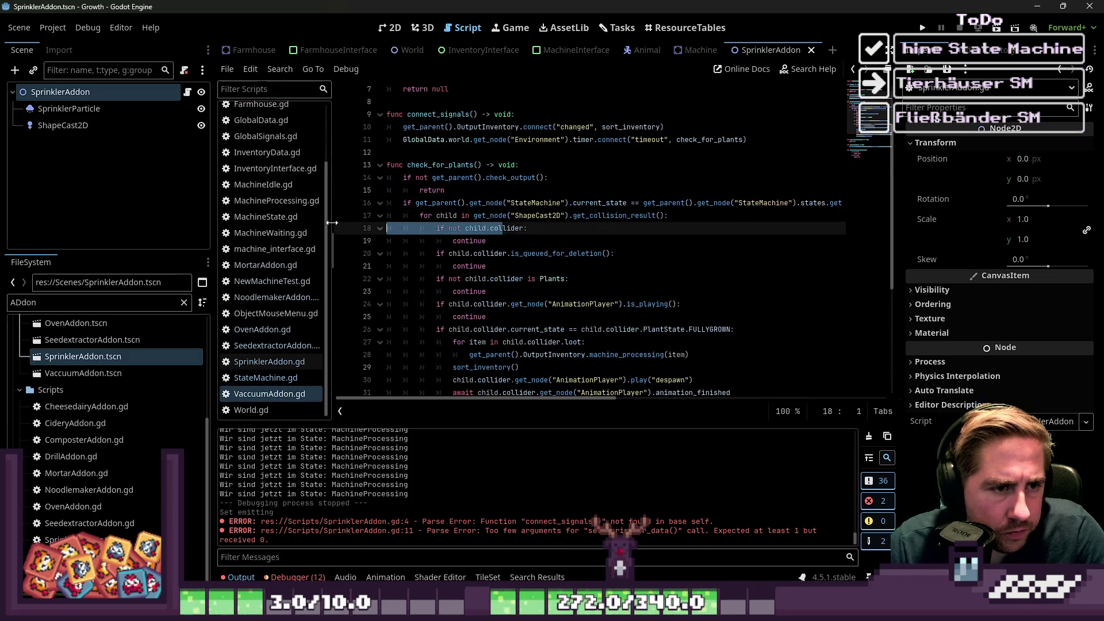
pyautogui.click(424, 216)
pyautogui.moveTo(386, 216); pyautogui.dragTo(673, 221)
pyautogui.click(749, 203)
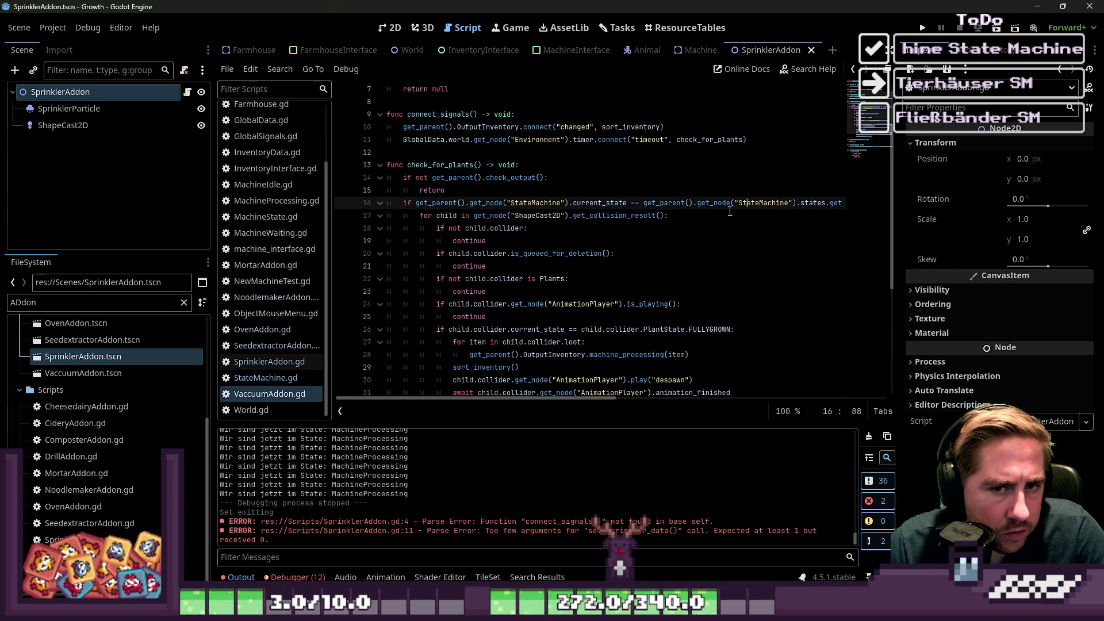
pyautogui.moveTo(406, 400)
pyautogui.mouseDown()
pyautogui.moveTo(497, 400)
pyautogui.moveTo(488, 399)
pyautogui.mouseUp()
pyautogui.moveTo(779, 203)
pyautogui.mouseDown()
pyautogui.moveTo(379, 229)
pyautogui.moveTo(404, 202)
pyautogui.mouseUp()
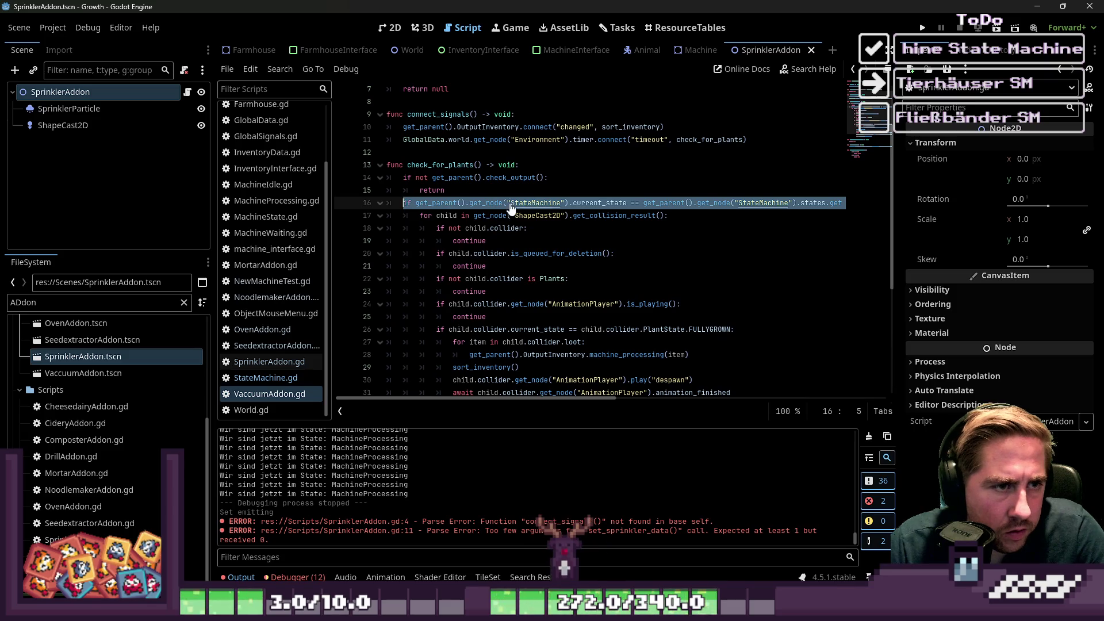
pyautogui.click(438, 165)
pyautogui.doubleClick(438, 165)
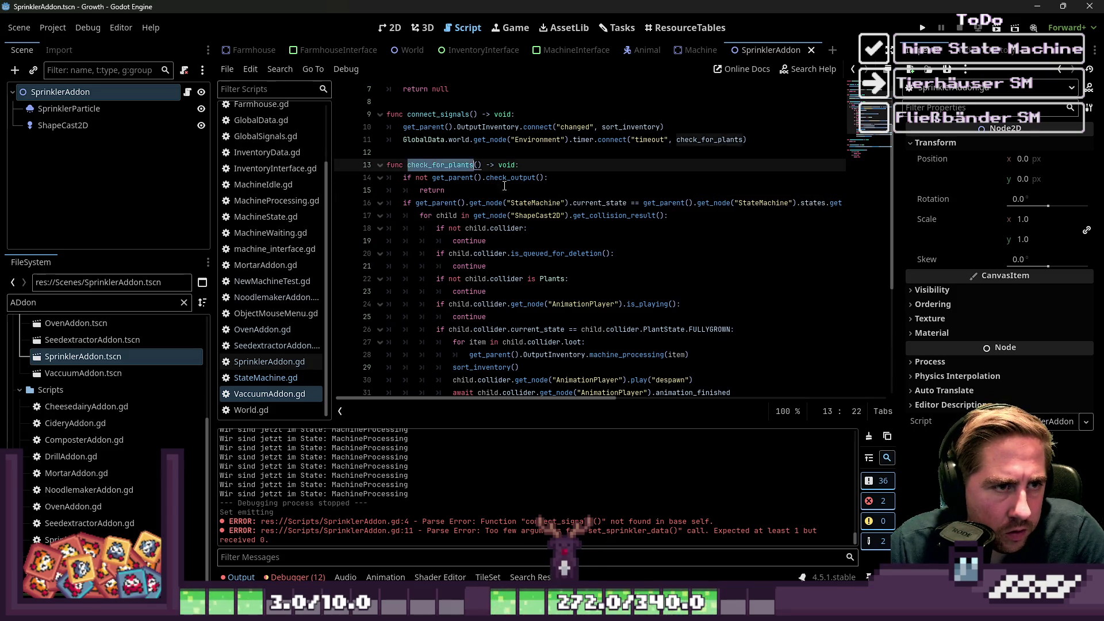
pyautogui.scroll(2, 438, 165)
pyautogui.click(568, 182)
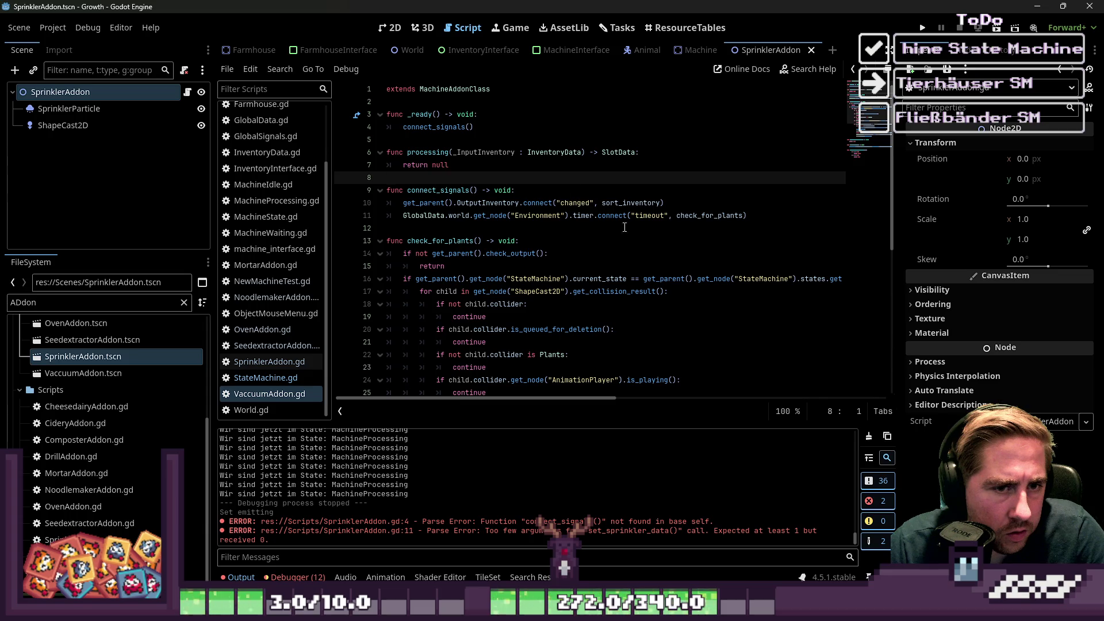
pyautogui.click(689, 216)
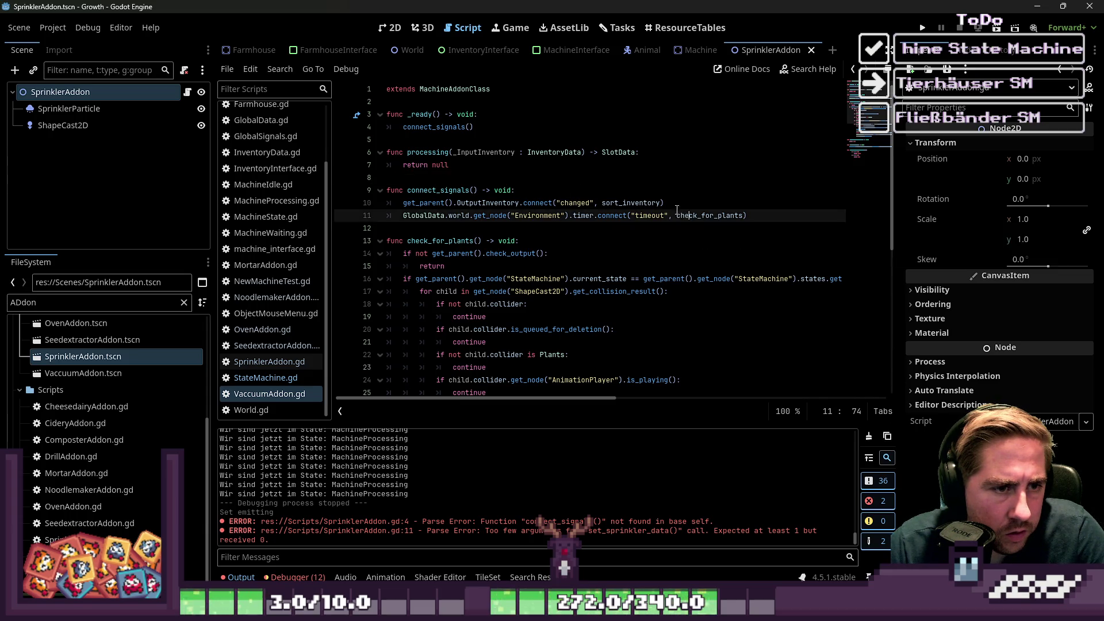
pyautogui.click(676, 198)
pyautogui.click(638, 215)
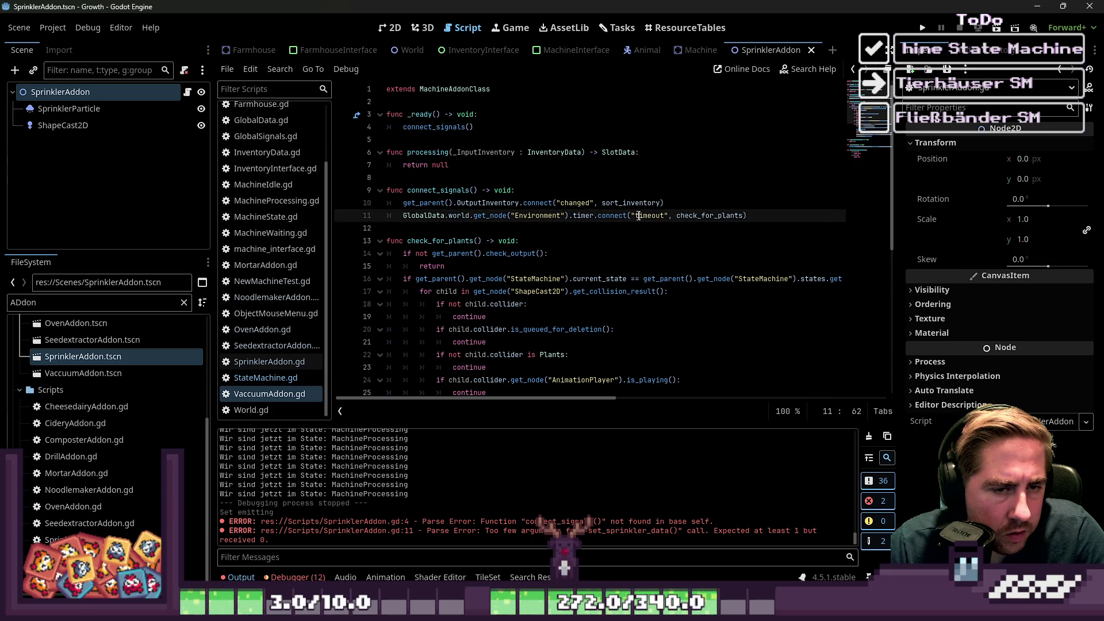
pyautogui.doubleClick(695, 216)
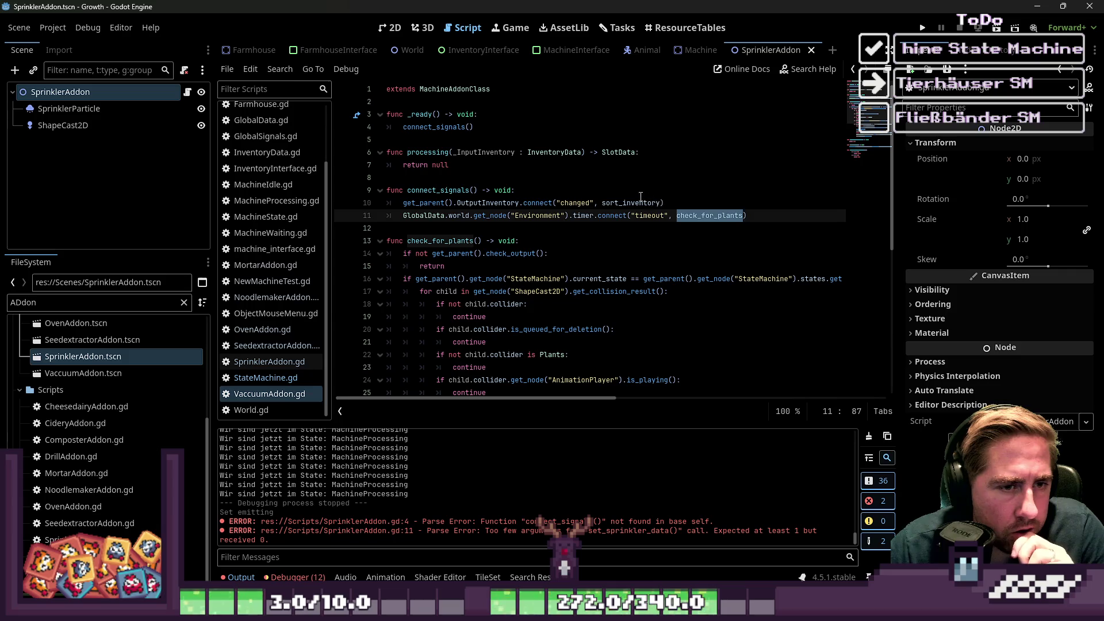
pyautogui.doubleClick(541, 205)
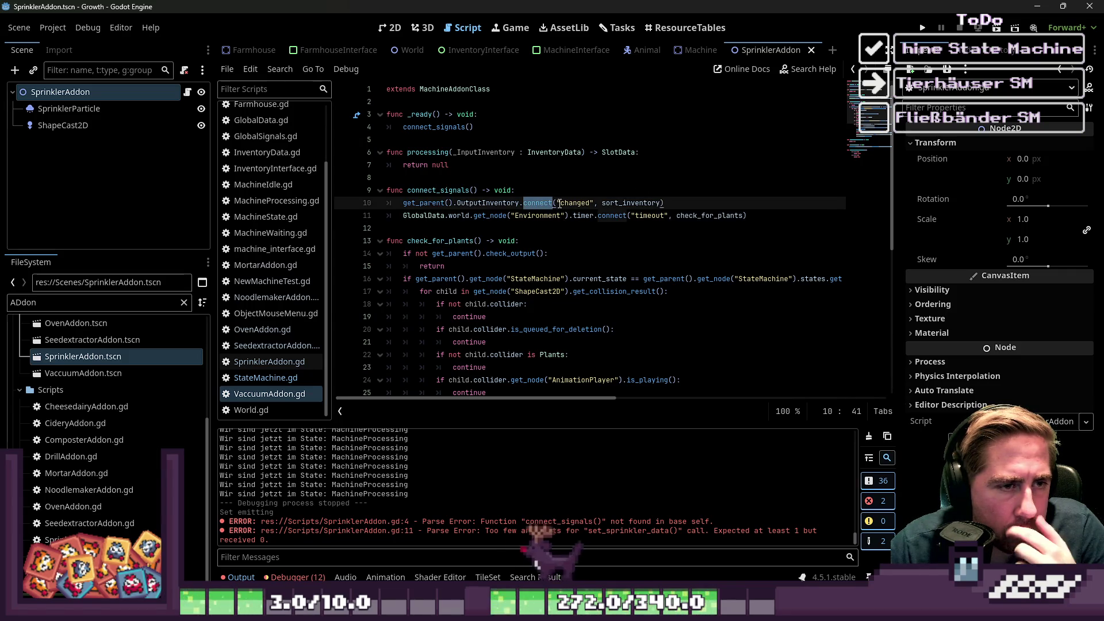
pyautogui.click(438, 166)
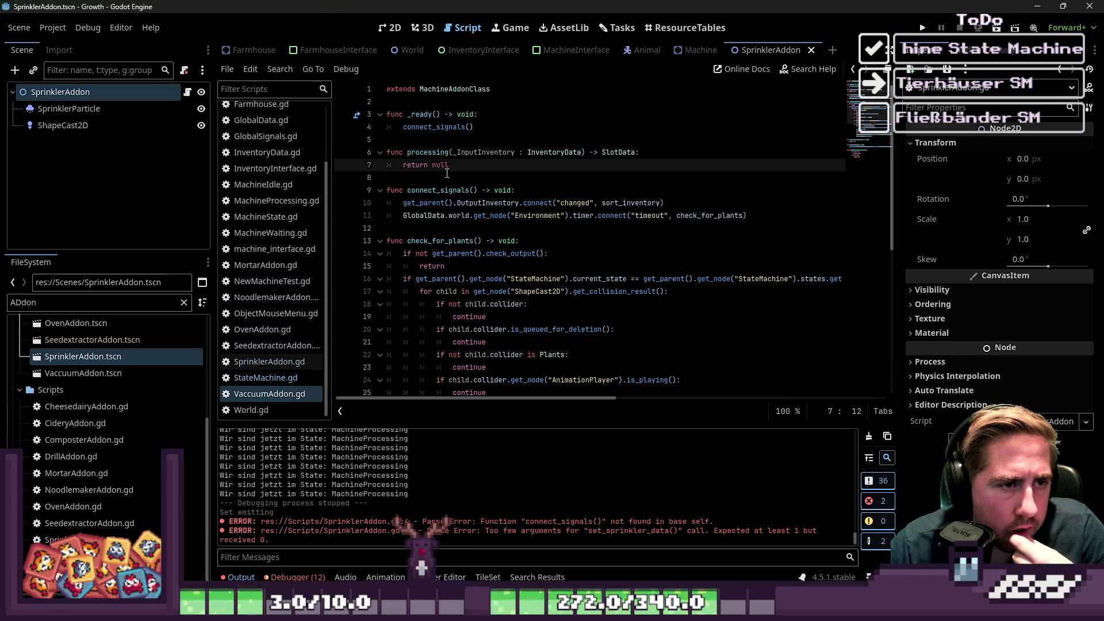
pyautogui.scroll(-7, 447, 174)
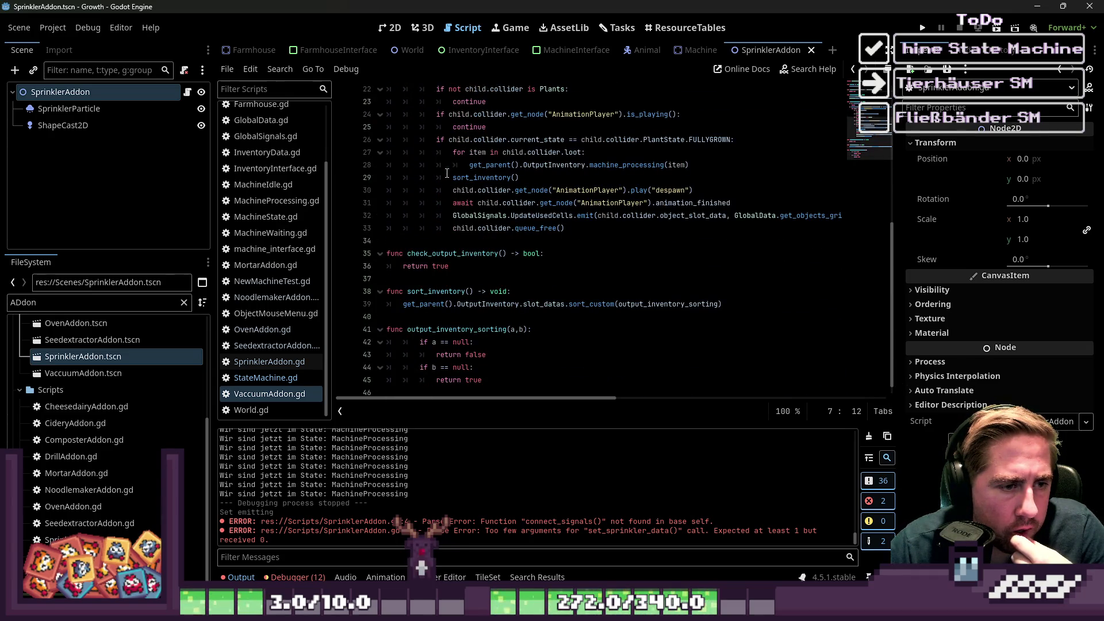
pyautogui.scroll(-1, 447, 173)
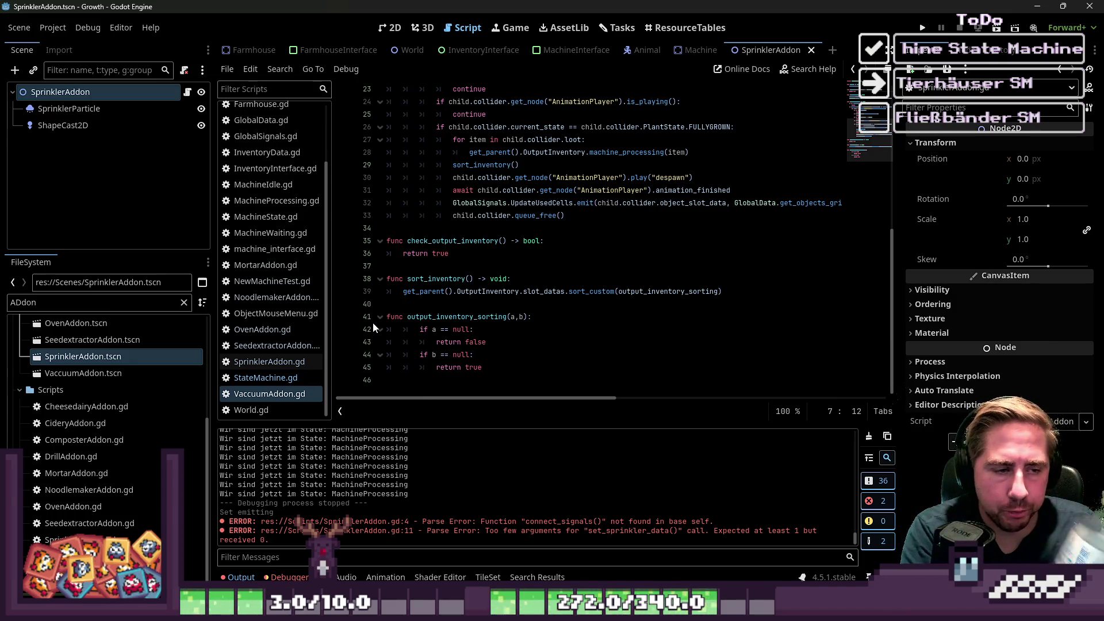
pyautogui.moveTo(449, 254); pyautogui.dragTo(387, 241)
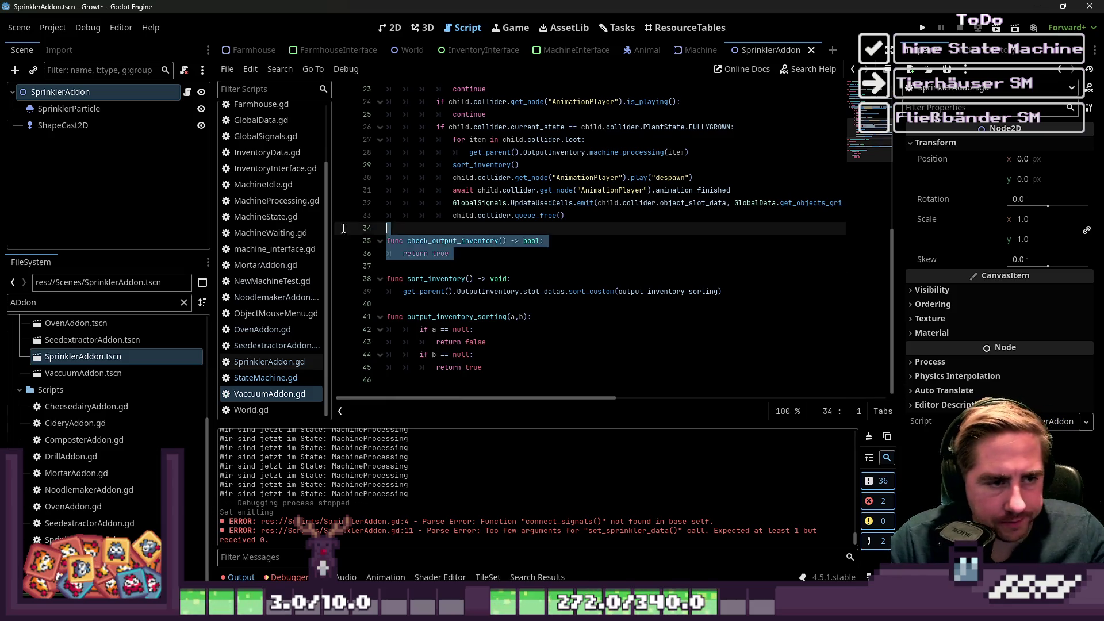
# Delete check_output_inventory from VaccuumAddon.gd, double-check it with undo/redo, and save.
pyautogui.press('BackSpace')
pyautogui.press('BackSpace')
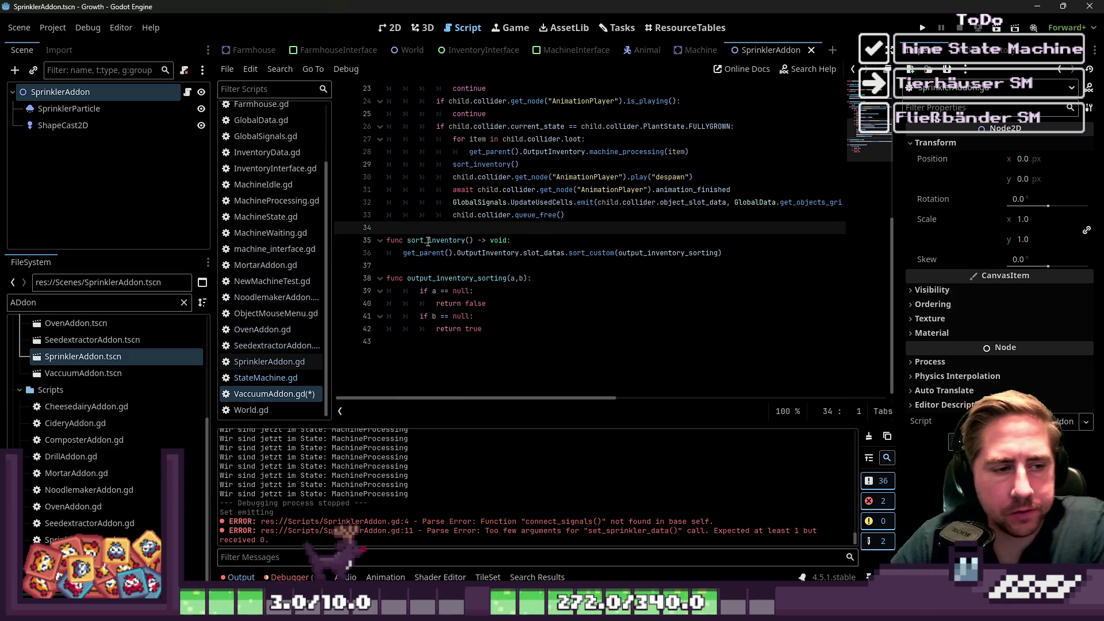
pyautogui.scroll(5, 535, 288)
pyautogui.hotkey('ctrl', 'z')
pyautogui.hotkey('ctrl', 'z')
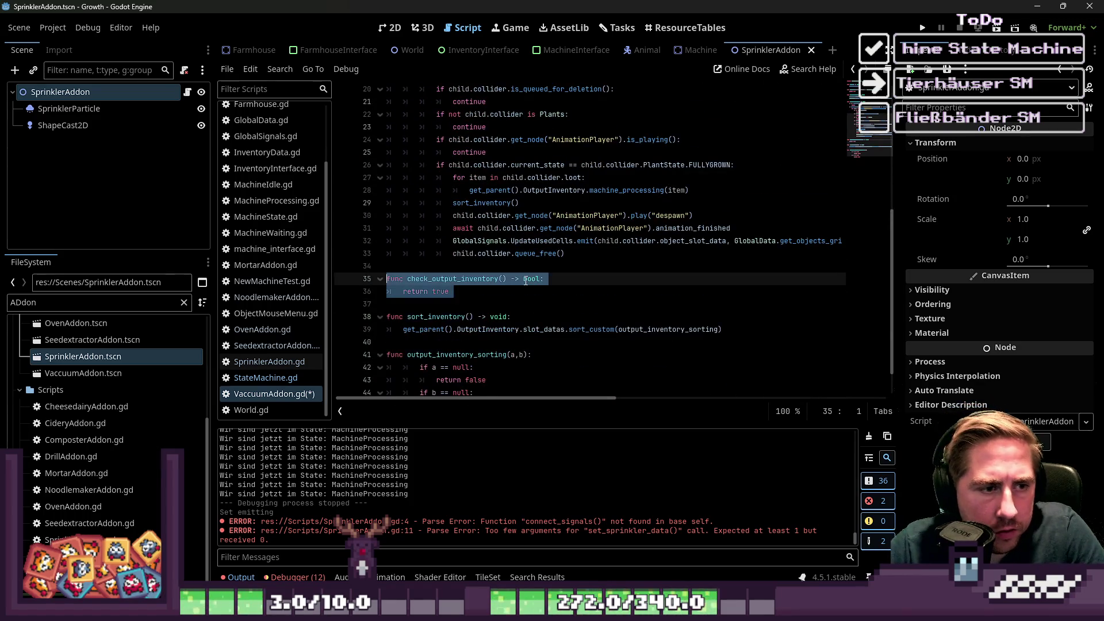
pyautogui.hotkey('ctrl', 'shift', 'z')
pyautogui.hotkey('ctrl', 'shift', 'z')
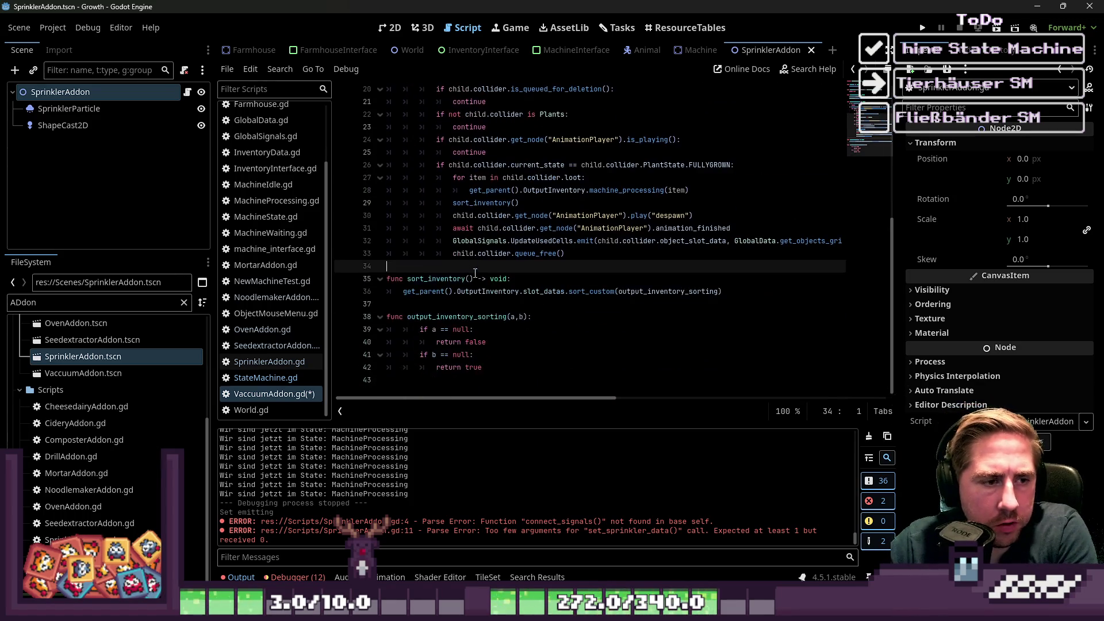
pyautogui.hotkey('ctrl', 's')
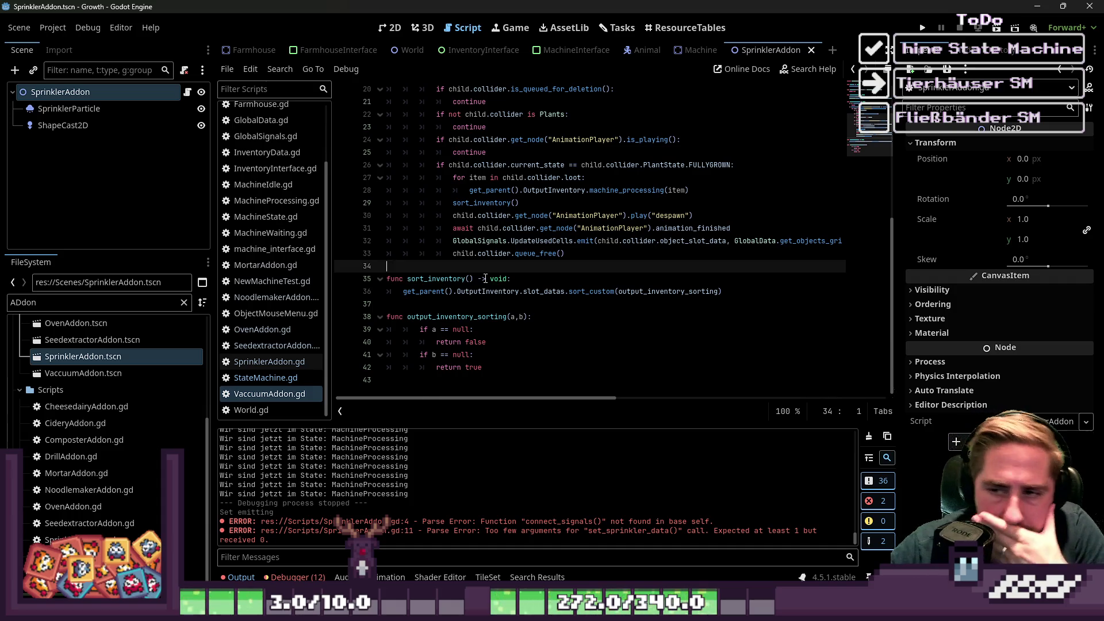
# Undo a stray trailing blank line, then view watering_plants in SprinklerAddon.gd.
pyautogui.click(505, 378)
pyautogui.press('Return')
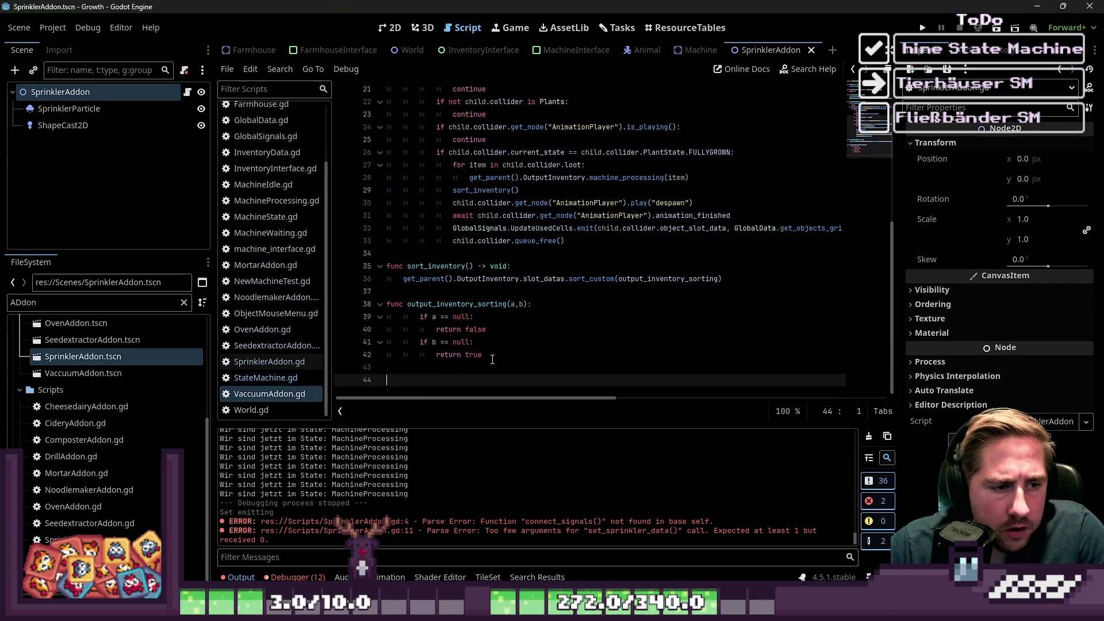
pyautogui.hotkey('ctrl', 'z')
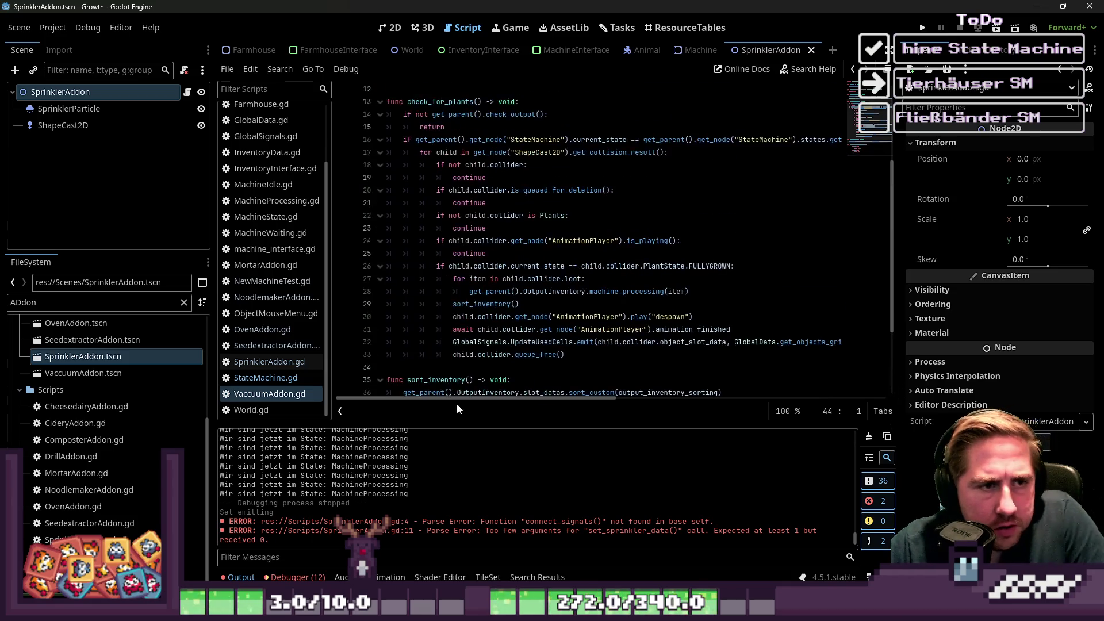
pyautogui.click(261, 361)
pyautogui.click(506, 216)
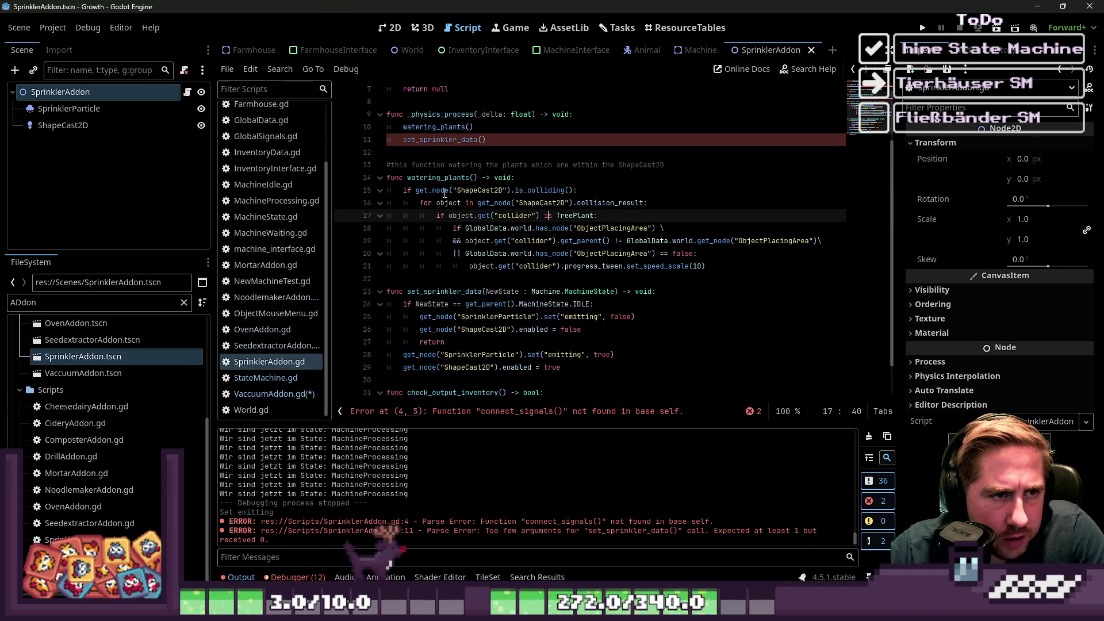
# Remove the NewState parameter from set_sprinkler_data.
pyautogui.click(477, 142)
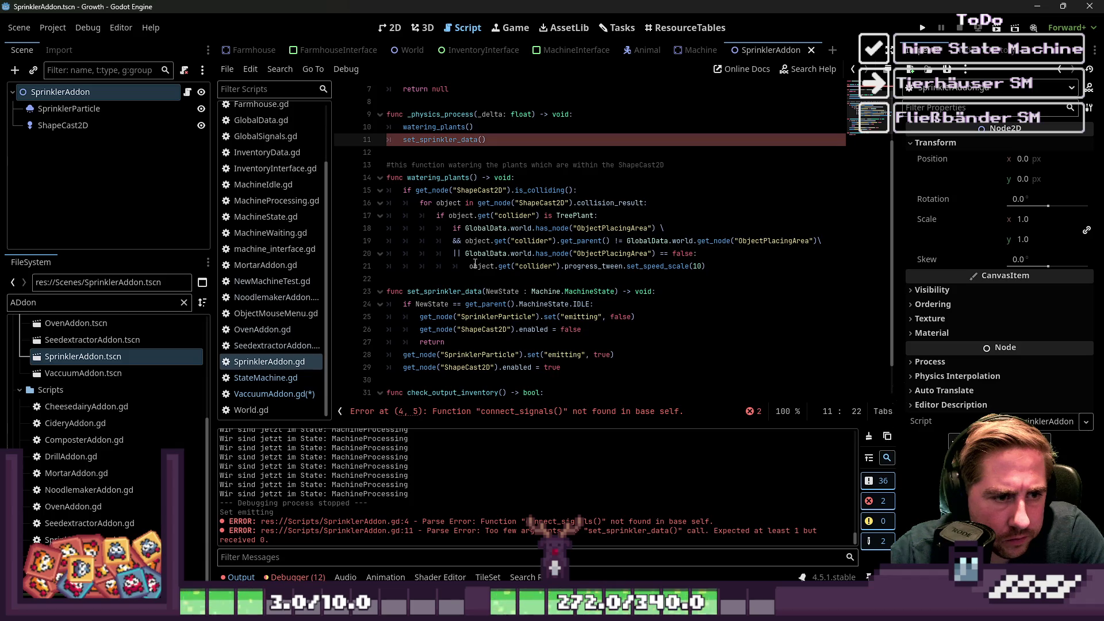
pyautogui.click(507, 291)
pyautogui.moveTo(487, 292); pyautogui.dragTo(616, 292)
pyautogui.press('BackSpace')
# Replace the old IDLE condition with the pasted StateMachine current_state check, removing the duplicate if.
pyautogui.press('Down')
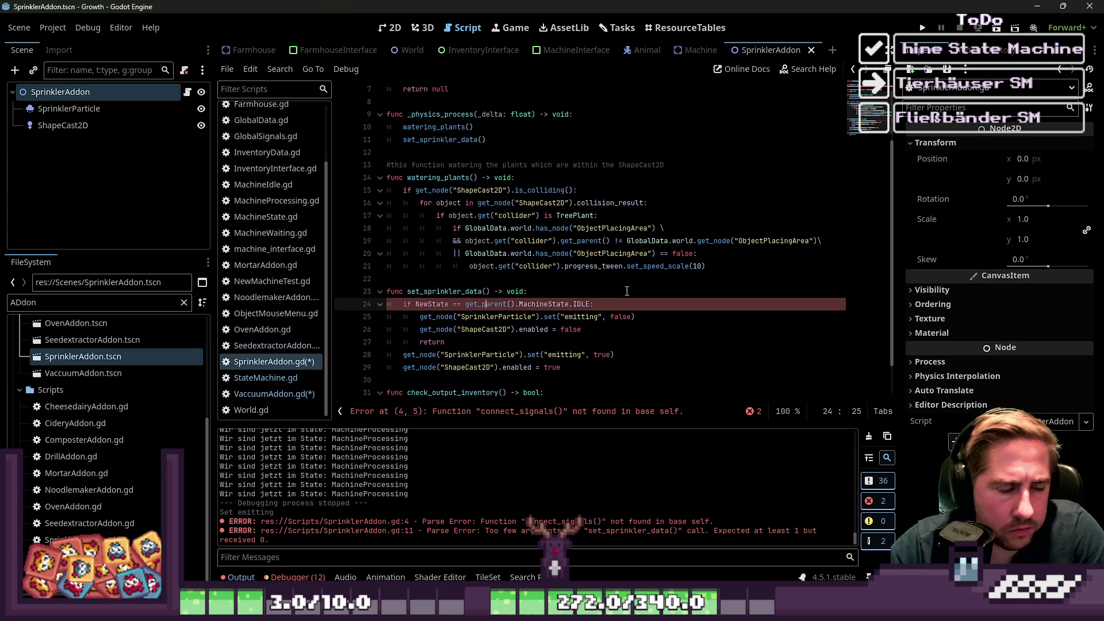
pyautogui.hotkey('ctrl', 'shift', 'Right')
pyautogui.hotkey('ctrl', 'shift', 'Right')
pyautogui.hotkey('ctrl', 'shift', 'Right')
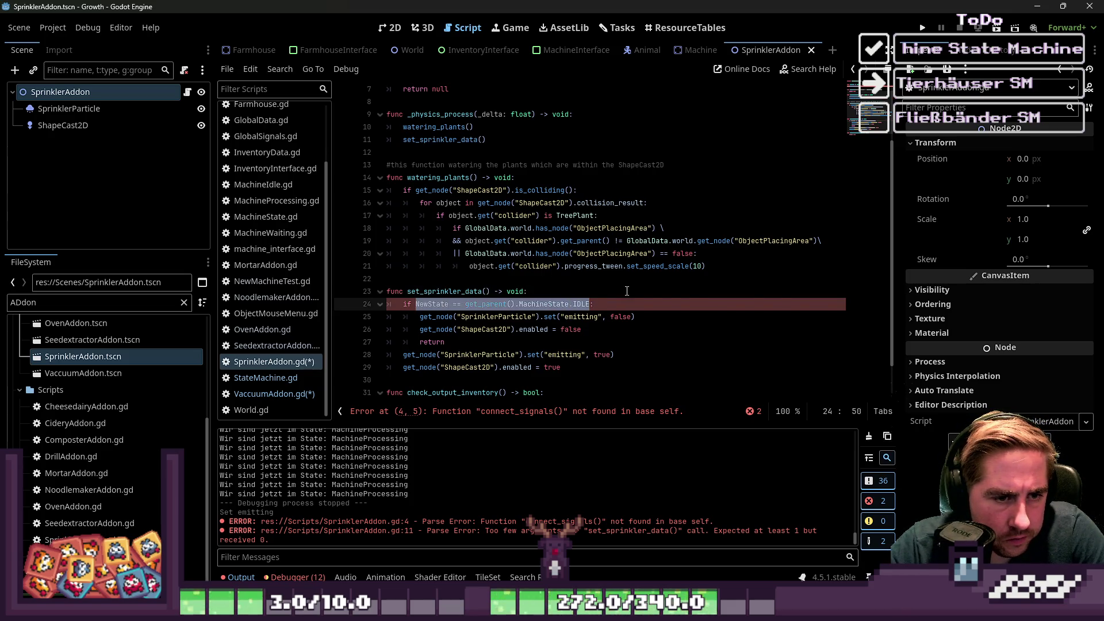
pyautogui.write('if get_parent().get_node("StateMachine").current_state == get_parent().get_node("StateMachine").states.get(&"MachineProcessing"):')
pyautogui.press('Home')
pyautogui.press('Right')
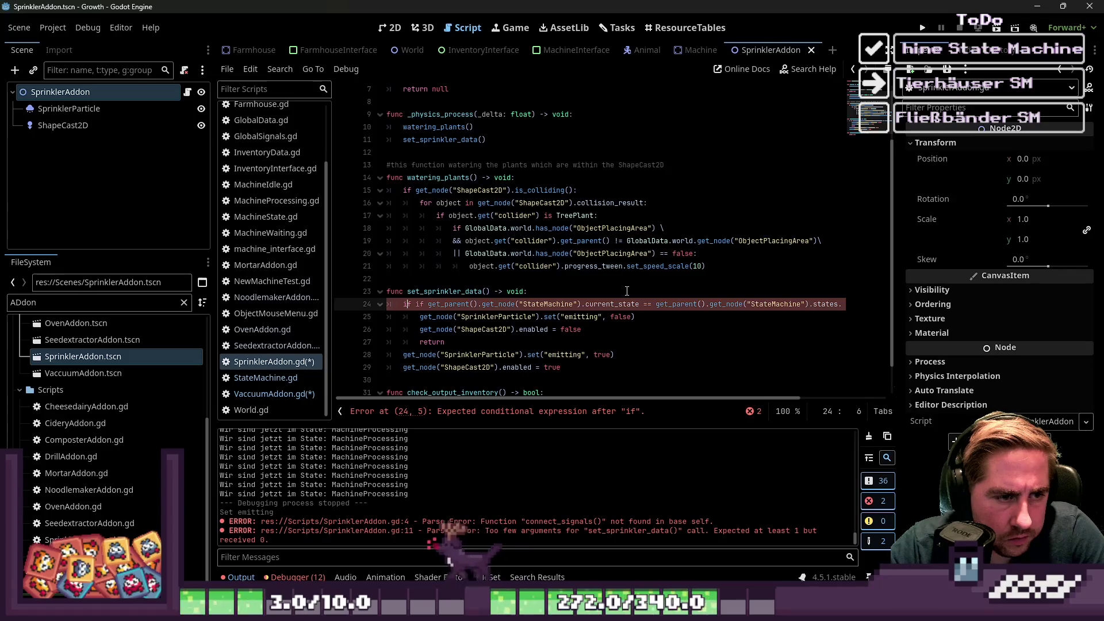
pyautogui.press('Right')
pyautogui.press('Delete')
pyautogui.press('Delete')
pyautogui.press('Delete')
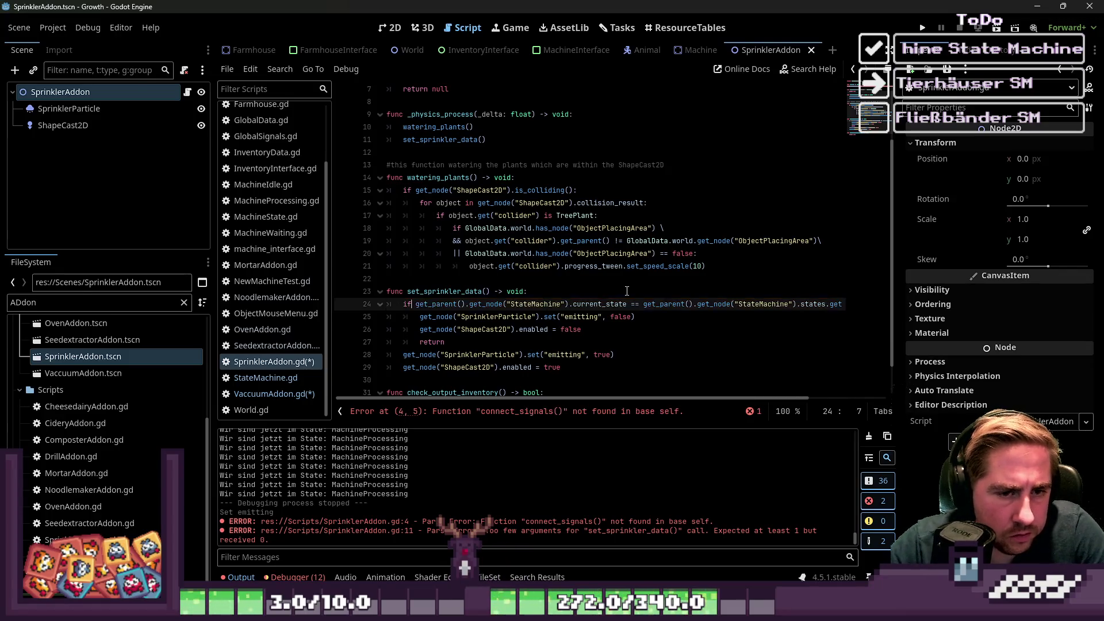
pyautogui.press('Down')
pyautogui.press('Home')
pyautogui.press('Down')
pyautogui.press('Down')
pyautogui.press('Down')
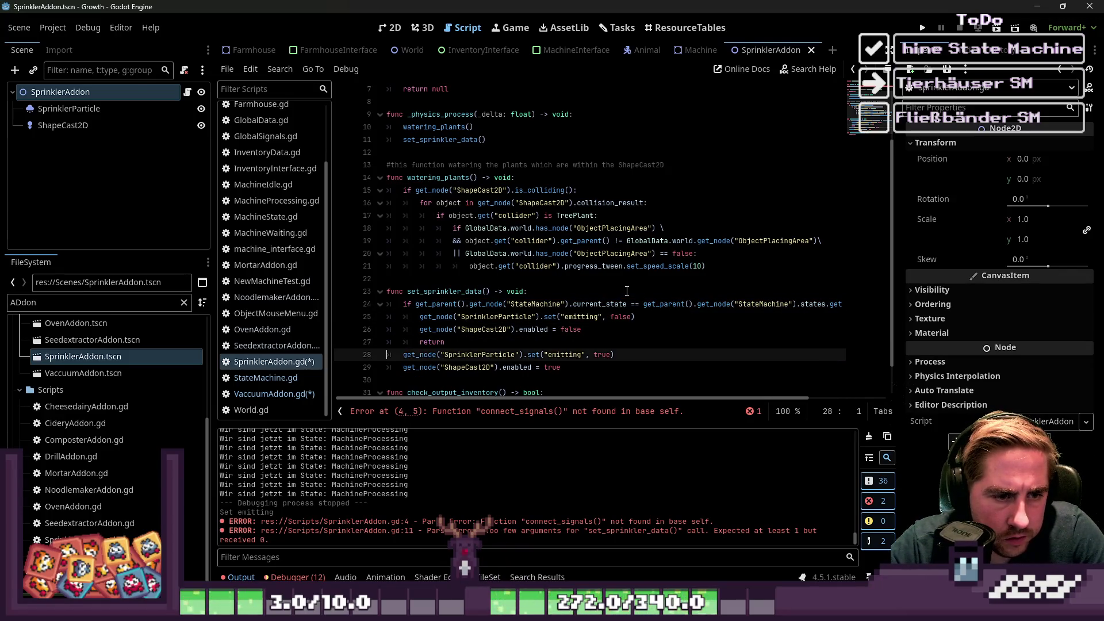
# Run the game and inspect the resulting connect_signals() parser error on line 4.
pyautogui.press('F5')
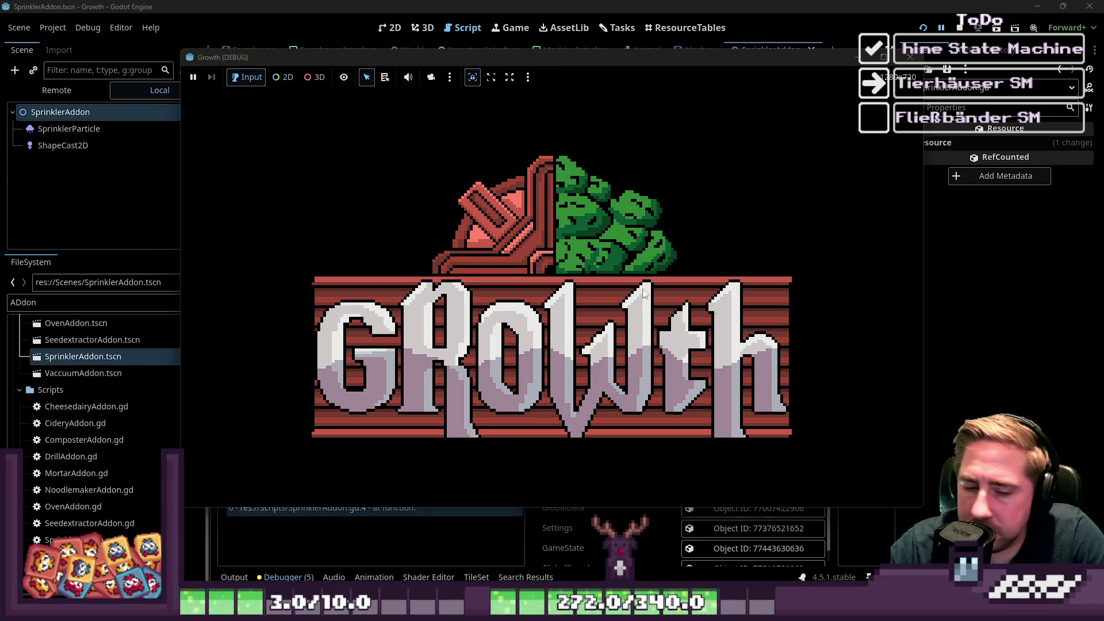
pyautogui.click(395, 5)
pyautogui.click(470, 282)
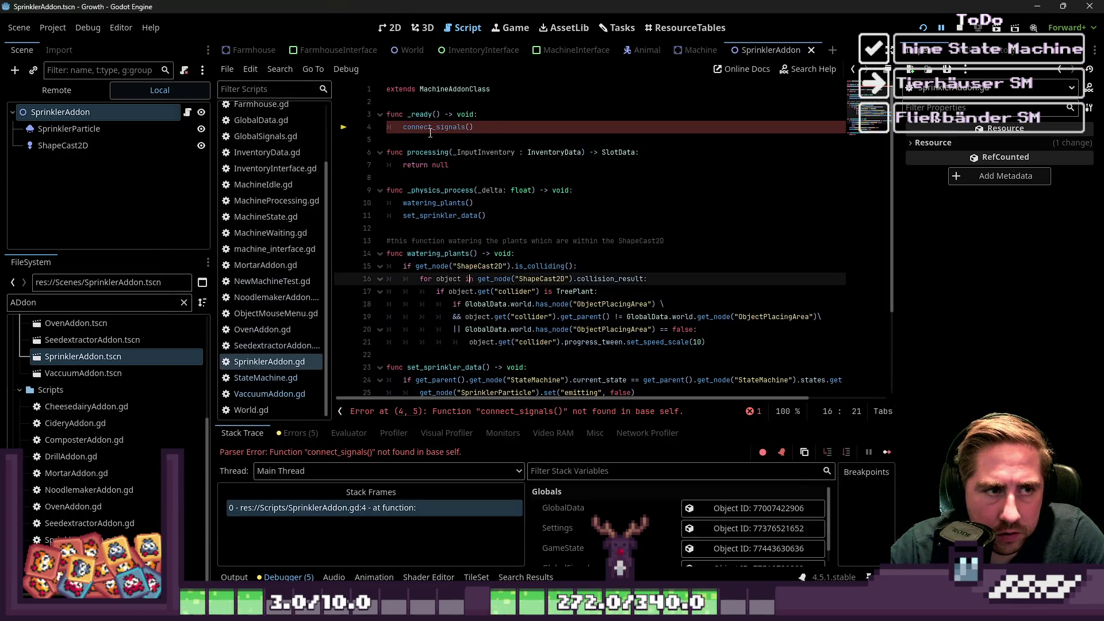
pyautogui.hotkey('ctrl', 'z')
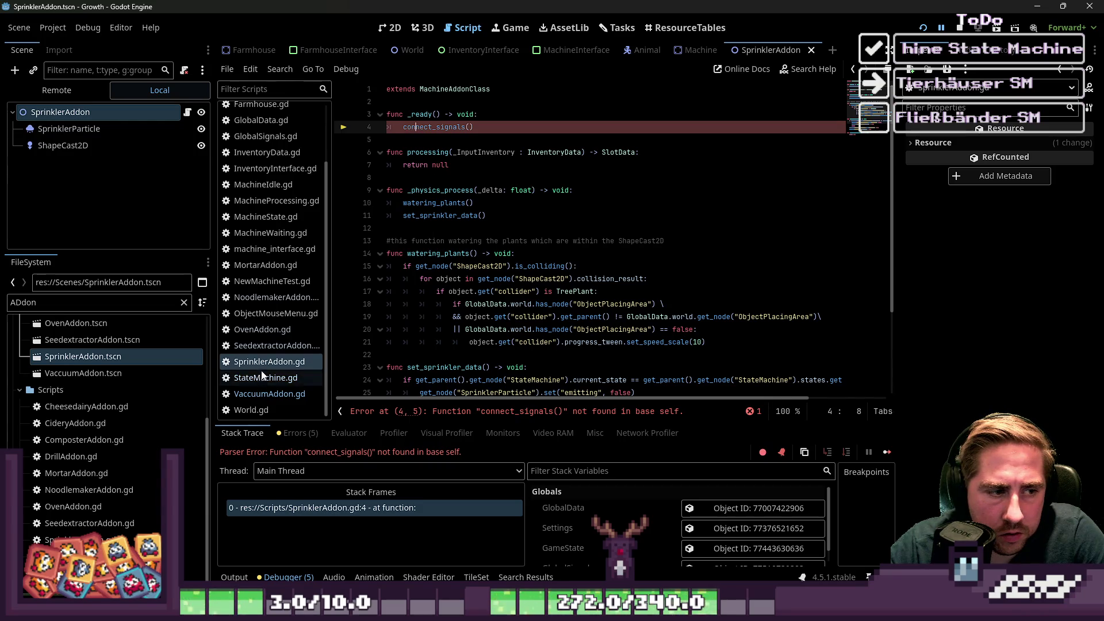
# Delete the _ready function and its connect_signals() call from SprinklerAddon.gd.
pyautogui.click(253, 346)
pyautogui.click(288, 361)
pyautogui.scroll(-3, 423, 230)
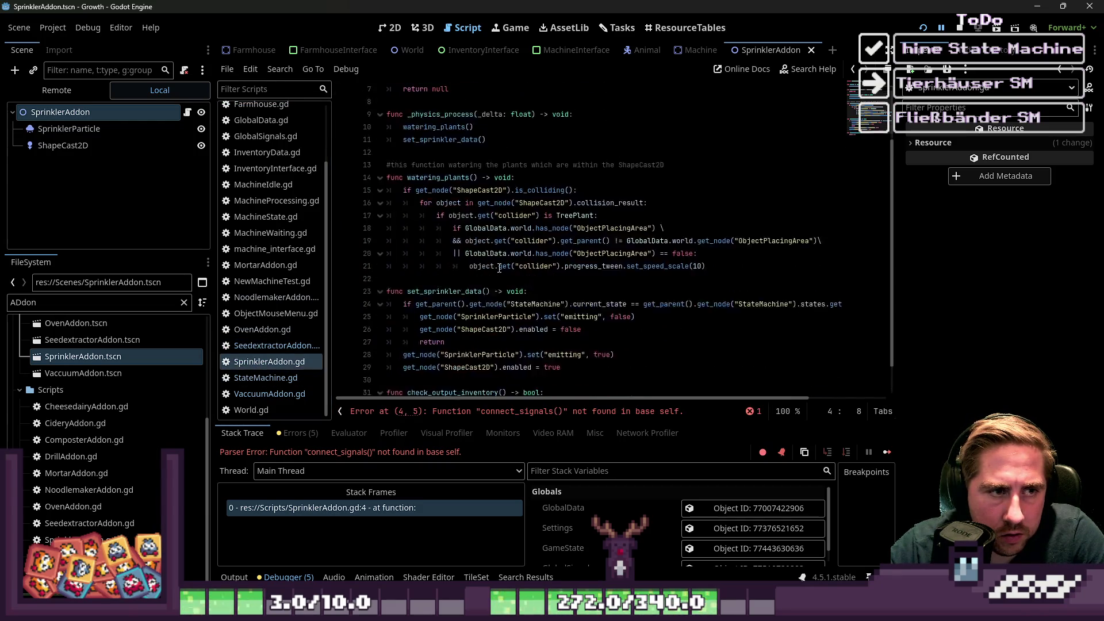
pyautogui.scroll(5, 423, 172)
pyautogui.moveTo(423, 137); pyautogui.dragTo(343, 115)
pyautogui.press('BackSpace')
pyautogui.press('BackSpace')
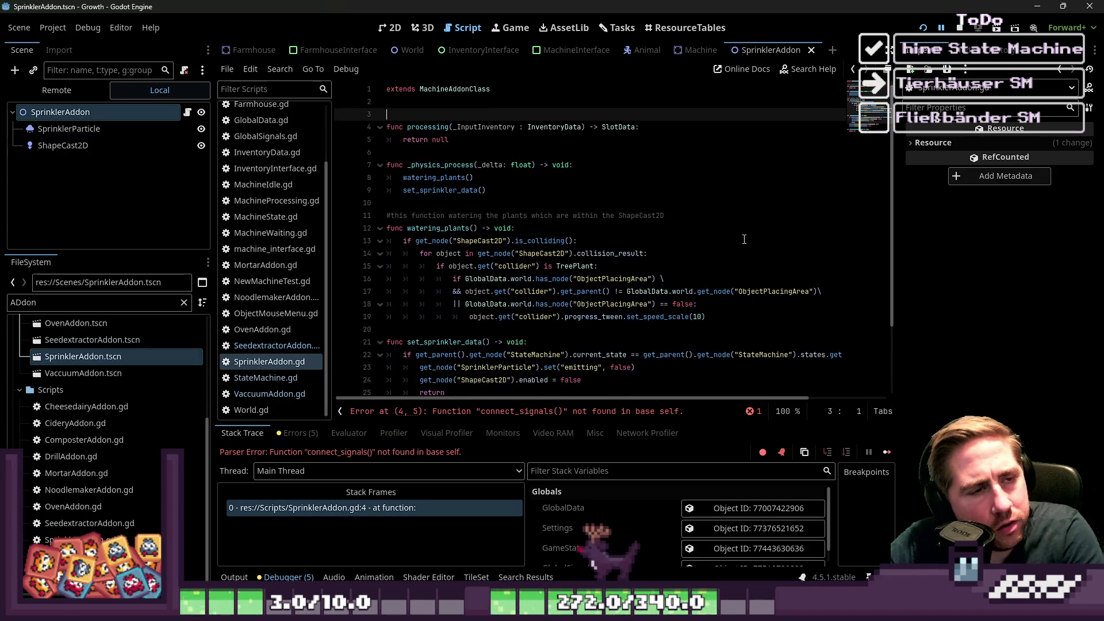
# Save the script, dismiss the file-write error, and stop the running game.
pyautogui.scroll(-2, 597, 205)
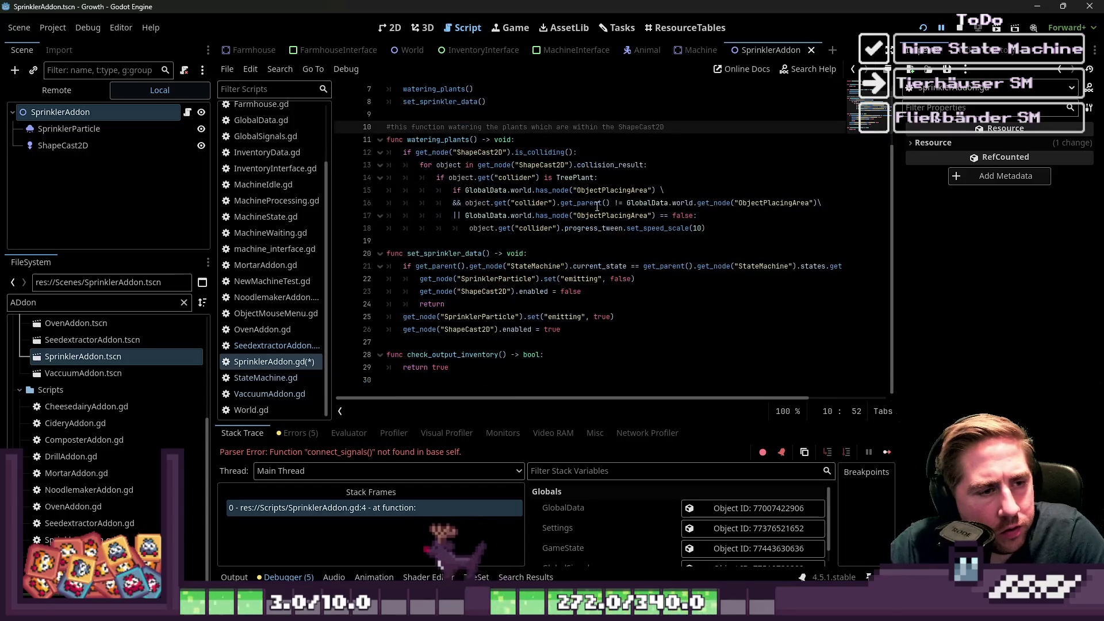
pyautogui.hotkey('ctrl', 's')
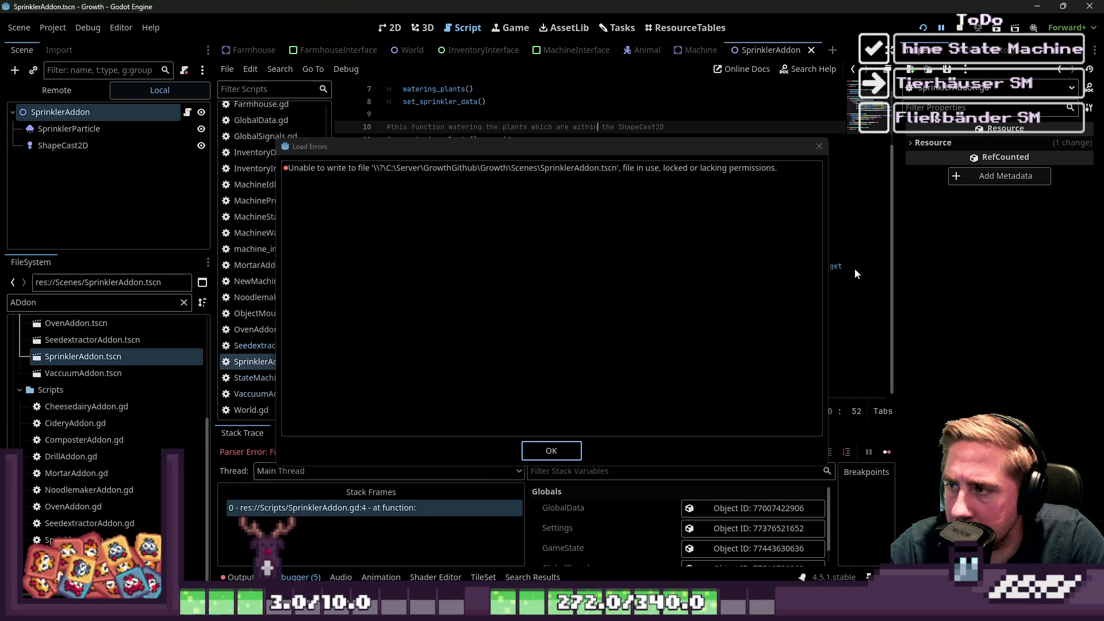
pyautogui.click(542, 451)
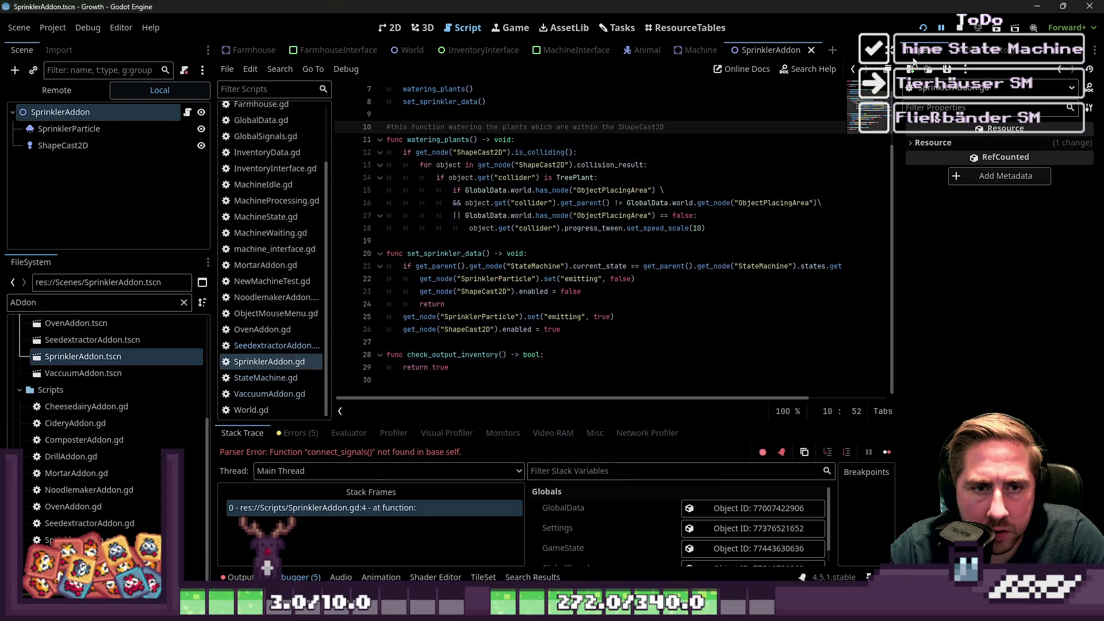
pyautogui.click(961, 28)
# Start a new game as 'csa' and click an inventory slot to trigger the line 65 crash.
pyautogui.click(923, 28)
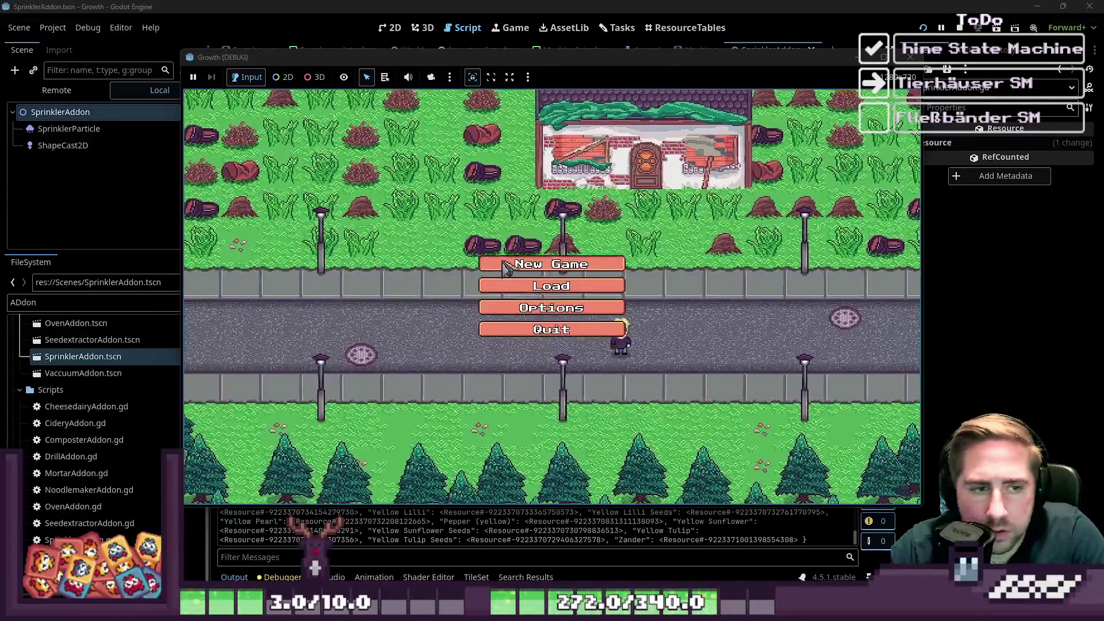
pyautogui.click(535, 264)
pyautogui.write('csa')
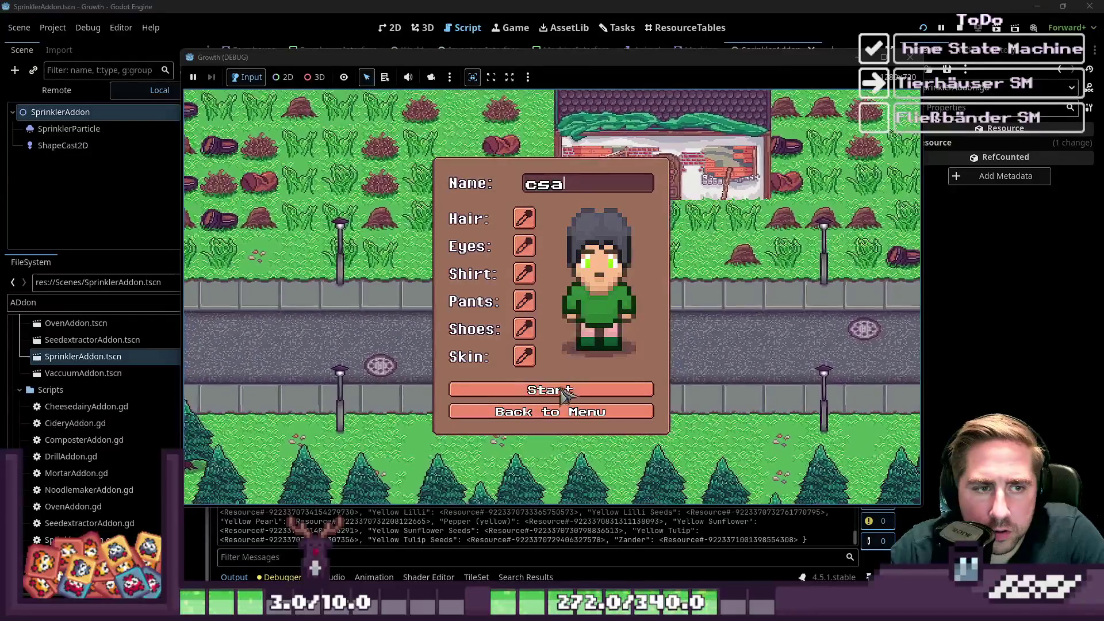
pyautogui.click(581, 391)
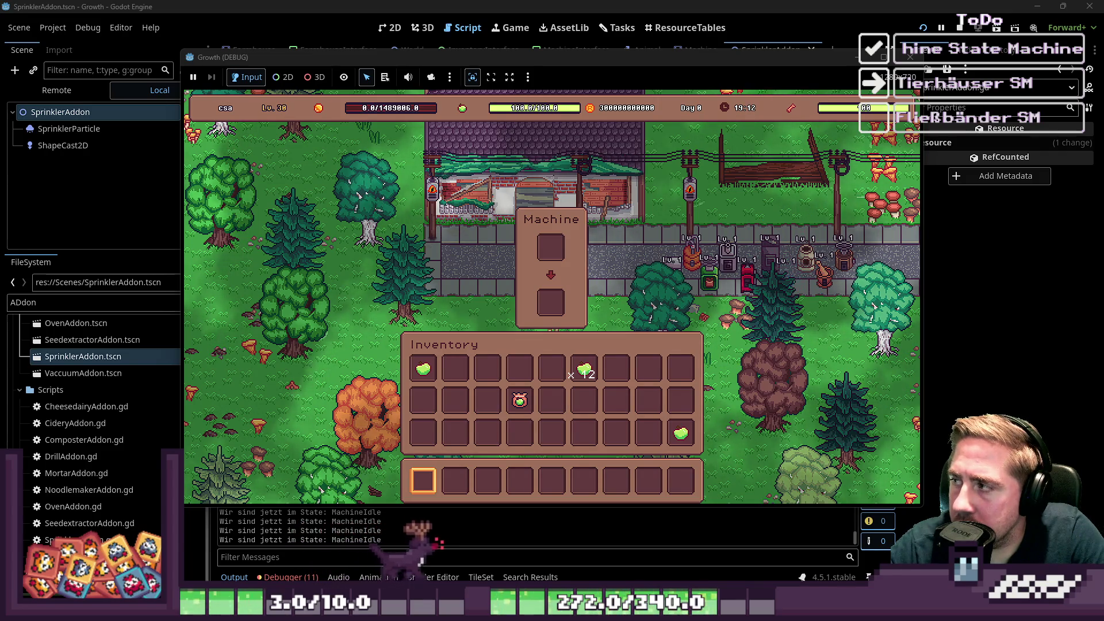
pyautogui.click(550, 246)
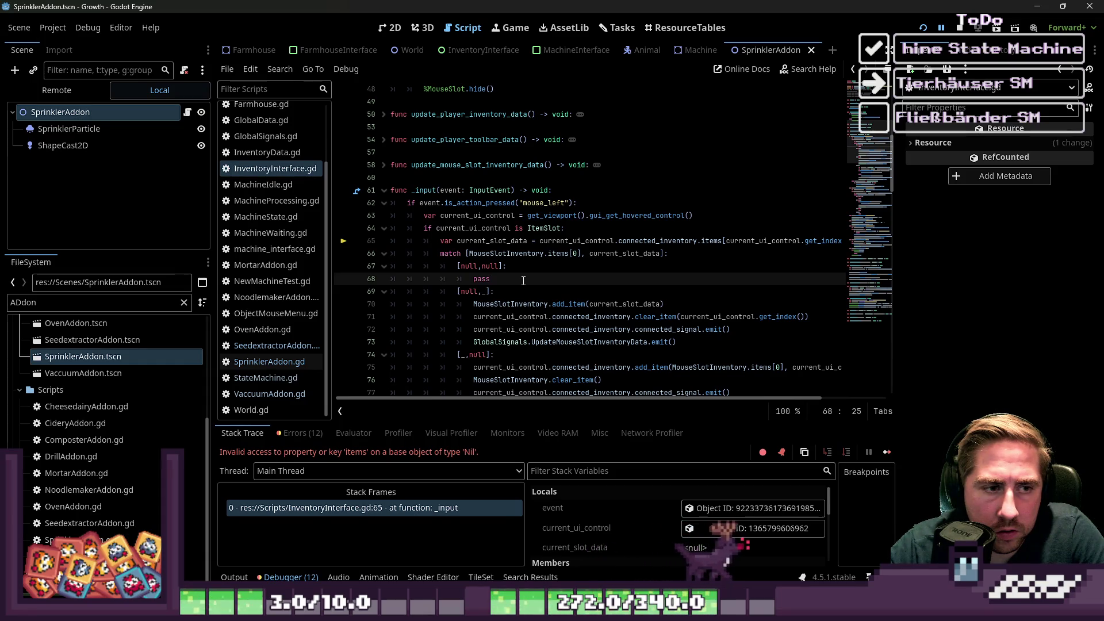
# Relaunch the game and start a new game with a character named 'csd'.
pyautogui.click(925, 30)
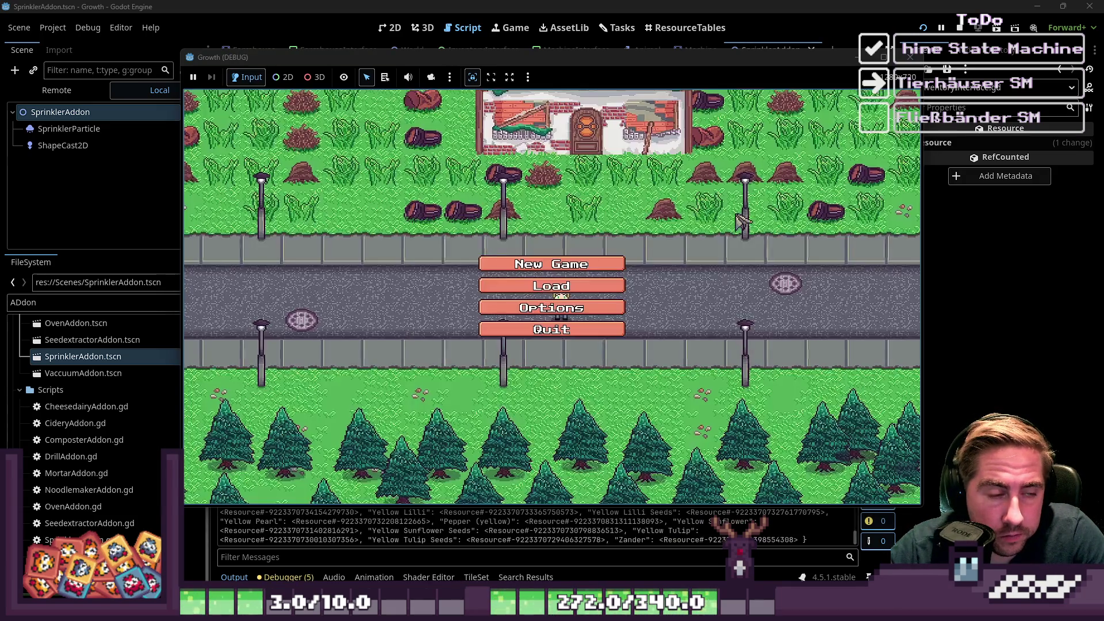
pyautogui.click(578, 286)
pyautogui.write('csd')
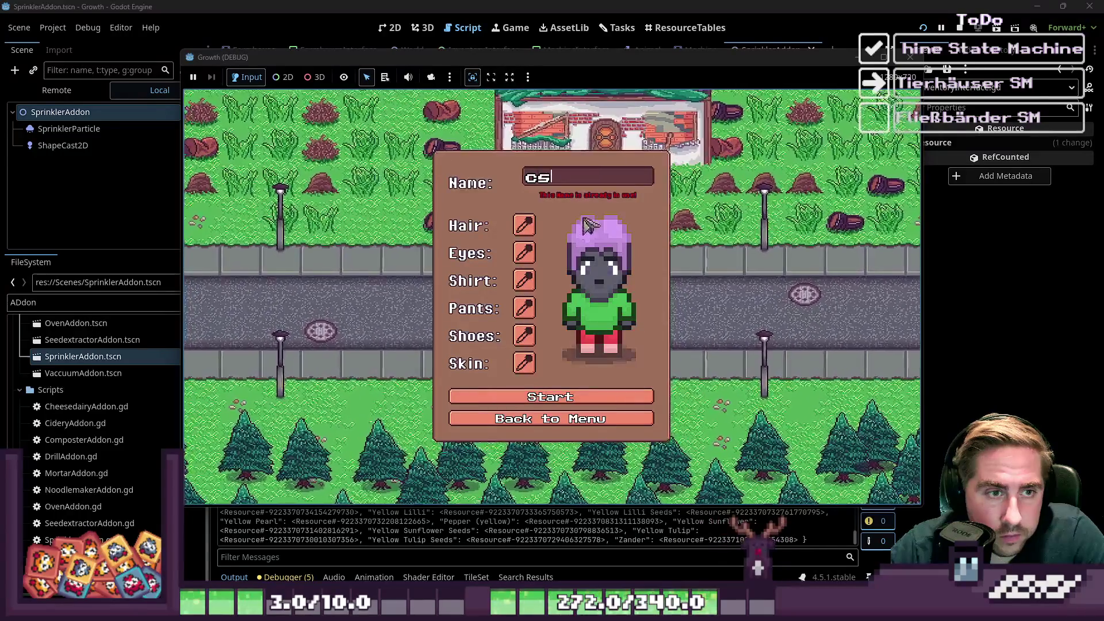
pyautogui.click(598, 397)
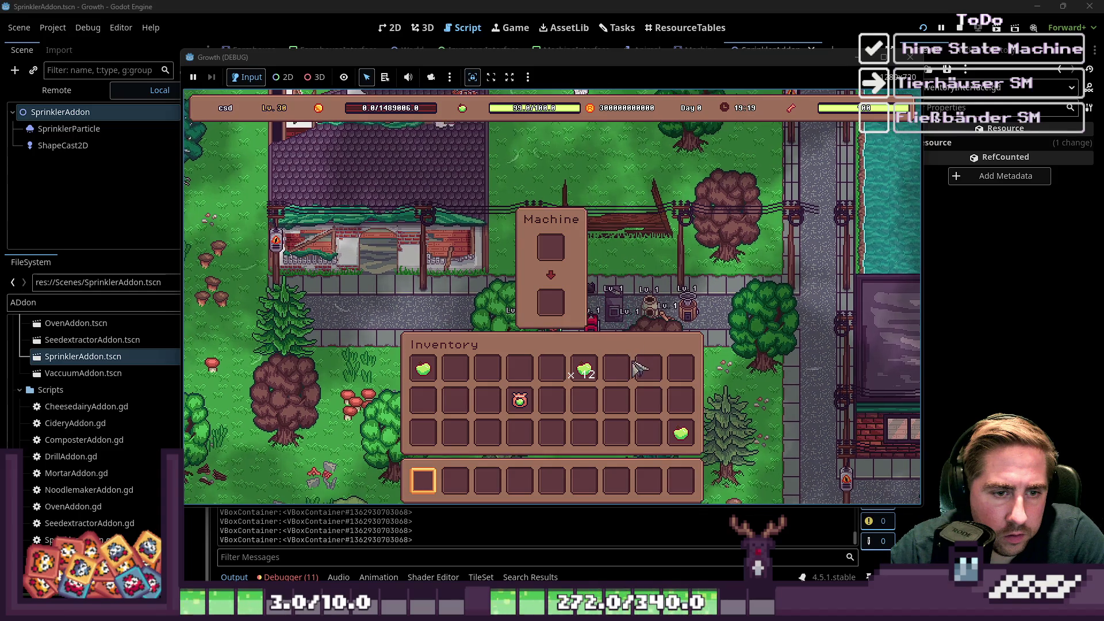
# Walk the player to the sprinkler until its panel appears, then stop the game.
pyautogui.press('a')
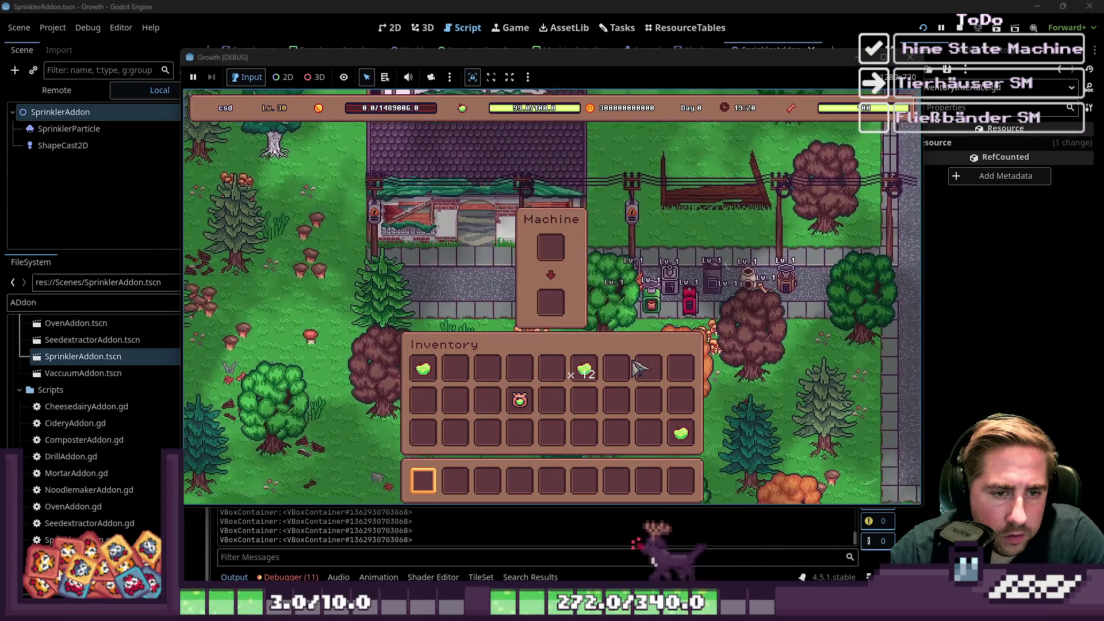
pyautogui.press('d')
pyautogui.press('s')
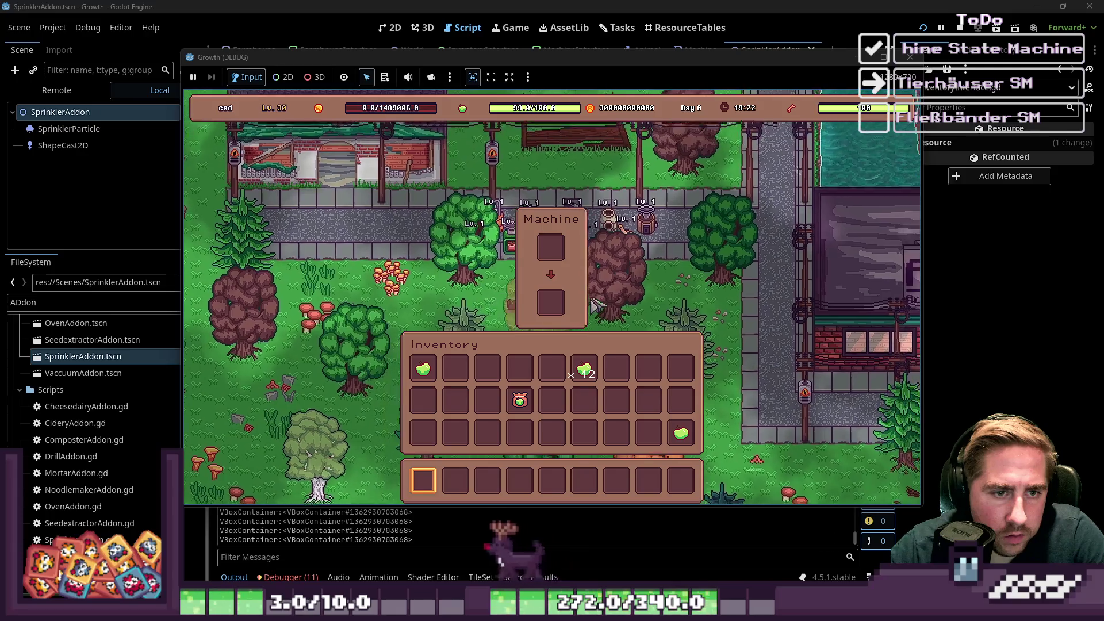
pyautogui.press('d')
pyautogui.press('s')
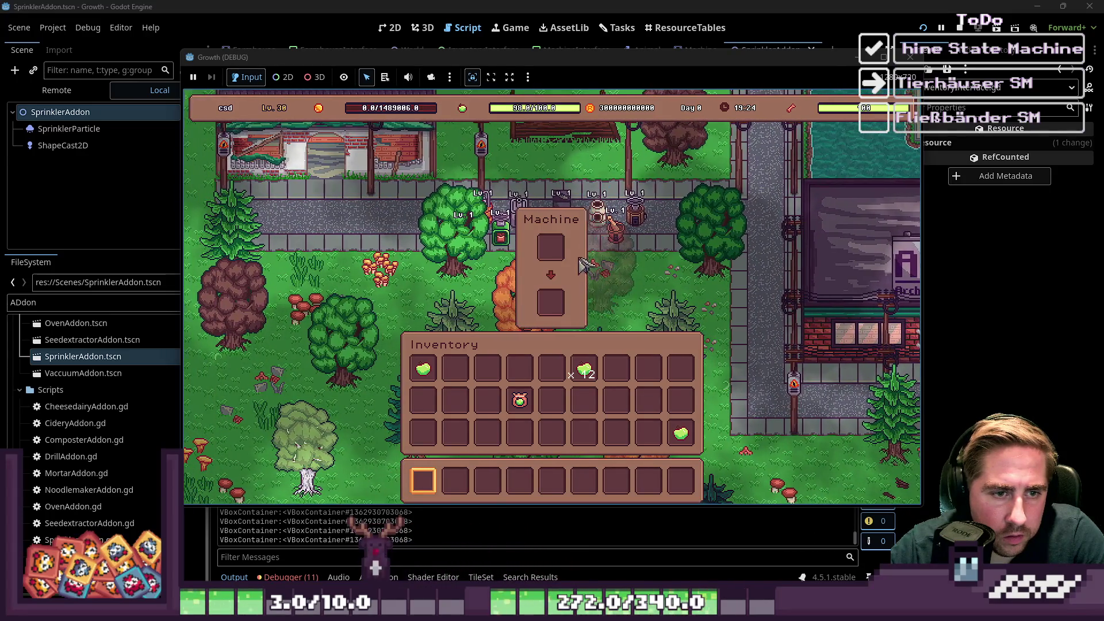
pyautogui.press('a')
pyautogui.press('w')
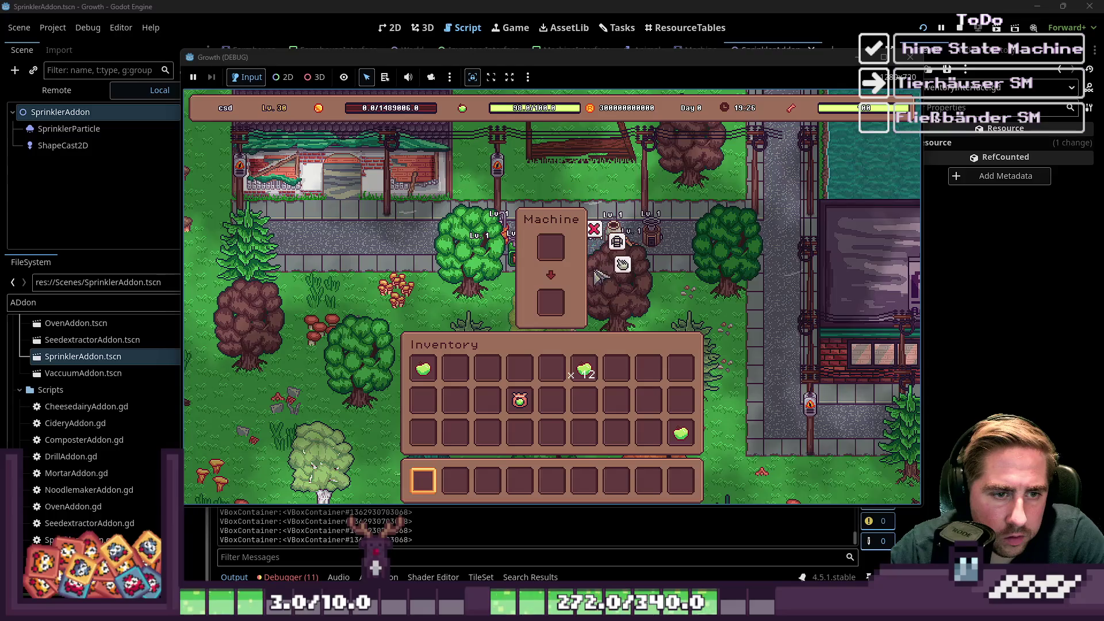
pyautogui.press('i')
pyautogui.press('a')
pyautogui.press('s')
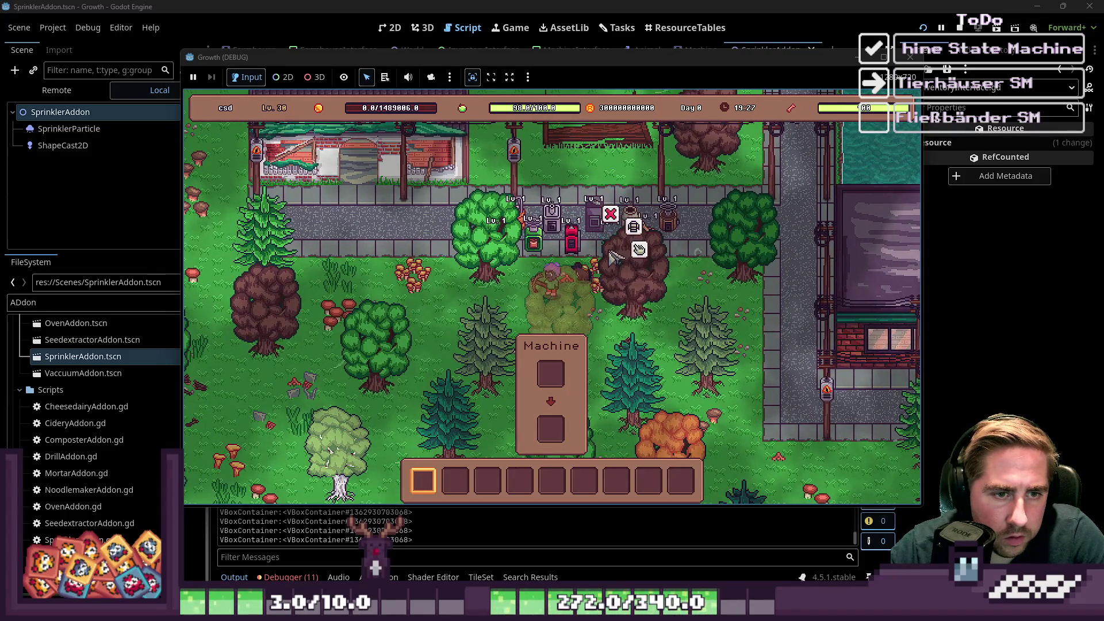
pyautogui.press('d')
pyautogui.press('w')
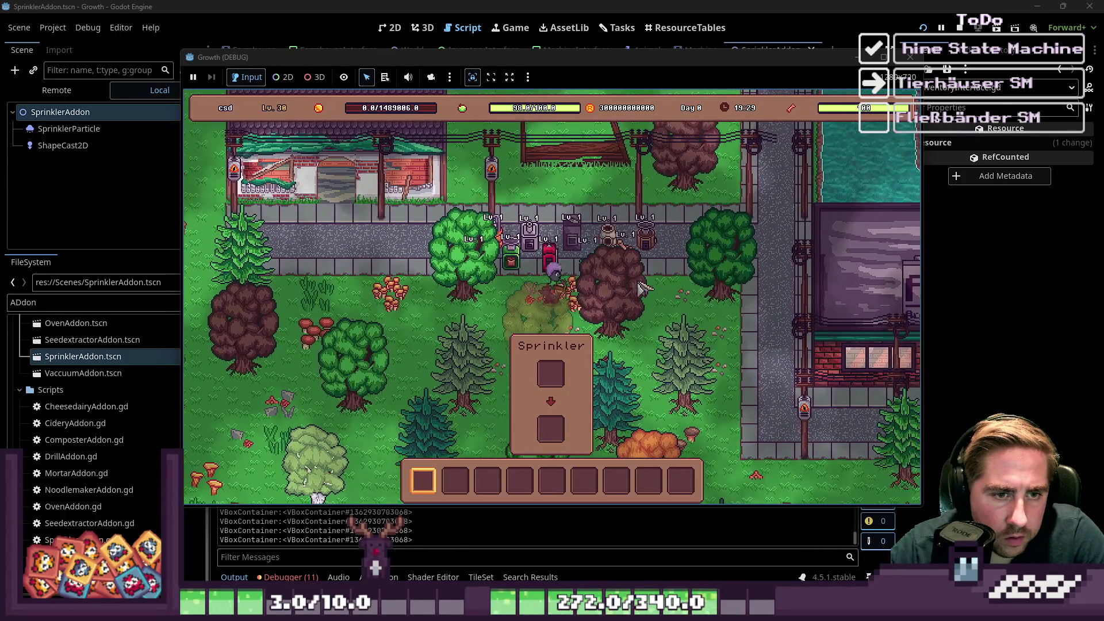
pyautogui.press('F8')
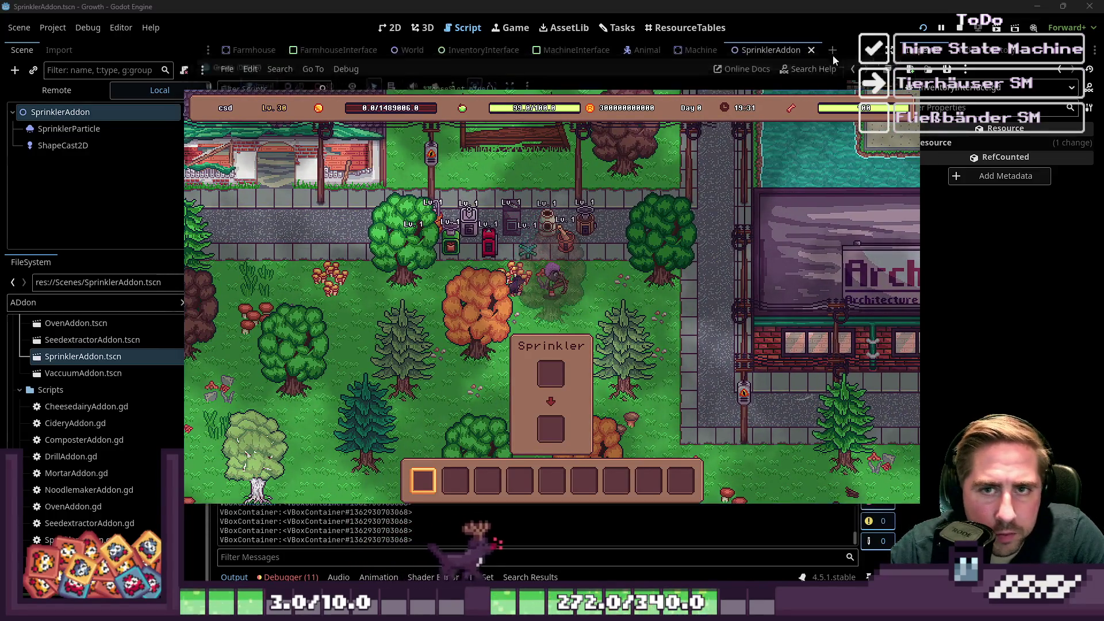
# Select SprinklerAddon scene nodes, then open SprinklerAddon.gd and select the set_sprinkler_data name.
pyautogui.click(128, 110)
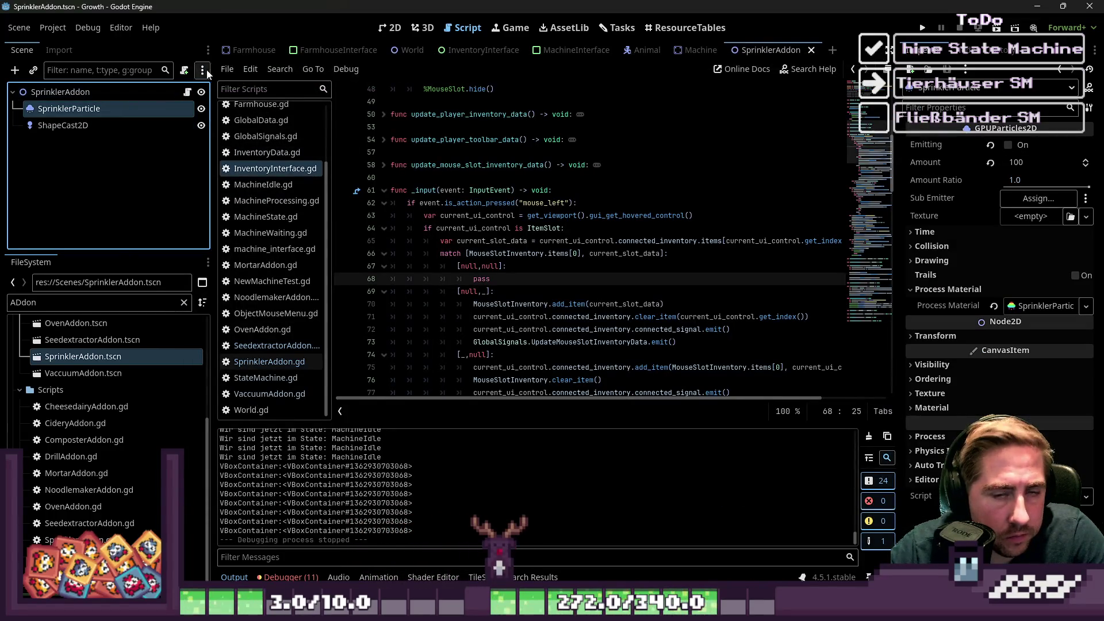
pyautogui.click(391, 26)
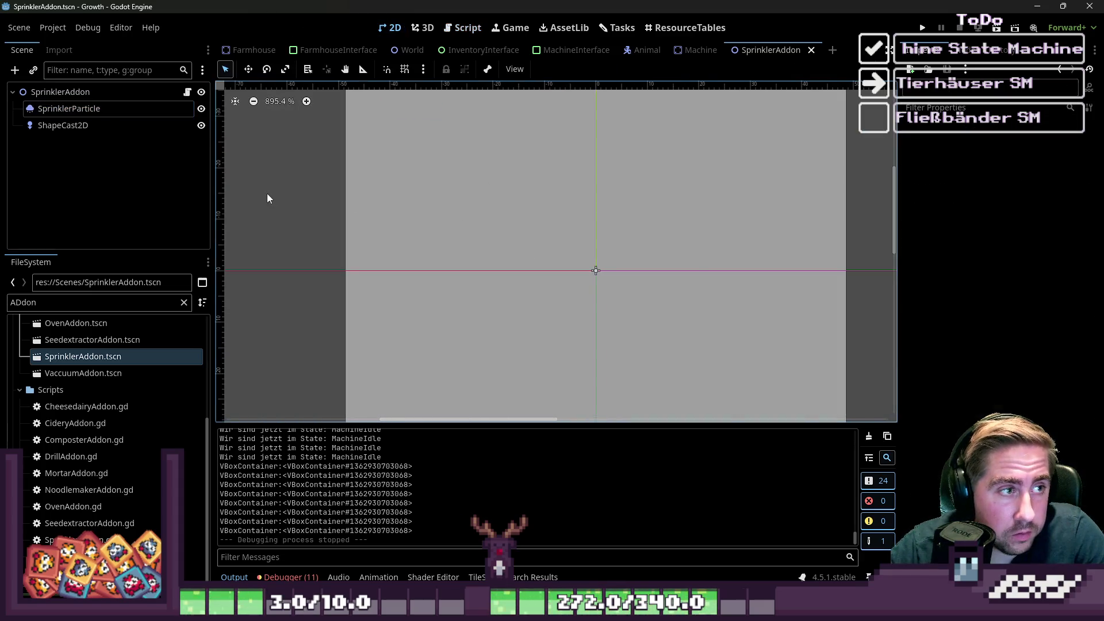
pyautogui.click(187, 92)
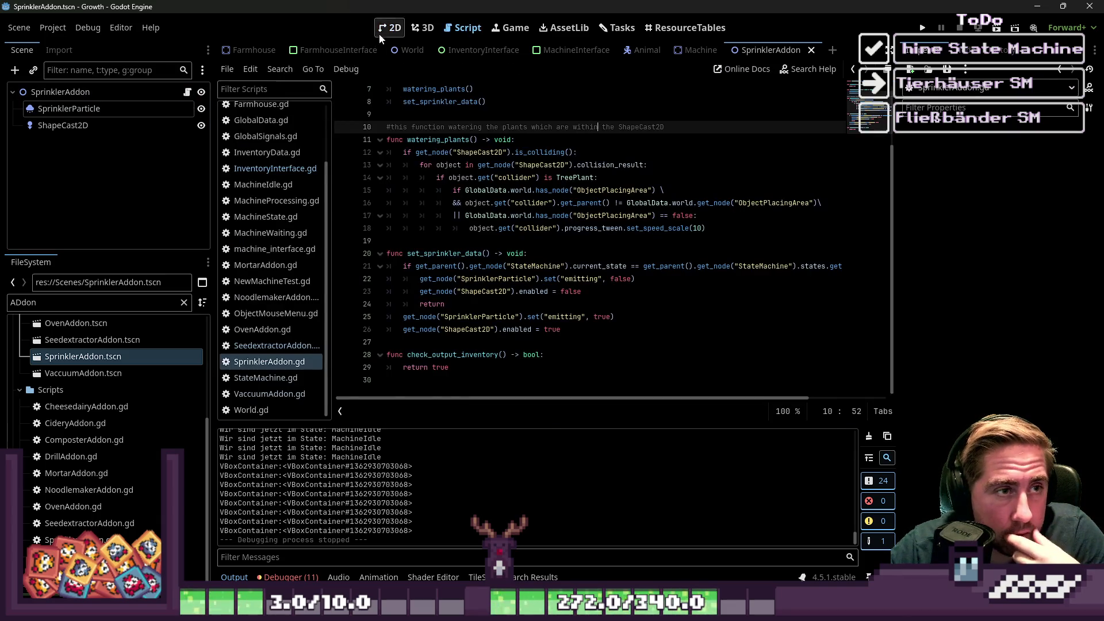
pyautogui.click(385, 29)
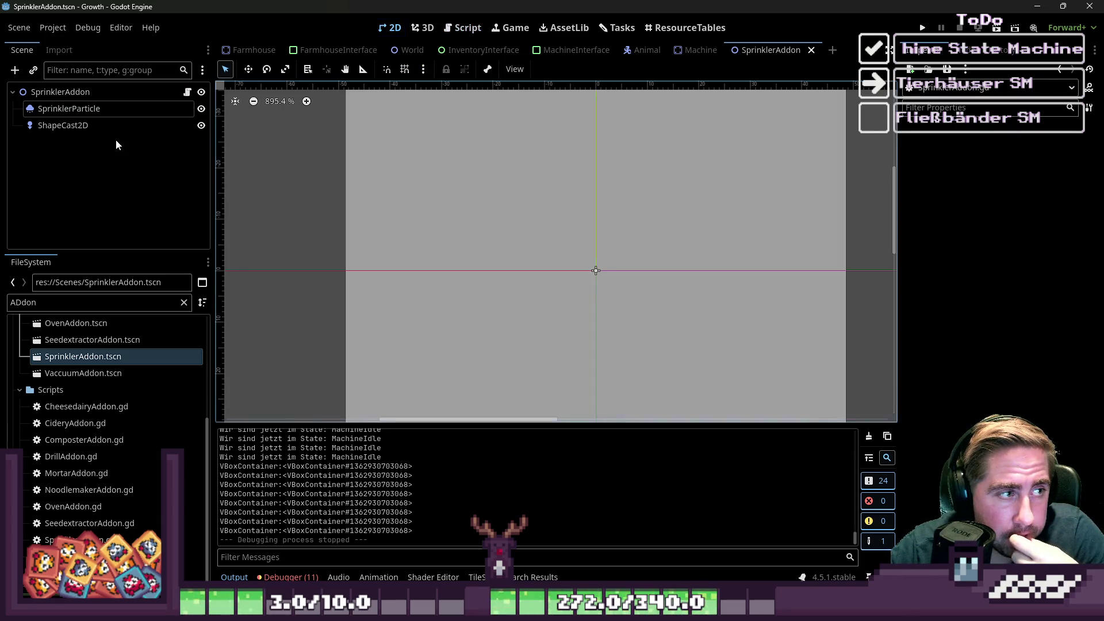
pyautogui.click(121, 125)
pyautogui.click(136, 92)
pyautogui.click(186, 93)
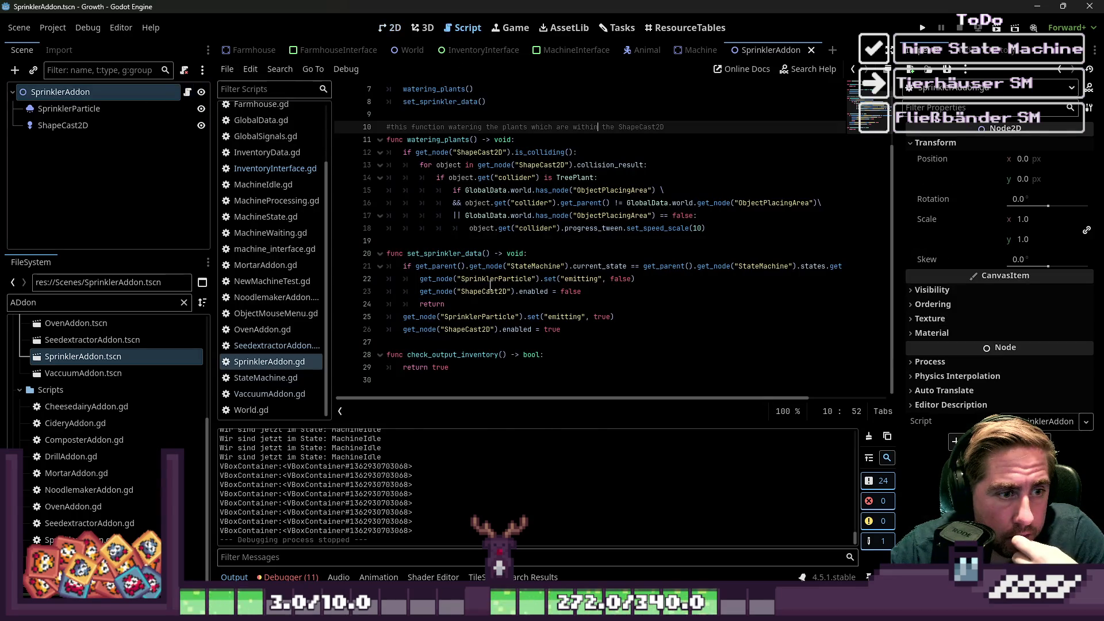
pyautogui.click(459, 254)
pyautogui.doubleClick(467, 257)
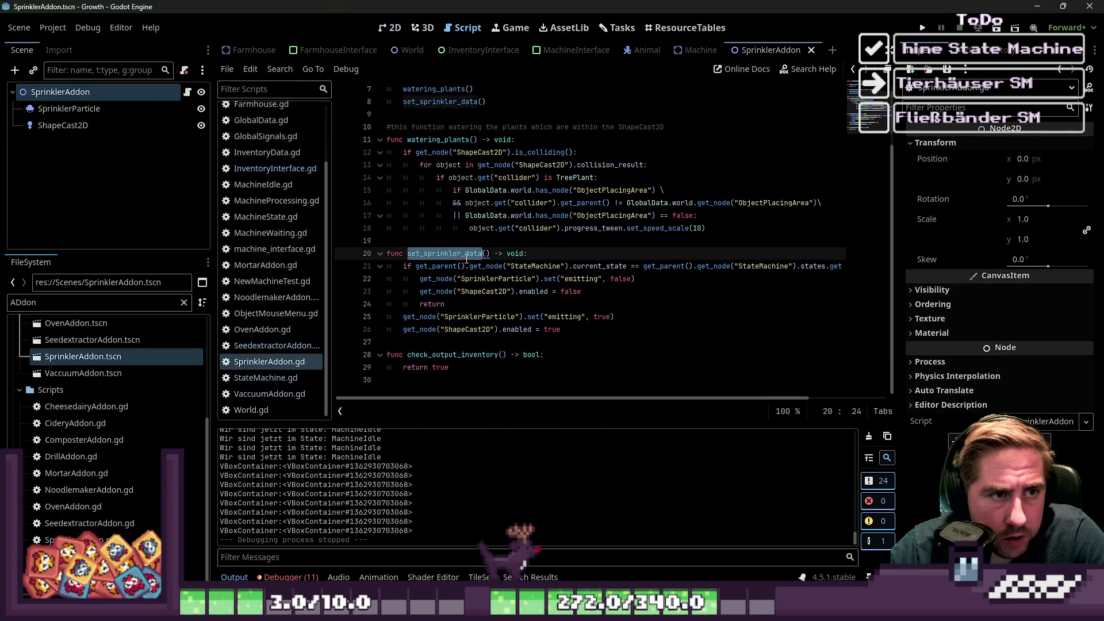
# Move the sprinkler-on lines inside the MachineProcessing state check in set_sprinkler_data.
pyautogui.scroll(2, 467, 260)
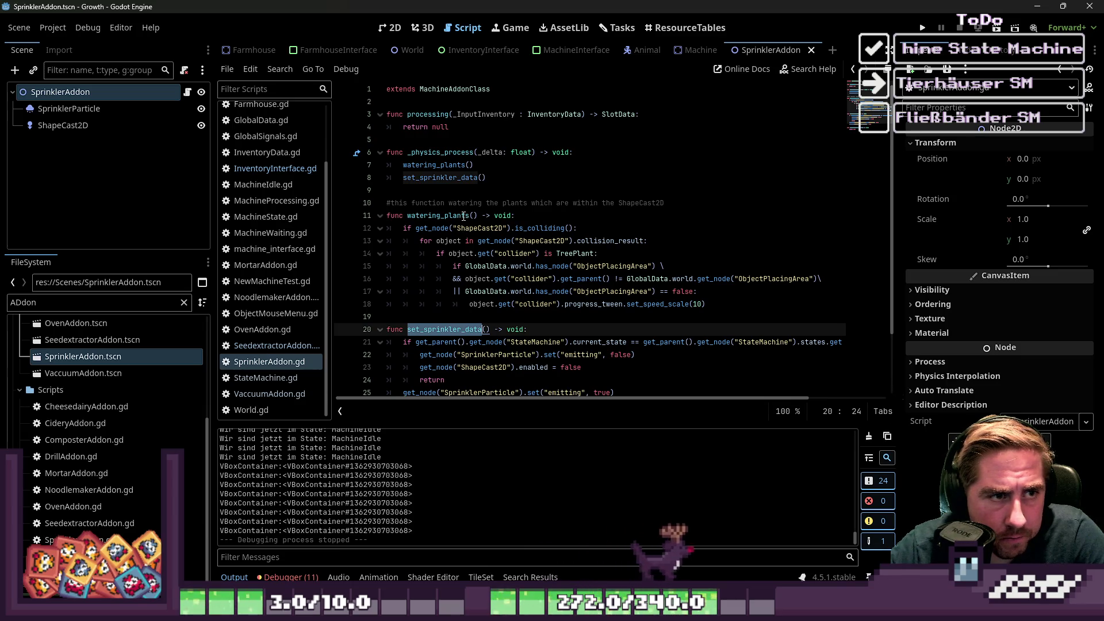
pyautogui.scroll(-2, 464, 217)
pyautogui.scroll(2, 449, 242)
pyautogui.scroll(-2, 437, 260)
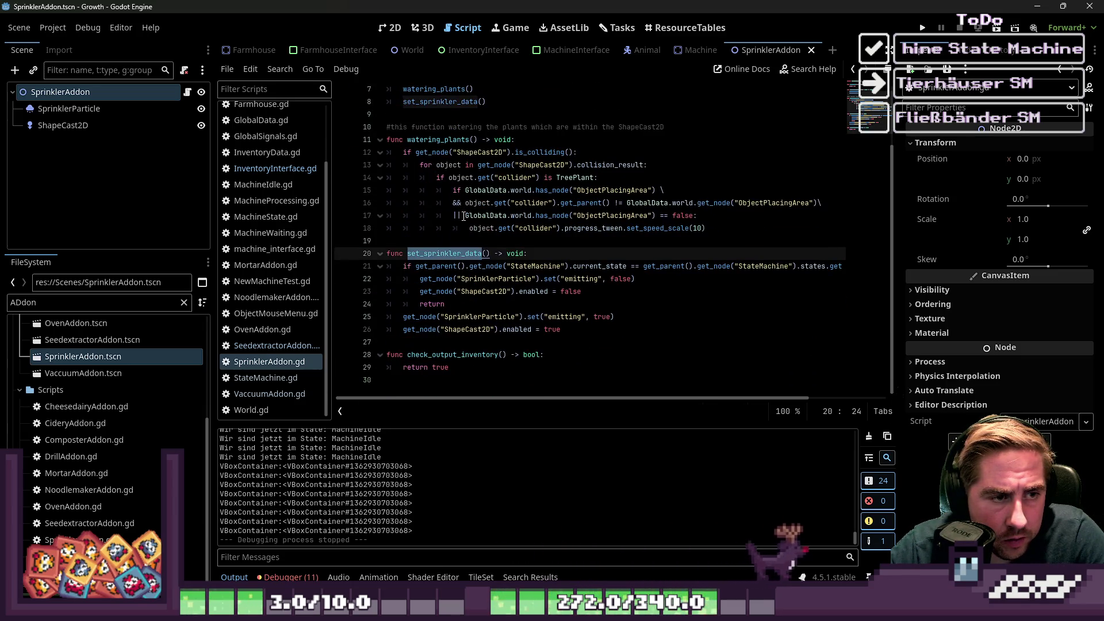
pyautogui.click(444, 266)
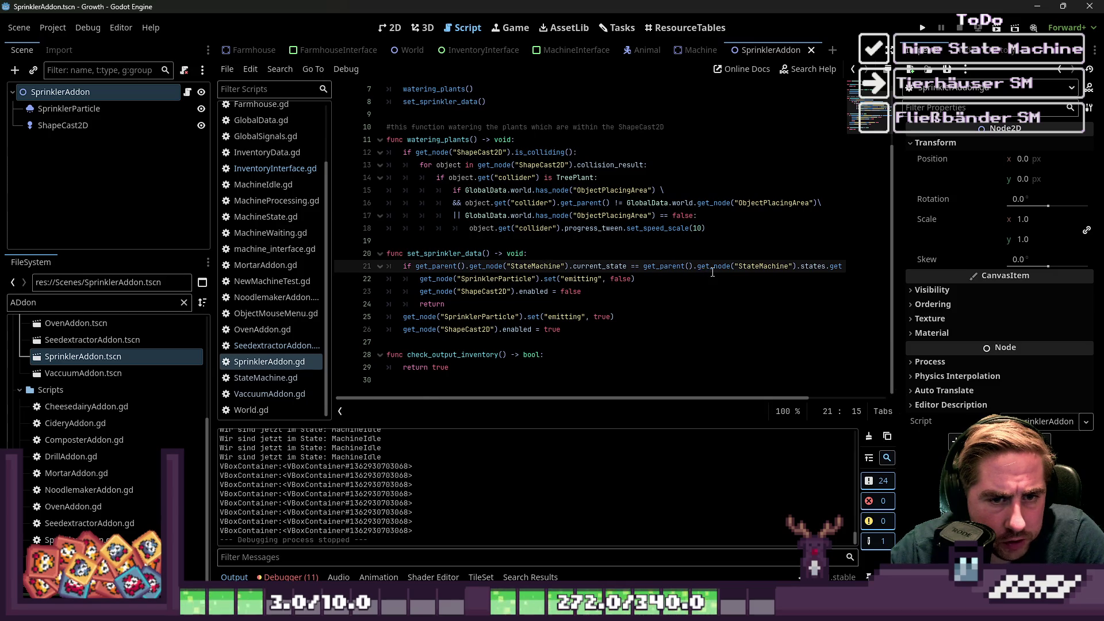
pyautogui.moveTo(829, 271); pyautogui.dragTo(855, 272)
pyautogui.click(804, 266)
pyautogui.write('(&"MachineProcessing"):')
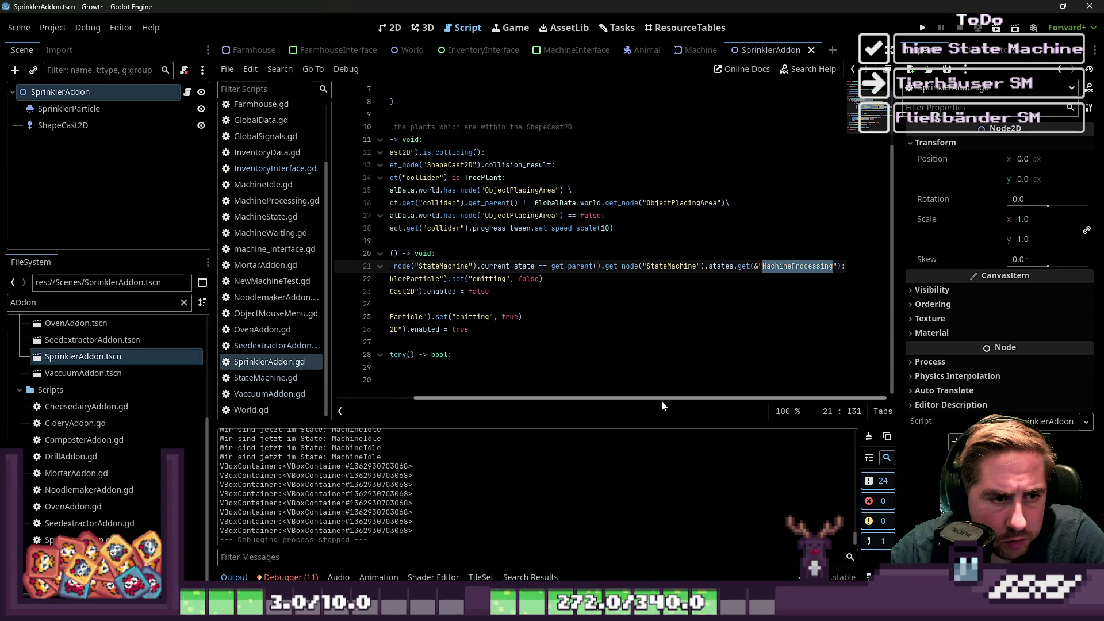
pyautogui.moveTo(661, 401); pyautogui.dragTo(557, 395)
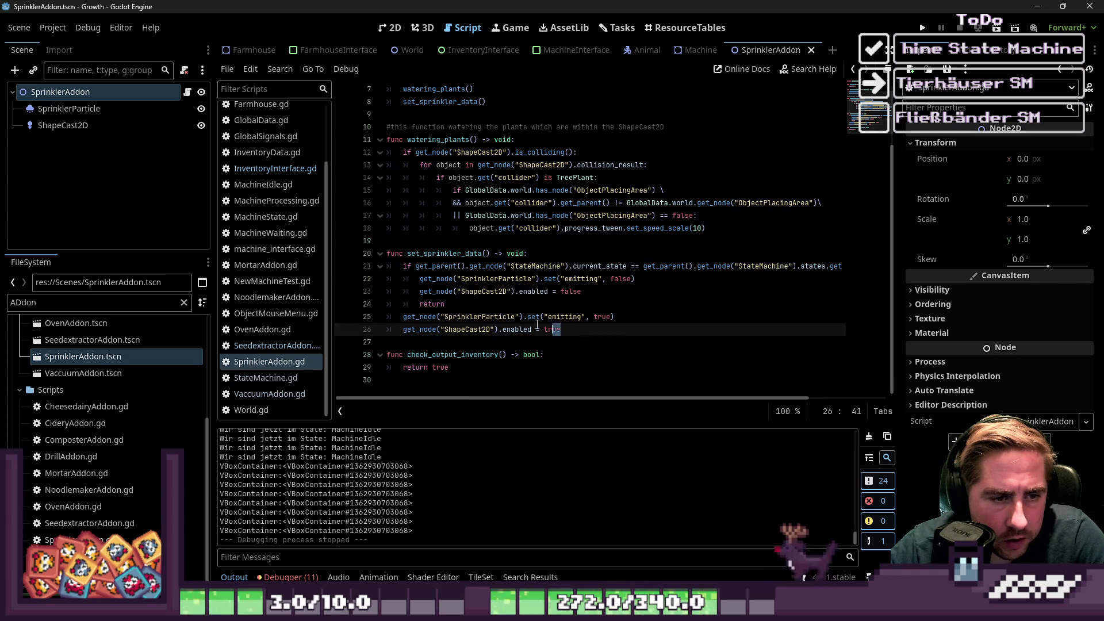
pyautogui.moveTo(560, 329)
pyautogui.mouseDown()
pyautogui.moveTo(366, 327)
pyautogui.moveTo(360, 315)
pyautogui.mouseUp()
pyautogui.press('BackSpace')
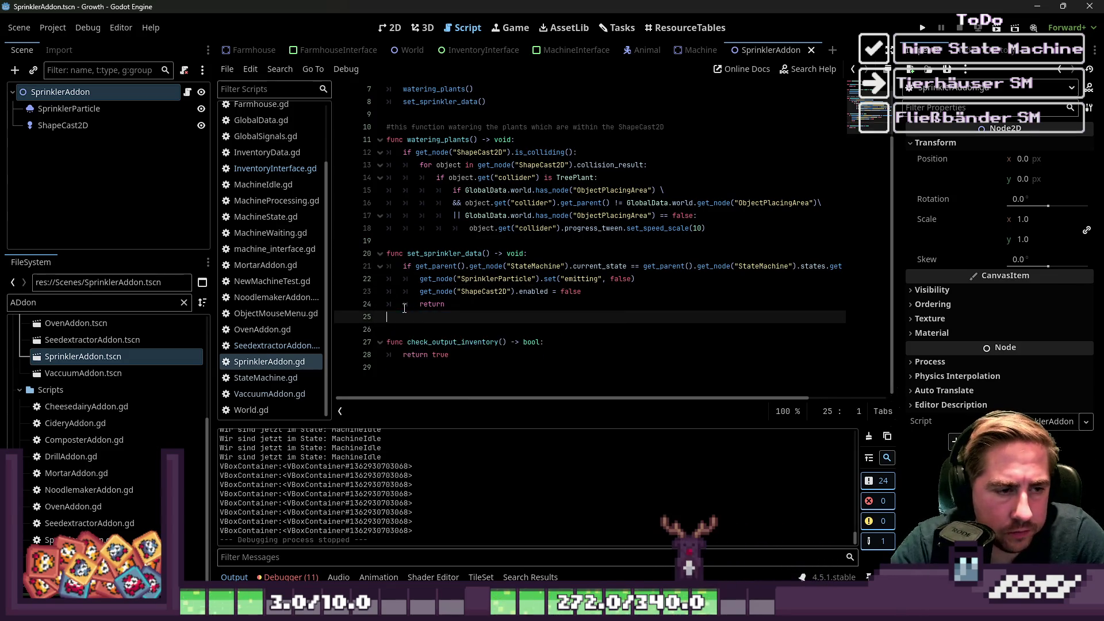
pyautogui.press('BackSpace')
pyautogui.press('Up')
pyautogui.press('Up')
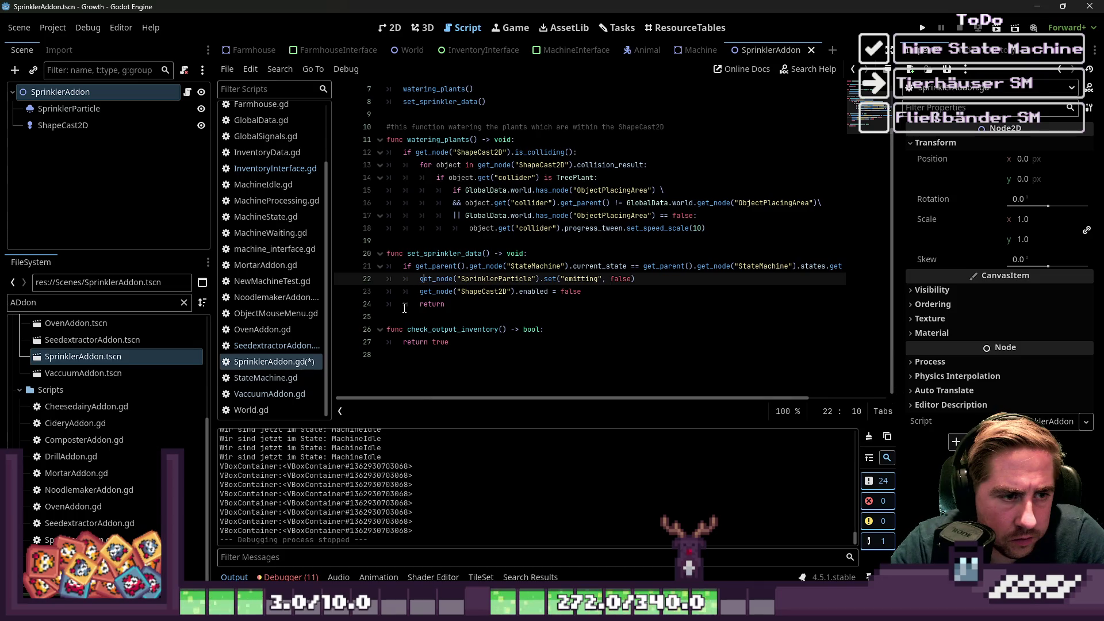
pyautogui.hotkey('ctrl', 'v')
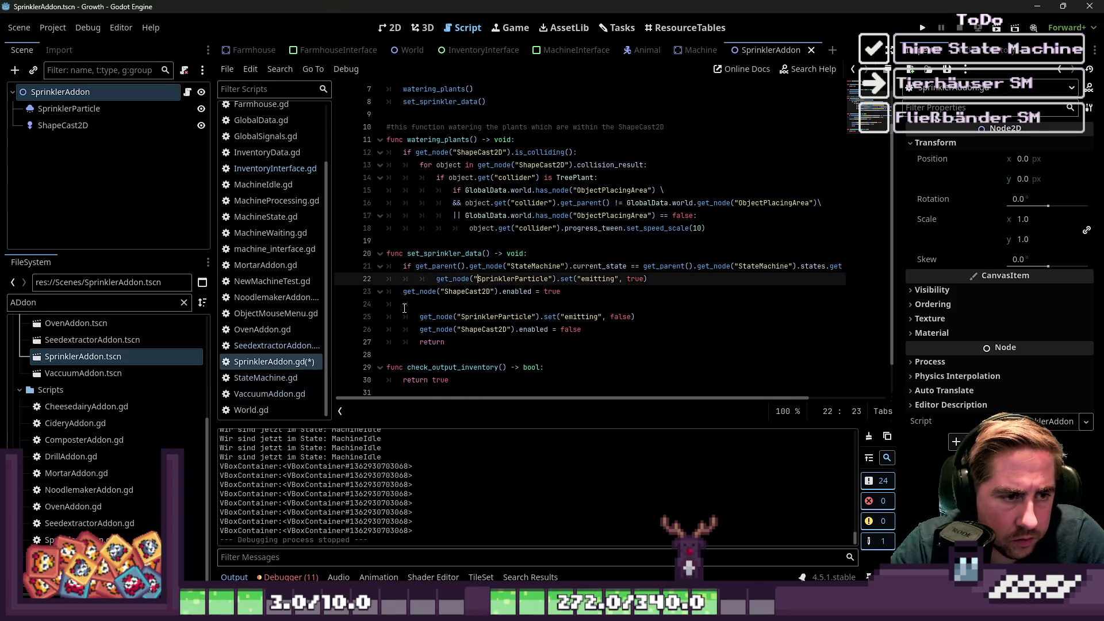
pyautogui.hotkey('shift', 'Tab')
pyautogui.press('Down')
# Move the particle and ShapeCast2D disable lines below the return, unindented, and save the script.
pyautogui.press('Down')
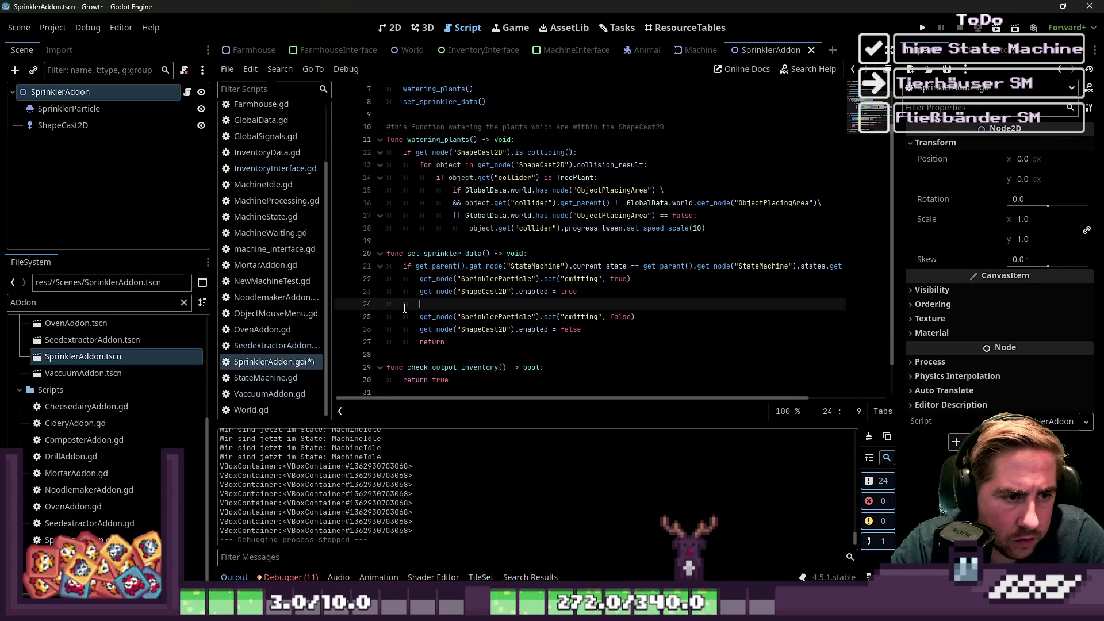
pyautogui.press('Down')
pyautogui.hotkey('shift', 'Down')
pyautogui.hotkey('shift', 'Down')
pyautogui.hotkey('shift', 'Left')
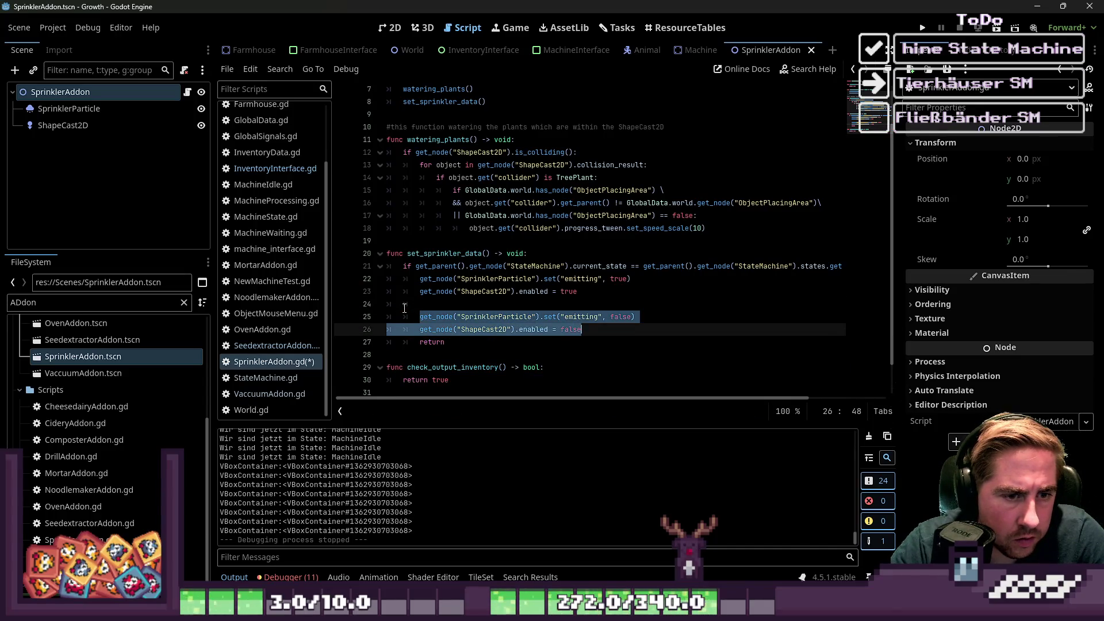
pyautogui.press('Delete')
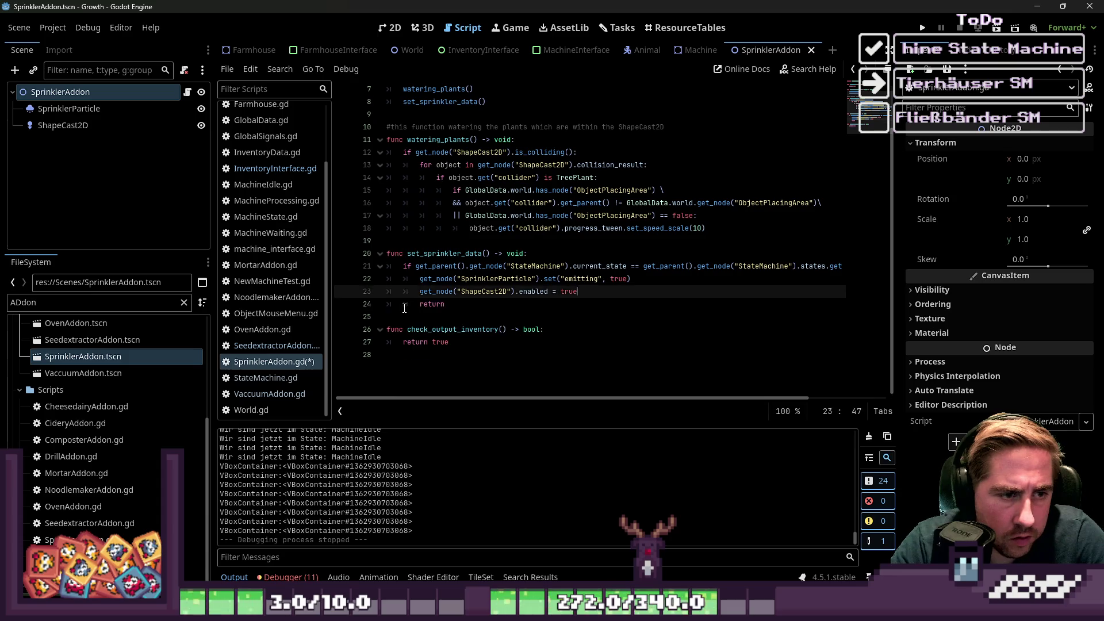
pyautogui.hotkey('ctrl', 'shift', 'k')
pyautogui.hotkey('ctrl', 'z')
pyautogui.hotkey('ctrl', 'z')
pyautogui.hotkey('ctrl', 'z')
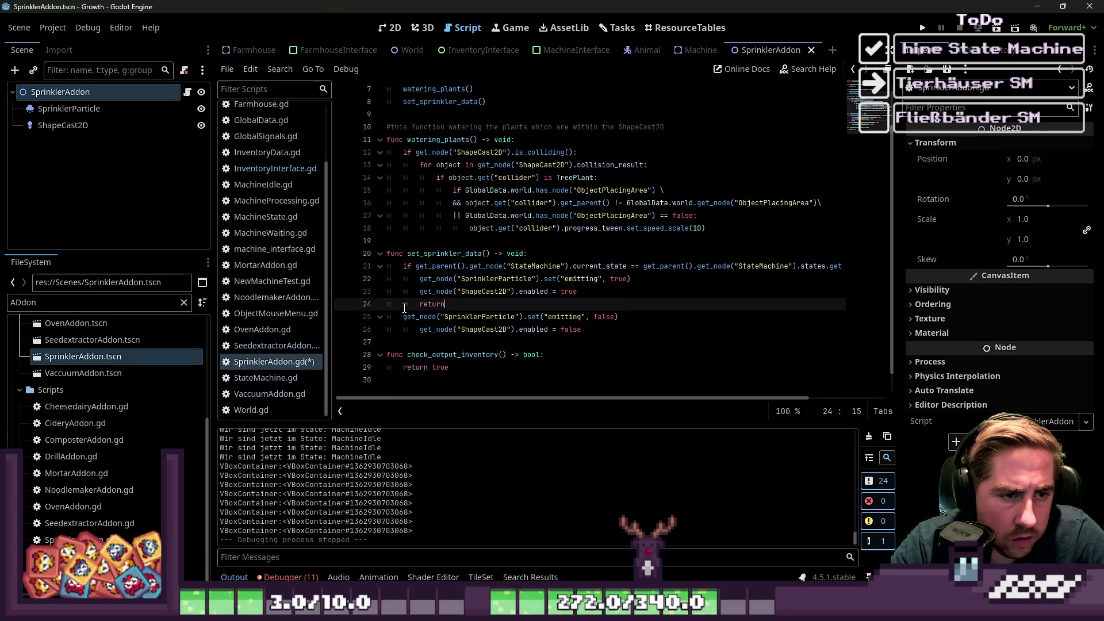
pyautogui.press('Down')
pyautogui.hotkey('shift', 'Tab')
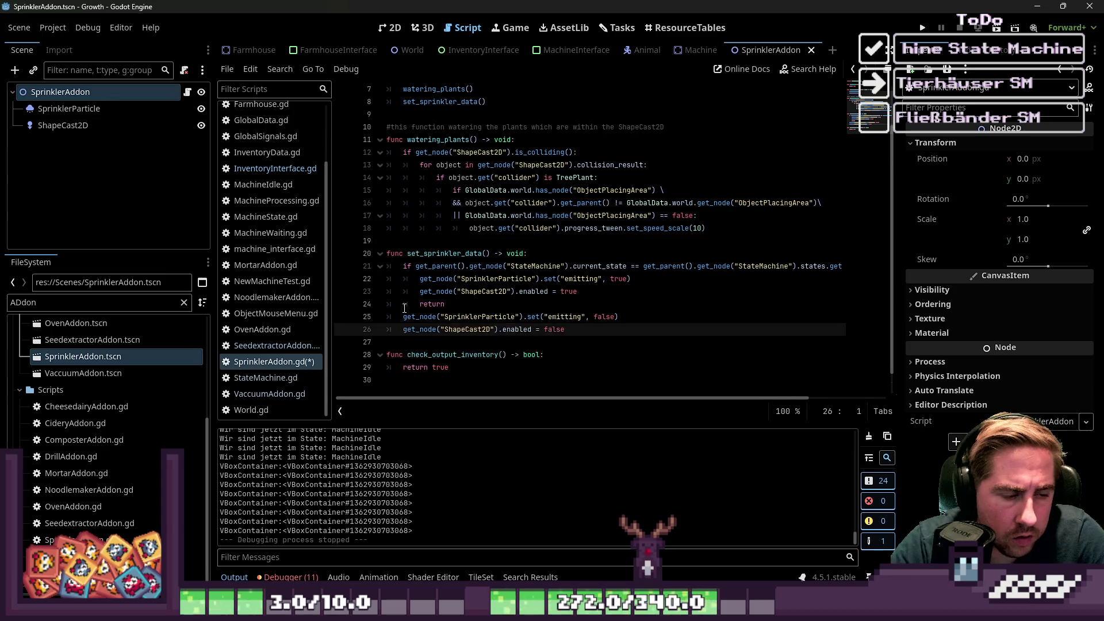
pyautogui.hotkey('ctrl', 's')
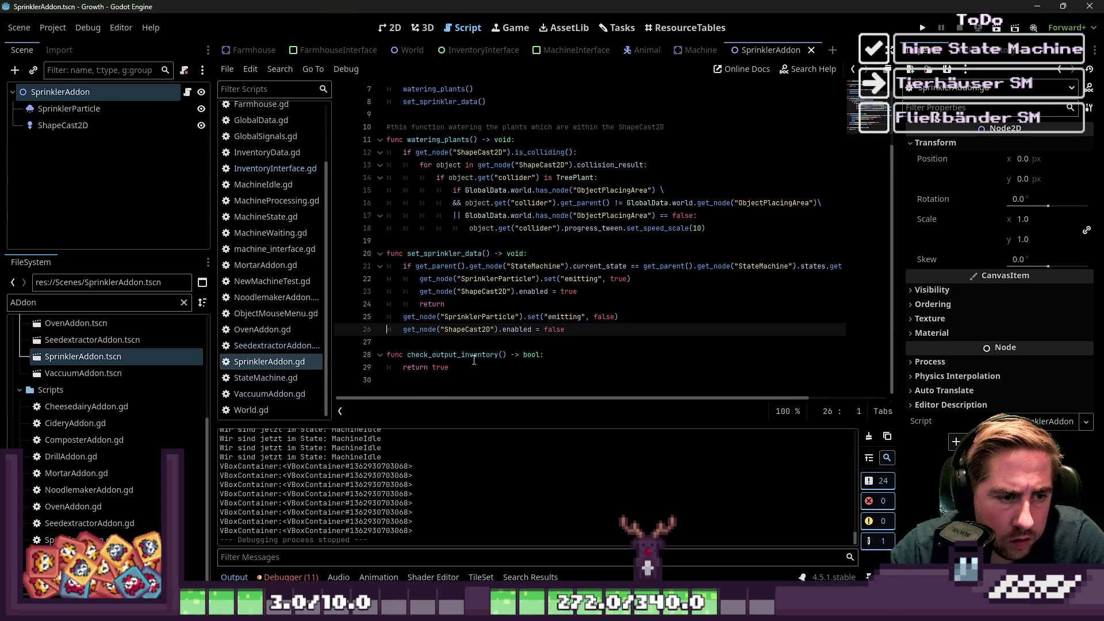
# Delete the unused check_output_inventory function and run the game.
pyautogui.doubleClick(474, 355)
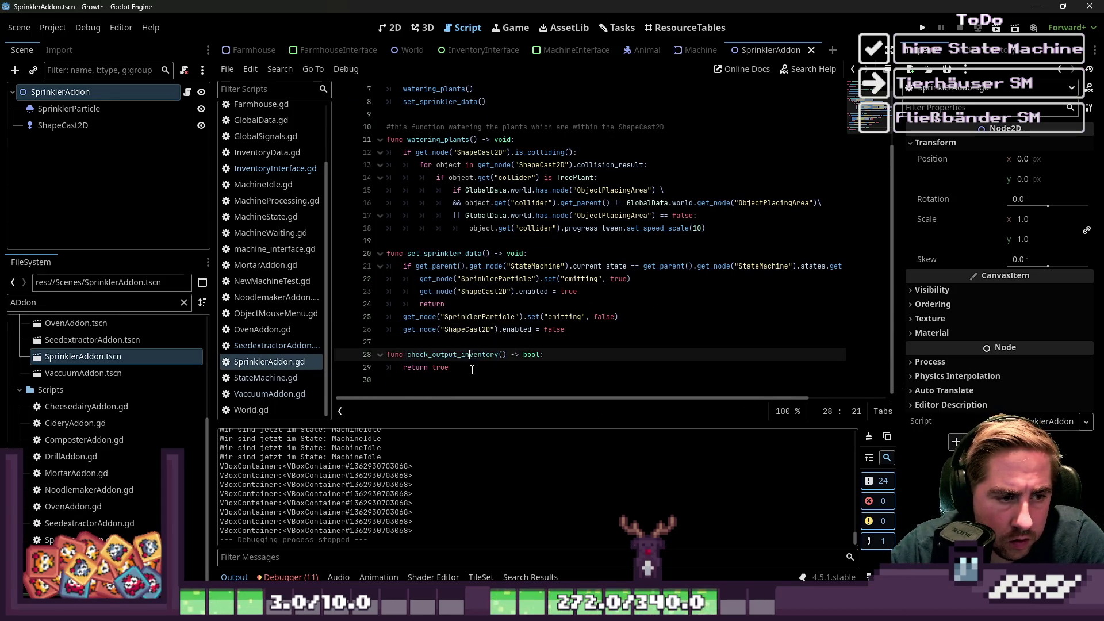
pyautogui.moveTo(472, 370); pyautogui.dragTo(293, 356)
pyautogui.press('BackSpace')
pyautogui.press('BackSpace')
pyautogui.press('BackSpace')
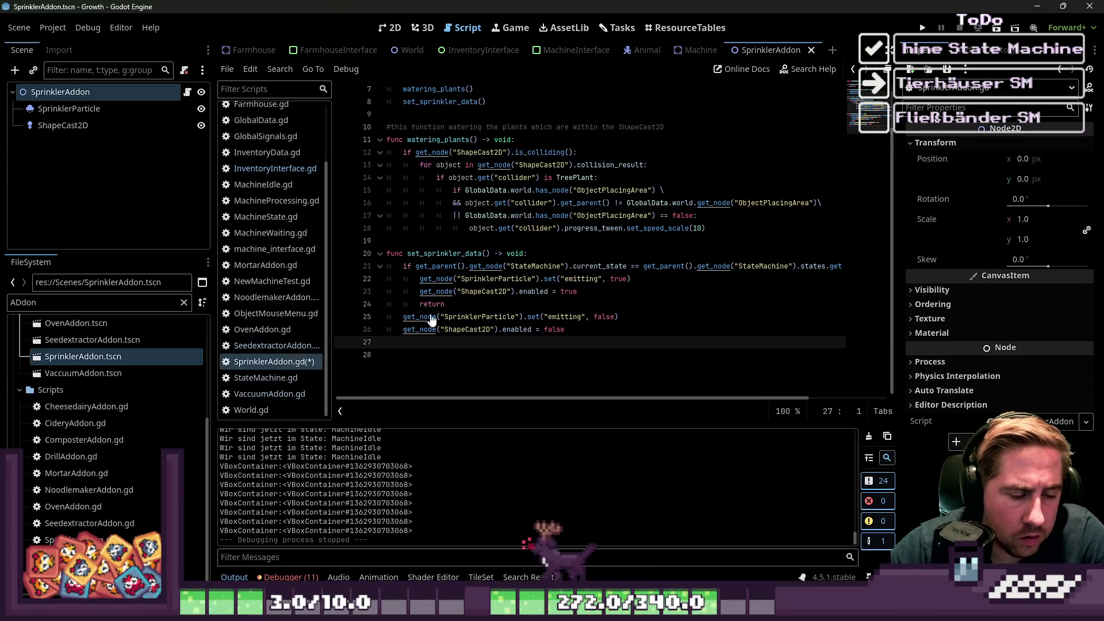
pyautogui.click(929, 31)
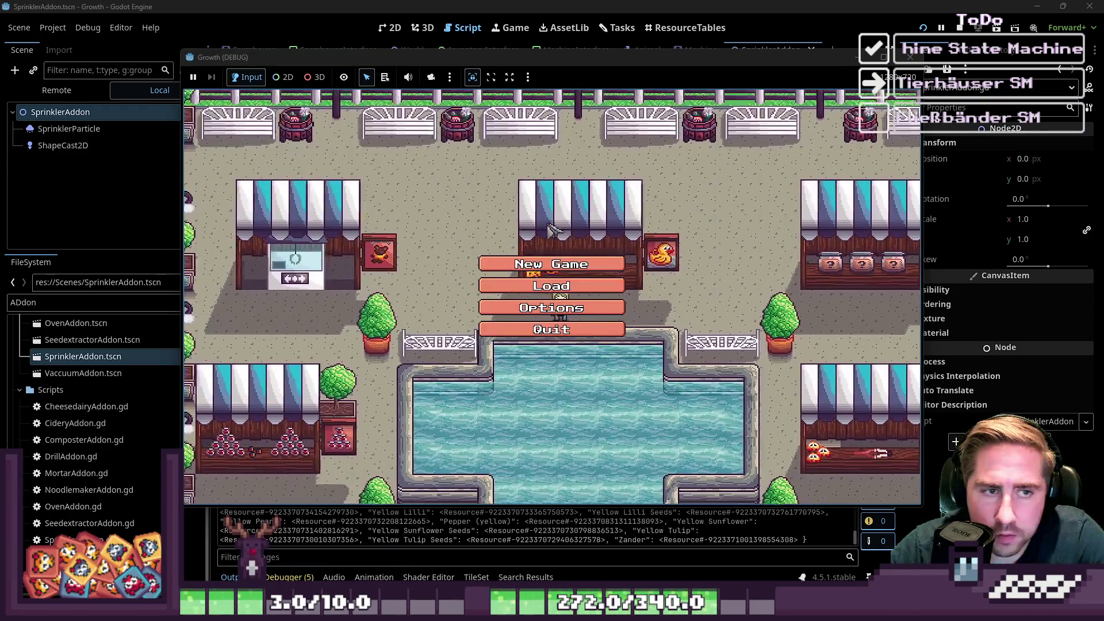
# Start a new game with a test name, walk the player around, then stop it and return to 2D view.
pyautogui.write('xc')
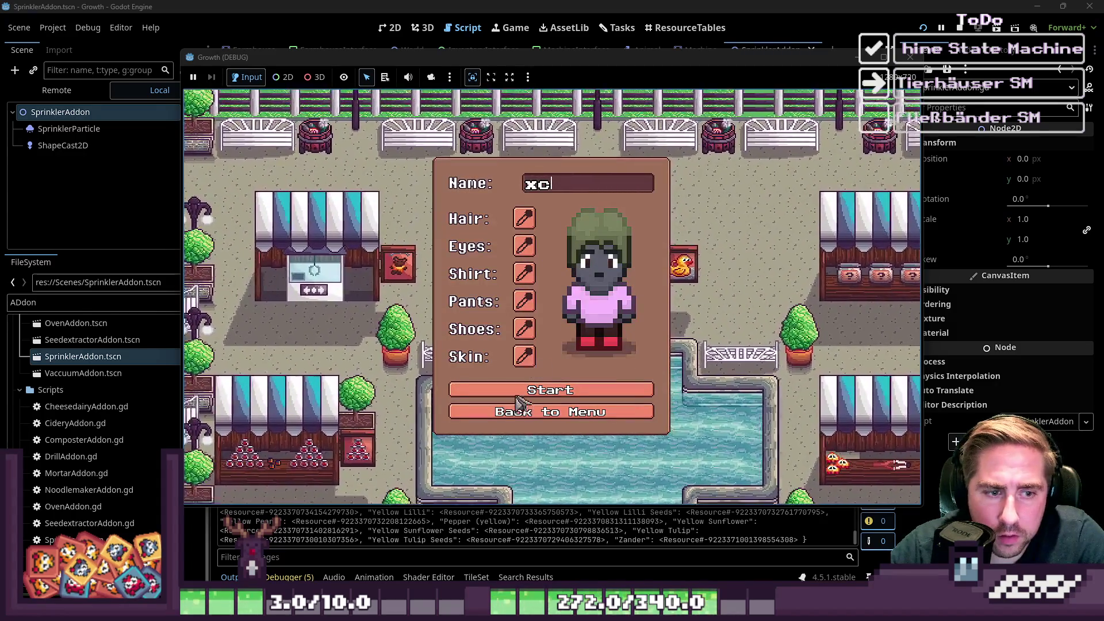
pyautogui.click(532, 398)
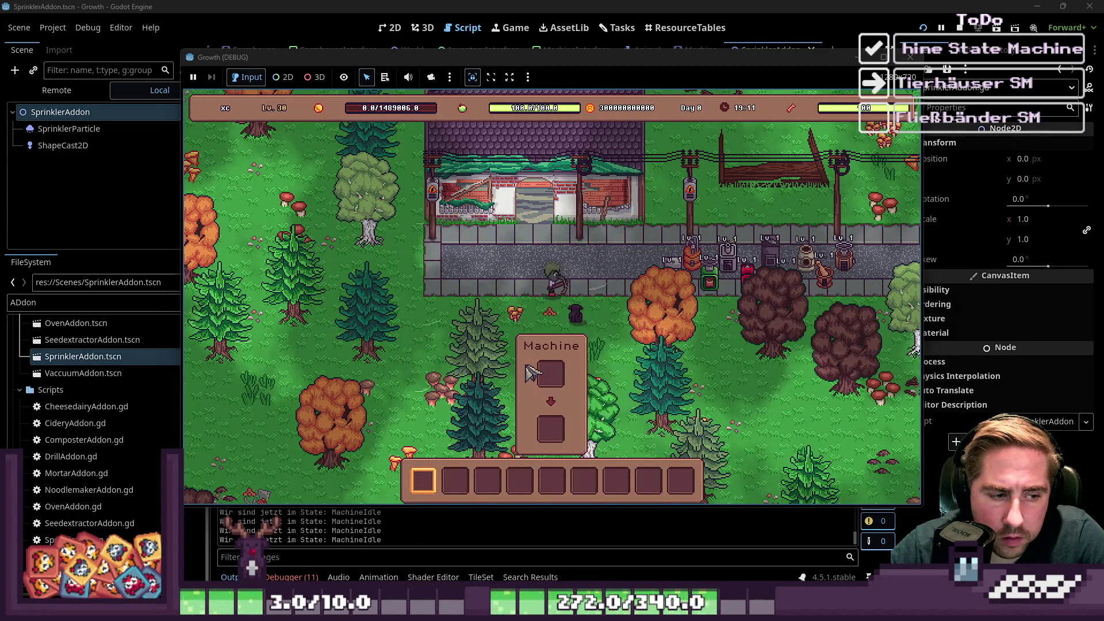
pyautogui.press('i')
pyautogui.press('d')
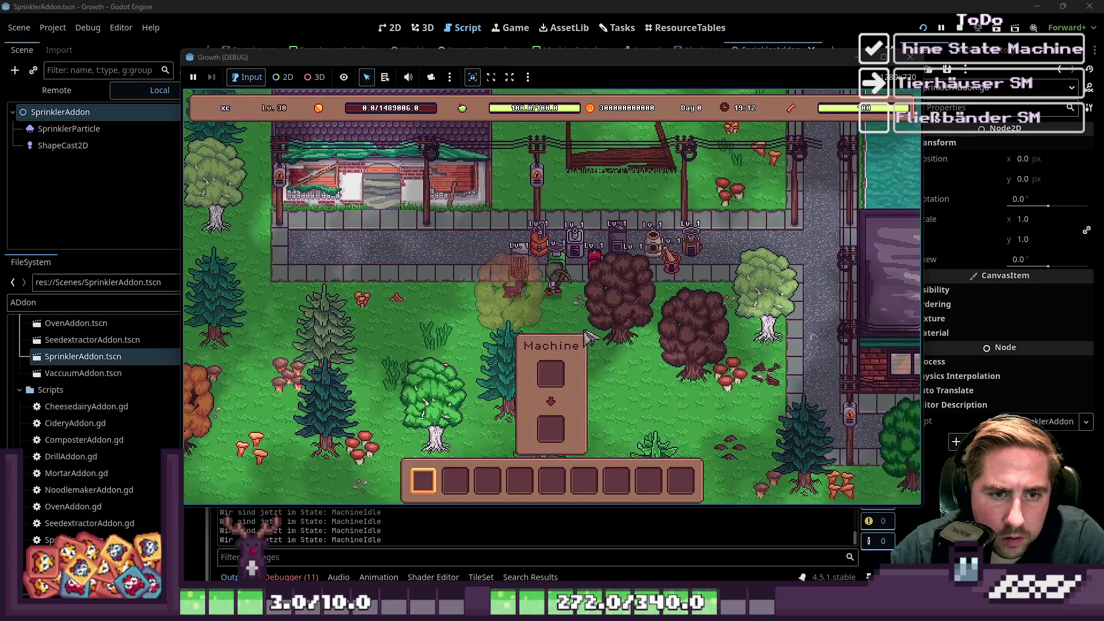
pyautogui.press('d')
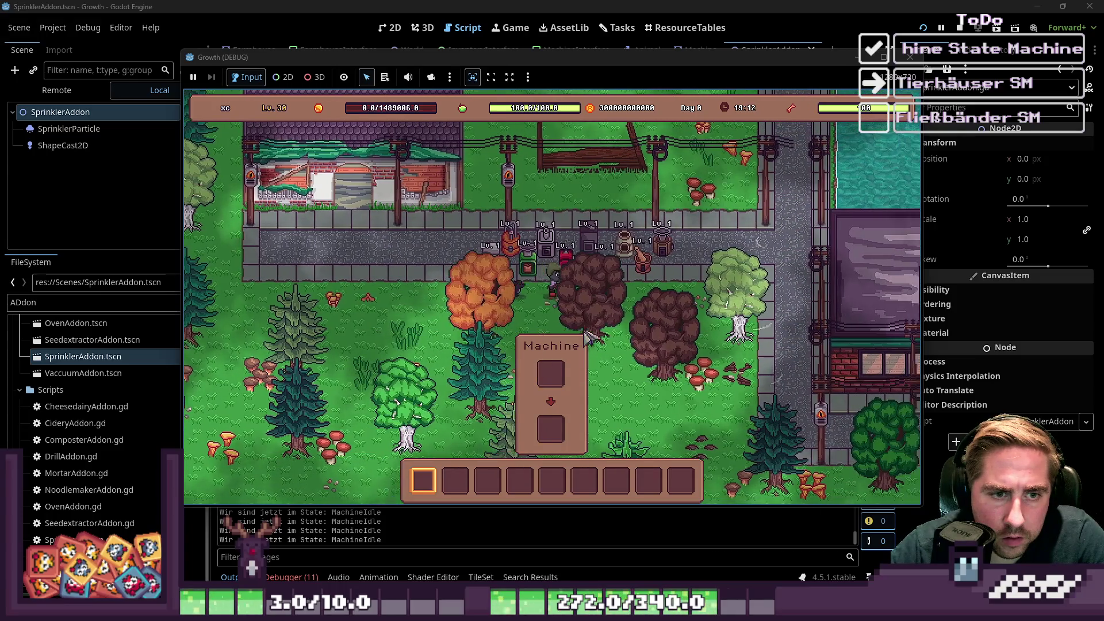
pyautogui.press('d')
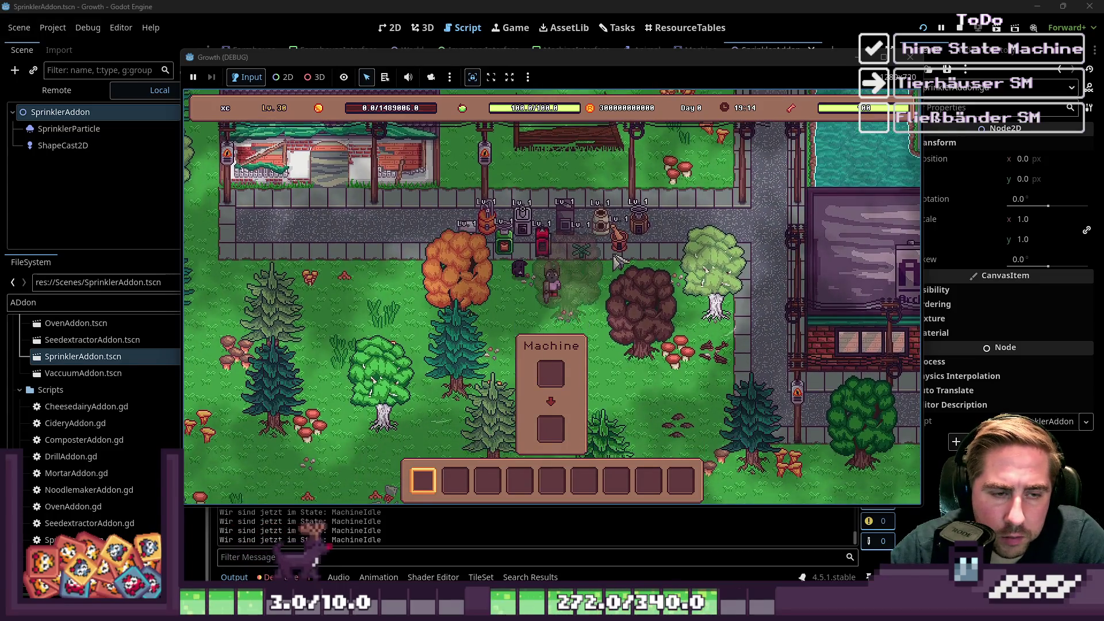
pyautogui.press('a')
pyautogui.press('w')
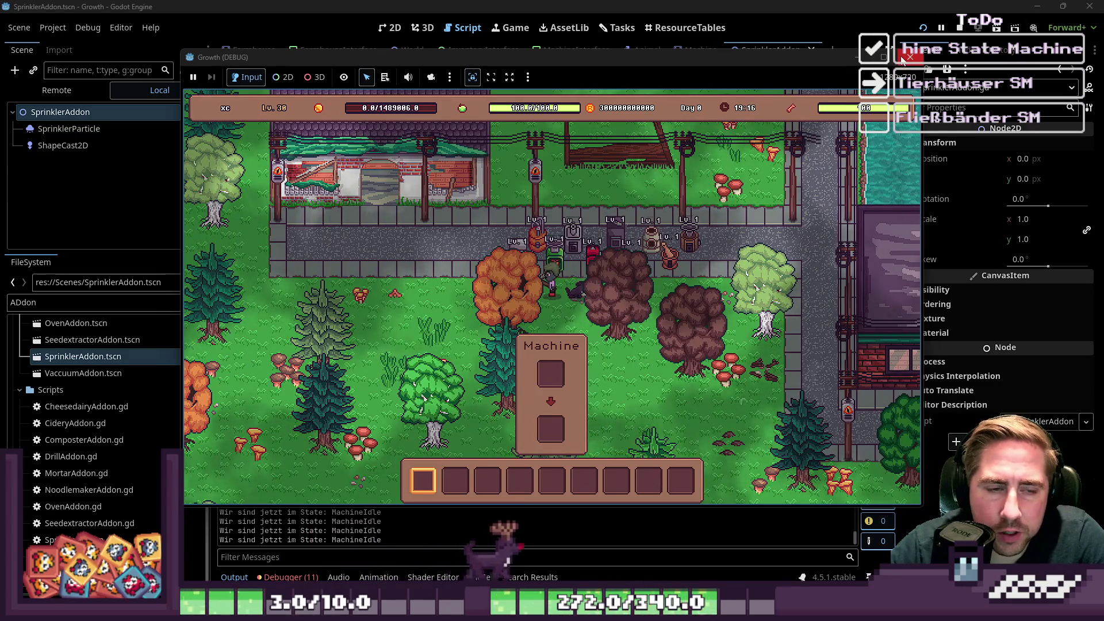
pyautogui.click(910, 57)
pyautogui.click(390, 28)
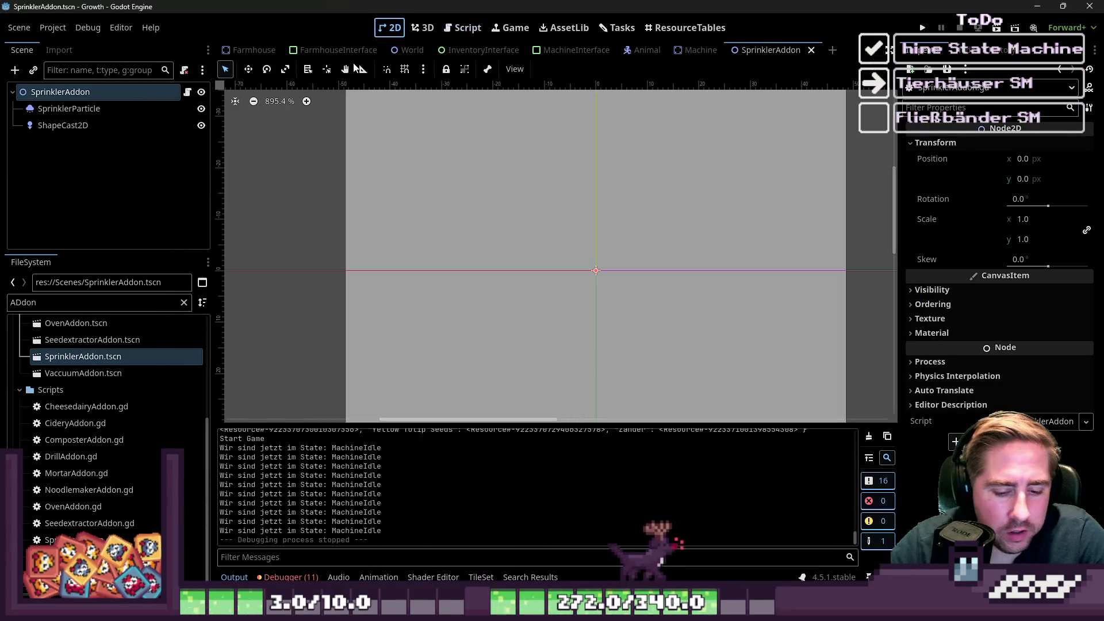
# Switch to the MachineInterface scene and review its script alongside InventoryInterface.gd.
pyautogui.hotkey('ctrl', 'shift', 'o')
pyautogui.write('wor')
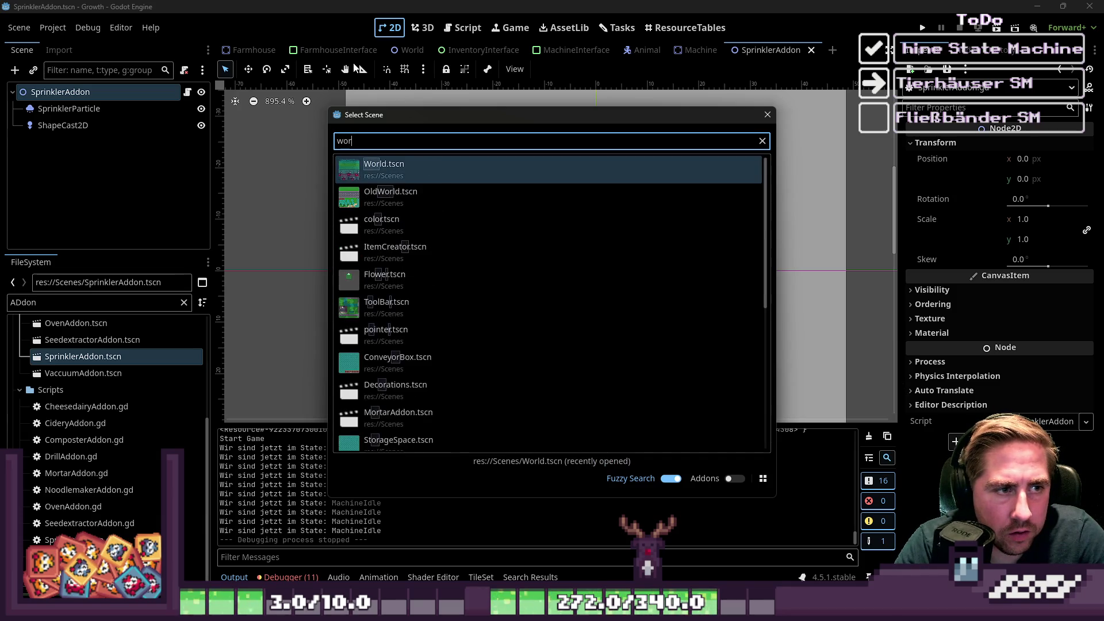
pyautogui.press('Escape')
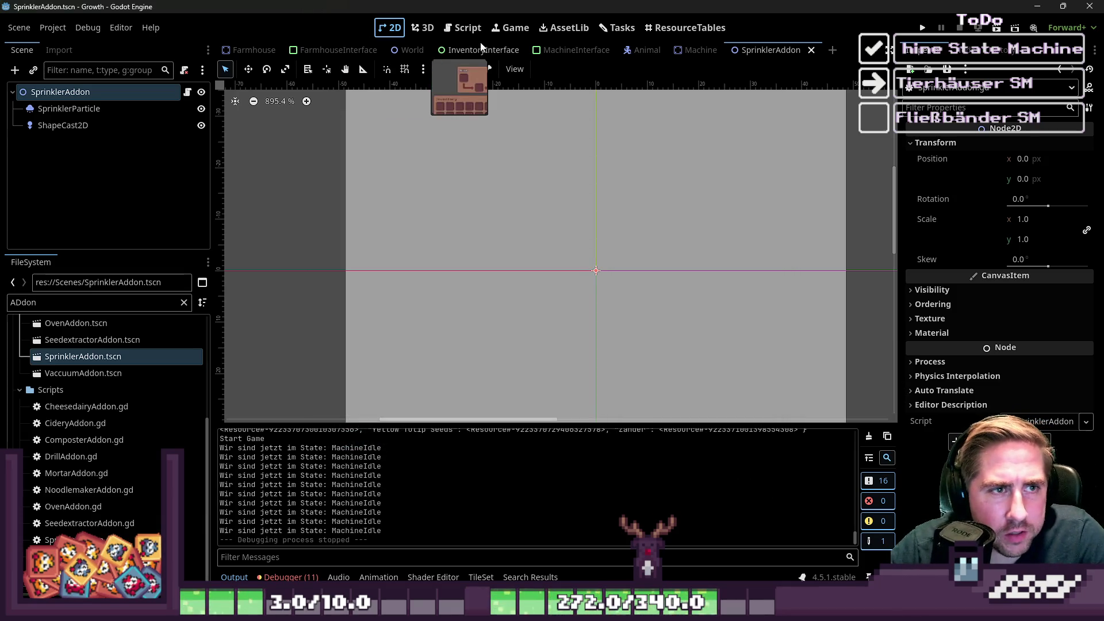
pyautogui.click(576, 50)
pyautogui.click(188, 92)
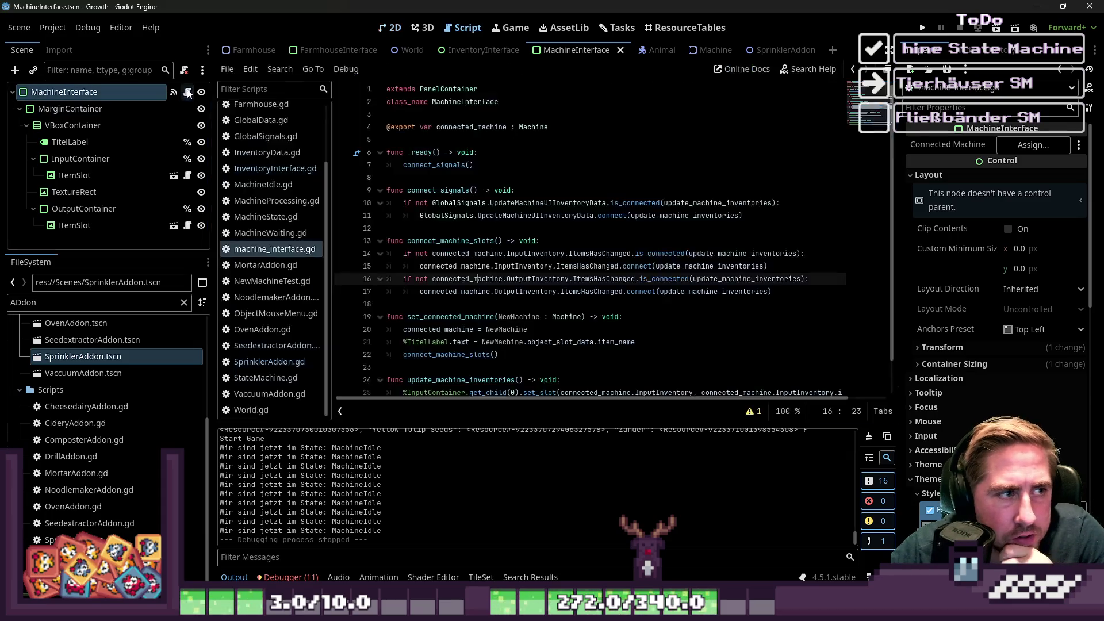
pyautogui.scroll(-1, 598, 286)
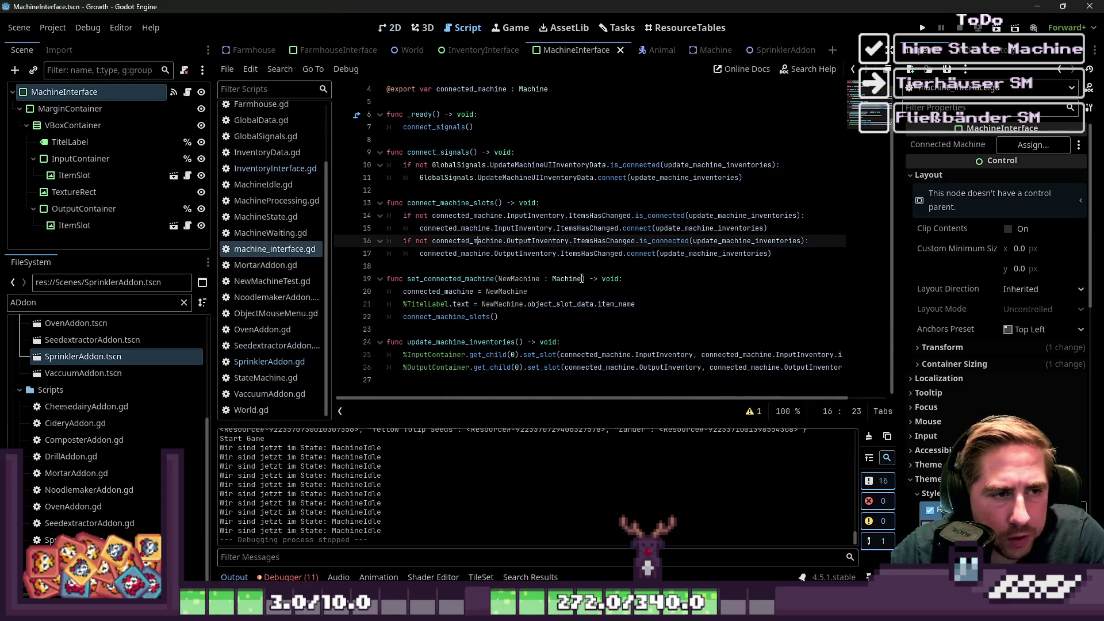
pyautogui.scroll(1, 583, 278)
pyautogui.scroll(2, 281, 210)
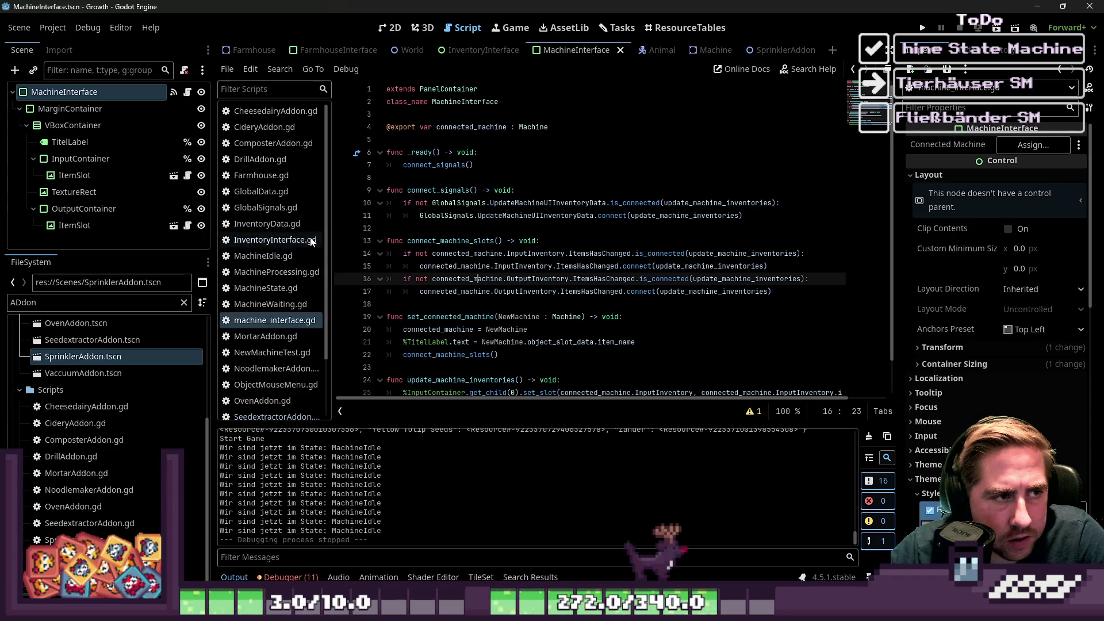
pyautogui.scroll(-2, 311, 242)
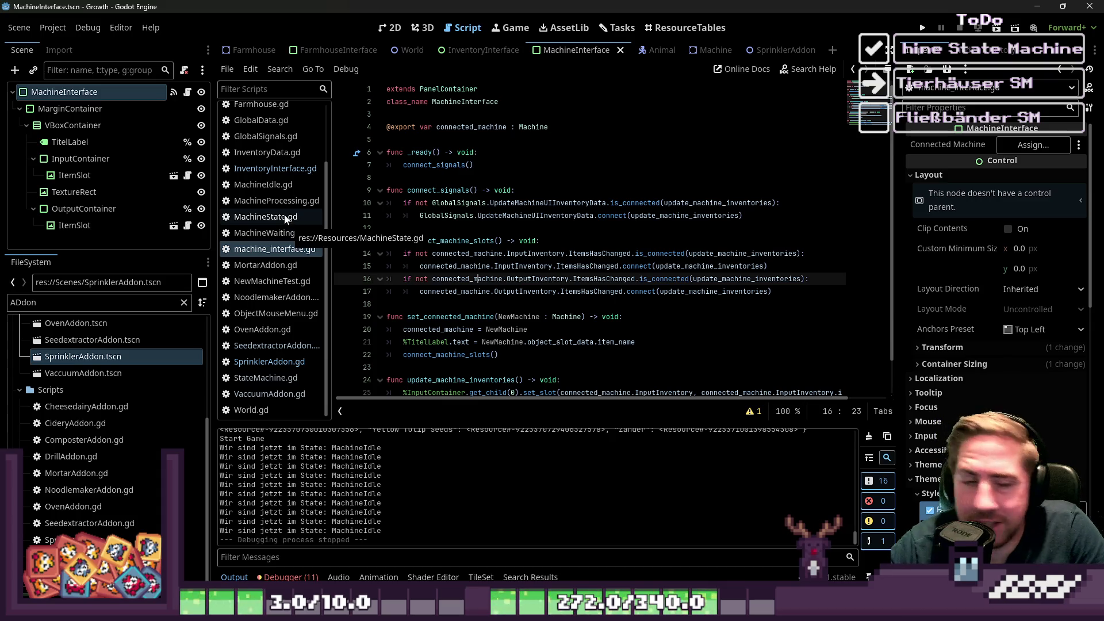
pyautogui.click(267, 169)
pyautogui.click(261, 250)
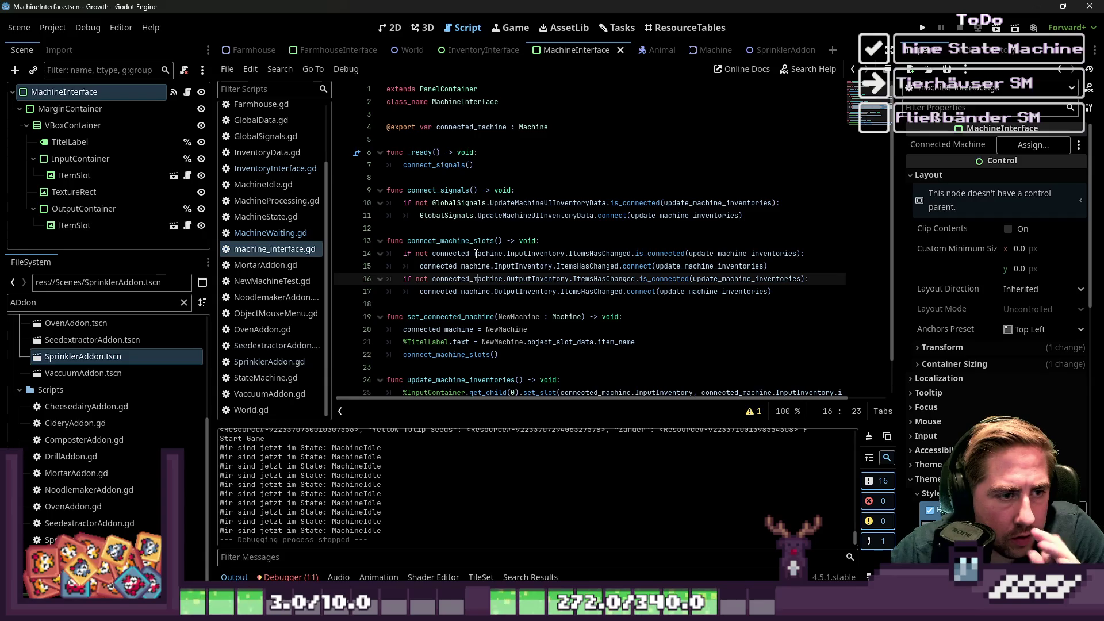
# In NewMachineTest.gd, inspect use_object's UpdateMachineUIInventoryData emit and machine_interface show call.
pyautogui.scroll(2, 265, 241)
pyautogui.scroll(-2, 281, 237)
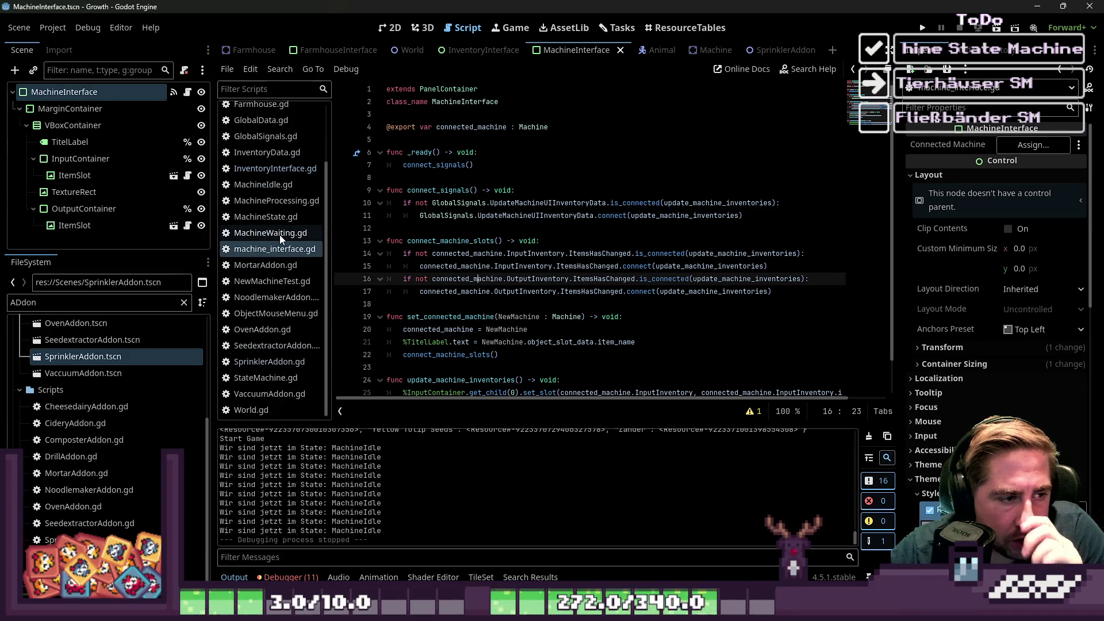
pyautogui.scroll(3, 280, 234)
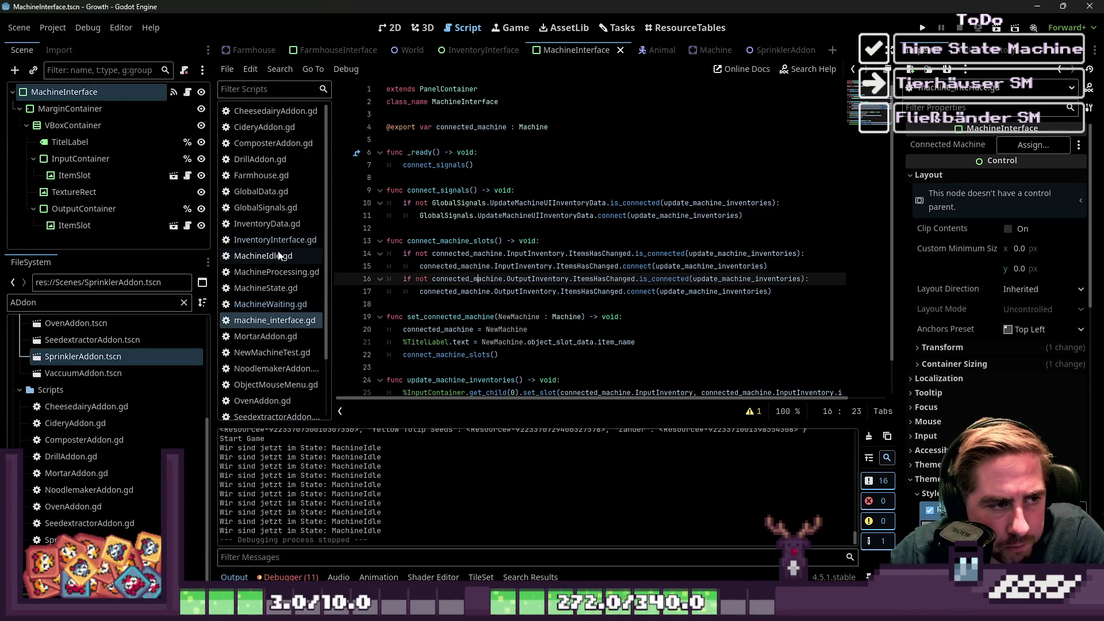
pyautogui.scroll(-3, 275, 247)
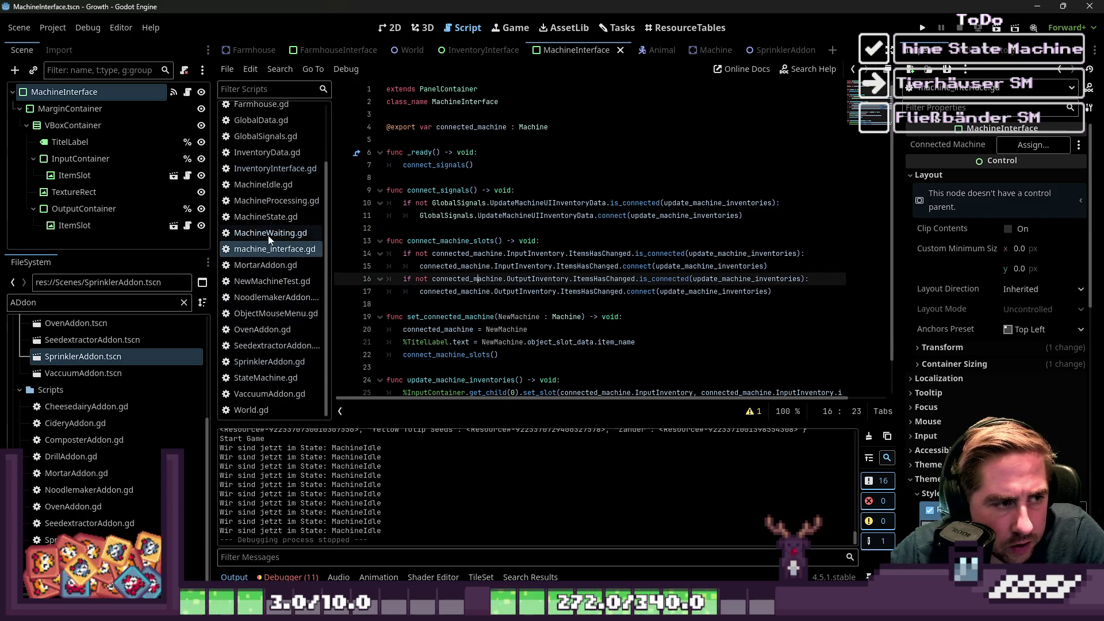
pyautogui.click(270, 281)
pyautogui.click(473, 229)
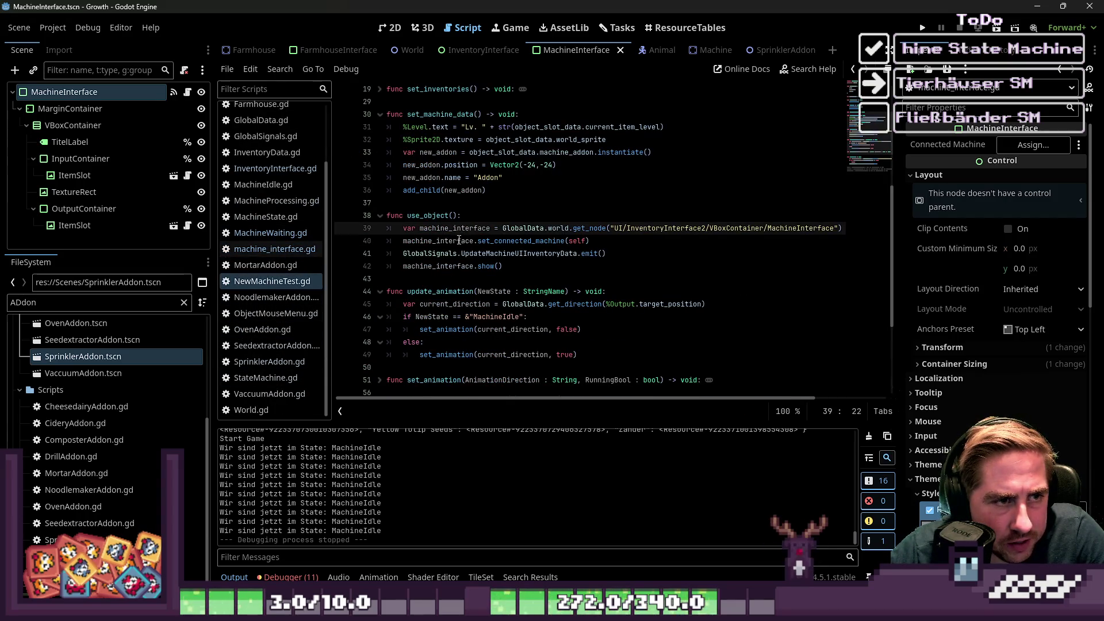
pyautogui.press('Down')
pyautogui.press('Down')
pyautogui.click(620, 242)
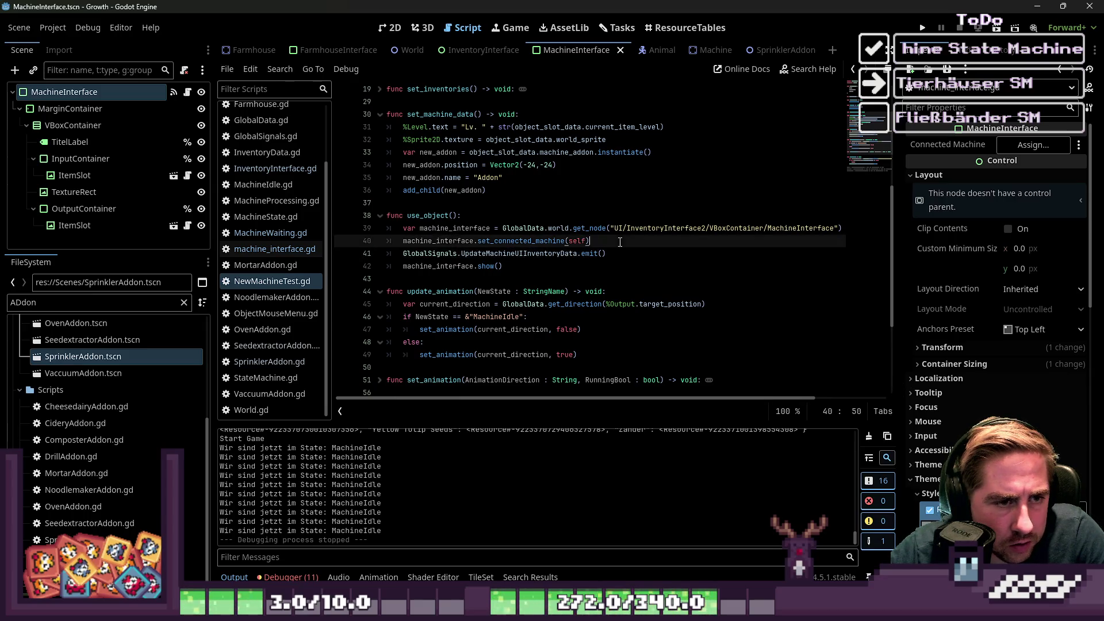
pyautogui.doubleClick(547, 259)
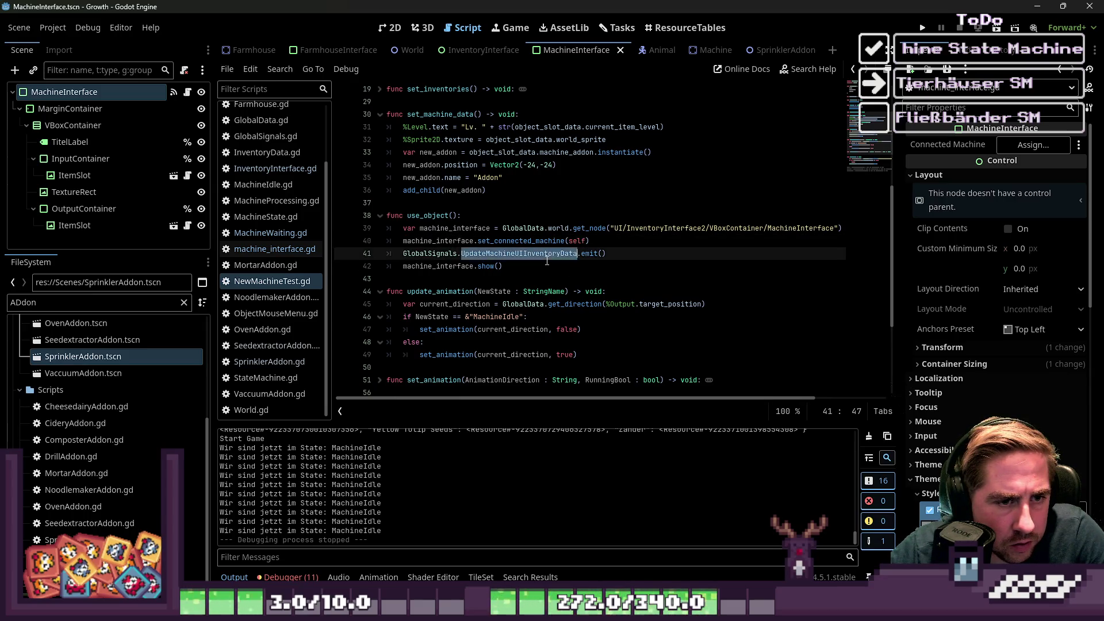
pyautogui.doubleClick(457, 264)
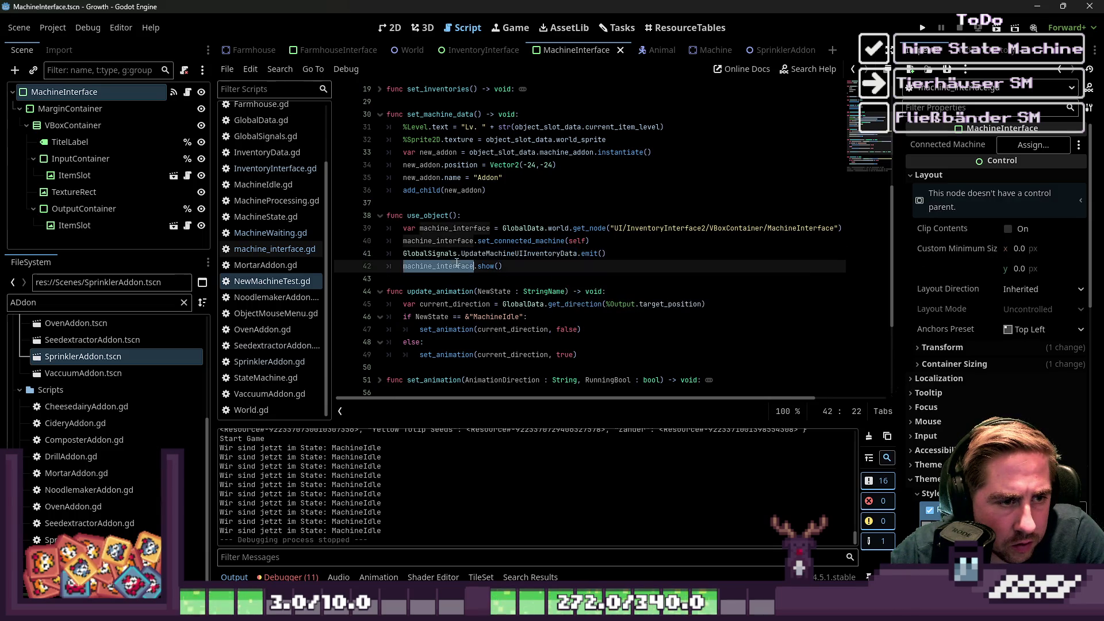
pyautogui.moveTo(502, 267); pyautogui.dragTo(426, 265)
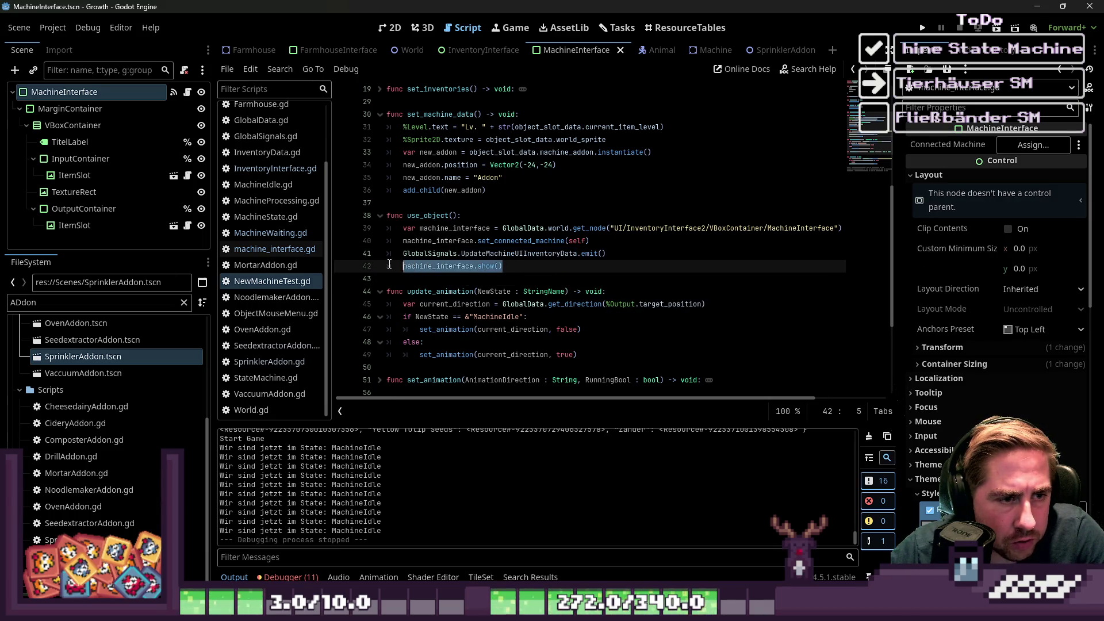
pyautogui.click(375, 229)
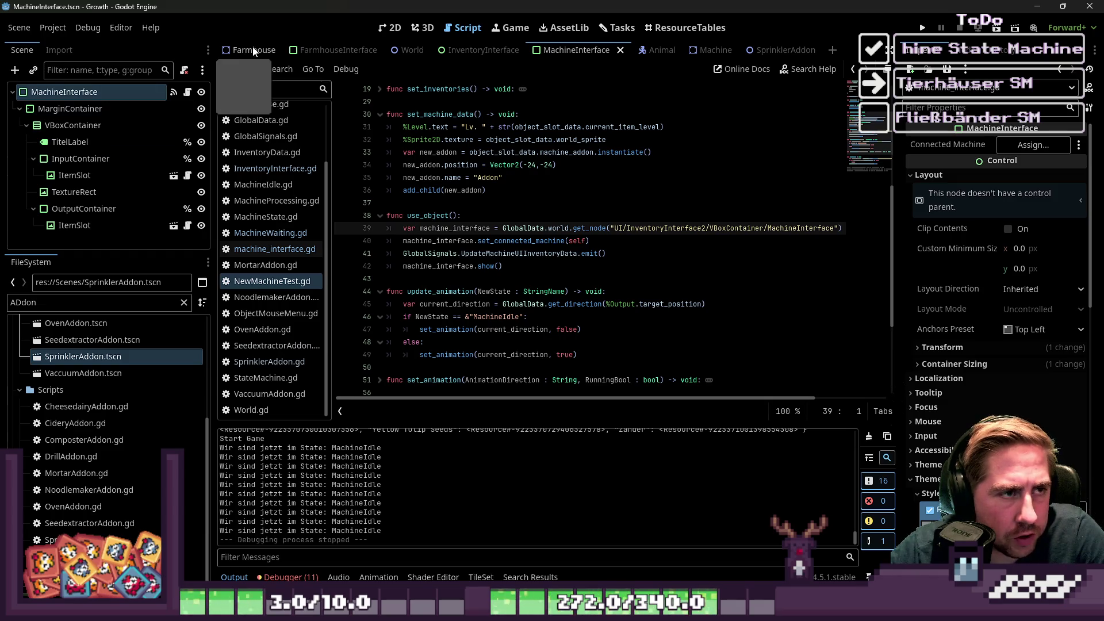
# Open the World scene via Quick Open.
pyautogui.hotkey('ctrl', 'shift', 'o')
pyautogui.write('world')
pyautogui.press('Return')
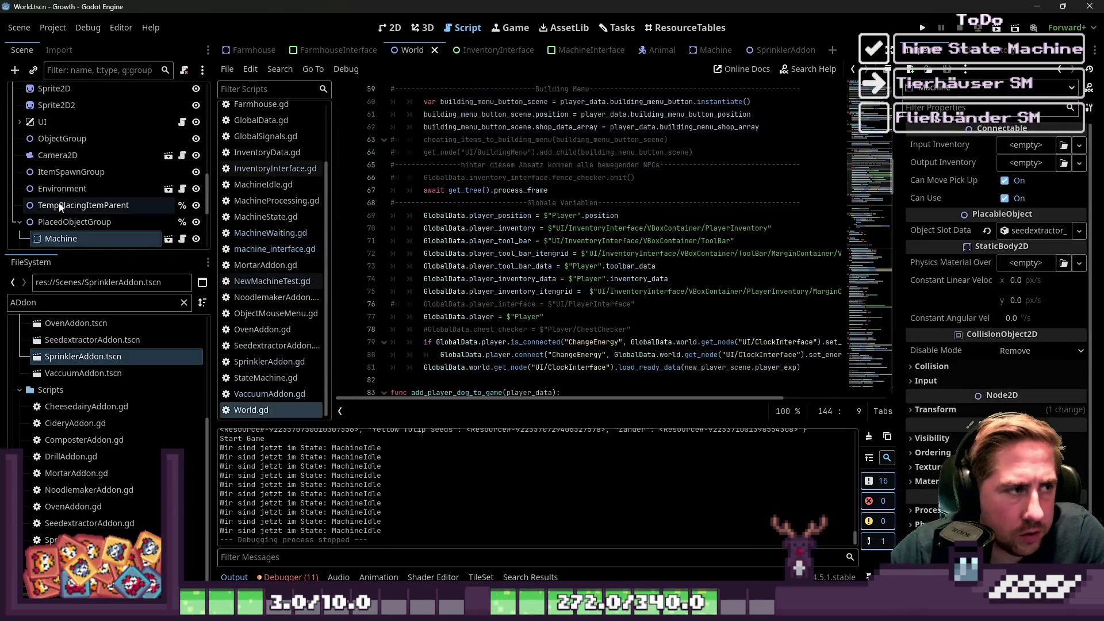
# Locate the InventoryInterface node in World's scene tree and open its scene for editing.
pyautogui.scroll(10, 88, 178)
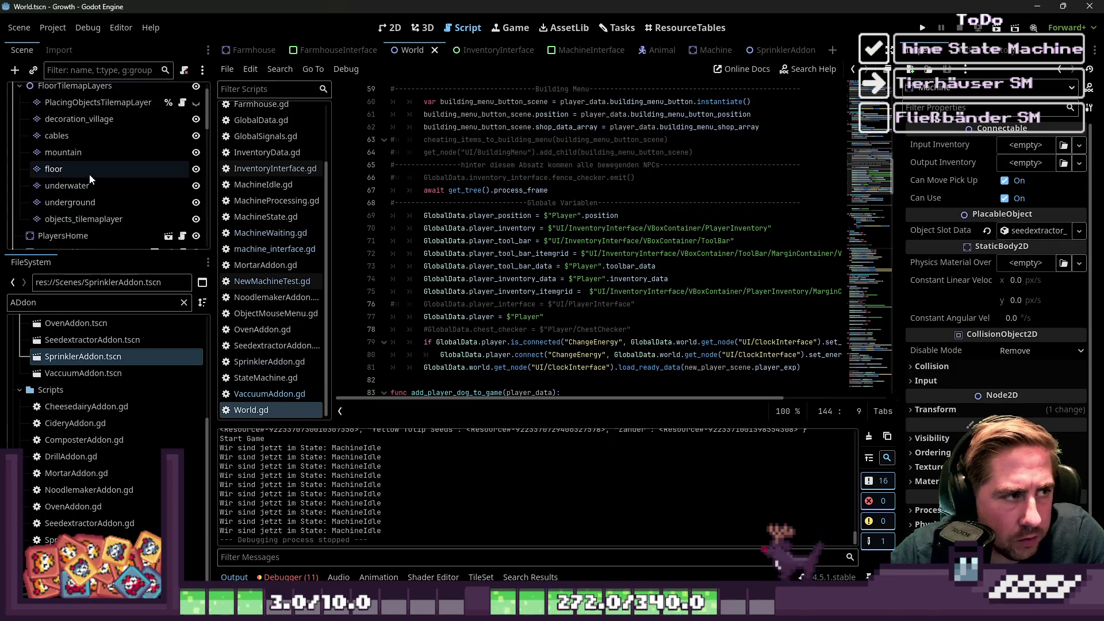
pyautogui.click(21, 108)
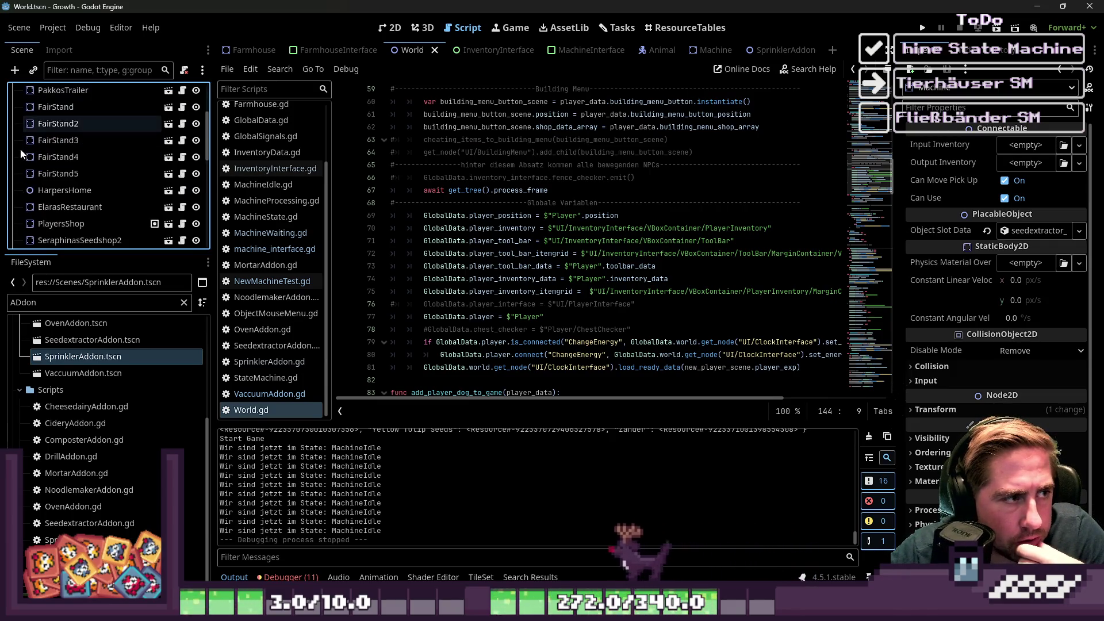
pyautogui.scroll(-8, 20, 154)
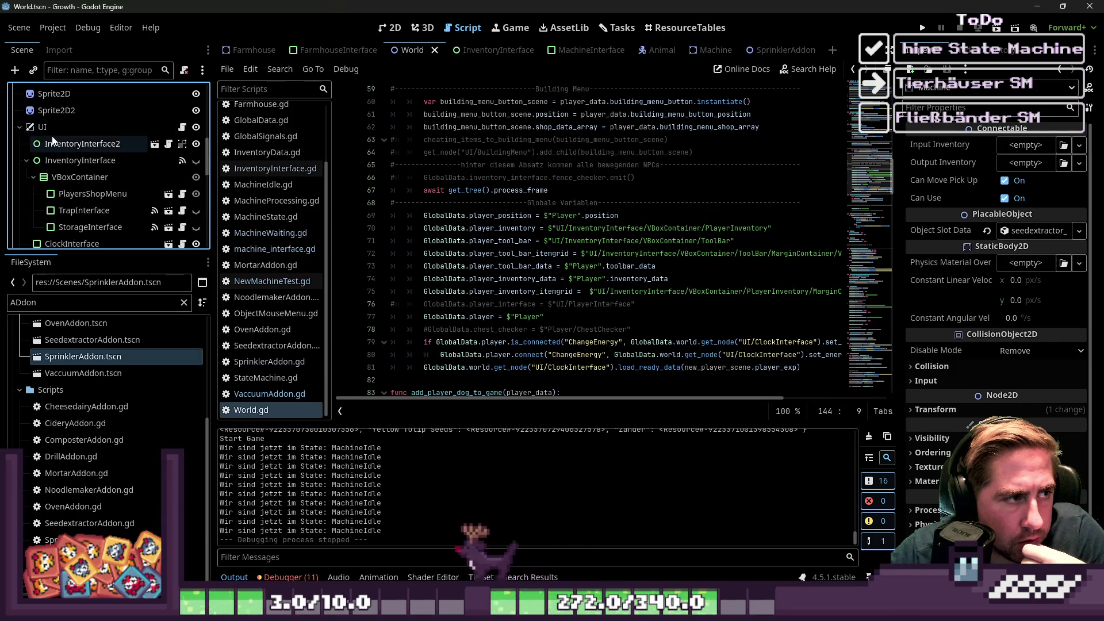
pyautogui.click(51, 143)
pyautogui.click(46, 160)
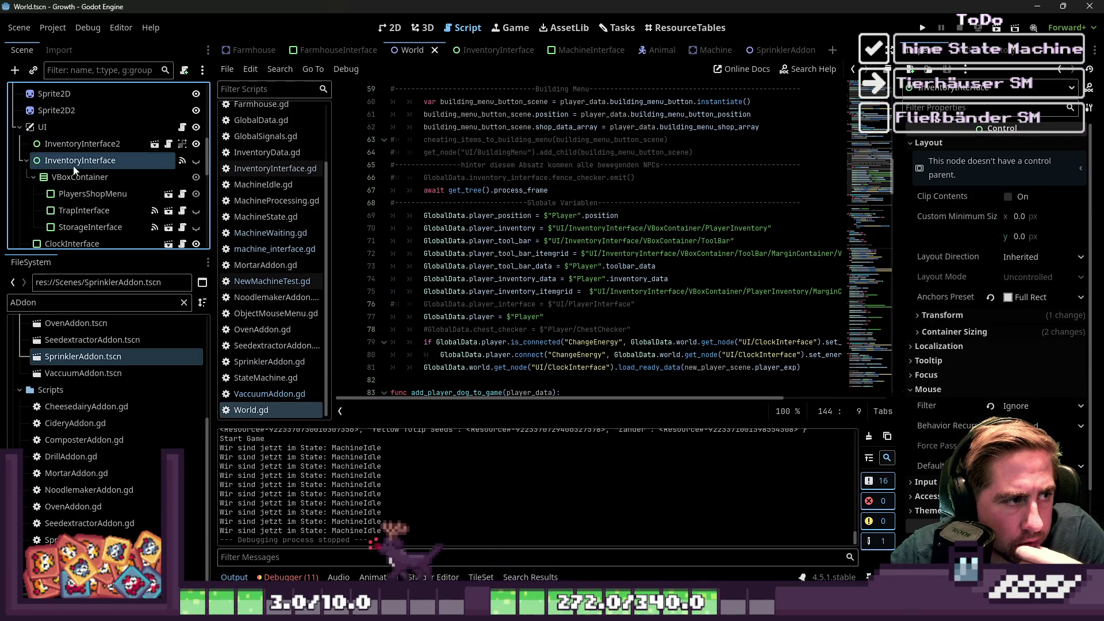
pyautogui.click(24, 161)
pyautogui.click(49, 145)
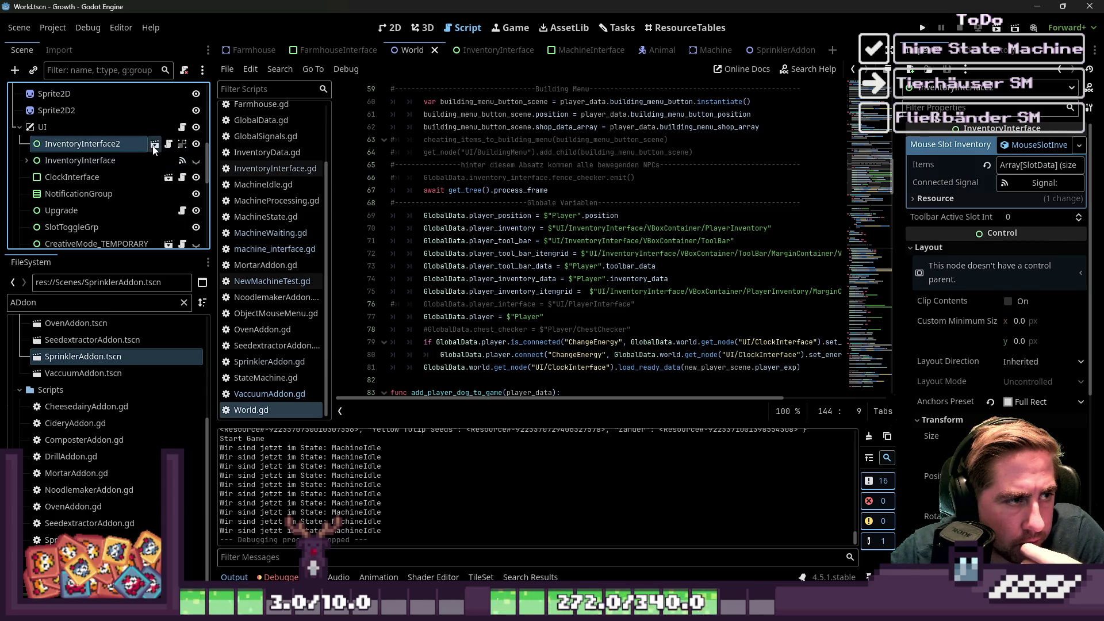
pyautogui.click(155, 147)
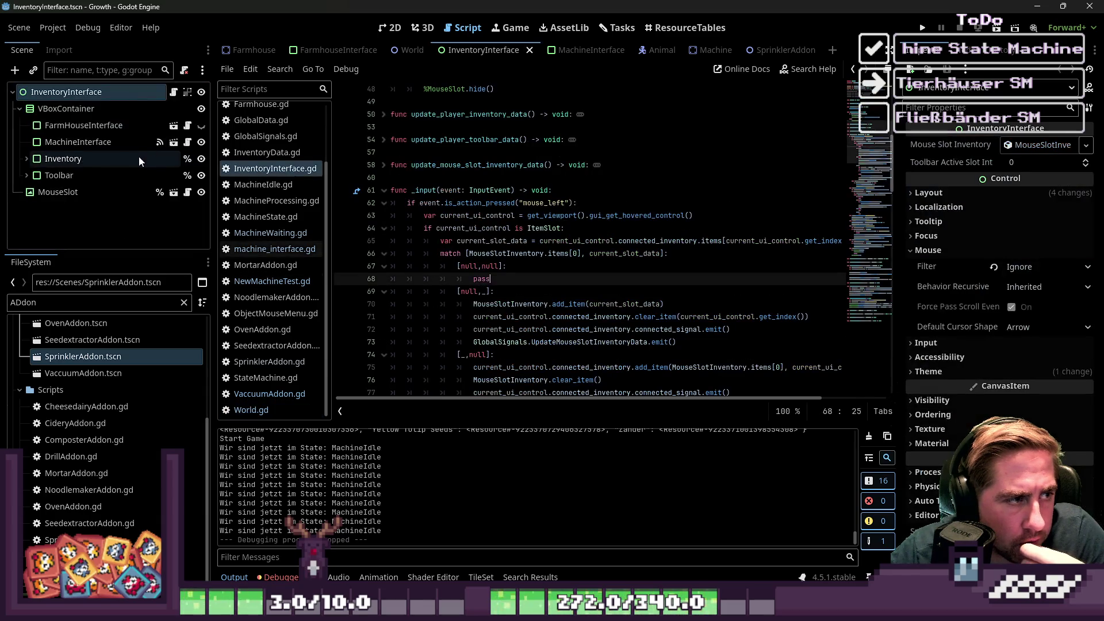
pyautogui.click(201, 142)
# Review InventoryInterface.gd's input handling and the inventory hide line around line 129.
pyautogui.click(486, 190)
pyautogui.scroll(-10, 506, 236)
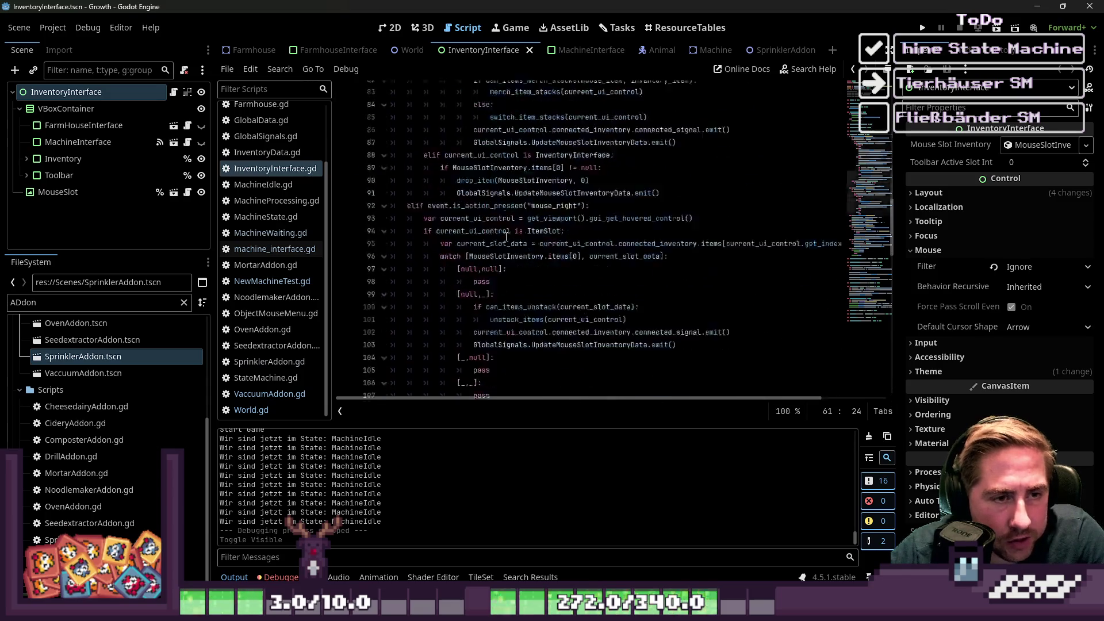
pyautogui.scroll(-12, 506, 236)
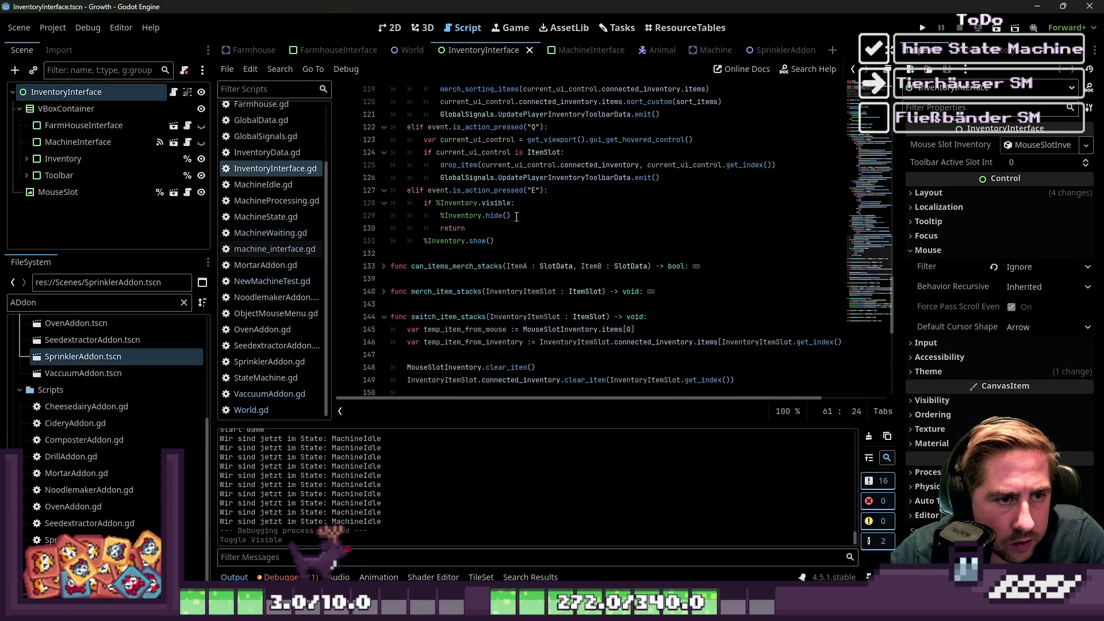
pyautogui.click(516, 217)
pyautogui.doubleClick(481, 218)
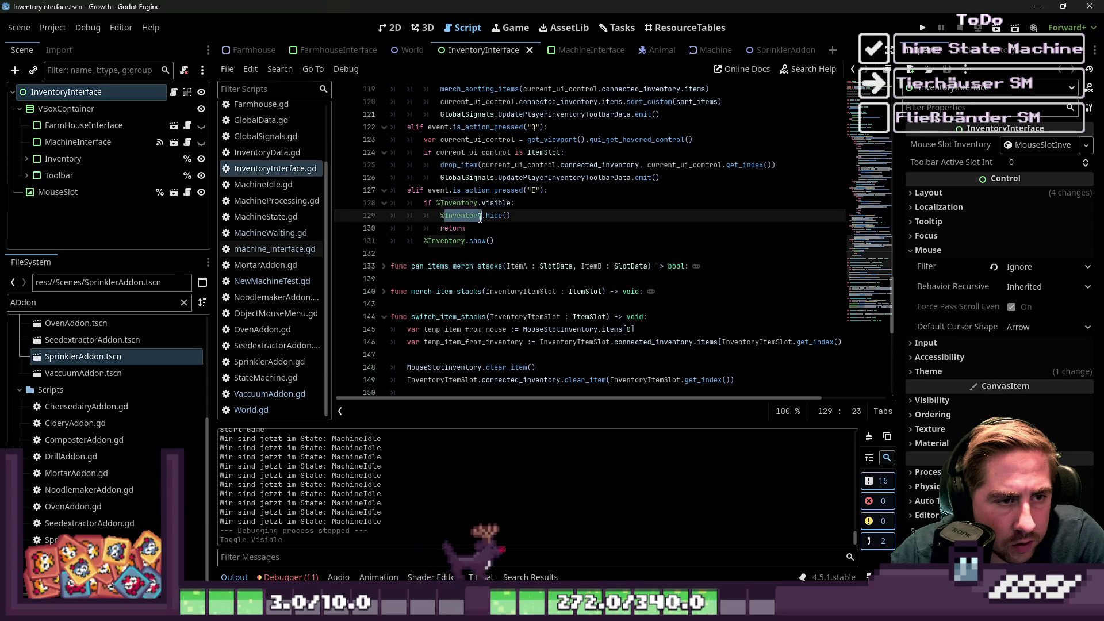
pyautogui.click(492, 216)
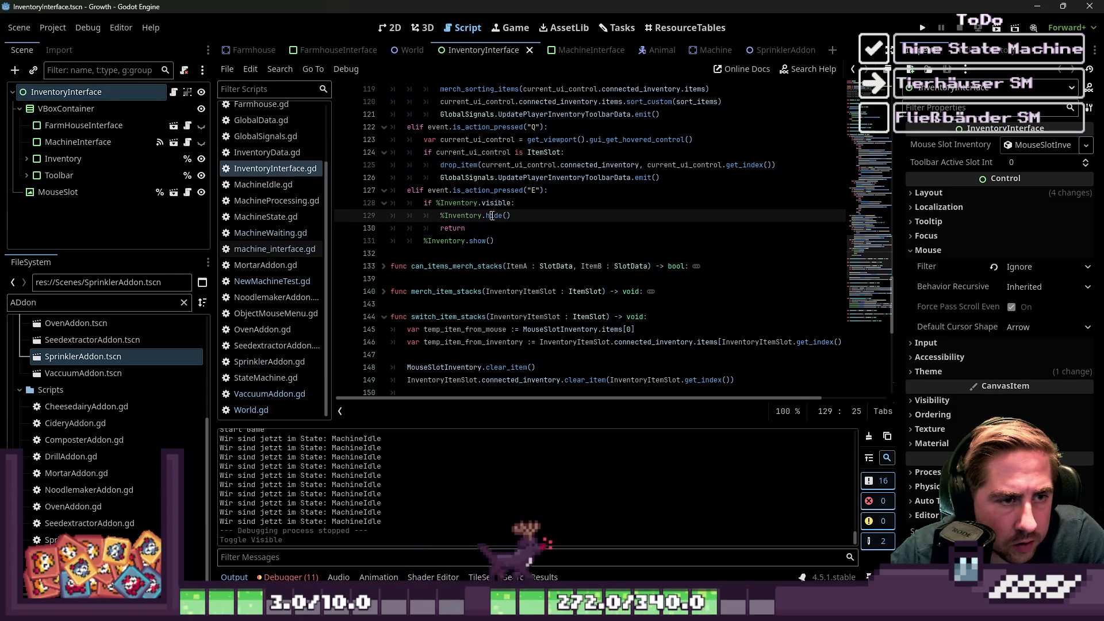
pyautogui.click(550, 192)
pyautogui.scroll(3, 275, 170)
# Open GlobalSignals.gd and start a project-wide Find in Files for toggle_inventory.
pyautogui.click(286, 211)
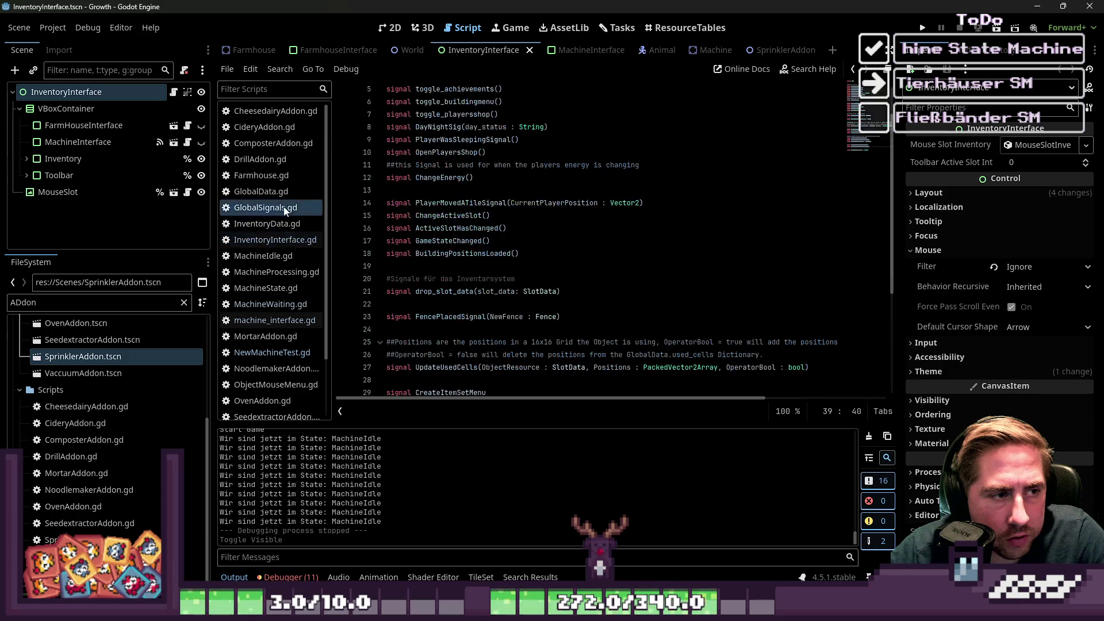
pyautogui.scroll(2, 528, 268)
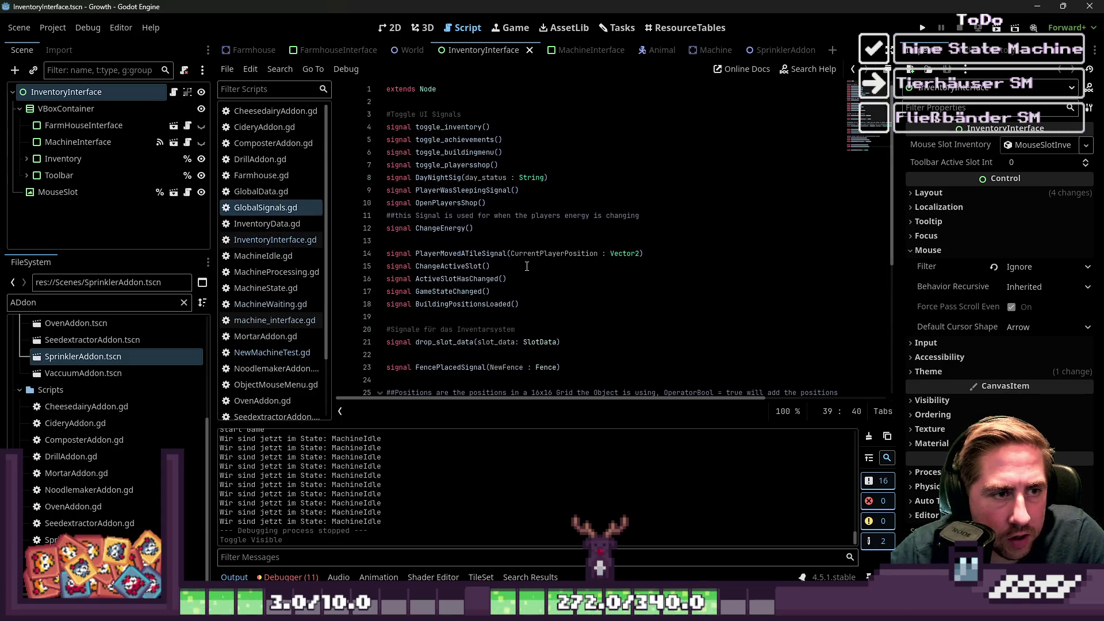
pyautogui.doubleClick(451, 126)
pyautogui.hotkey('ctrl', 'shift', 'f')
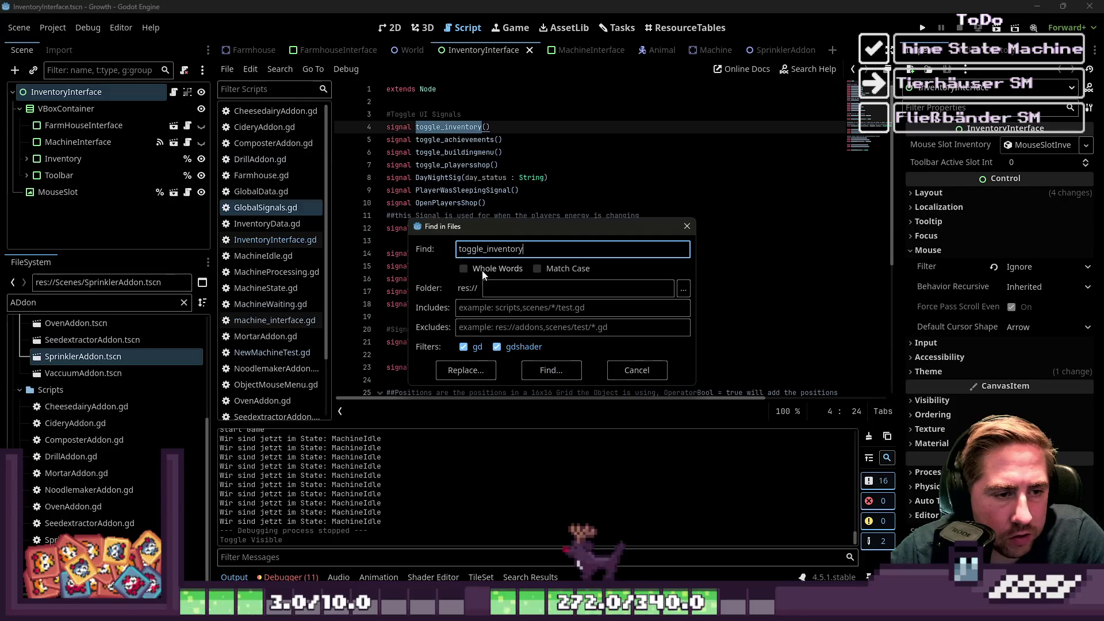
# Run the toggle_inventory search and delete World.gd's old commented toggle_inventory connect line.
pyautogui.click(543, 374)
pyautogui.scroll(-3, 444, 494)
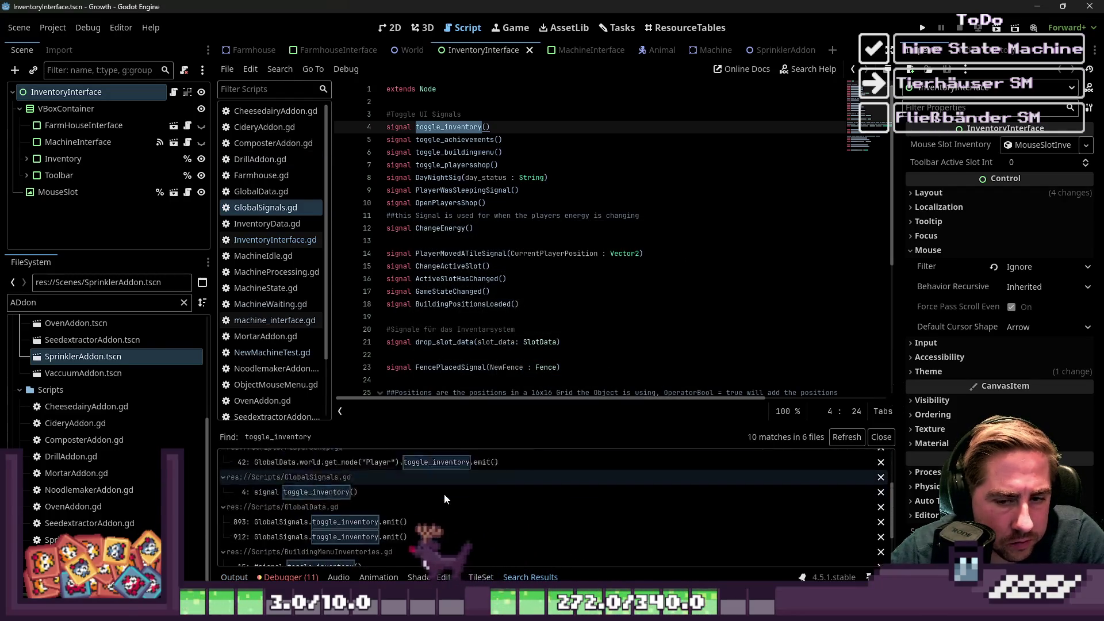
pyautogui.scroll(3, 442, 492)
pyautogui.click(358, 478)
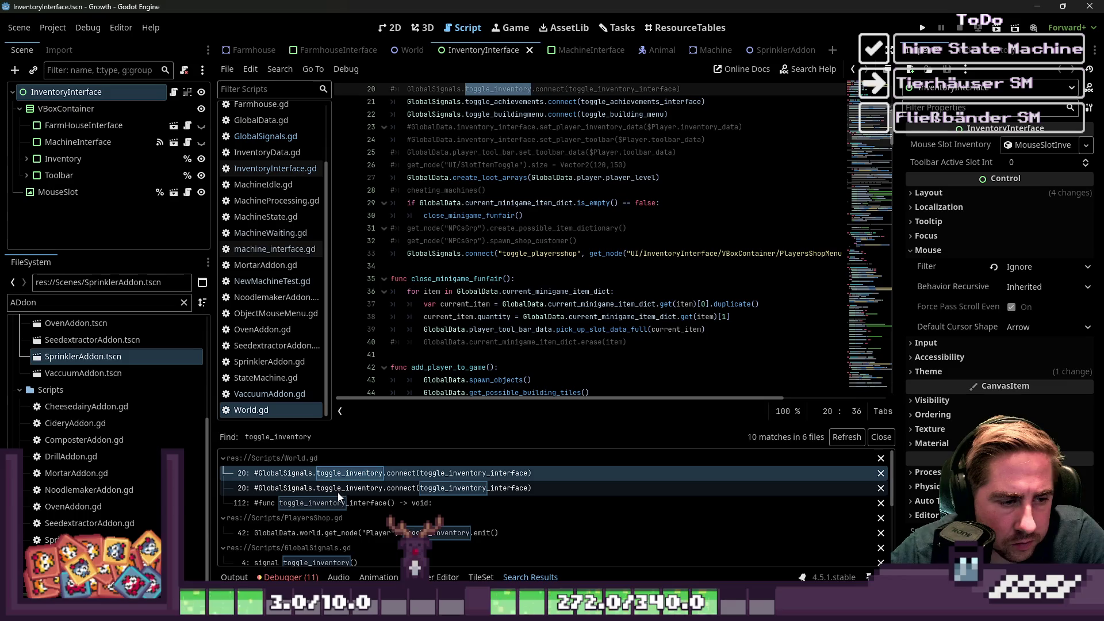
pyautogui.scroll(2, 495, 329)
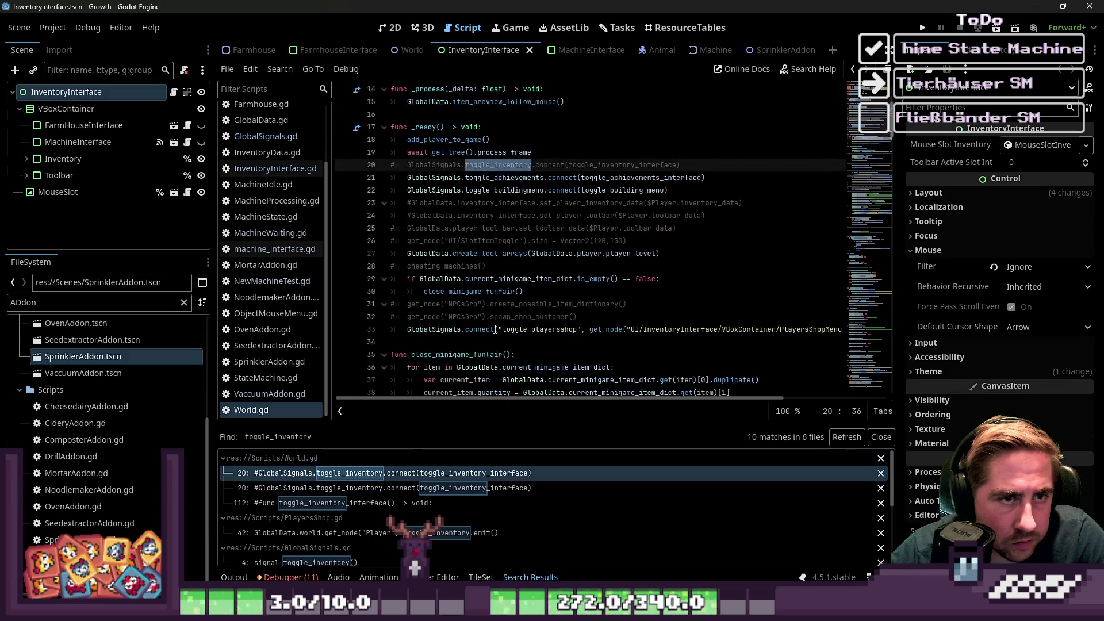
pyautogui.click(542, 215)
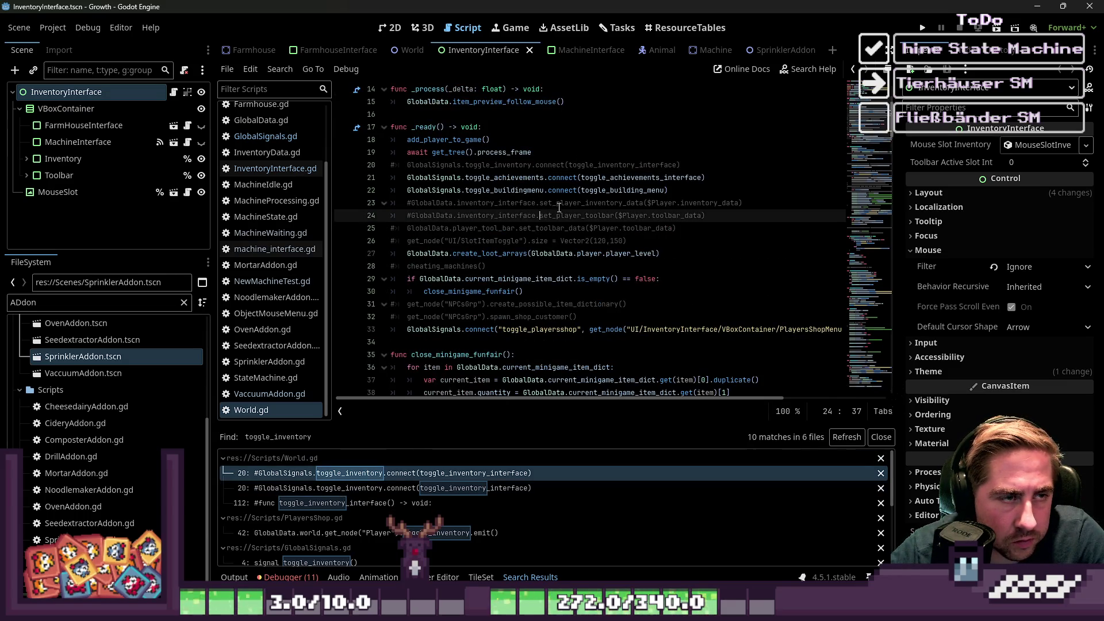
pyautogui.click(385, 473)
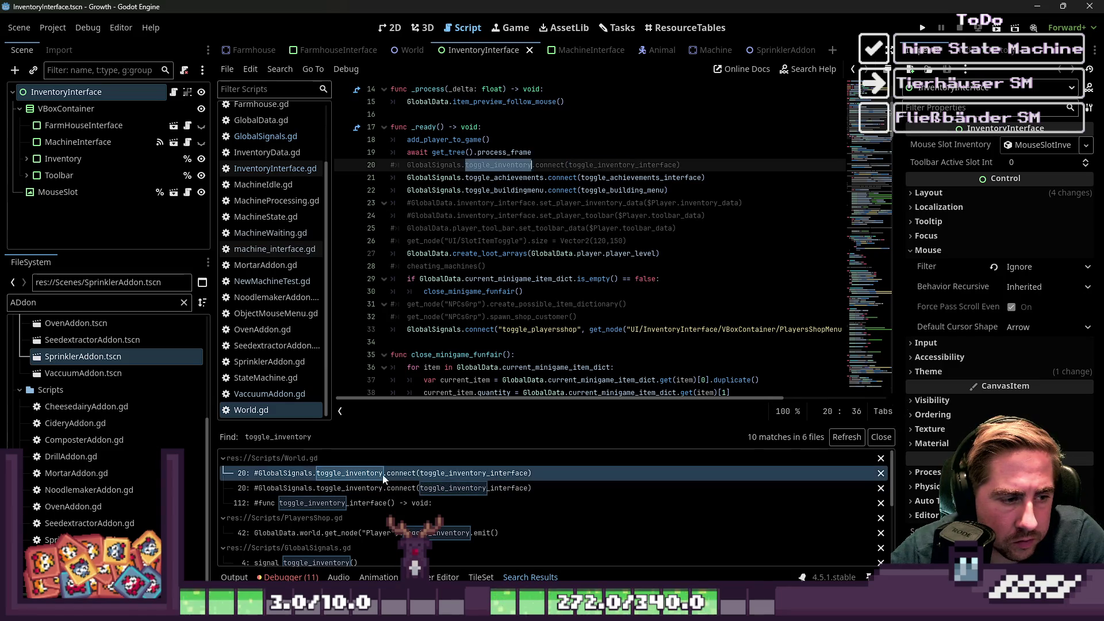
pyautogui.click(601, 194)
pyautogui.click(679, 168)
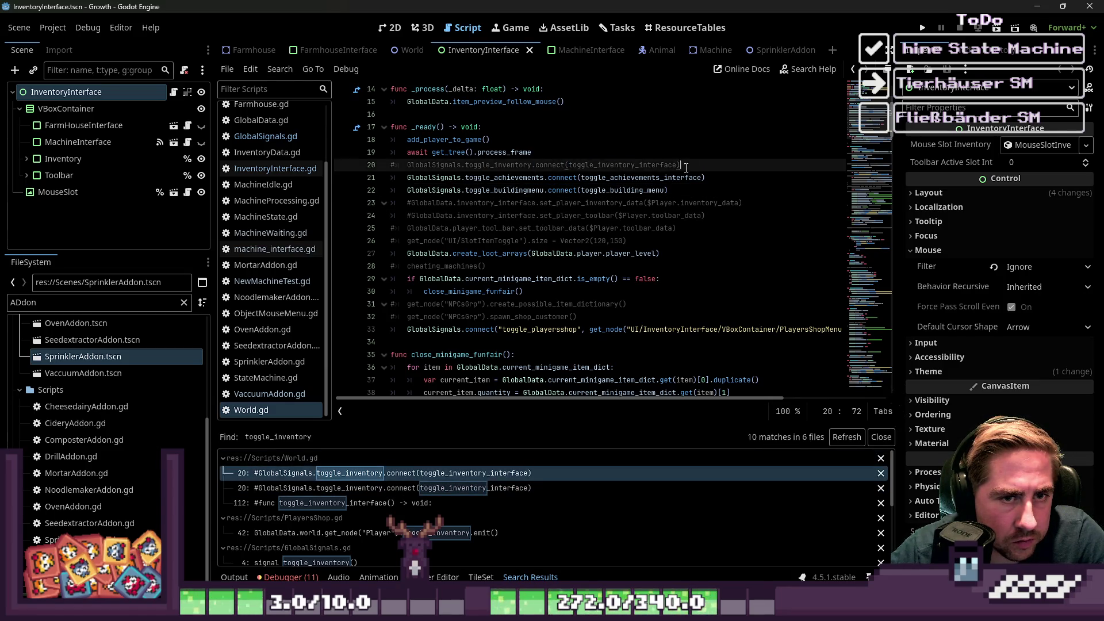
pyautogui.hotkey('shift', 'Home')
pyautogui.hotkey('shift', 'Home')
pyautogui.press('BackSpace')
pyautogui.press('BackSpace')
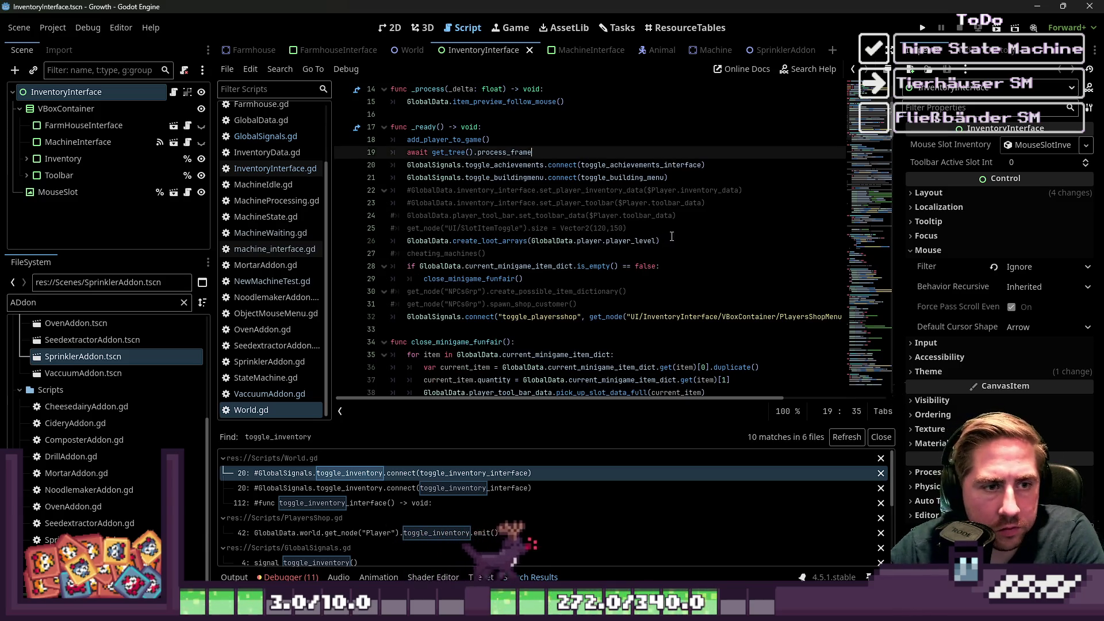
# Delete the commented-out inventory, toolbar and NPCsGrp lines from World.gd and save it.
pyautogui.moveTo(628, 228); pyautogui.dragTo(361, 220)
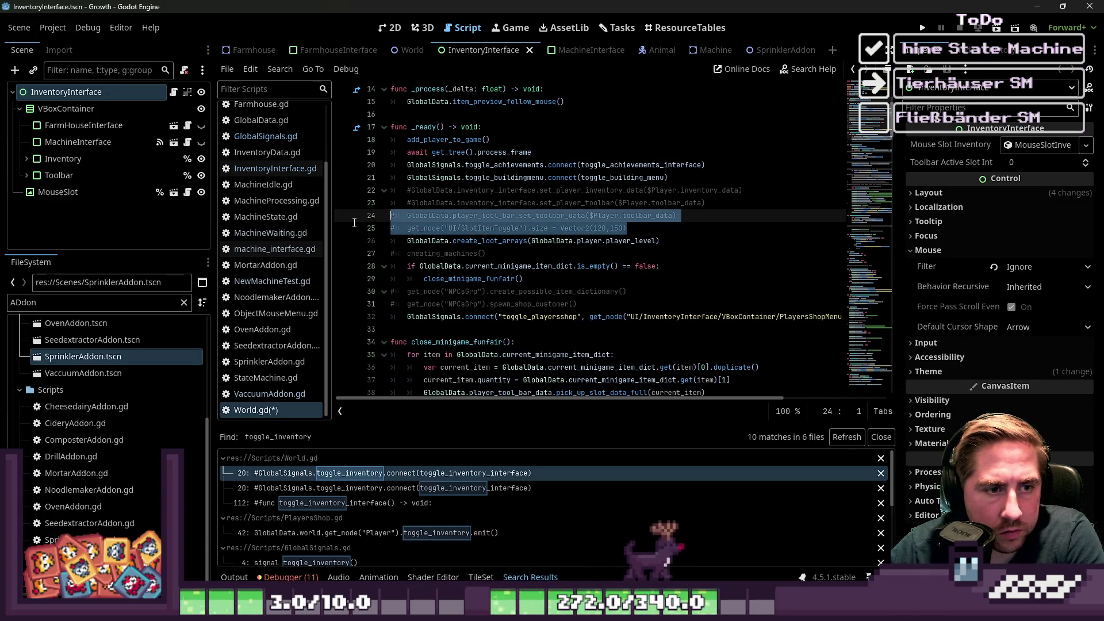
pyautogui.click(451, 204)
pyautogui.click(554, 214)
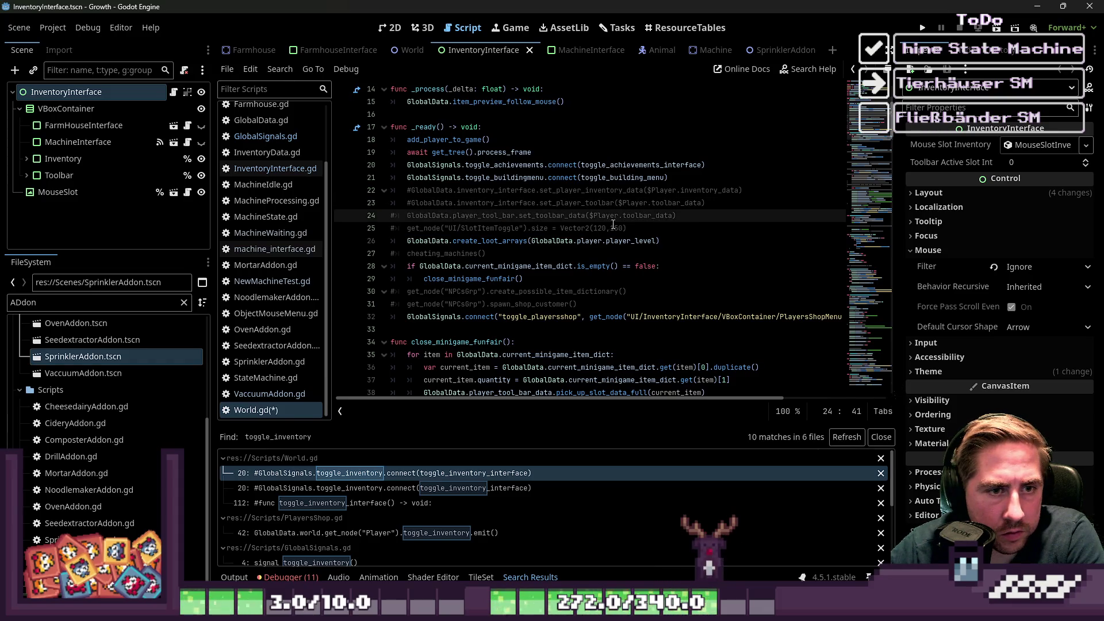
pyautogui.moveTo(627, 228)
pyautogui.mouseDown()
pyautogui.moveTo(437, 218)
pyautogui.moveTo(337, 197)
pyautogui.mouseUp()
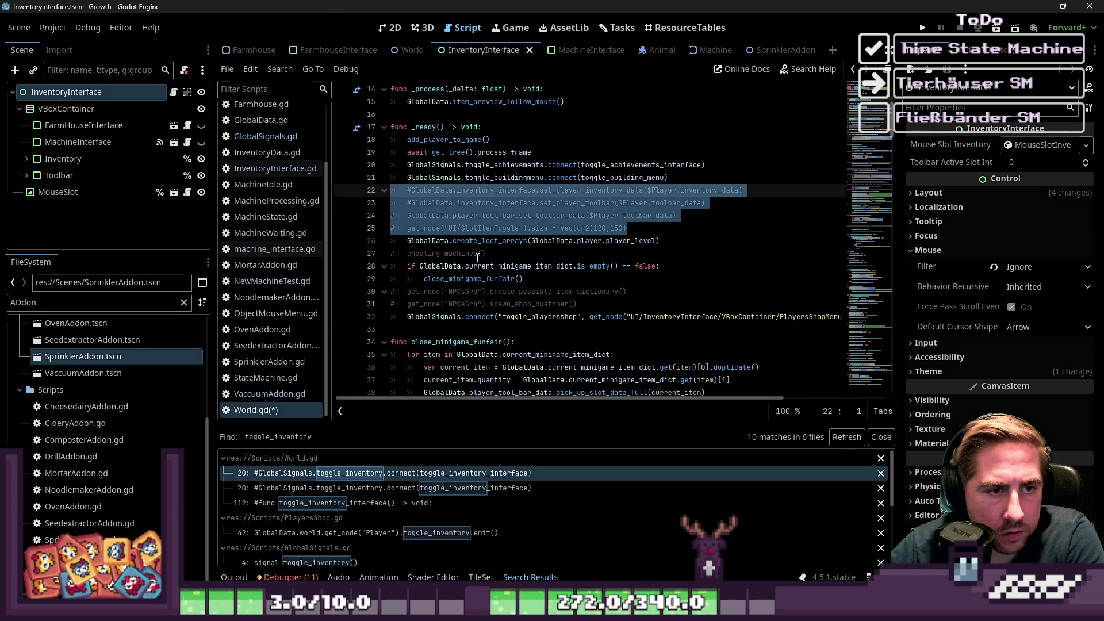
pyautogui.press('BackSpace')
pyautogui.press('BackSpace')
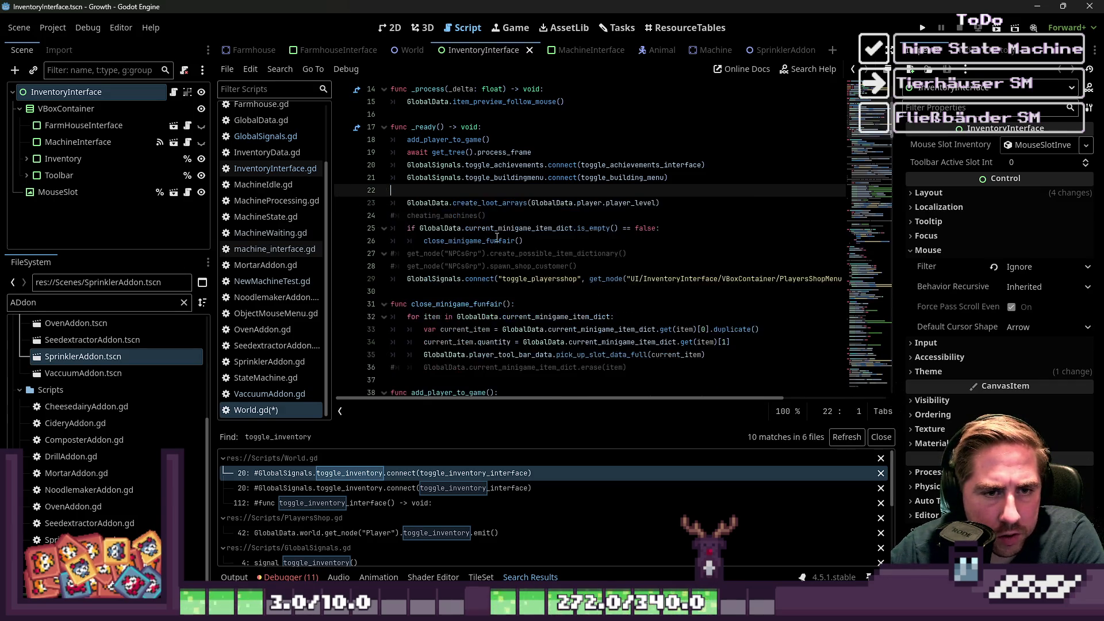
pyautogui.click(541, 227)
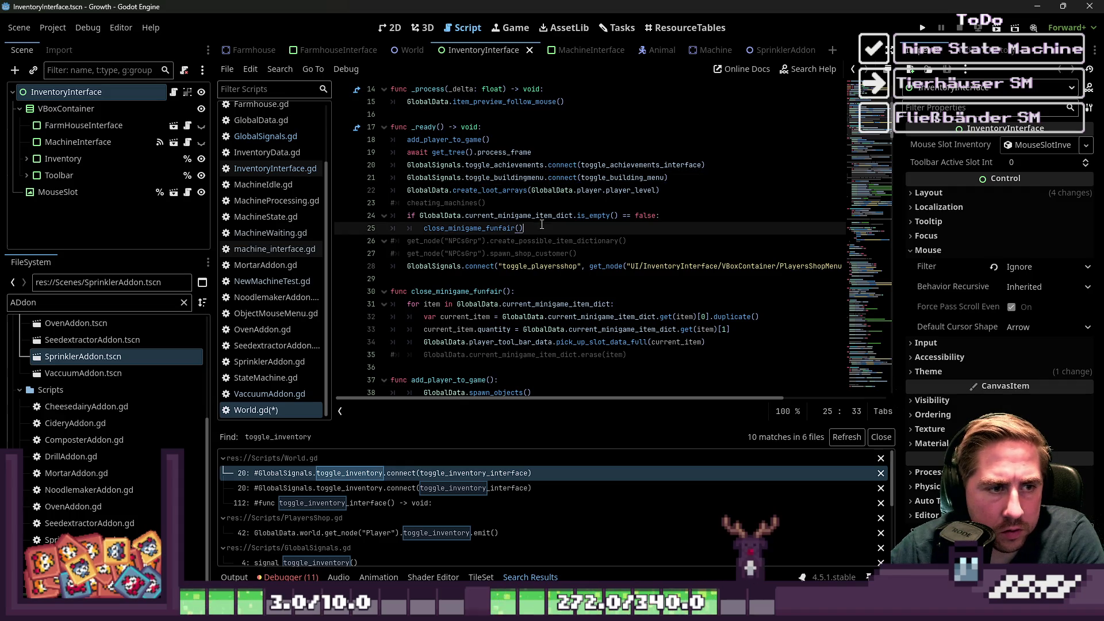
pyautogui.keyDown('shift'); pyautogui.click(616, 255); pyautogui.keyUp('shift')
pyautogui.press('BackSpace')
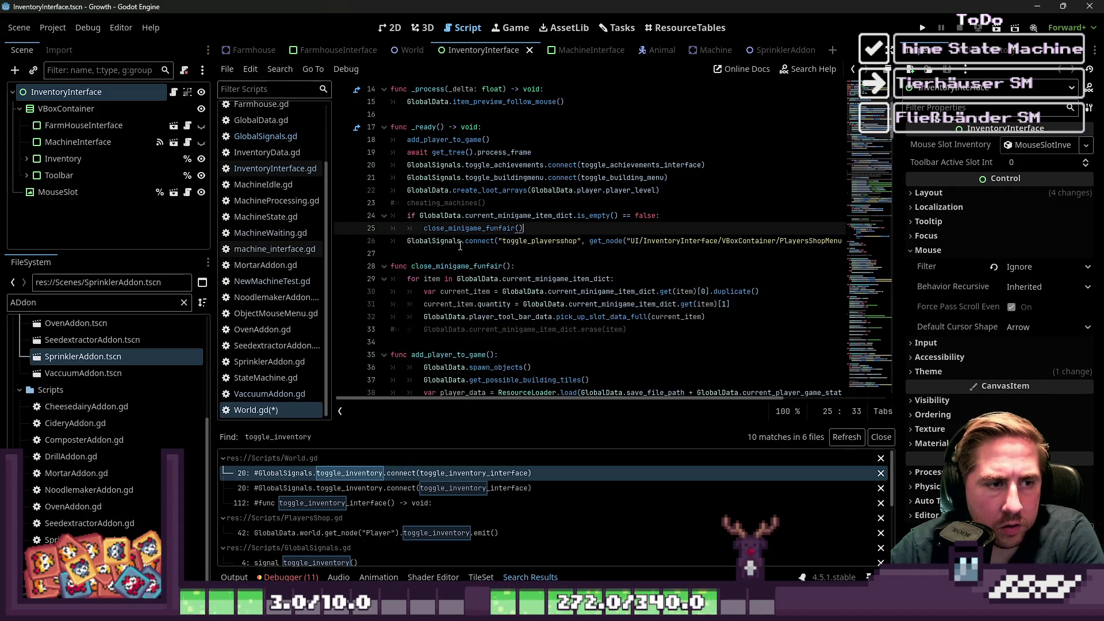
pyautogui.scroll(-4, 460, 246)
pyautogui.hotkey('ctrl', 's')
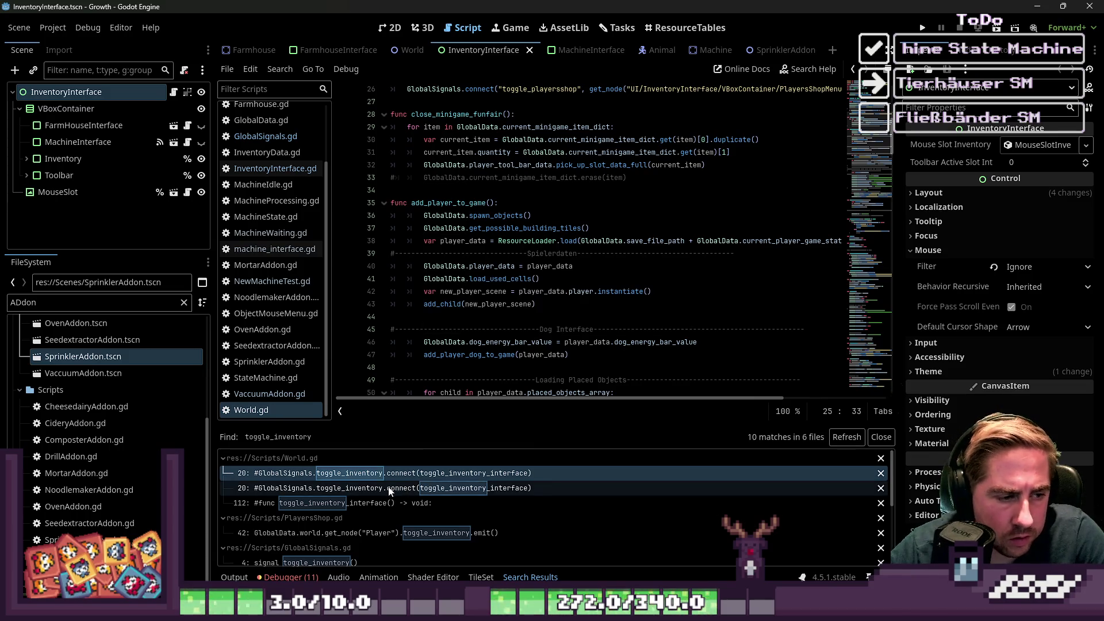
# Delete the commented-out toggle_inventory_interface function block from World.gd.
pyautogui.click(381, 488)
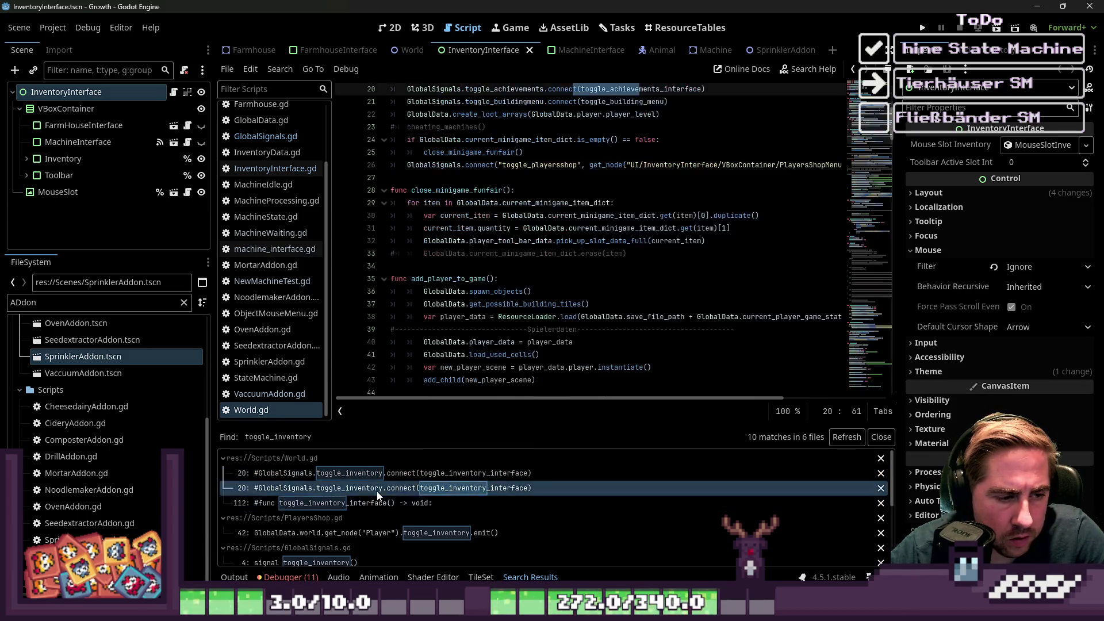
pyautogui.click(371, 504)
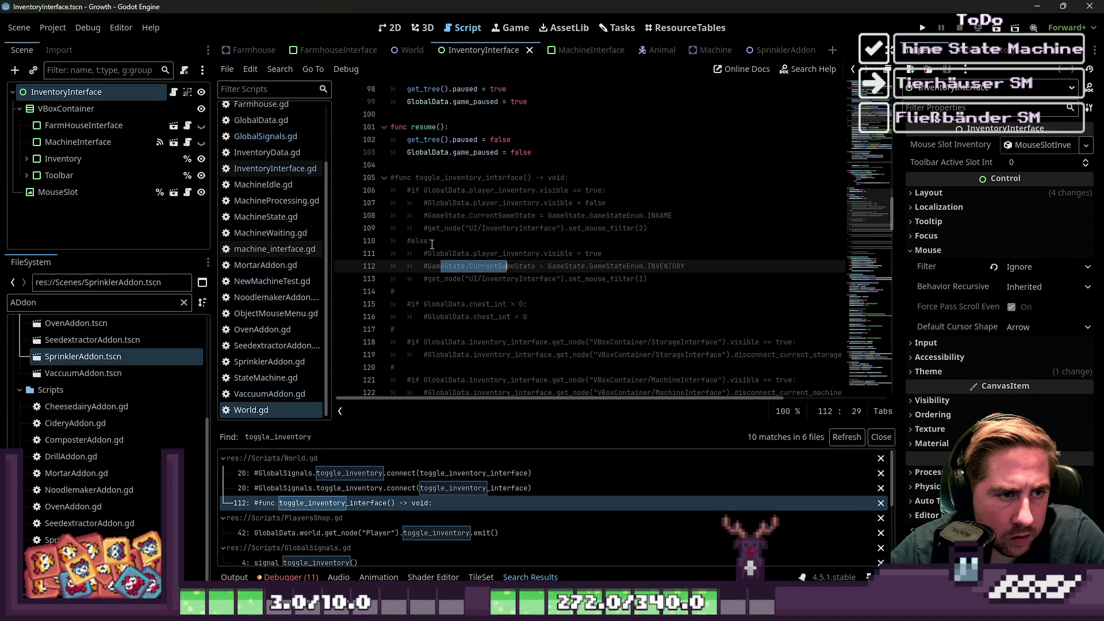
pyautogui.moveTo(410, 171)
pyautogui.mouseDown()
pyautogui.moveTo(576, 368)
pyautogui.moveTo(604, 247)
pyautogui.moveTo(575, 305)
pyautogui.mouseUp()
pyautogui.press('BackSpace')
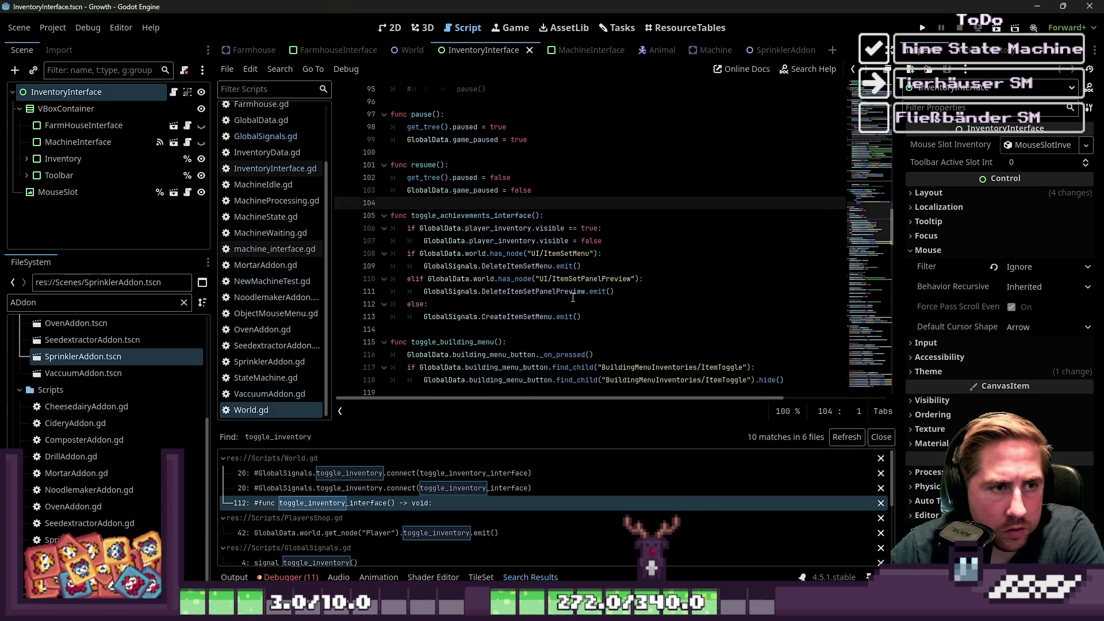
pyautogui.click(350, 488)
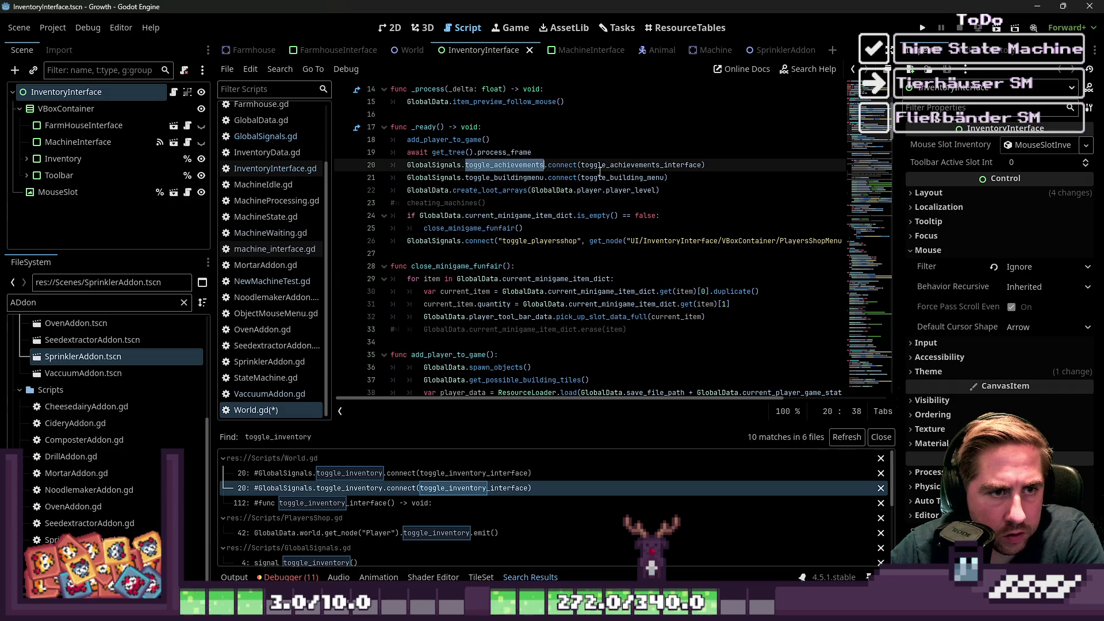
# Delete the toggle_buildingmenu signal connection on line 21 of _ready.
pyautogui.click(703, 157)
pyautogui.moveTo(704, 165); pyautogui.dragTo(420, 151)
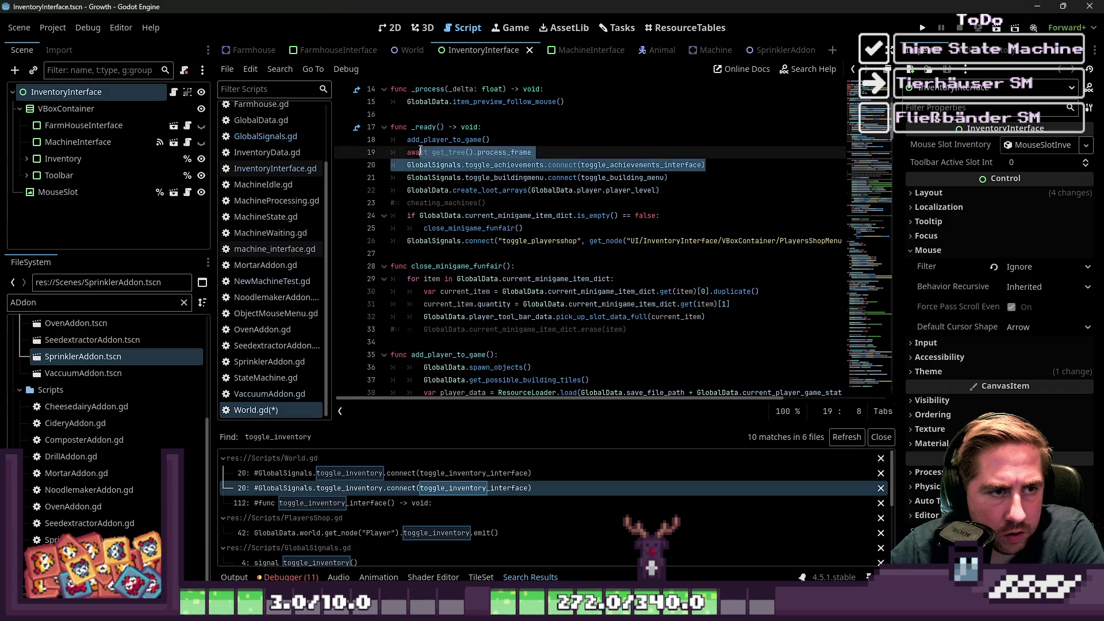
pyautogui.doubleClick(624, 178)
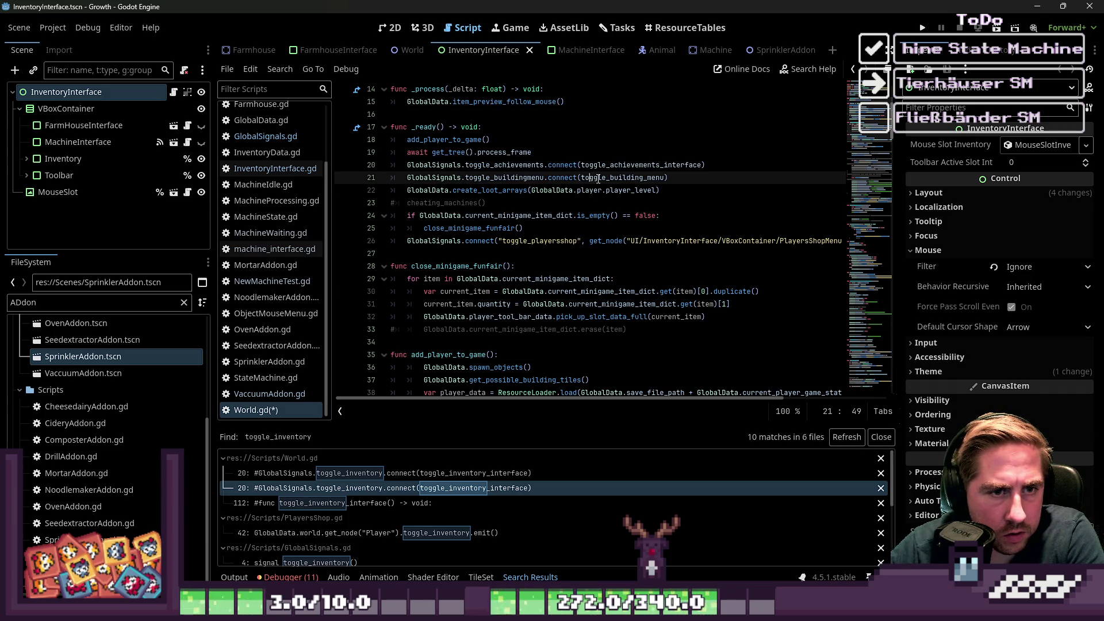
pyautogui.click(679, 177)
pyautogui.moveTo(679, 178); pyautogui.dragTo(391, 179)
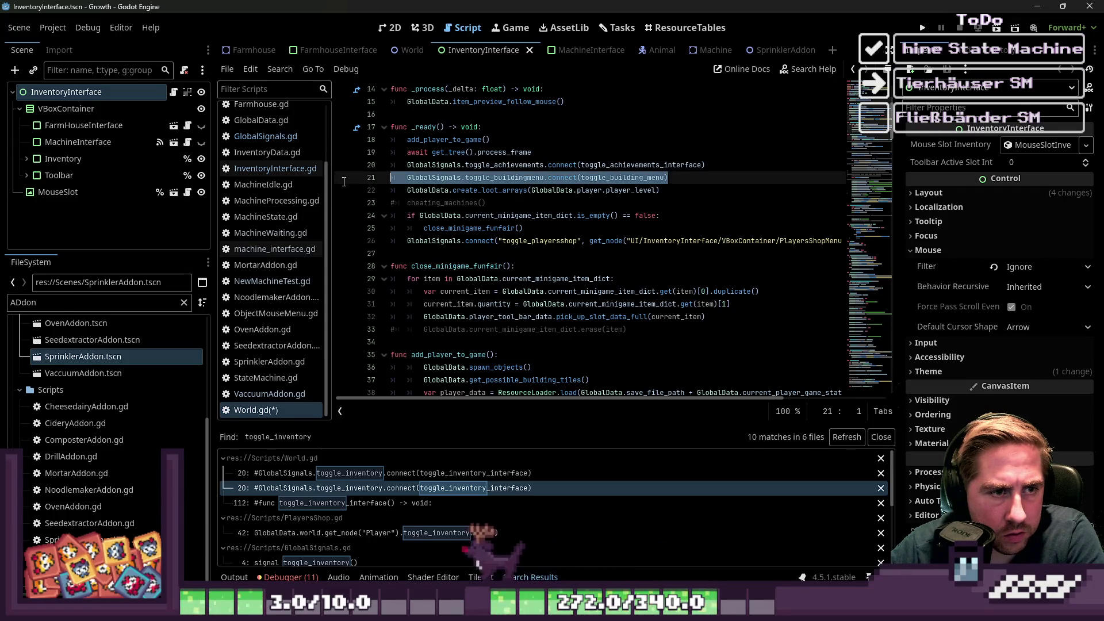
pyautogui.press('BackSpace')
pyautogui.press('BackSpace')
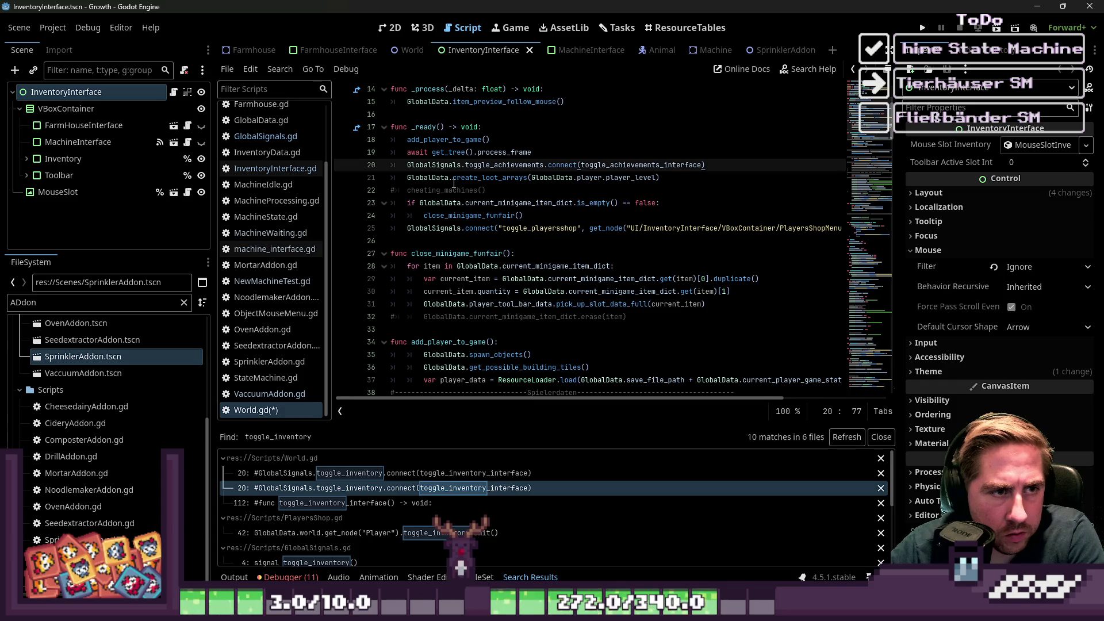
# Re-search toggle_inventory, jump to line 105, and delete the player_inventory visibility check.
pyautogui.hotkey('ctrl', 'f')
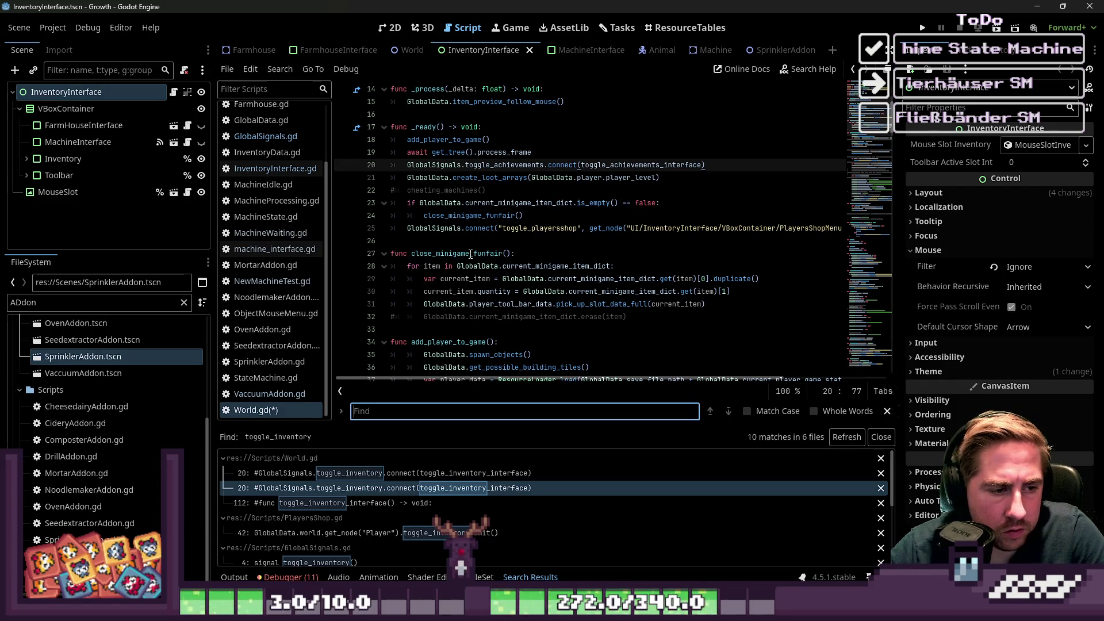
pyautogui.hotkey('ctrl', 'shift', 'f')
pyautogui.click(532, 370)
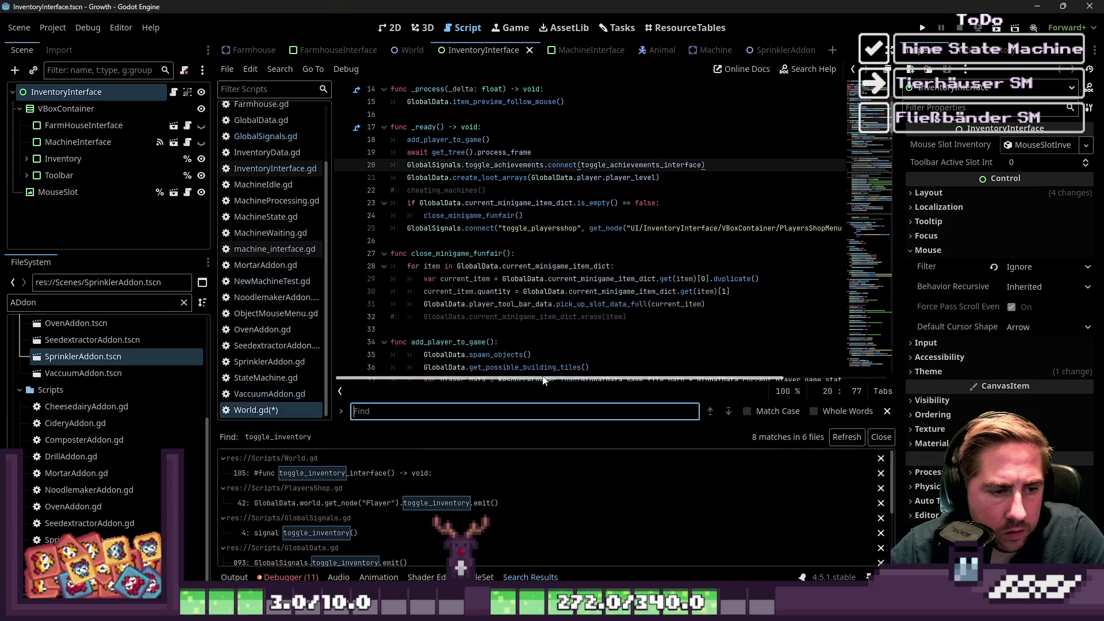
pyautogui.click(388, 478)
pyautogui.scroll(-2, 463, 290)
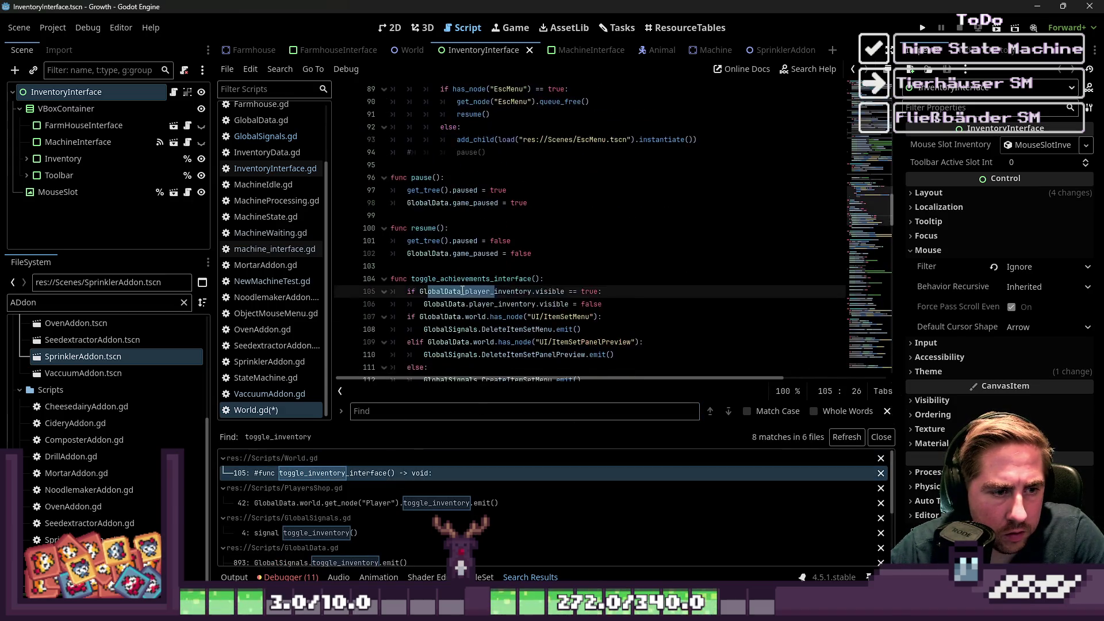
pyautogui.click(520, 303)
pyautogui.moveTo(627, 301); pyautogui.dragTo(366, 298)
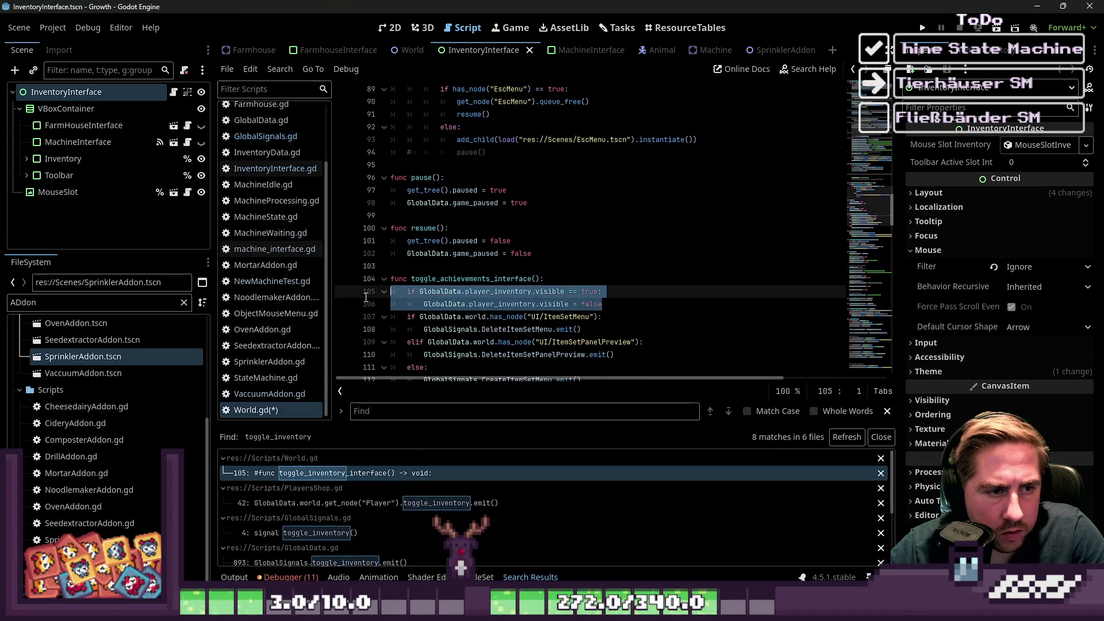
pyautogui.press('BackSpace')
pyautogui.press('BackSpace')
# Review toggle_achievements_interface's remaining body and search the script for its name.
pyautogui.scroll(-2, 453, 309)
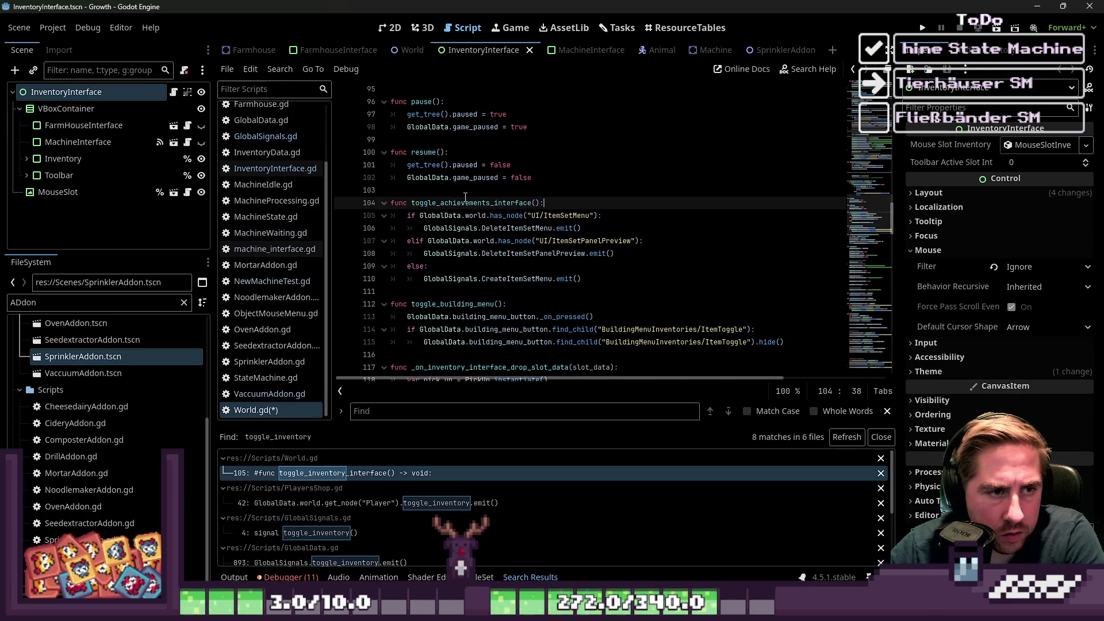
pyautogui.click(621, 253)
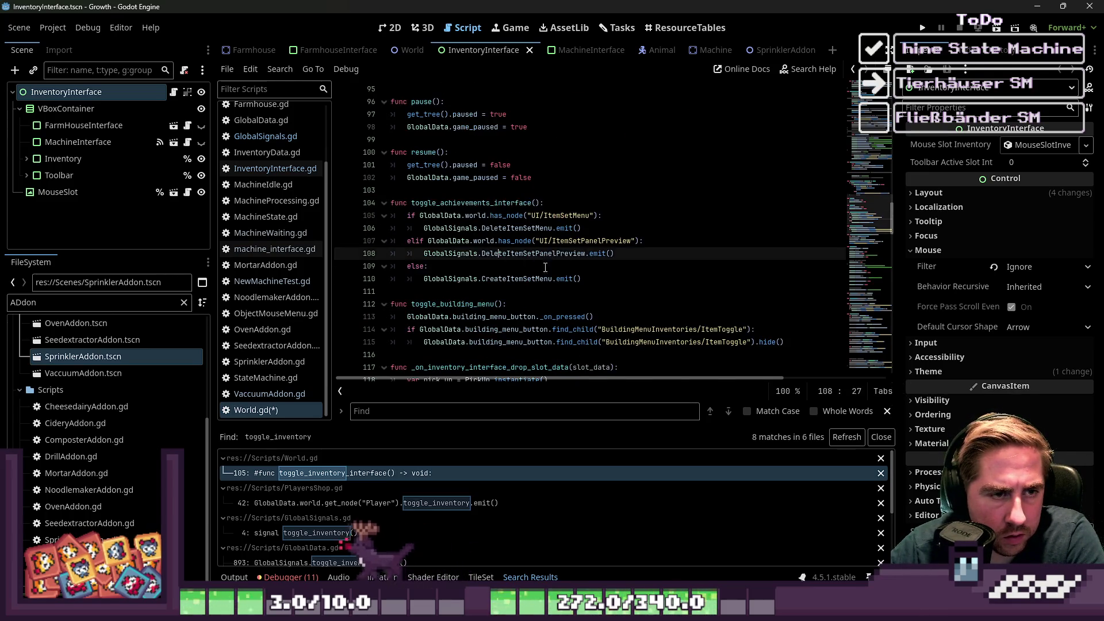
pyautogui.click(633, 285)
pyautogui.moveTo(632, 285)
pyautogui.mouseDown()
pyautogui.moveTo(437, 230)
pyautogui.moveTo(333, 215)
pyautogui.mouseUp()
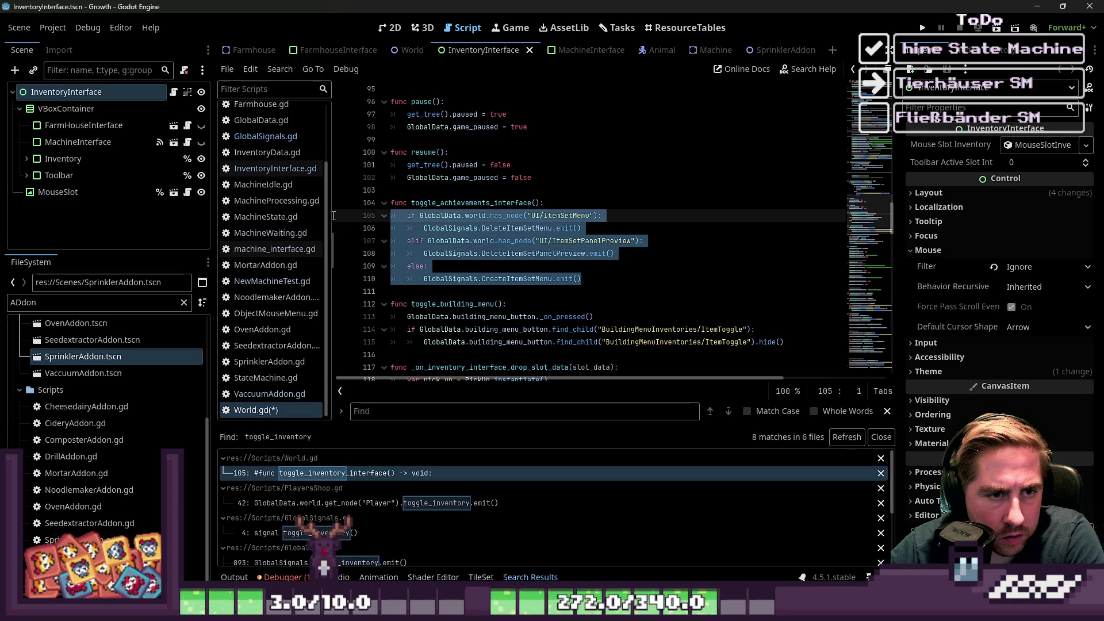
pyautogui.click(519, 237)
pyautogui.doubleClick(561, 216)
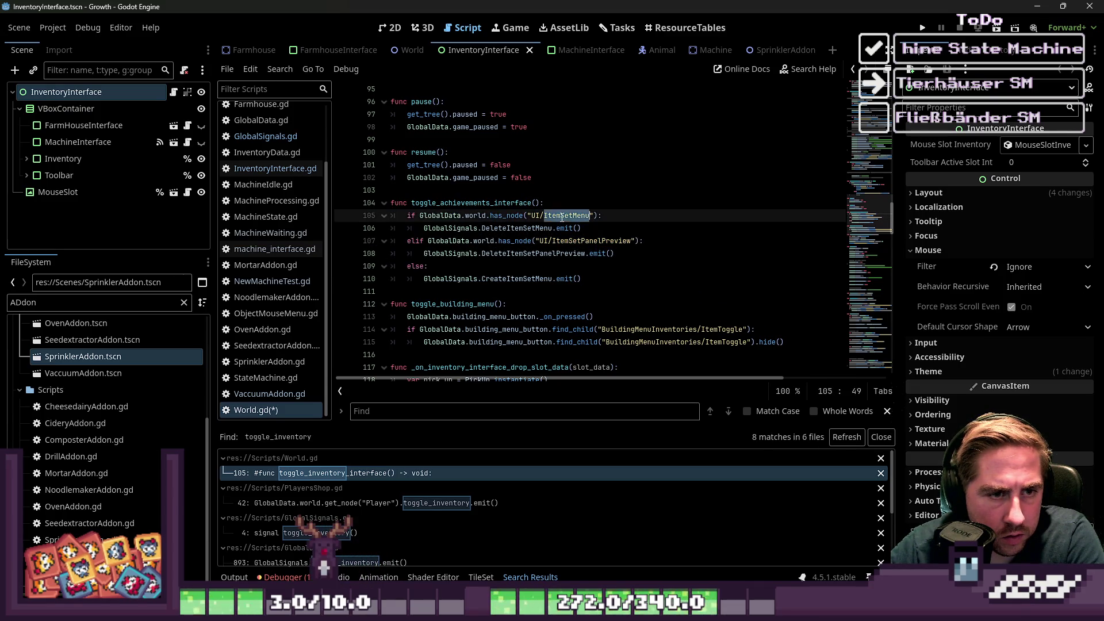
pyautogui.click(556, 203)
pyautogui.doubleClick(472, 203)
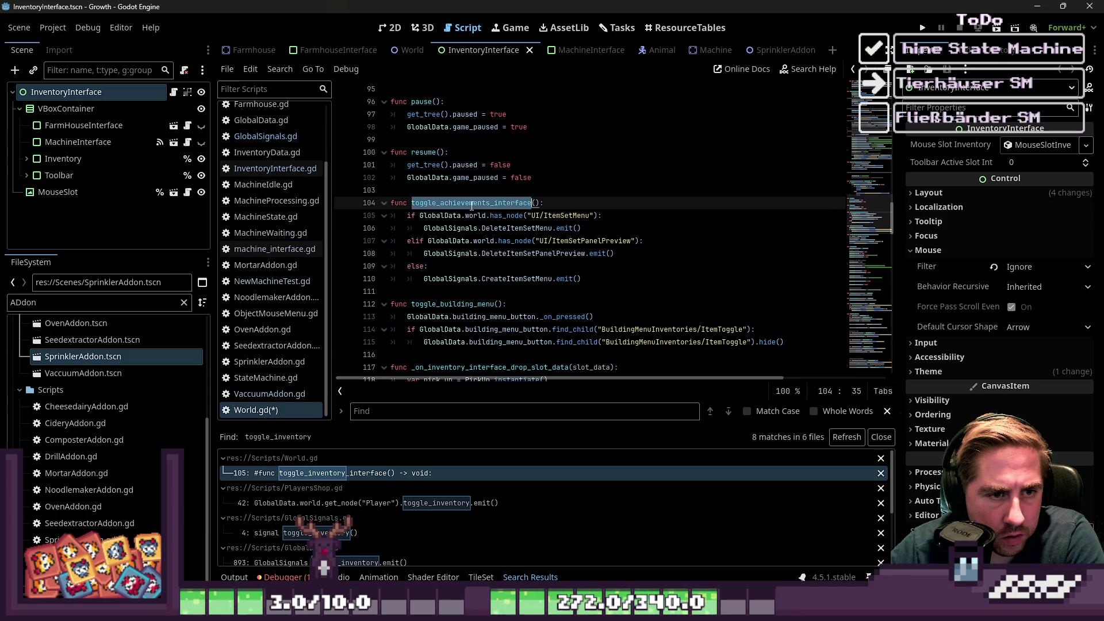
pyautogui.click(560, 216)
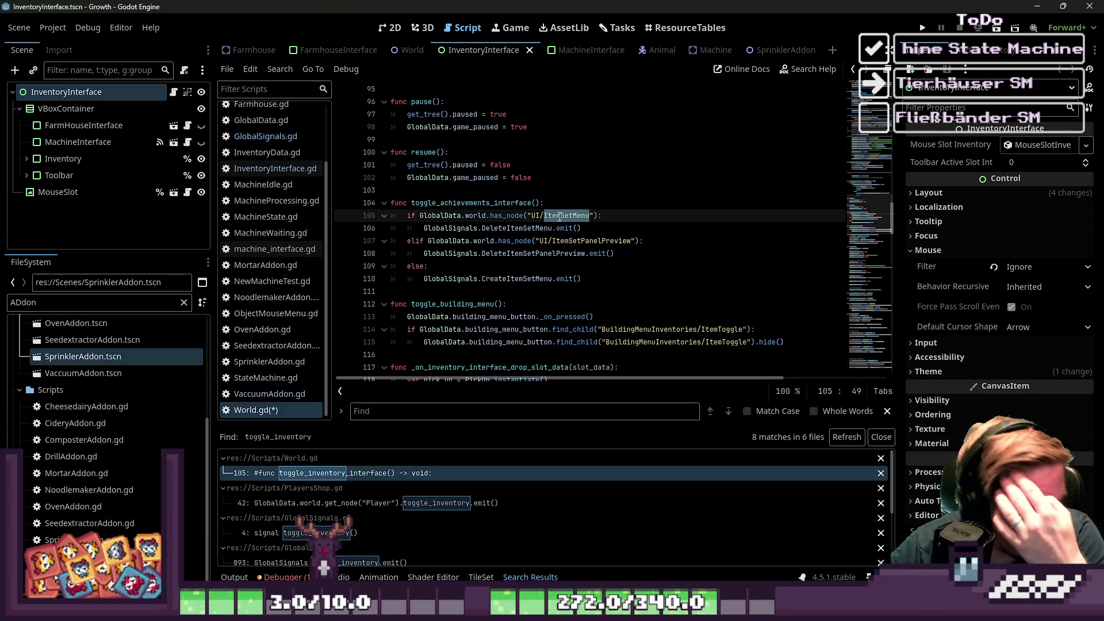
pyautogui.doubleClick(517, 205)
pyautogui.hotkey('ctrl', 'f')
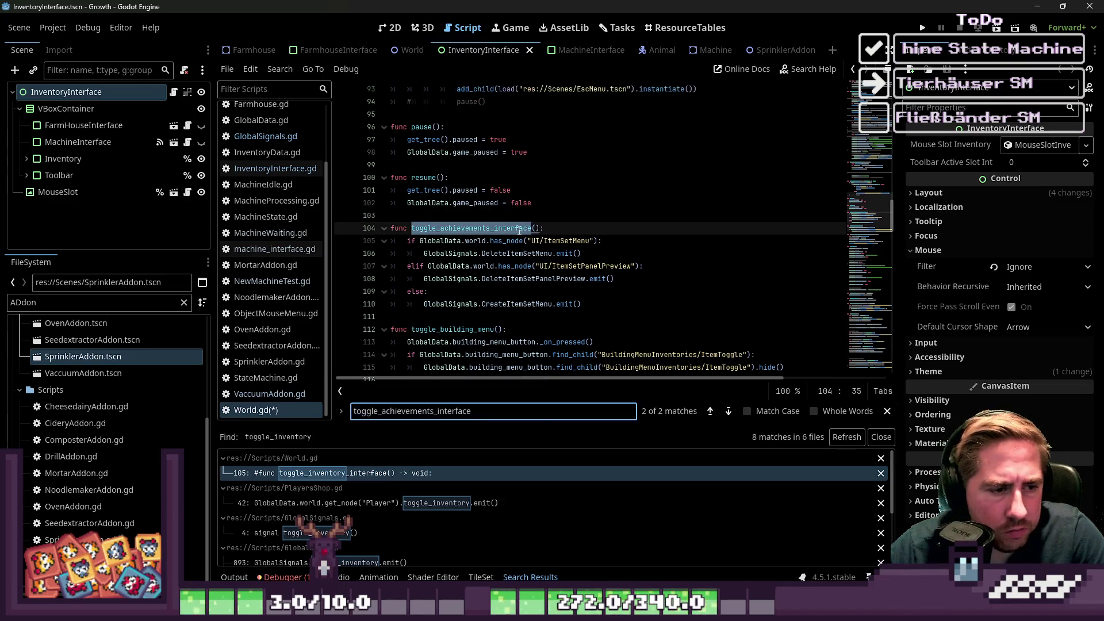
# Search all scripts for toggle_achievements_interface and compare its line 20 connect with the line 137 definition.
pyautogui.hotkey('ctrl', 'shift', 'f')
pyautogui.press('Return')
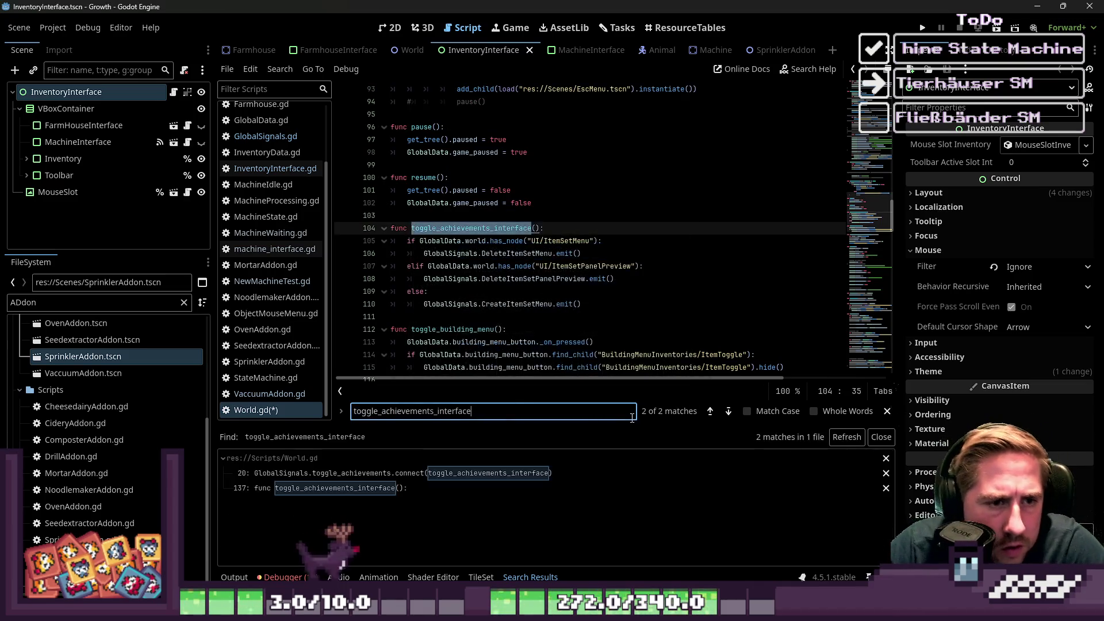
pyautogui.click(390, 476)
pyautogui.click(386, 489)
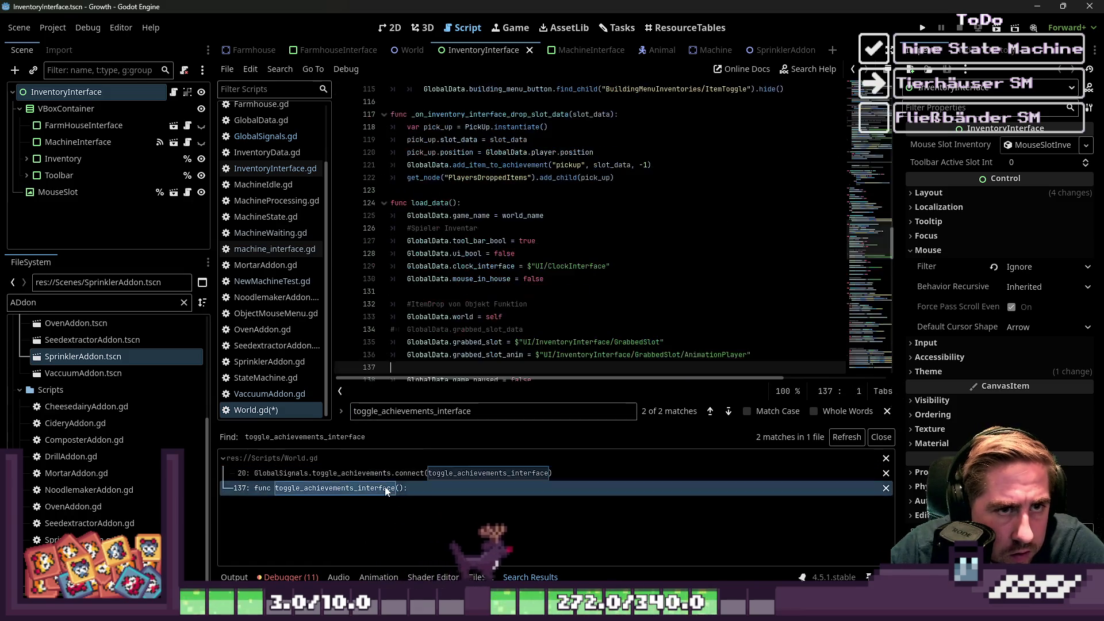
pyautogui.click(380, 475)
pyautogui.click(374, 488)
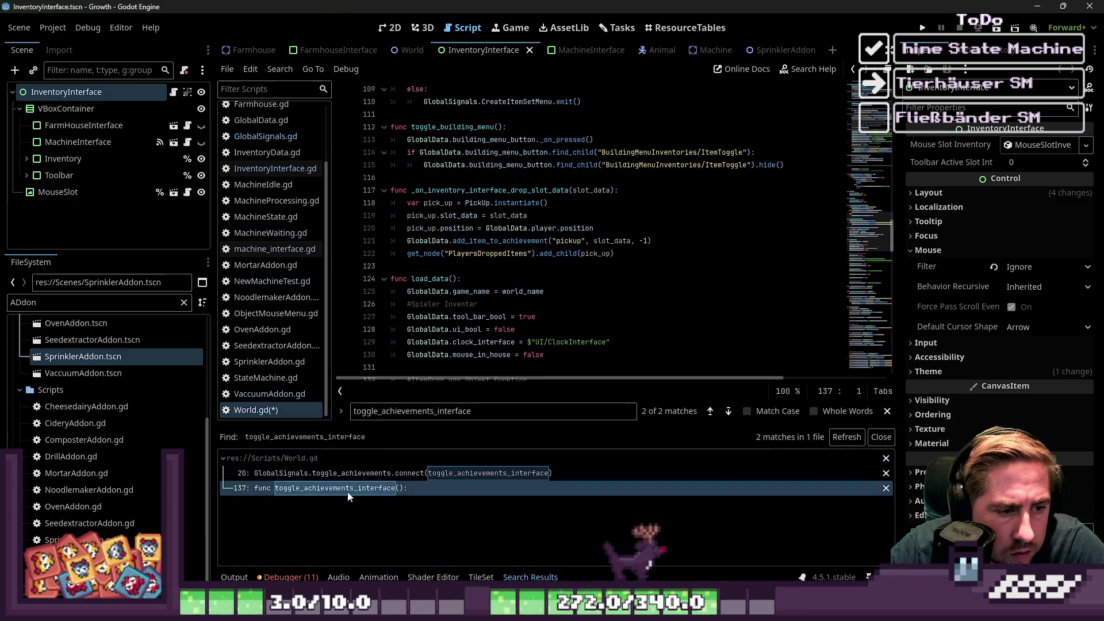
pyautogui.click(365, 475)
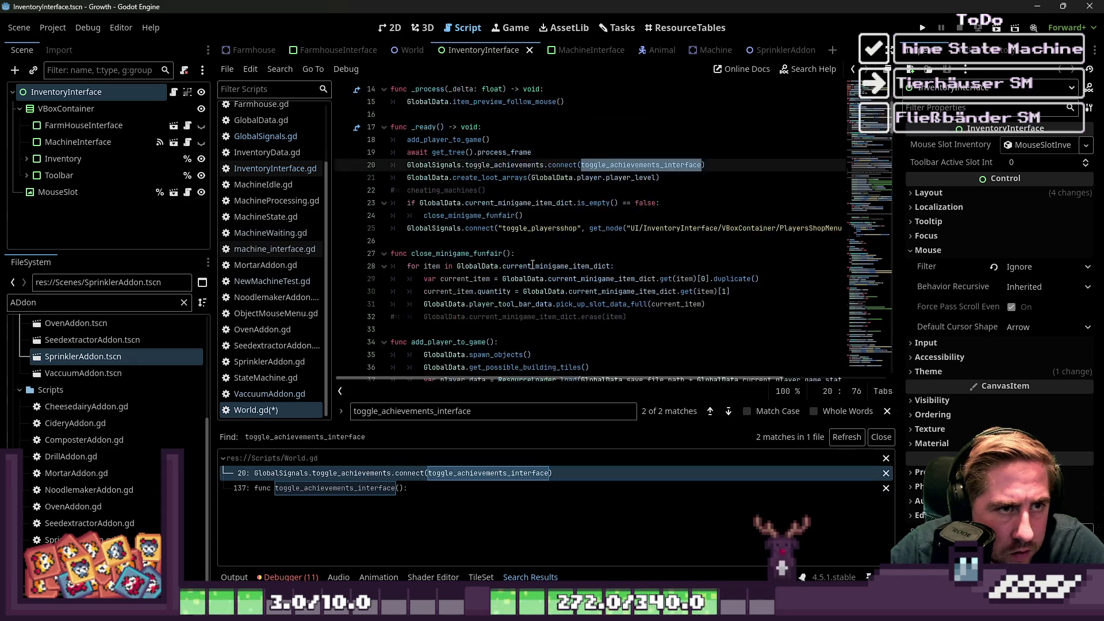
# Search the project for the toggle_achievements signal and open its emit at GlobalData.gd line 895.
pyautogui.doubleClick(496, 165)
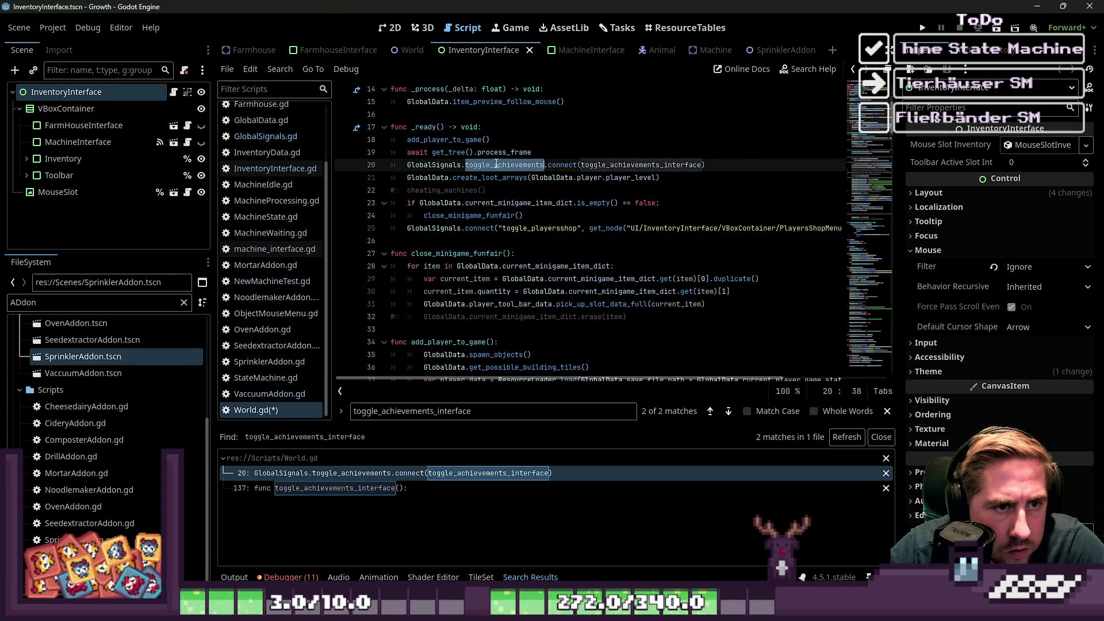
pyautogui.hotkey('ctrl', 'f')
pyautogui.hotkey('ctrl', 'shift', 'f')
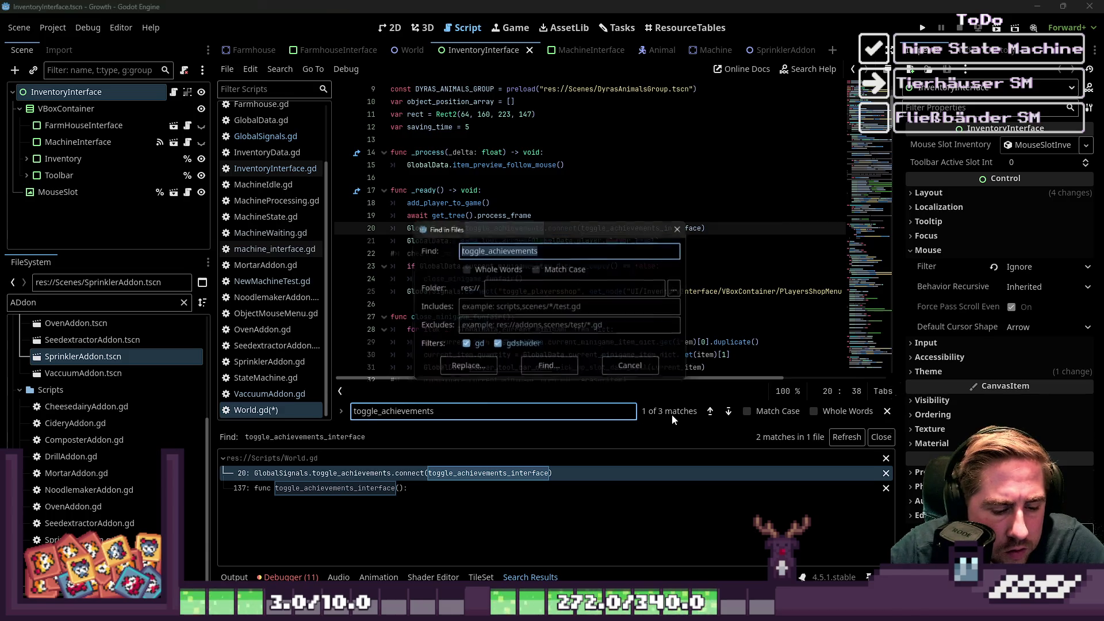
pyautogui.click(550, 369)
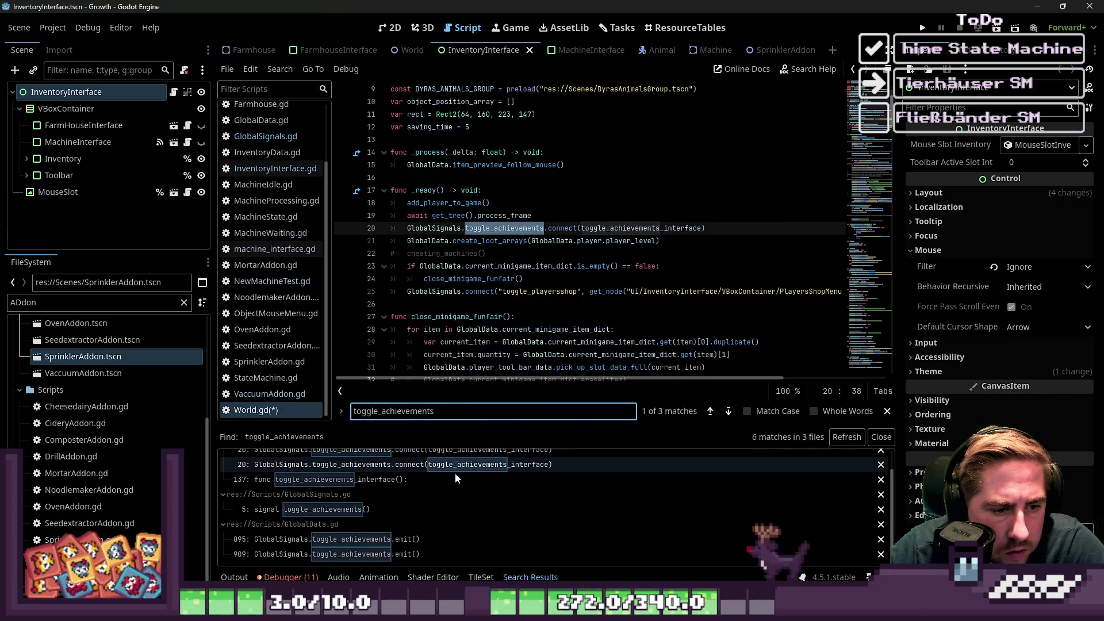
pyautogui.scroll(-2, 451, 472)
pyautogui.click(359, 541)
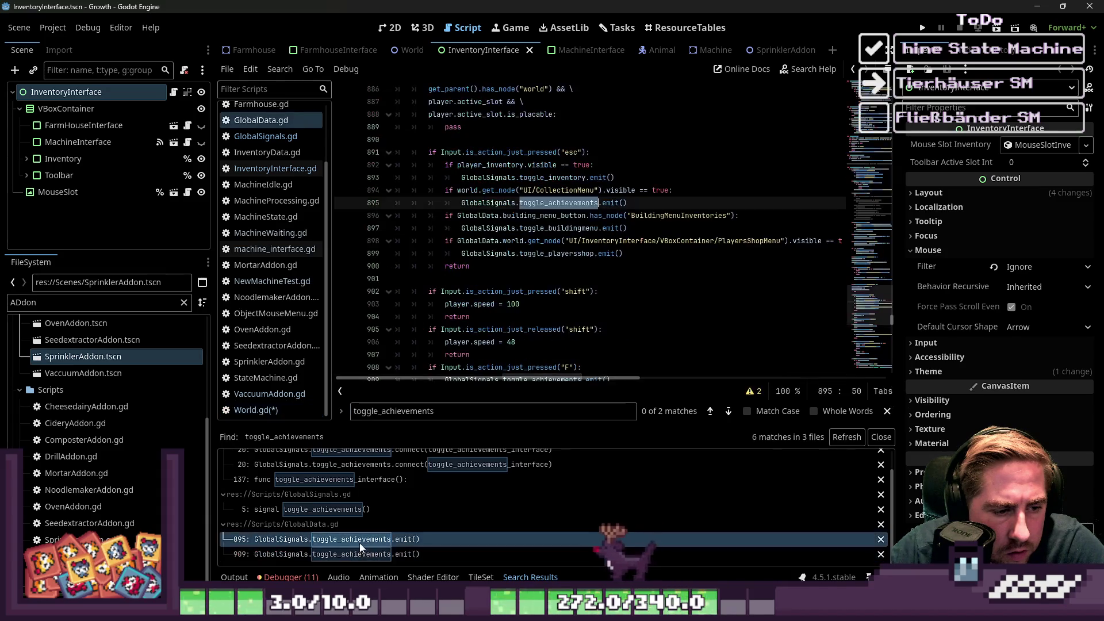
pyautogui.click(365, 577)
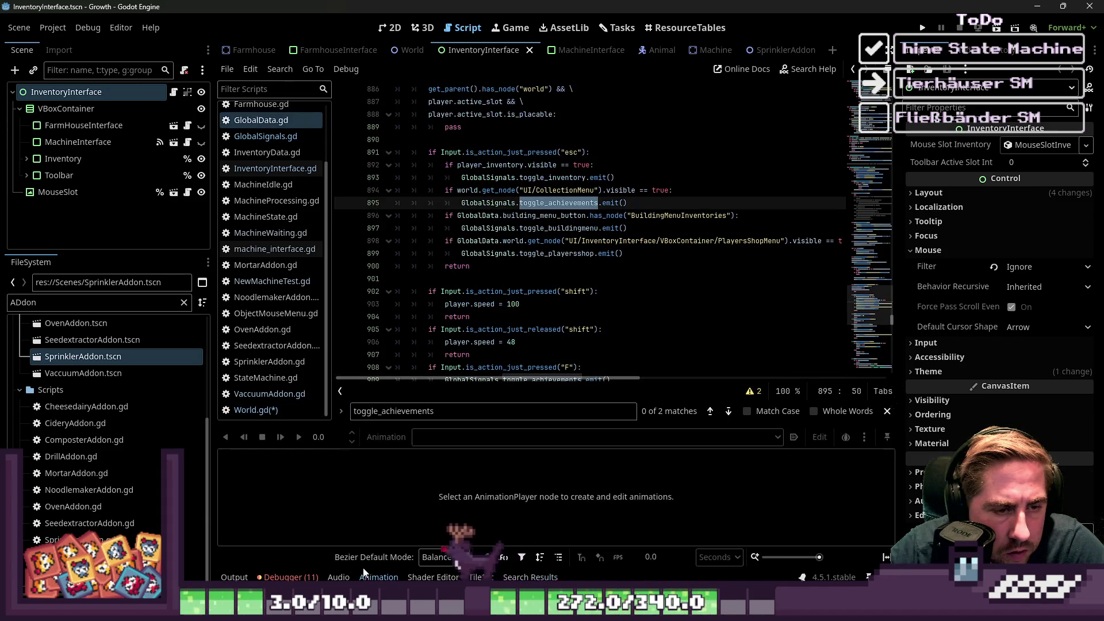
# Rerun the toggle_achievements search and open the second emit at GlobalData.gd line 909.
pyautogui.hotkey('ctrl', 'shift', 'f')
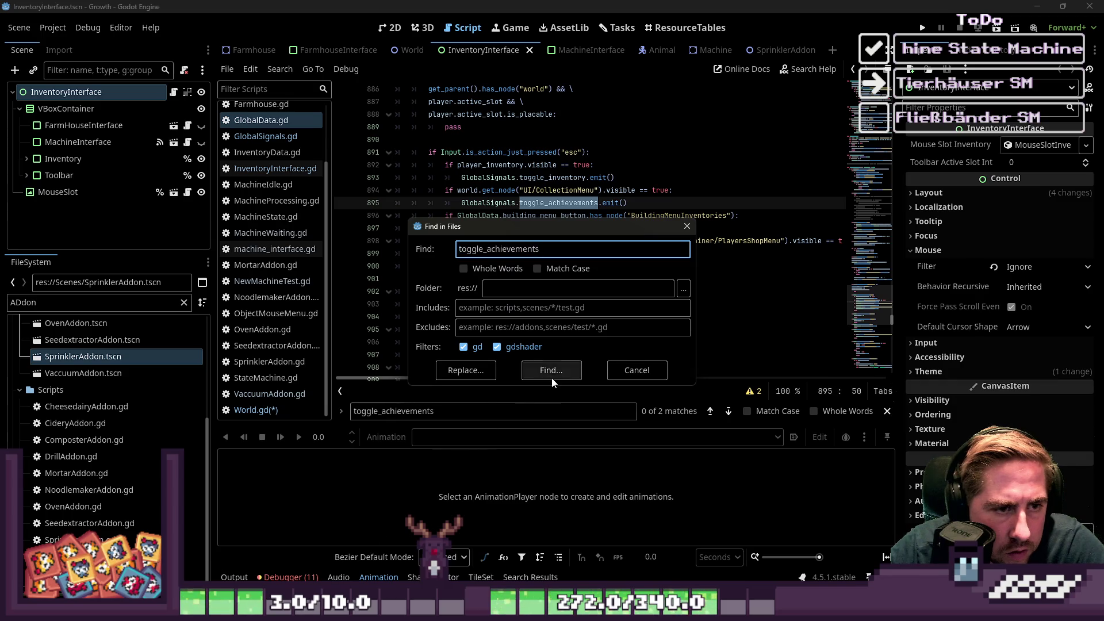
pyautogui.click(552, 373)
pyautogui.click(401, 553)
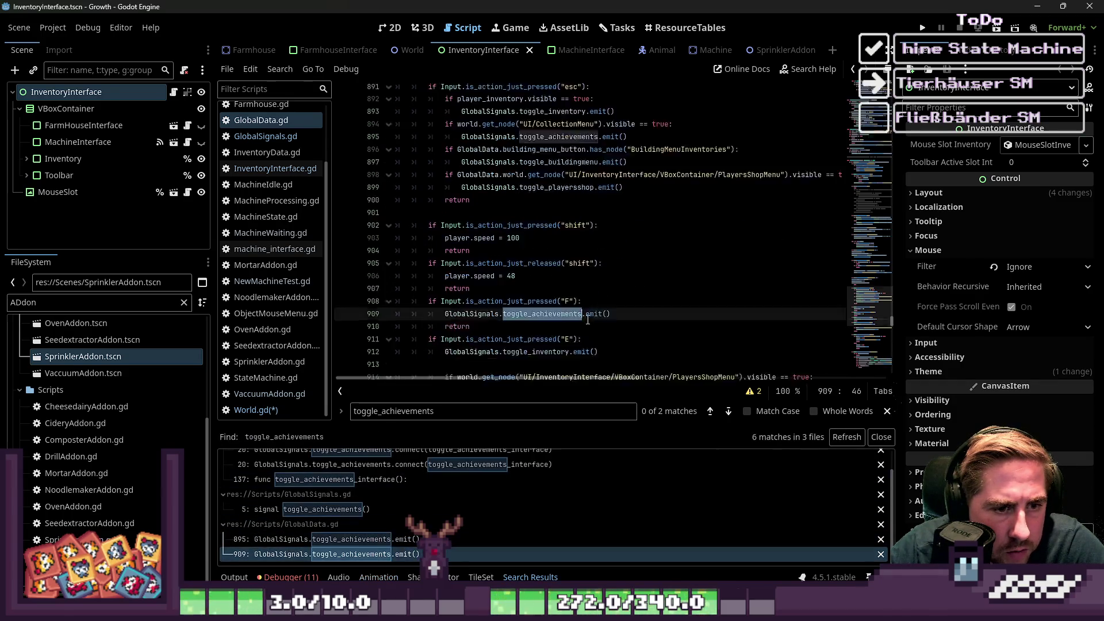
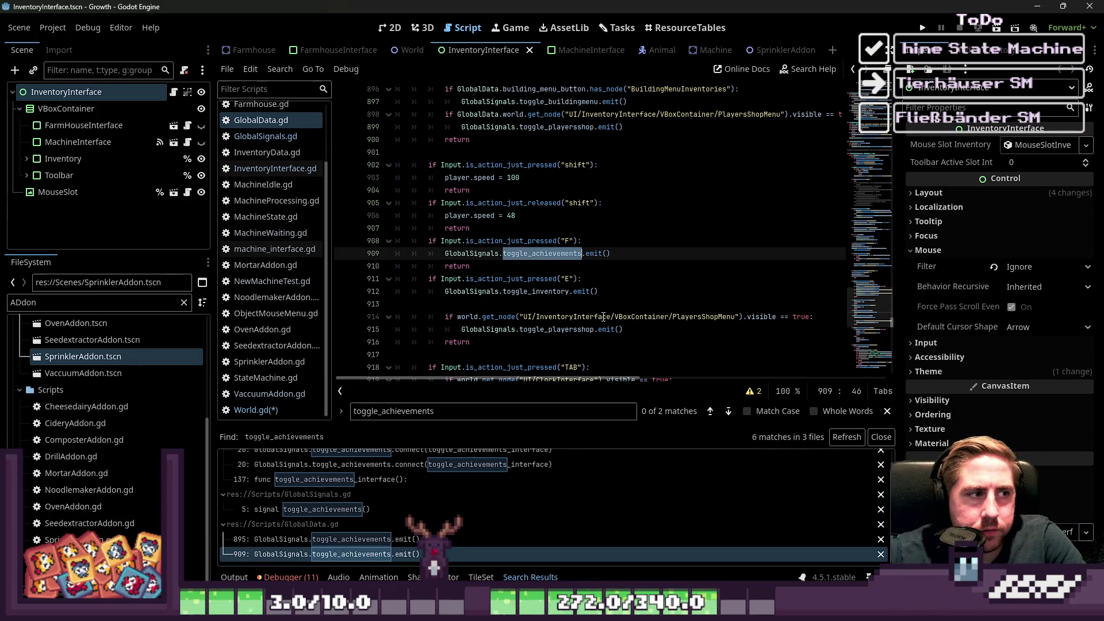
# Switch to the 2D workspace and open World.tscn through Quick Open Scene.
pyautogui.hotkey('ctrl', 'F1')
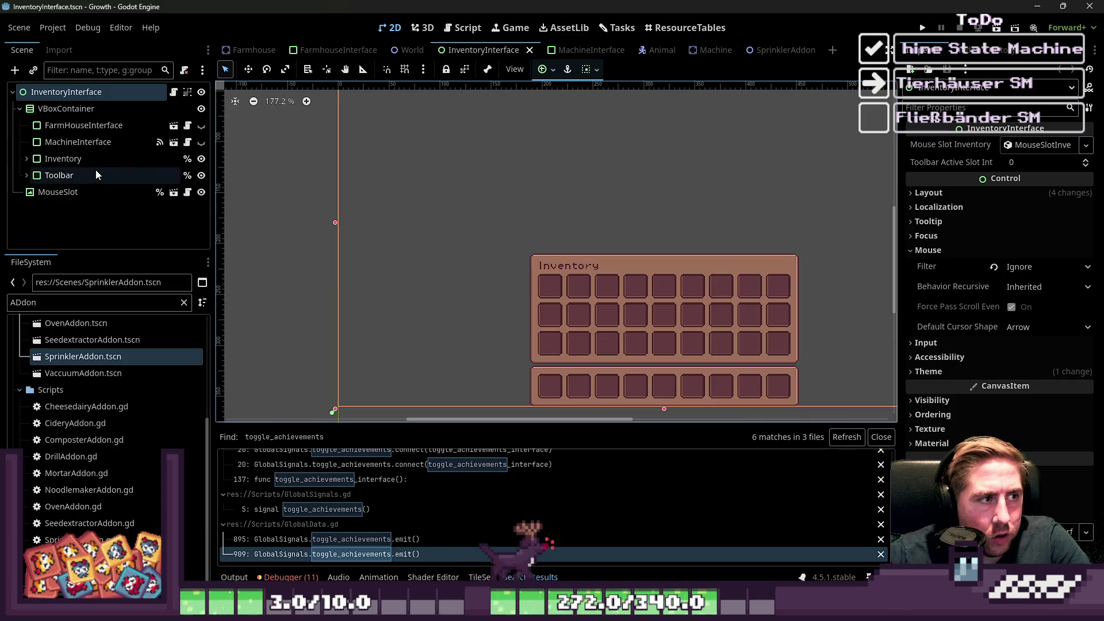
pyautogui.hotkey('ctrl', 'shift', 'o')
pyautogui.write('world')
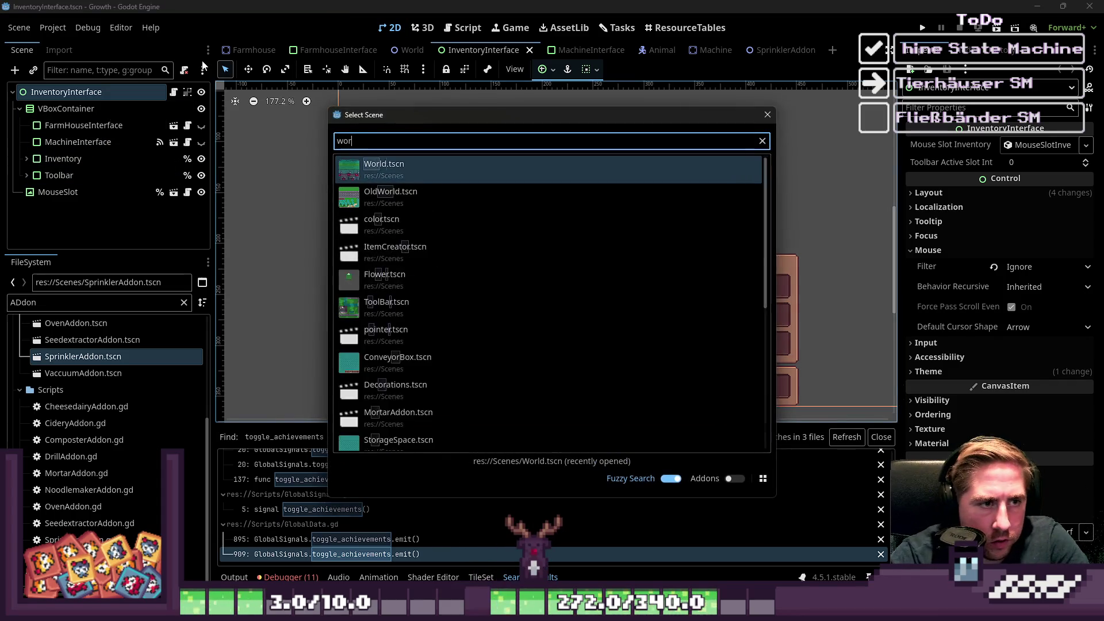
pyautogui.press('Return')
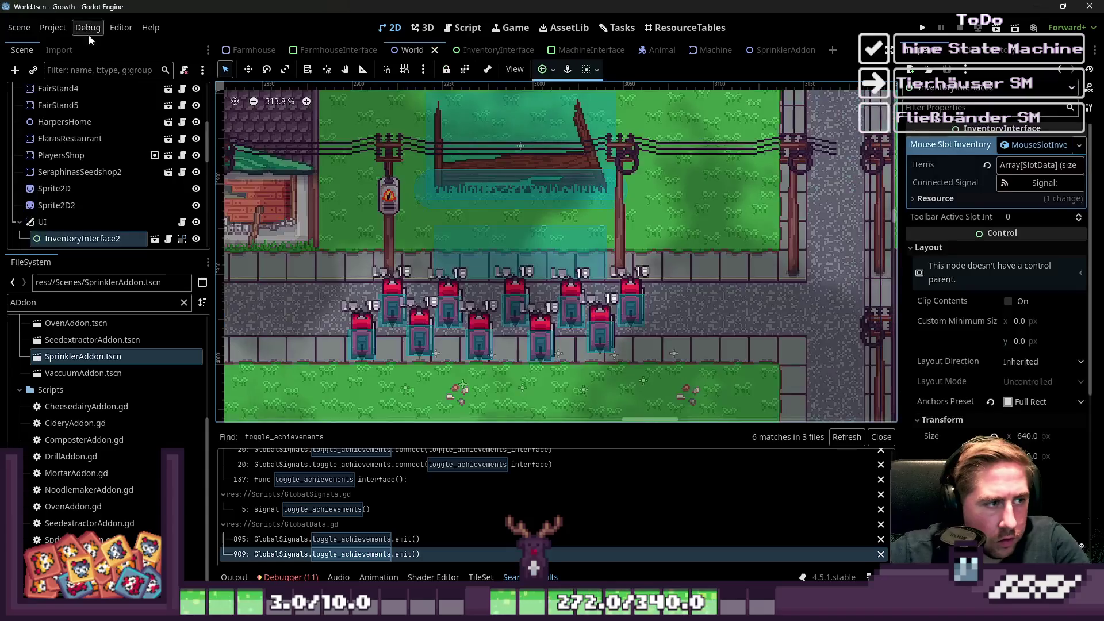
# Browse the InventoryInterface nodes, select ItemSetMenu, and launch the game.
pyautogui.scroll(-3, 25, 199)
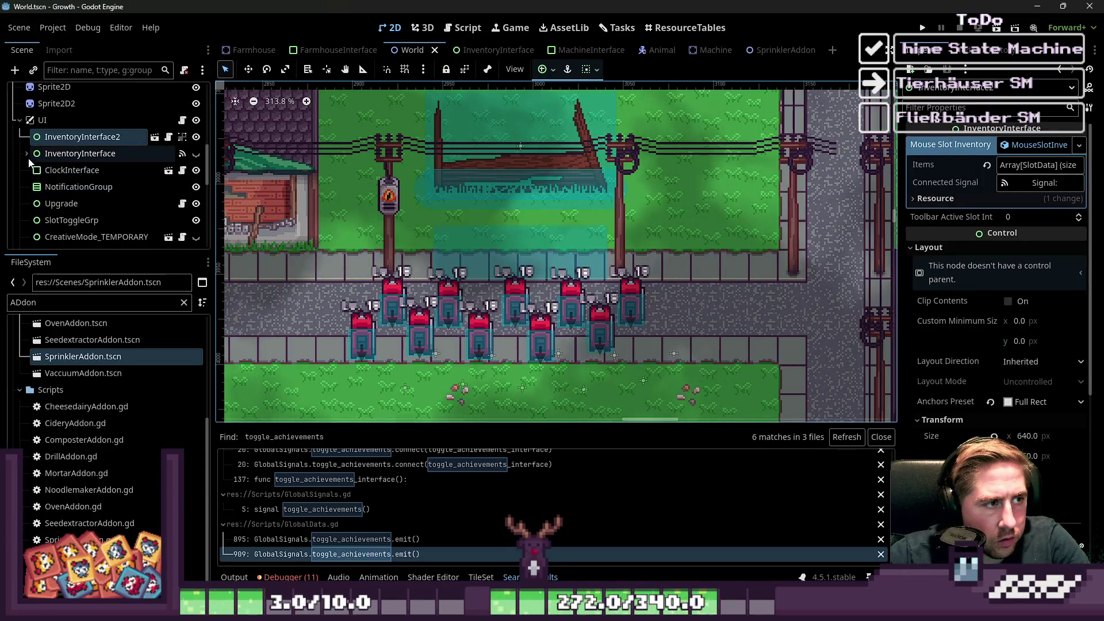
pyautogui.click(26, 133)
pyautogui.scroll(-1, 90, 195)
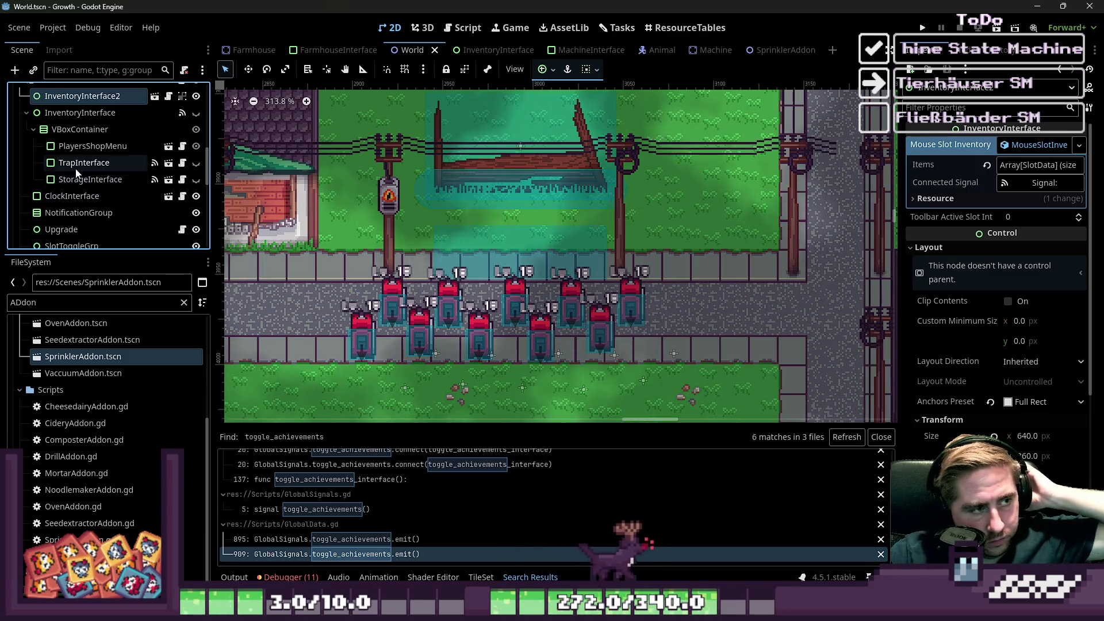
pyautogui.scroll(1, 22, 134)
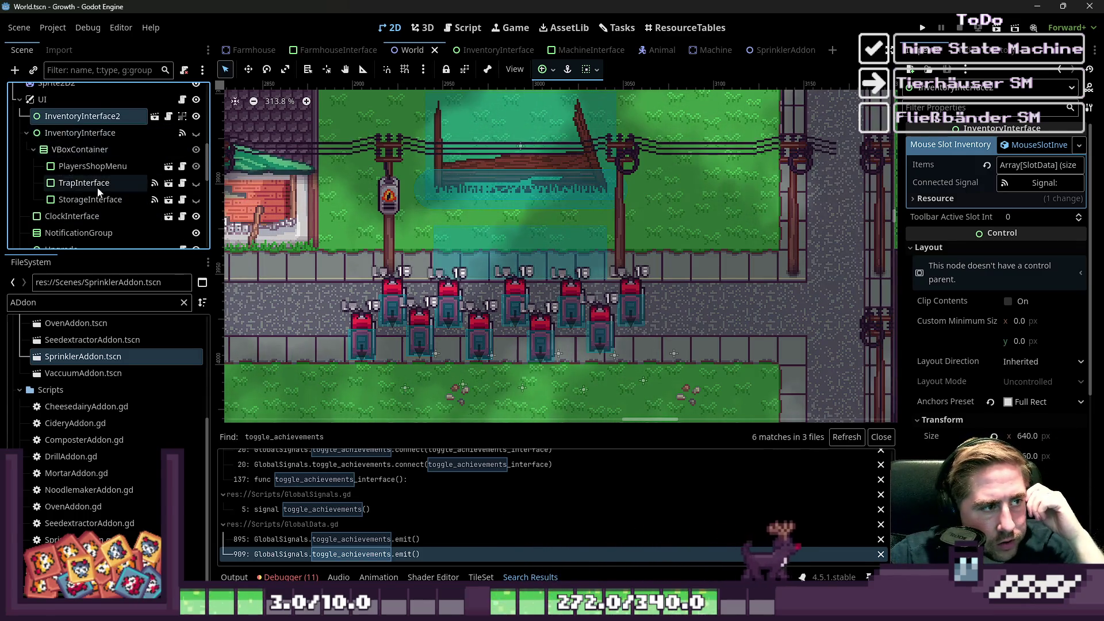
pyautogui.scroll(-1, 26, 147)
pyautogui.click(27, 113)
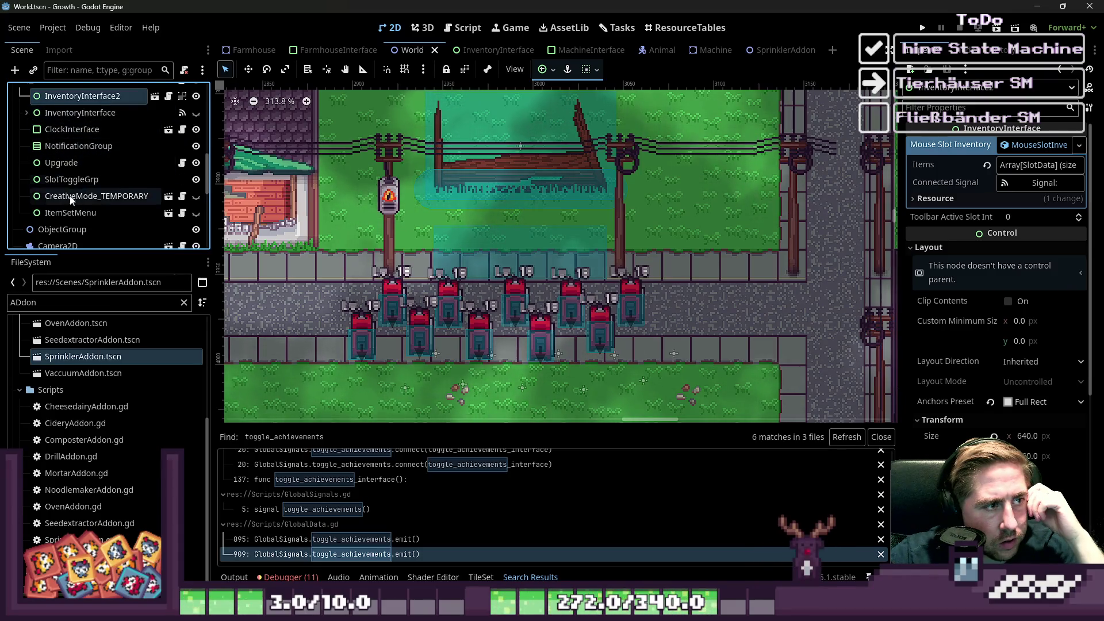
pyautogui.click(90, 214)
pyautogui.click(90, 196)
pyautogui.click(86, 213)
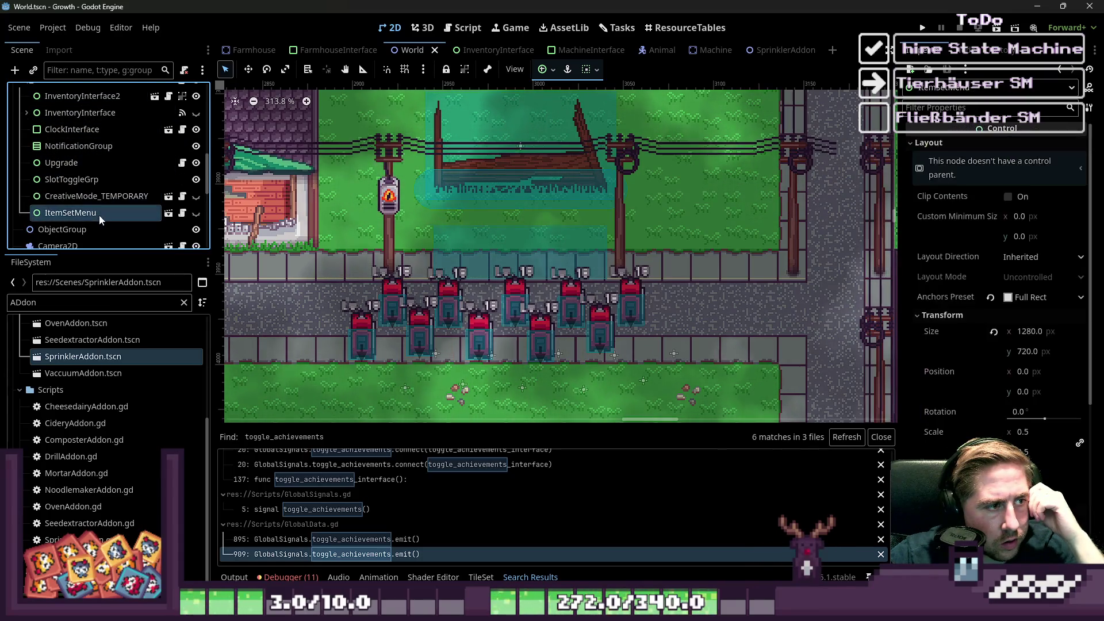
pyautogui.click(922, 30)
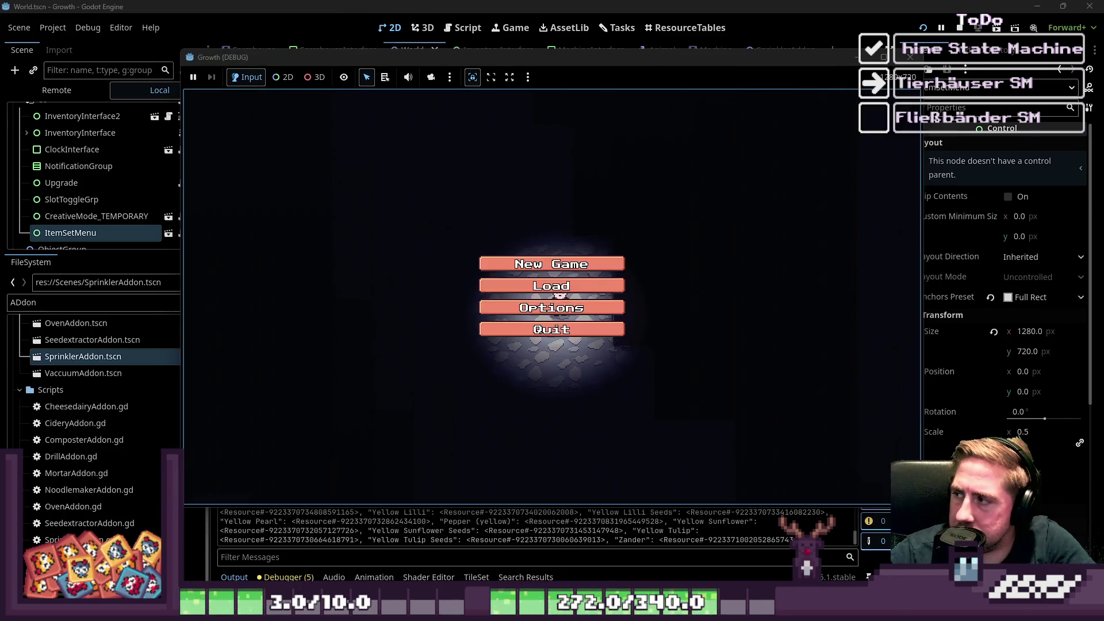
# Start a new game with a character named 'sad'.
pyautogui.click(551, 264)
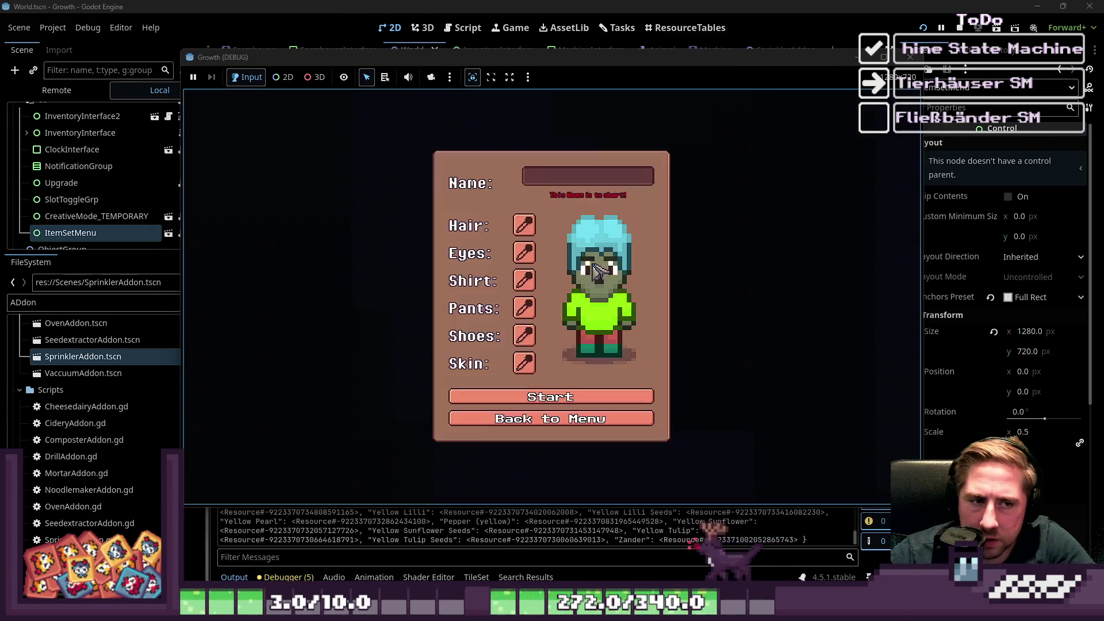
pyautogui.click(584, 190)
pyautogui.write('sad')
pyautogui.click(610, 392)
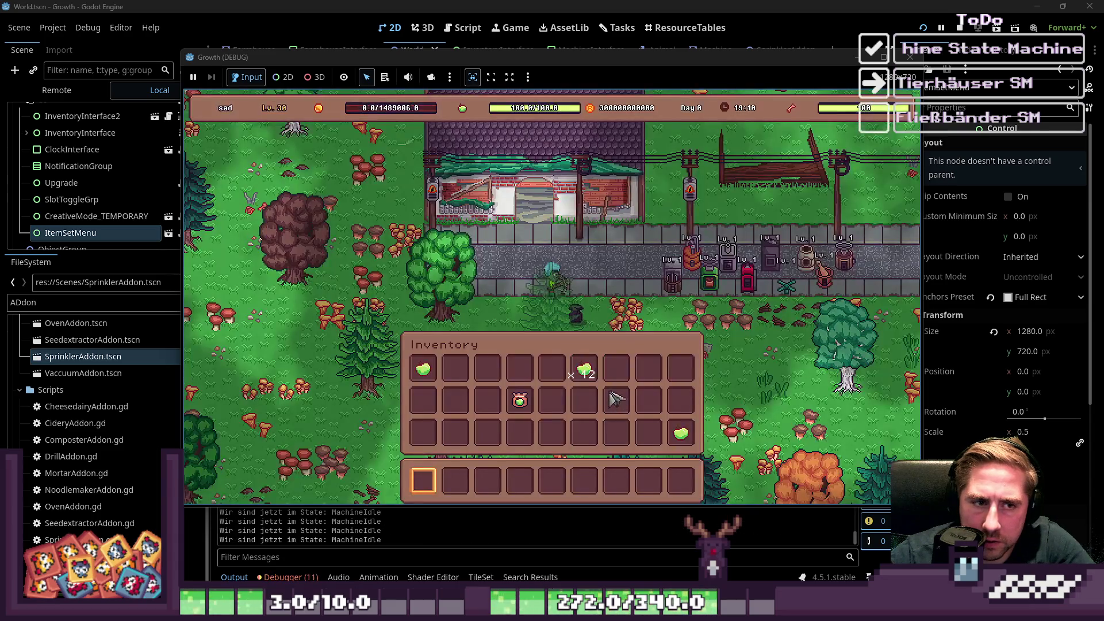
# Page through the Collections sets to the Green Gem Set details, then stop the game.
pyautogui.press('i')
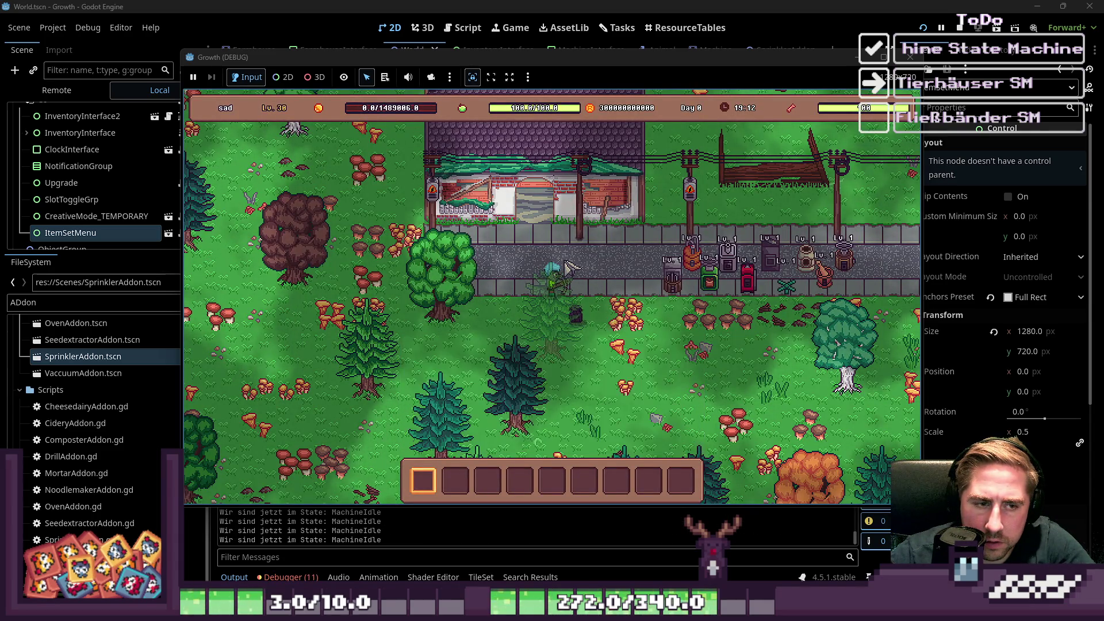
pyautogui.press('c')
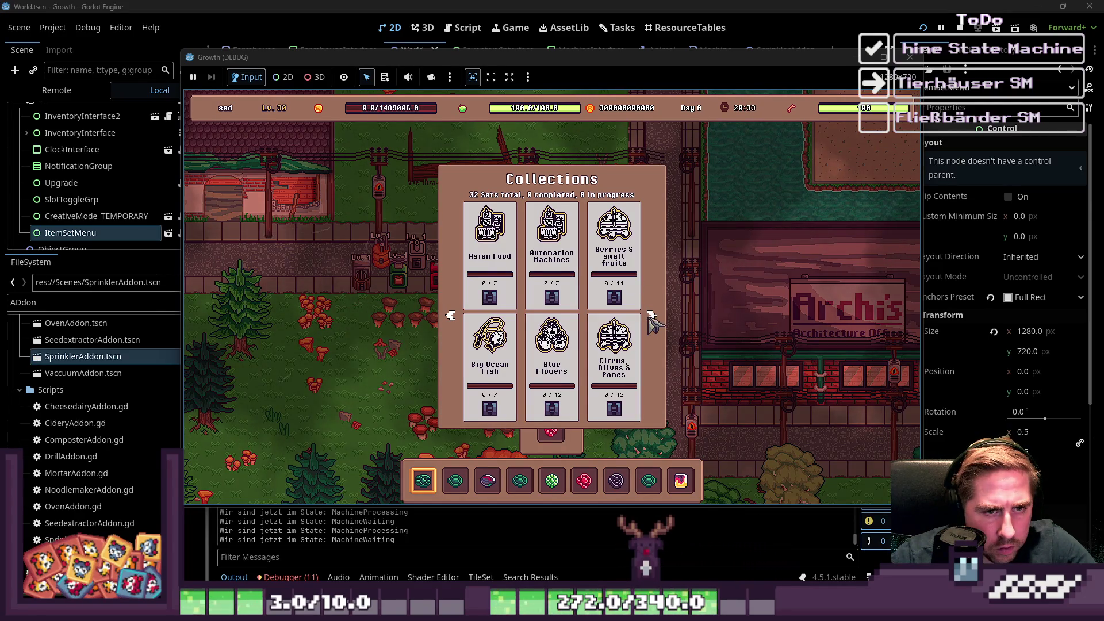
pyautogui.click(650, 318)
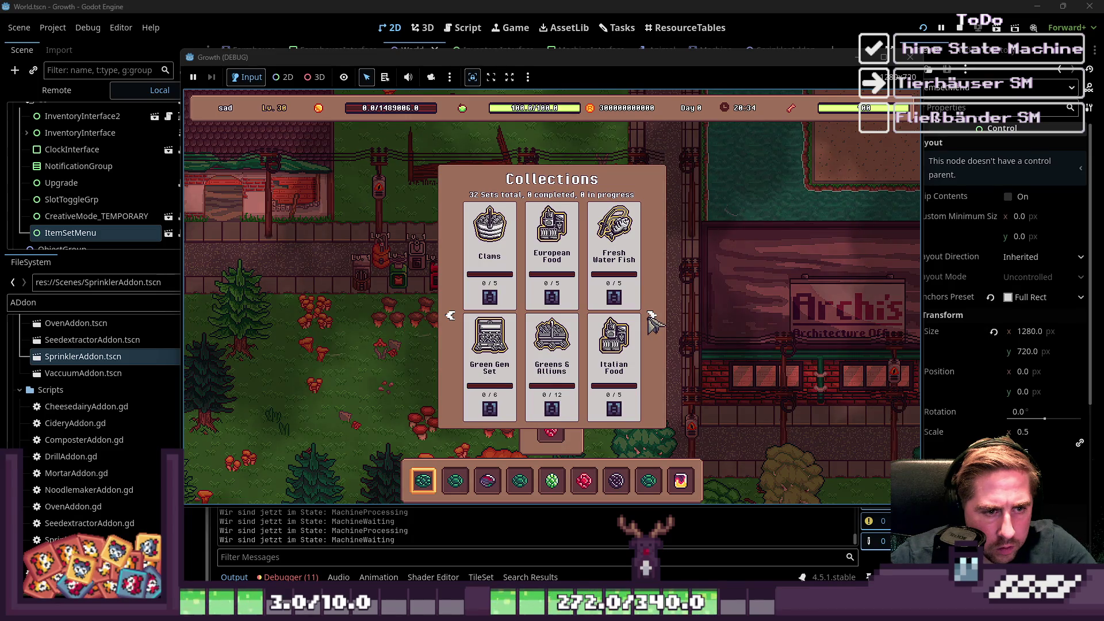
pyautogui.click(484, 355)
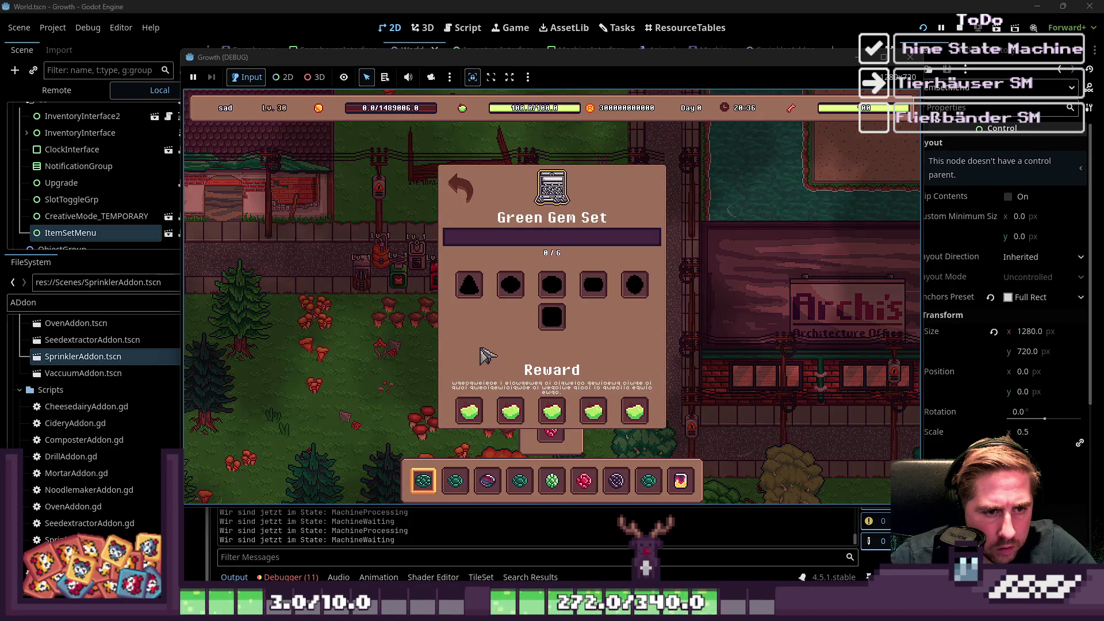
pyautogui.press('Escape')
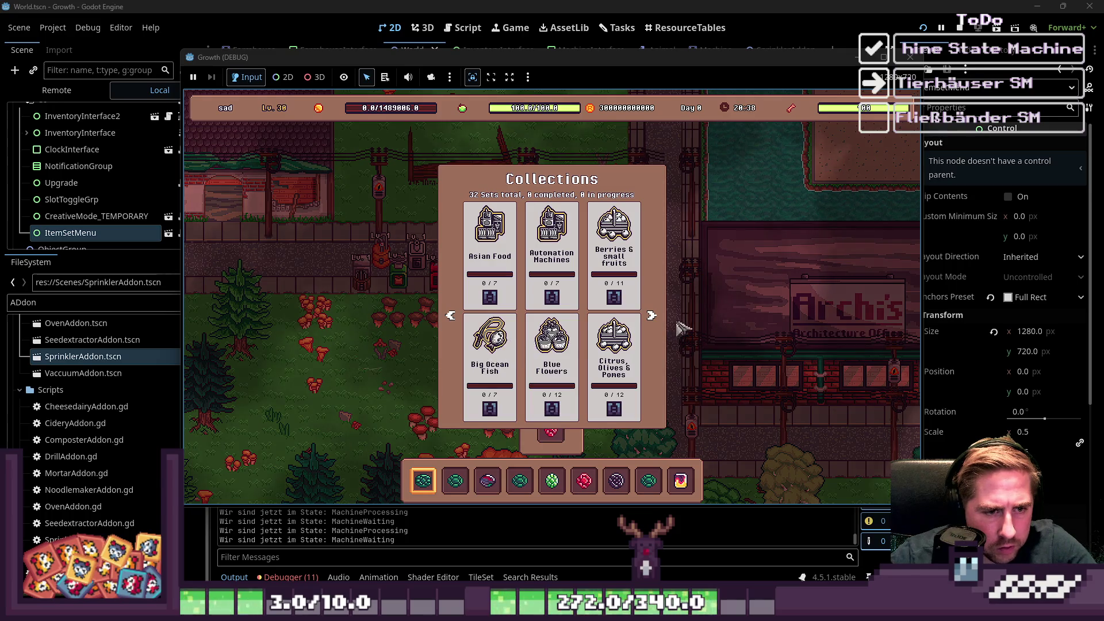
pyautogui.click(652, 316)
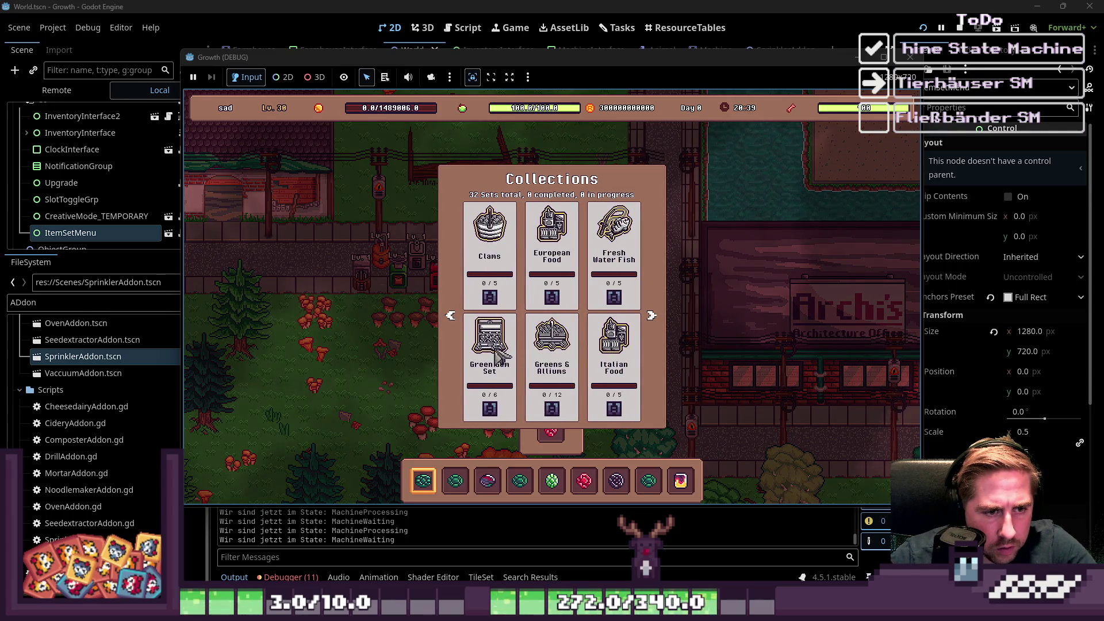
pyautogui.click(498, 355)
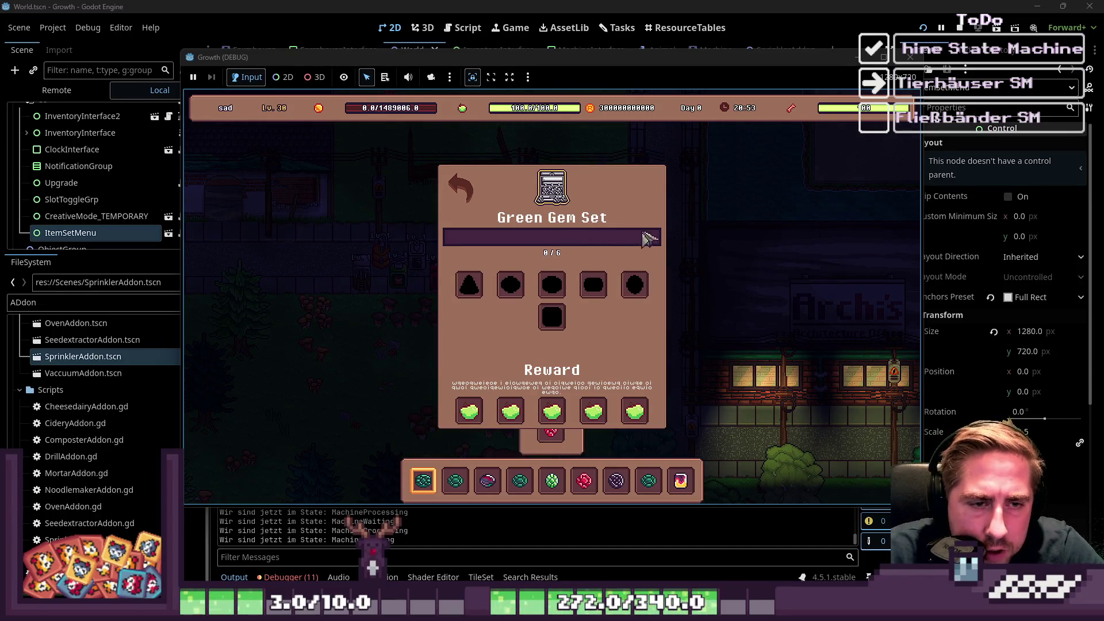
pyautogui.press('c')
pyautogui.press('c')
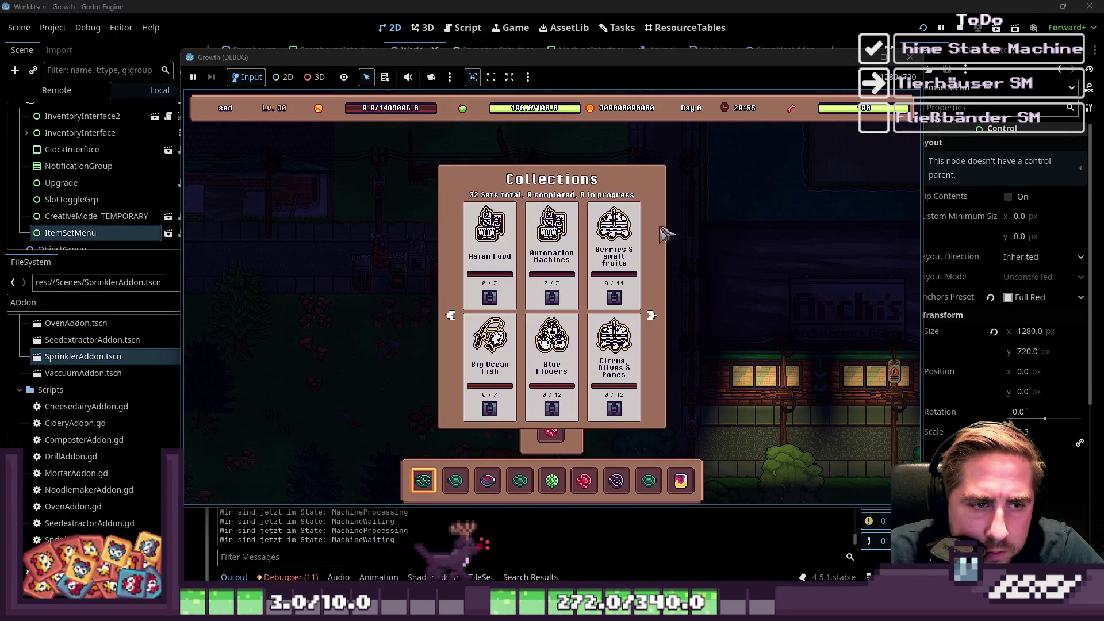
pyautogui.click(961, 30)
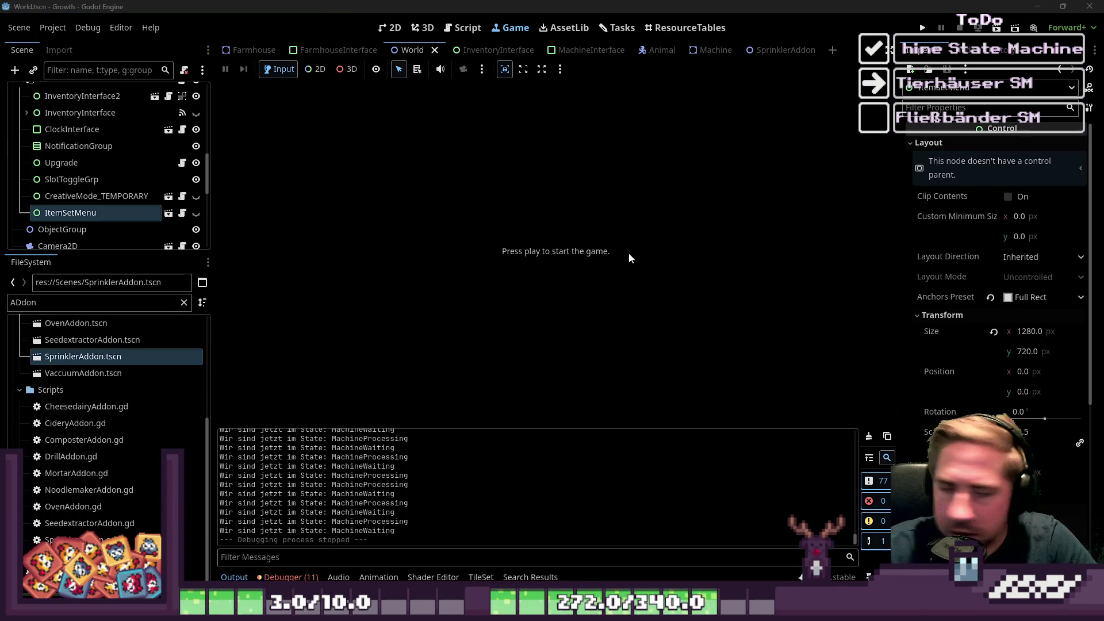
# Return to the World scene's 2D view and expand InventoryInterface in the Scene dock.
pyautogui.click(390, 28)
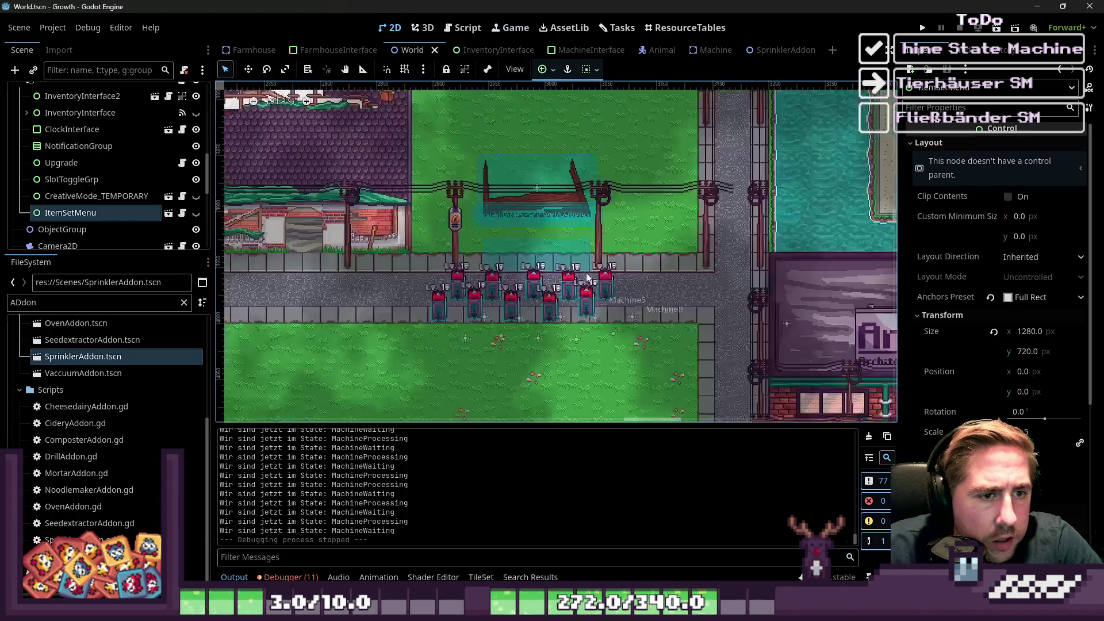
pyautogui.scroll(-2, 588, 278)
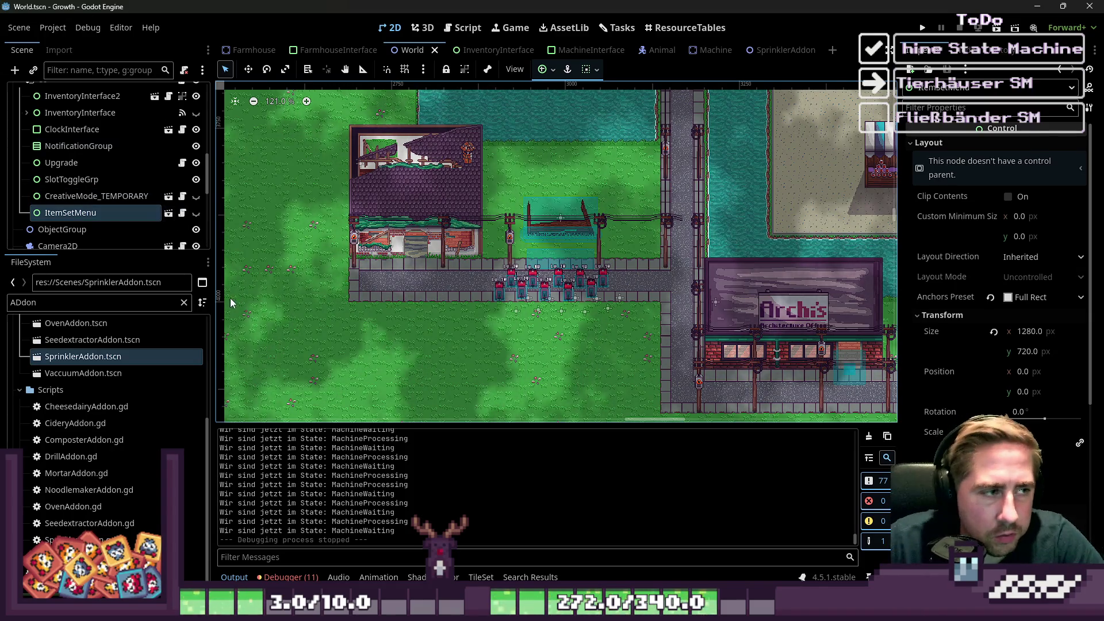
pyautogui.scroll(1, 233, 296)
pyautogui.click(27, 112)
pyautogui.scroll(-3, 644, 251)
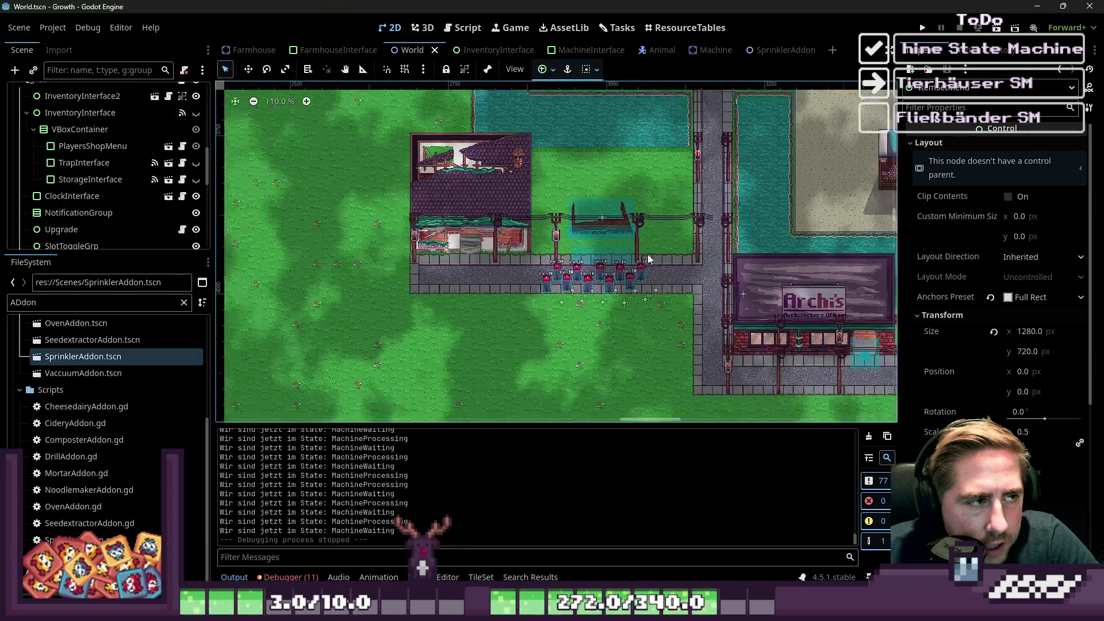
pyautogui.scroll(3, 105, 199)
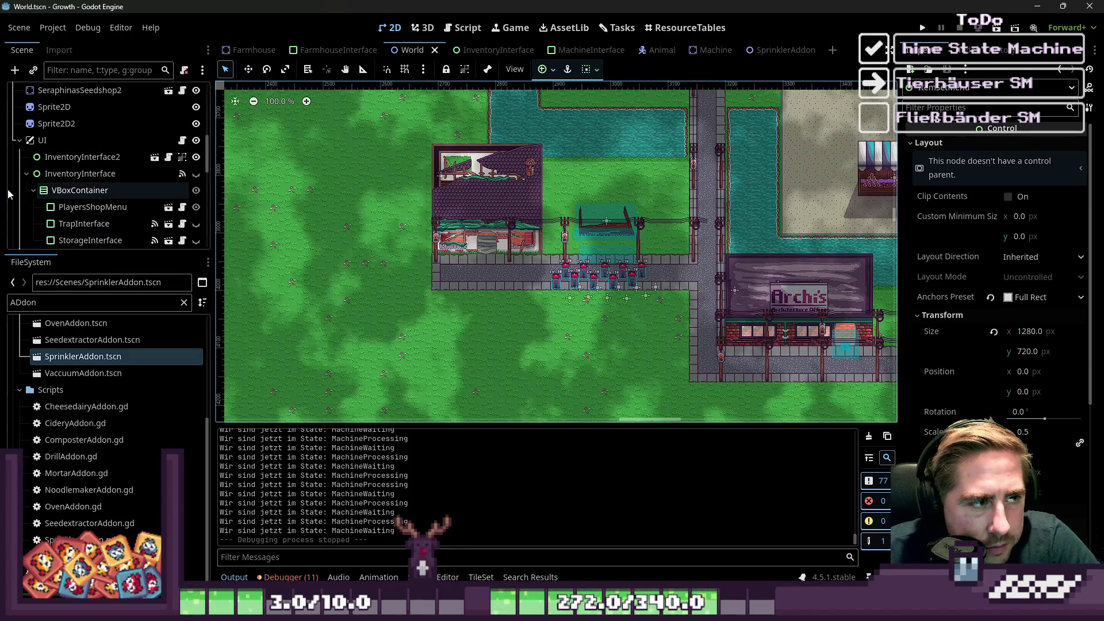
# Select PlayersShopMenu, then show the MachineInterface scene's machine_interface.gd script.
pyautogui.click(27, 173)
pyautogui.click(30, 174)
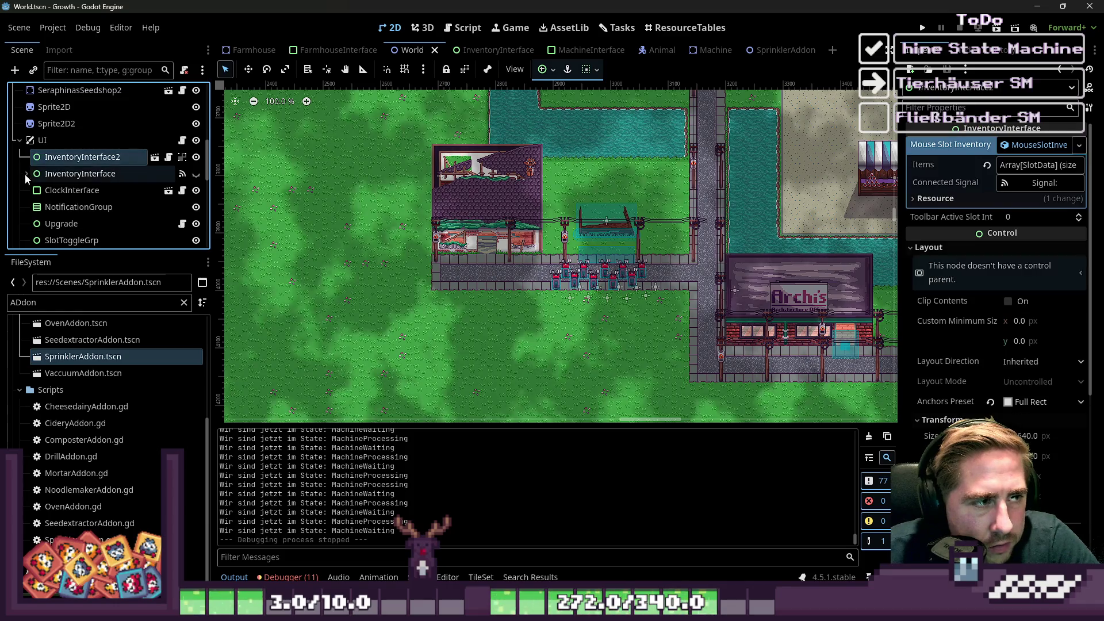
pyautogui.click(26, 174)
pyautogui.click(85, 208)
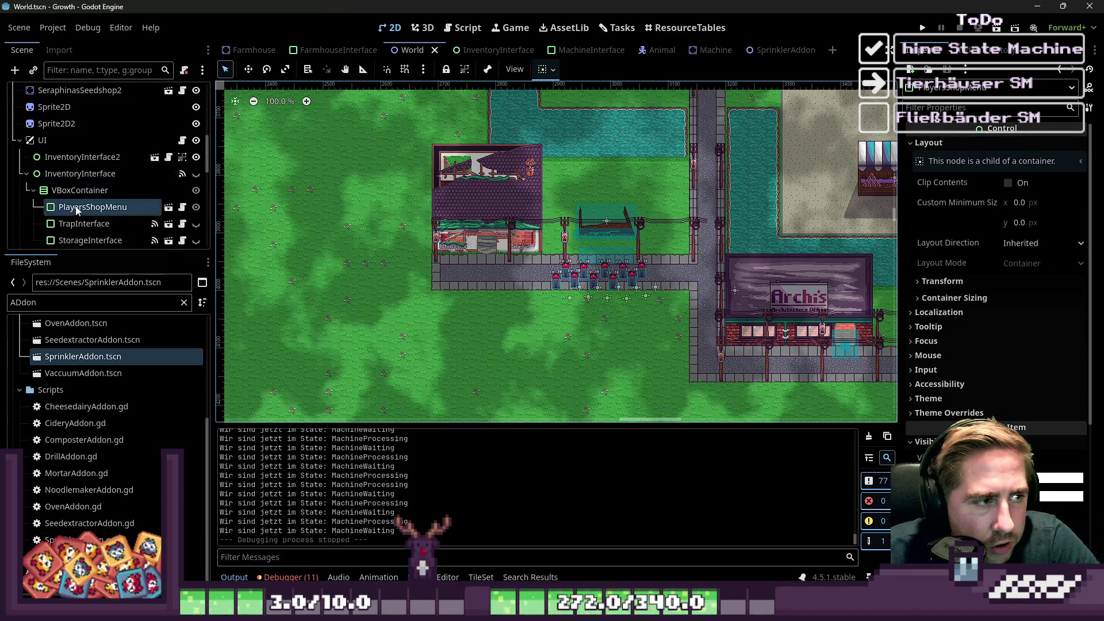
pyautogui.scroll(-1, 72, 213)
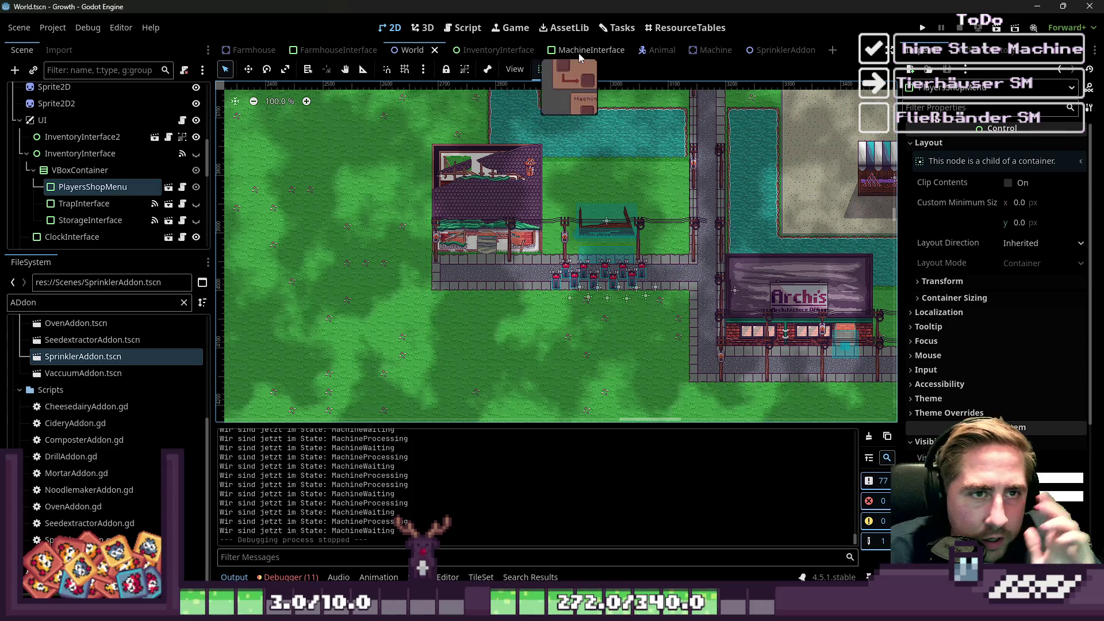
pyautogui.click(581, 50)
pyautogui.click(463, 29)
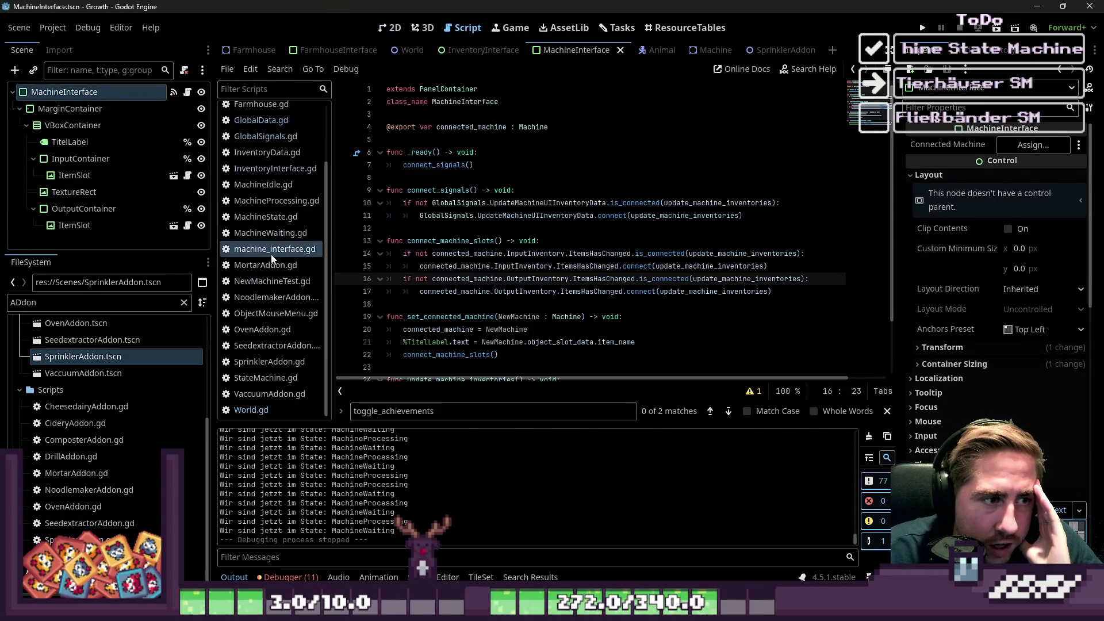
# Look over MachineState.gd and MortarAddon.gd and their script options.
pyautogui.click(264, 217)
pyautogui.rightClick(265, 218)
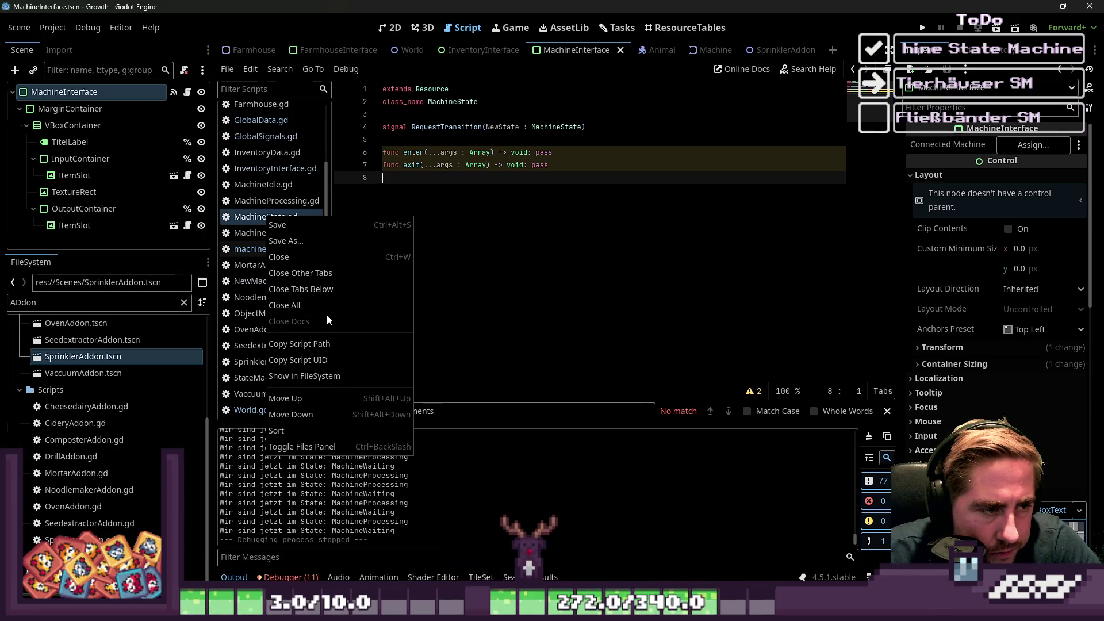
pyautogui.click(253, 265)
pyautogui.click(254, 264)
pyautogui.scroll(2, 253, 264)
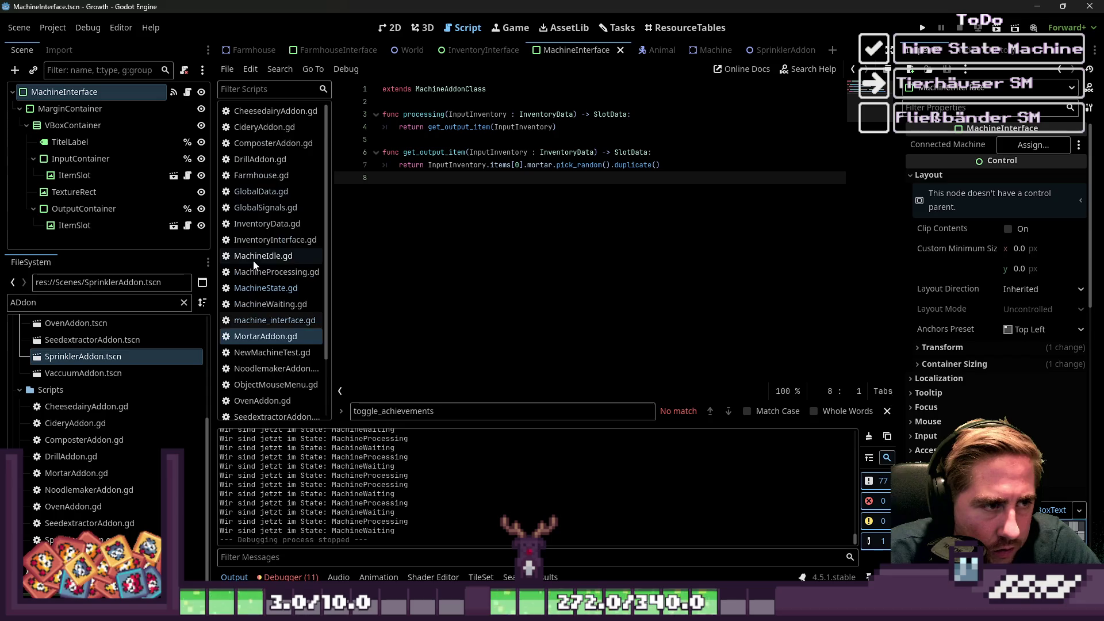
pyautogui.scroll(-3, 254, 263)
pyautogui.rightClick(265, 269)
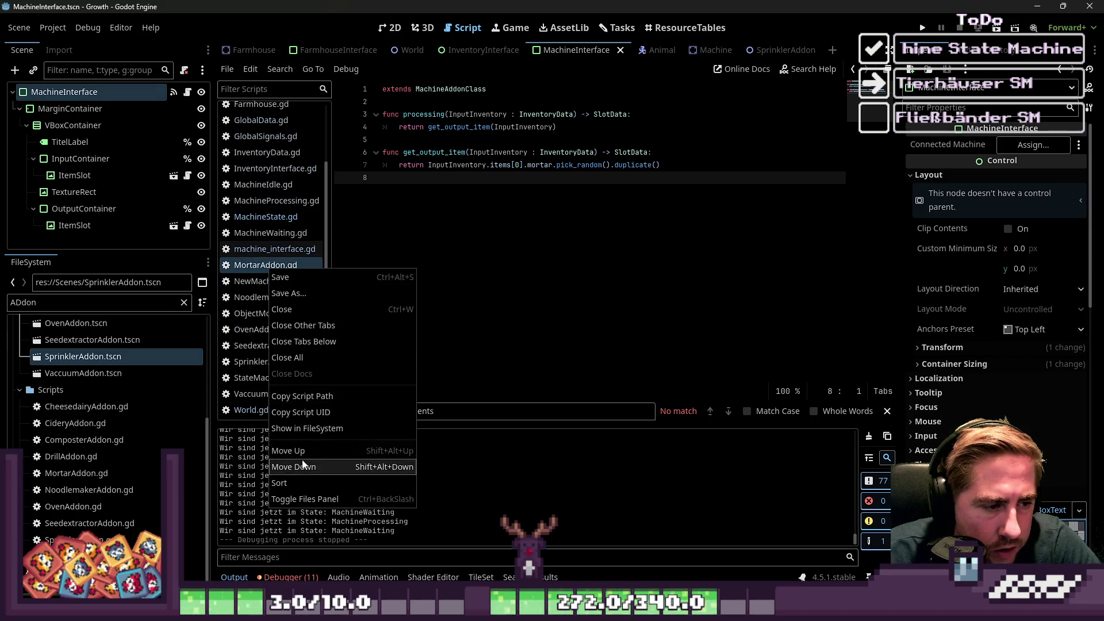
pyautogui.click(353, 101)
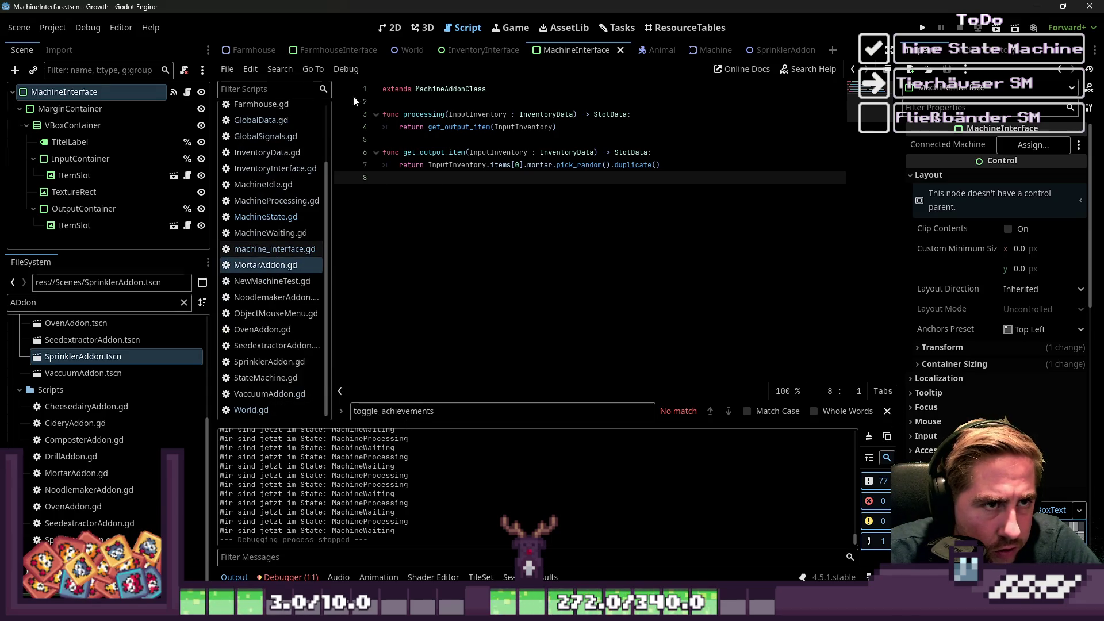
# Close all open scenes and filter the FileSystem dock for 'Farmh'.
pyautogui.rightClick(250, 51)
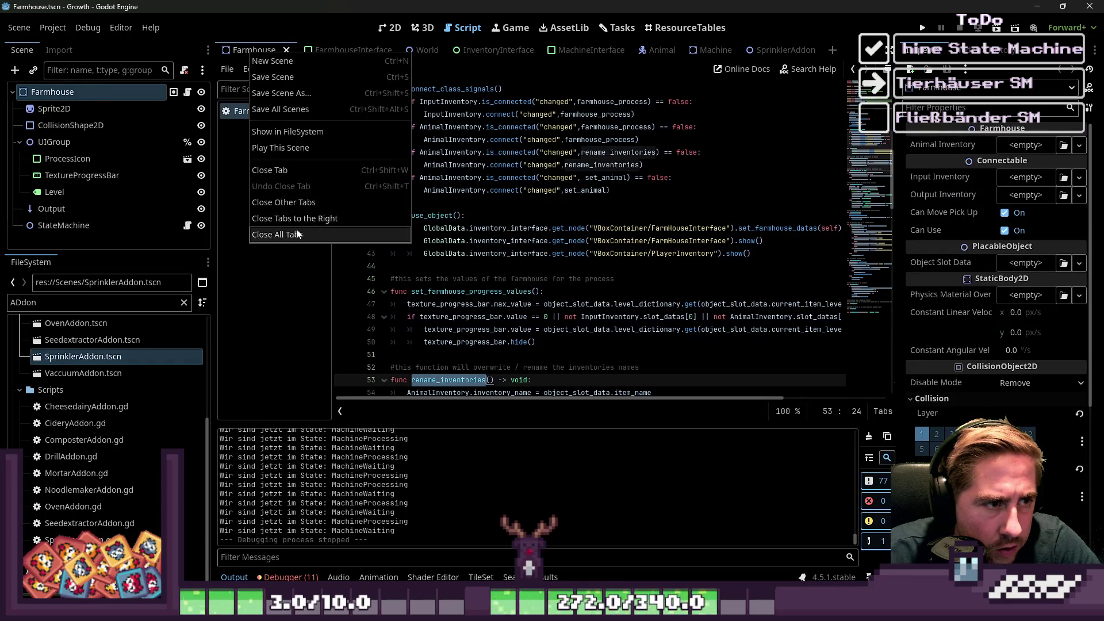
pyautogui.click(295, 234)
pyautogui.click(184, 302)
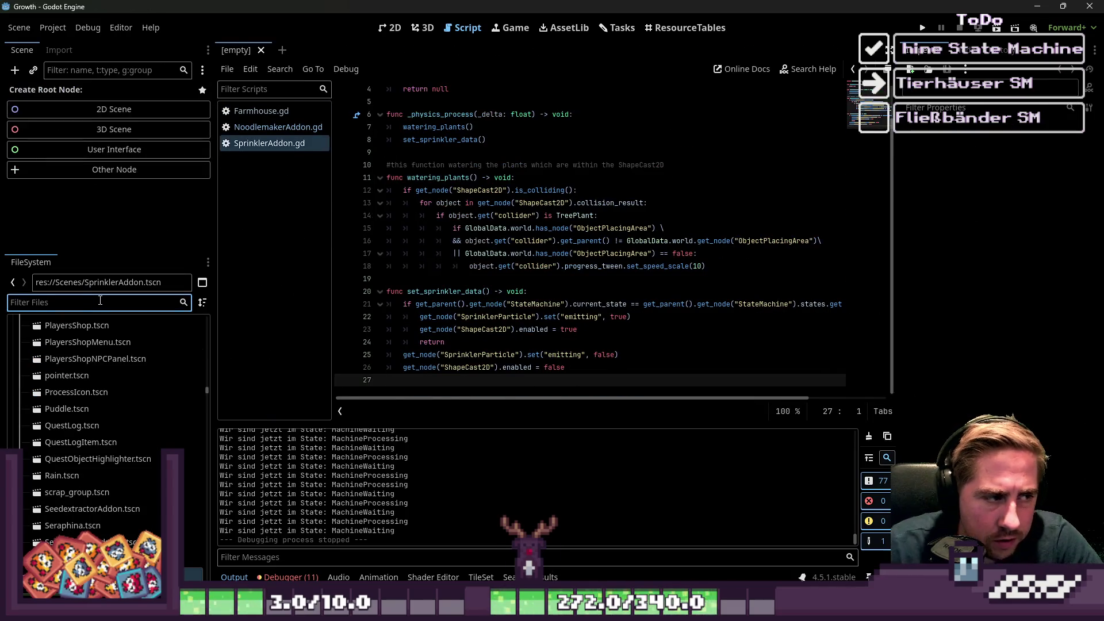
pyautogui.write('Fam')
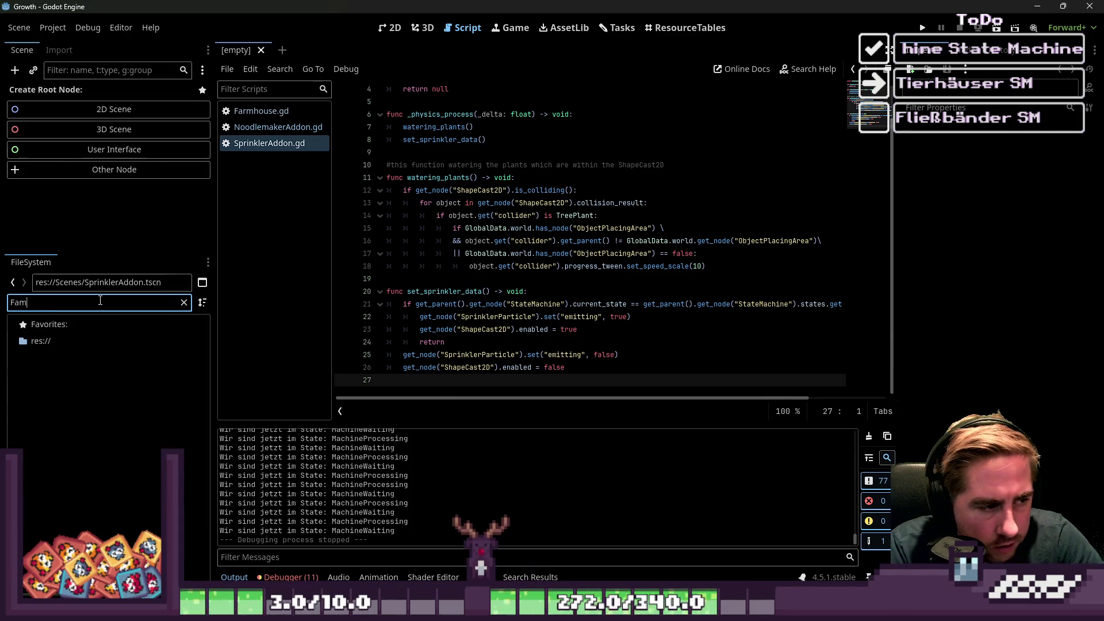
pyautogui.press('BackSpace')
pyautogui.write('rmhouse')
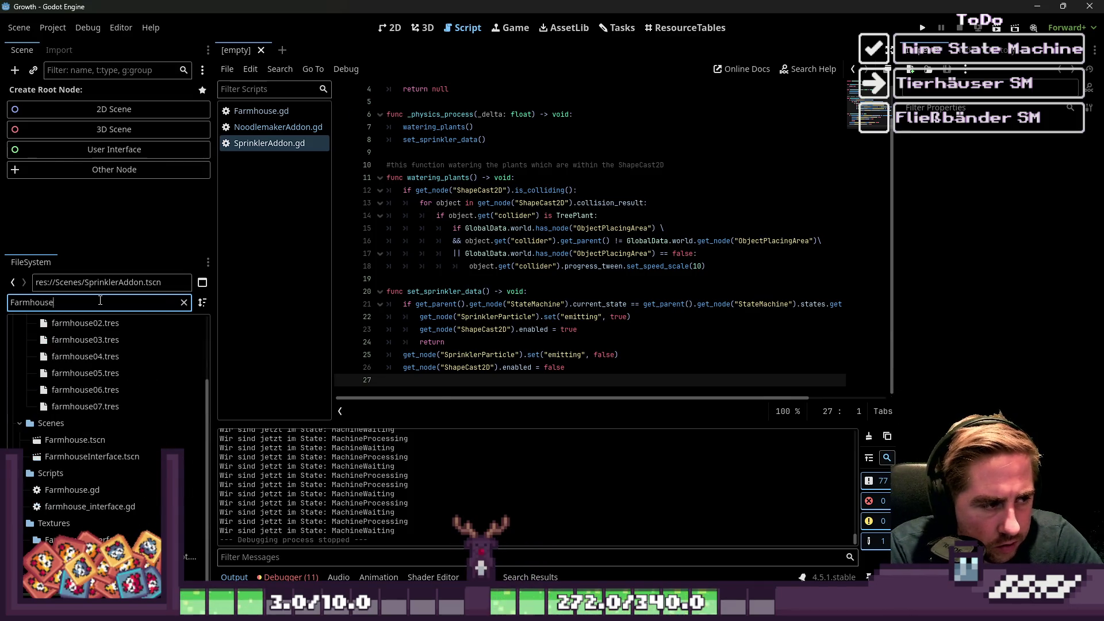
pyautogui.scroll(3, 154, 461)
pyautogui.scroll(-3, 93, 423)
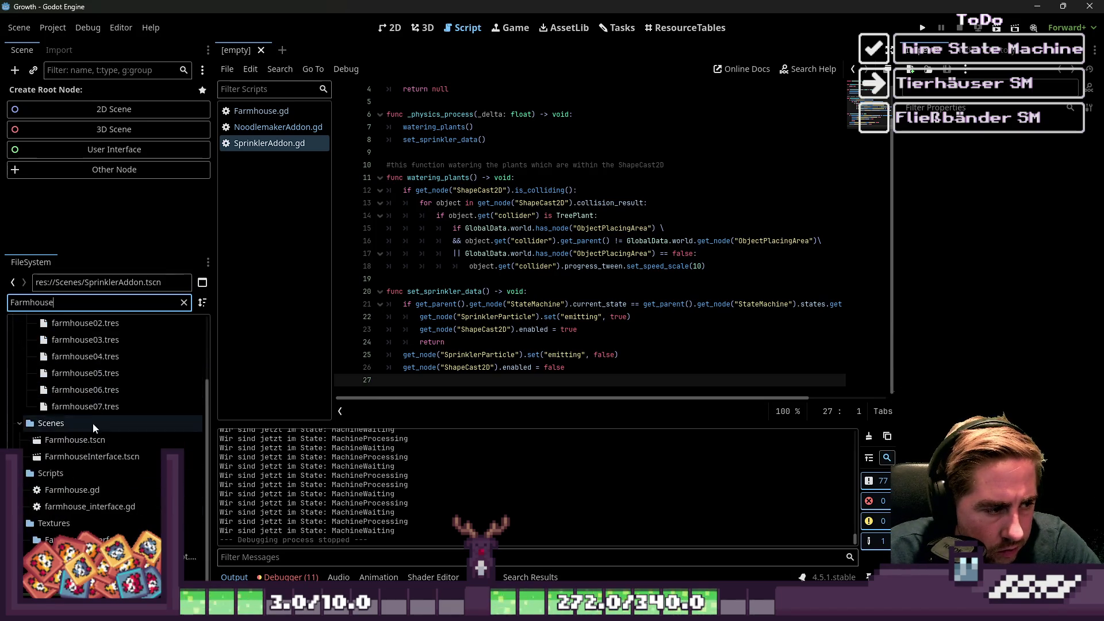
# Open Farmhouse.tscn and FarmhouseInterface.tscn, and select farmhouse_interface.gd.
pyautogui.doubleClick(92, 441)
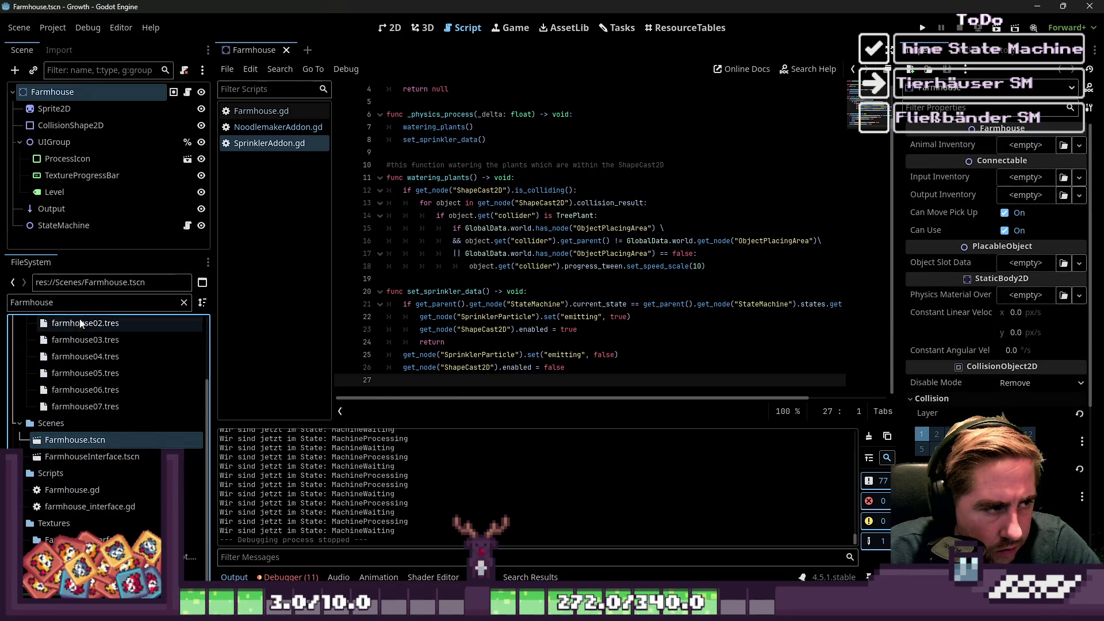
pyautogui.doubleClick(67, 456)
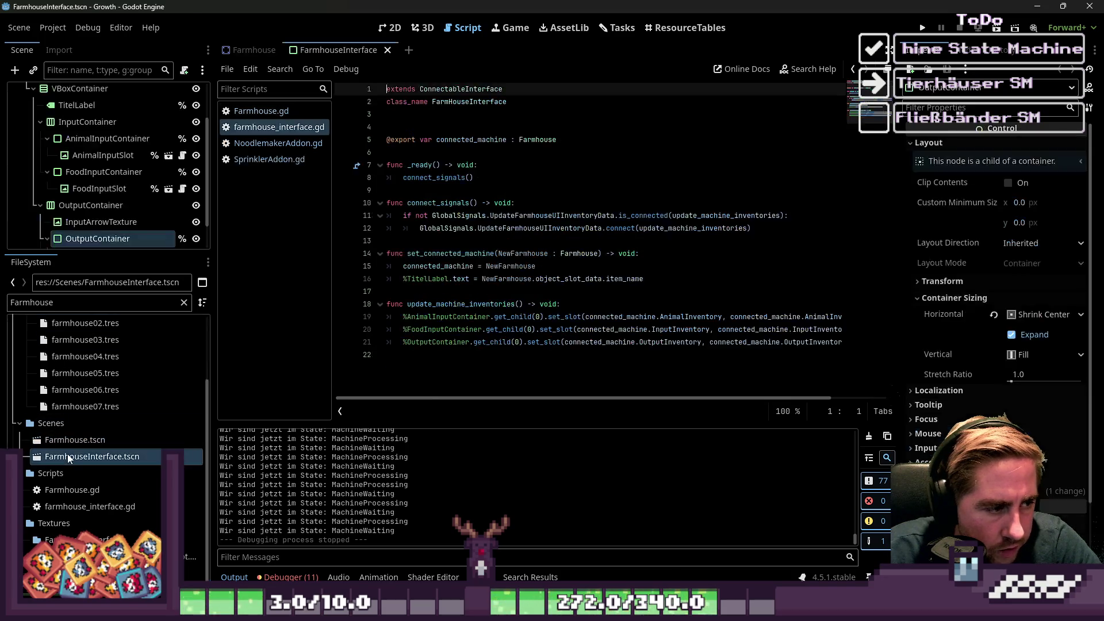
pyautogui.click(72, 507)
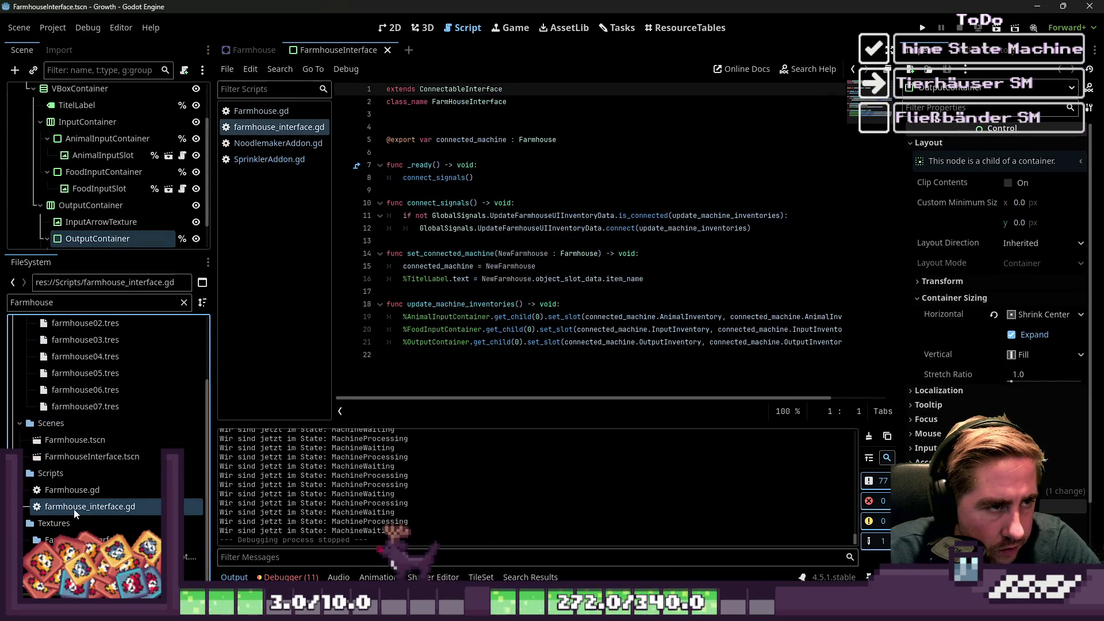
# Close the SprinklerAddon.gd and NoodlemakerAddon.gd scripts from the script list.
pyautogui.click(270, 144)
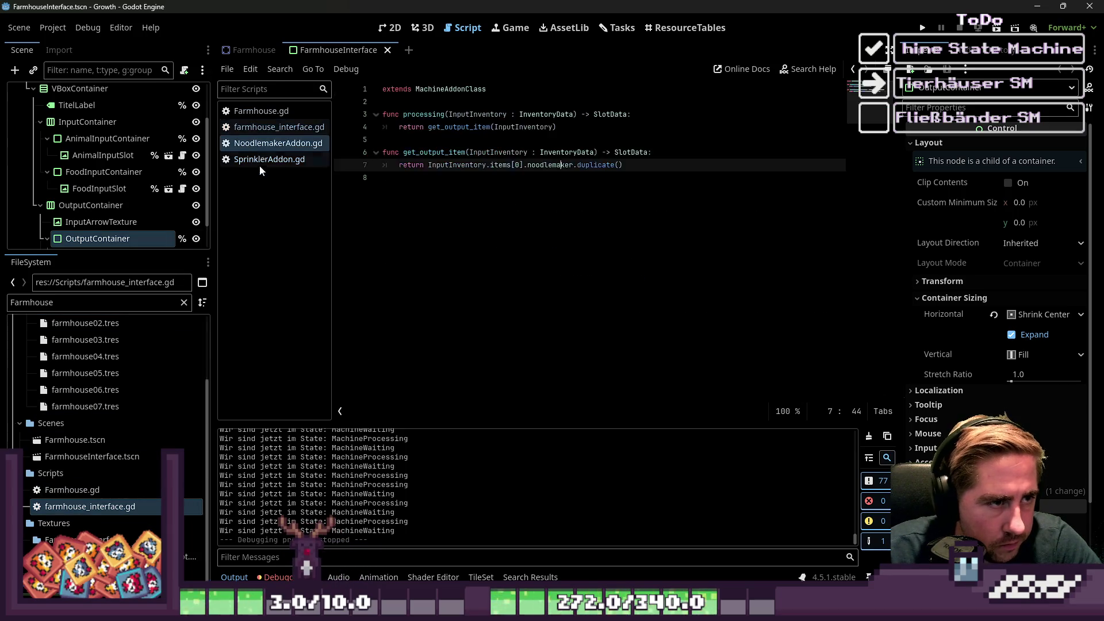
pyautogui.click(260, 163)
pyautogui.rightClick(264, 163)
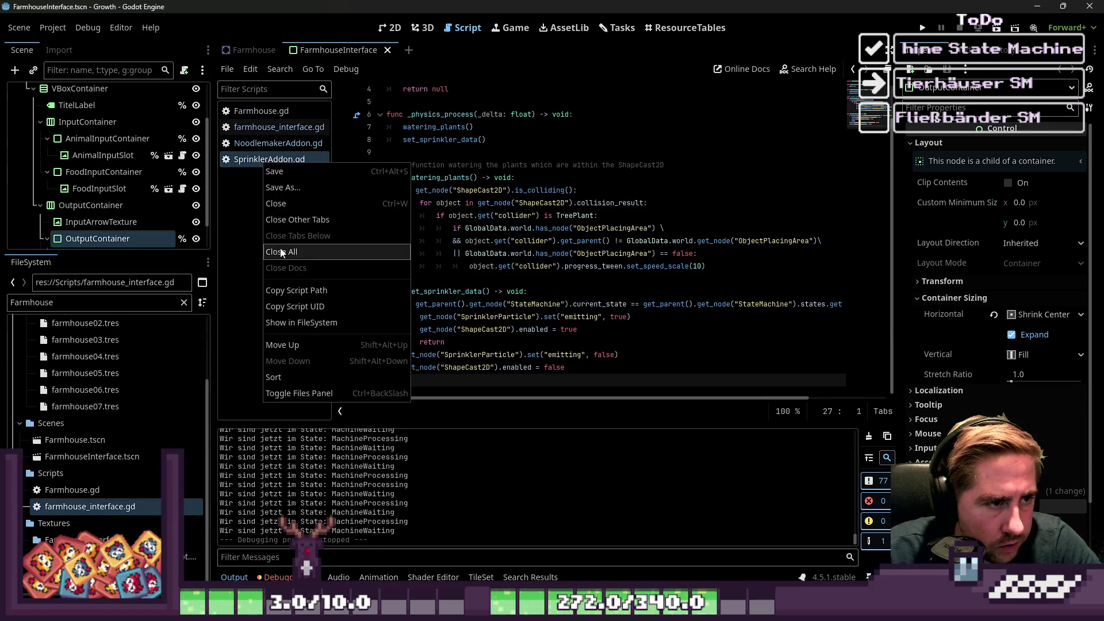
pyautogui.click(282, 203)
pyautogui.rightClick(291, 151)
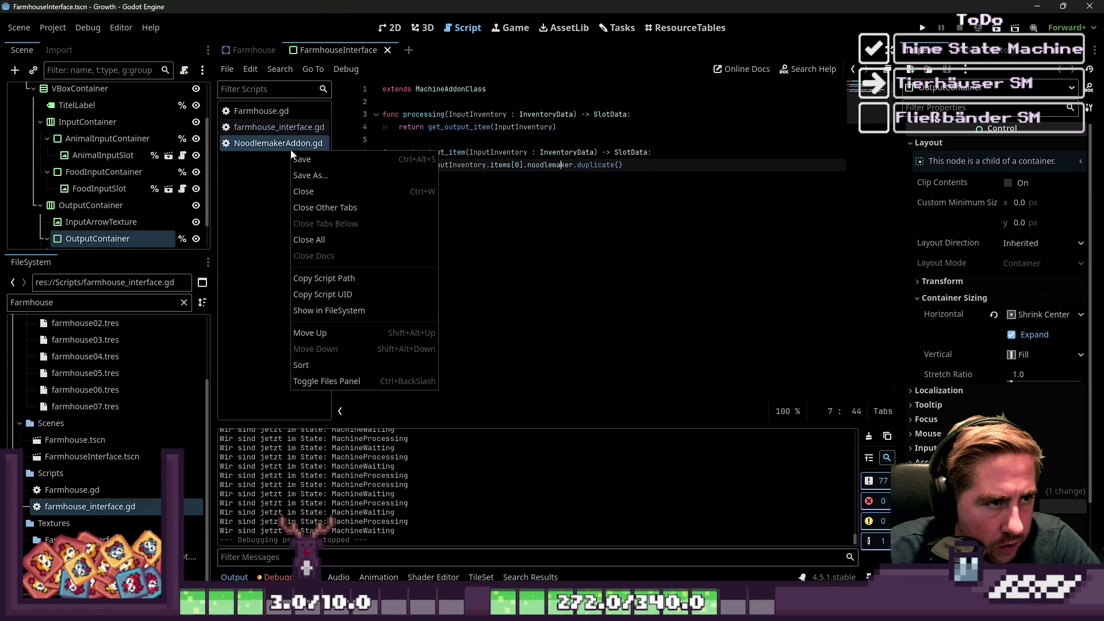
pyautogui.click(304, 191)
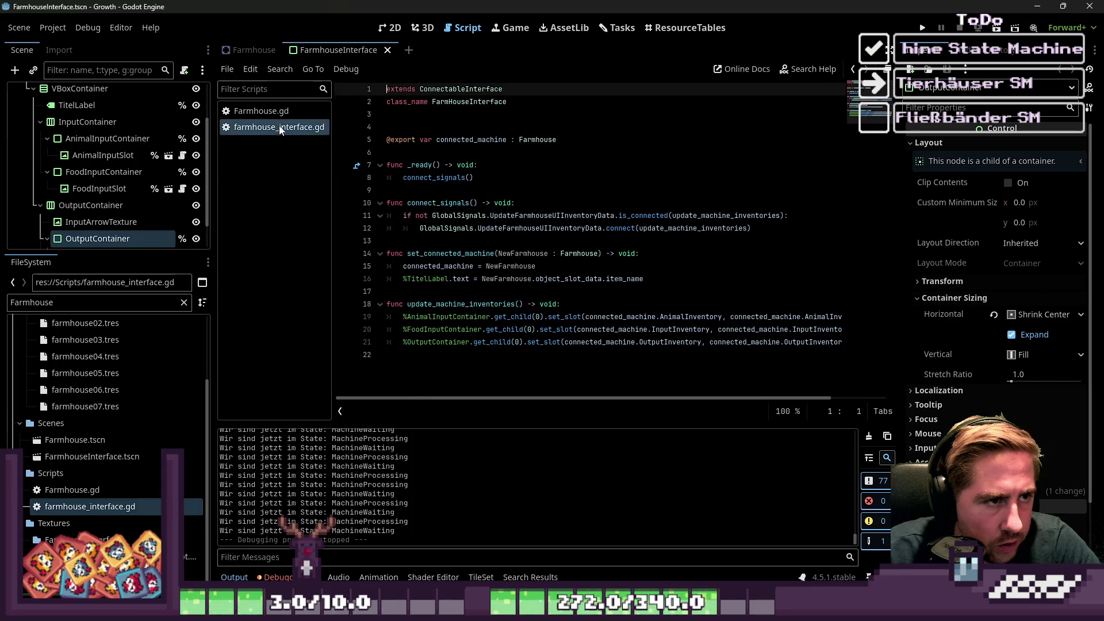
pyautogui.click(270, 111)
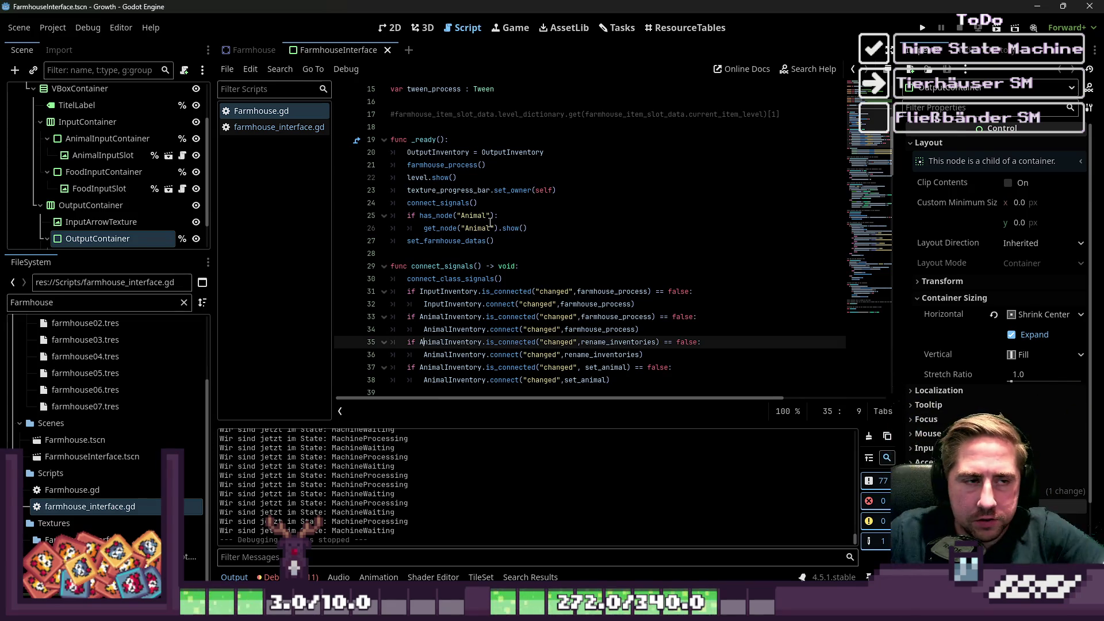
# Resize the Scene/FileSystem splitter and replace the FileSystem filter with 'Statemach'.
pyautogui.click(494, 127)
pyautogui.scroll(5, 484, 144)
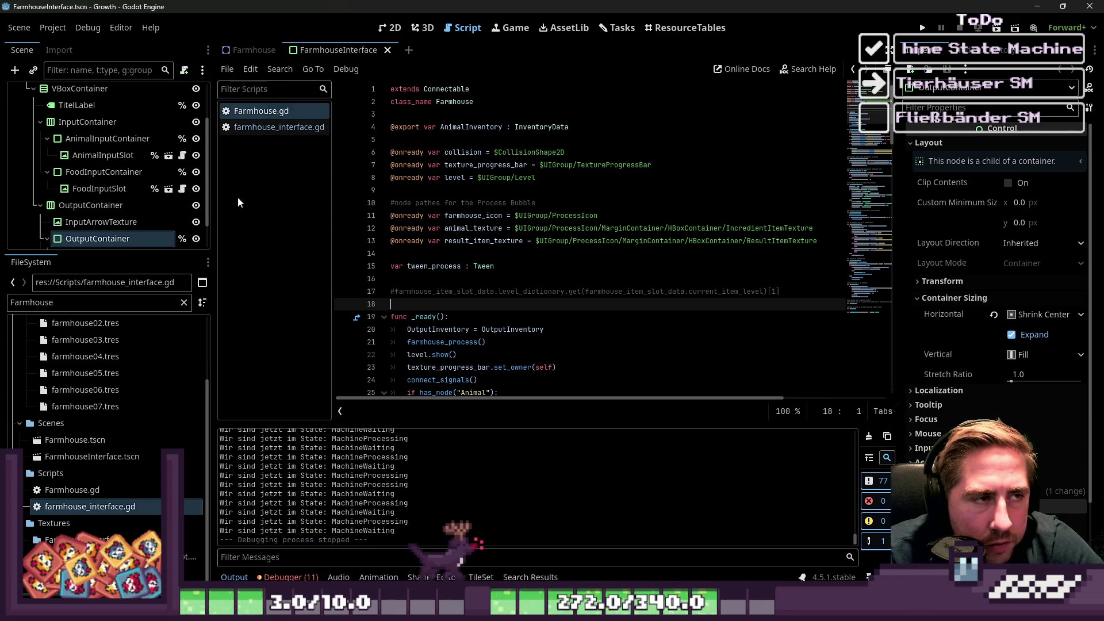
pyautogui.moveTo(100, 253); pyautogui.dragTo(100, 398)
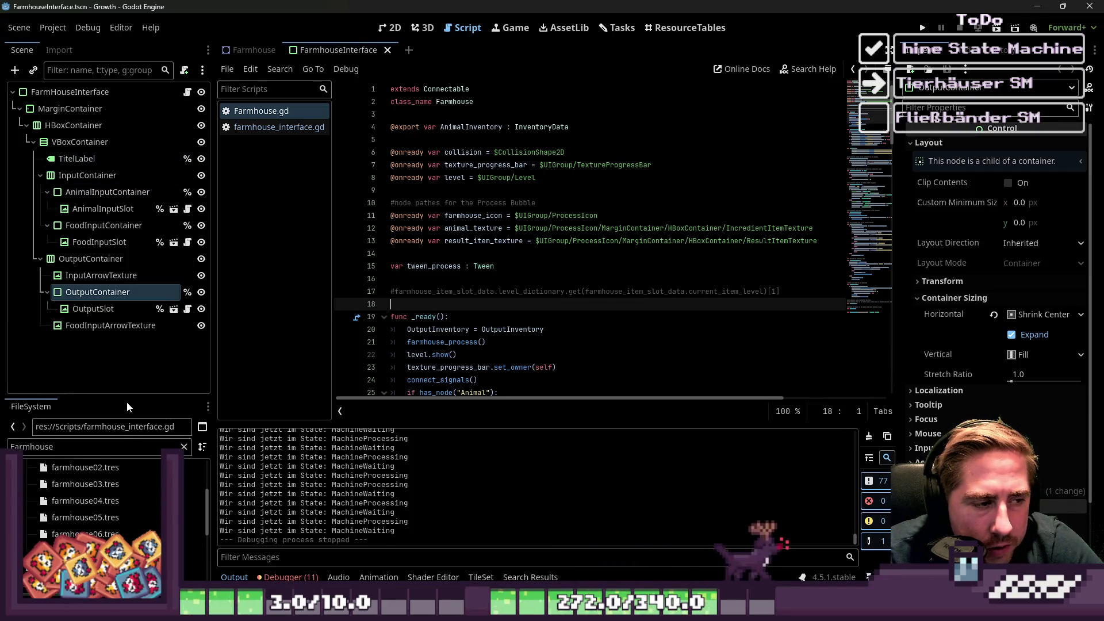
pyautogui.moveTo(111, 398)
pyautogui.mouseDown()
pyautogui.moveTo(110, 279)
pyautogui.moveTo(111, 318)
pyautogui.mouseUp()
pyautogui.scroll(-1, 156, 259)
pyautogui.scroll(2, 110, 460)
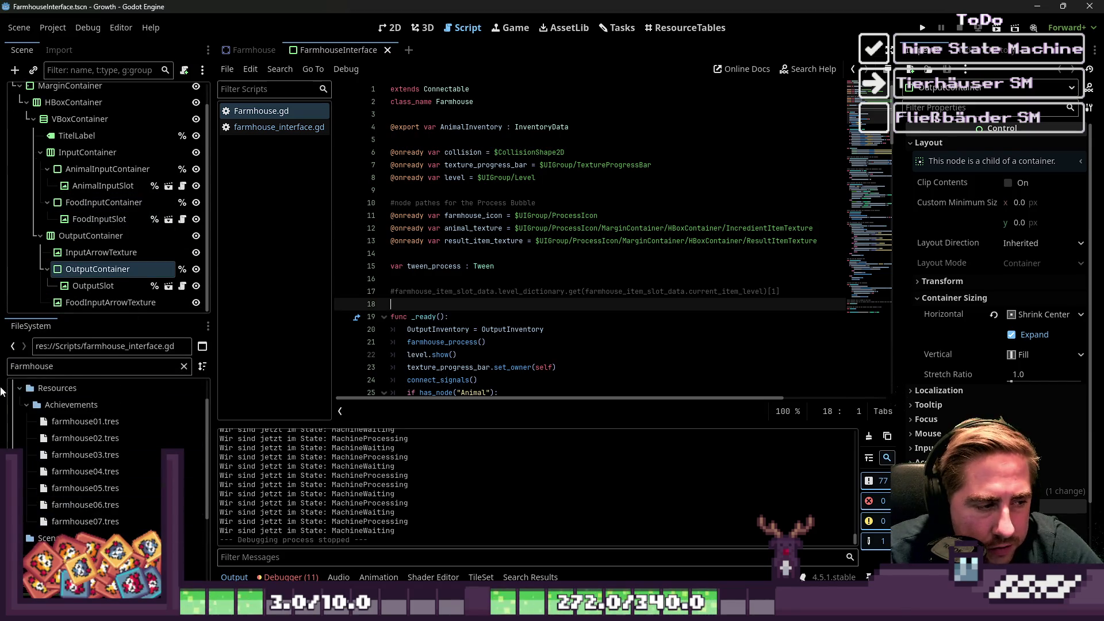
pyautogui.doubleClick(32, 366)
pyautogui.write('Statemach')
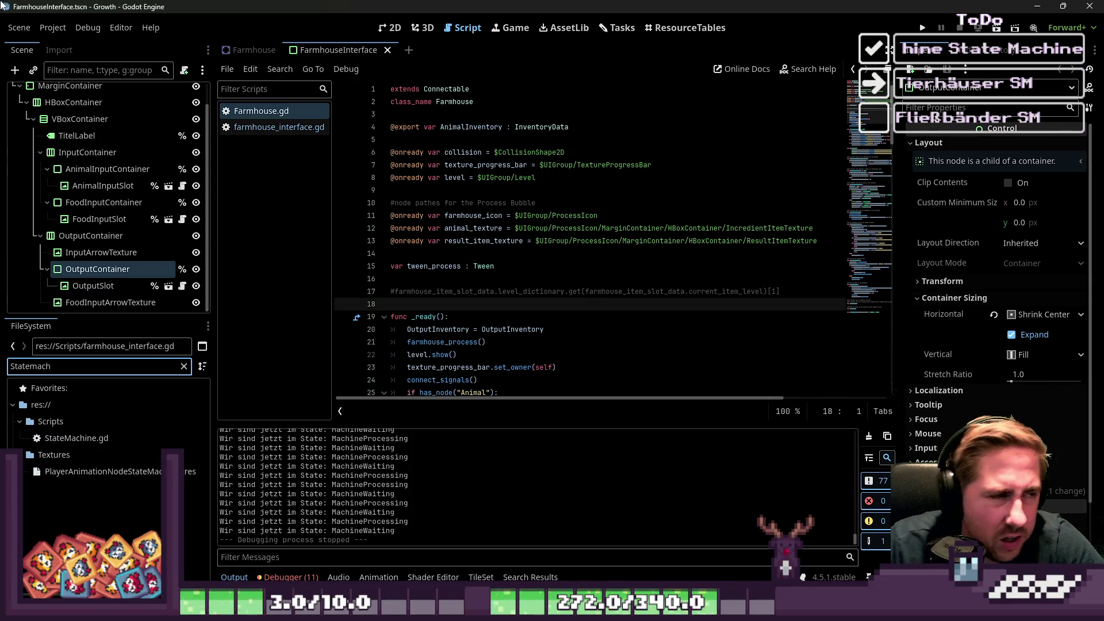
# Add a Node2D to the FarmhouseInterface scene.
pyautogui.click(15, 70)
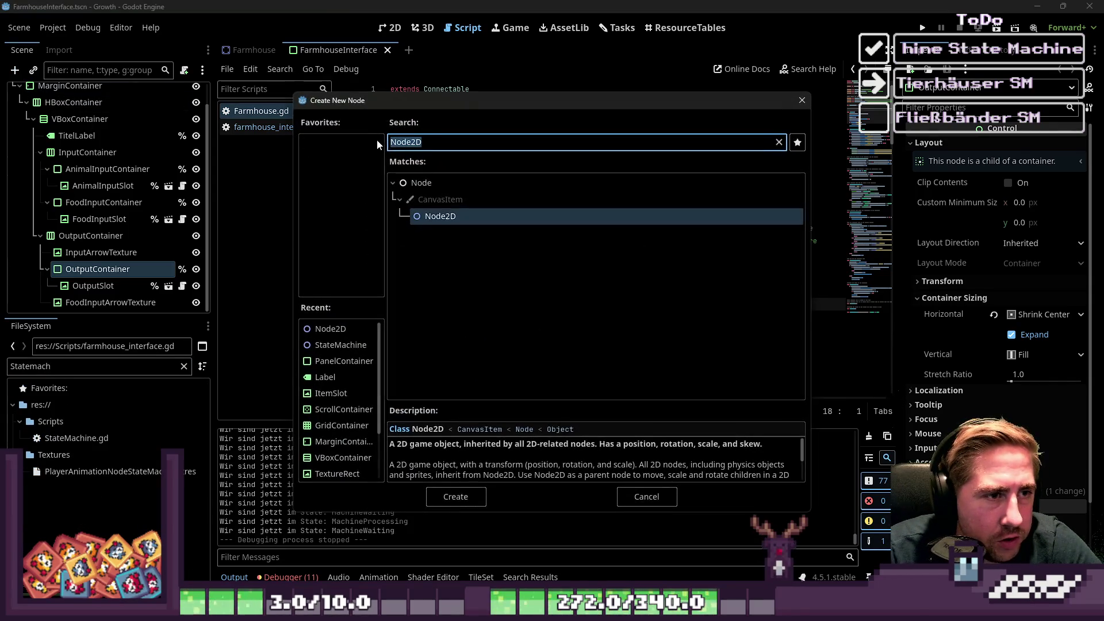
pyautogui.press('Return')
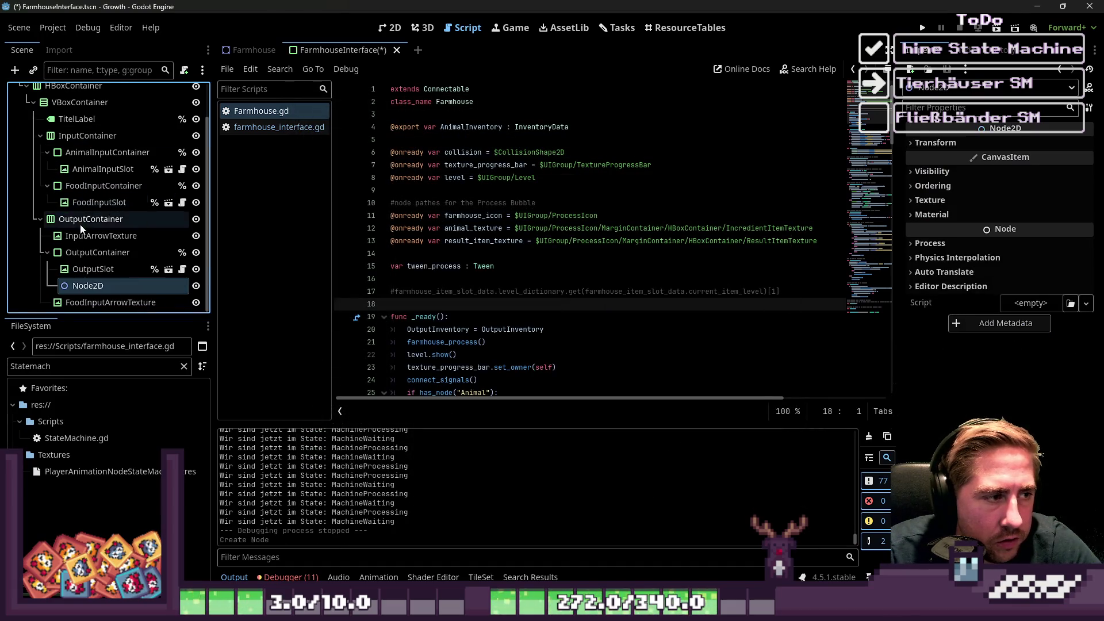
pyautogui.scroll(3, 100, 208)
# Switch to the Farmhouse scene and open StateMachine.gd from the StateMachine node.
pyautogui.click(254, 50)
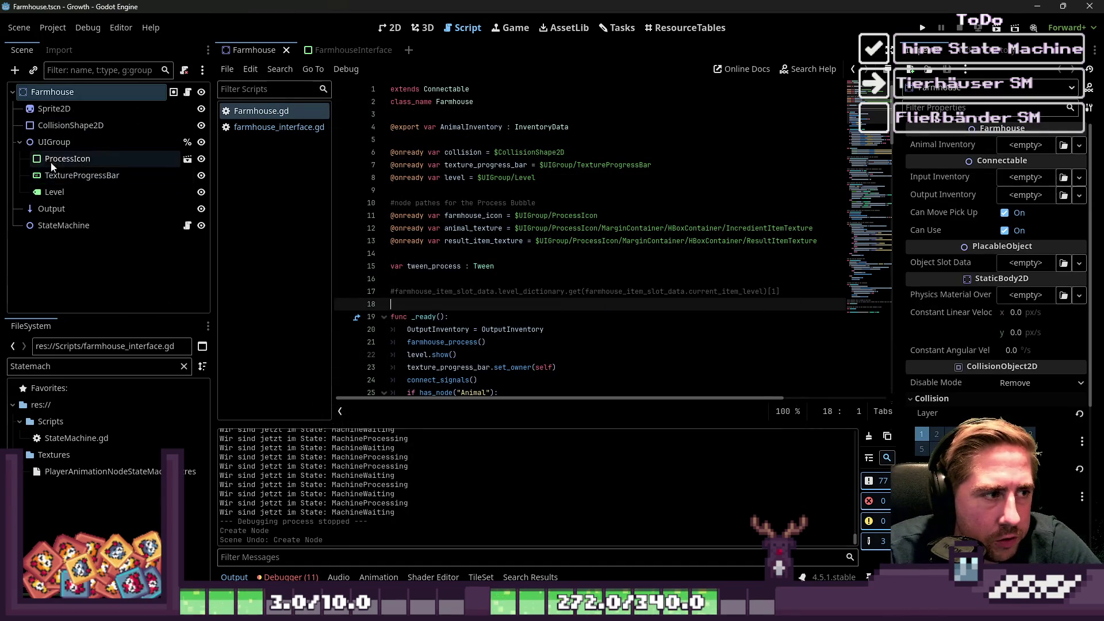
pyautogui.click(49, 227)
pyautogui.click(187, 225)
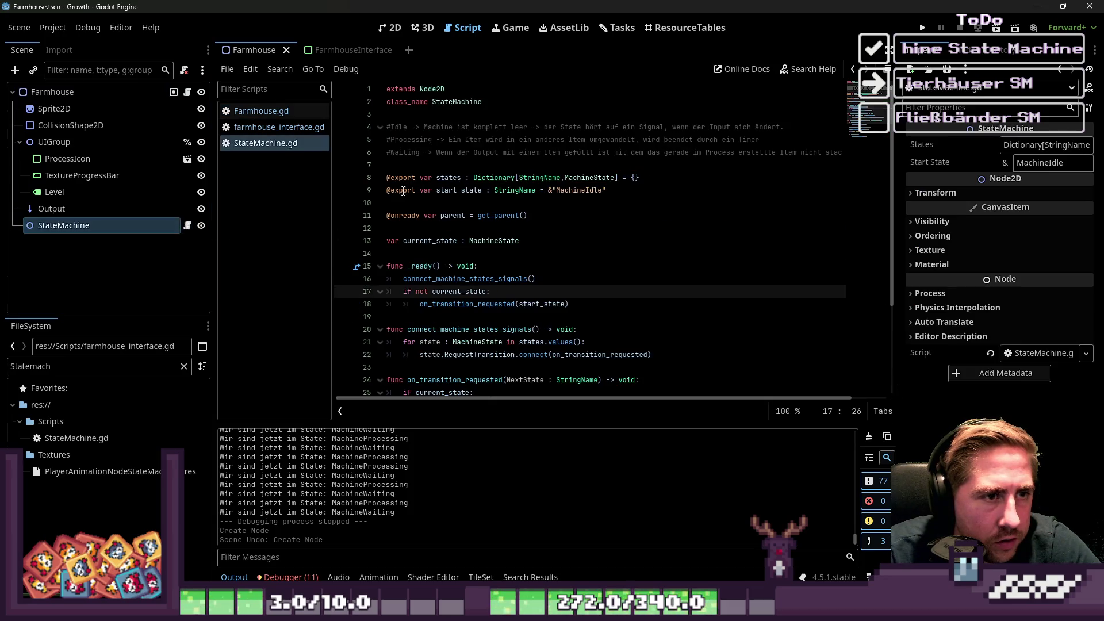
pyautogui.click(528, 212)
pyautogui.scroll(2, 527, 211)
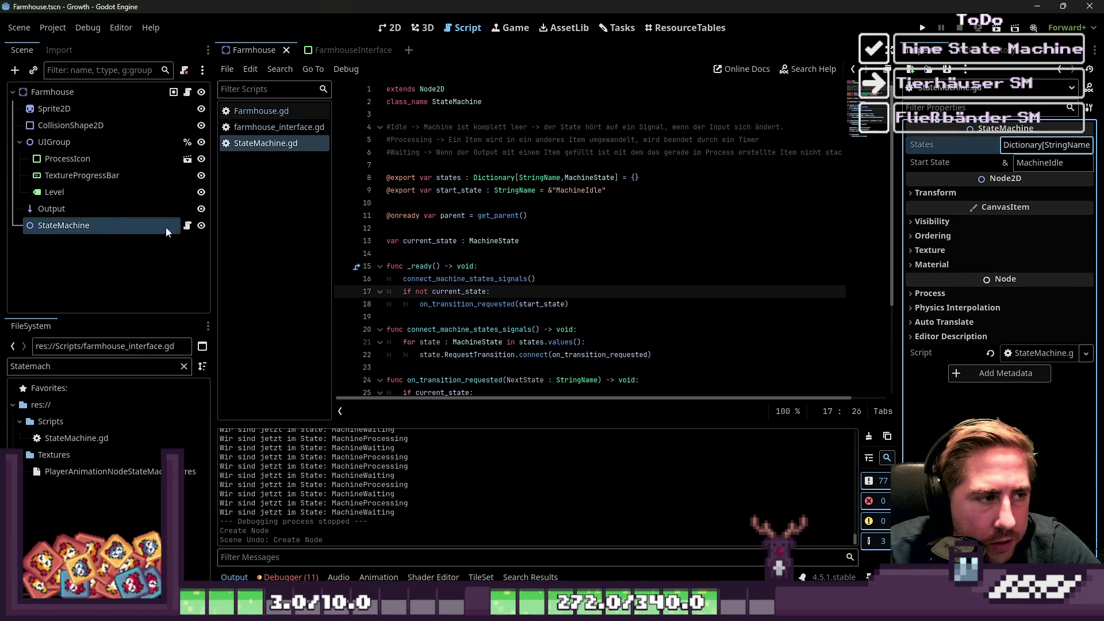
pyautogui.scroll(-2, 455, 211)
pyautogui.click(537, 229)
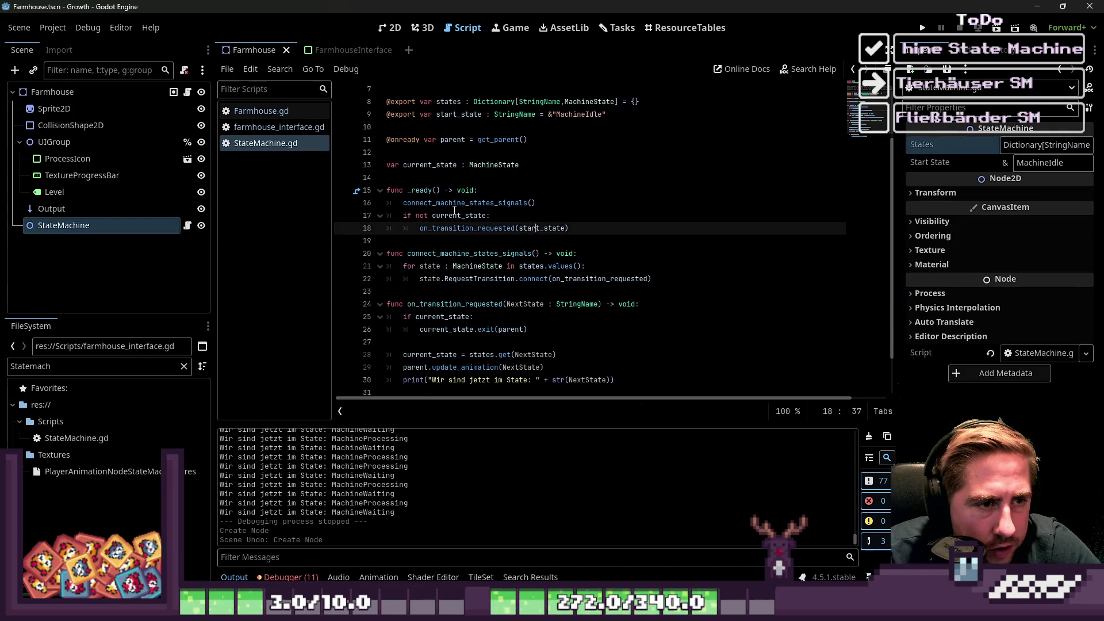
# Review the current_state check and select the parent.update_animation(NextState) call on line 29.
pyautogui.click(455, 211)
pyautogui.click(465, 239)
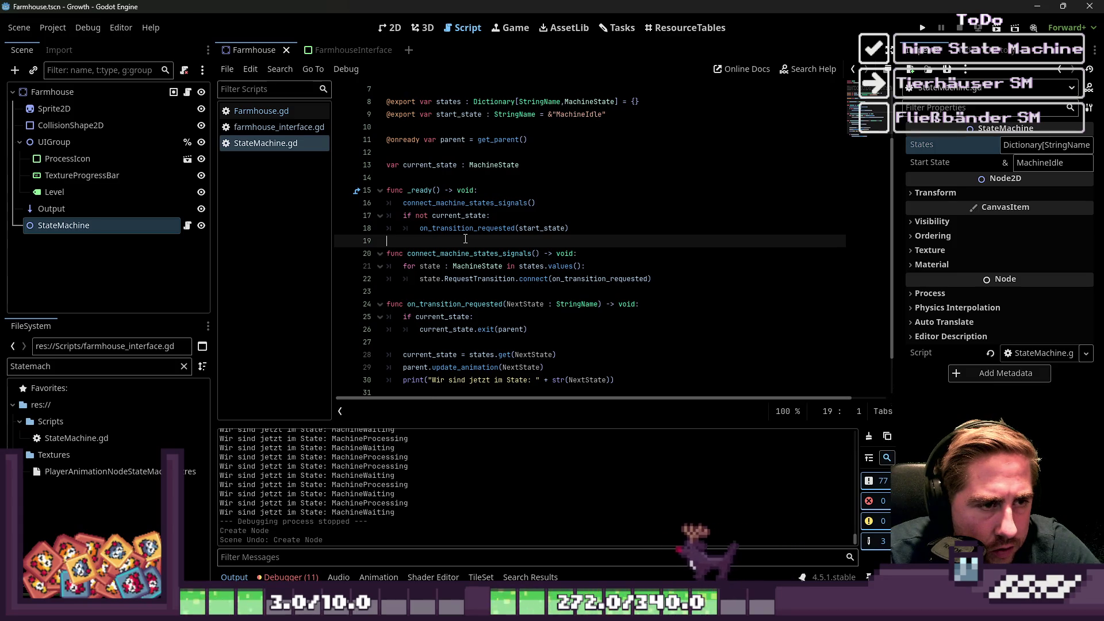
pyautogui.click(465, 216)
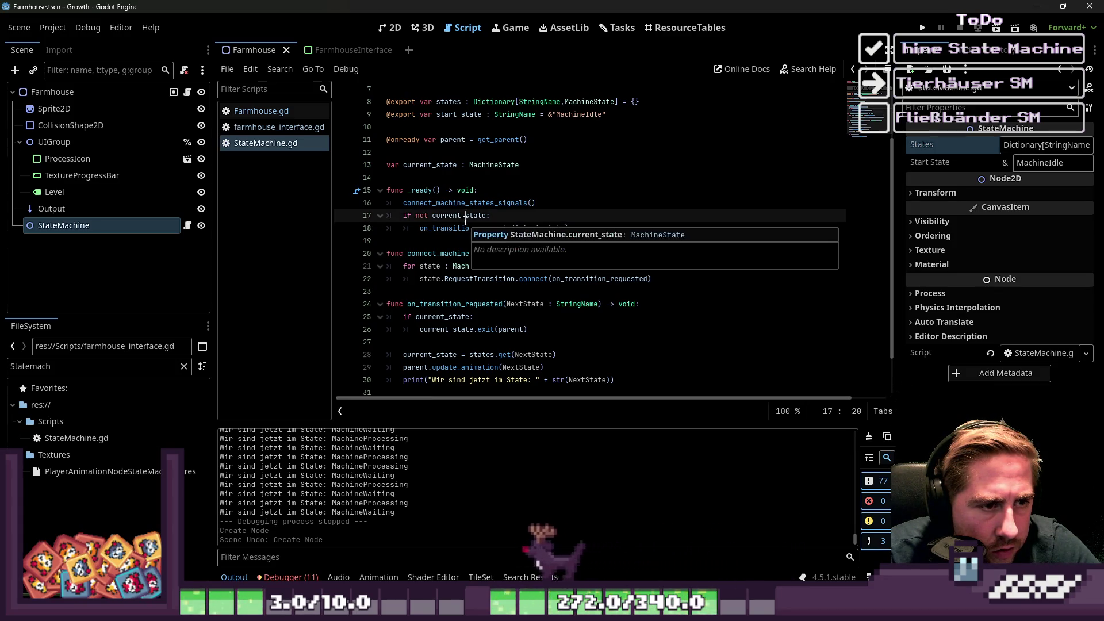
pyautogui.scroll(-2, 465, 220)
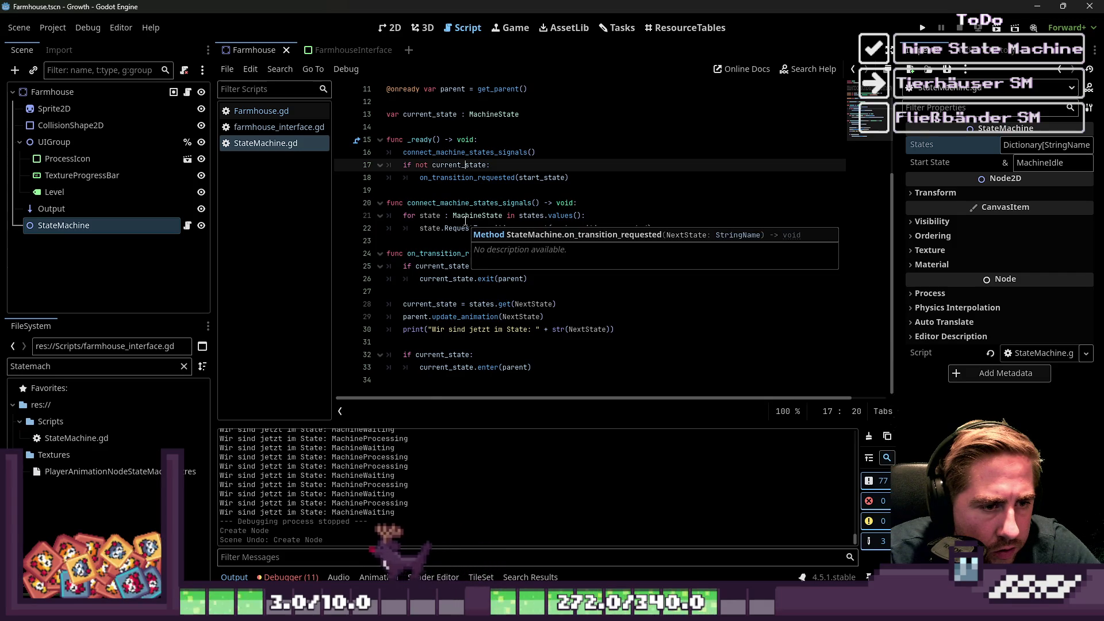
pyautogui.click(407, 317)
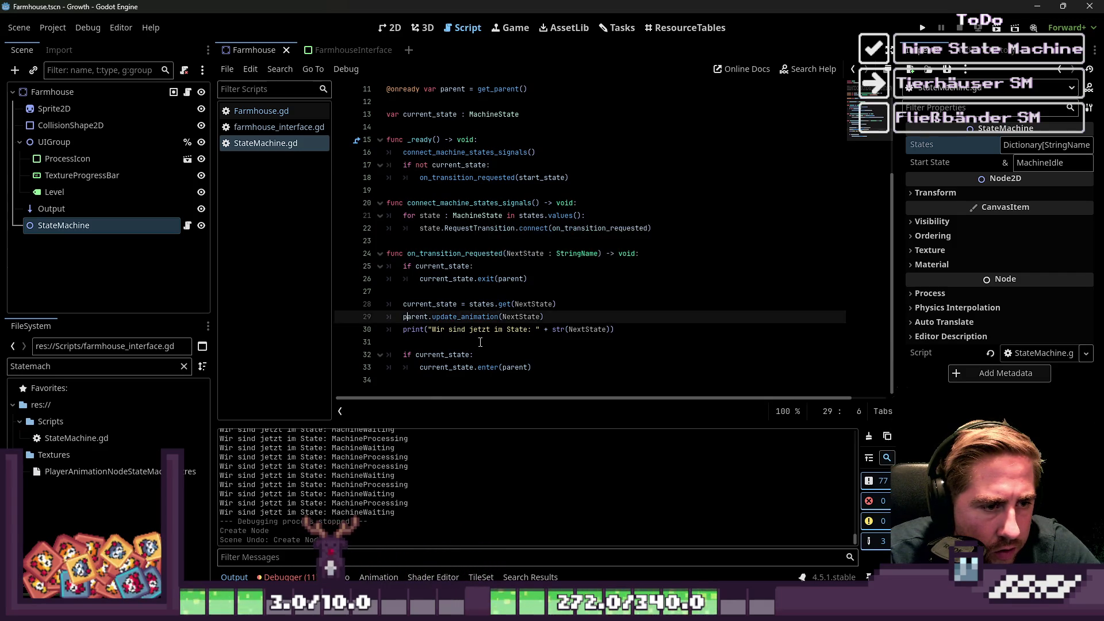
pyautogui.click(565, 321)
pyautogui.moveTo(601, 314); pyautogui.dragTo(395, 317)
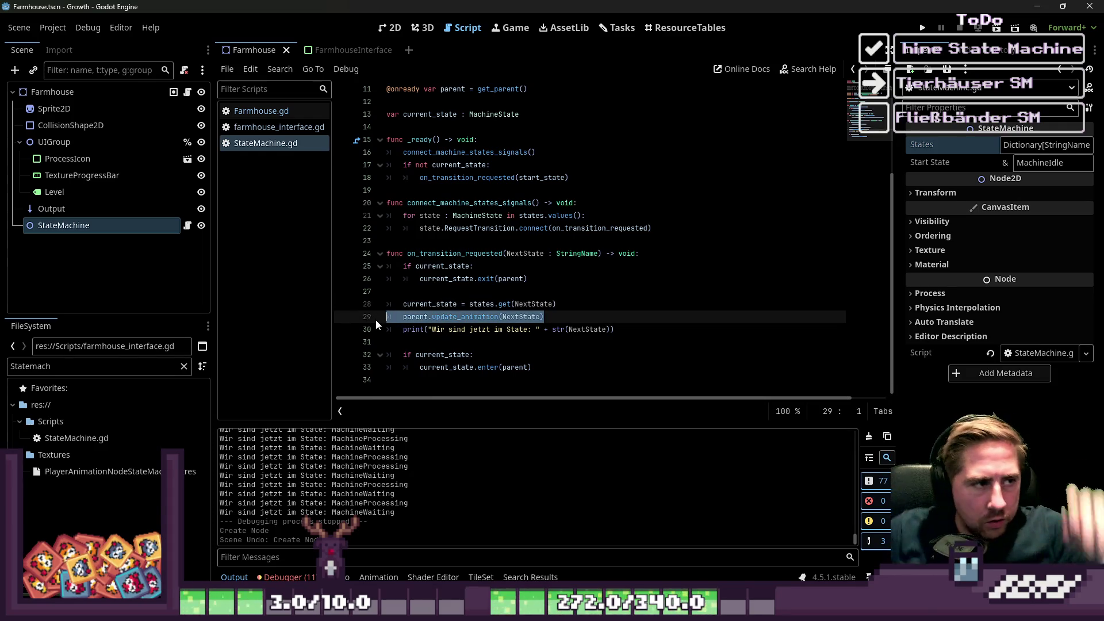
# Open Farmhouse.gd and scroll through its code.
pyautogui.click(188, 92)
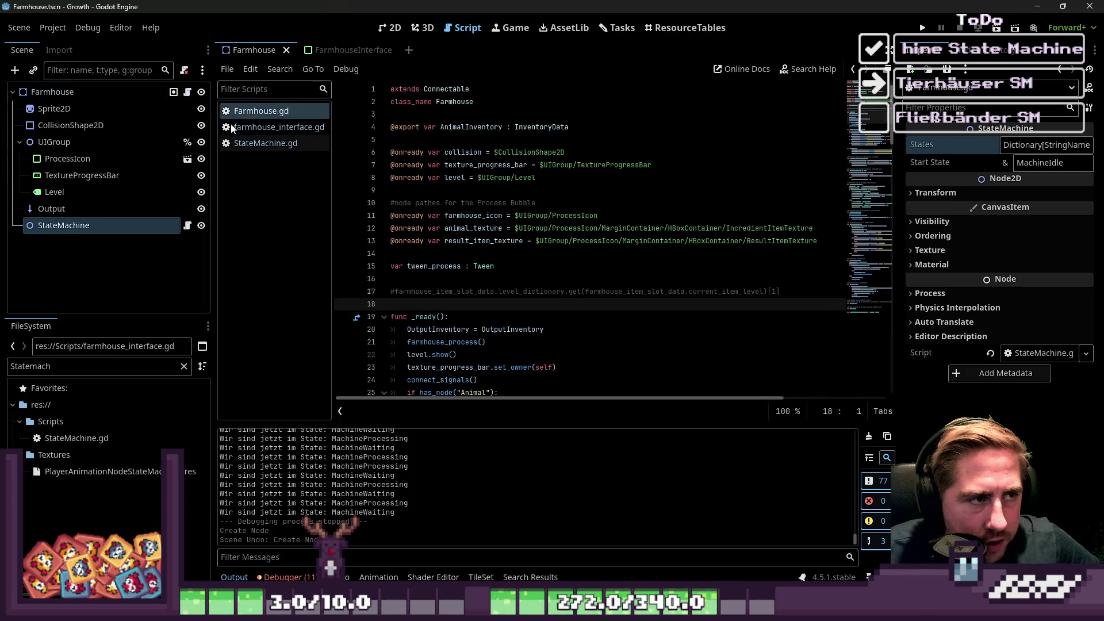
pyautogui.scroll(-12, 571, 287)
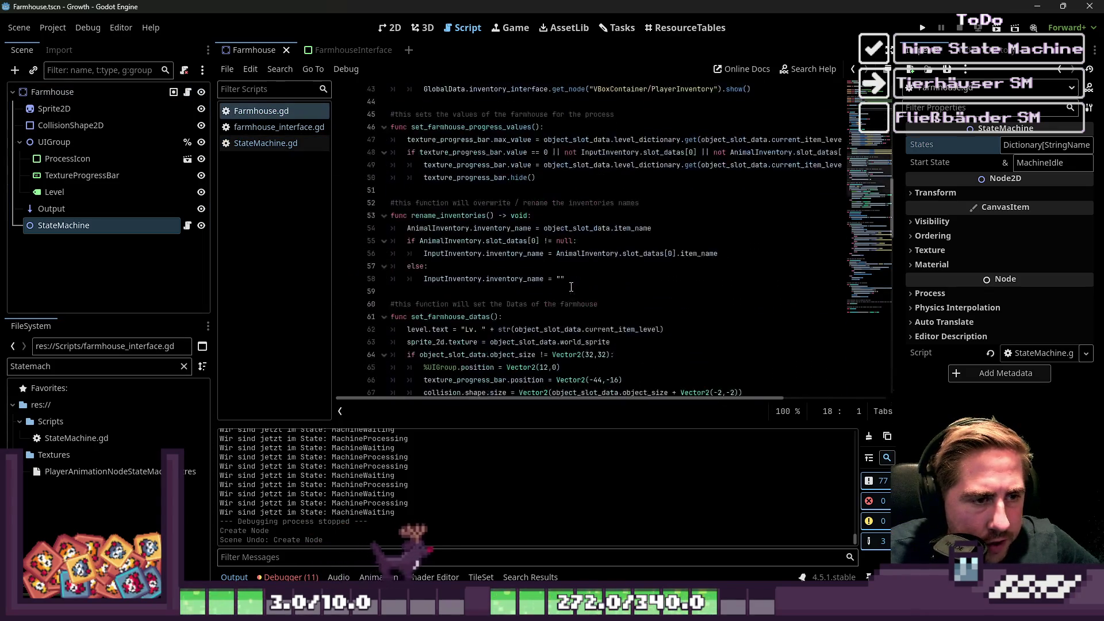
pyautogui.scroll(-4, 571, 287)
pyautogui.scroll(-10, 571, 284)
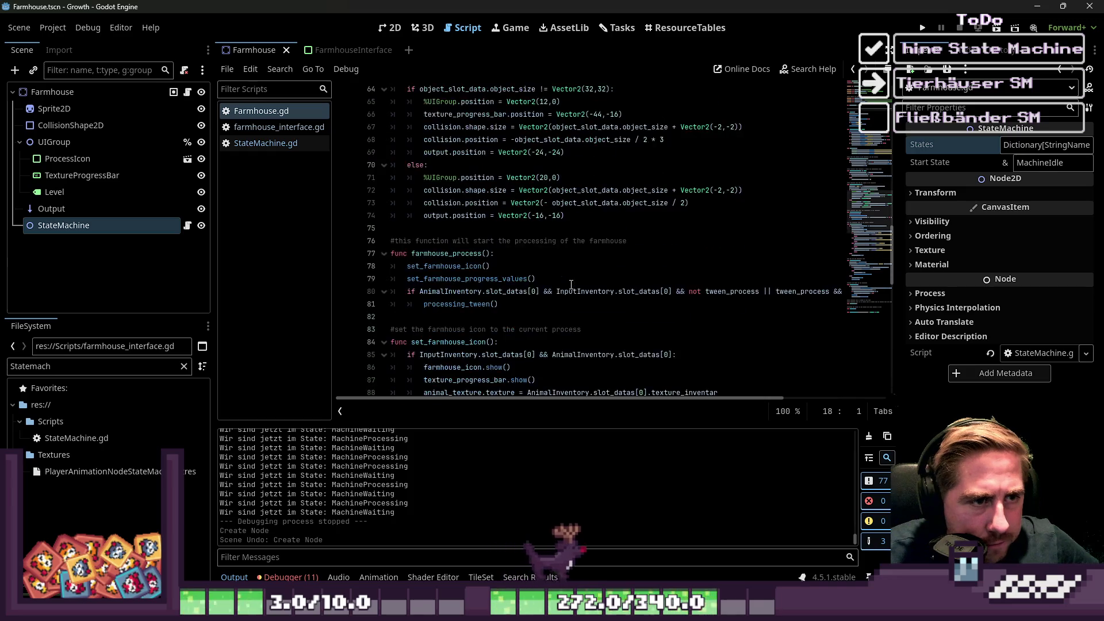
pyautogui.scroll(-8, 571, 285)
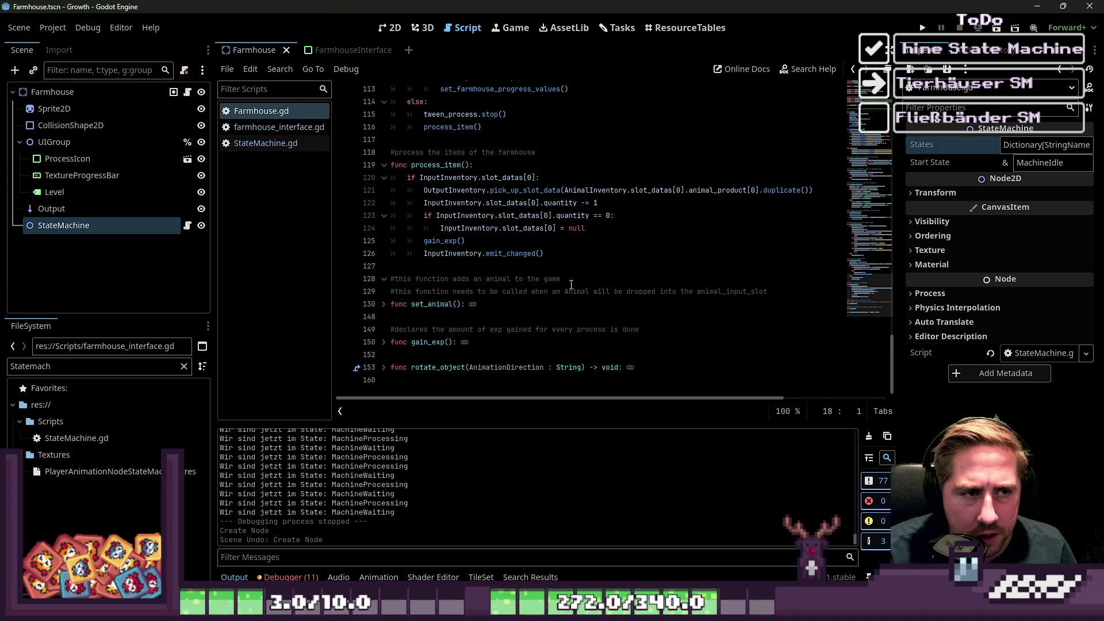
# Inspect the Output, StateMachine, UIGroup, Sprite2D and Farmhouse nodes, then reopen StateMachine.gd.
pyautogui.click(119, 208)
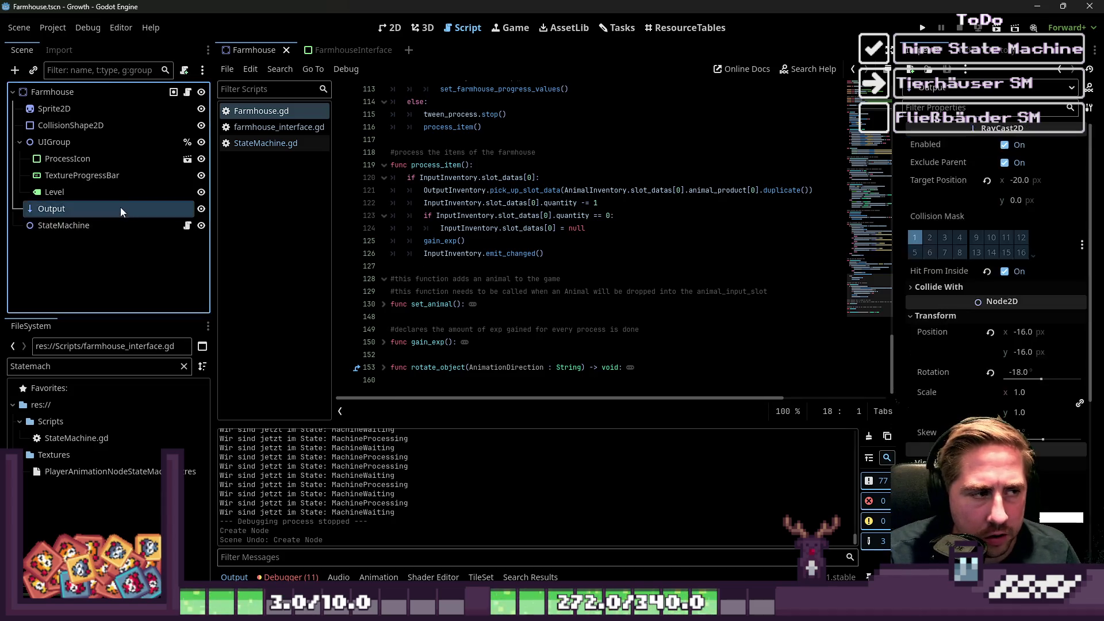
pyautogui.click(99, 225)
pyautogui.click(95, 208)
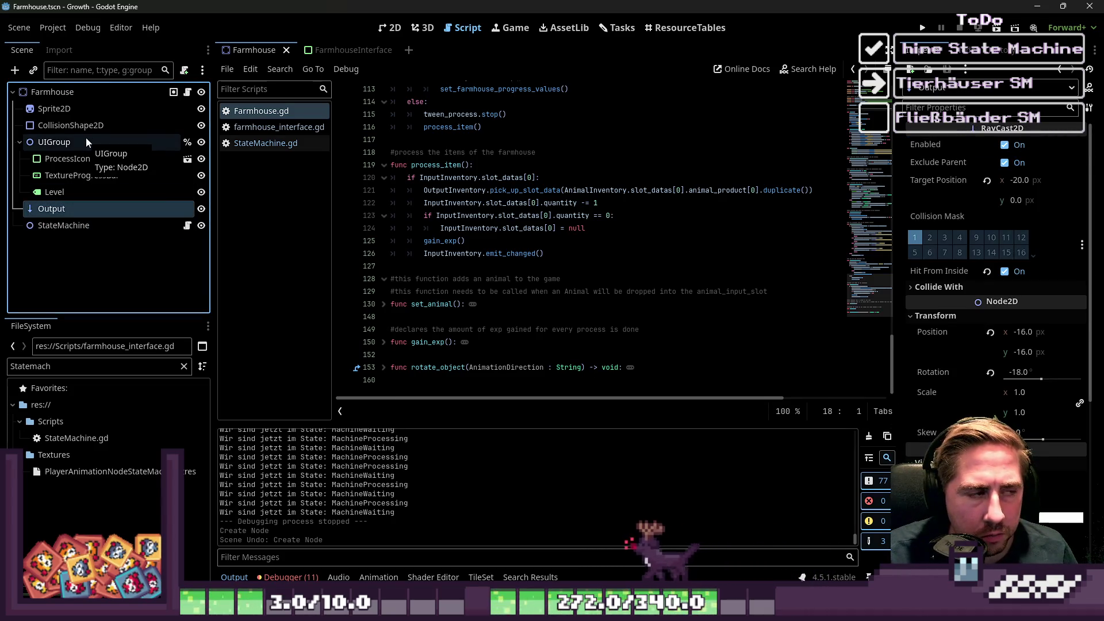
pyautogui.click(85, 142)
pyautogui.click(73, 108)
pyautogui.click(75, 92)
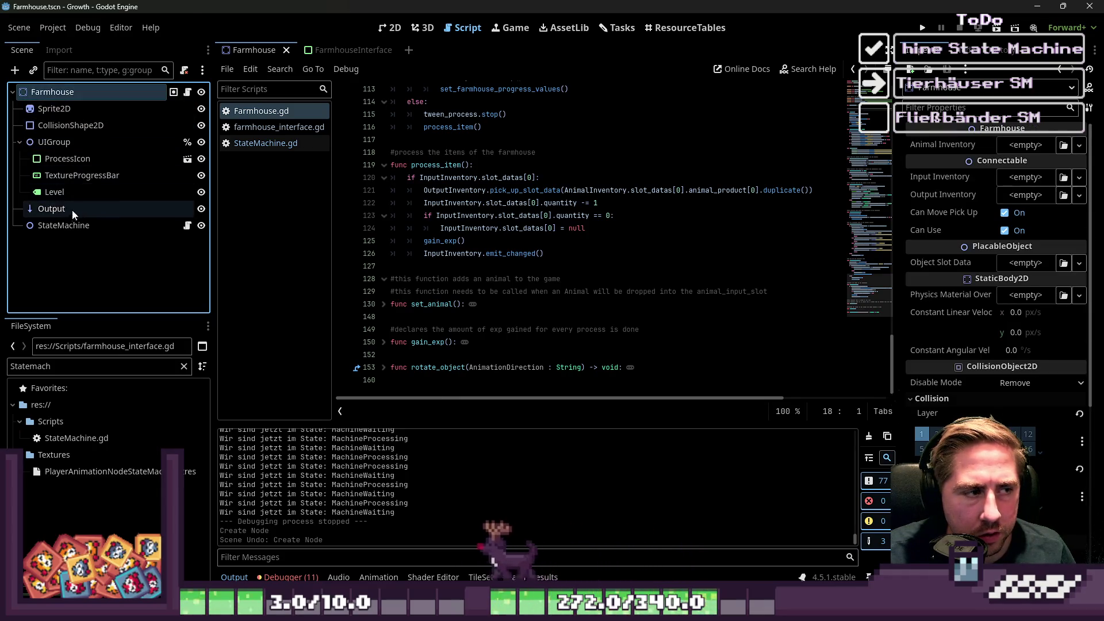
pyautogui.click(109, 208)
pyautogui.click(103, 224)
pyautogui.click(115, 213)
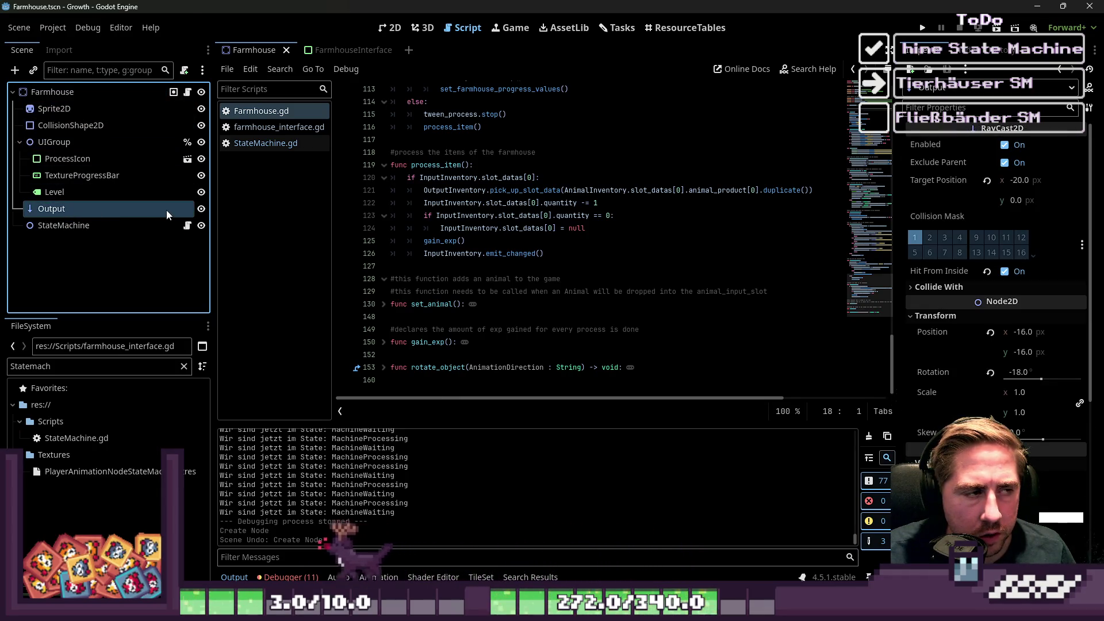
pyautogui.click(187, 225)
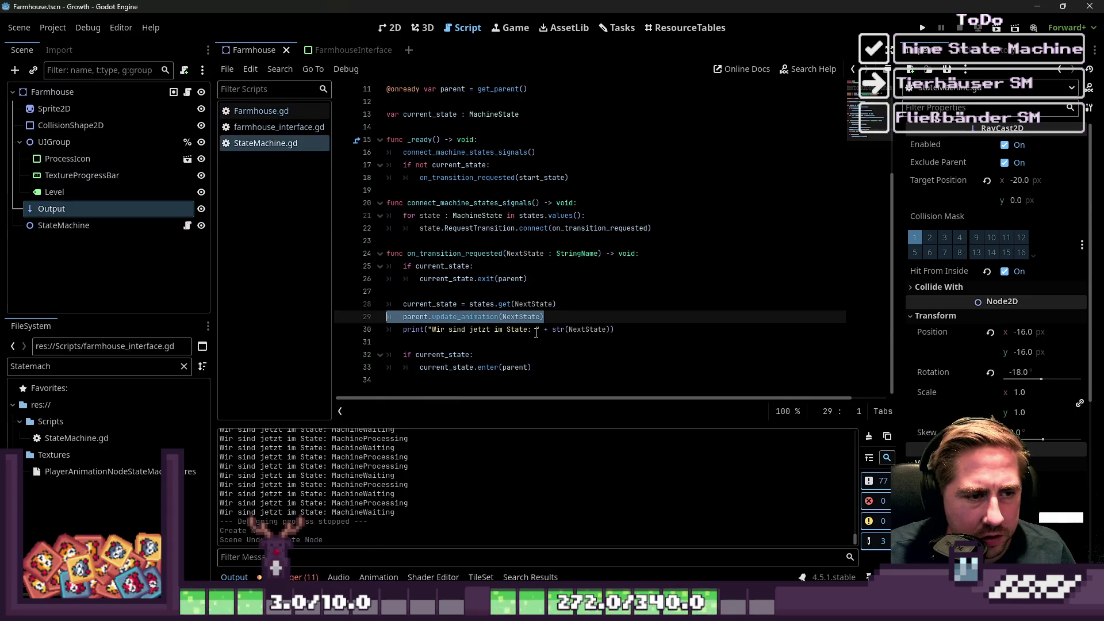
# Guard parent.update_animation(NextState) with 'if parent.has("update_animation"):' and run the project.
pyautogui.click(569, 316)
pyautogui.click(616, 304)
pyautogui.press('Return')
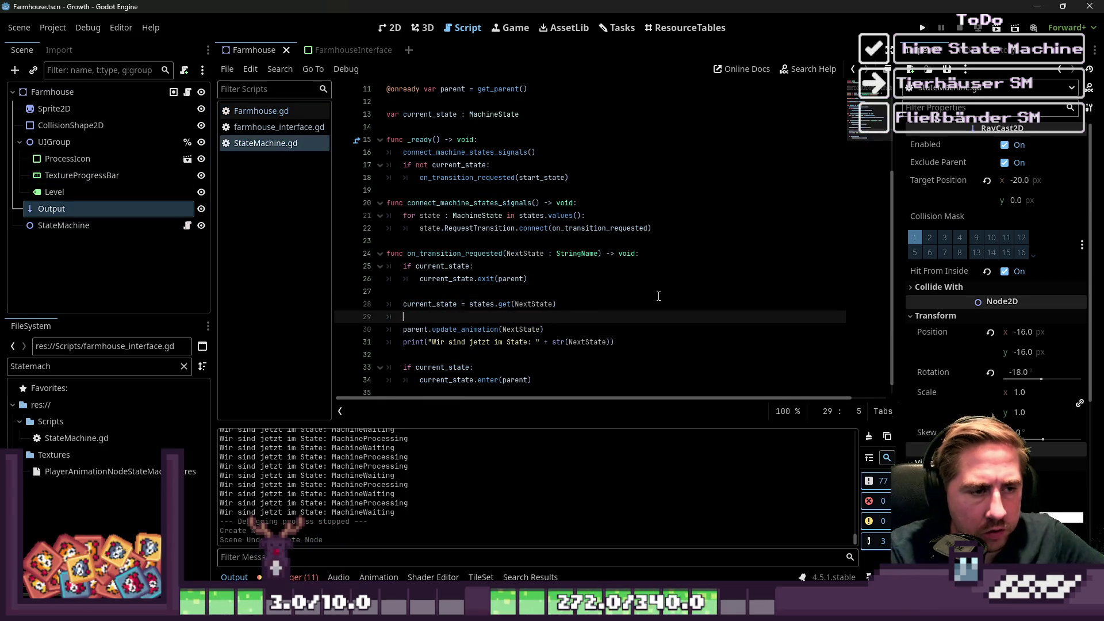
pyautogui.write('if parent.')
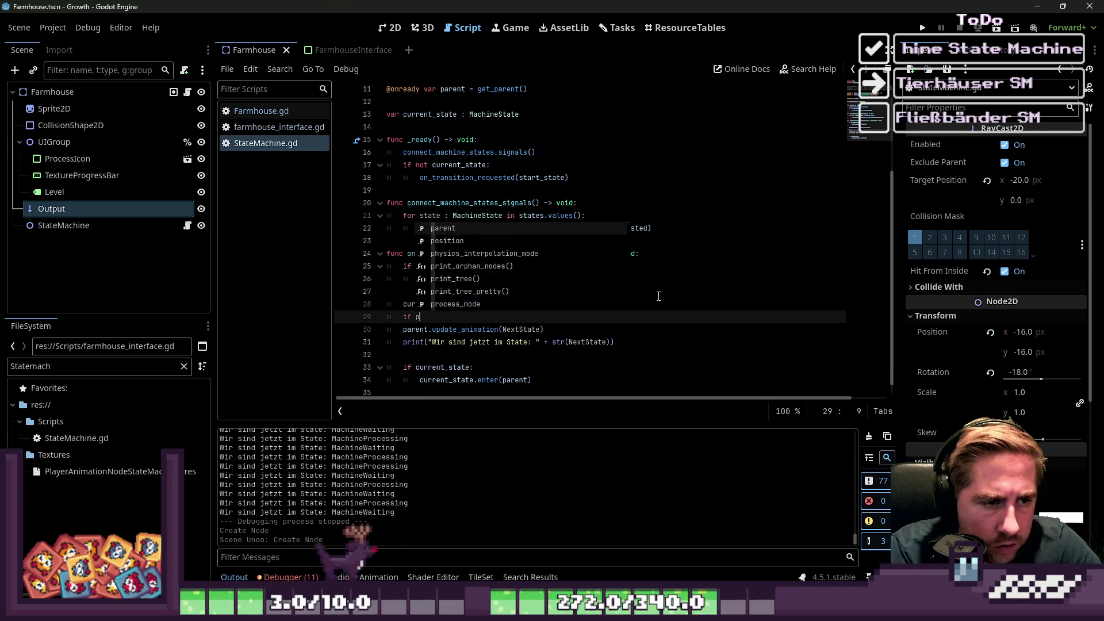
pyautogui.write('has("update_animation')
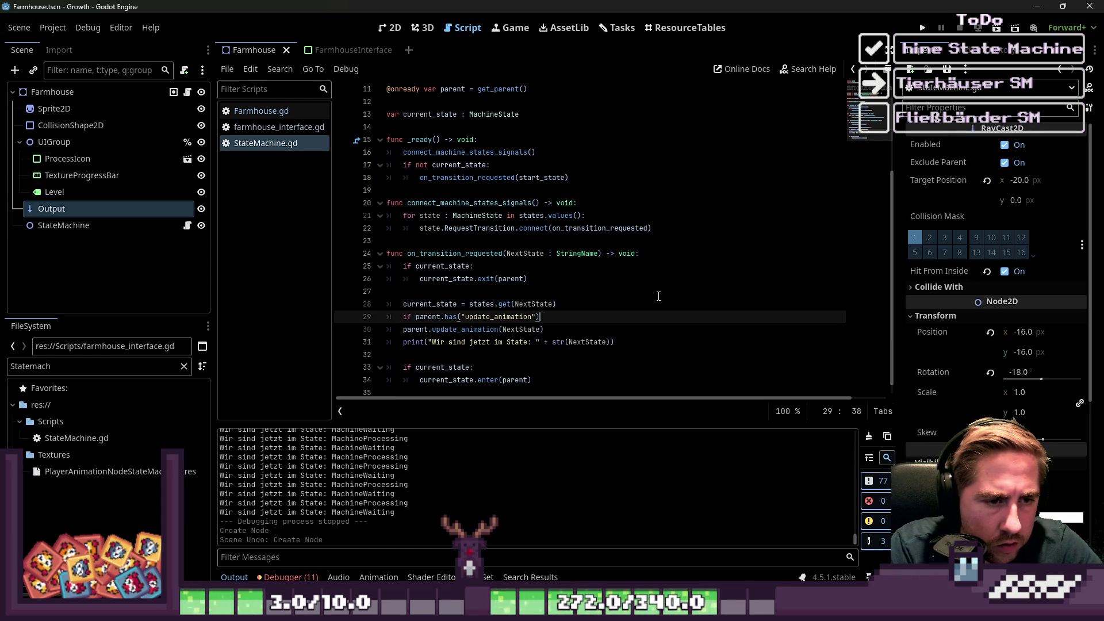
pyautogui.write(':')
pyautogui.press('Down')
pyautogui.press('Tab')
pyautogui.press('Up')
pyautogui.click(705, 220)
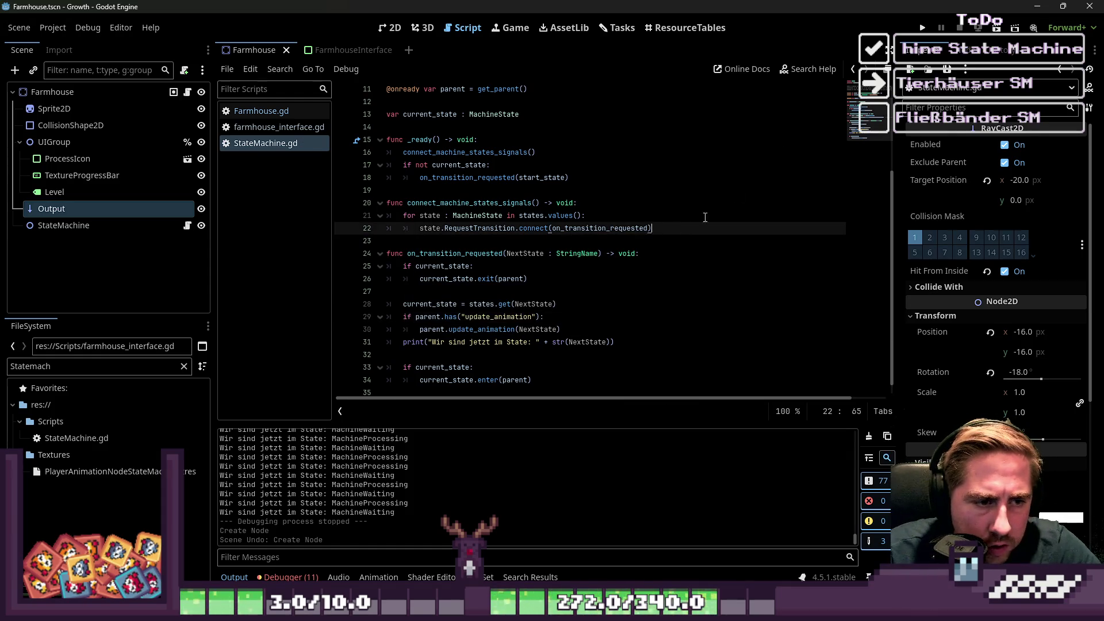
pyautogui.click(922, 28)
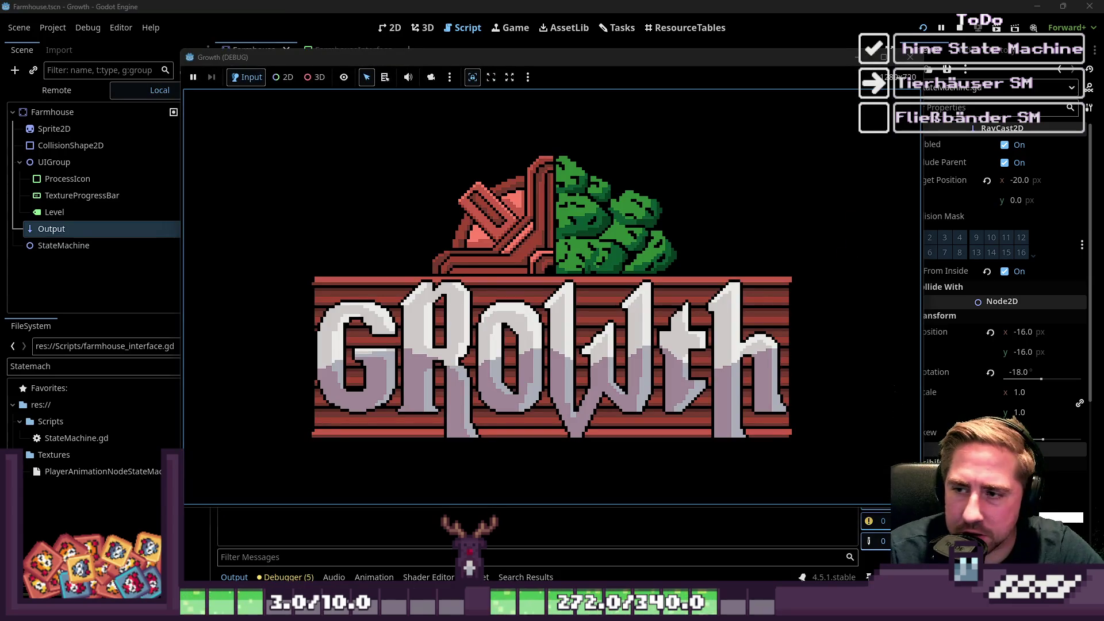